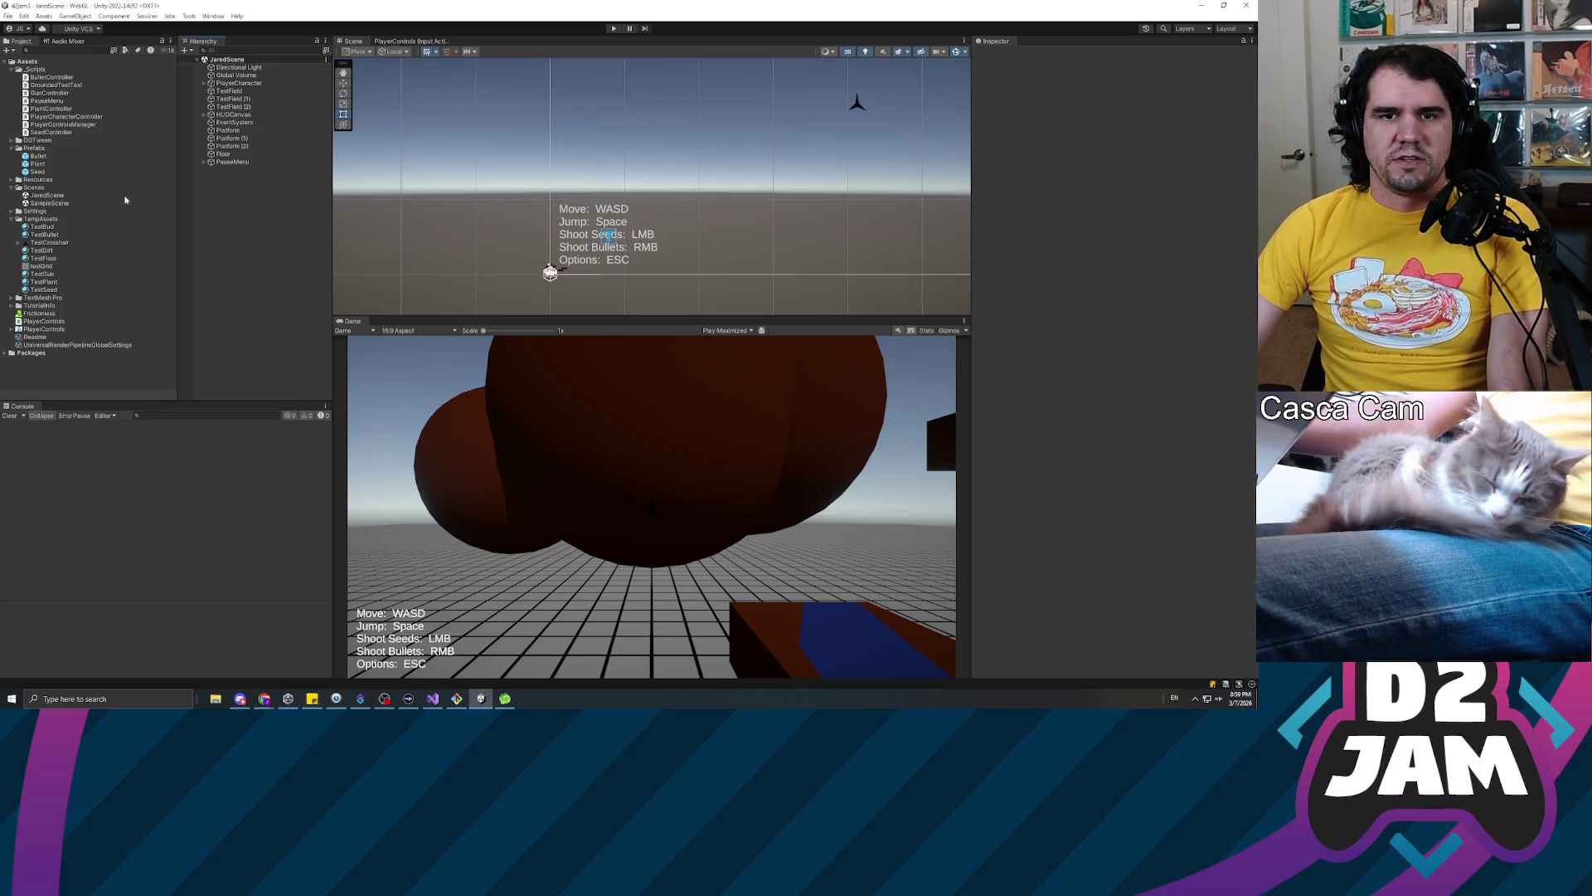
Delete the commented-out CapMaxVelocity/CapLateralVelocity/CapVerticalVelocity block at the file's end and save the script
left_click(66, 117)
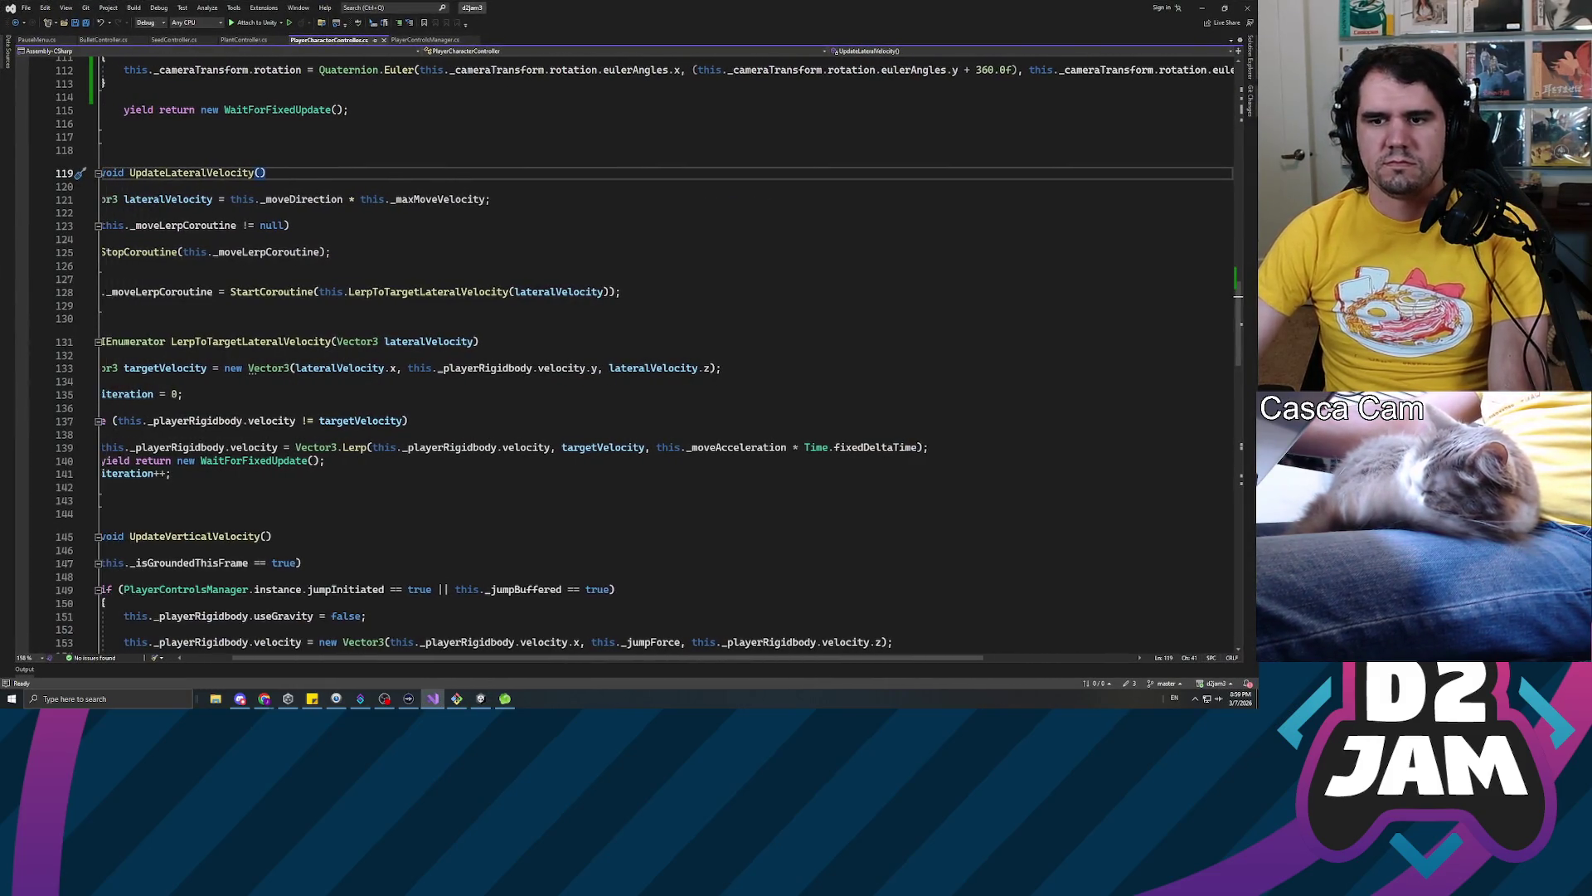
scroll(631, 356, "down", 6)
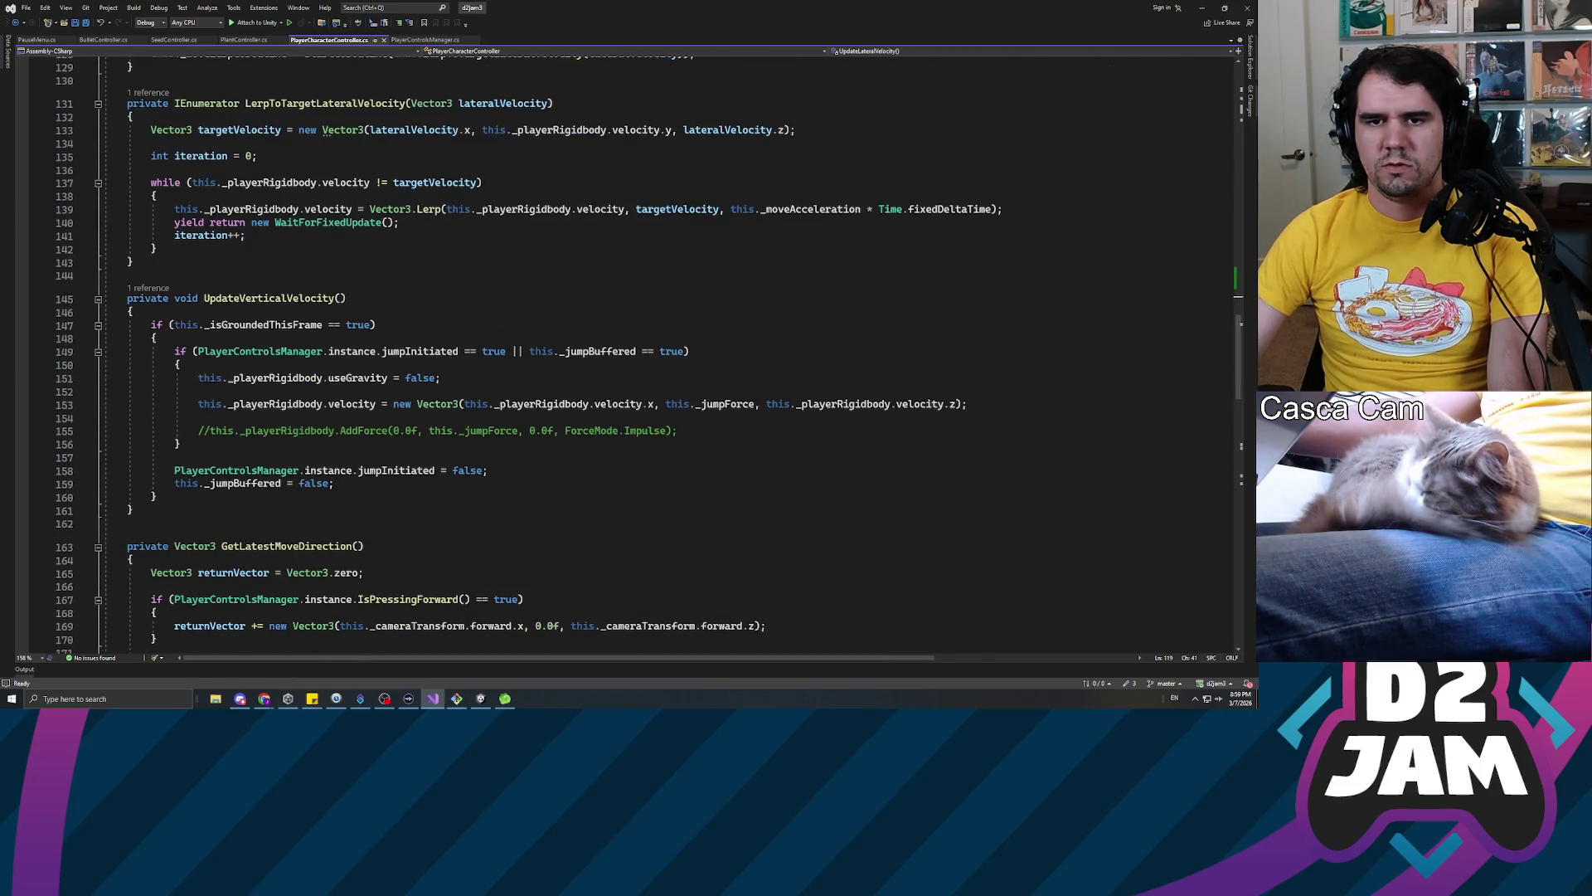
scroll(630, 357, "down", 4)
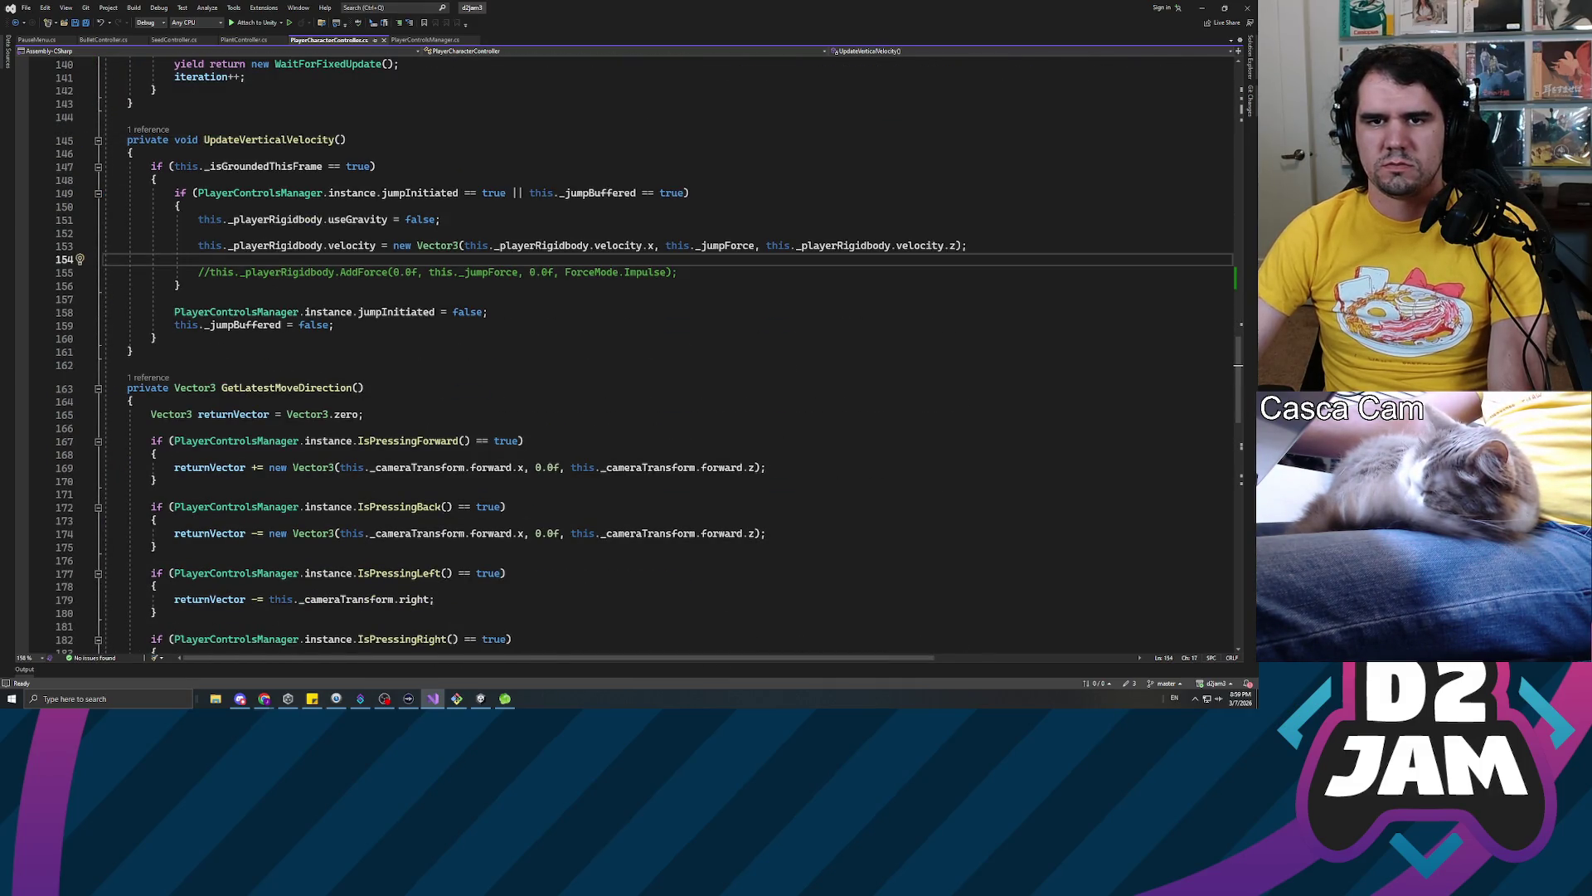
scroll(282, 332, "down", 18)
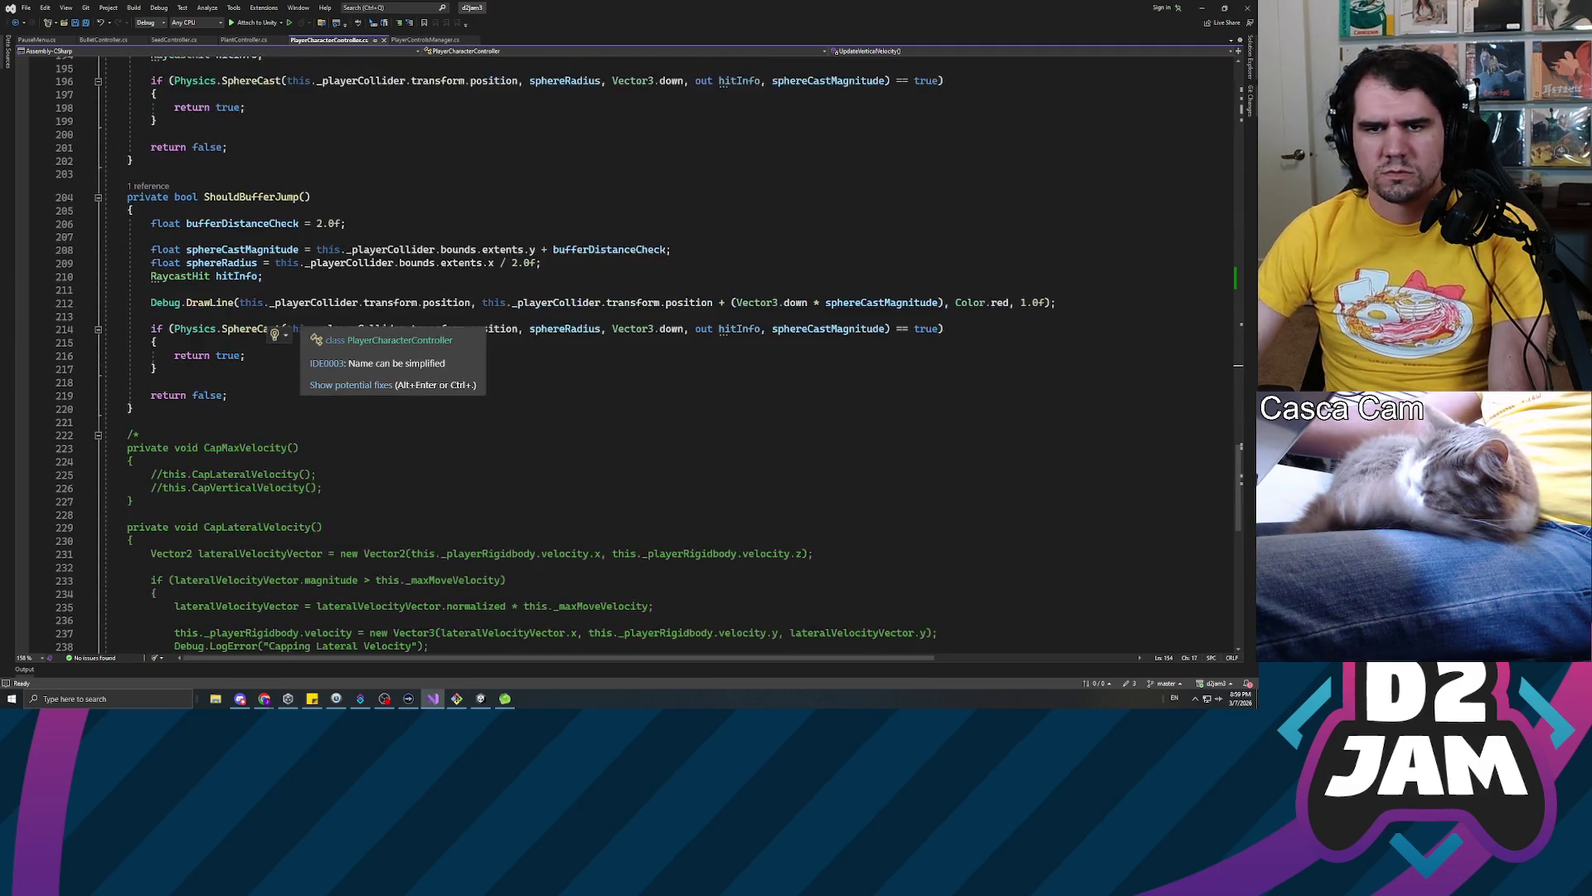
scroll(282, 332, "down", 5)
left_click(141, 263)
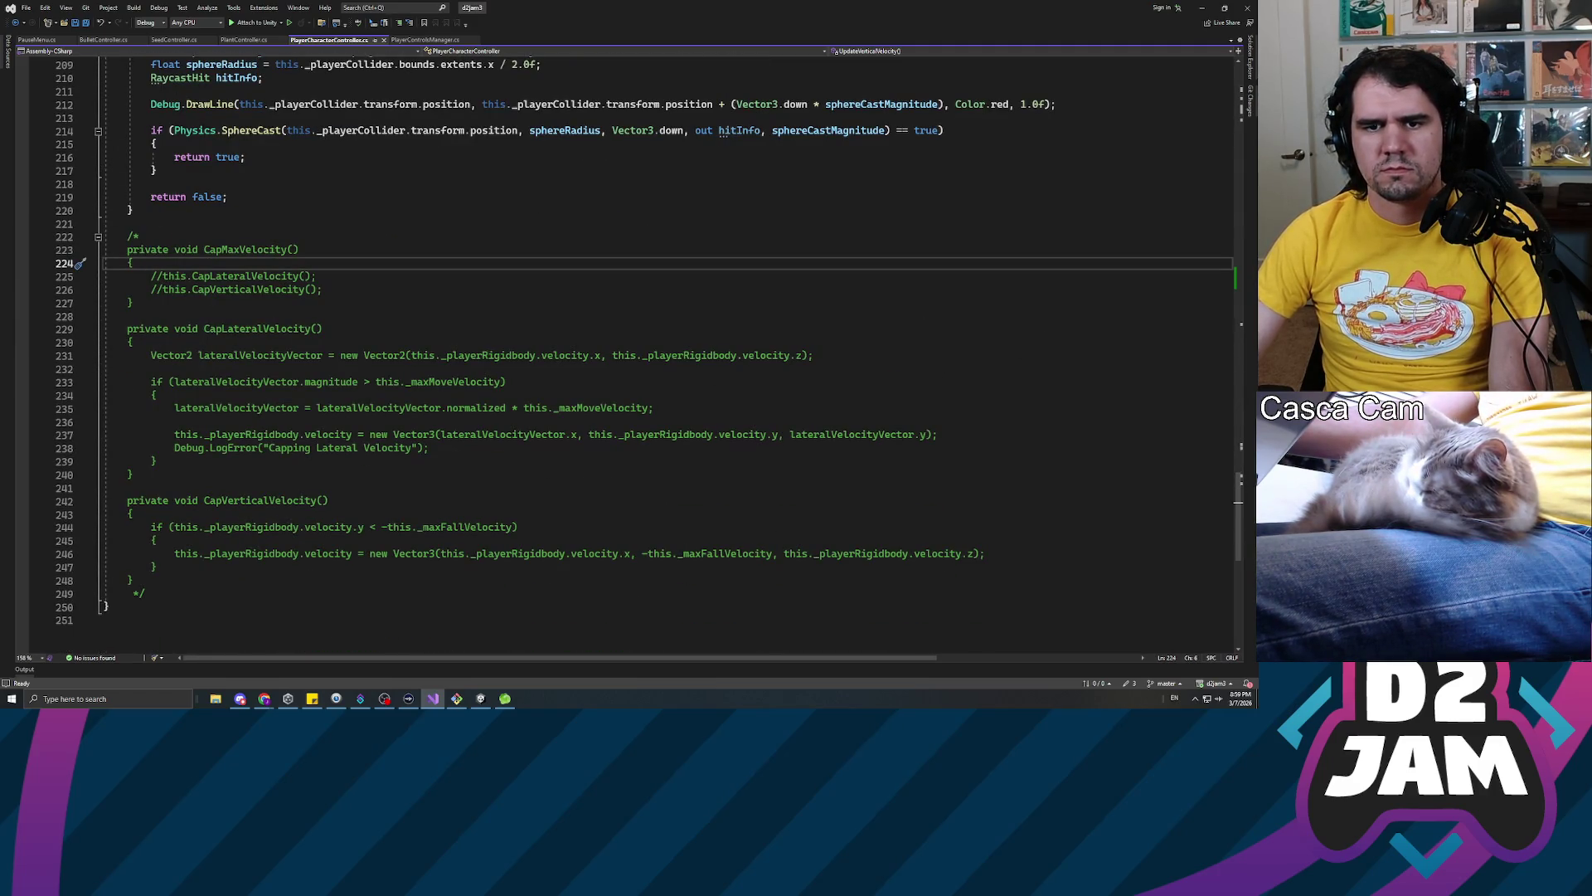
mouse_move(146, 594)
left_mouse_down()
mouse_move(124, 591)
mouse_move(106, 250)
left_mouse_up()
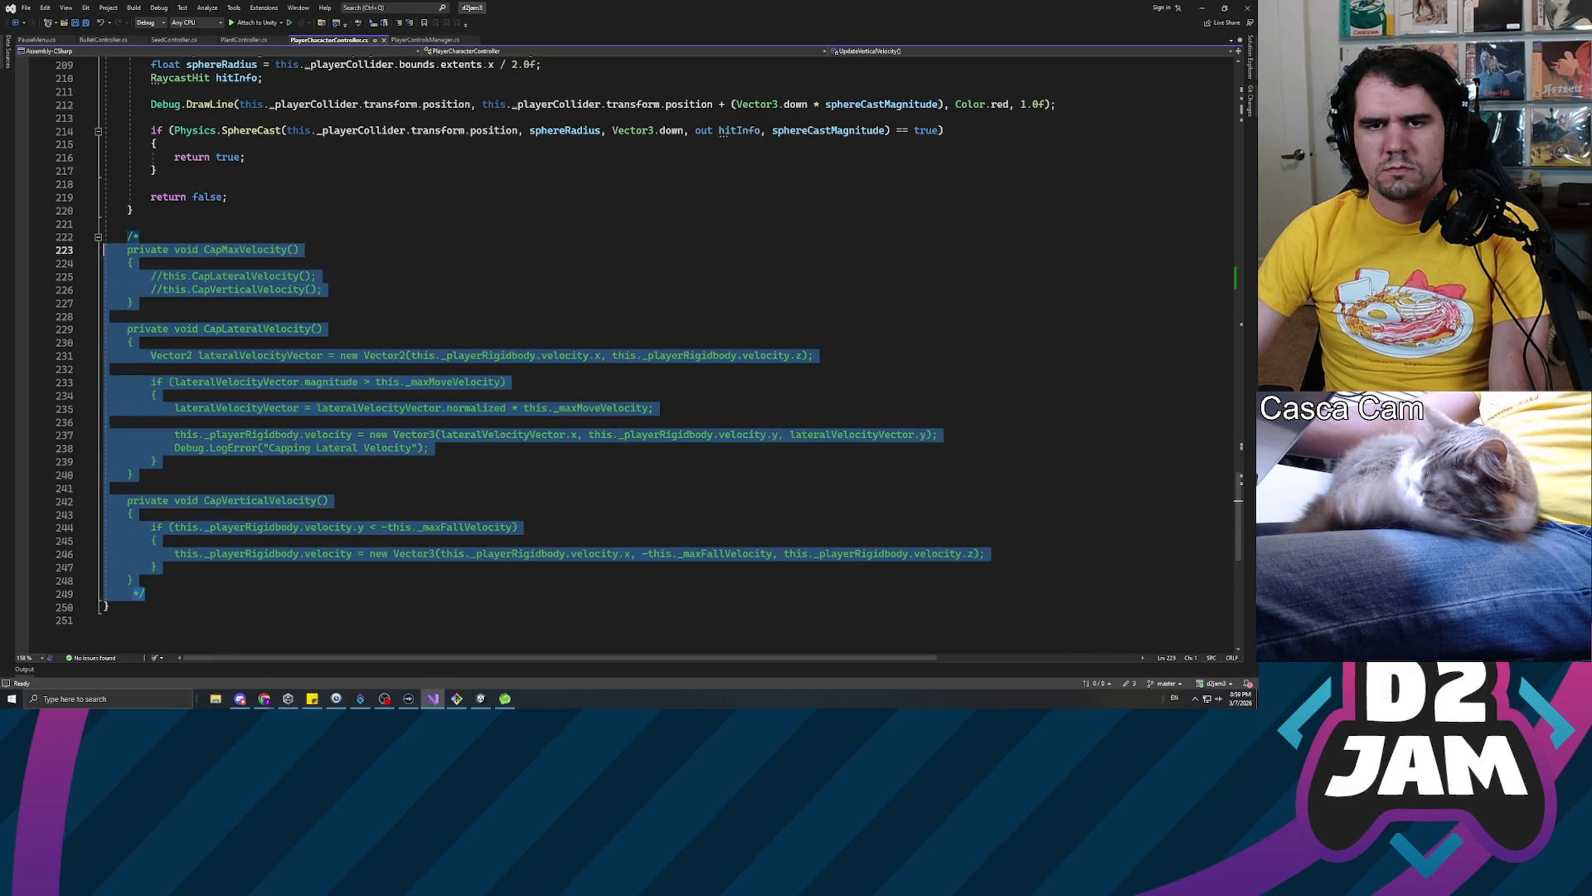
key("Delete")
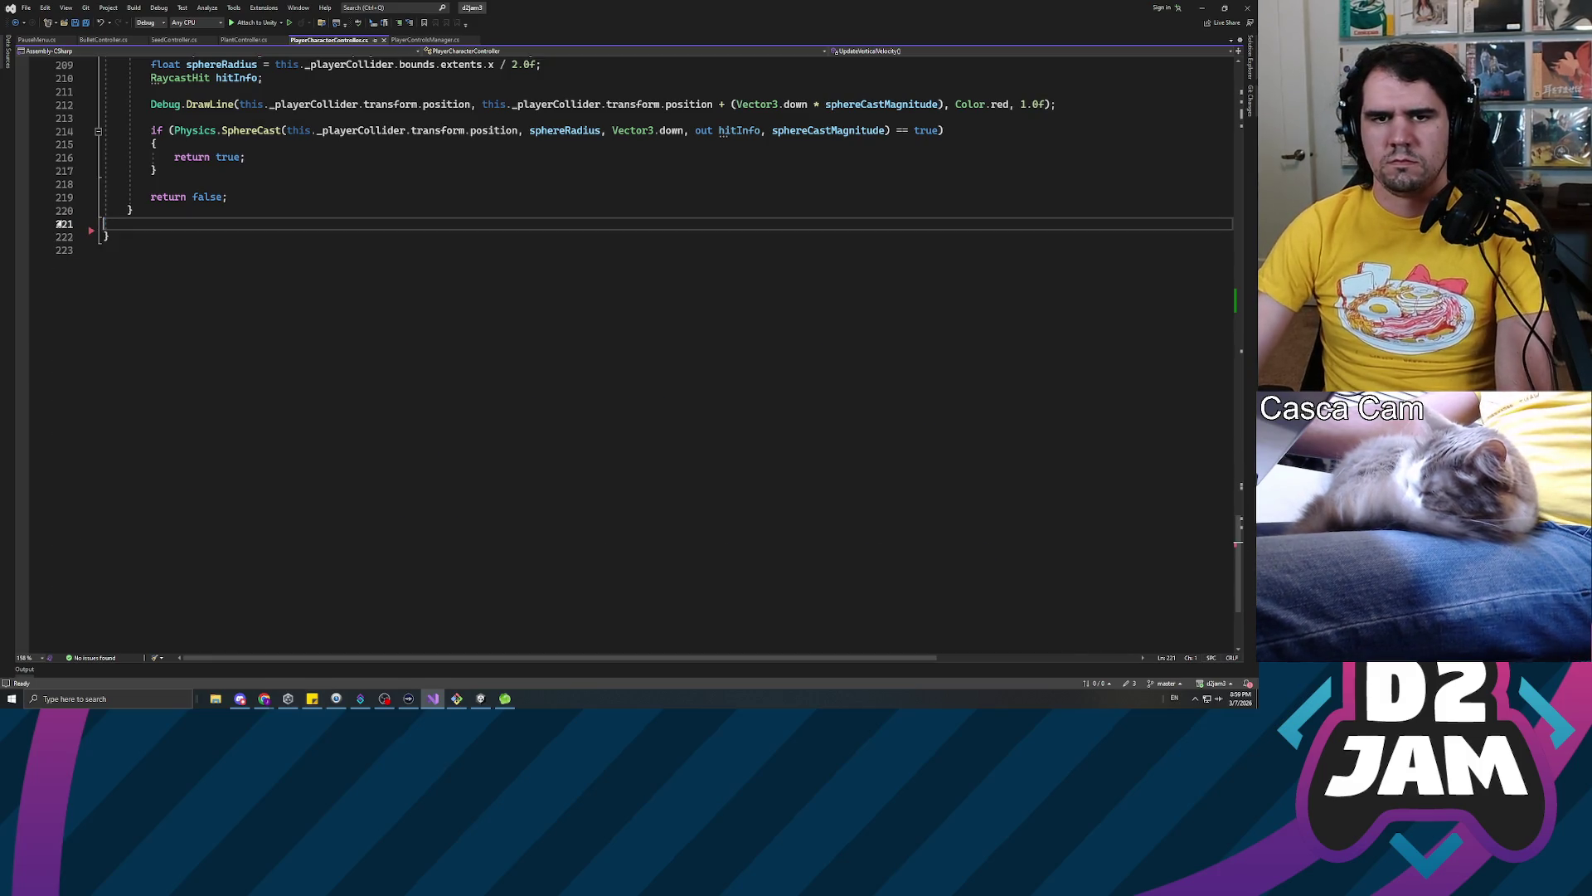
key("BackSpace")
key("ctrl+s")
Scroll back up to the SlerpToTargetRotation coroutine in PlayerCharacterController
scroll(59, 224, "up", 20)
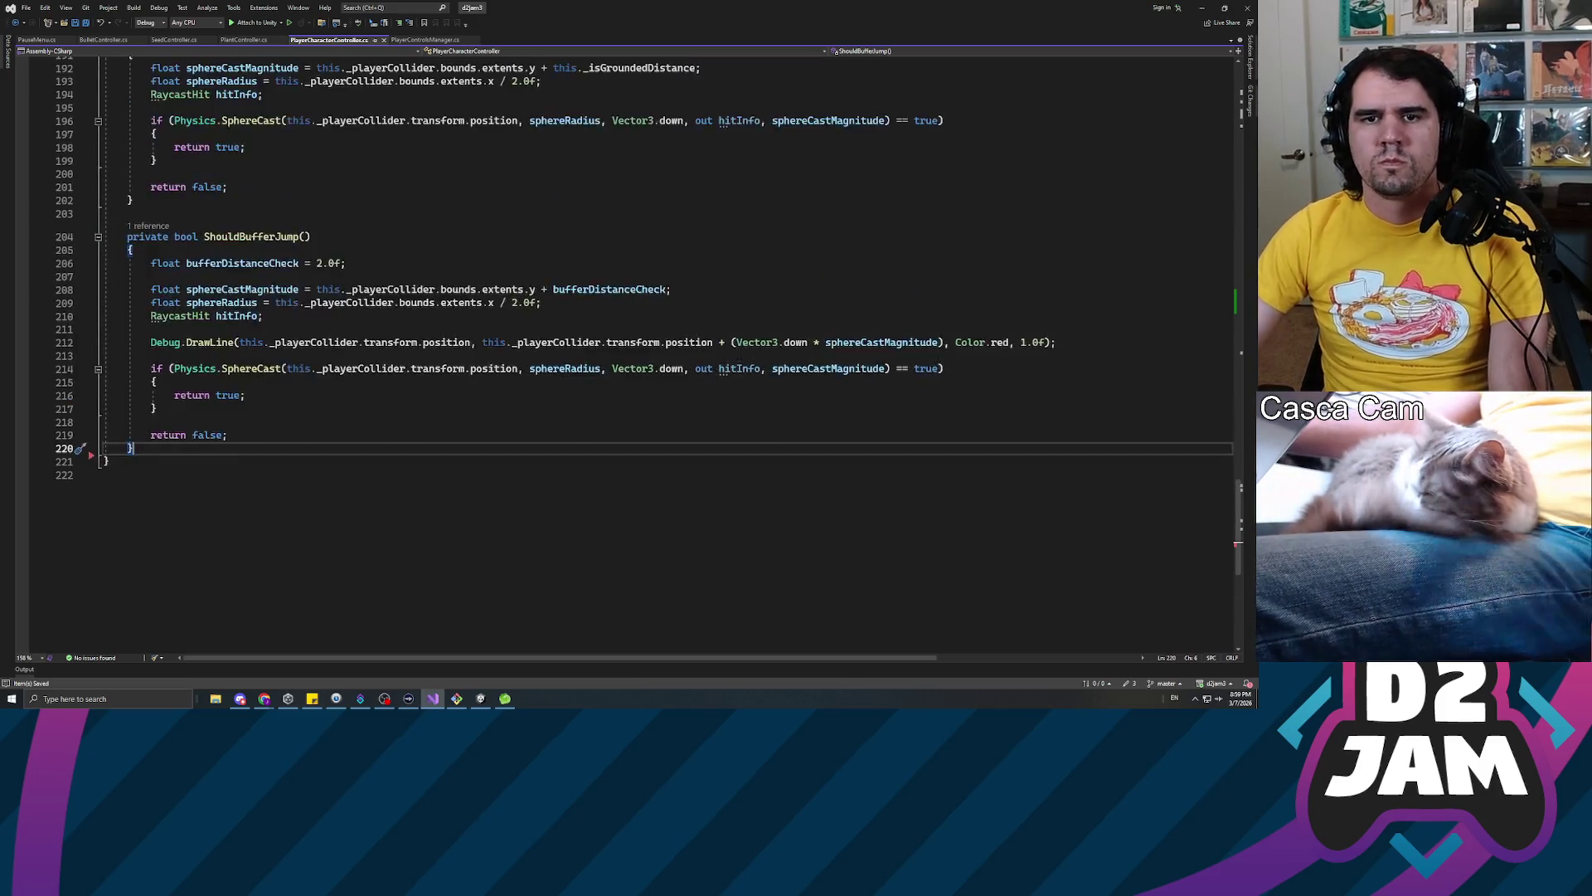
scroll(622, 353, "up", 13)
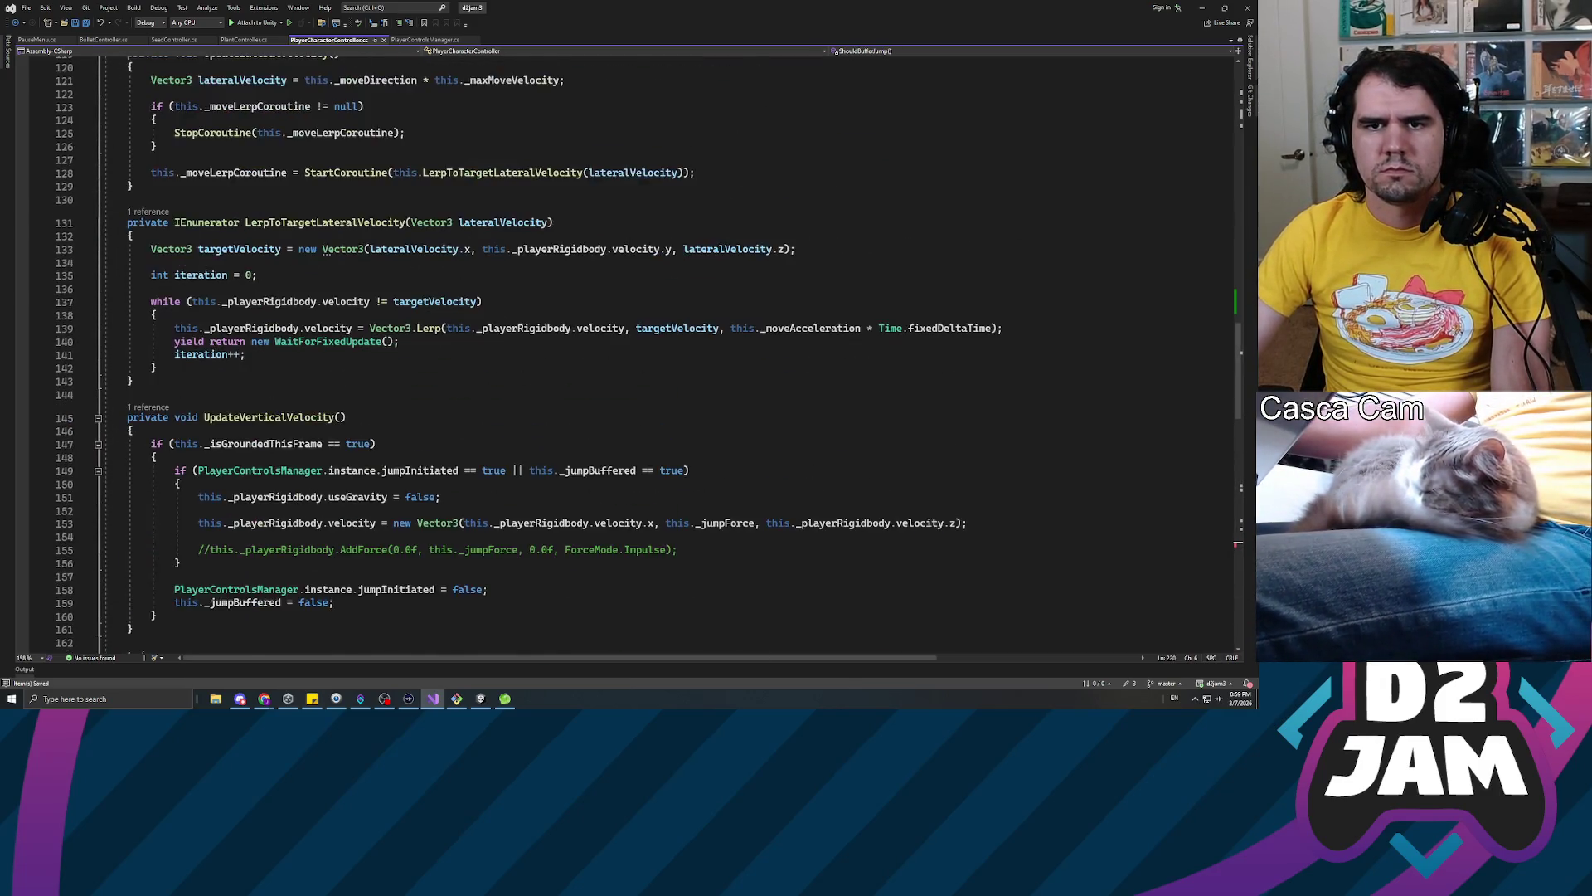
scroll(622, 353, "up", 11)
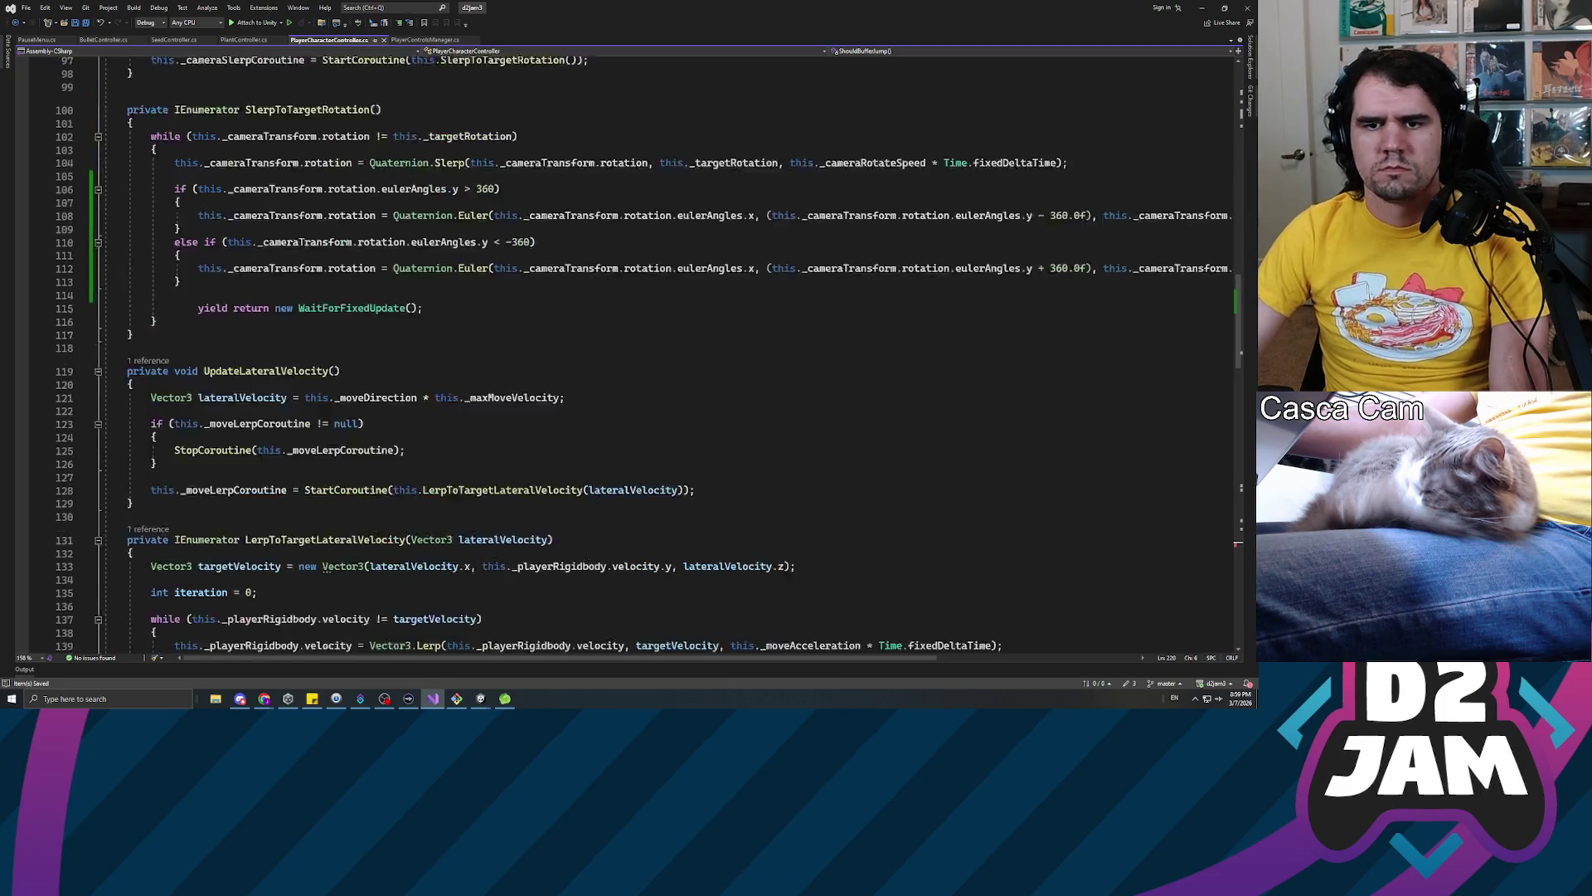
scroll(622, 353, "down", 12)
scroll(622, 353, "up", 7)
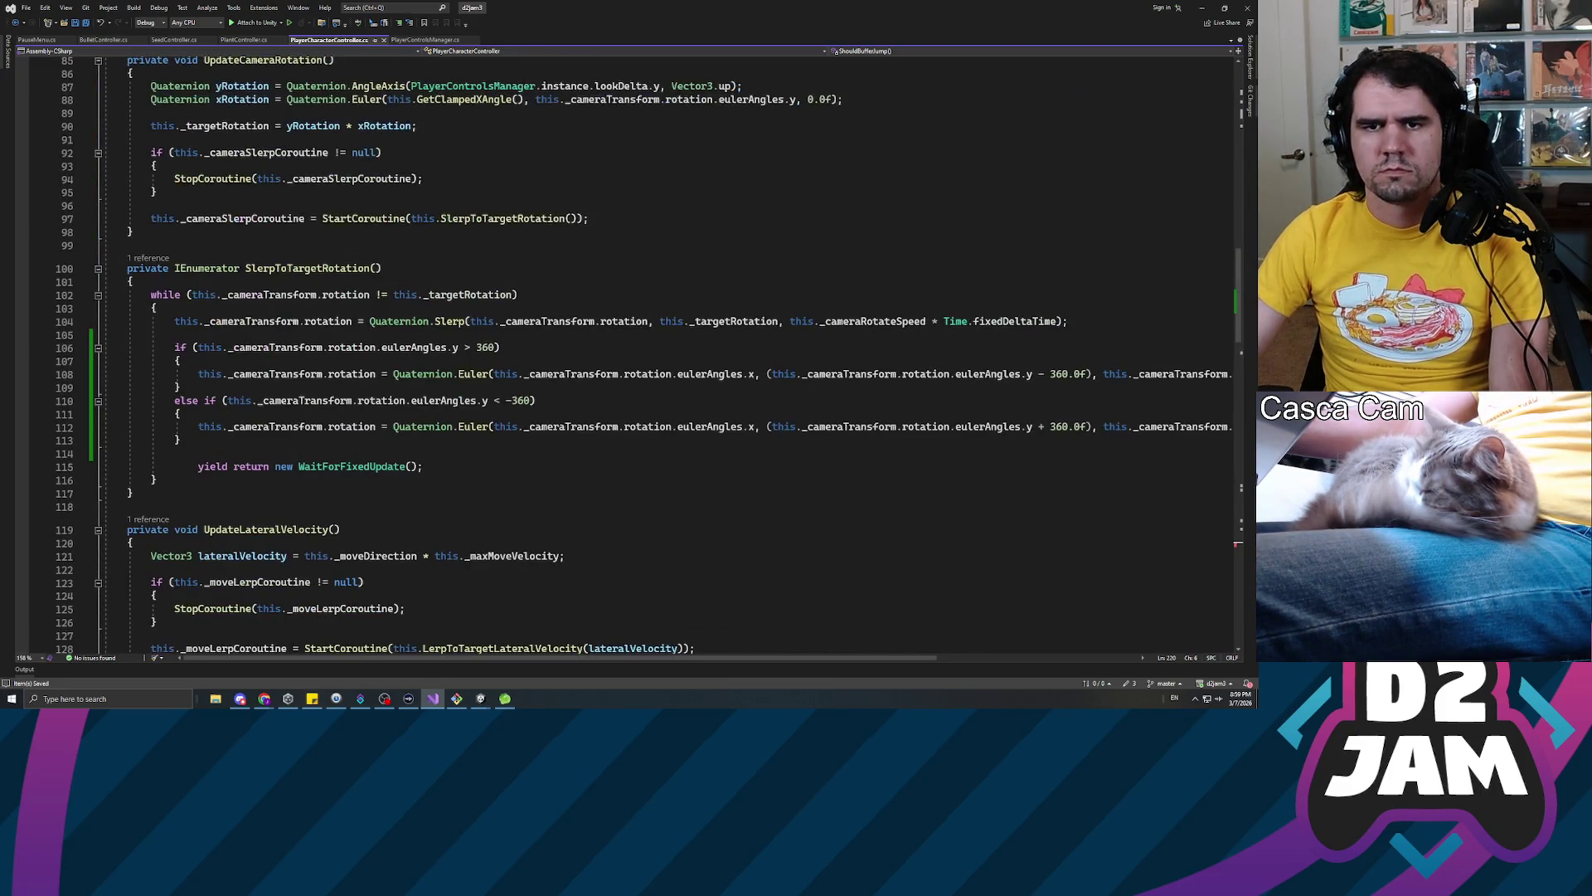
left_click(284, 268)
scroll(285, 273, "up", 2)
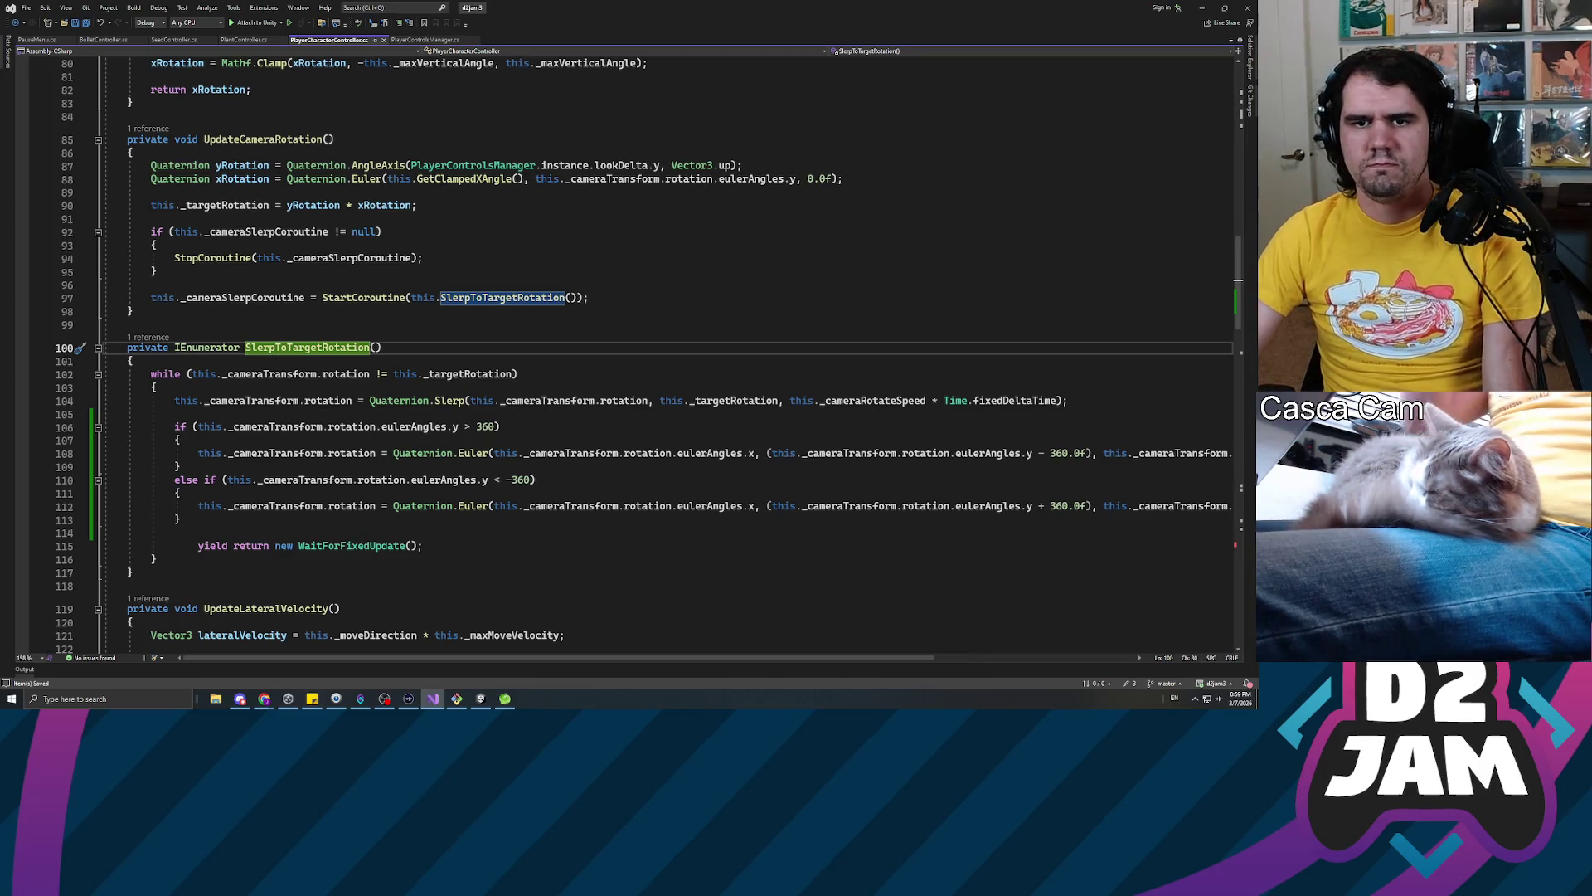
Add this._cameraTransform.rotation = this._targetRotation; inside UpdateCameraRotation
left_click(151, 219)
key("Return")
key("Return")
key("Up")
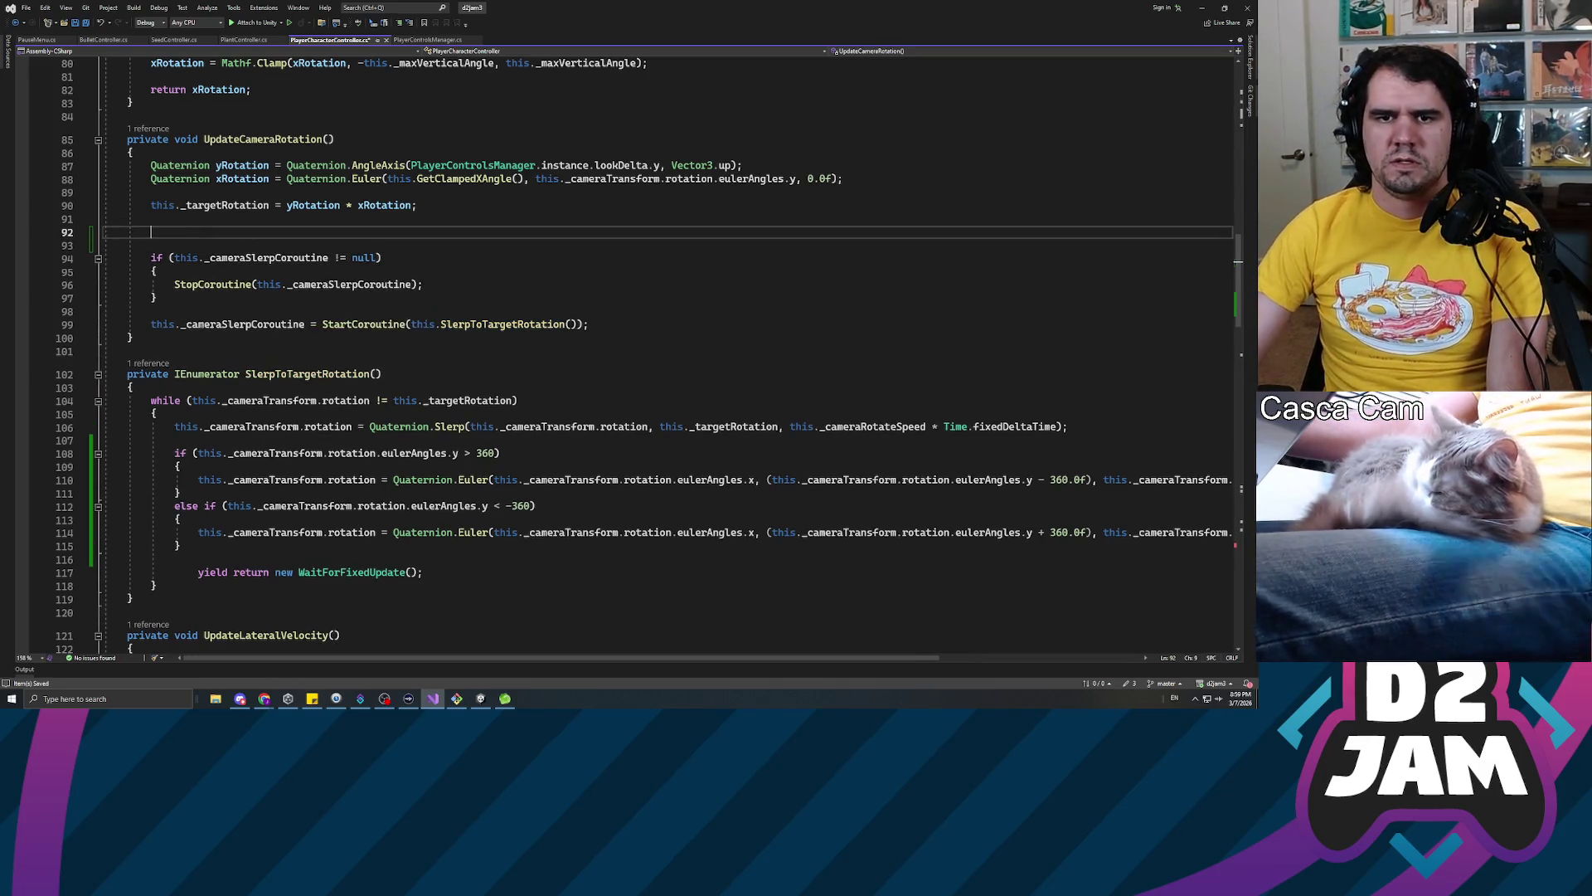
type("this._camerat")
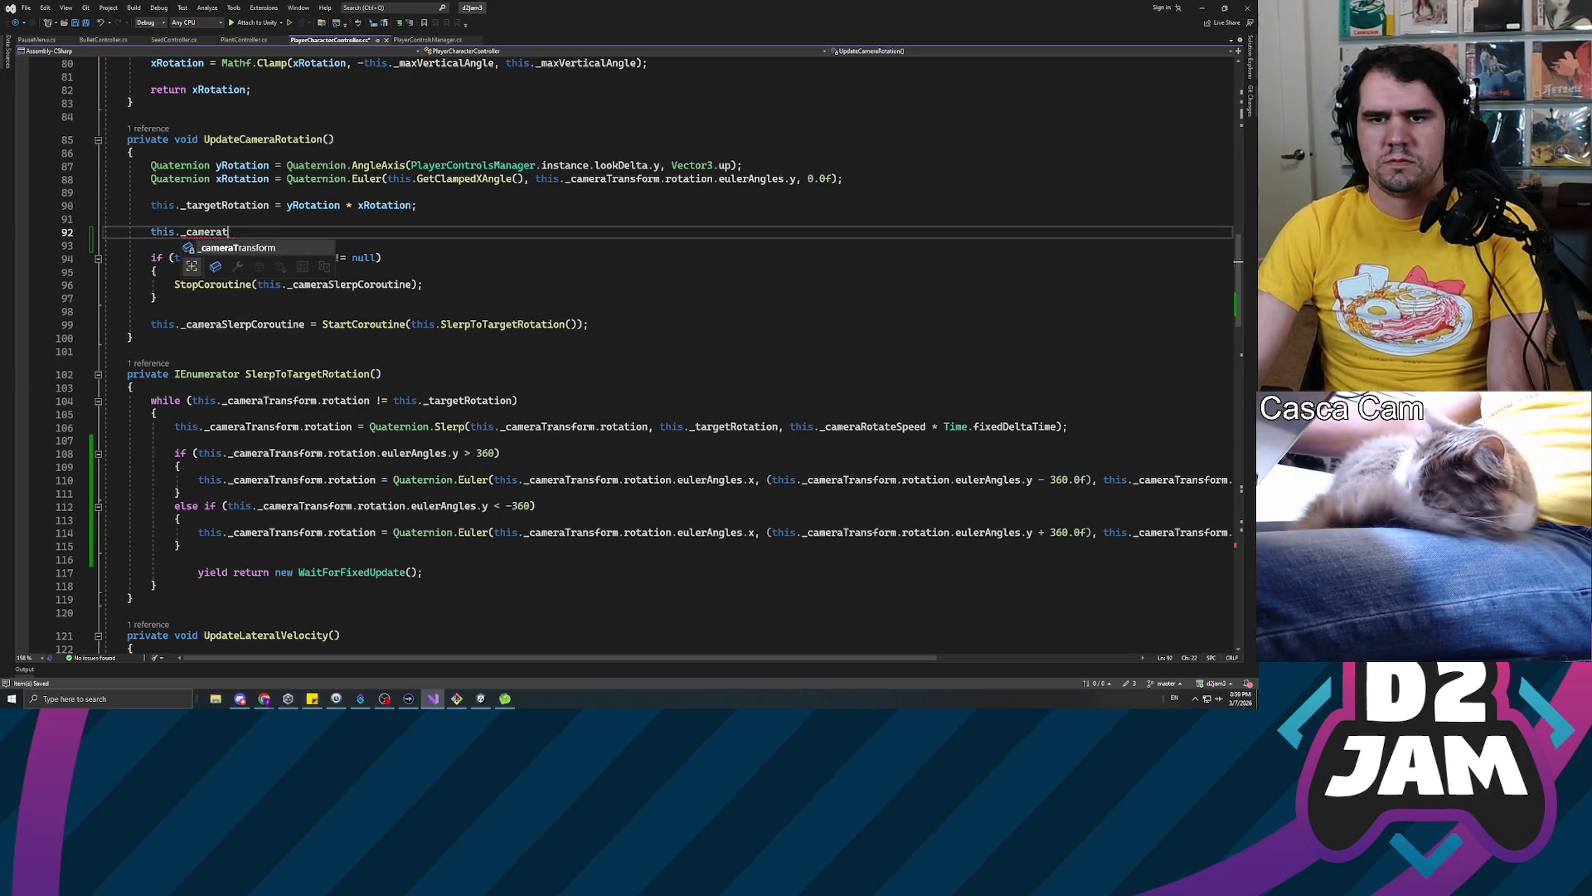
type(".rotation")
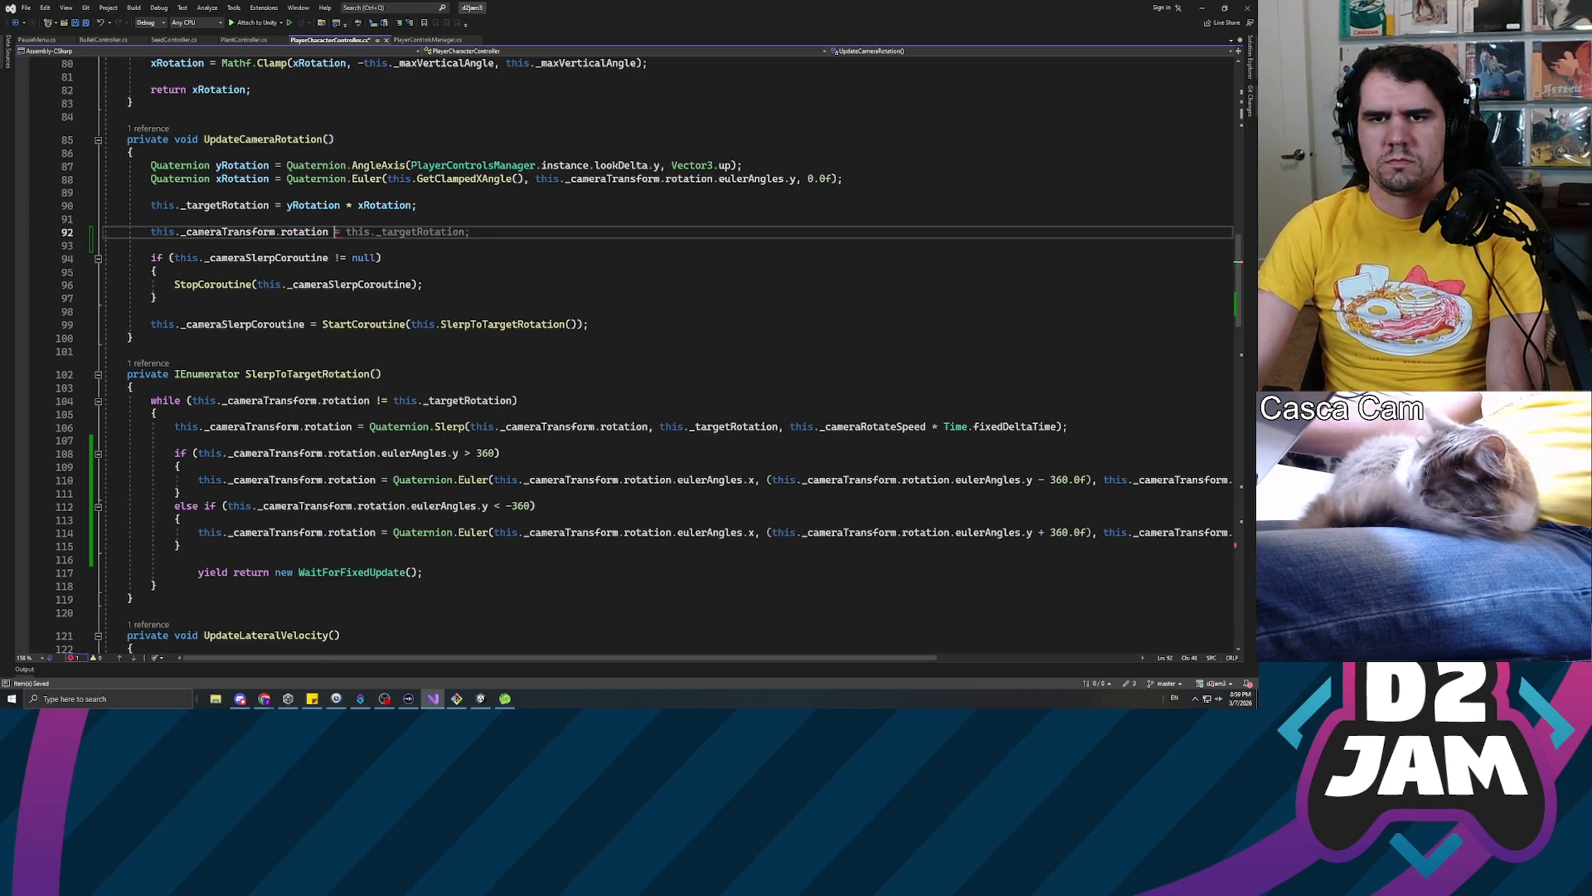
type(" ._targ")
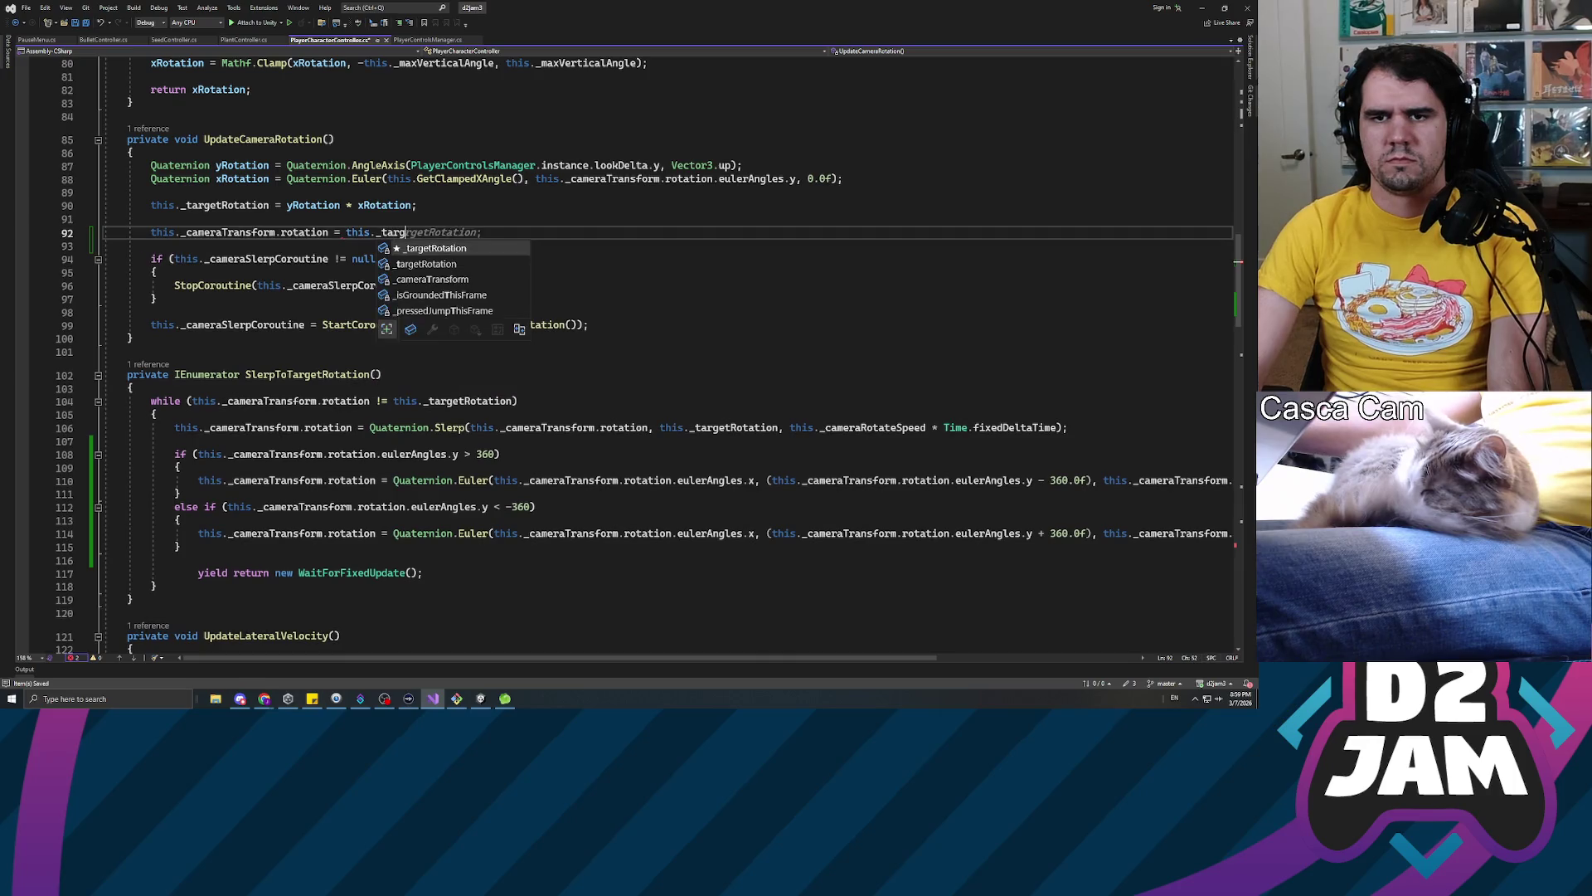
type("etRo;")
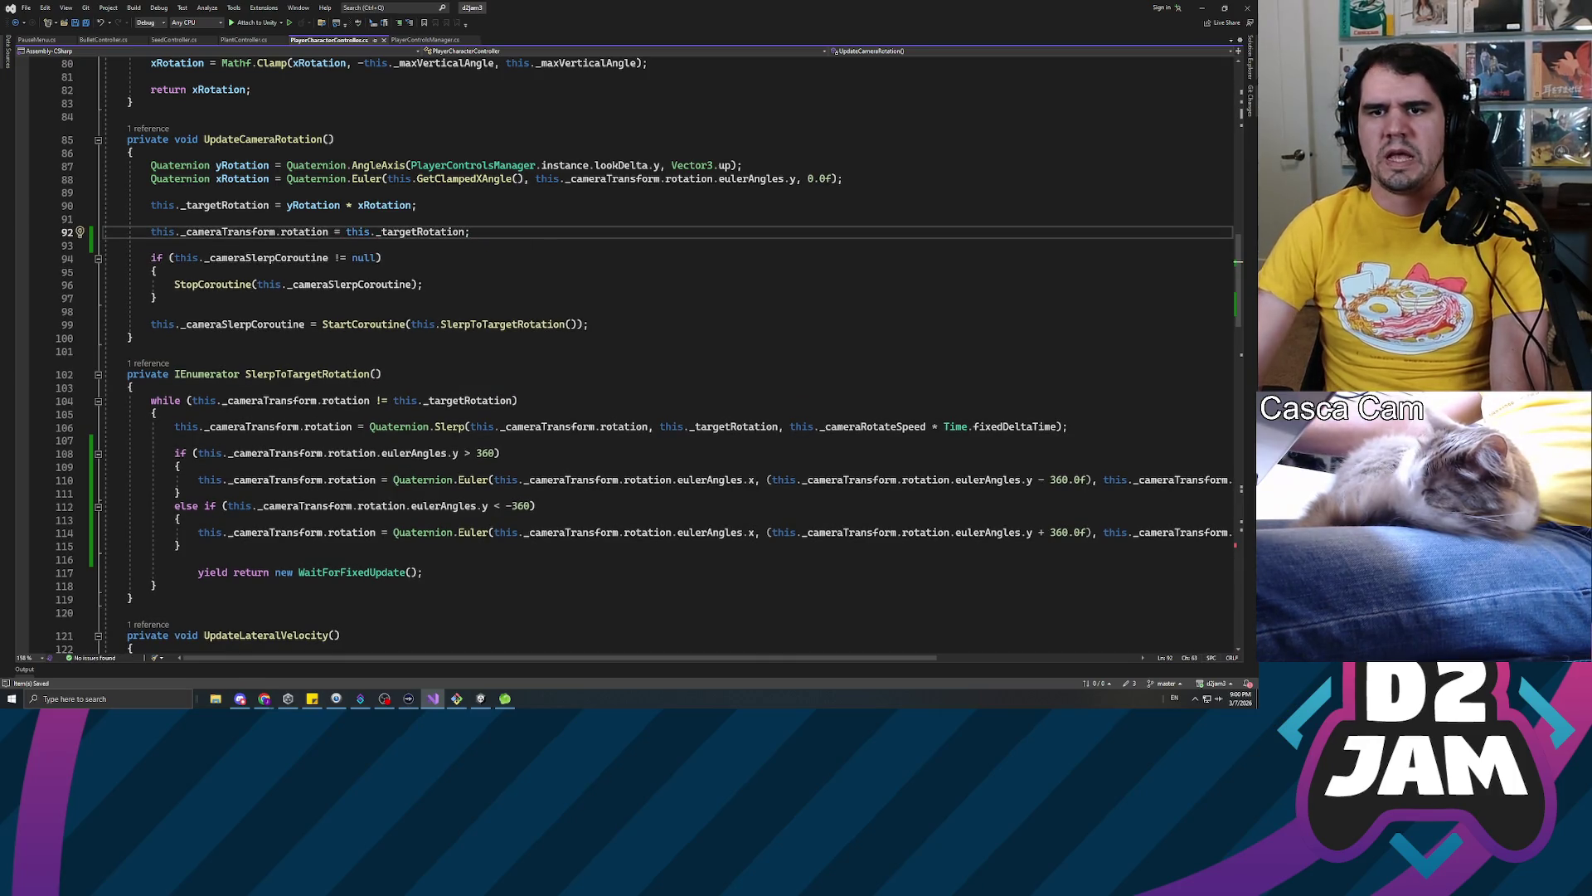
Wrap the slerp coroutine block, including StartCoroutine, in /* */ comments
key("Down")
type("/")
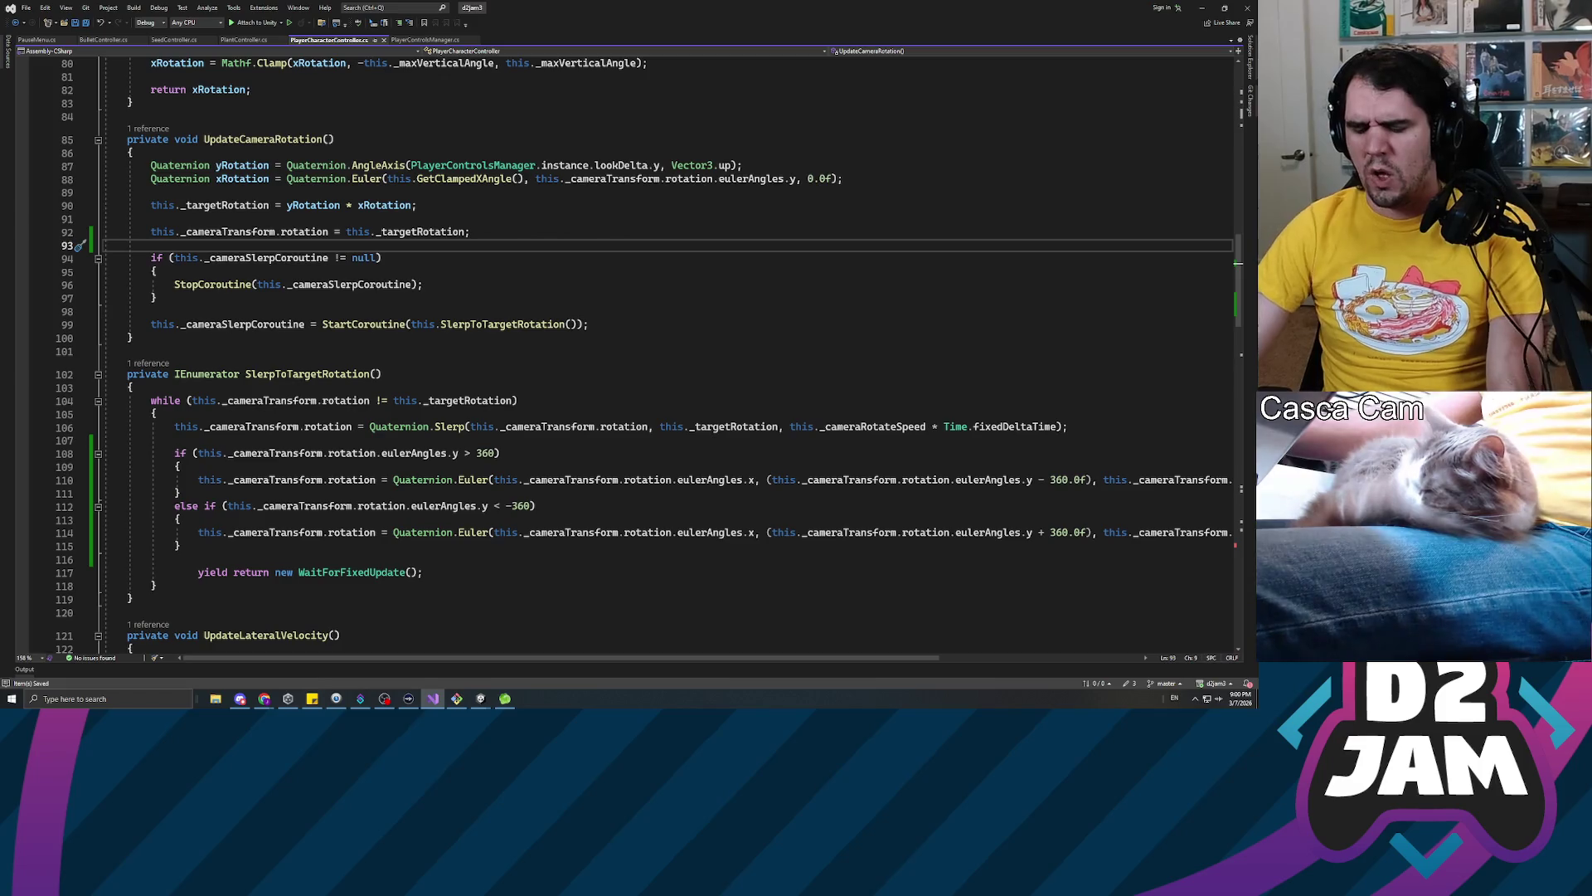
type("*")
key("Down")
key("Down")
key("Down")
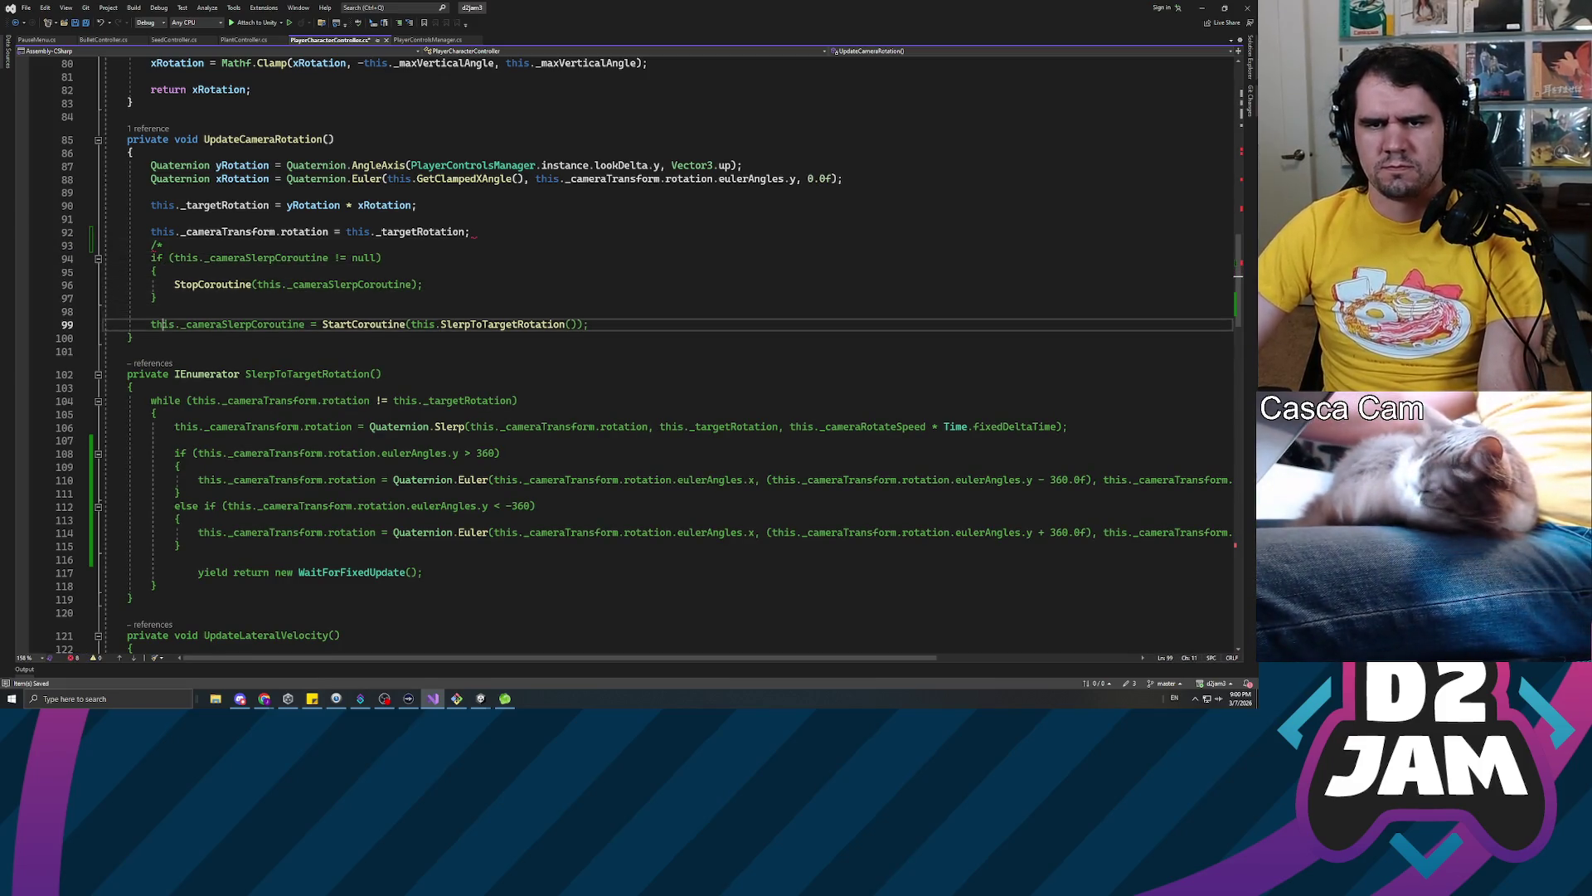
key("End")
key("Return")
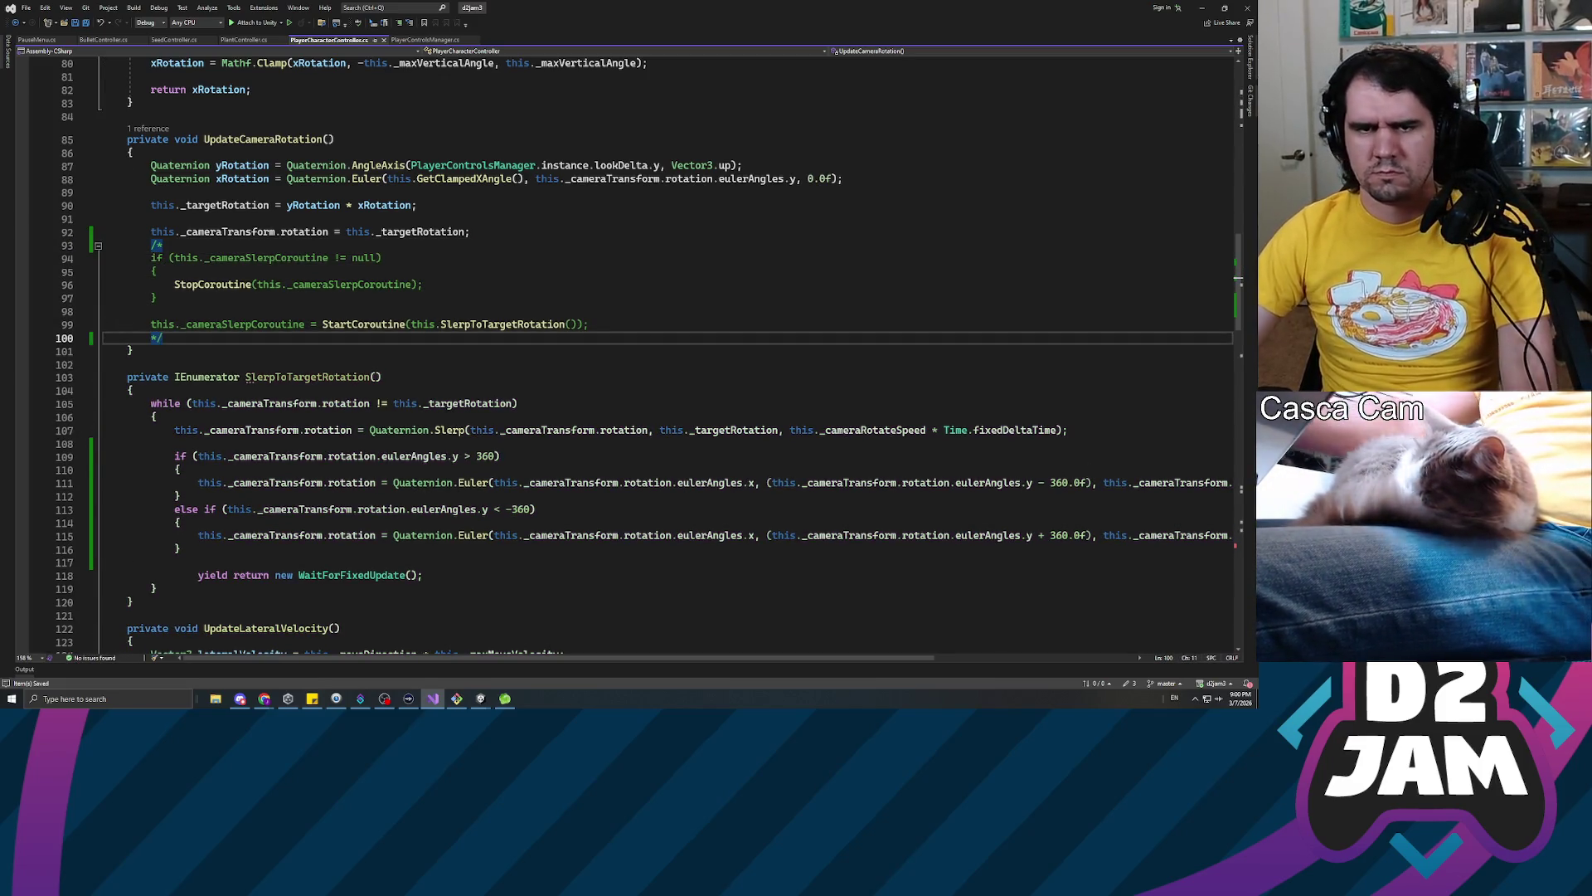
key("Up")
key("Up")
key("Up")
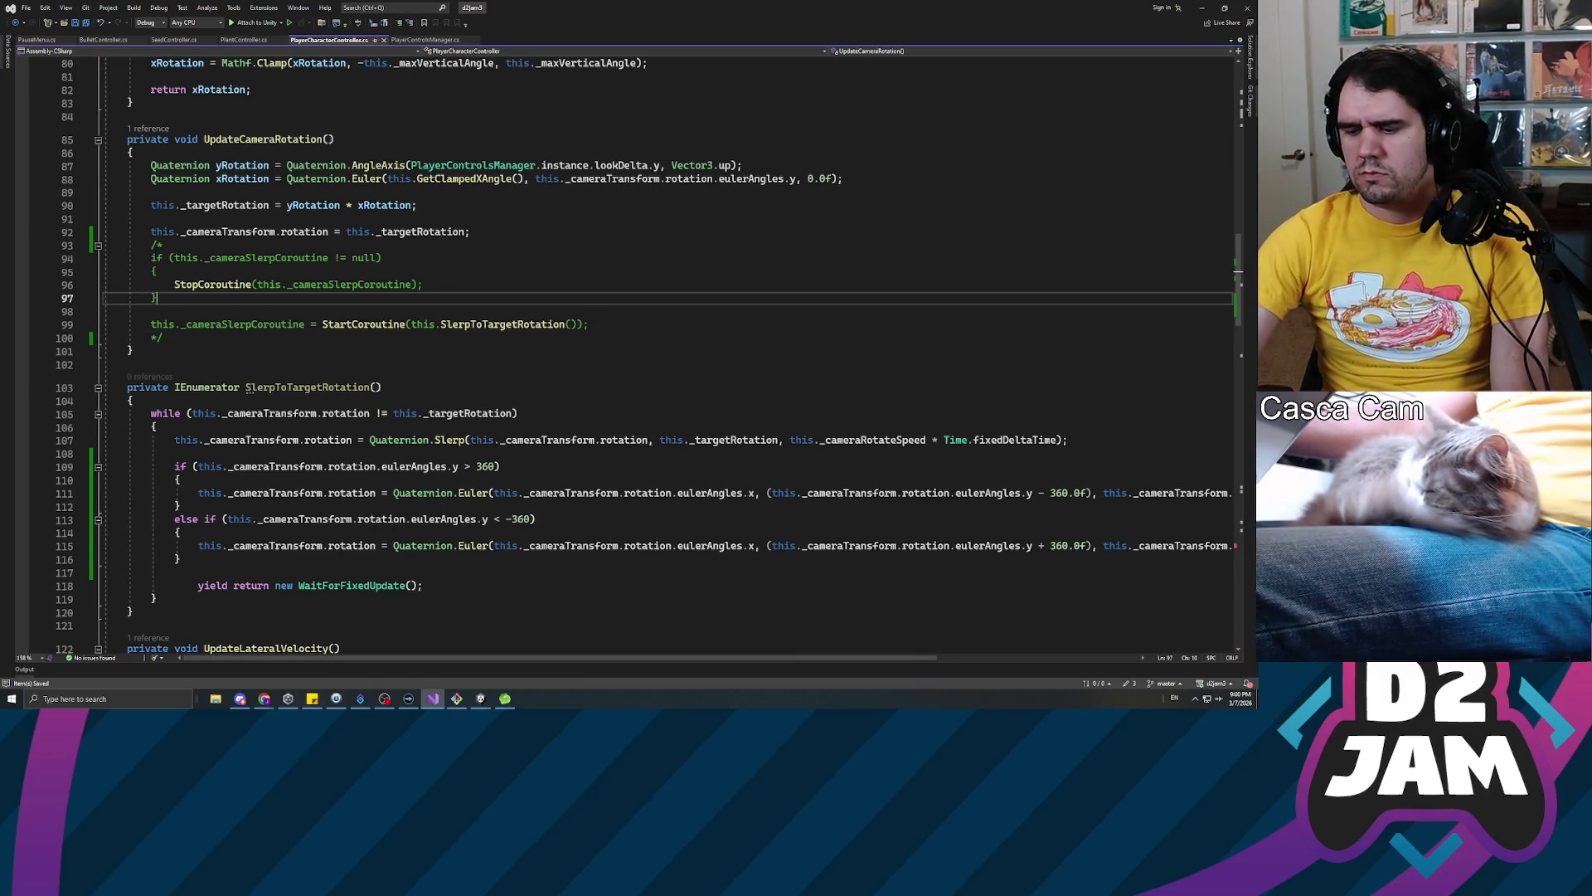
key("alt+Tab")
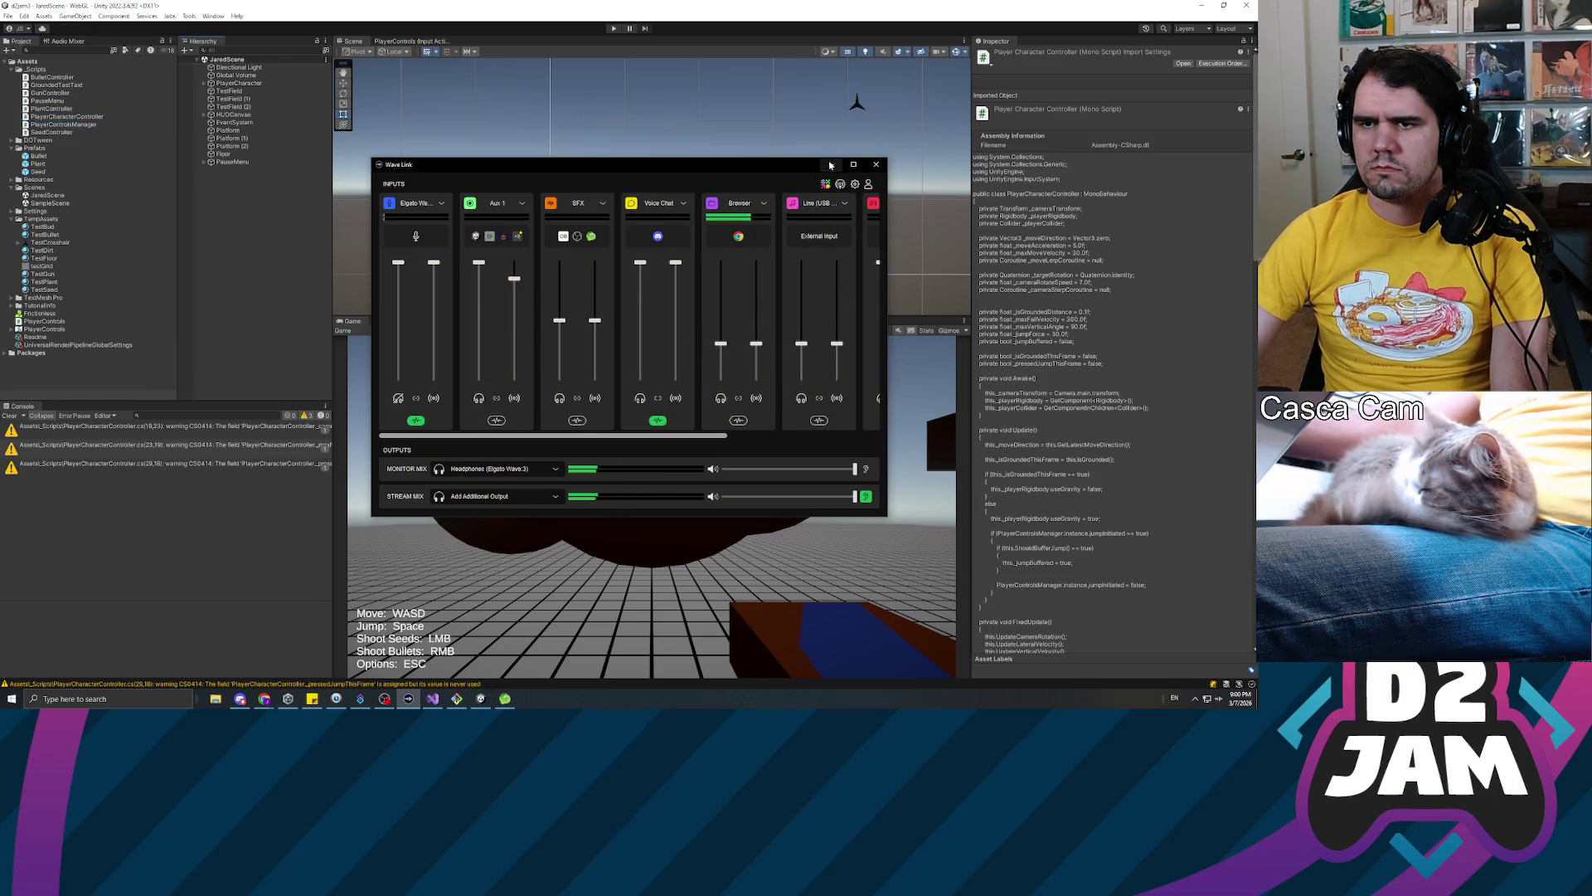
Clear the Console warnings, set the audio mixer window aside, and enter Play mode
left_click(247, 316)
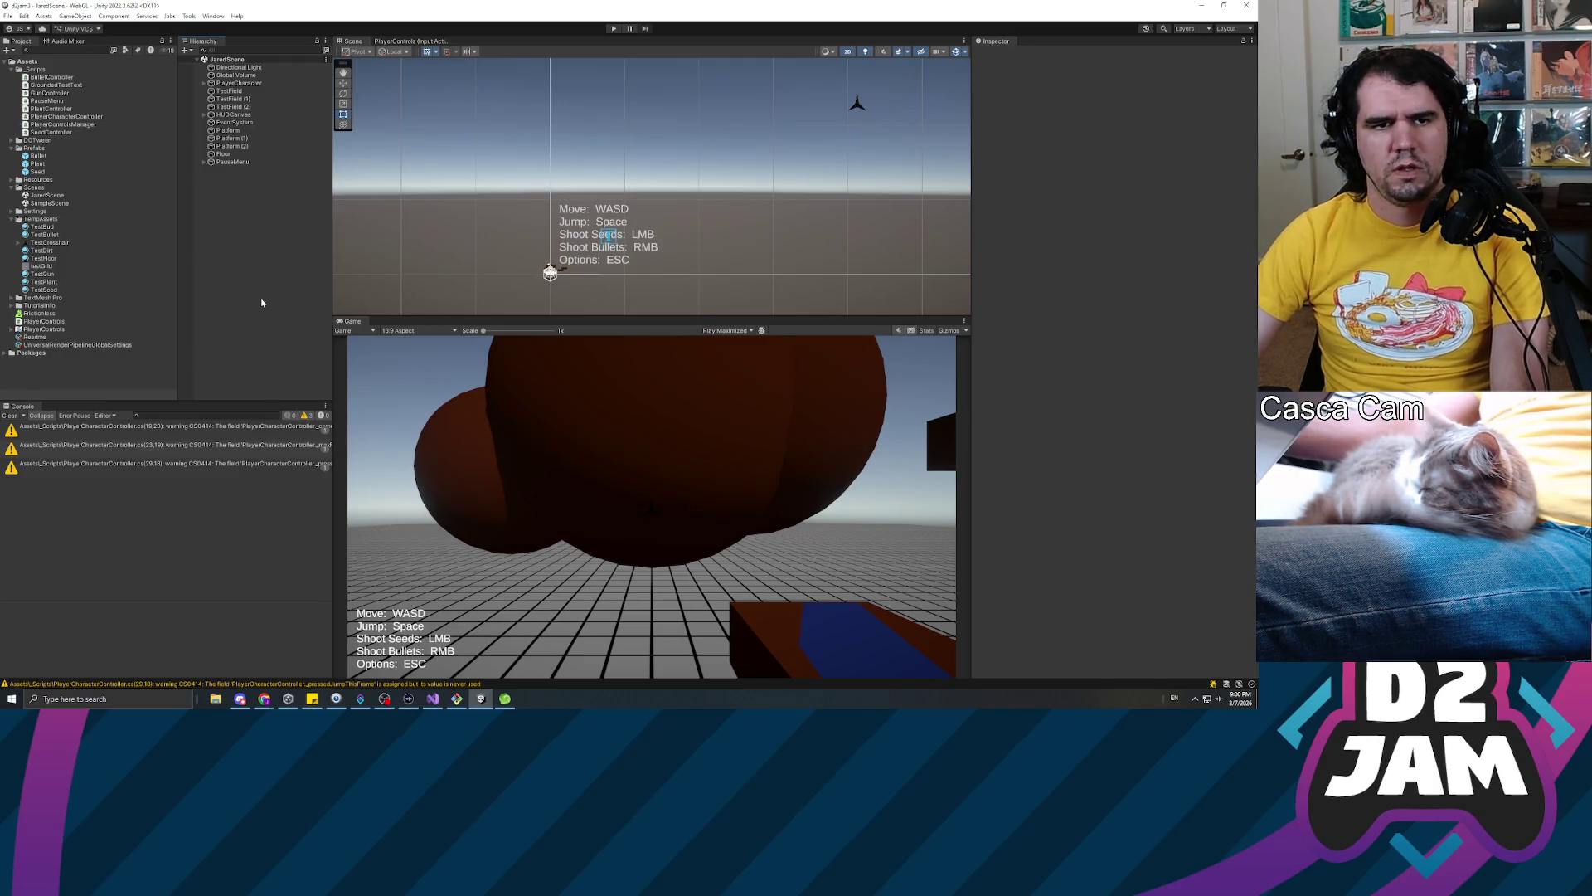
left_click(9, 415)
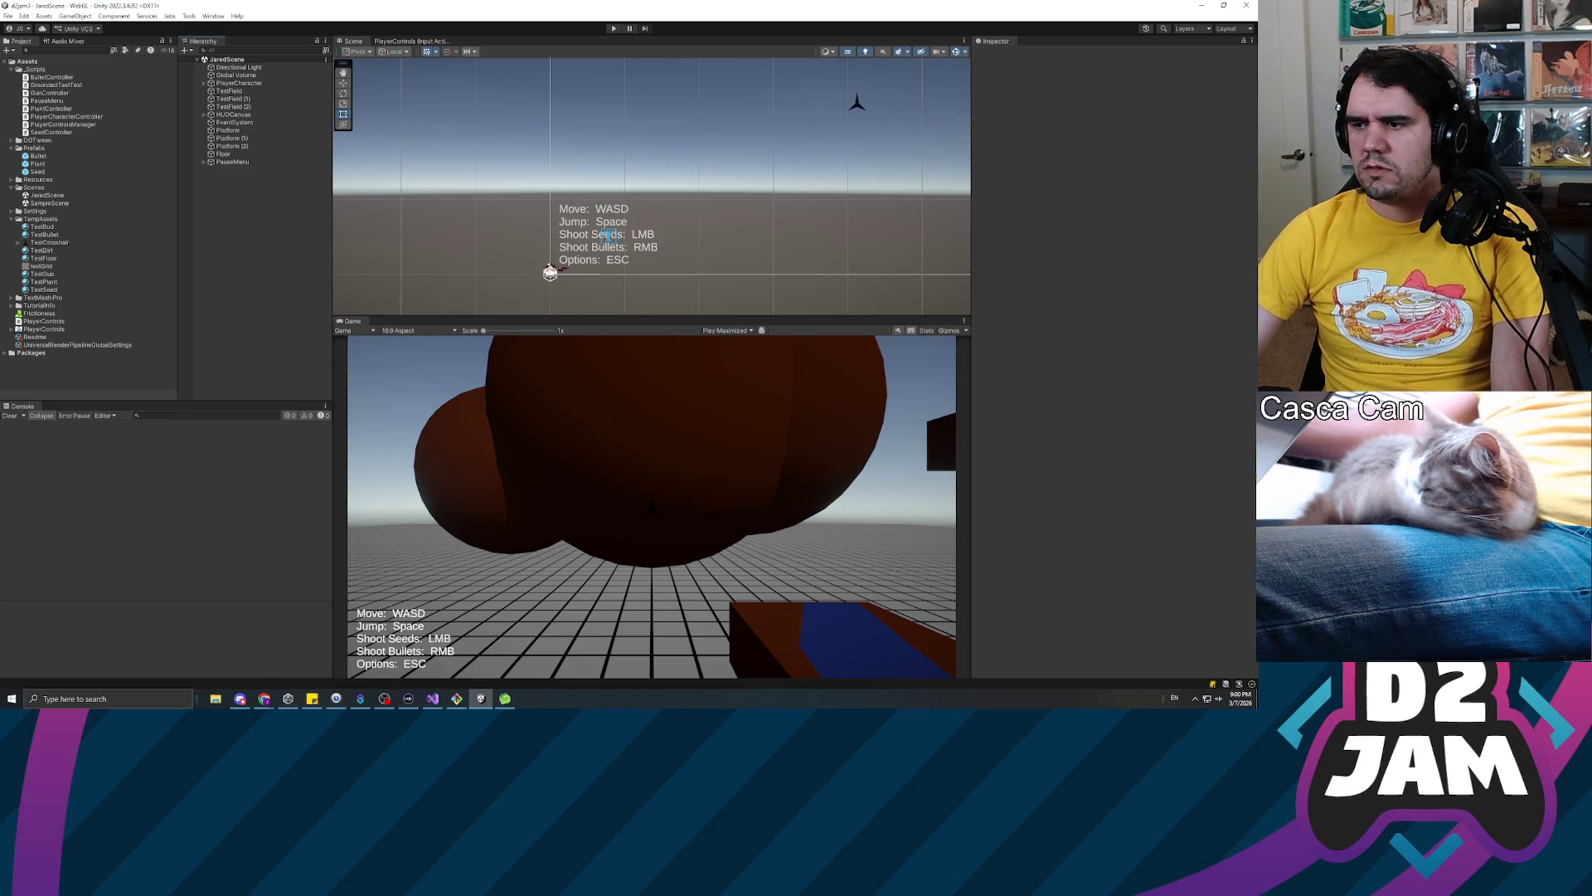
key("alt+Tab")
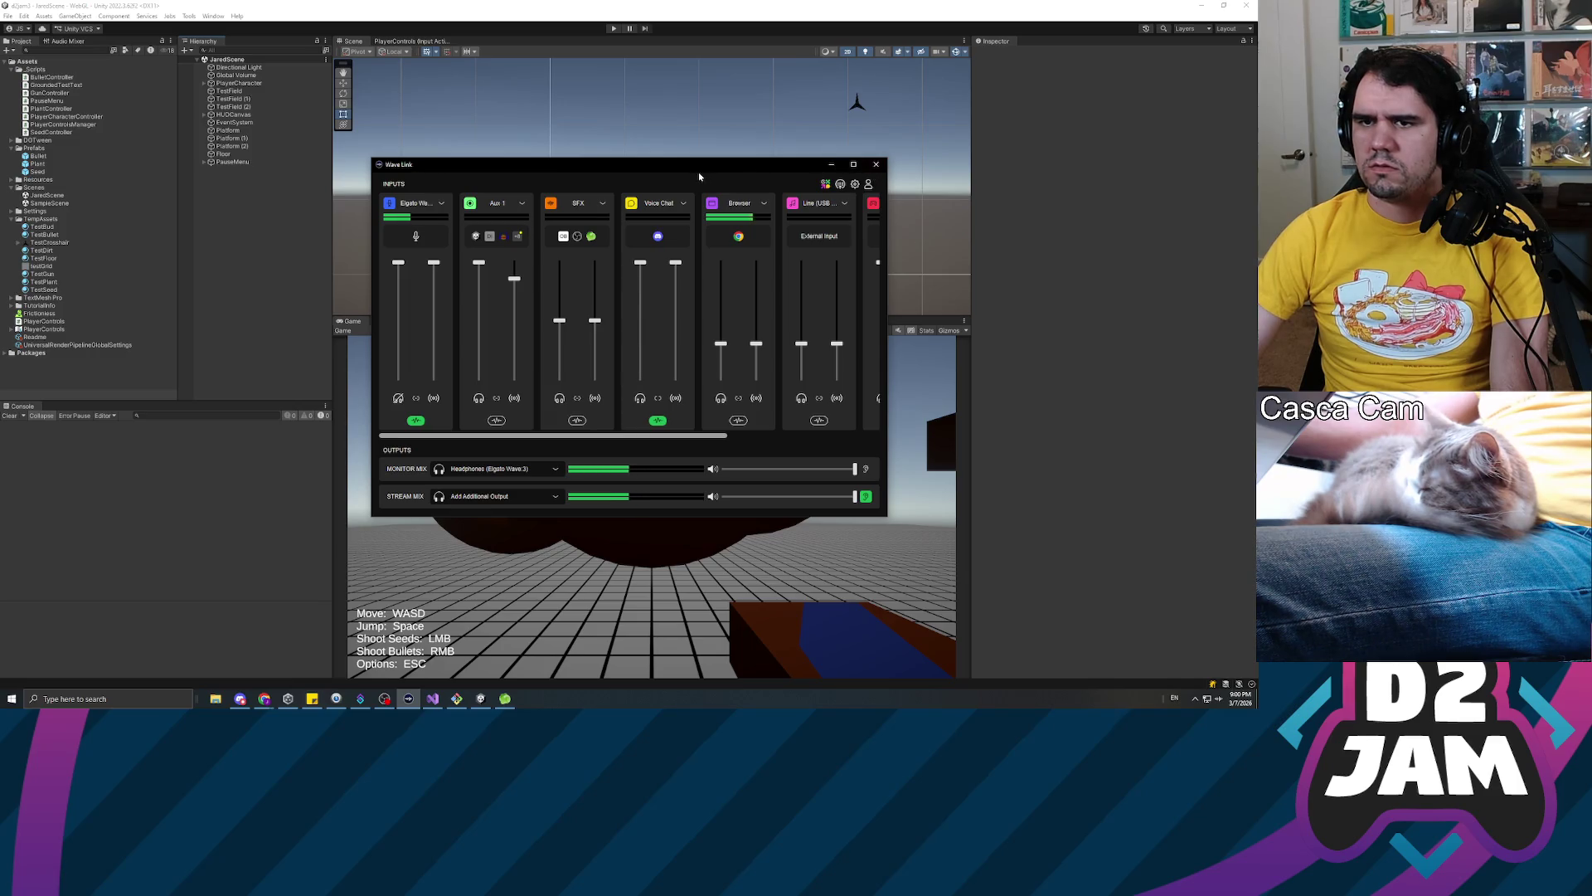
key("alt+Tab")
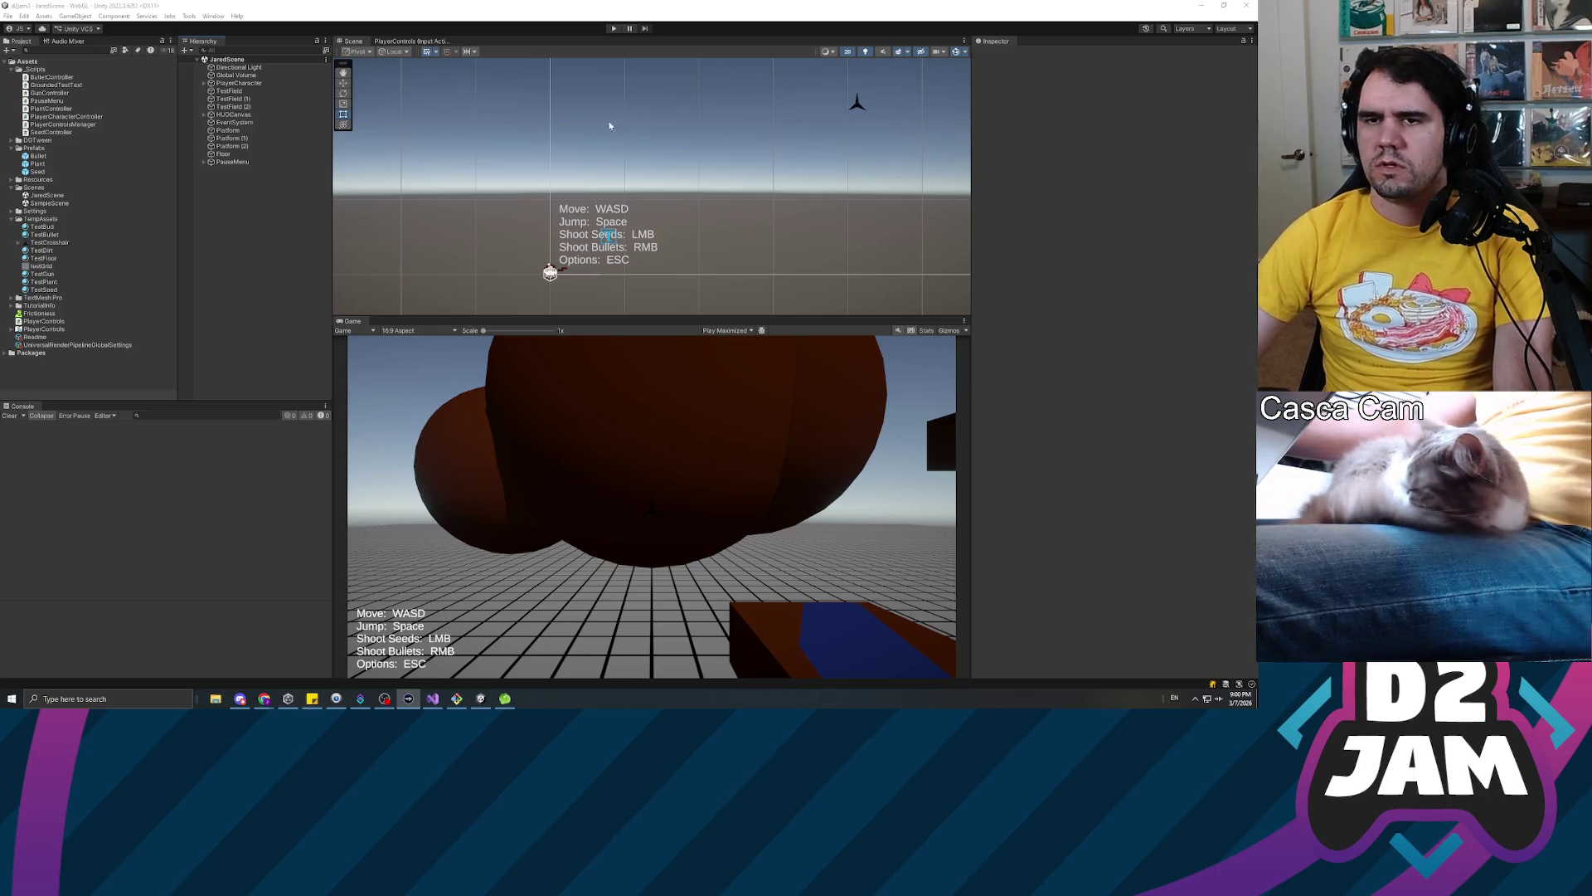
left_click(614, 28)
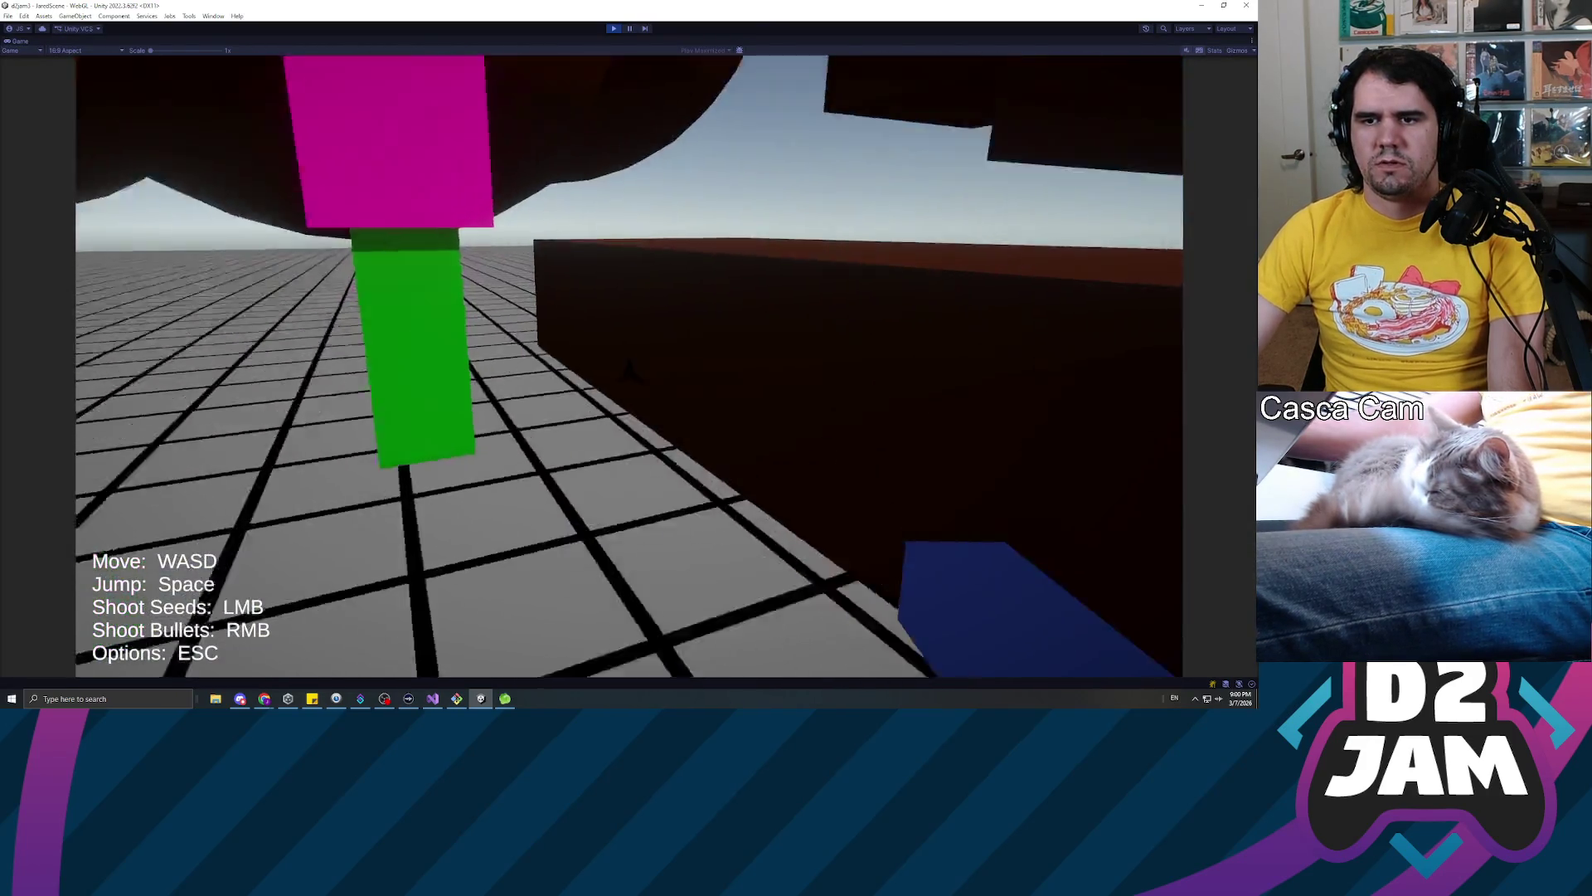
Walk the player past the tree, open the pause menu with Esc, then stop Play mode
key("s")
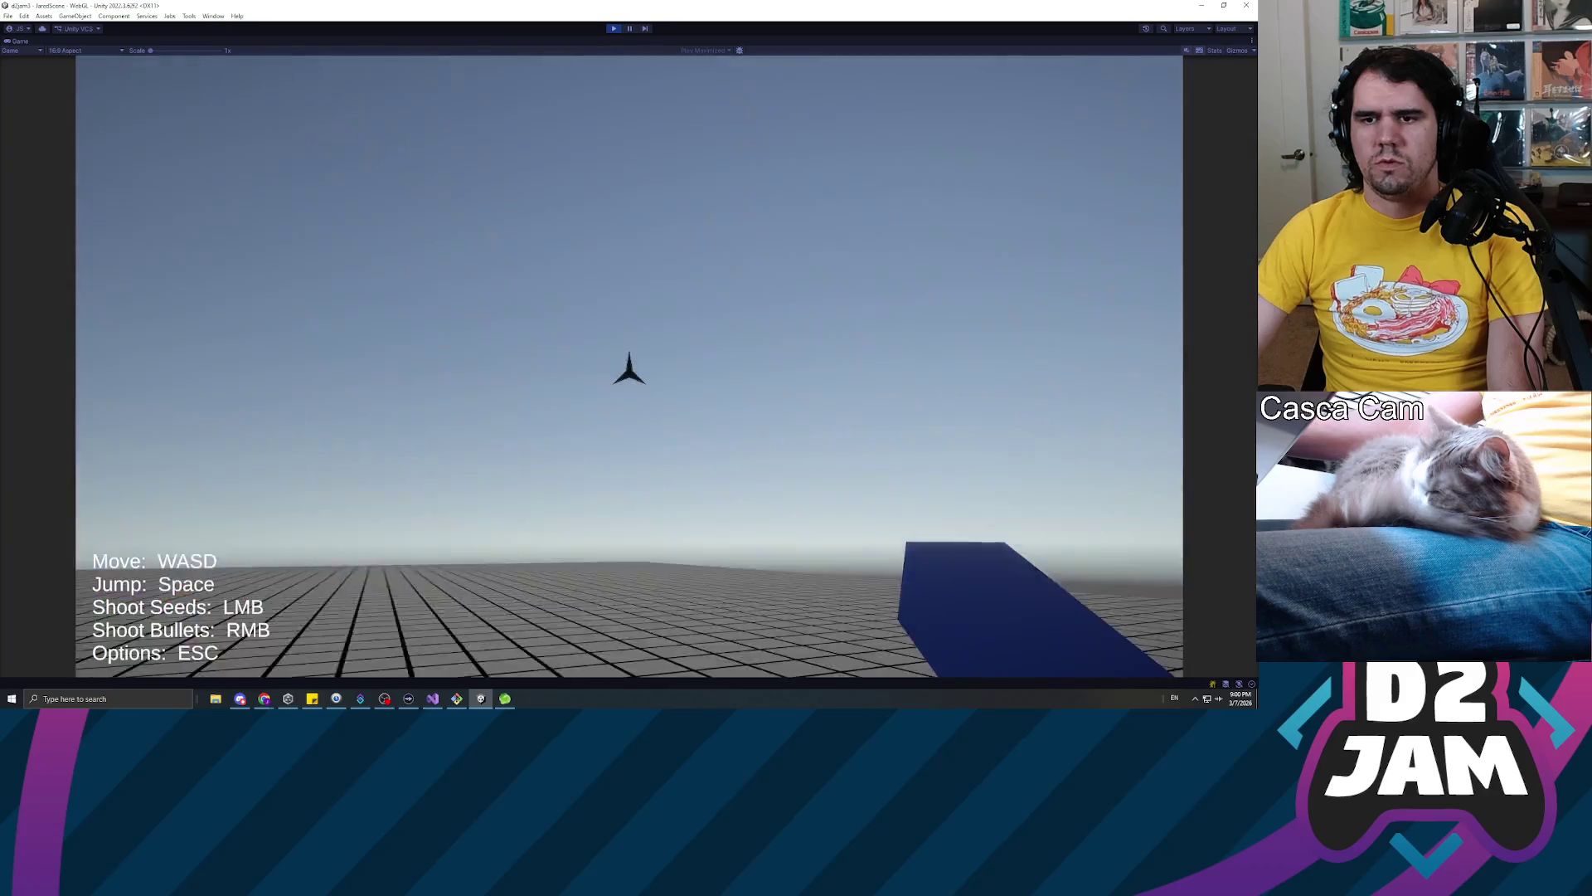
key("w")
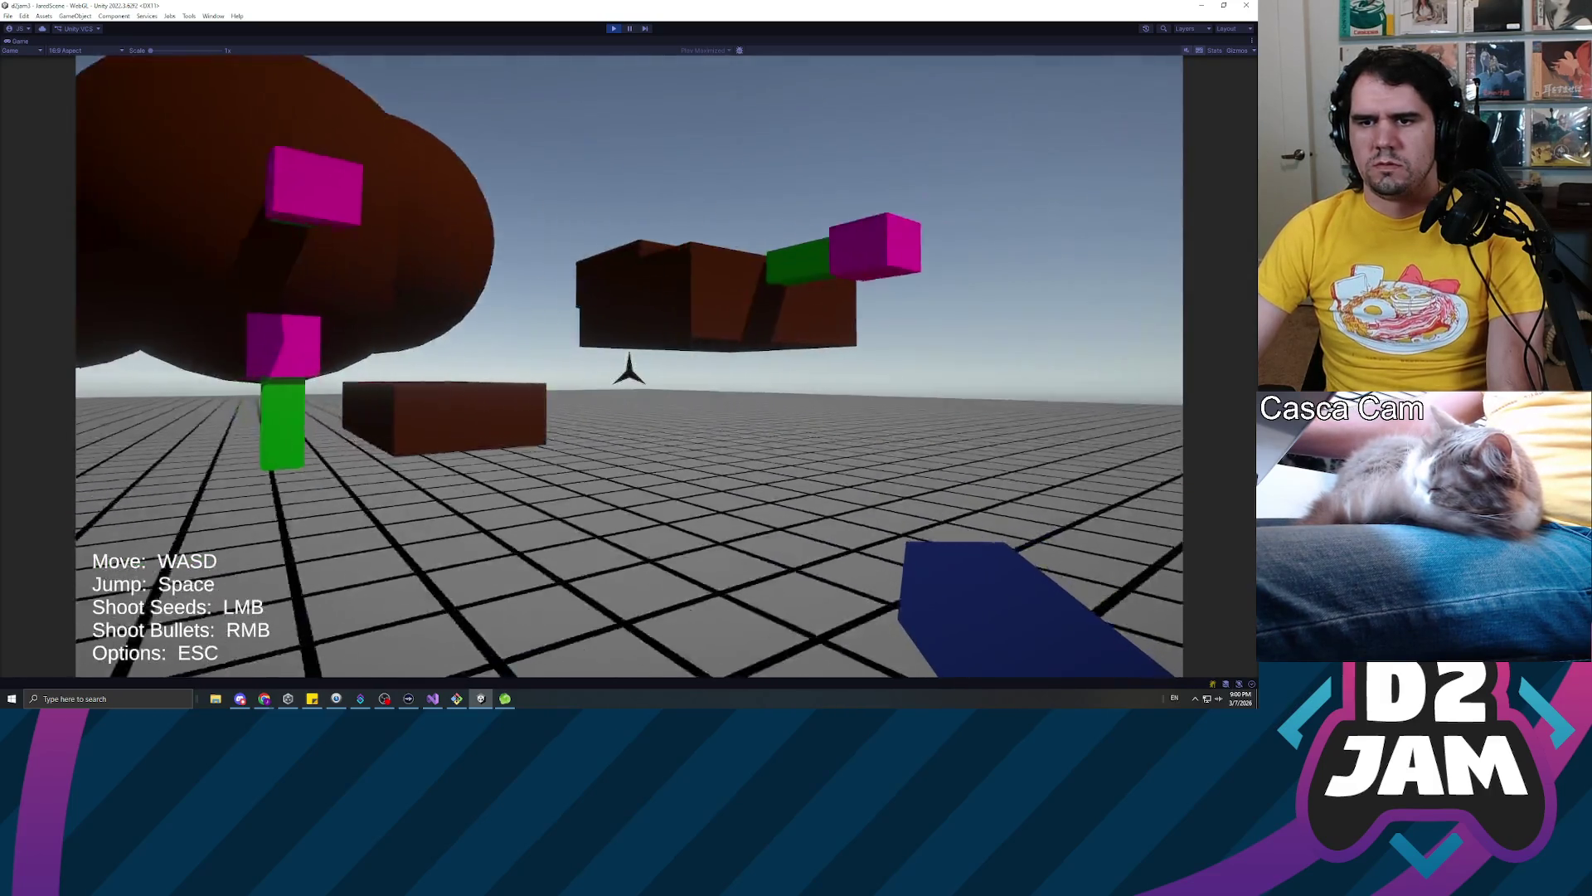
key("Escape")
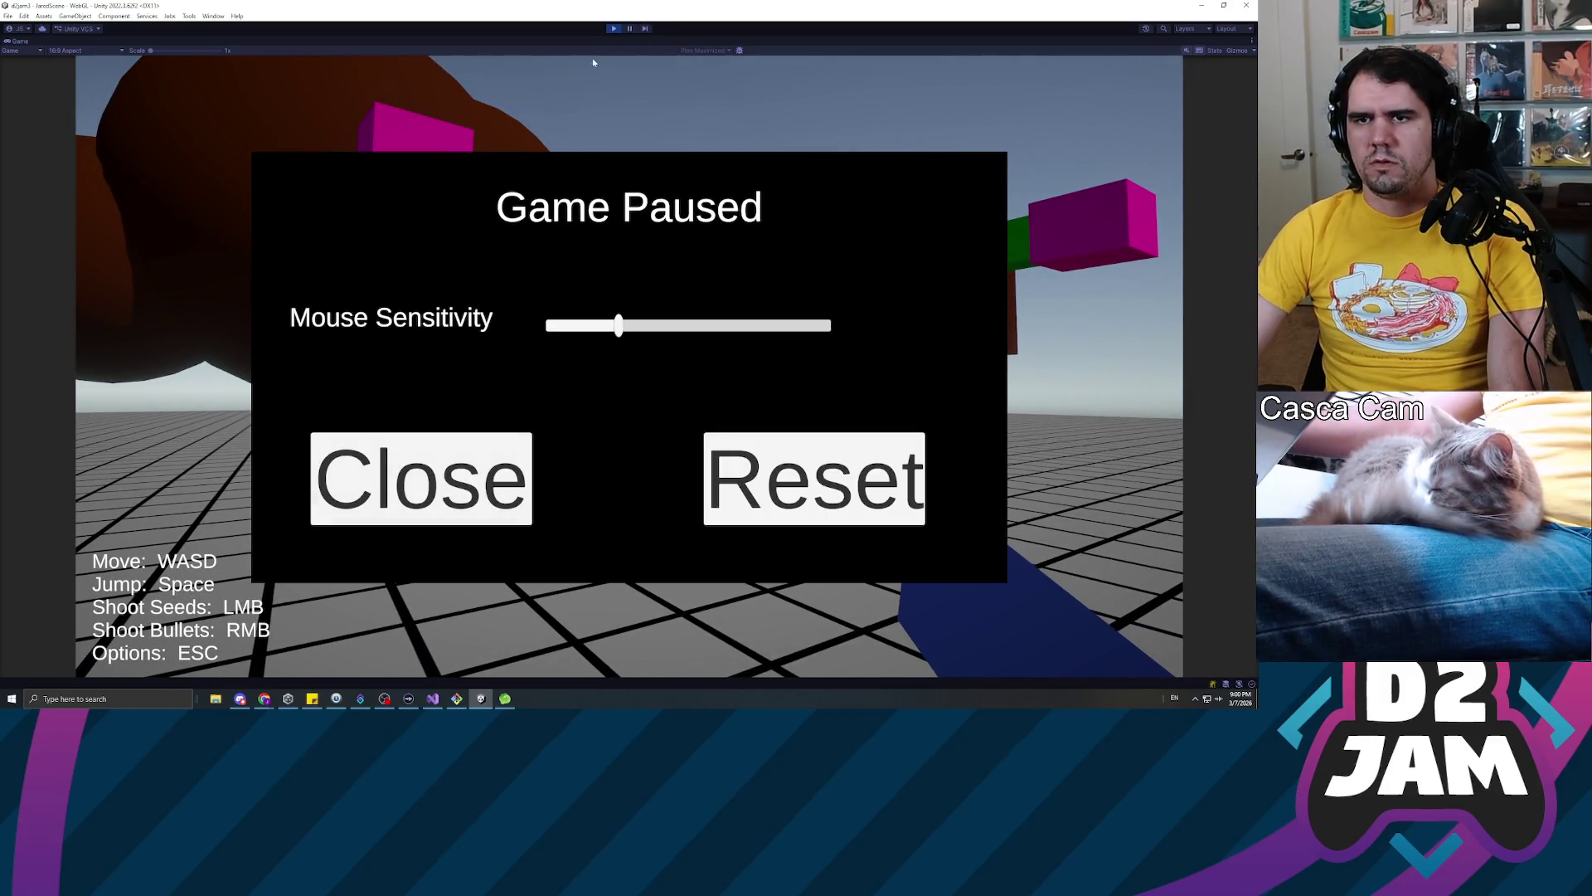
left_click(615, 30)
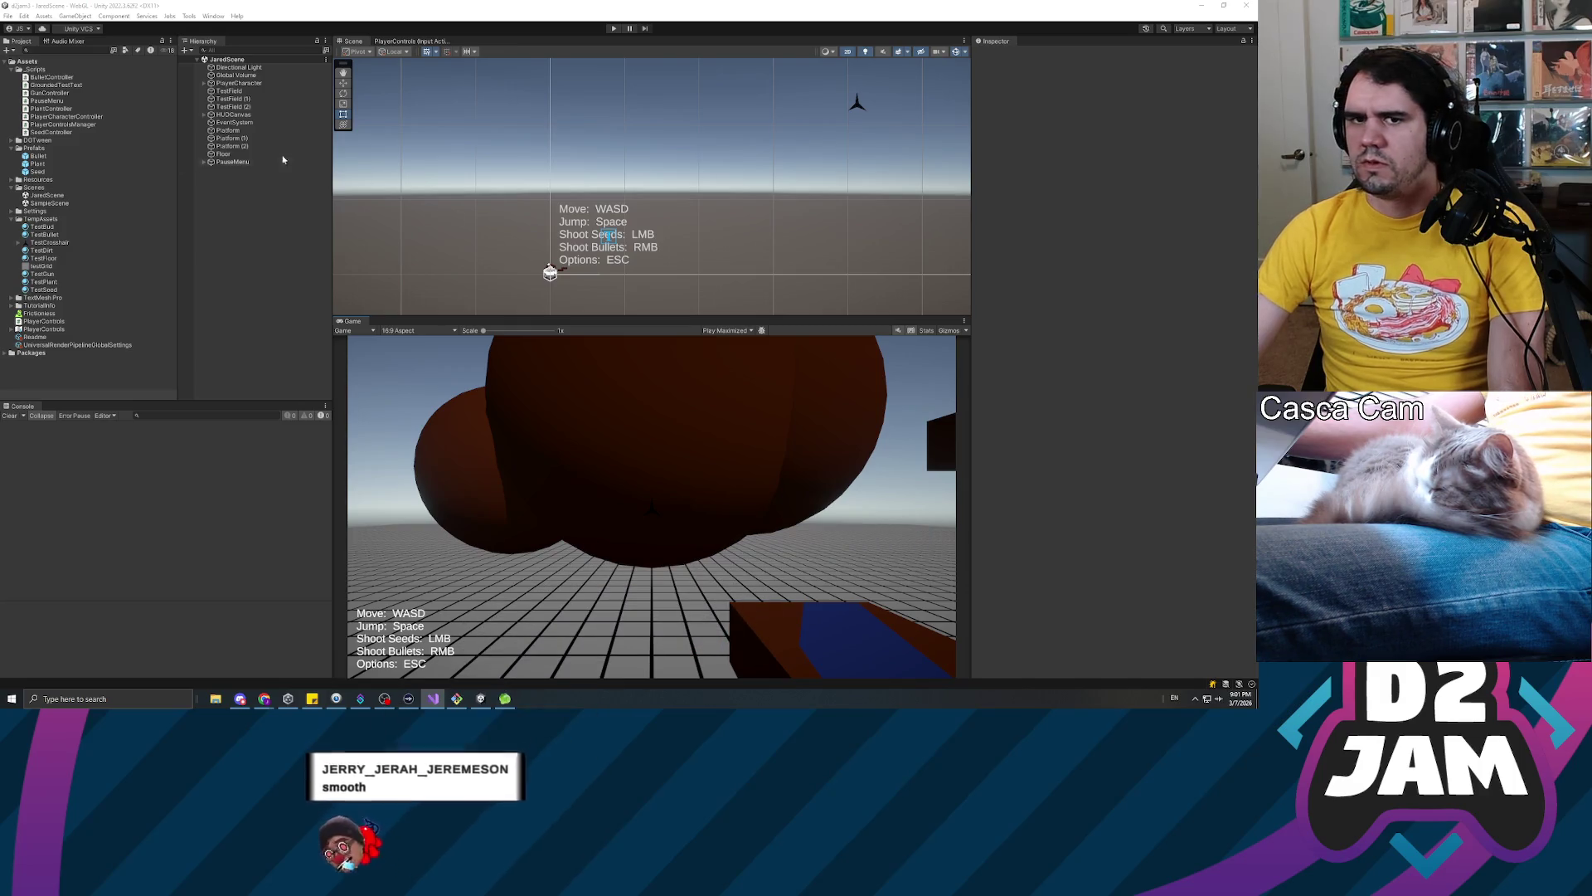
Select PauseMenu's MouseSensitivitySlider in the Hierarchy
left_click(302, 123)
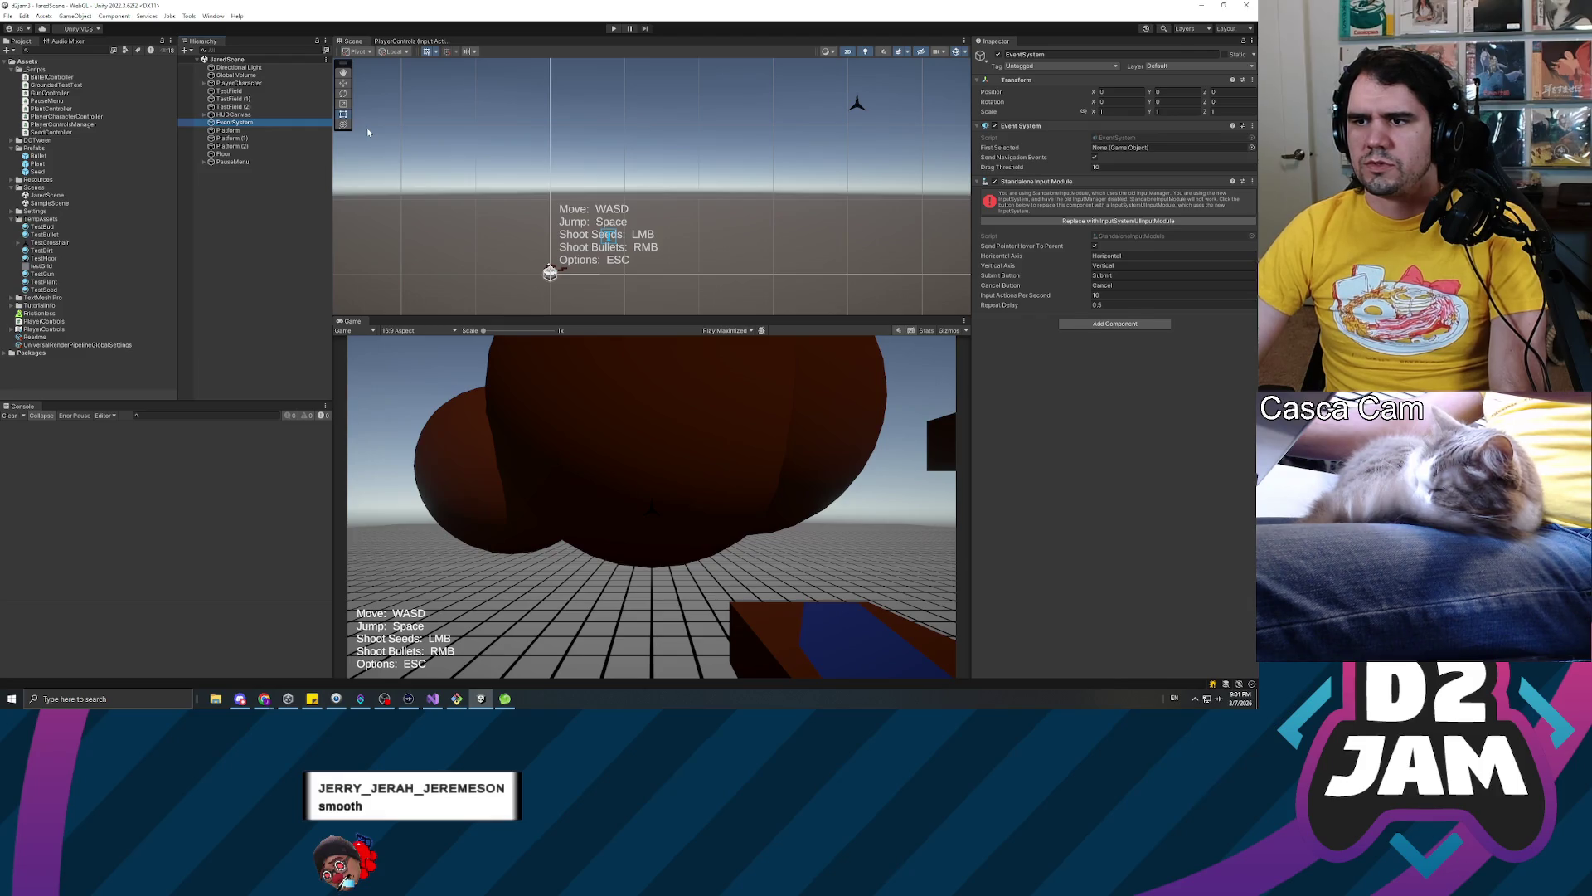
key("Down")
key("Down")
key("Down")
key("Down")
key("Down")
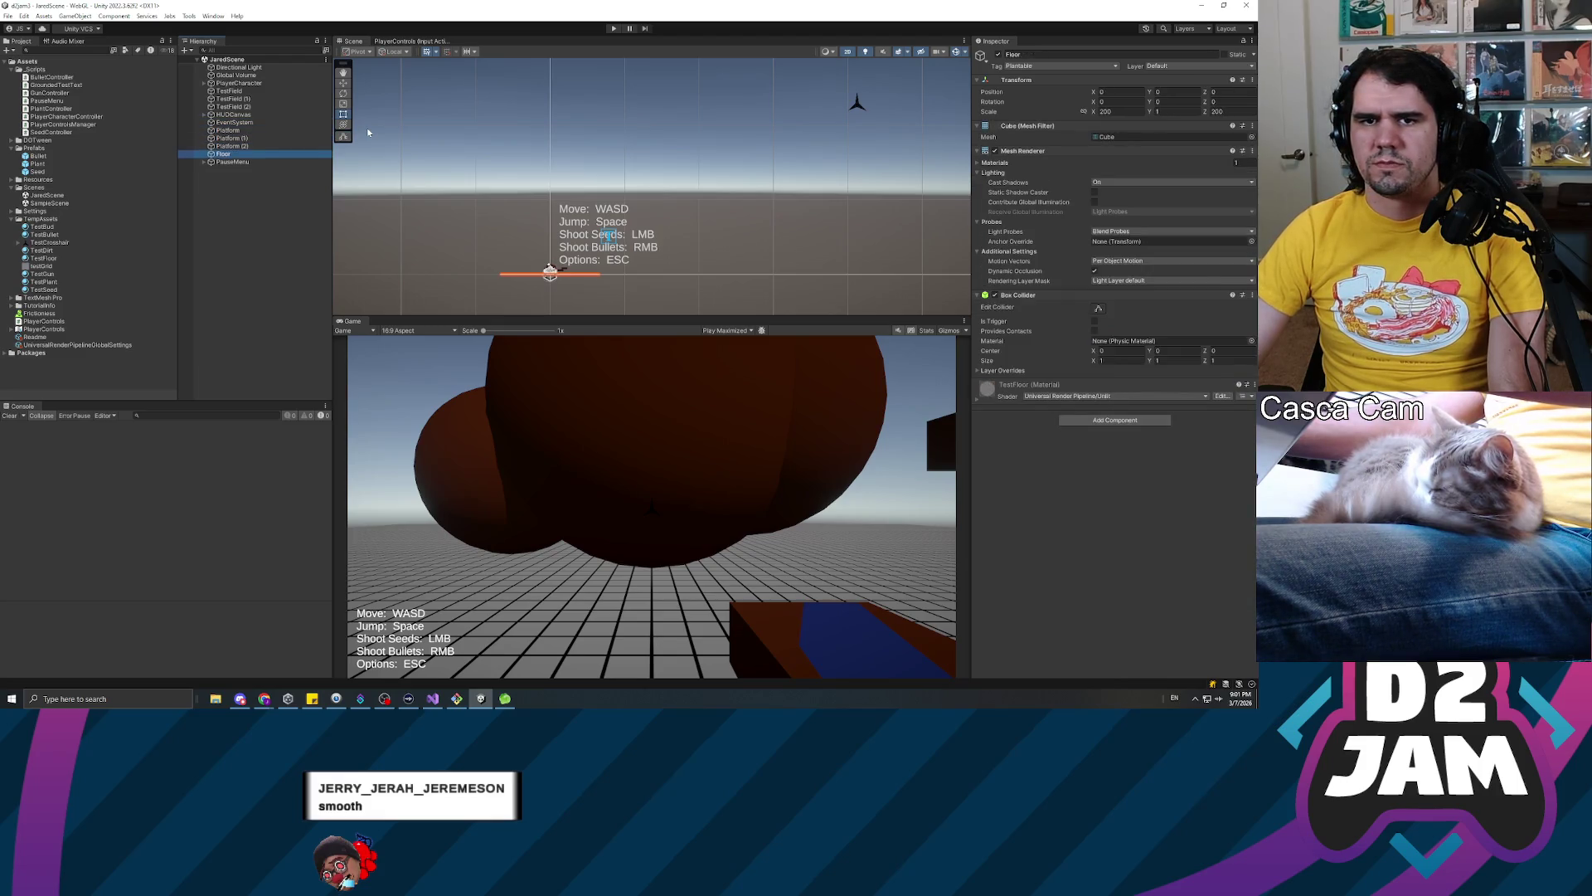
key("Right")
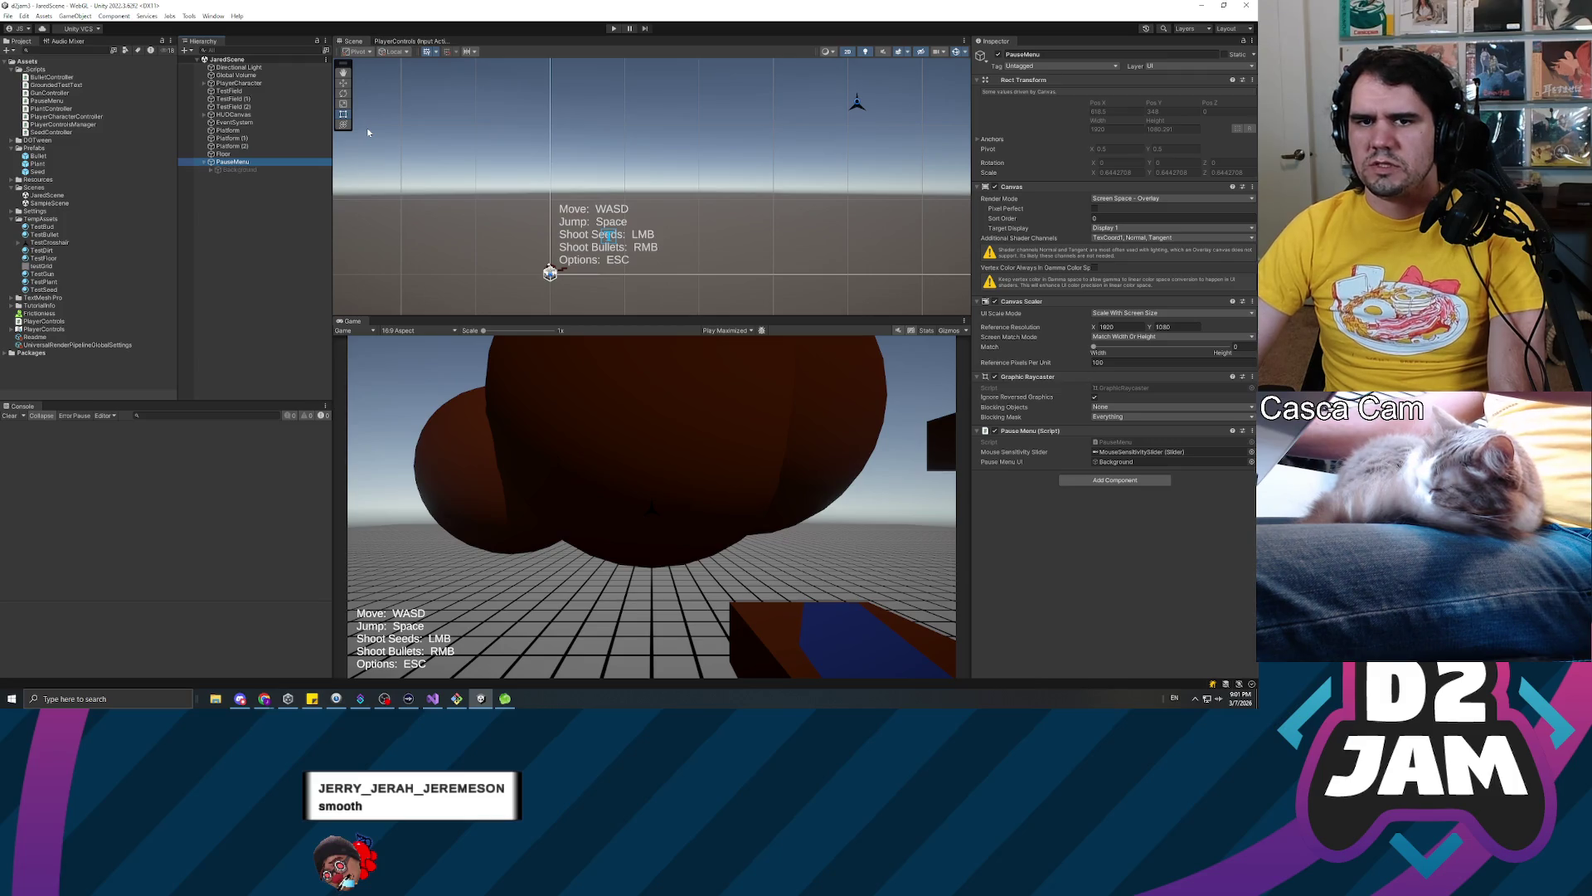
key("Down")
key("Right")
key("Down")
key("Down")
key("Down")
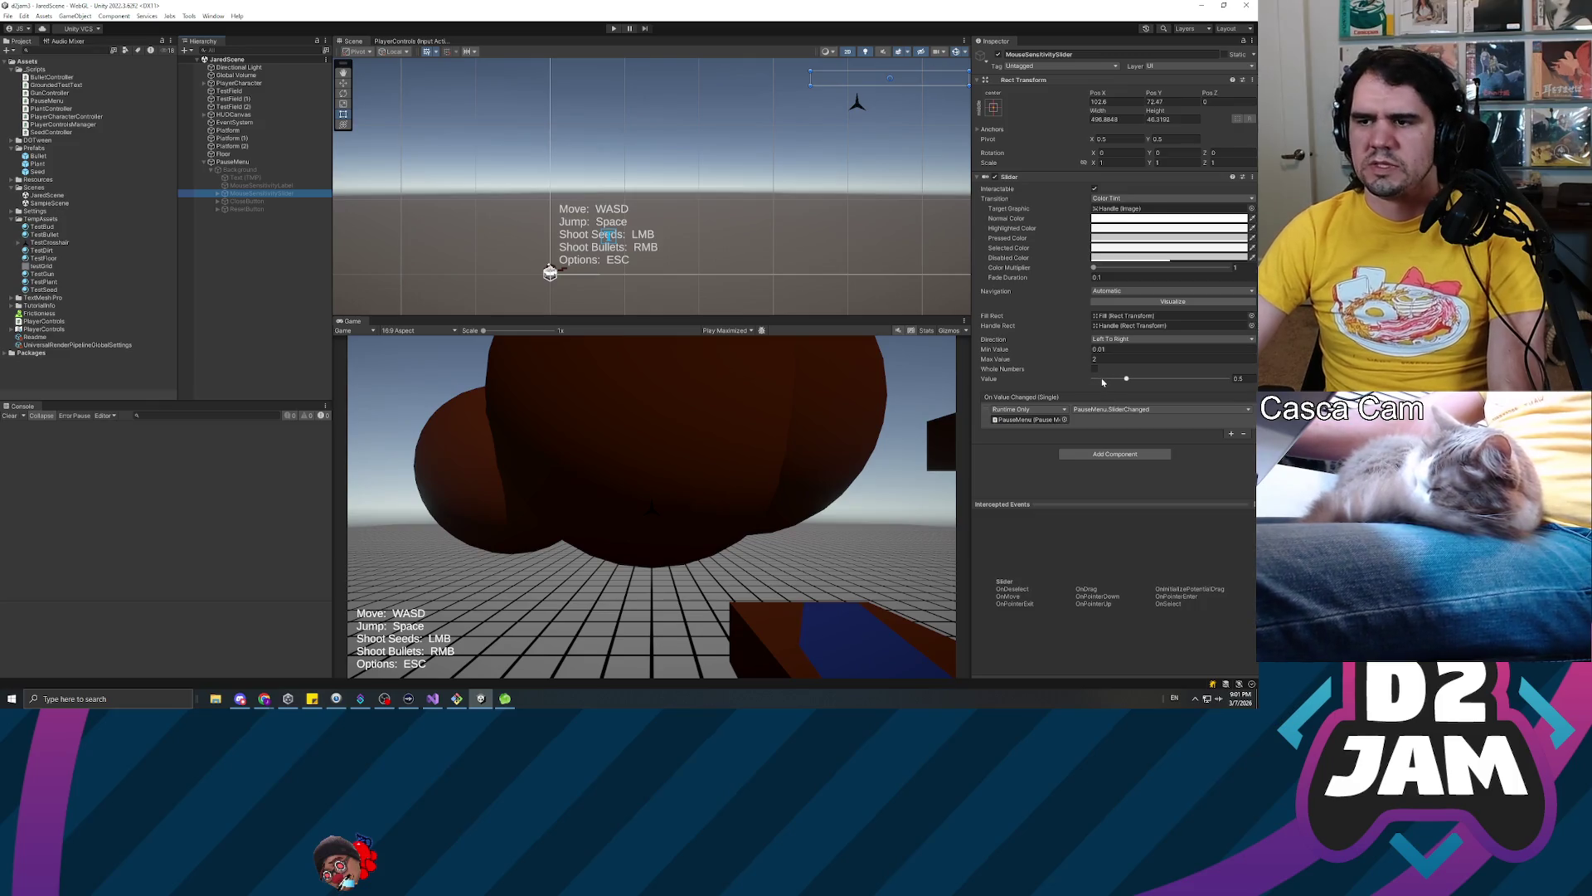
Set the slider's Value to 0.25 and start the game with Ctrl+P
type("0.25")
key("Return")
key("ctrl+p")
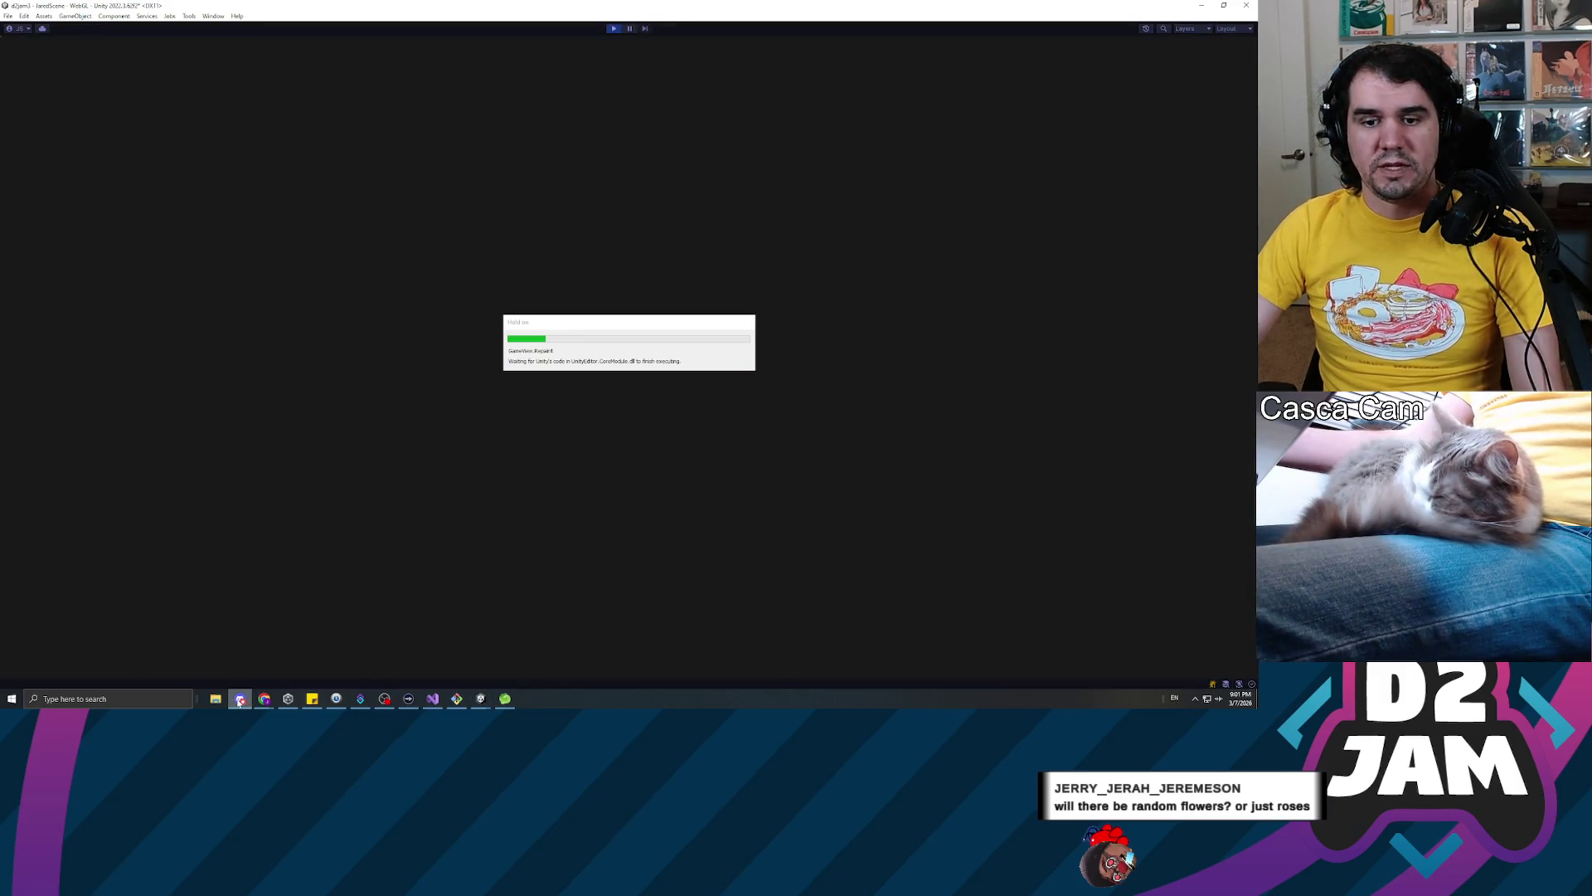
key("alt+Tab")
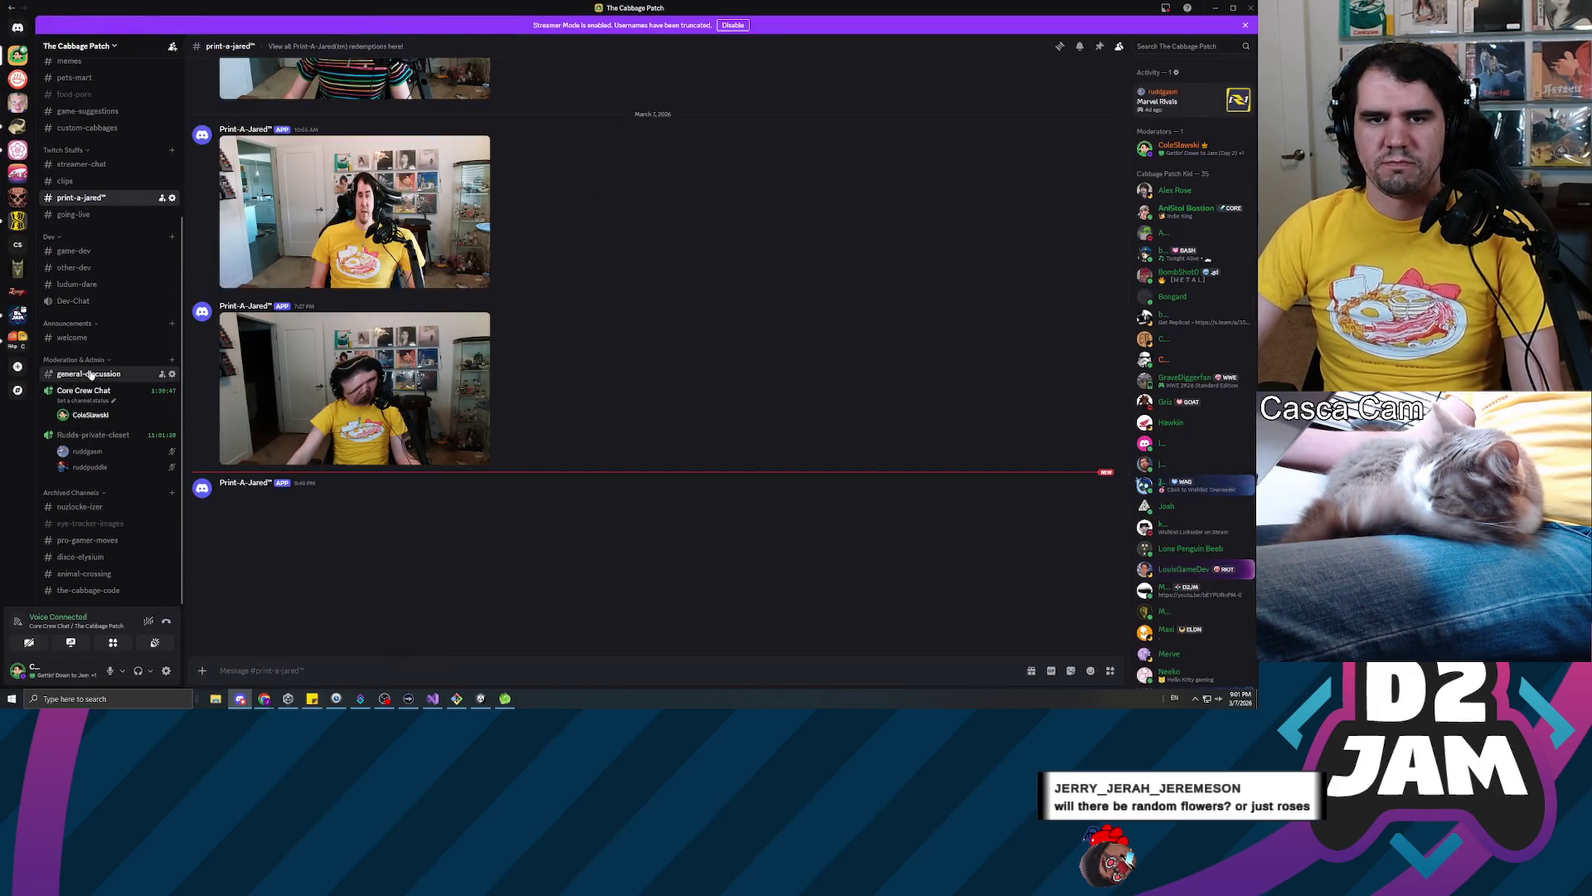
Open general-discussion, play the shared flower video and view an artwork image full size
left_click(91, 375)
scroll(573, 490, "up", 10)
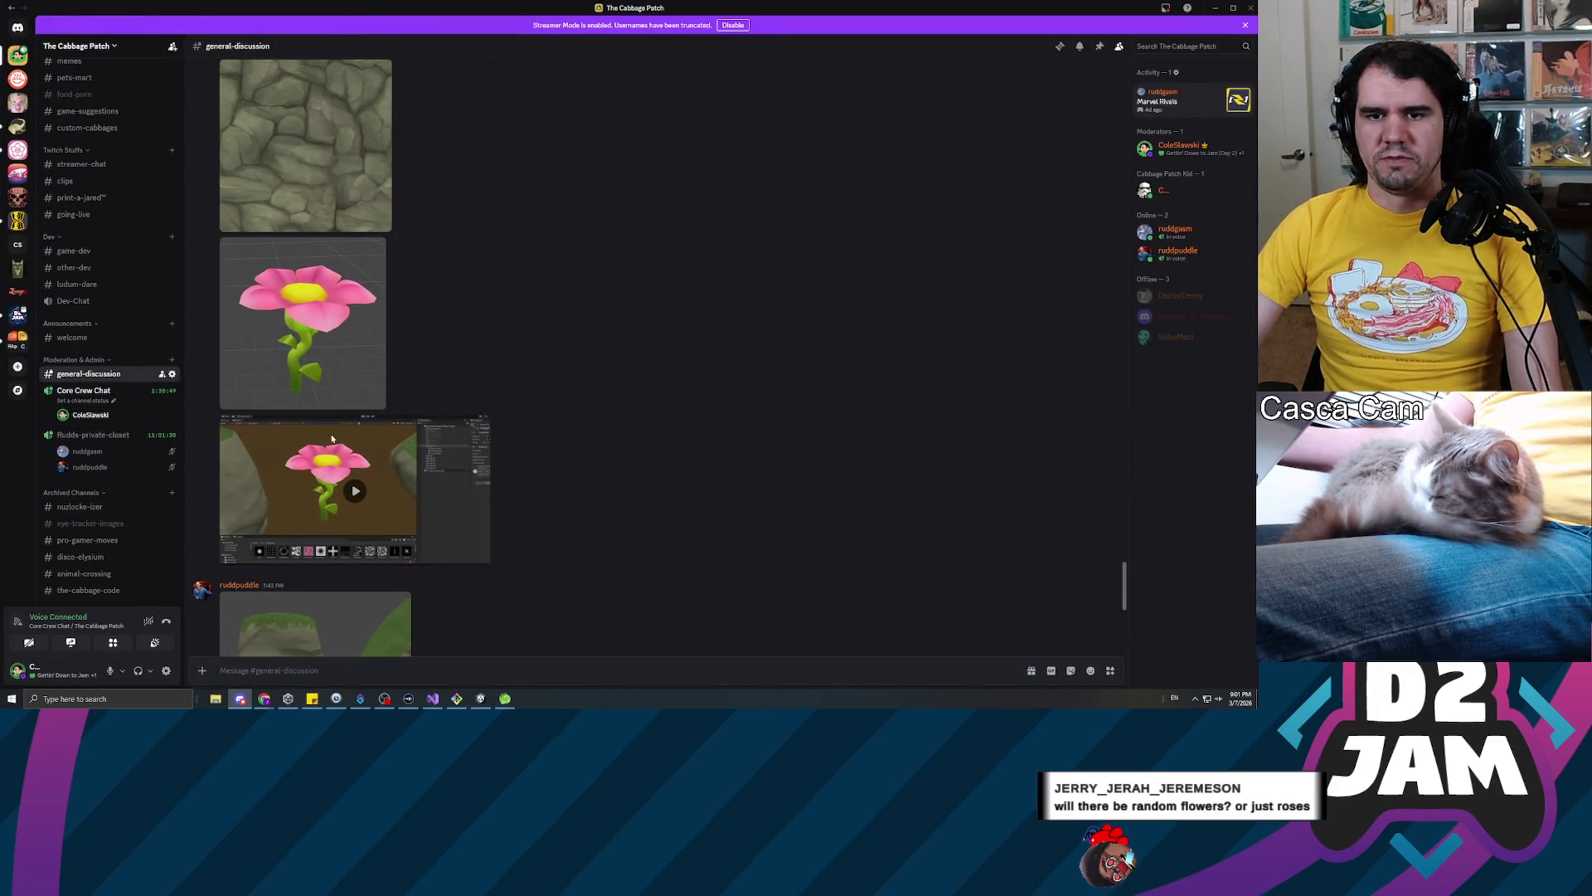
left_click(354, 490)
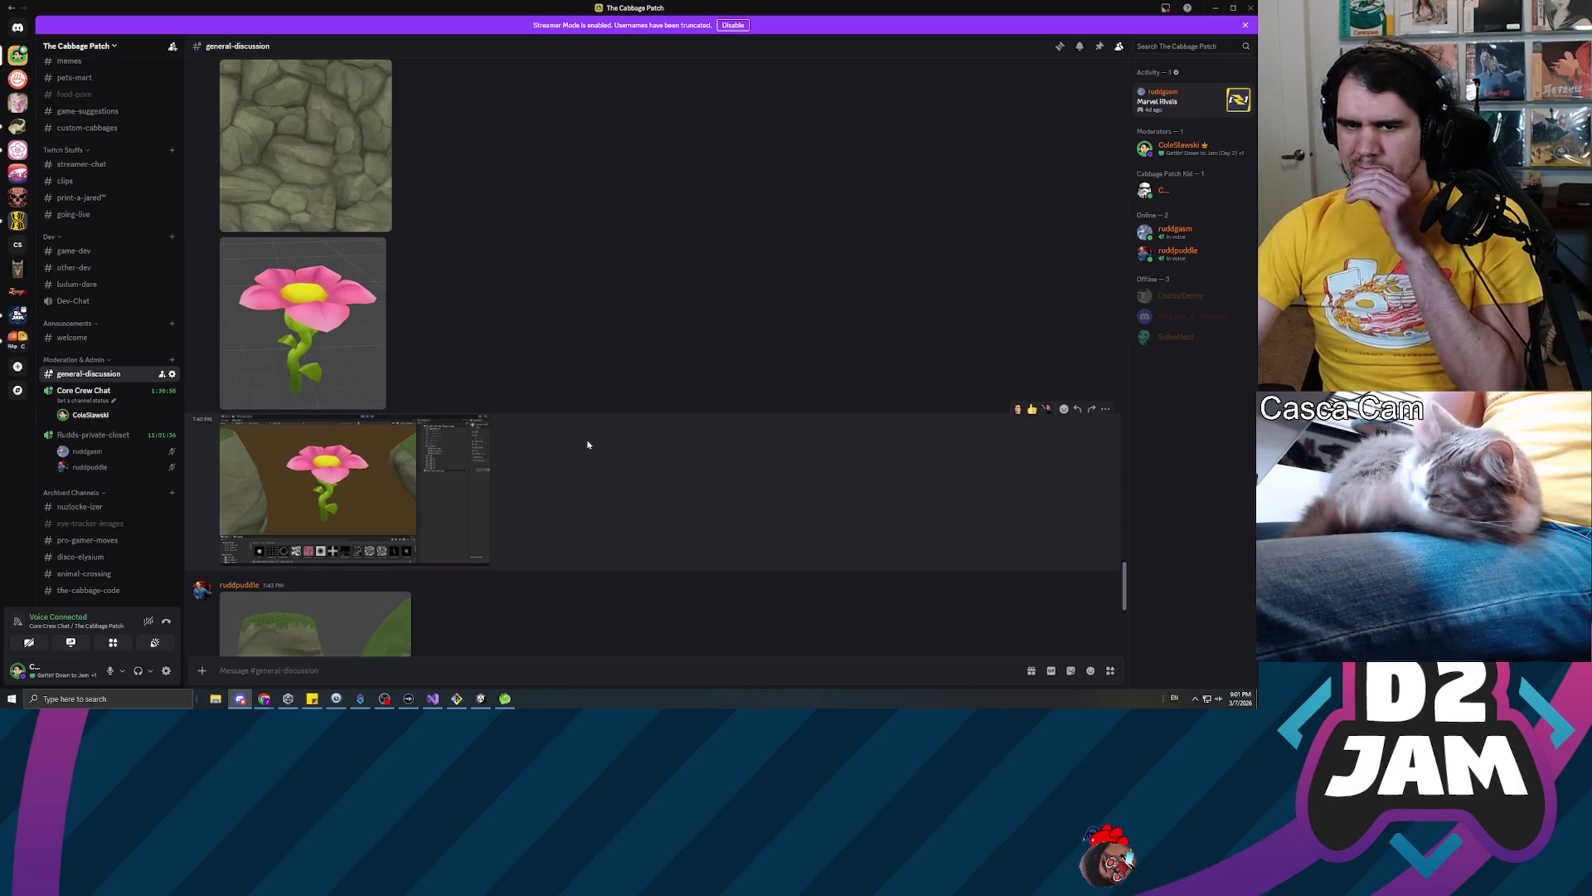
scroll(581, 439, "up", 15)
scroll(550, 461, "up", 15)
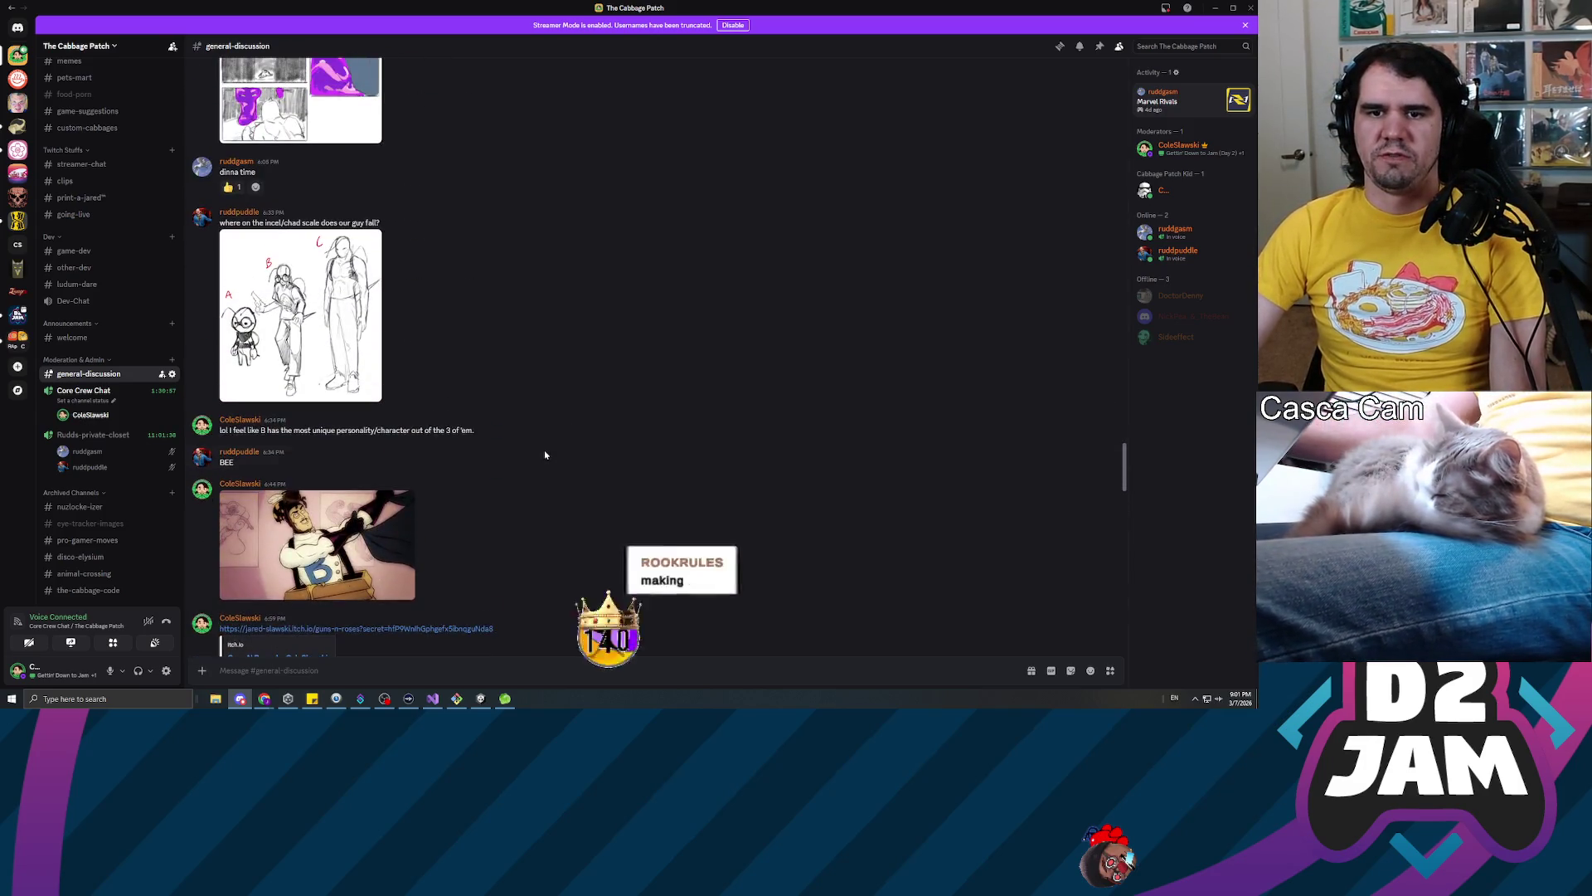
left_click(300, 538)
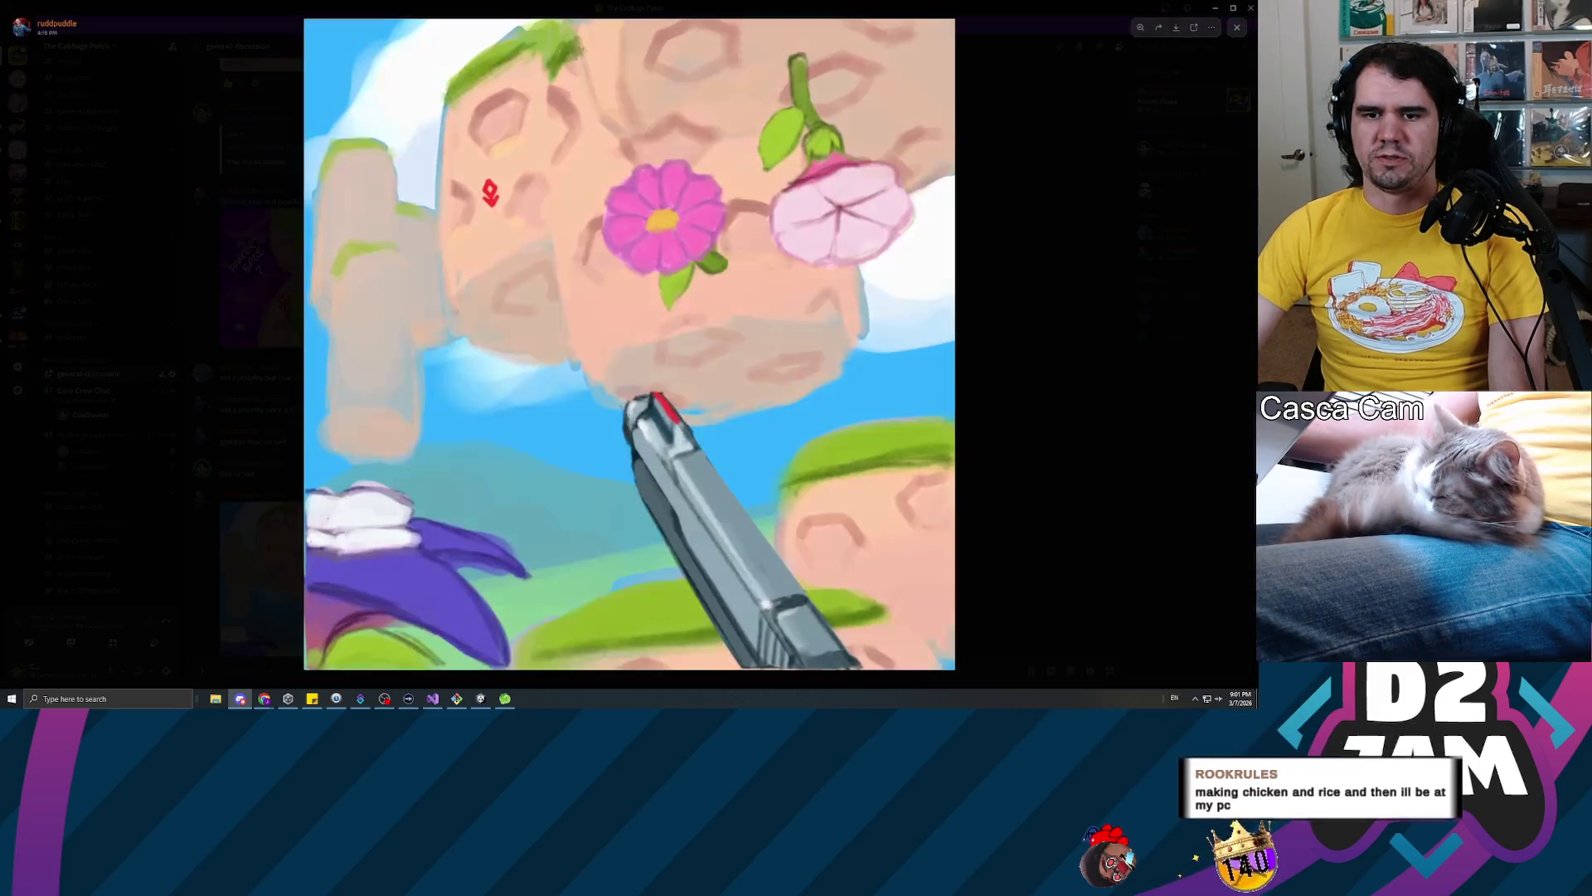
left_click(996, 402)
View the egg and purple palette image, scroll back to older posts, then minimize Discord
scroll(548, 415, "up", 5)
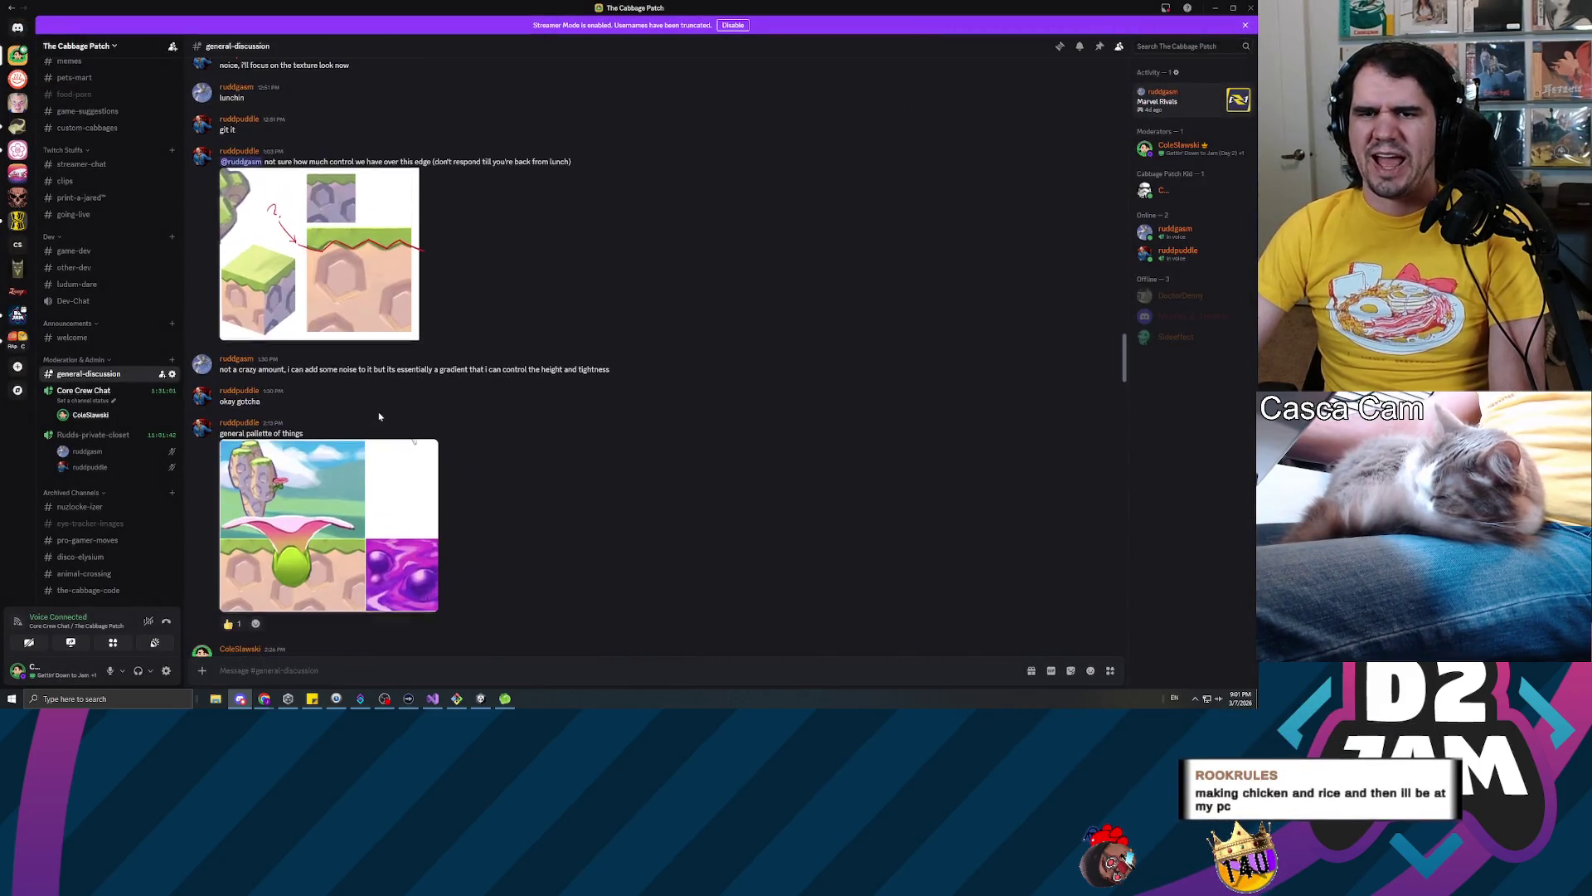
left_click(348, 514)
key("Escape")
scroll(581, 414, "up", 10)
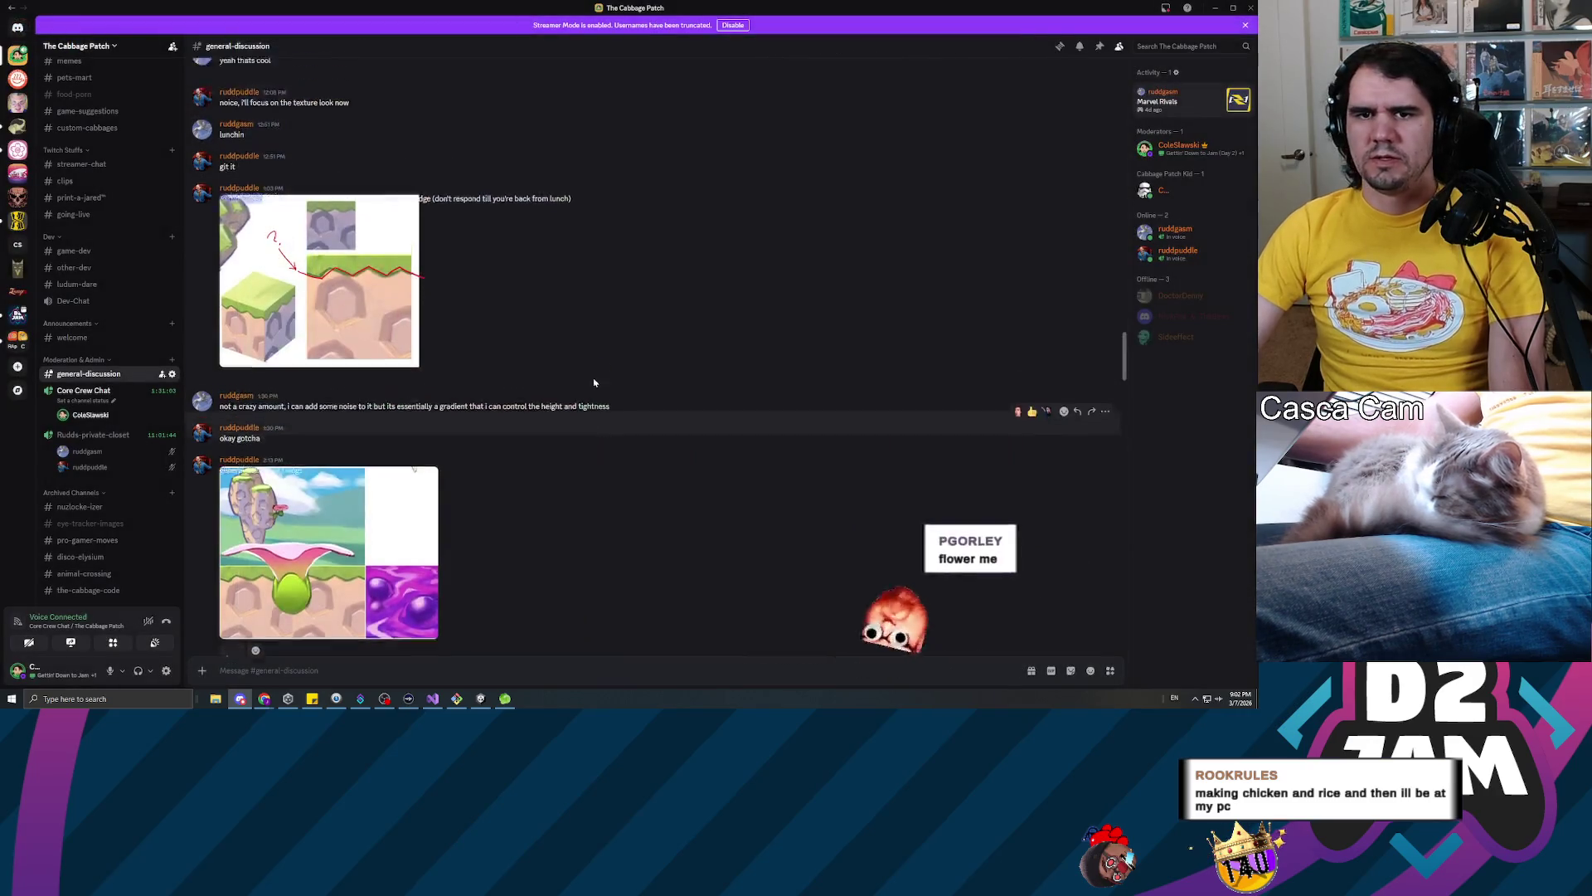
scroll(528, 500, "up", 15)
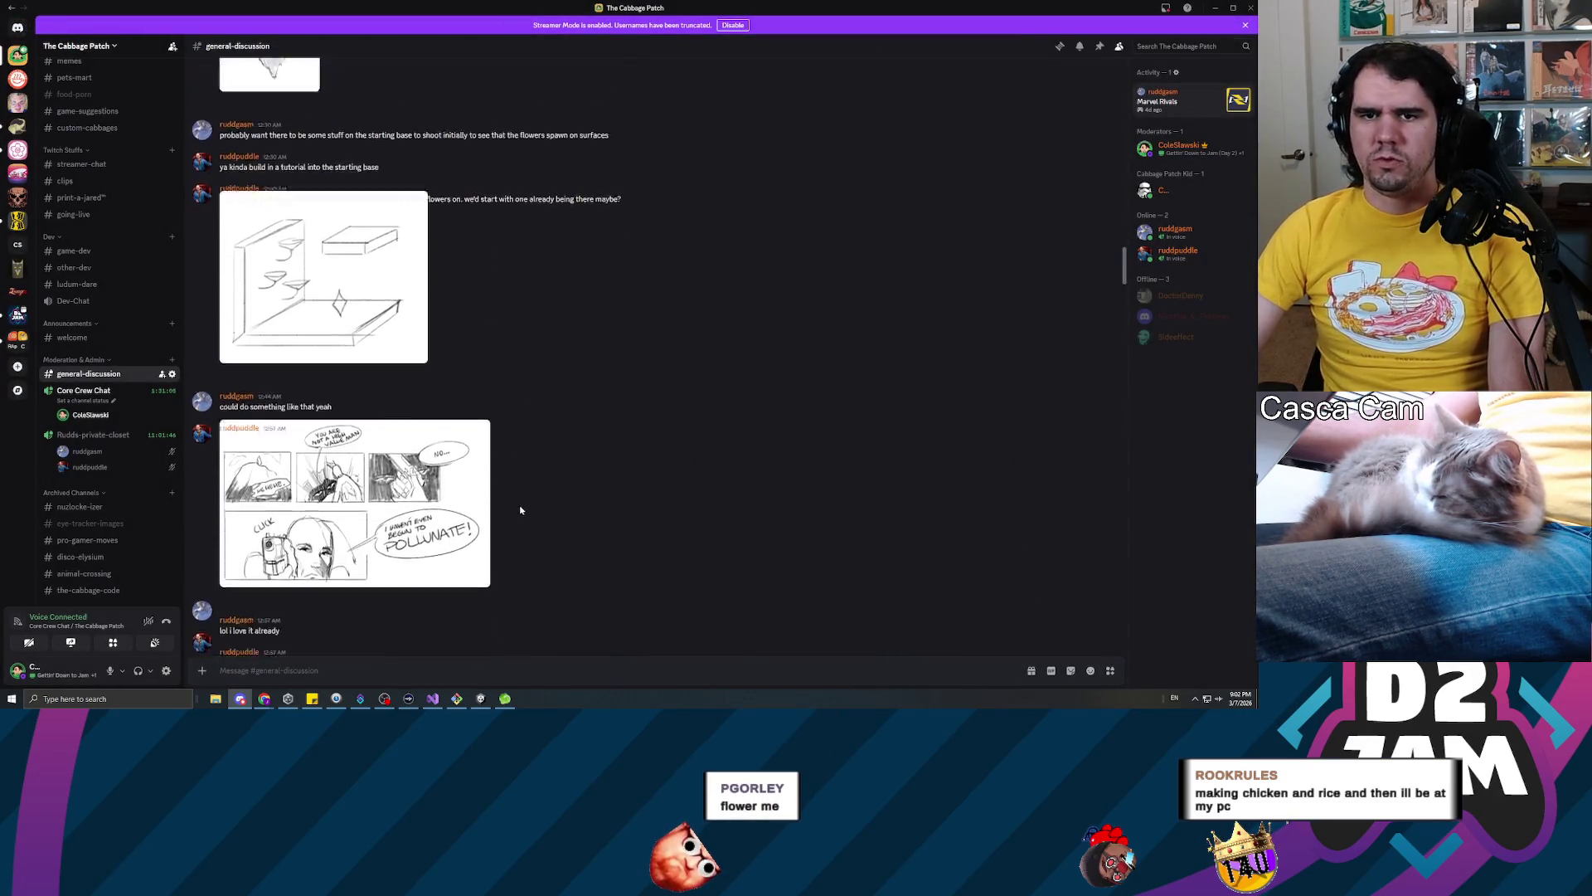
left_click(1215, 8)
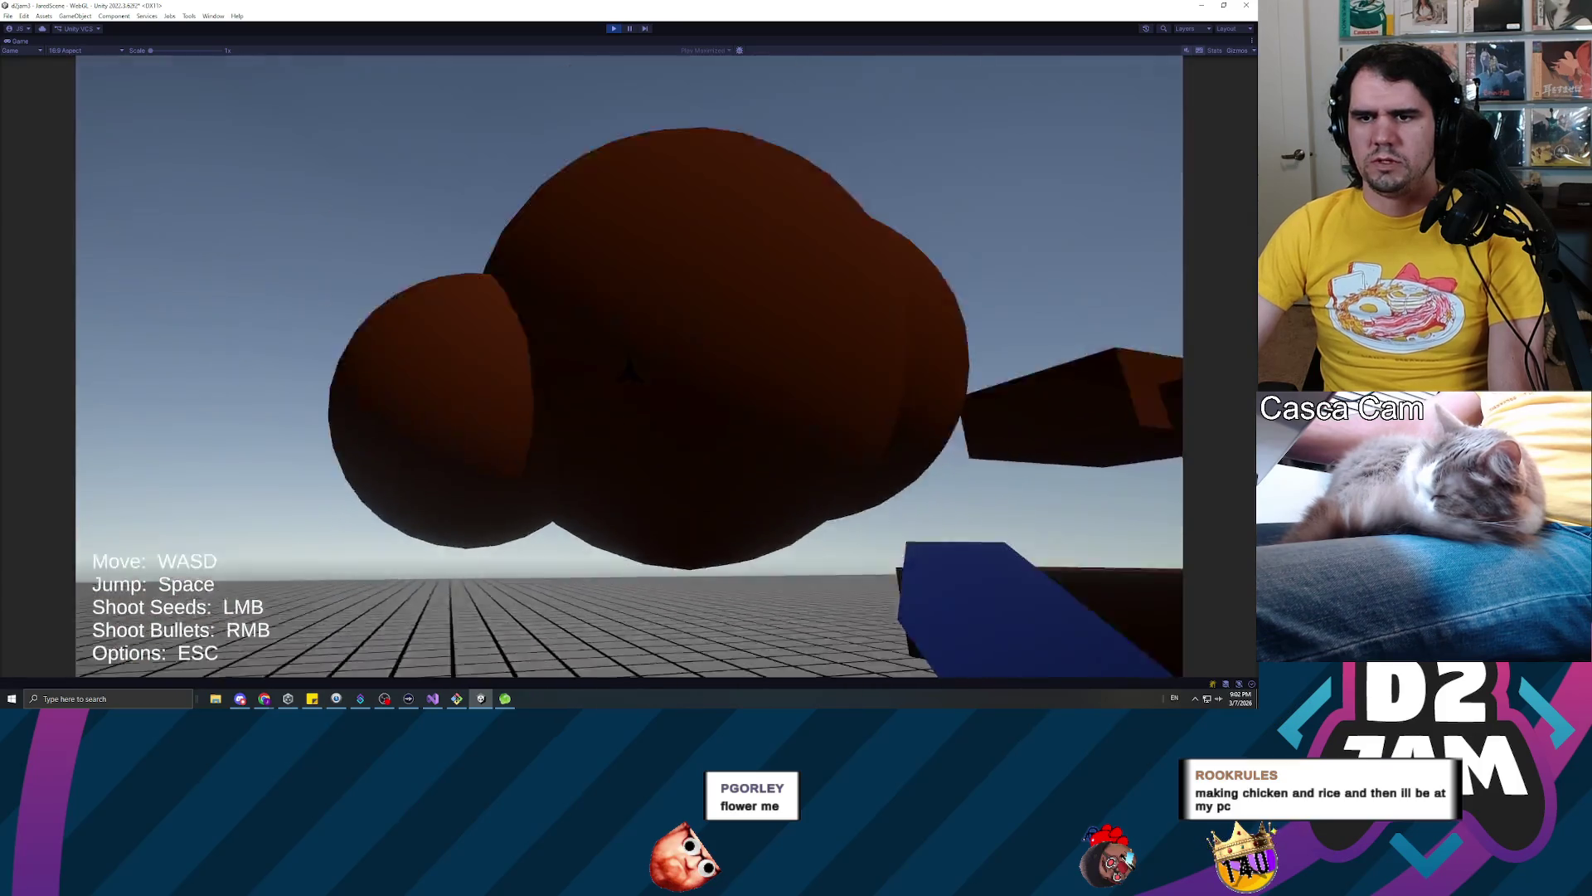
Walk back from the spheres, open the pause menu, stop the game and switch to Visual Studio
key("s")
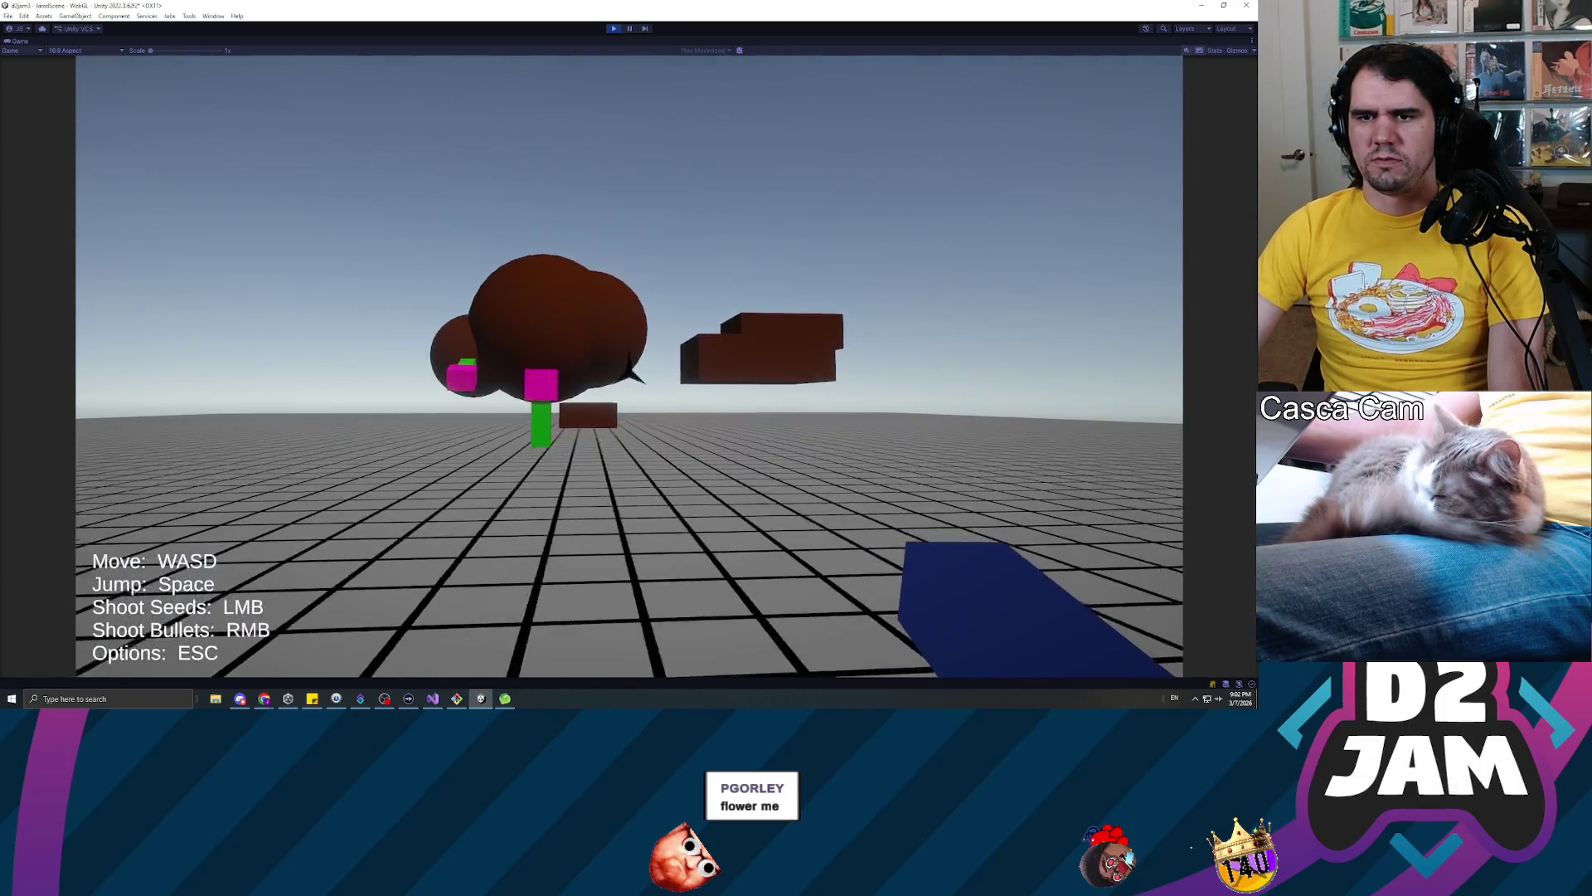
key("Escape")
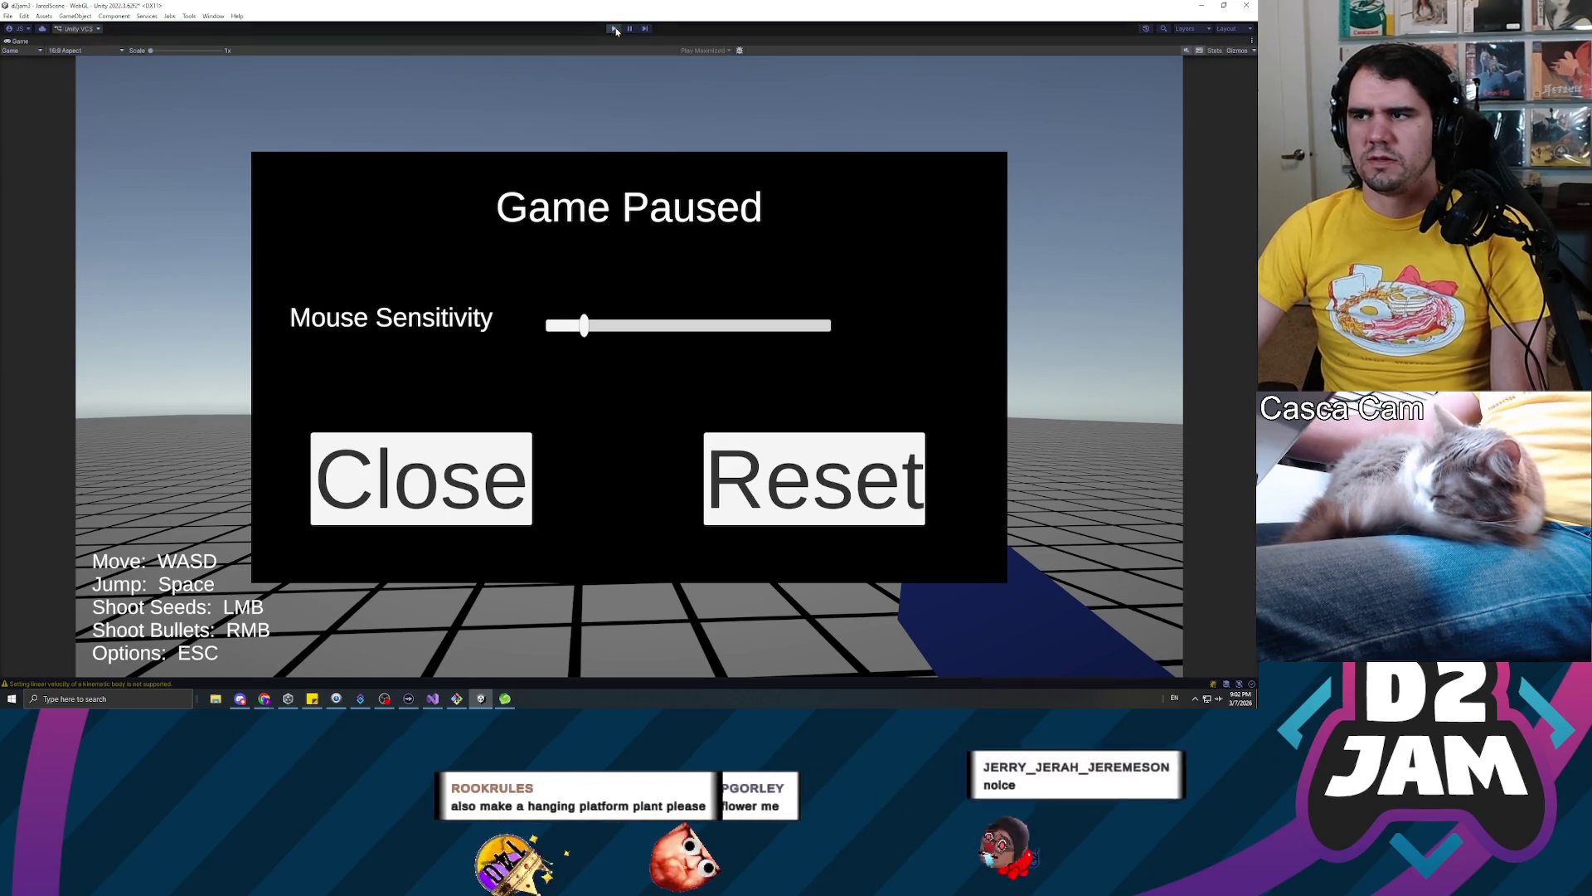
left_click(615, 31)
key("alt+Tab")
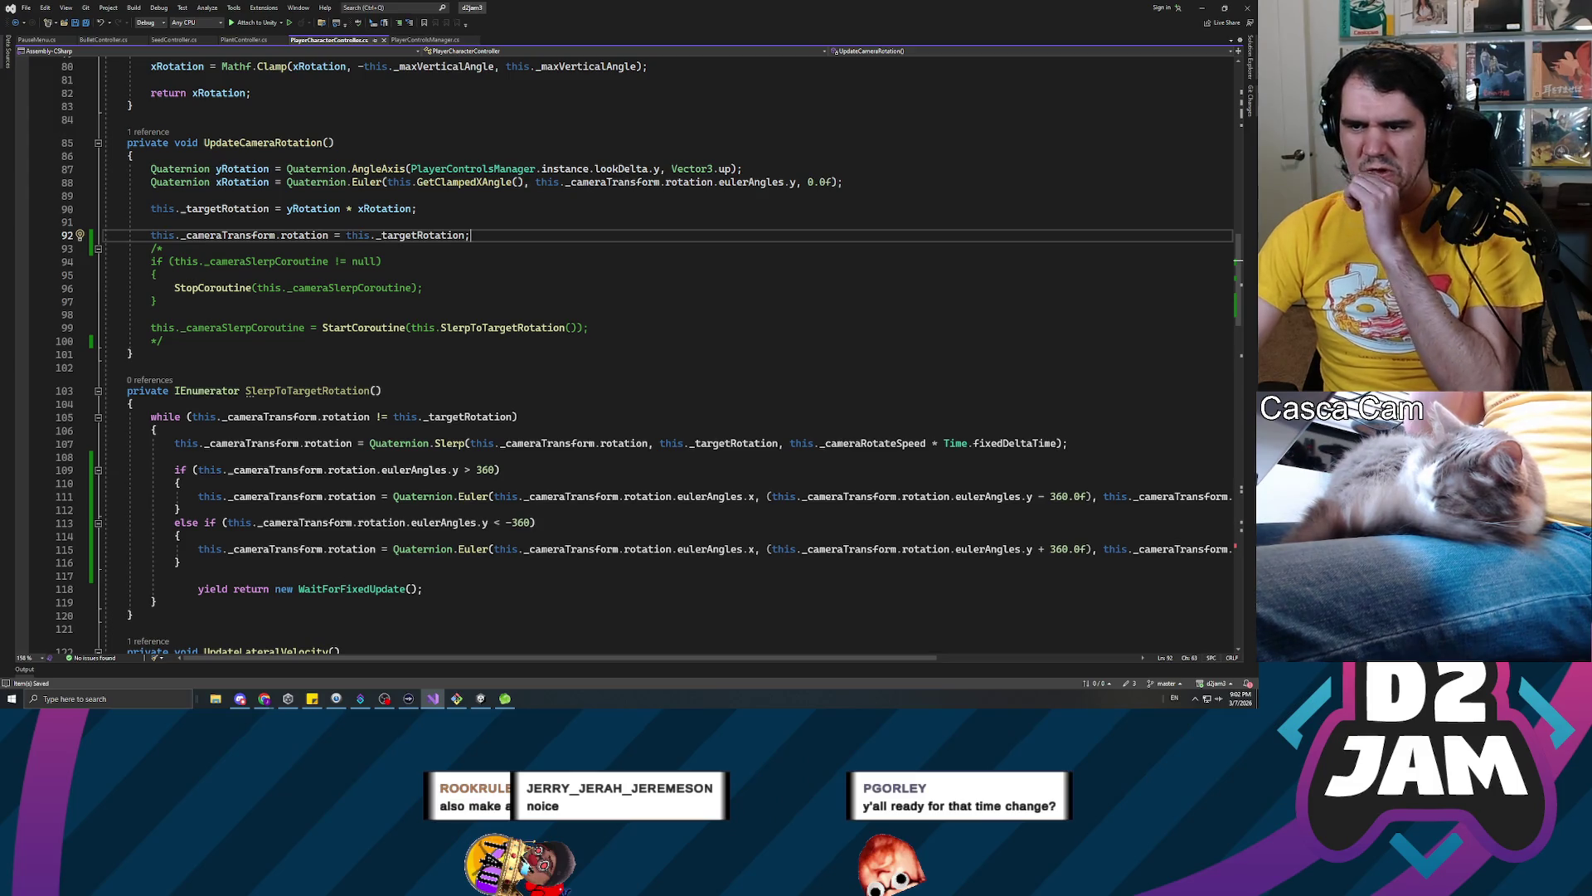
Inspect the eulerAngles and lookDelta usage around line 88 of PlayerCharacterController
scroll(871, 464, "down", 1)
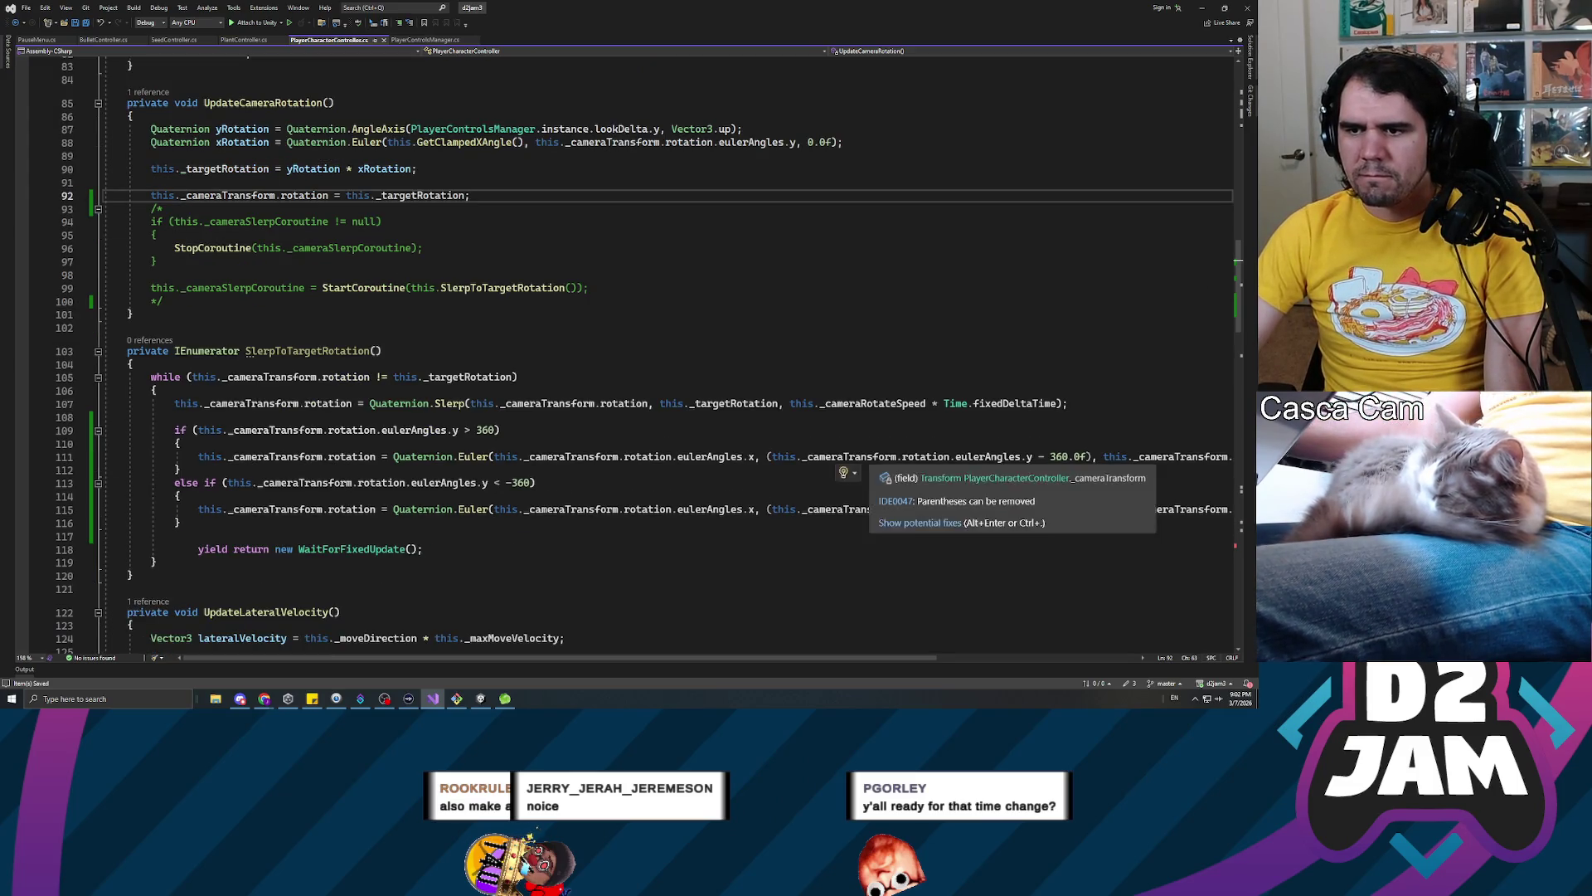
left_click(424, 247)
scroll(664, 348, "up", 3)
left_click(751, 262)
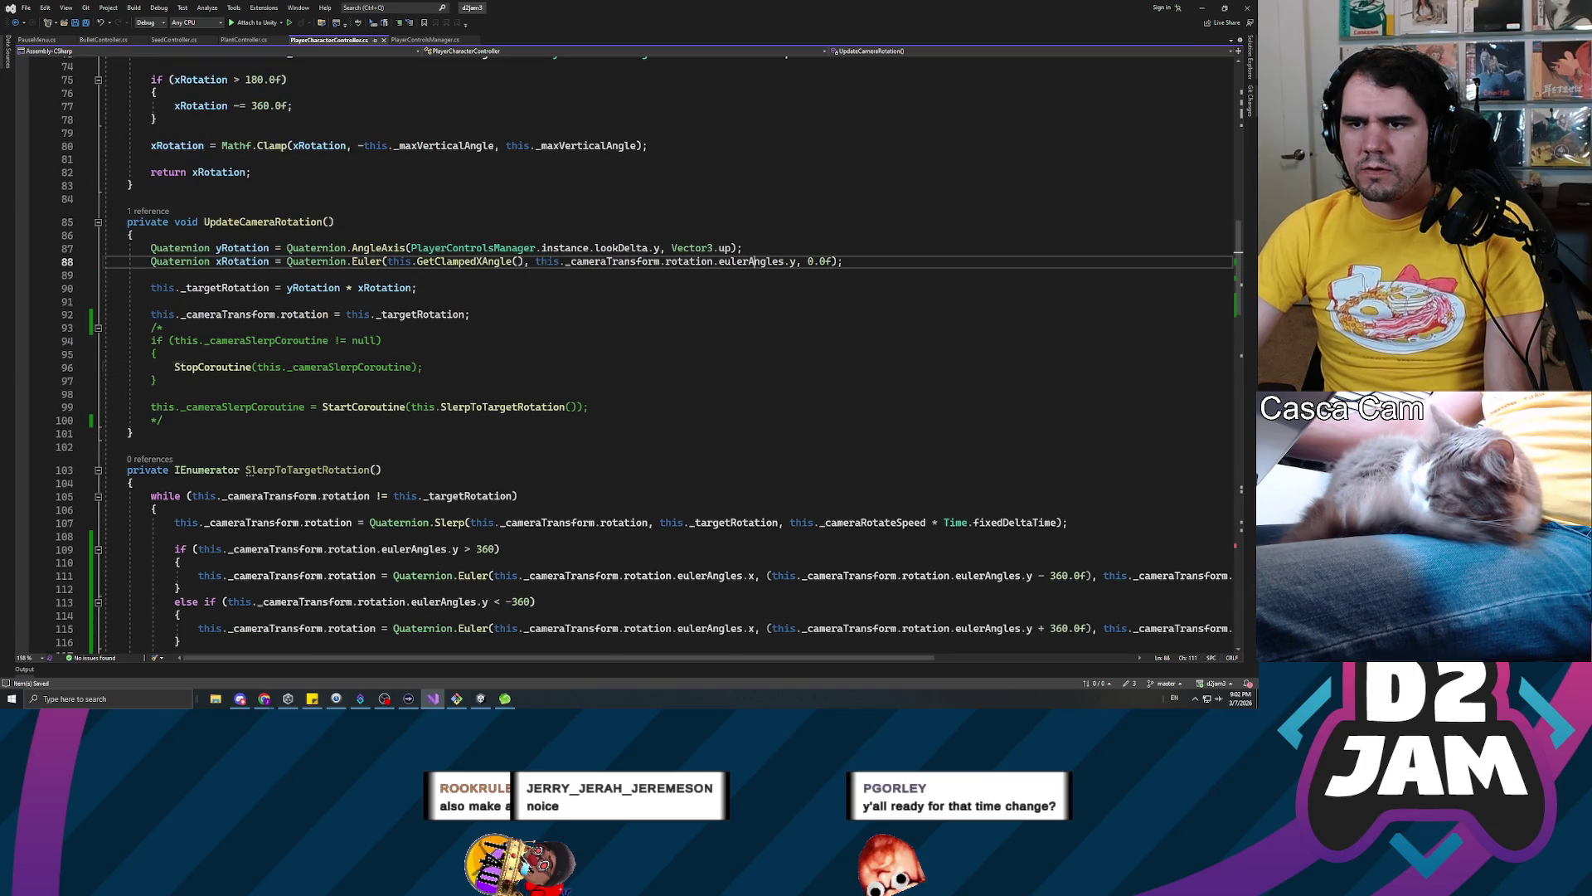
double_click(750, 261)
double_click(621, 248)
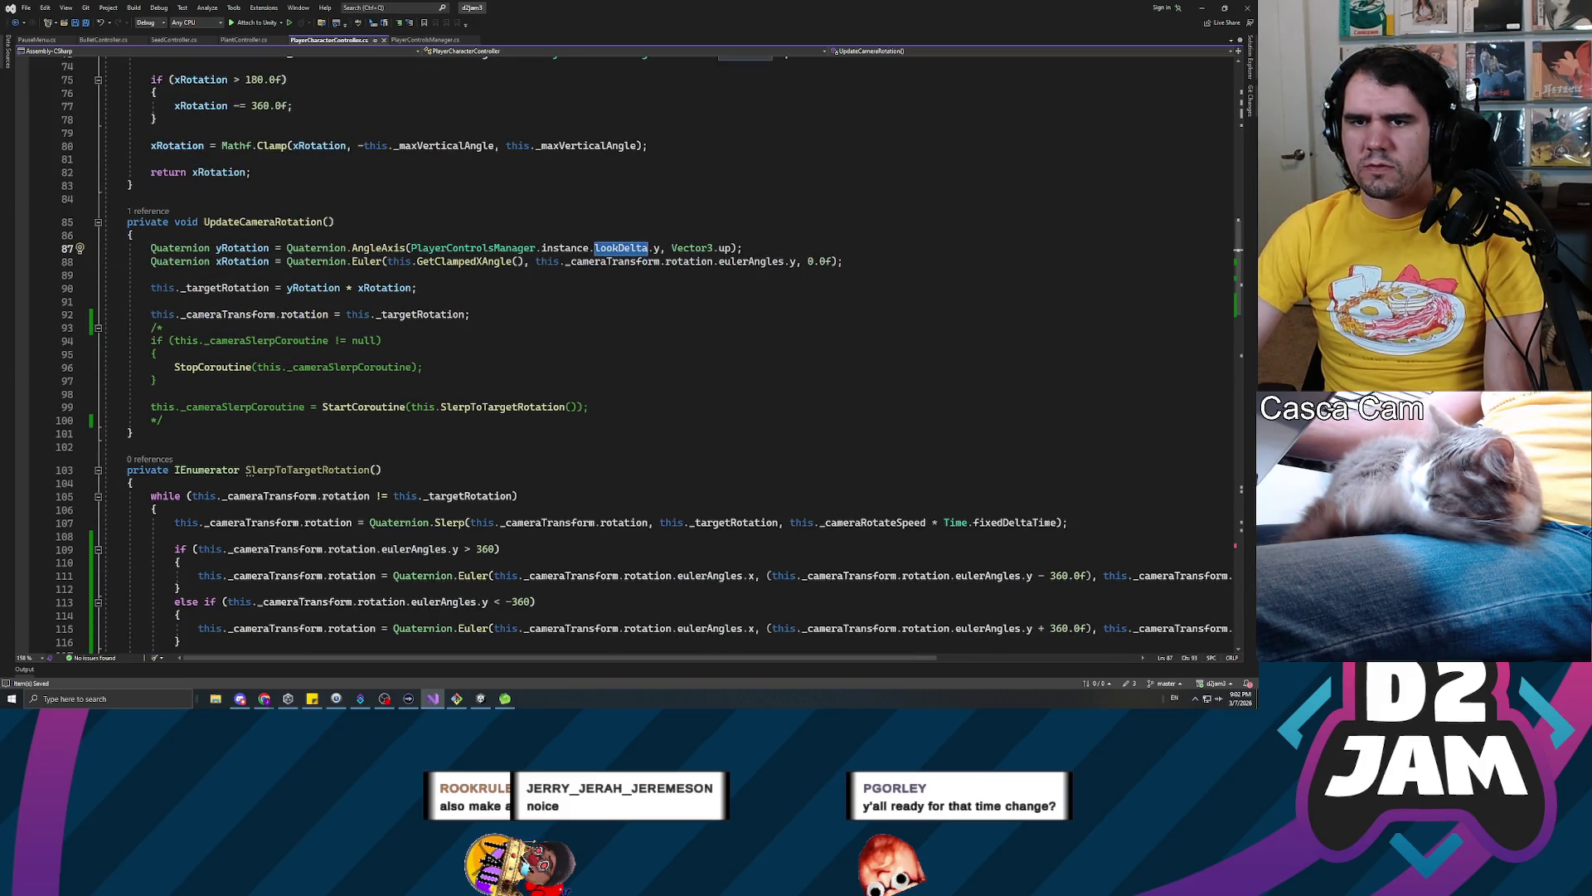
In PlayerControlsManager.cs, change the mouseSensitivity default from 0.5f to 0.25f and save
left_click(423, 40)
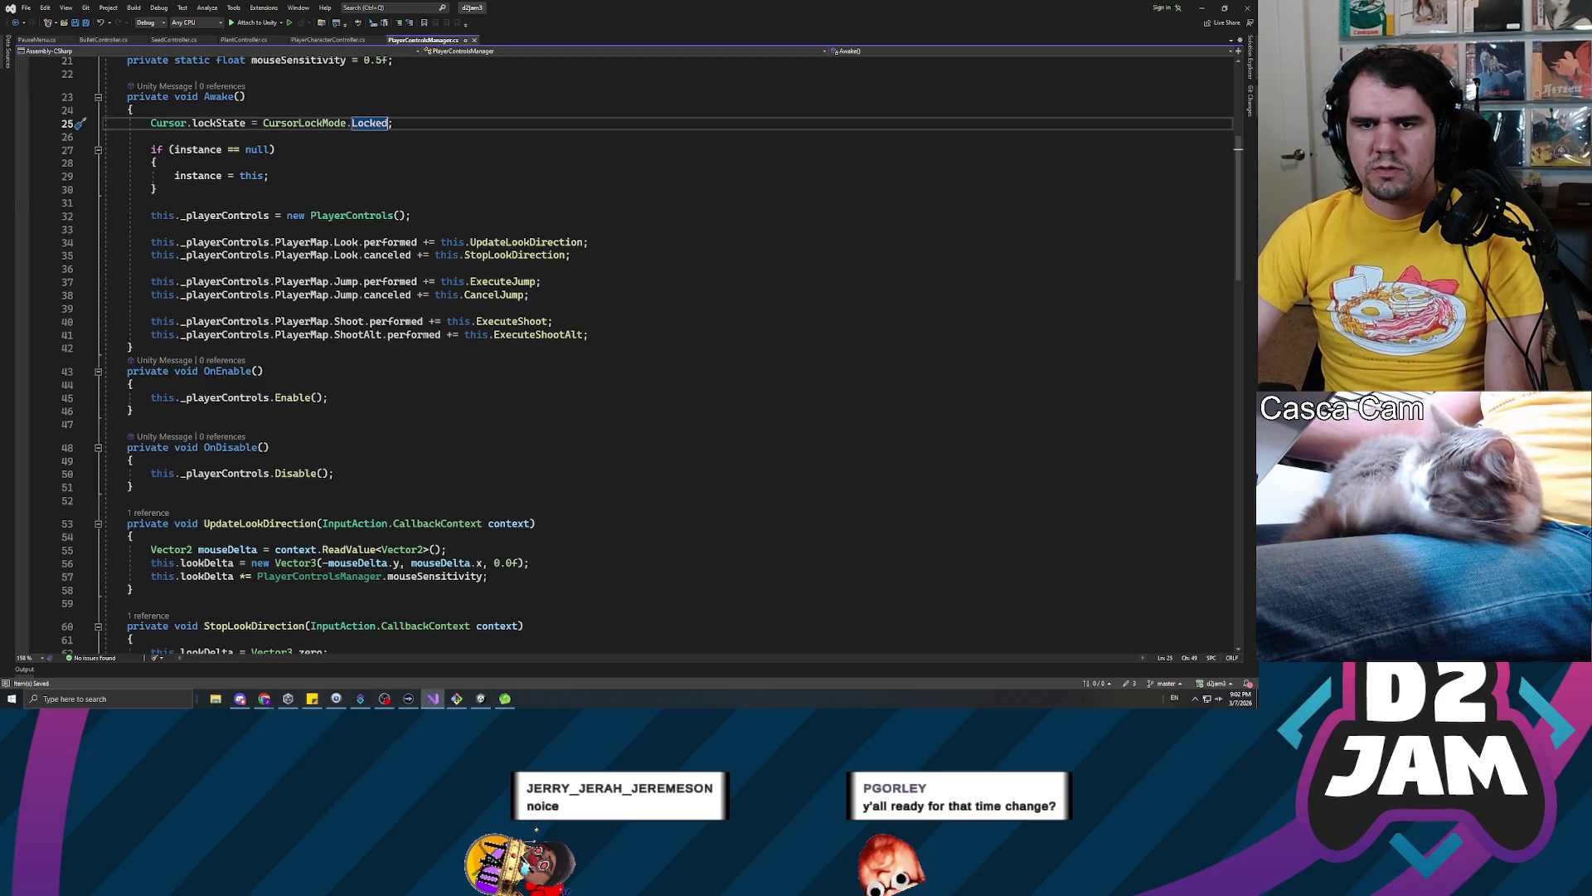
scroll(406, 348, "down", 5)
left_click(406, 377)
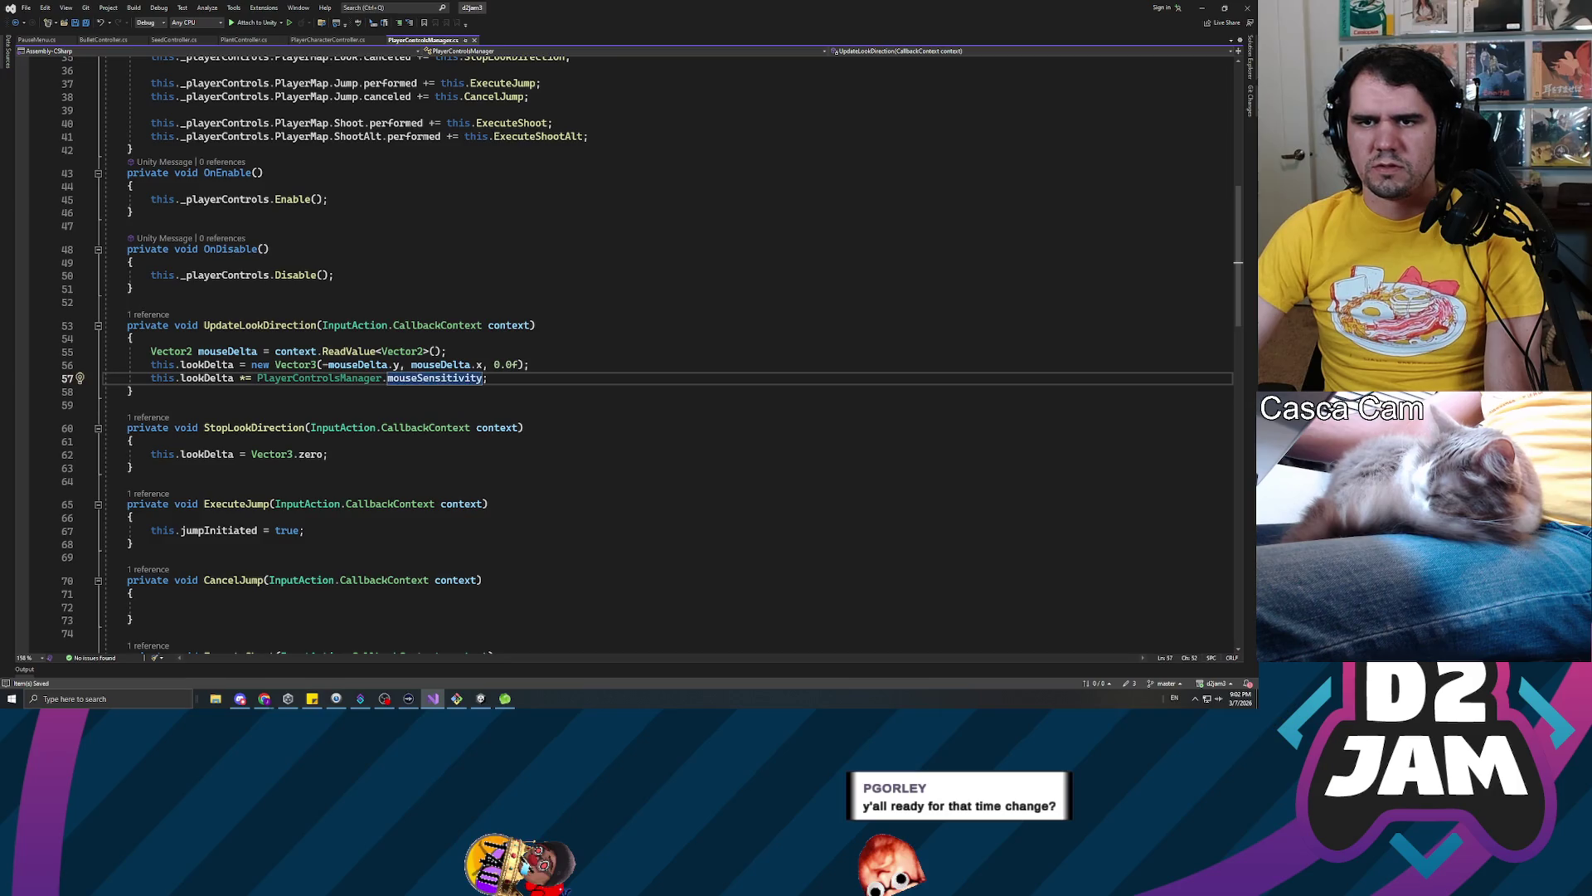
scroll(622, 348, "up", 9)
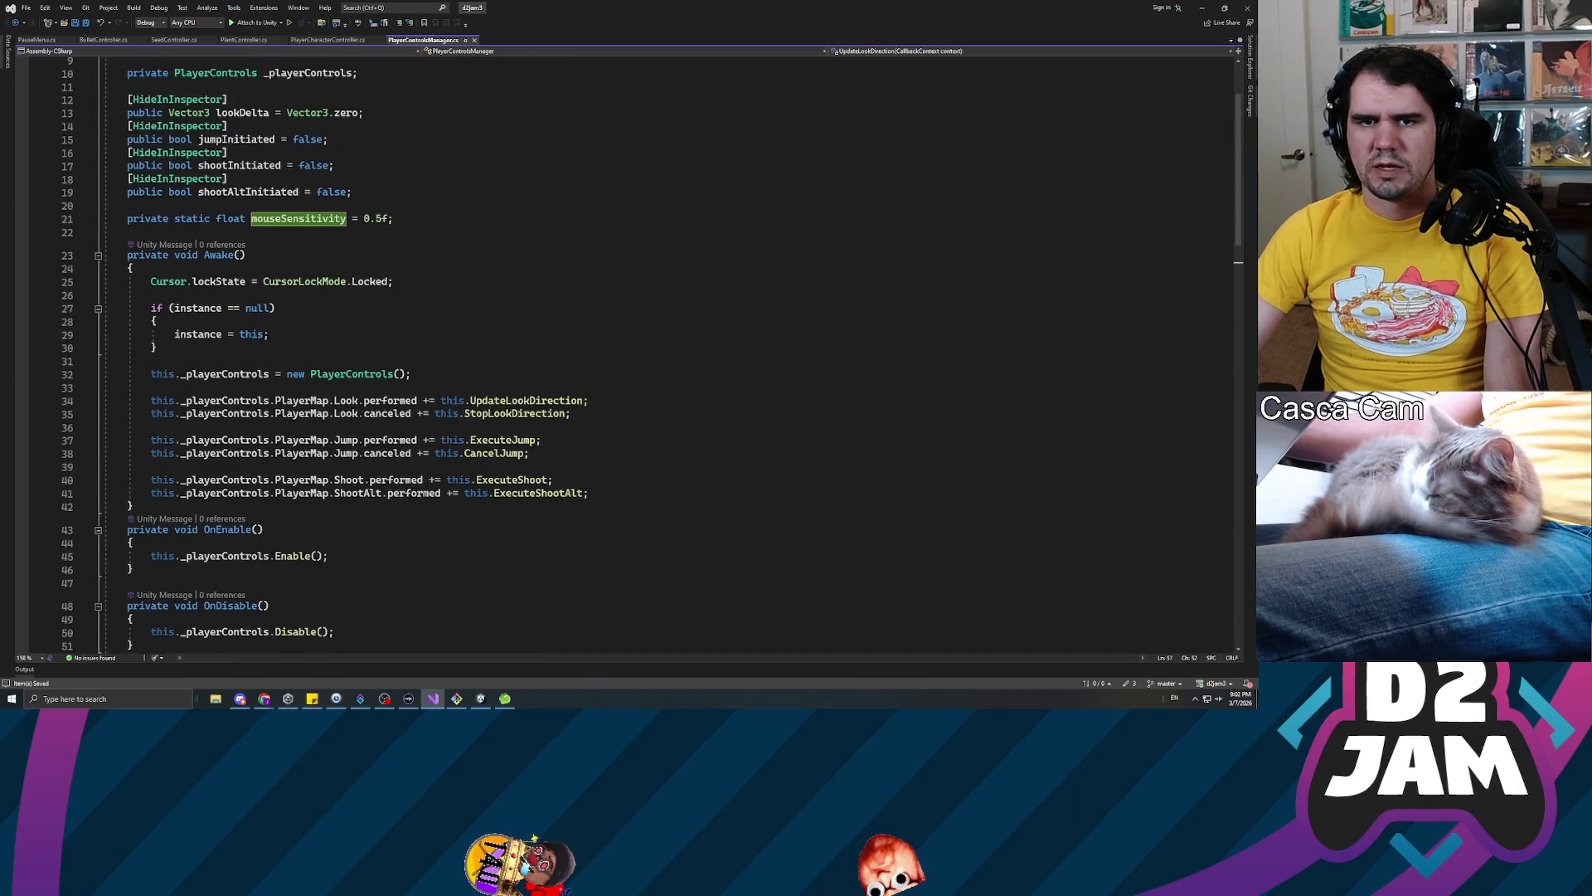
left_click(381, 219)
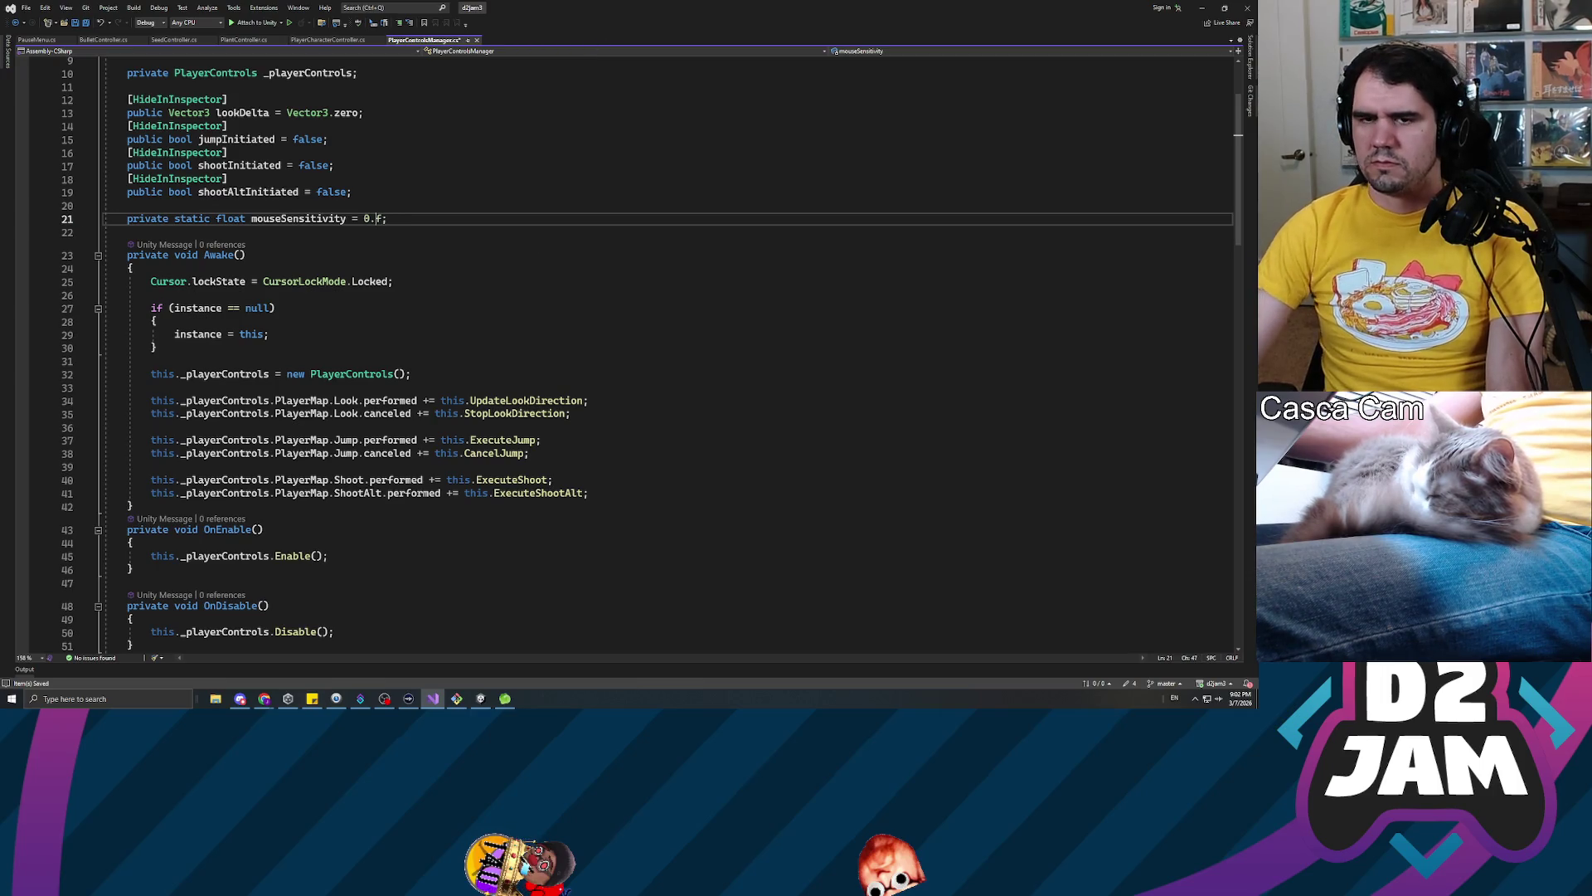
type(".25")
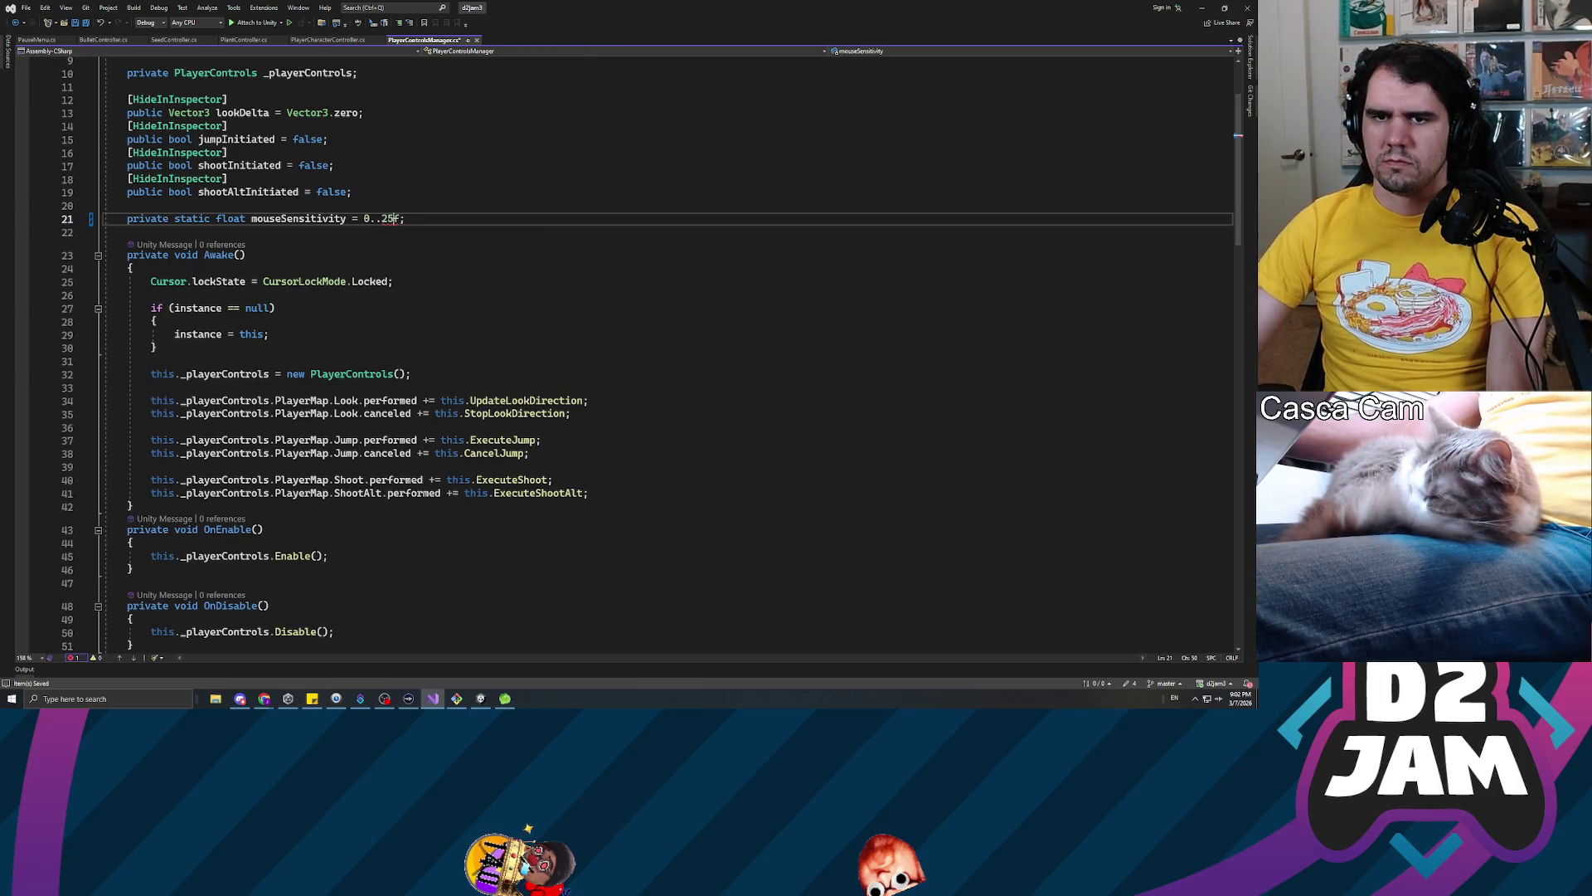
type("1")
key("ctrl+s")
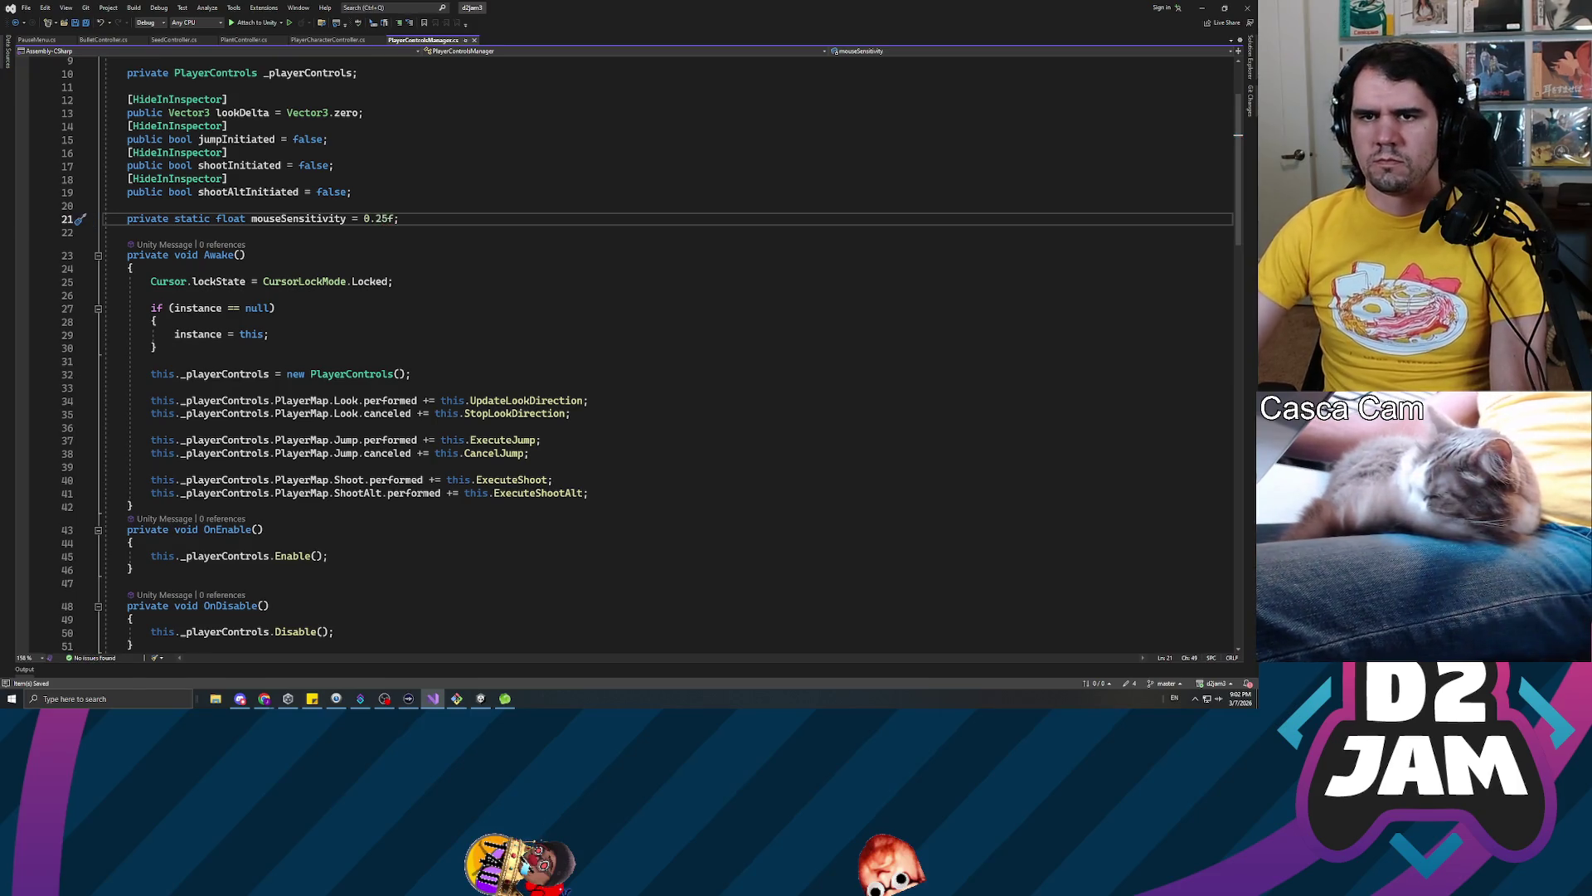
key("alt+Tab")
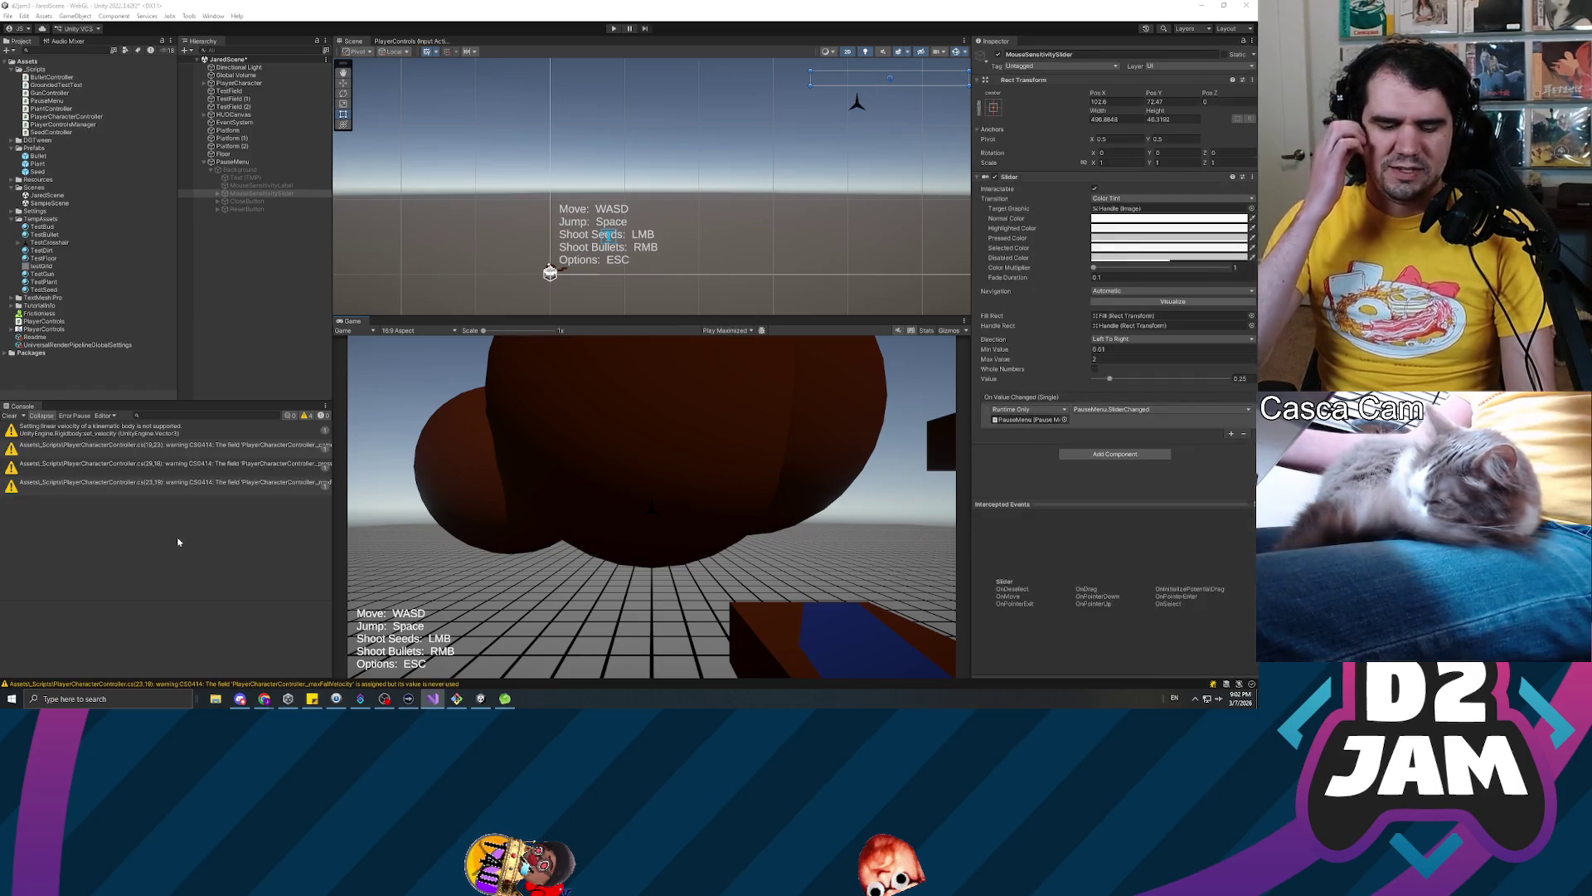
Playtest the new sensitivity, shooting seeds at the box, tree and wall, then pause and stop
left_click(613, 29)
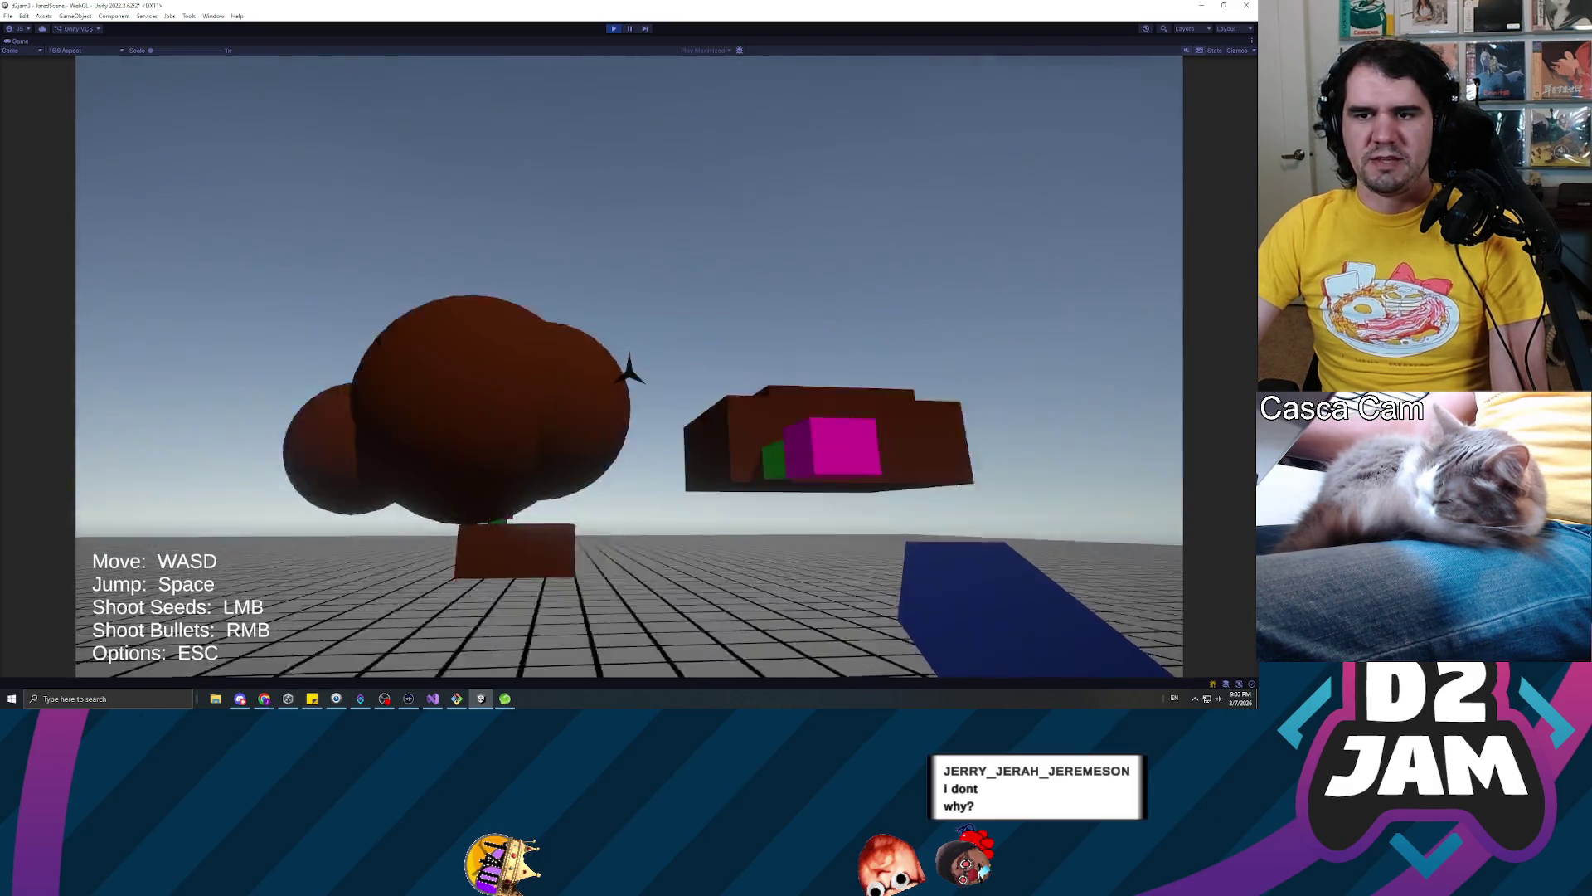
left_click(630, 369)
key("w")
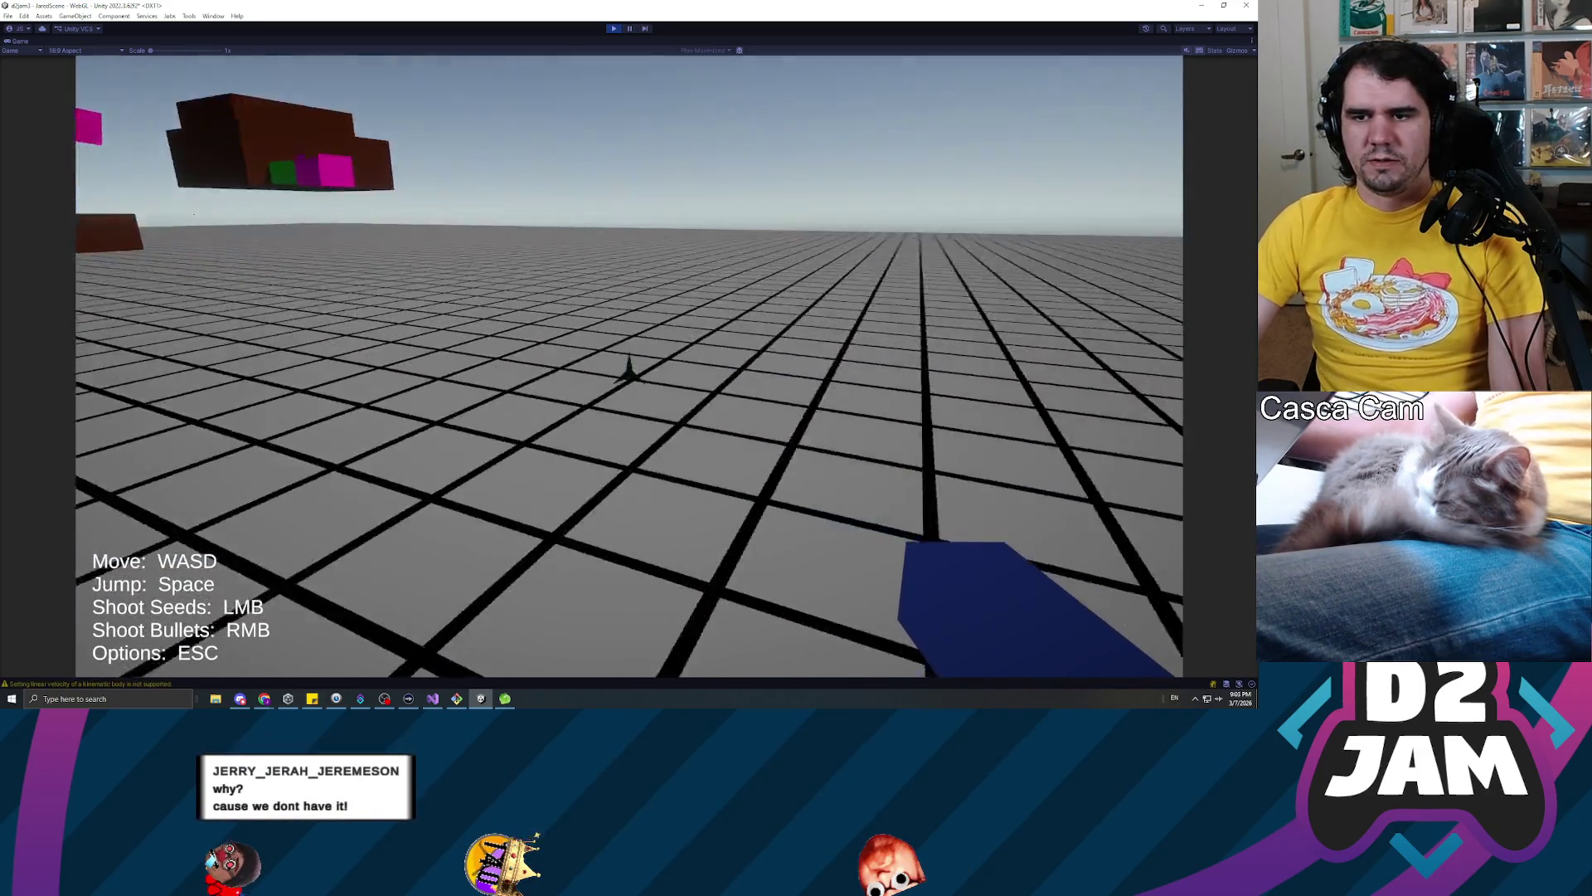
left_click(631, 369)
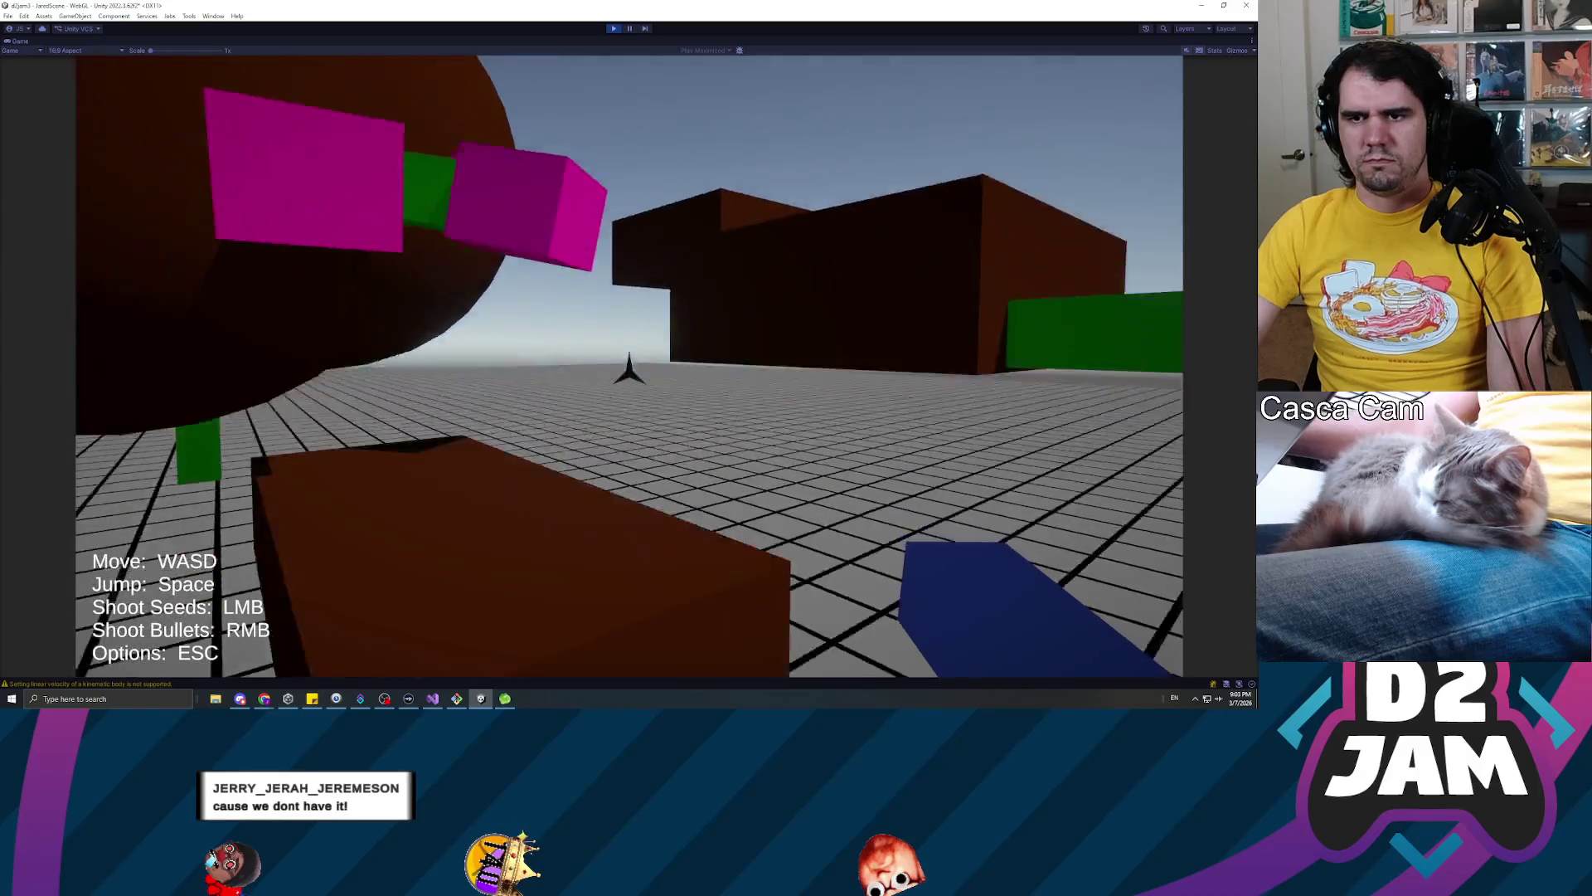
left_click(631, 369)
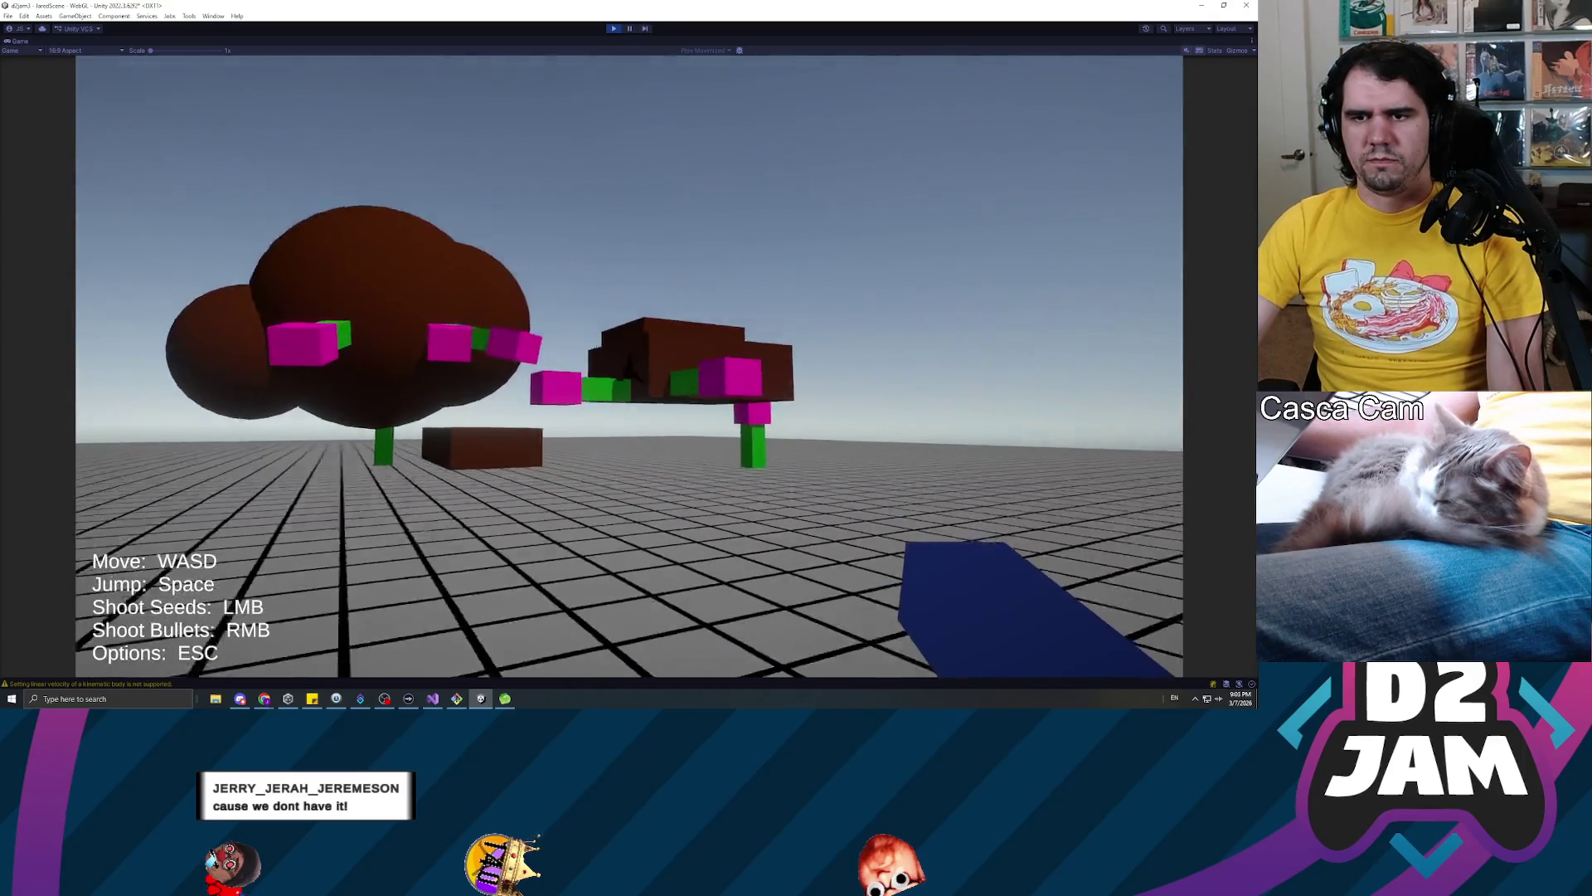
key("Escape")
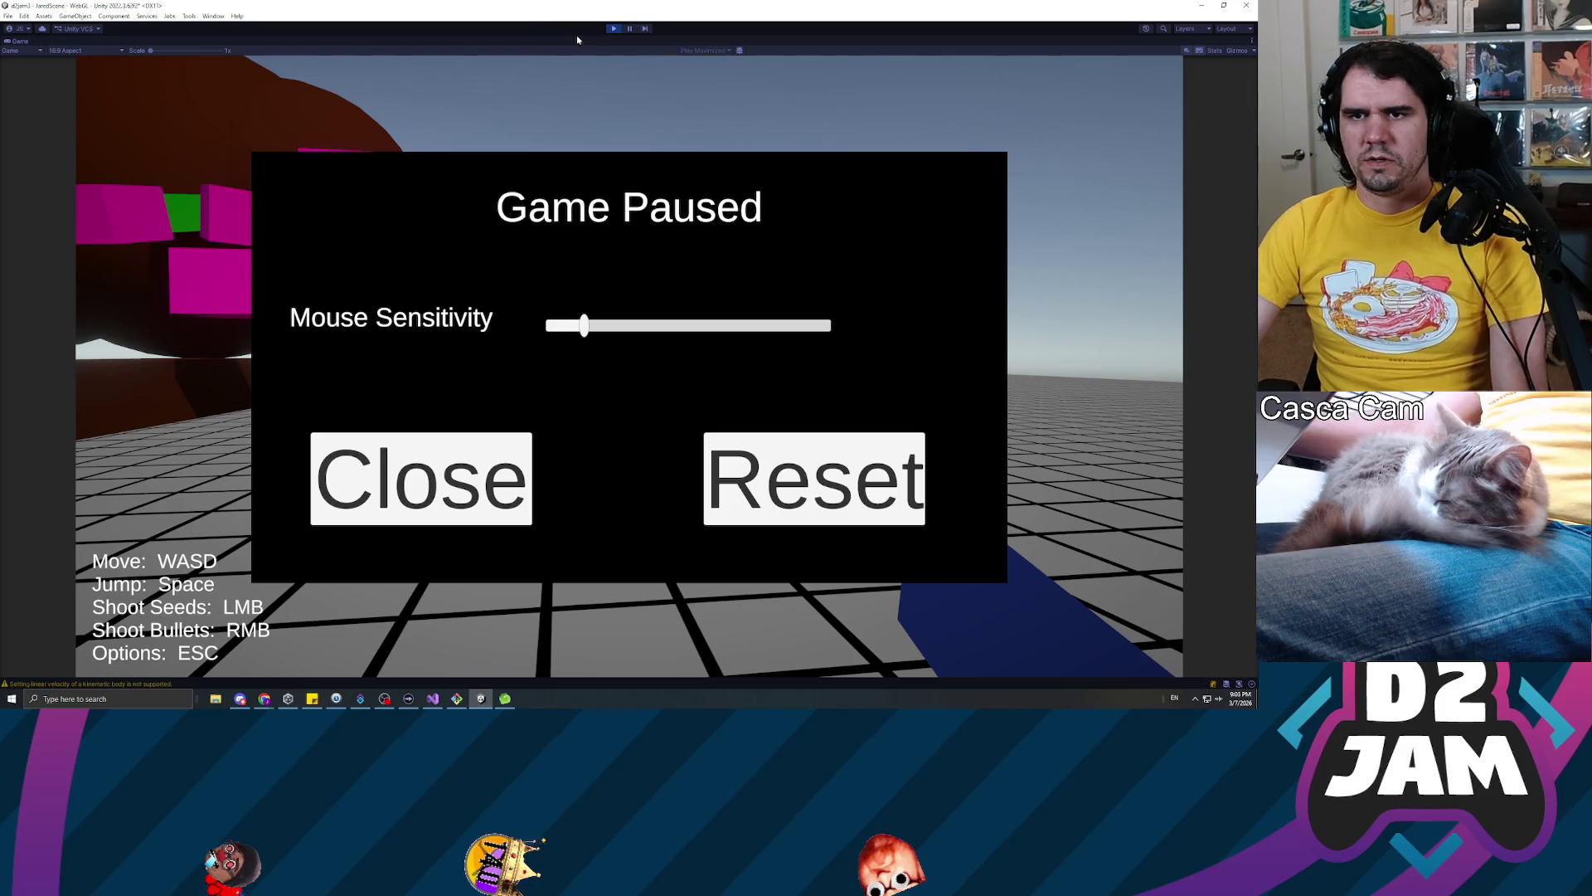
left_click(615, 29)
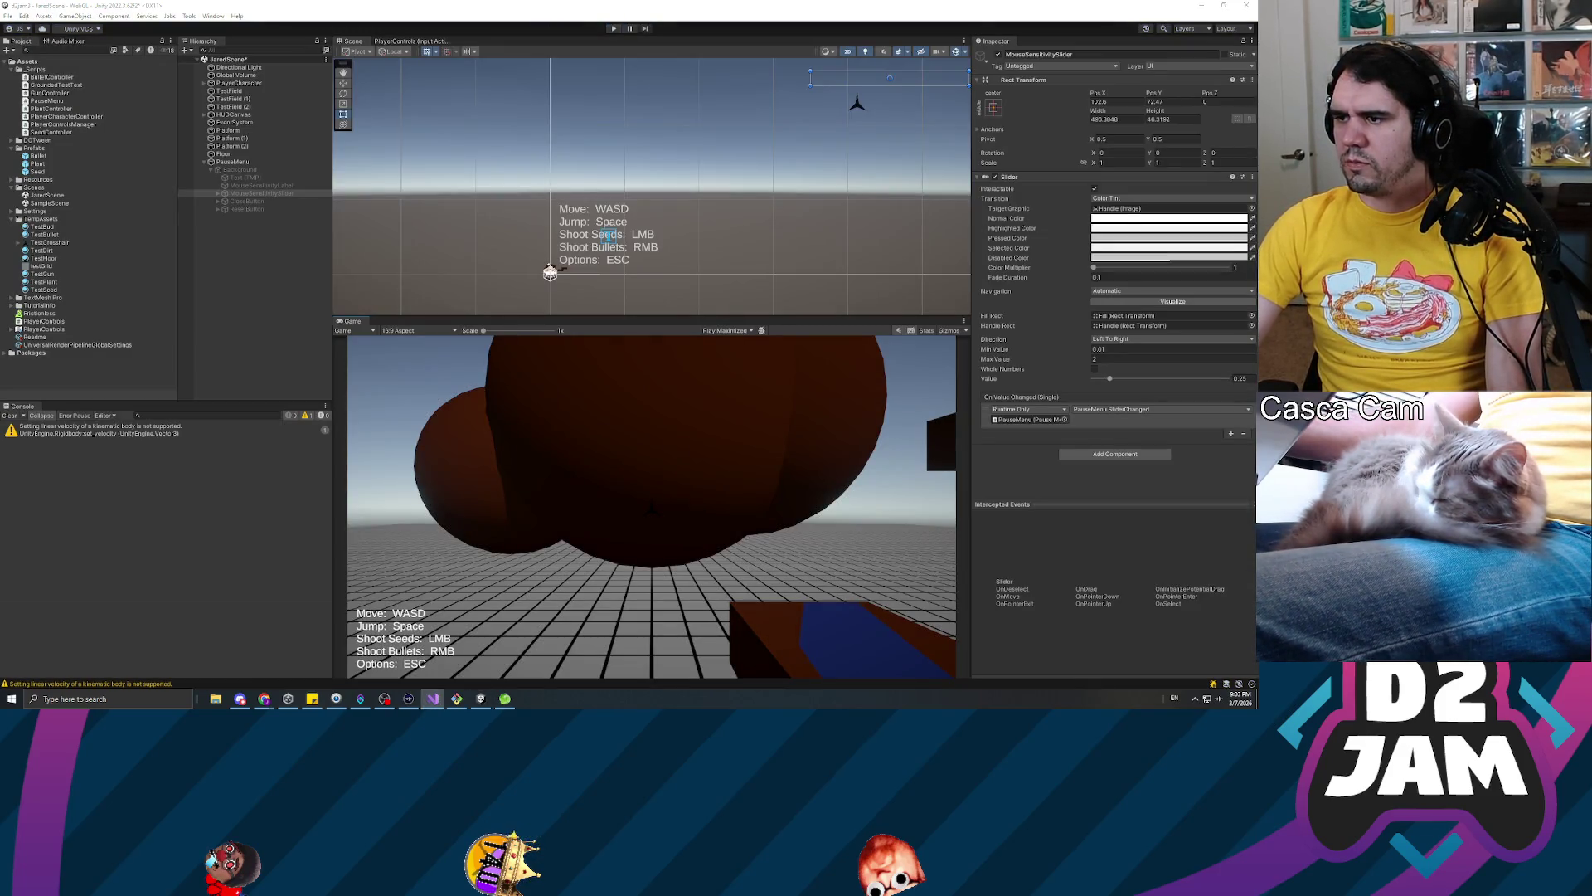
key("alt+Tab")
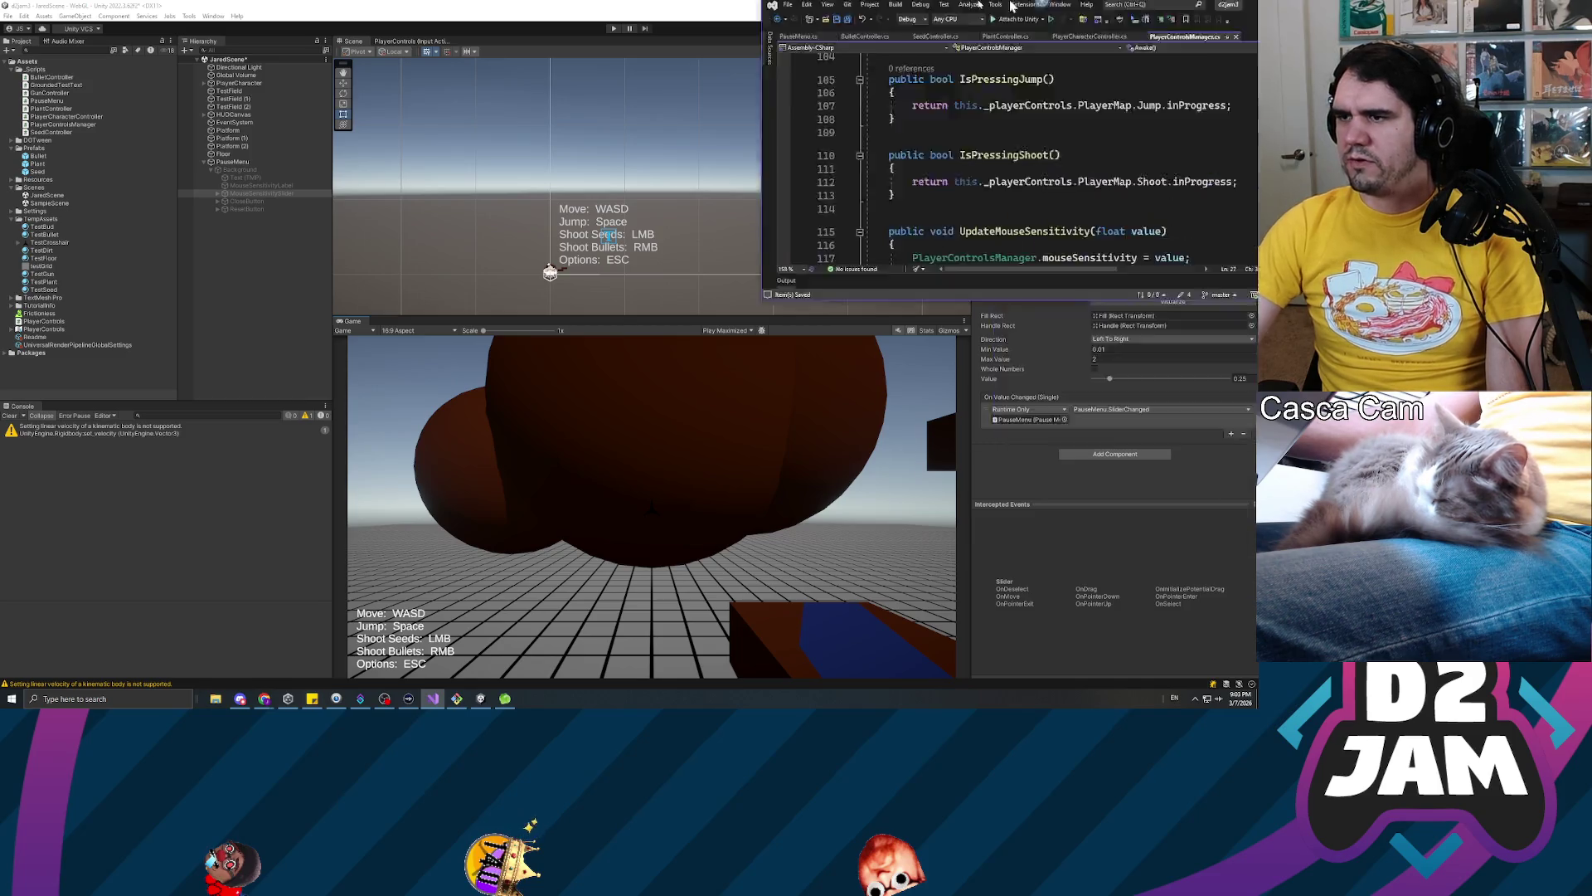
Uncomment the camera rotation coroutine block by deleting the /* and */ markers
scroll(622, 348, "up", 10)
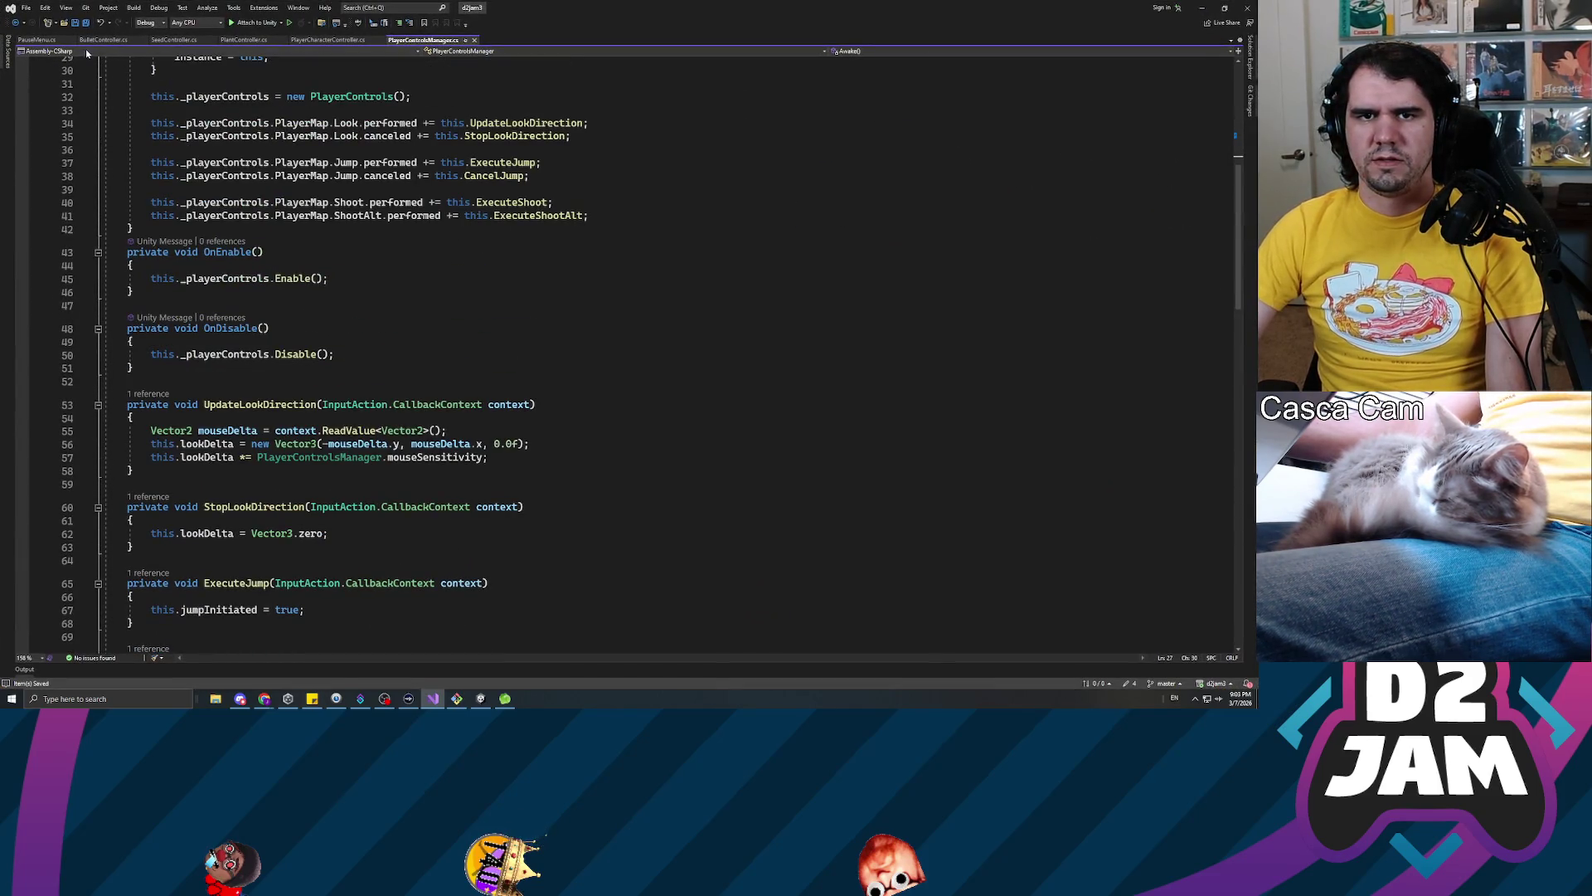
left_click(37, 40)
scroll(622, 348, "up", 8)
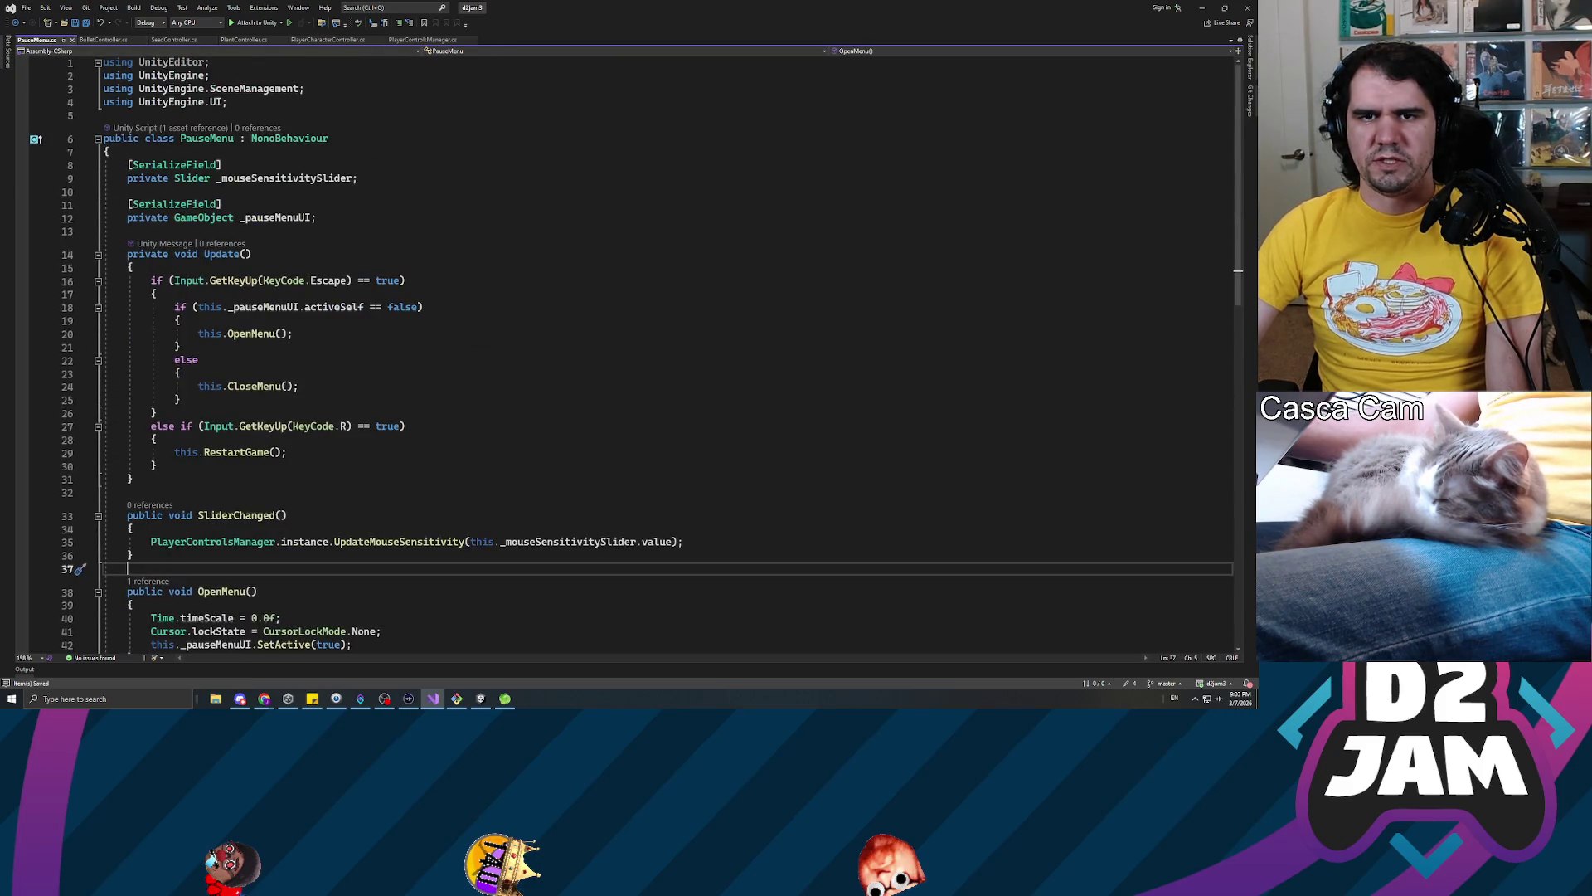
left_click(315, 40)
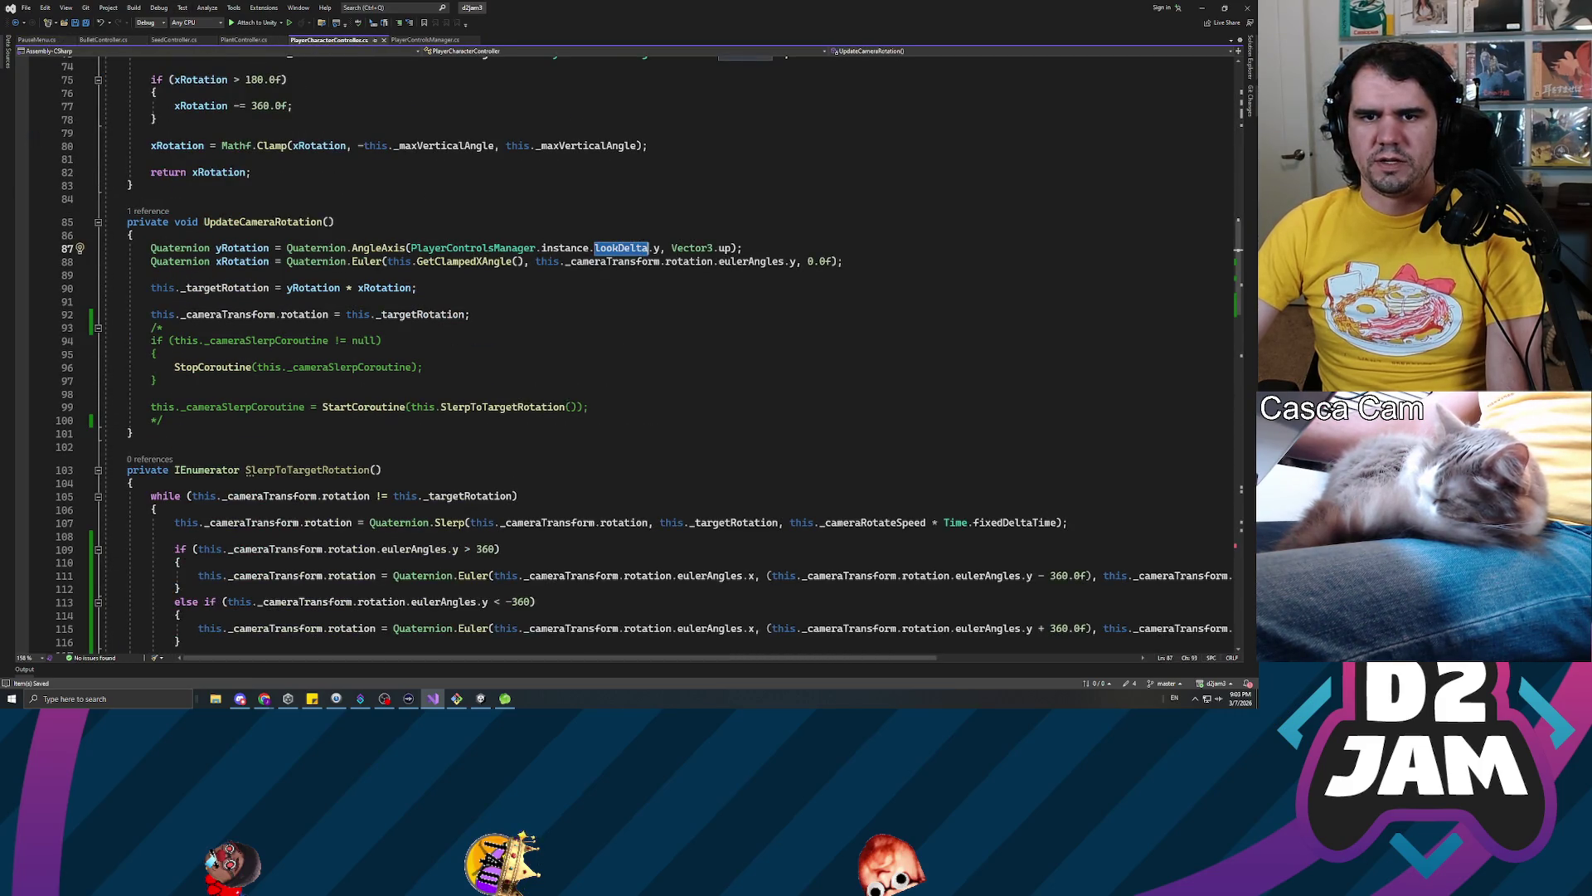
left_click(163, 328)
key("BackSpace")
key("BackSpace")
key("Down")
key("Down")
key("Down")
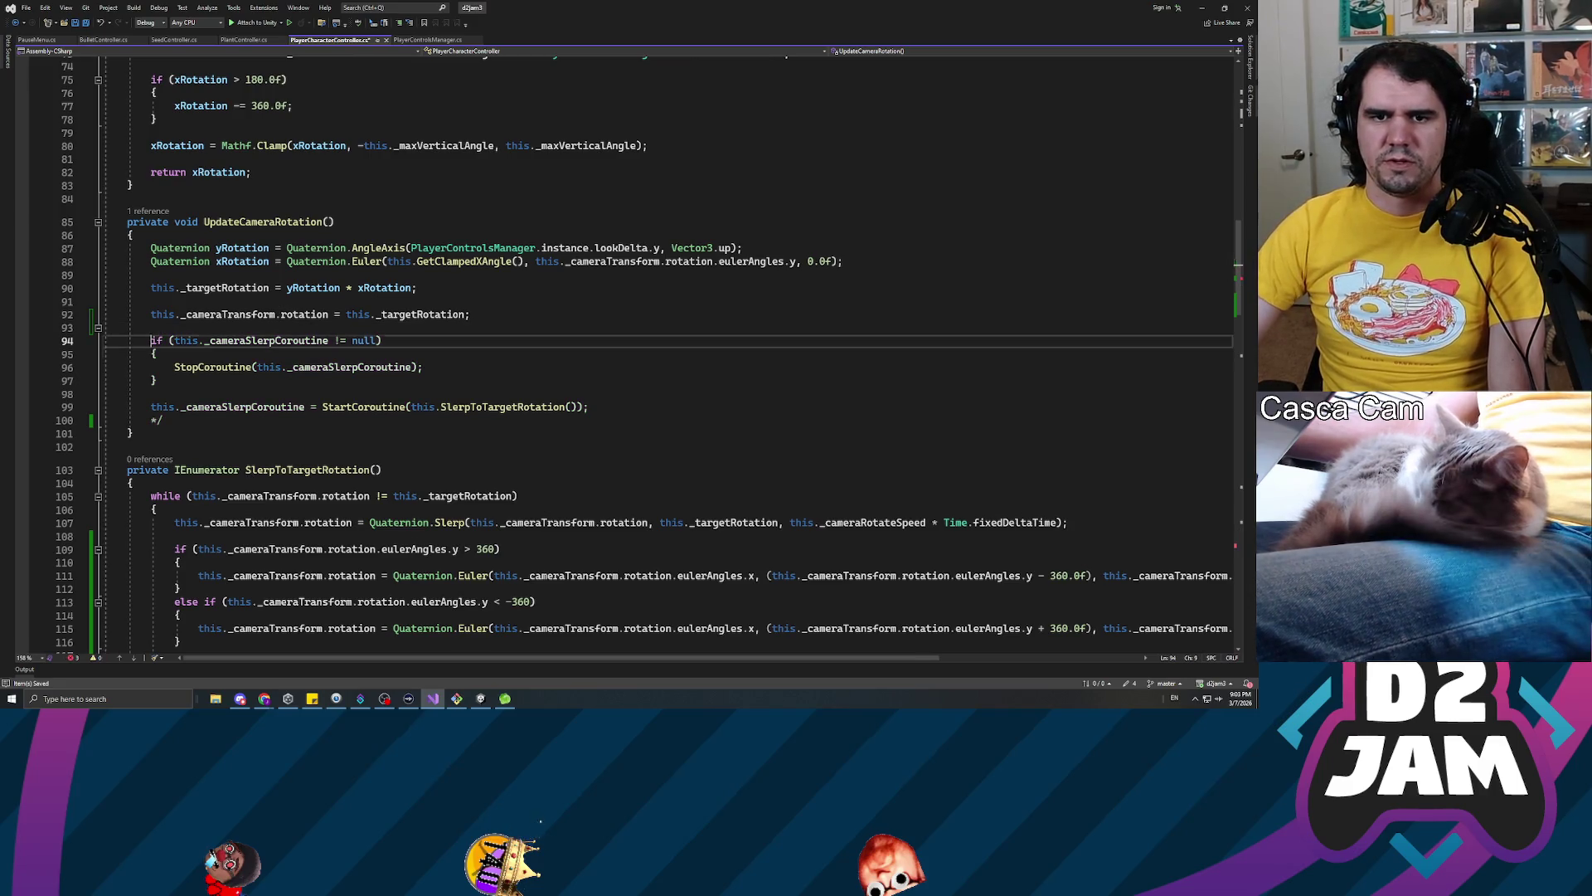
key("End")
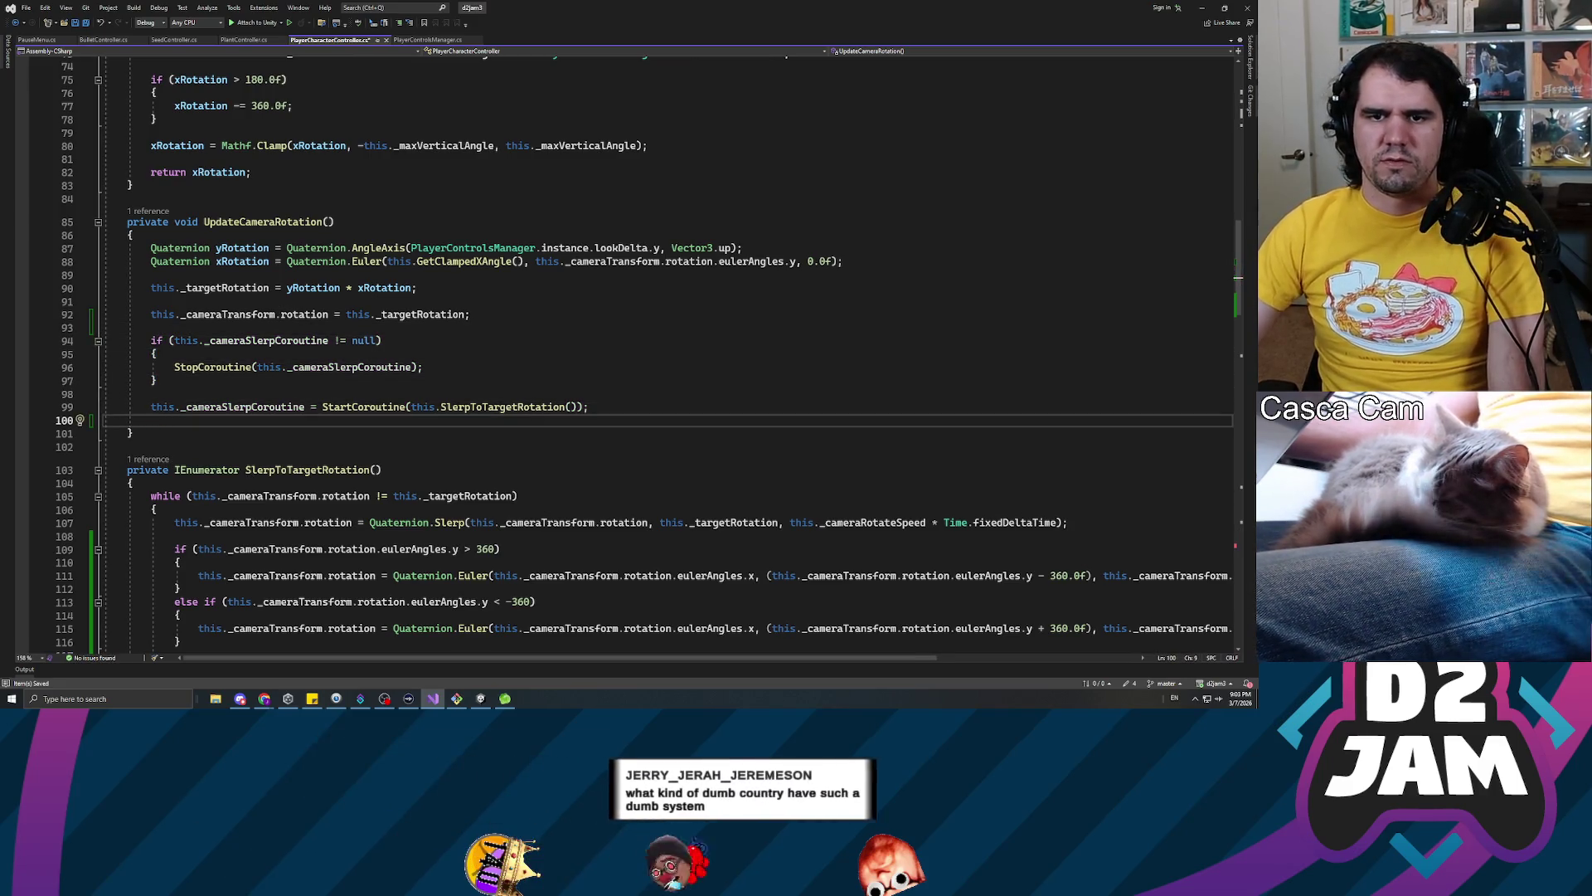
key("BackSpace")
key("BackSpace")
scroll(622, 348, "down", 2)
Replace Slerp with Lerp on line 107
double_click(452, 443)
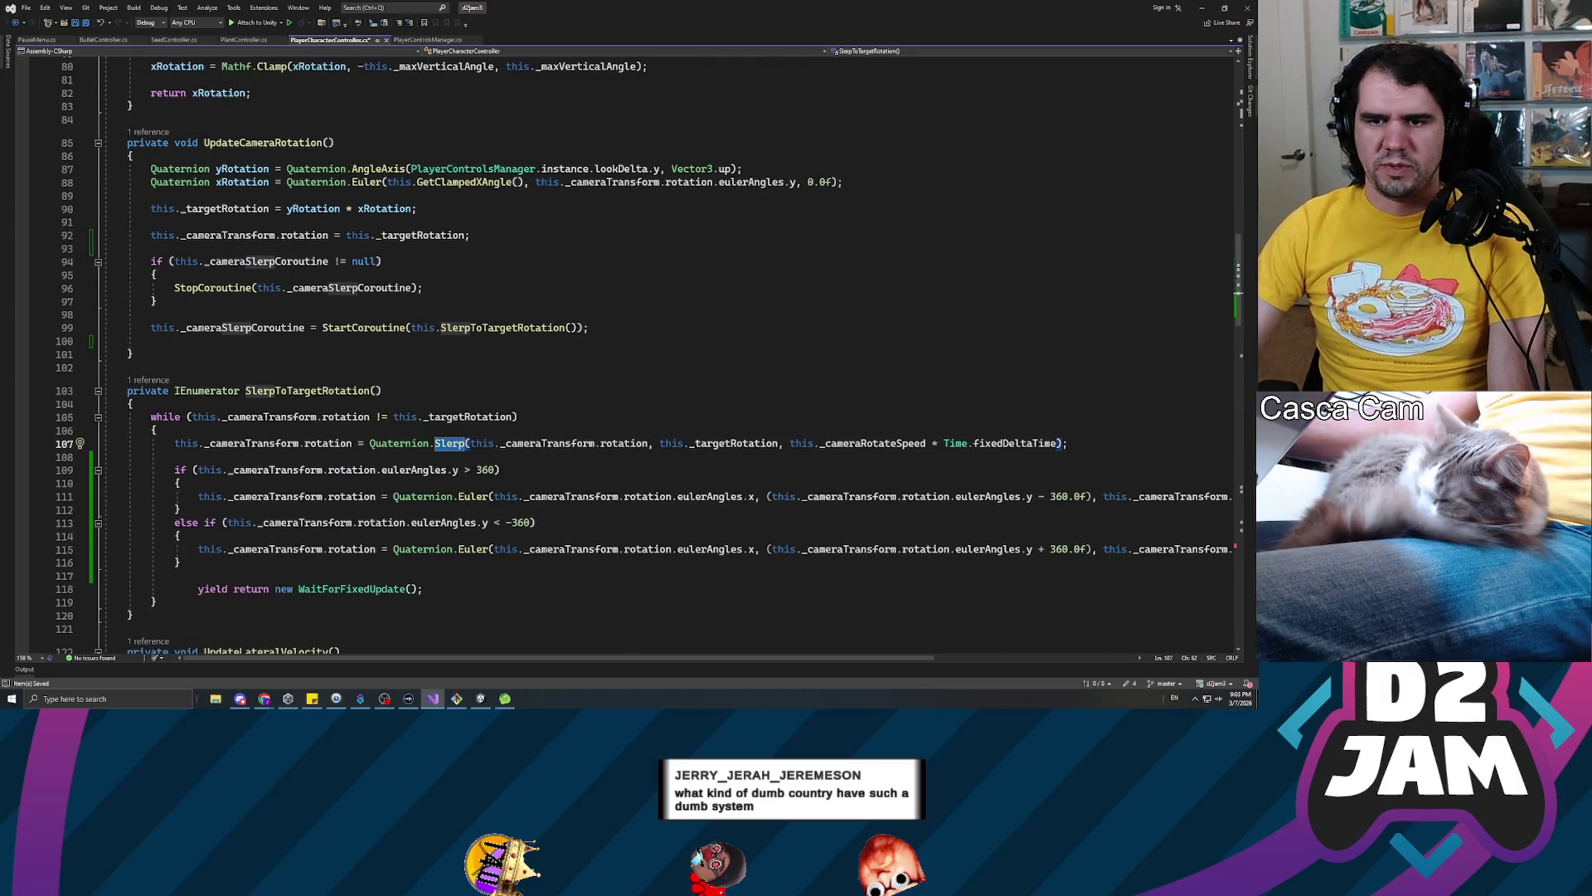
type("Lerp")
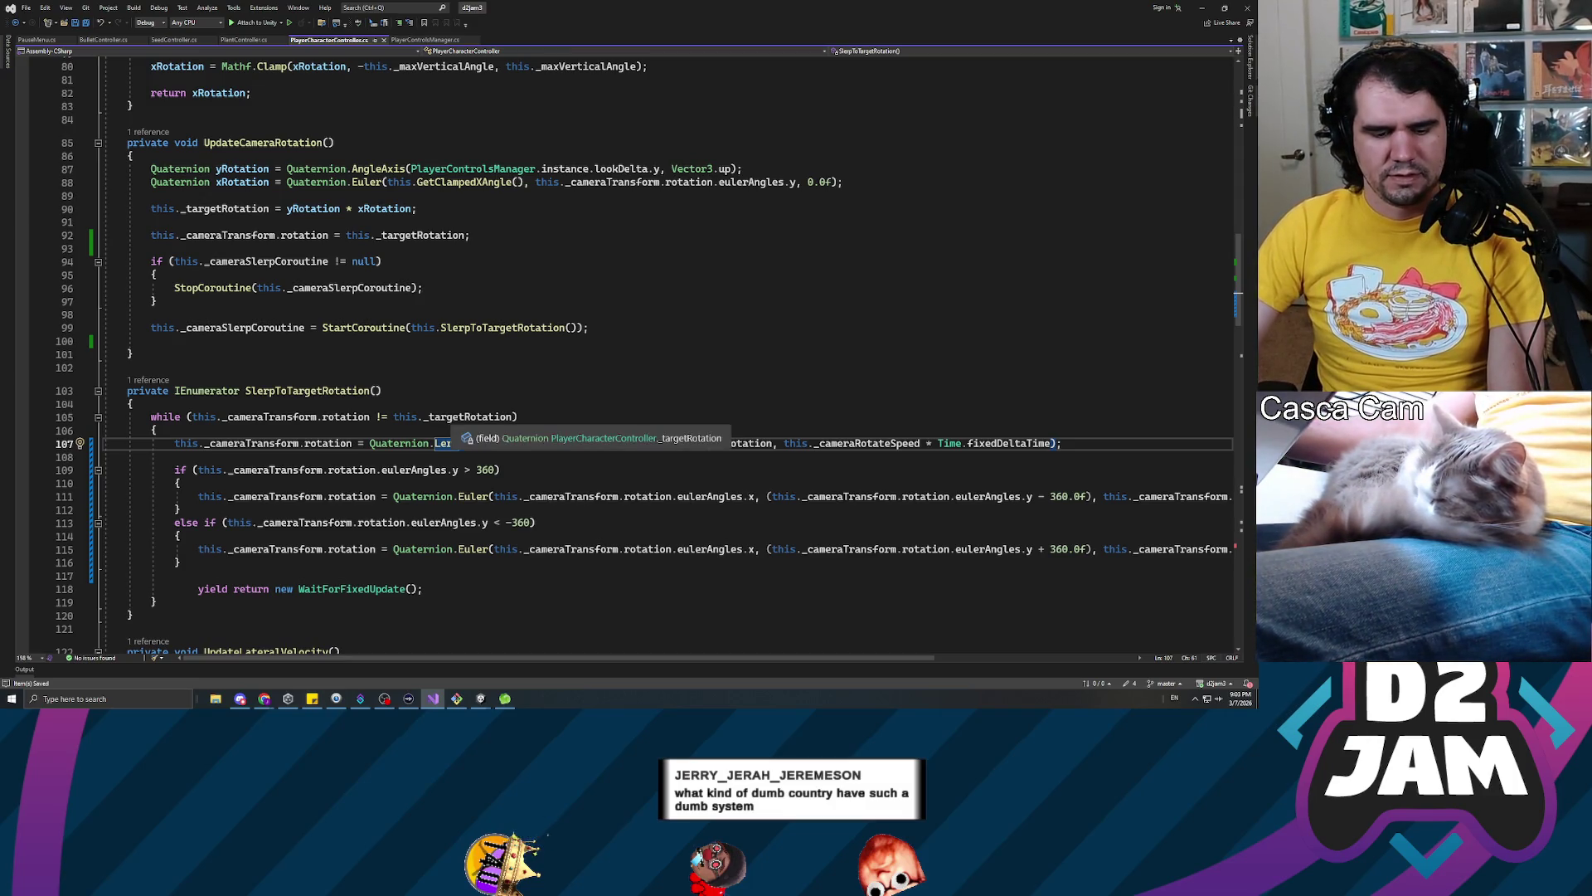
scroll(644, 357, "up", 5)
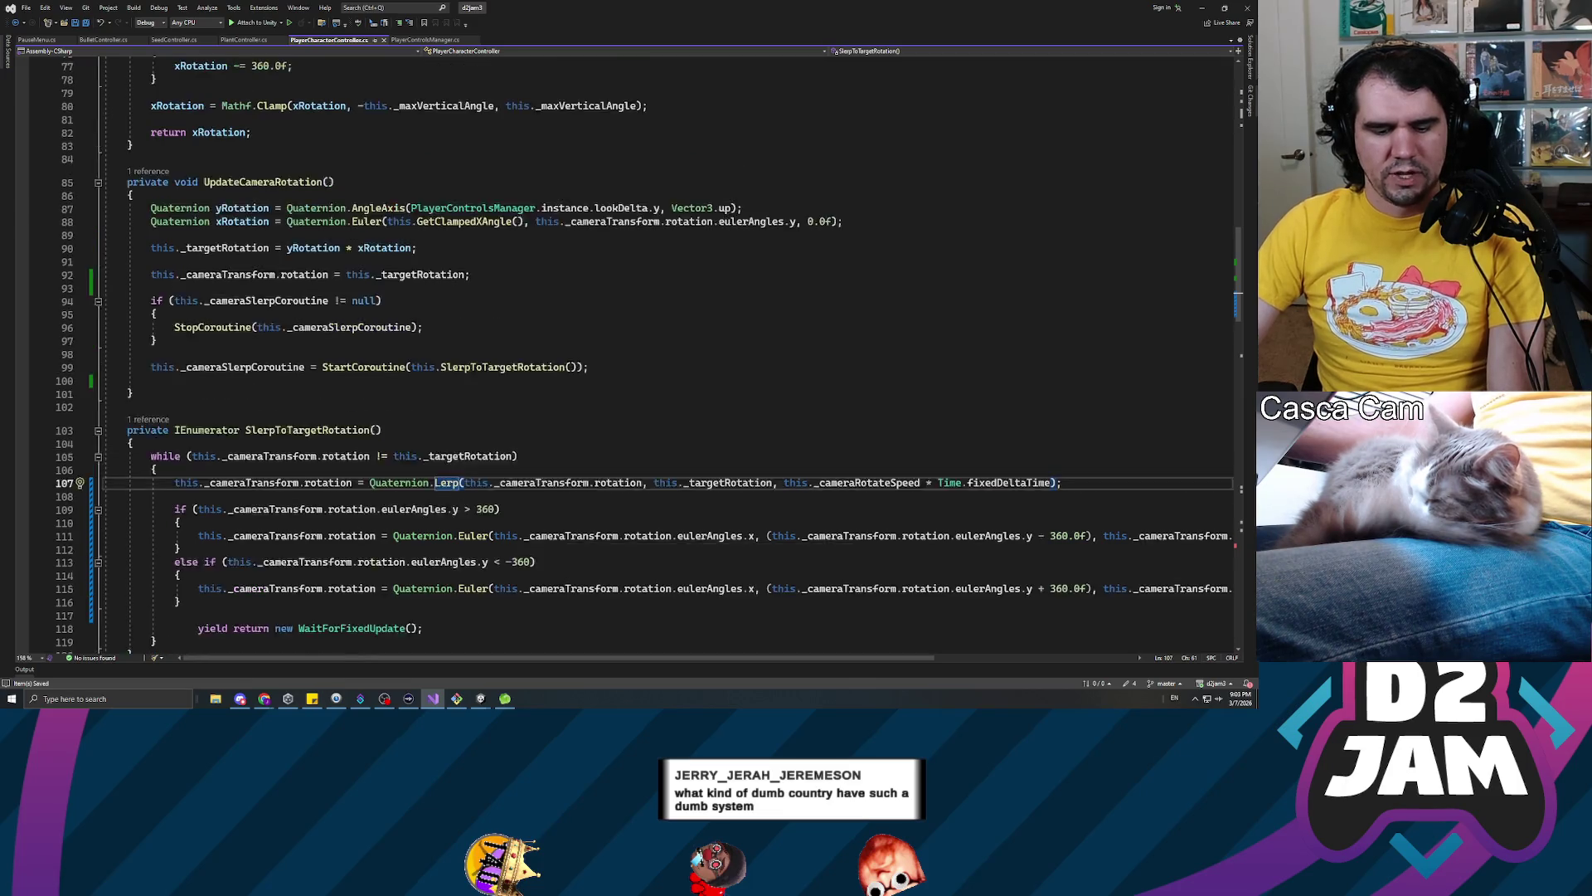
scroll(645, 357, "down", 7)
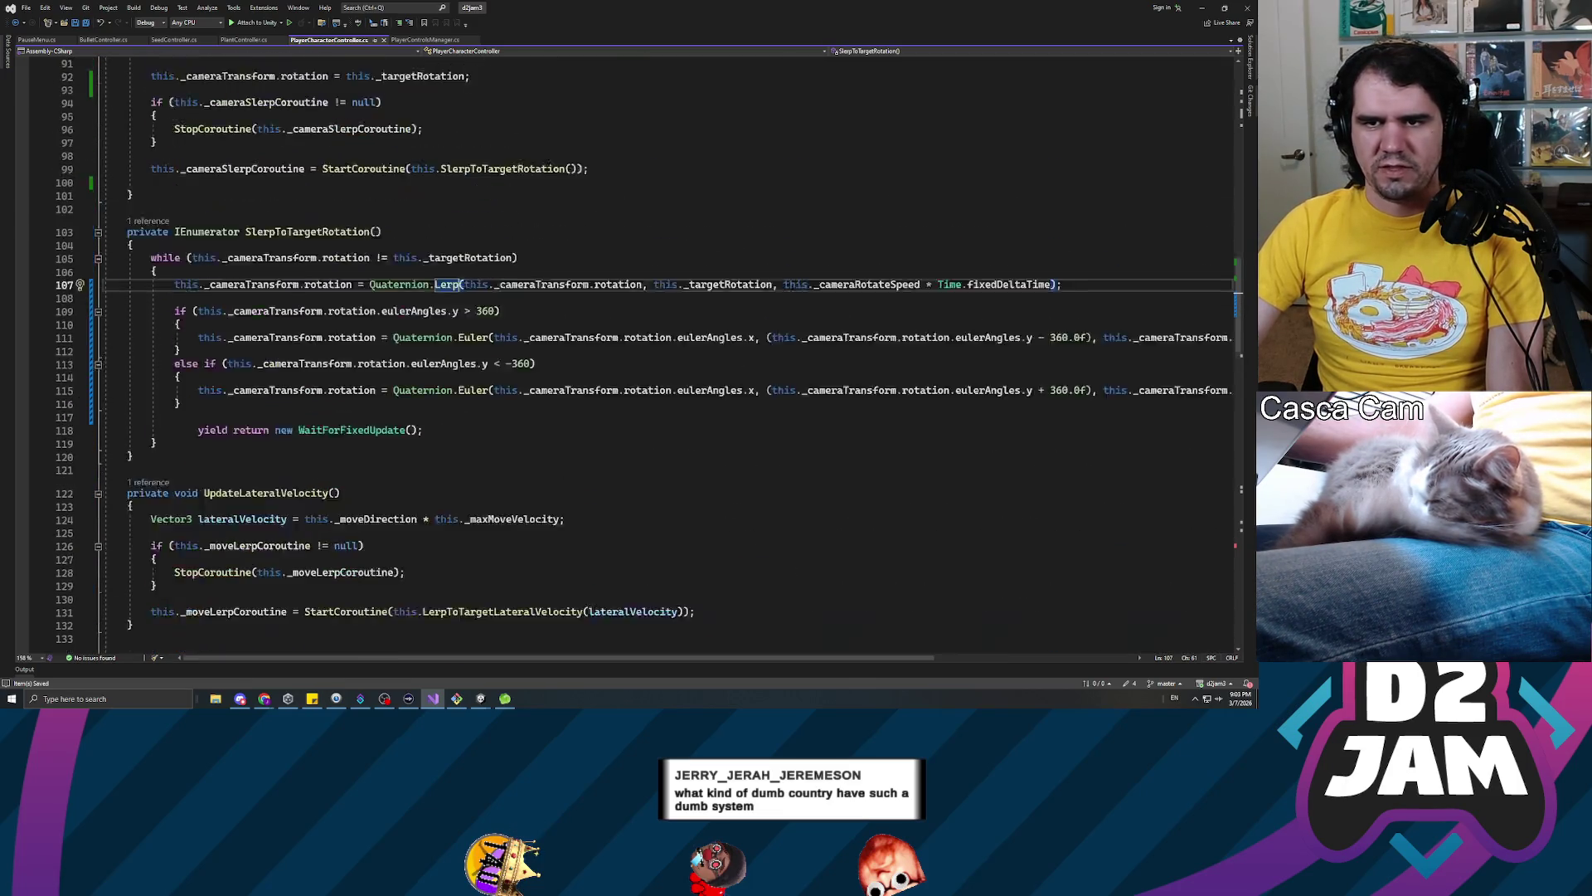
left_click(159, 351)
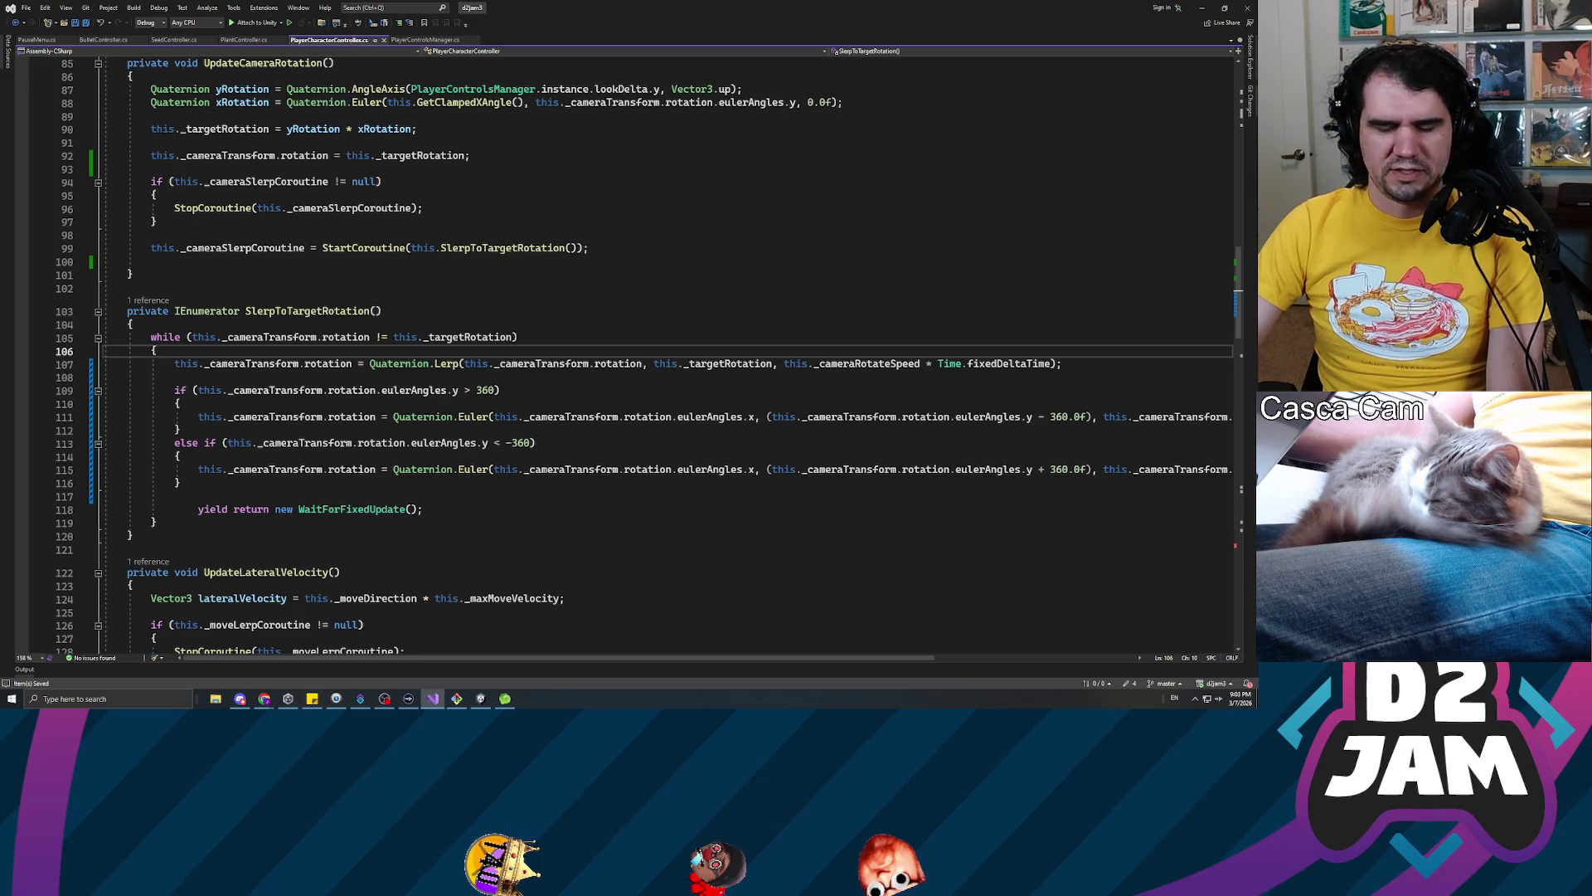
Raise _cameraRotateSpeed from 7.0f to 15.0f
scroll(581, 357, "down", 3)
left_click(524, 297)
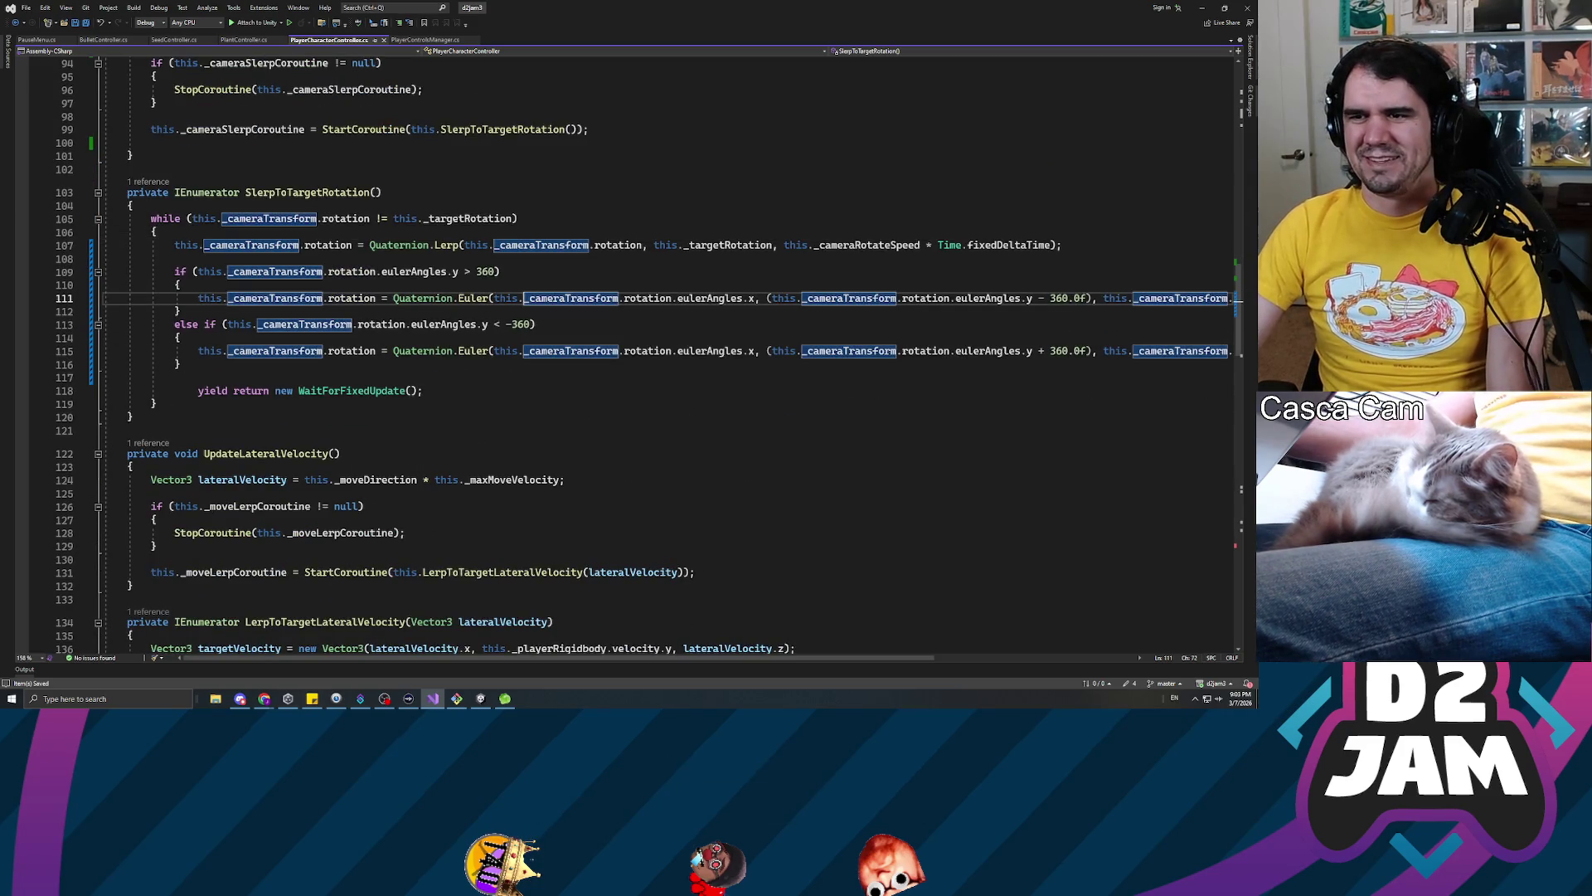
scroll(581, 357, "up", 10)
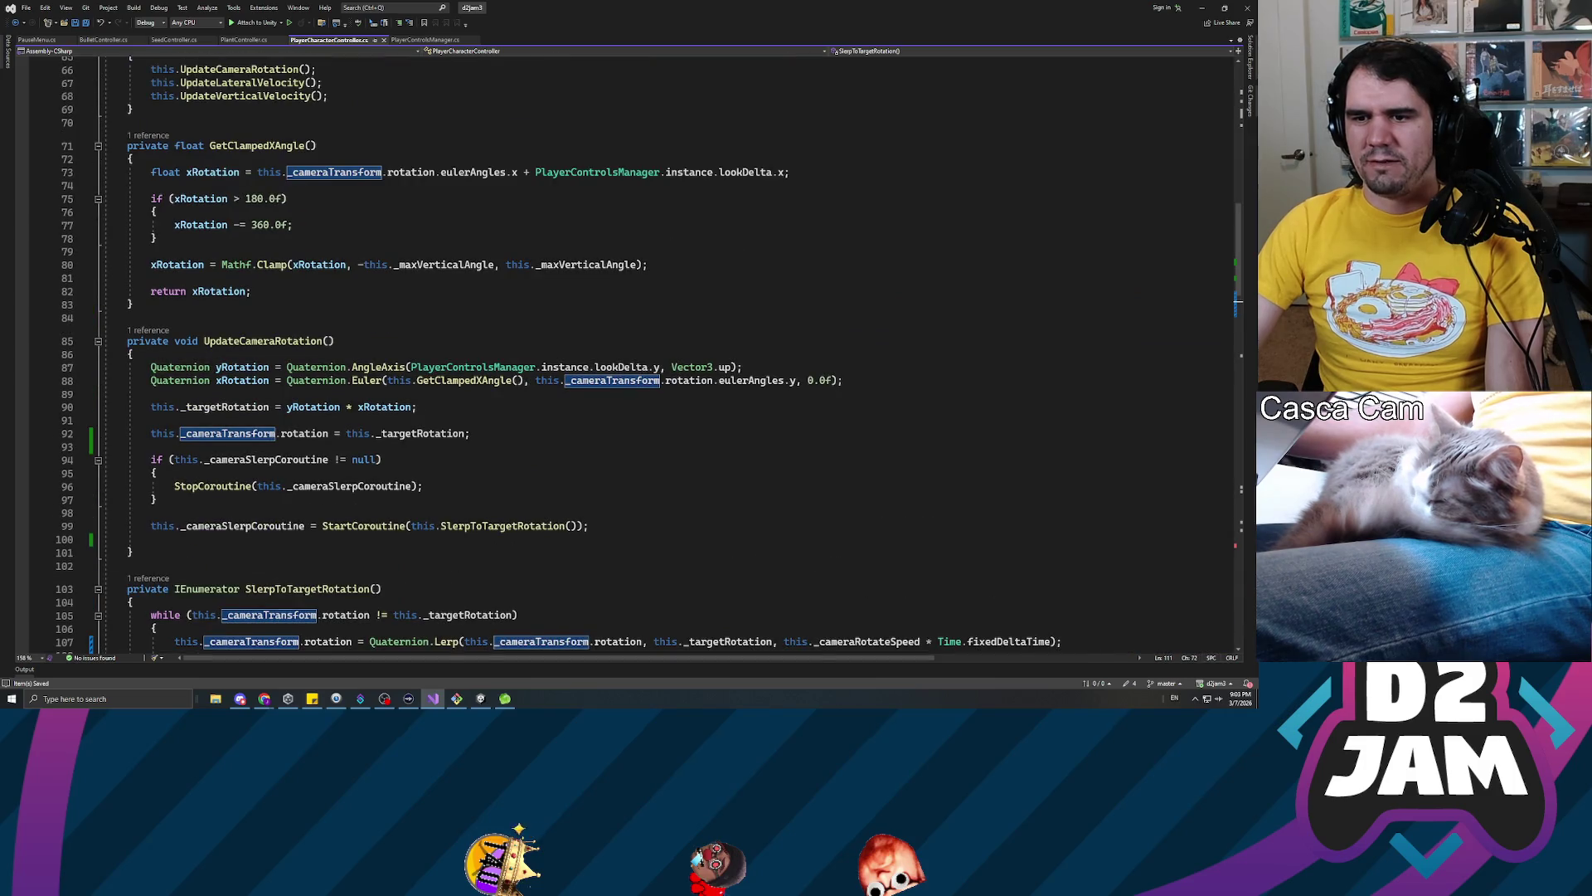
scroll(581, 357, "up", 20)
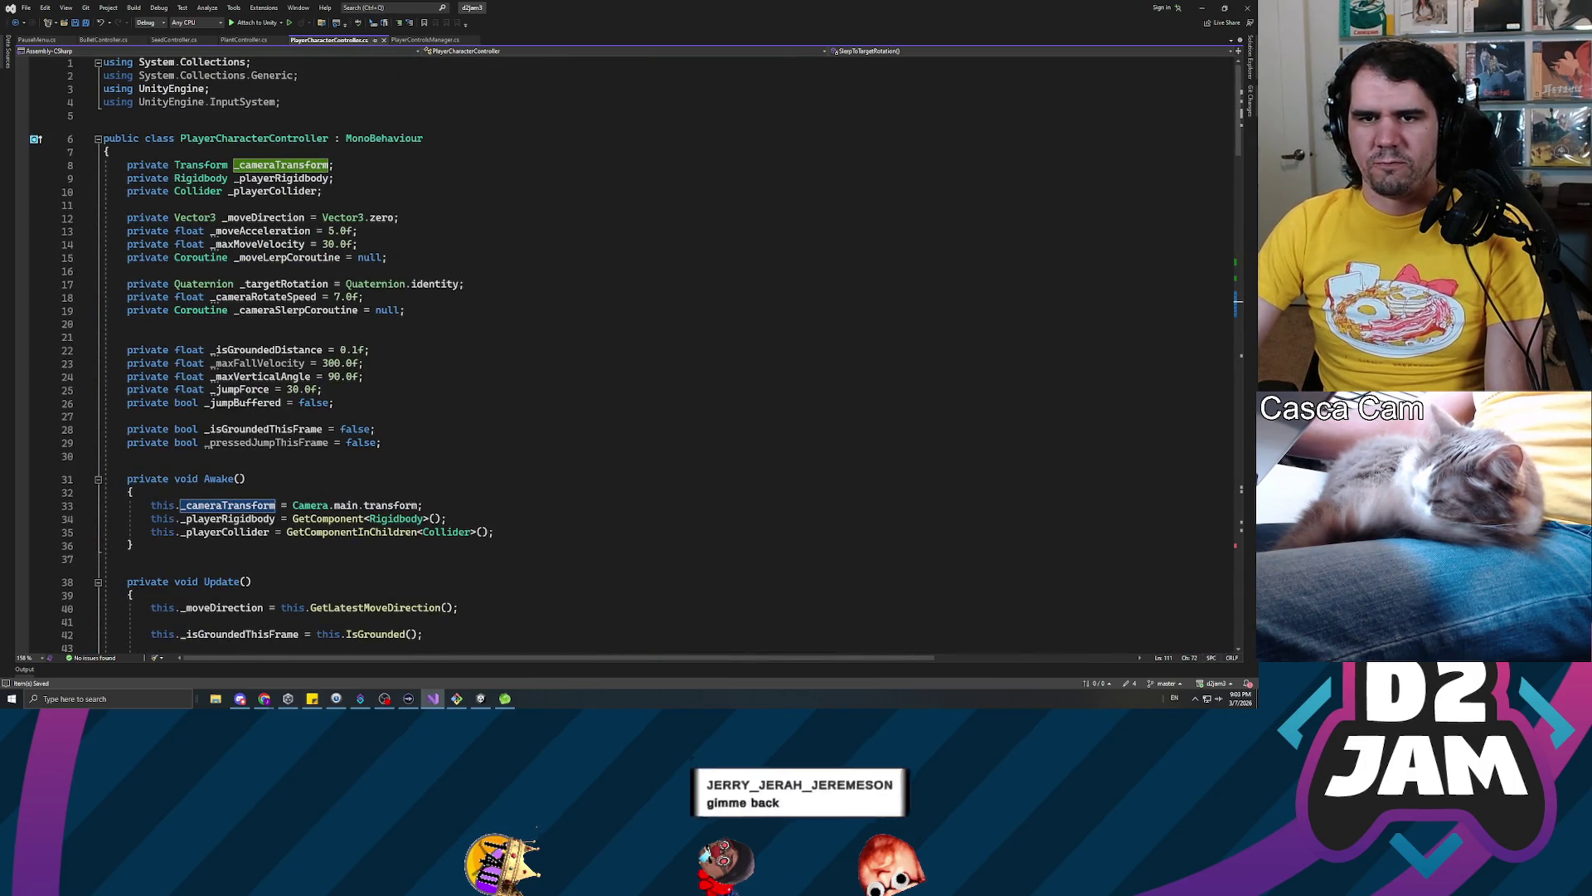
left_click(211, 363)
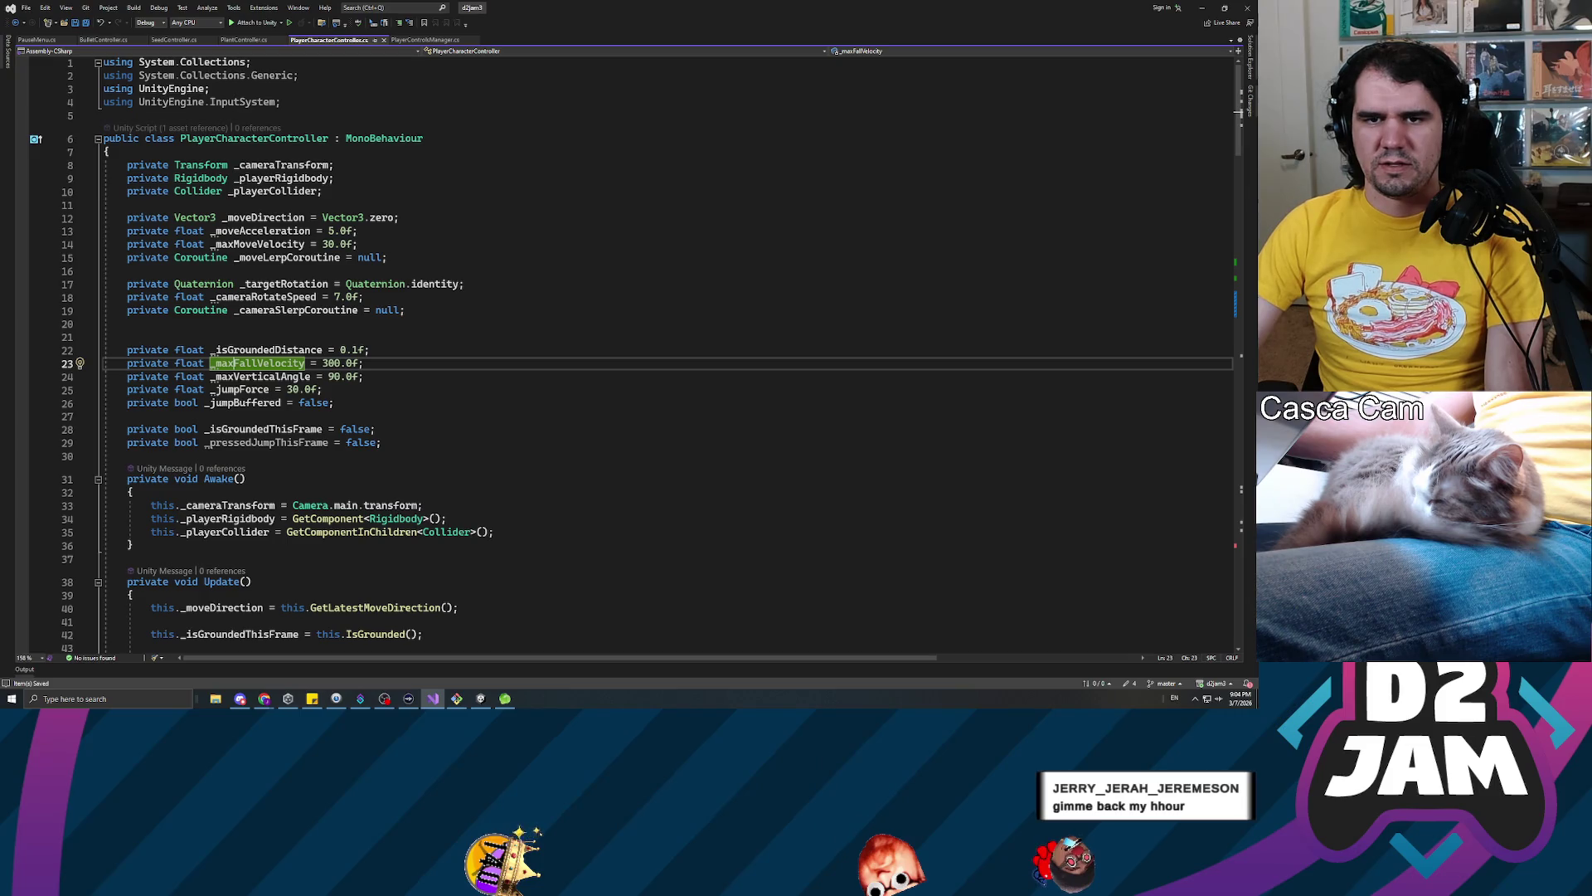
left_click(340, 297)
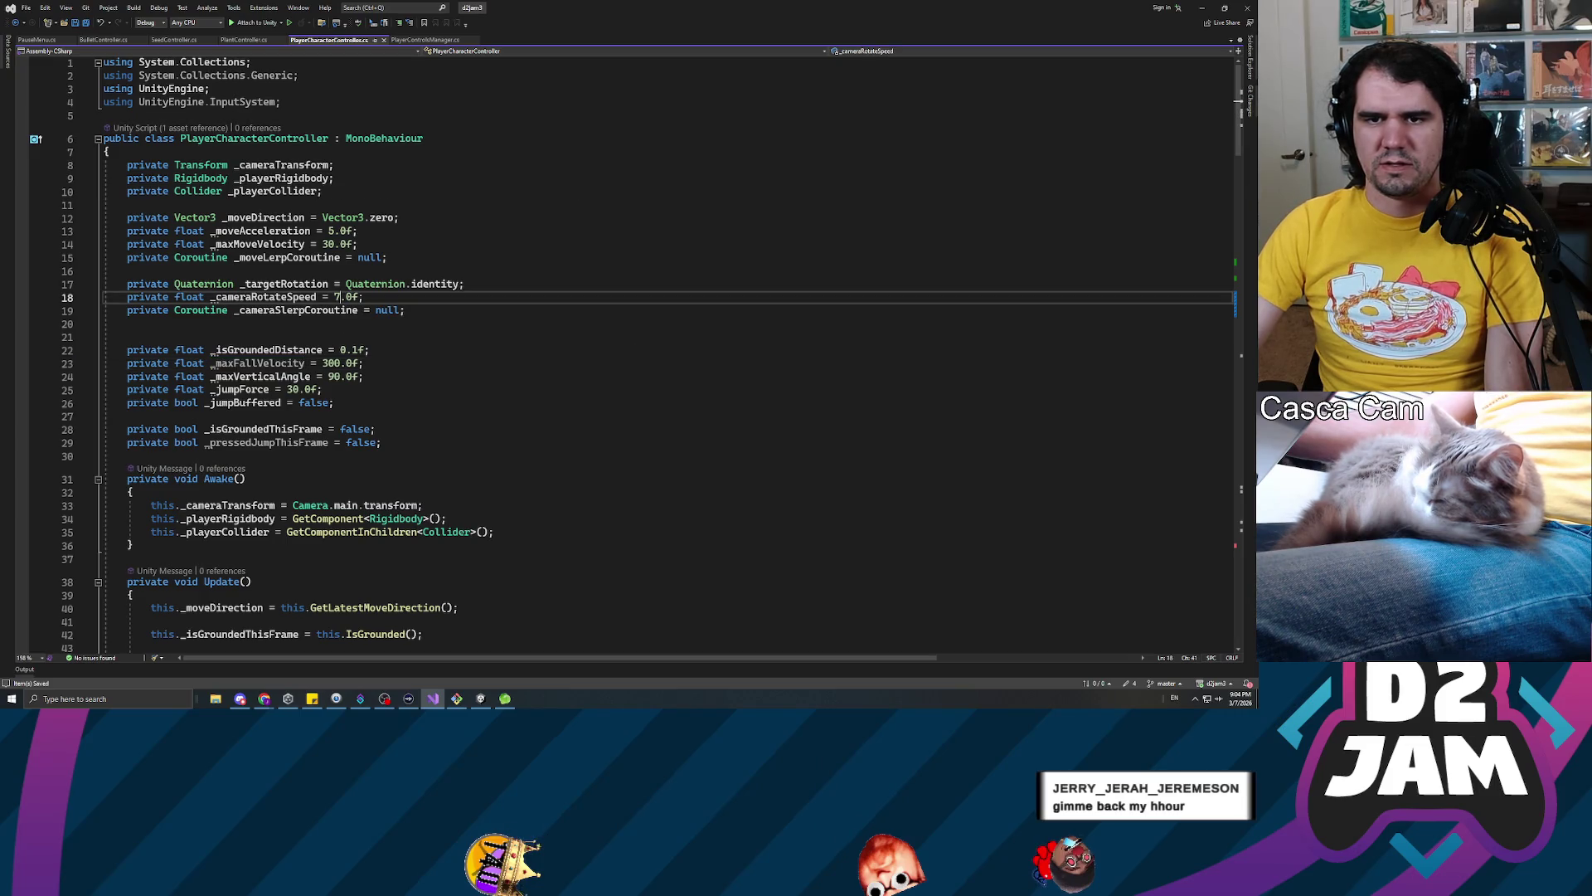
type("15")
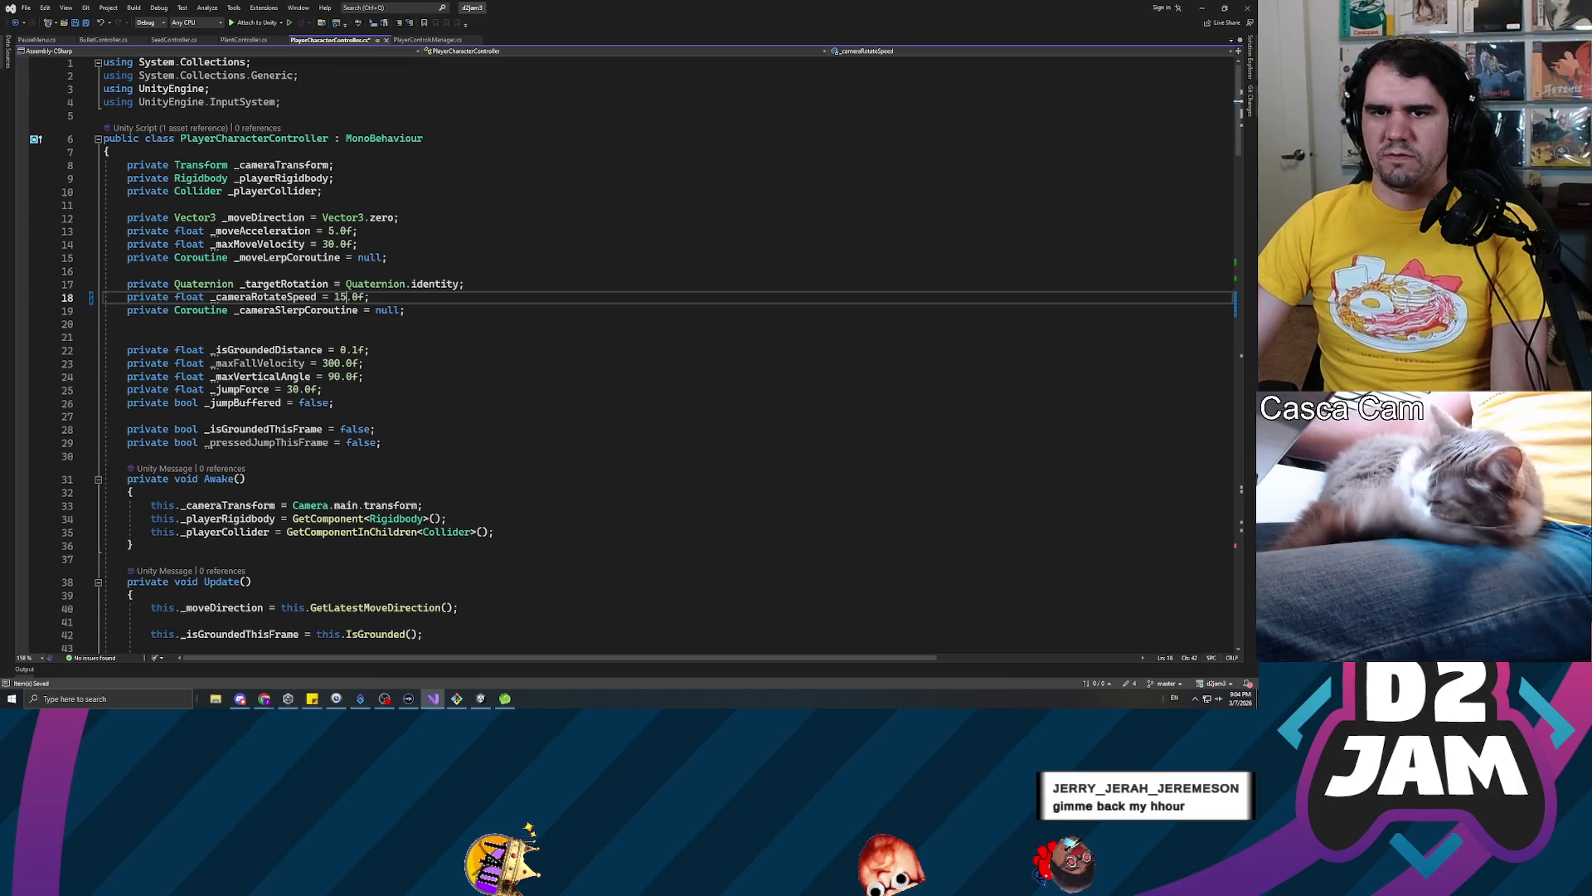
key("alt+Tab")
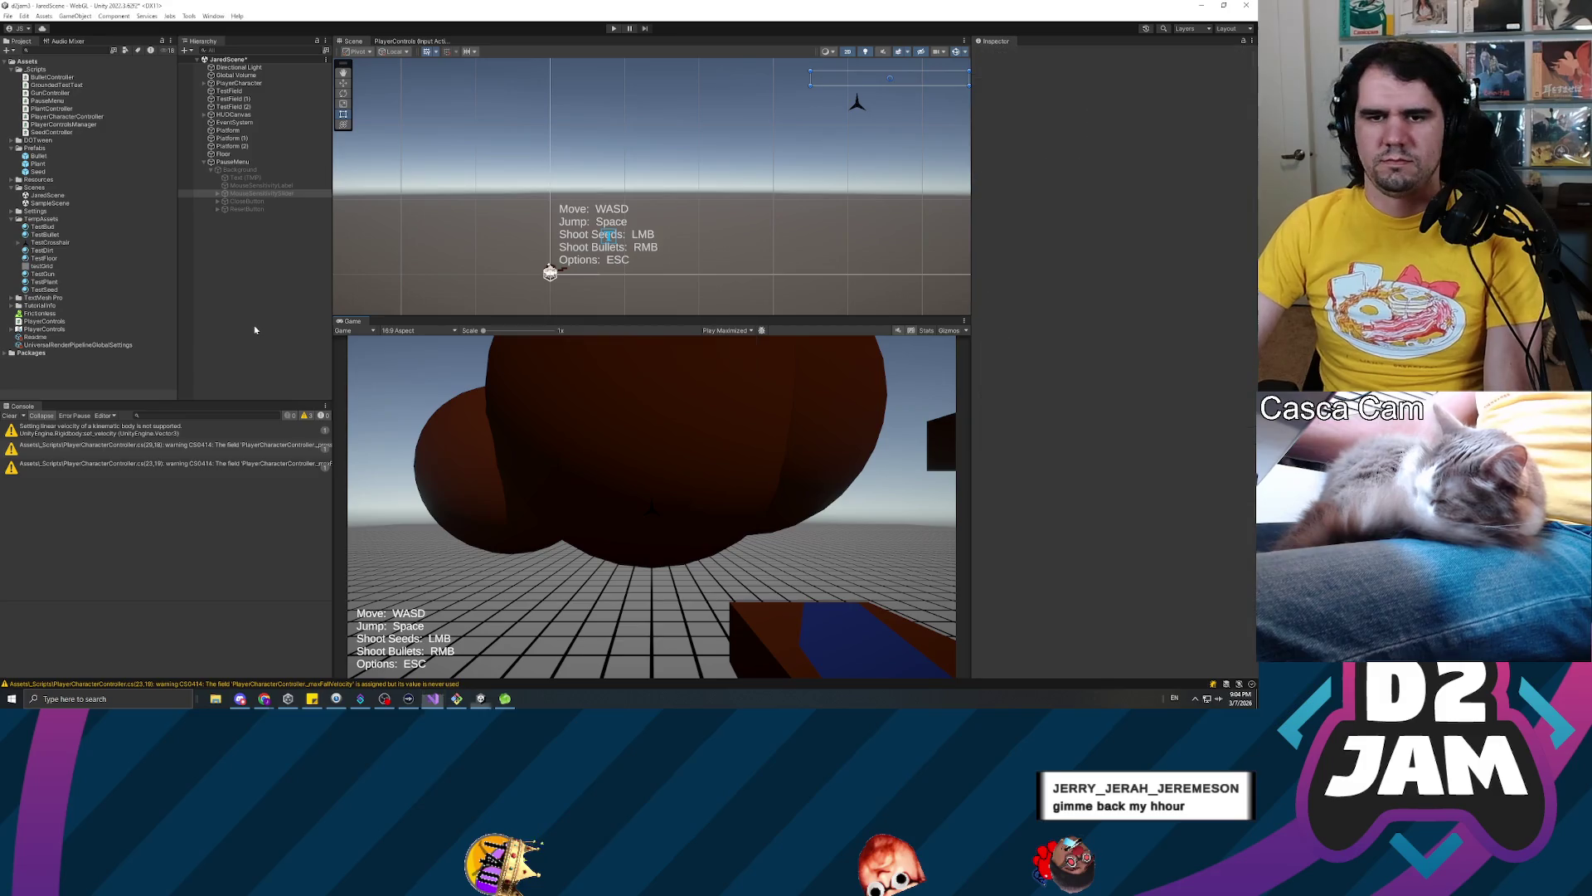
left_click(615, 28)
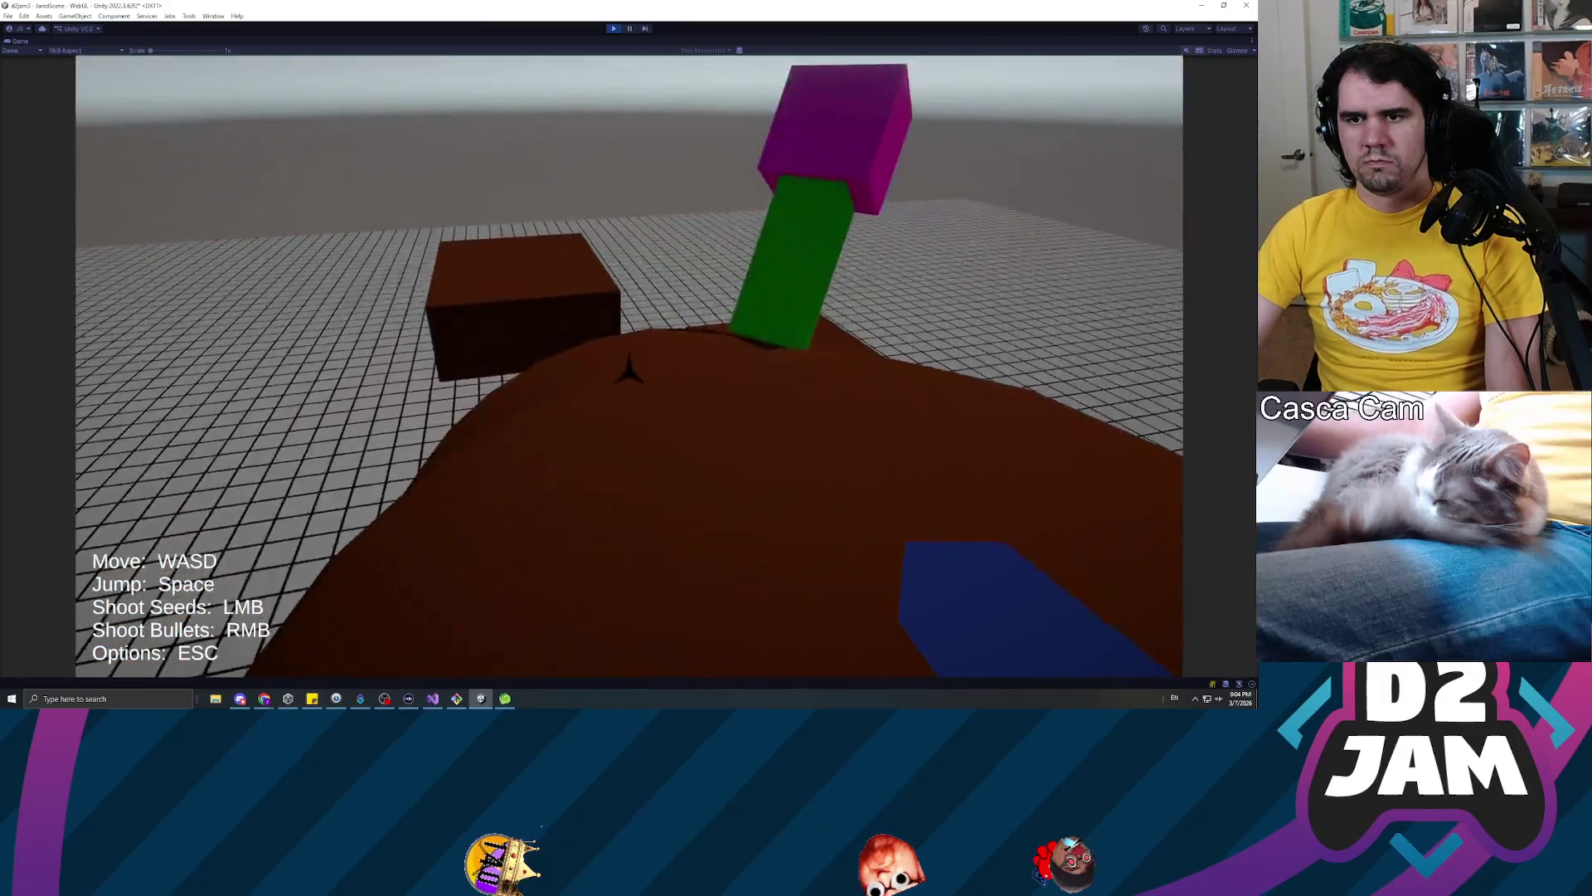
key("Escape")
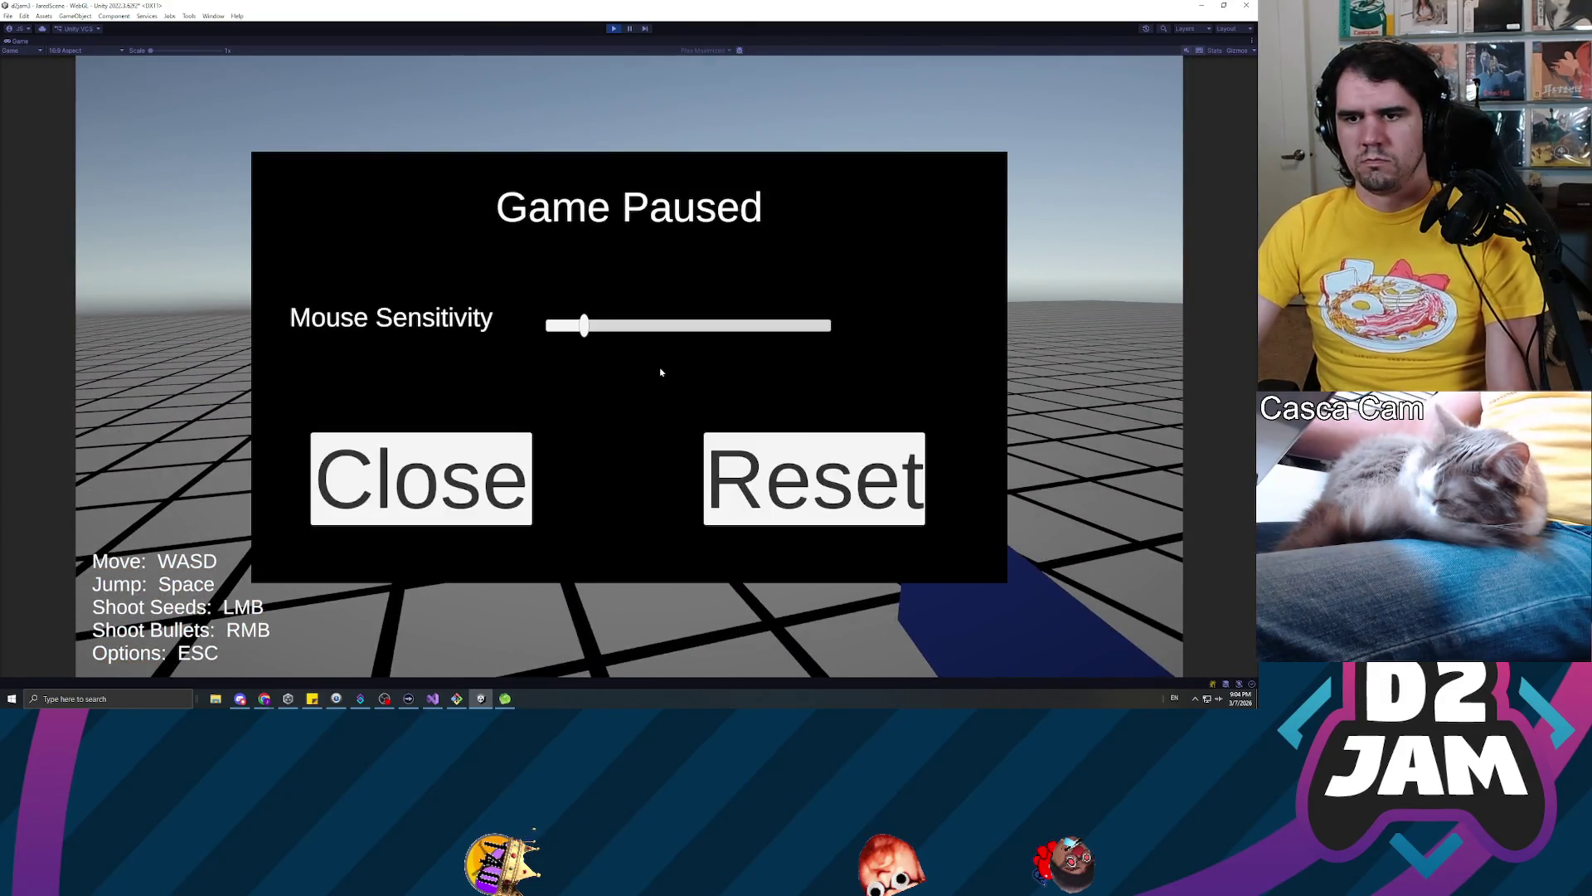
left_click(614, 28)
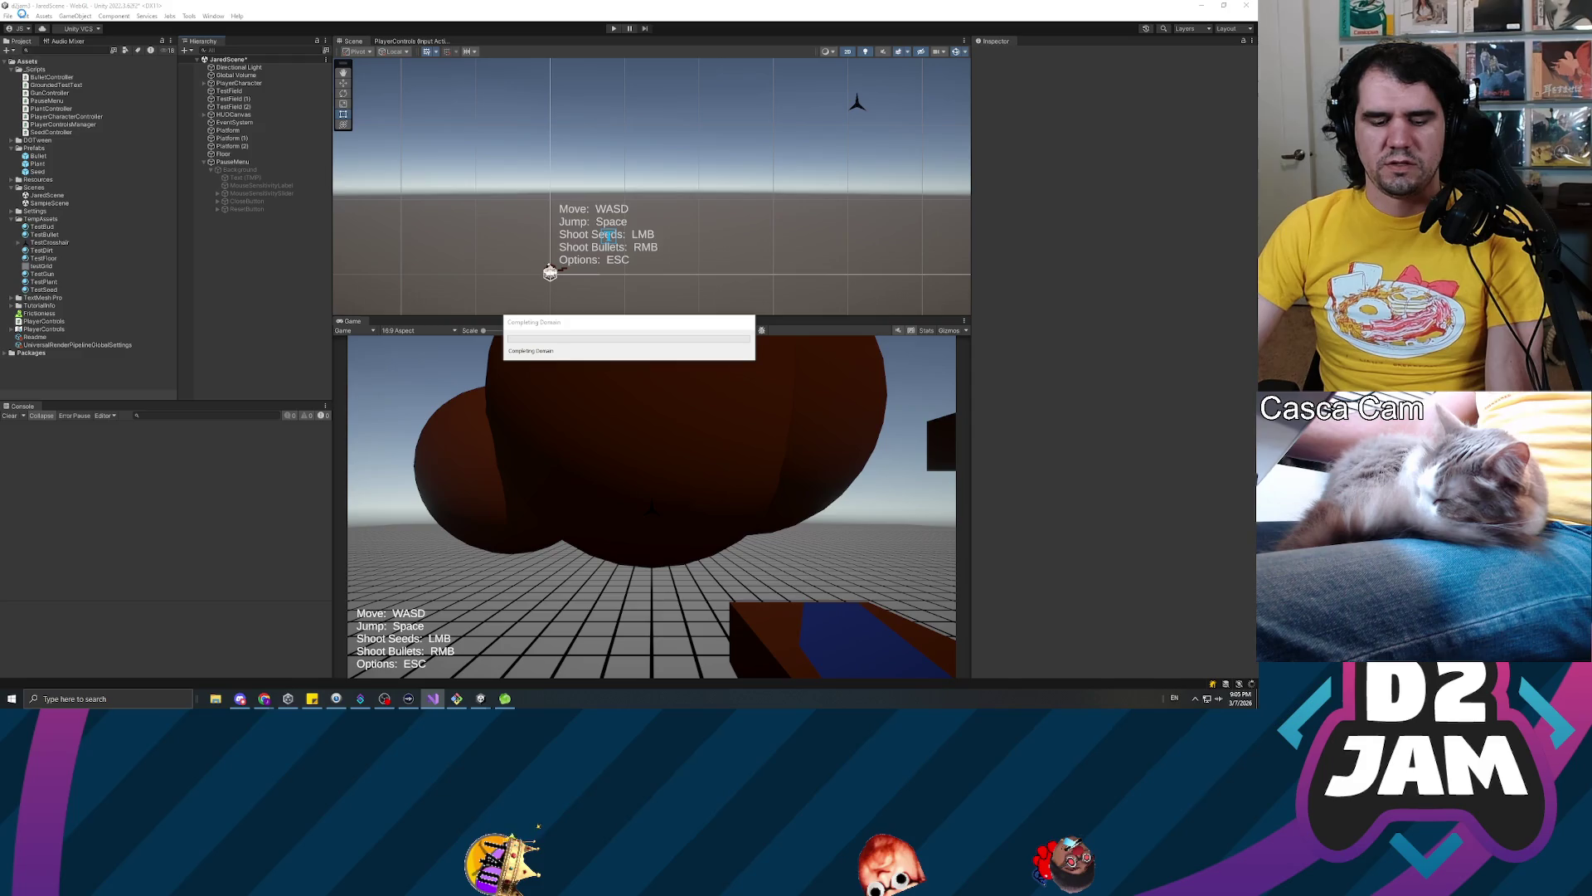
Enter a new gravity Y value in Project Settings > Physics, then start Play mode to test it
left_click(24, 15)
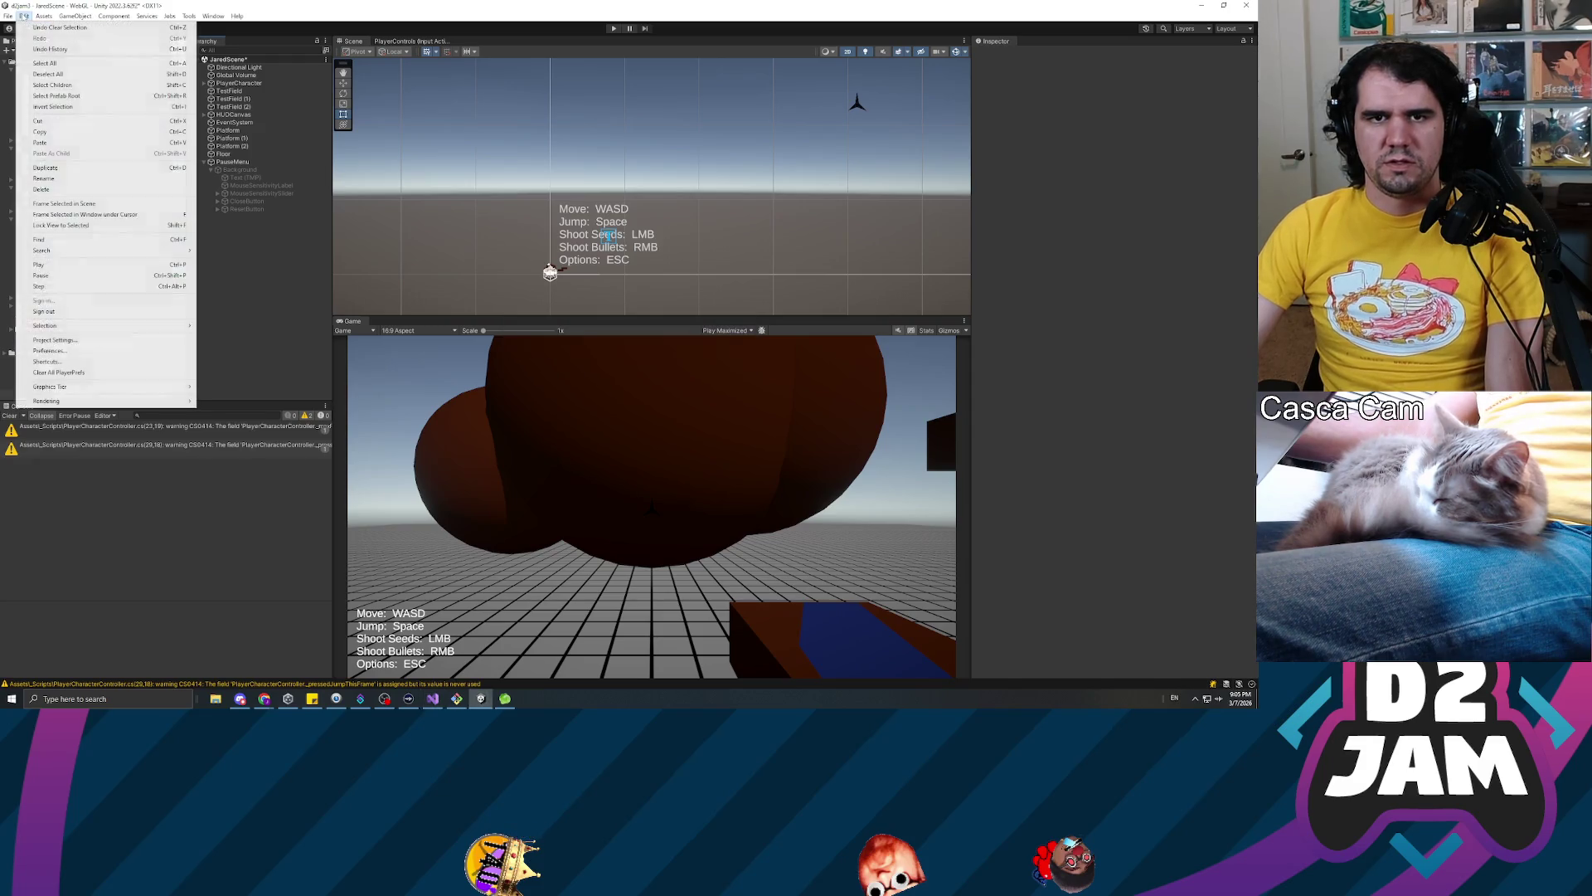
left_click(58, 340)
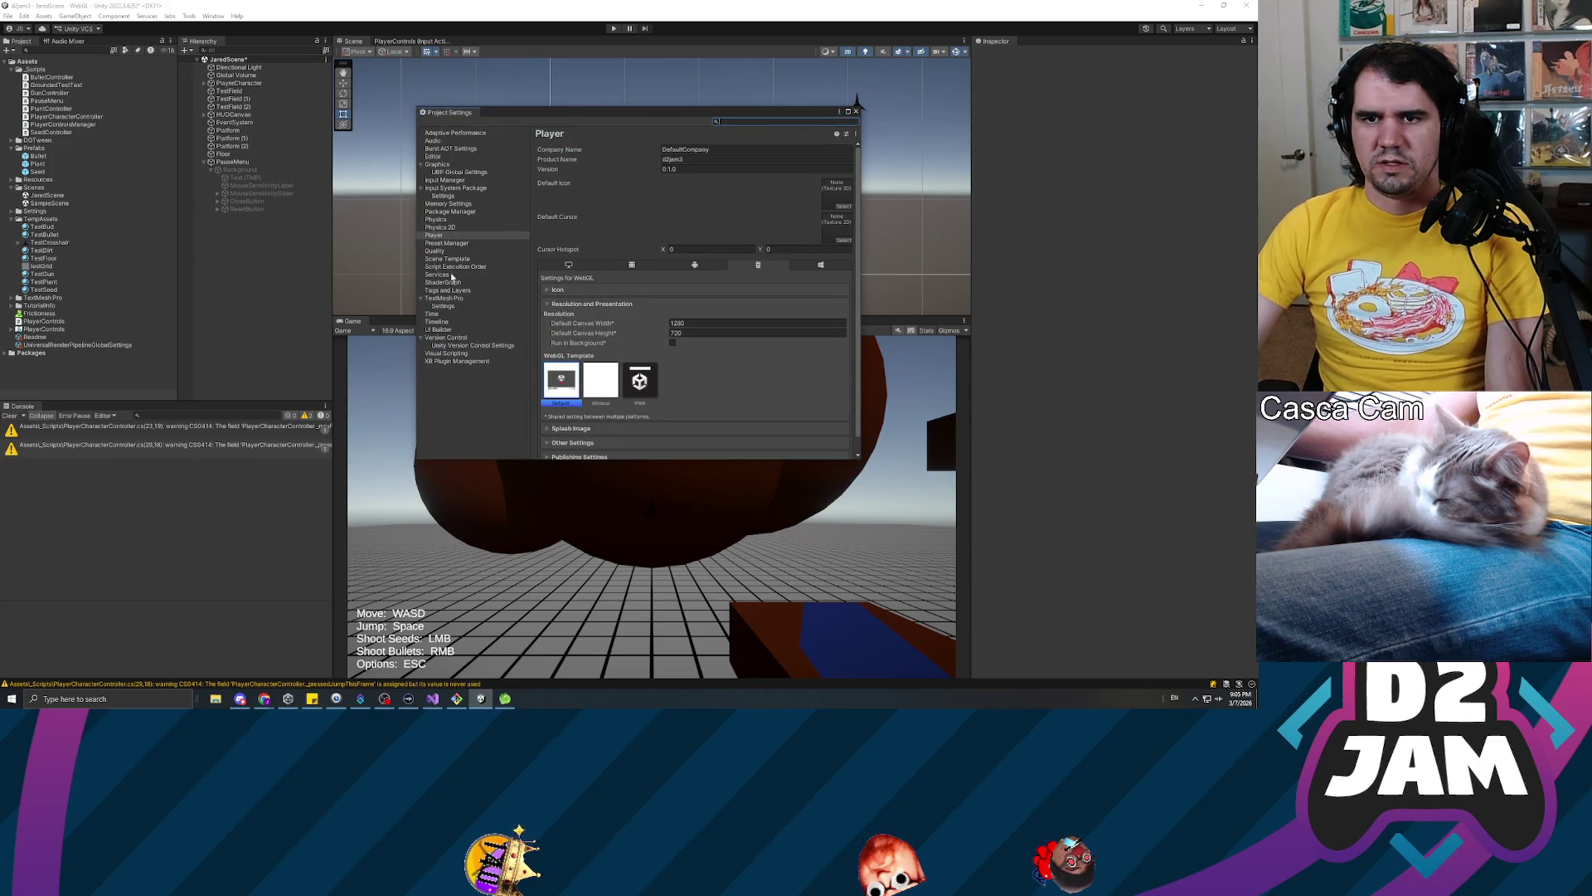
left_click(858, 112)
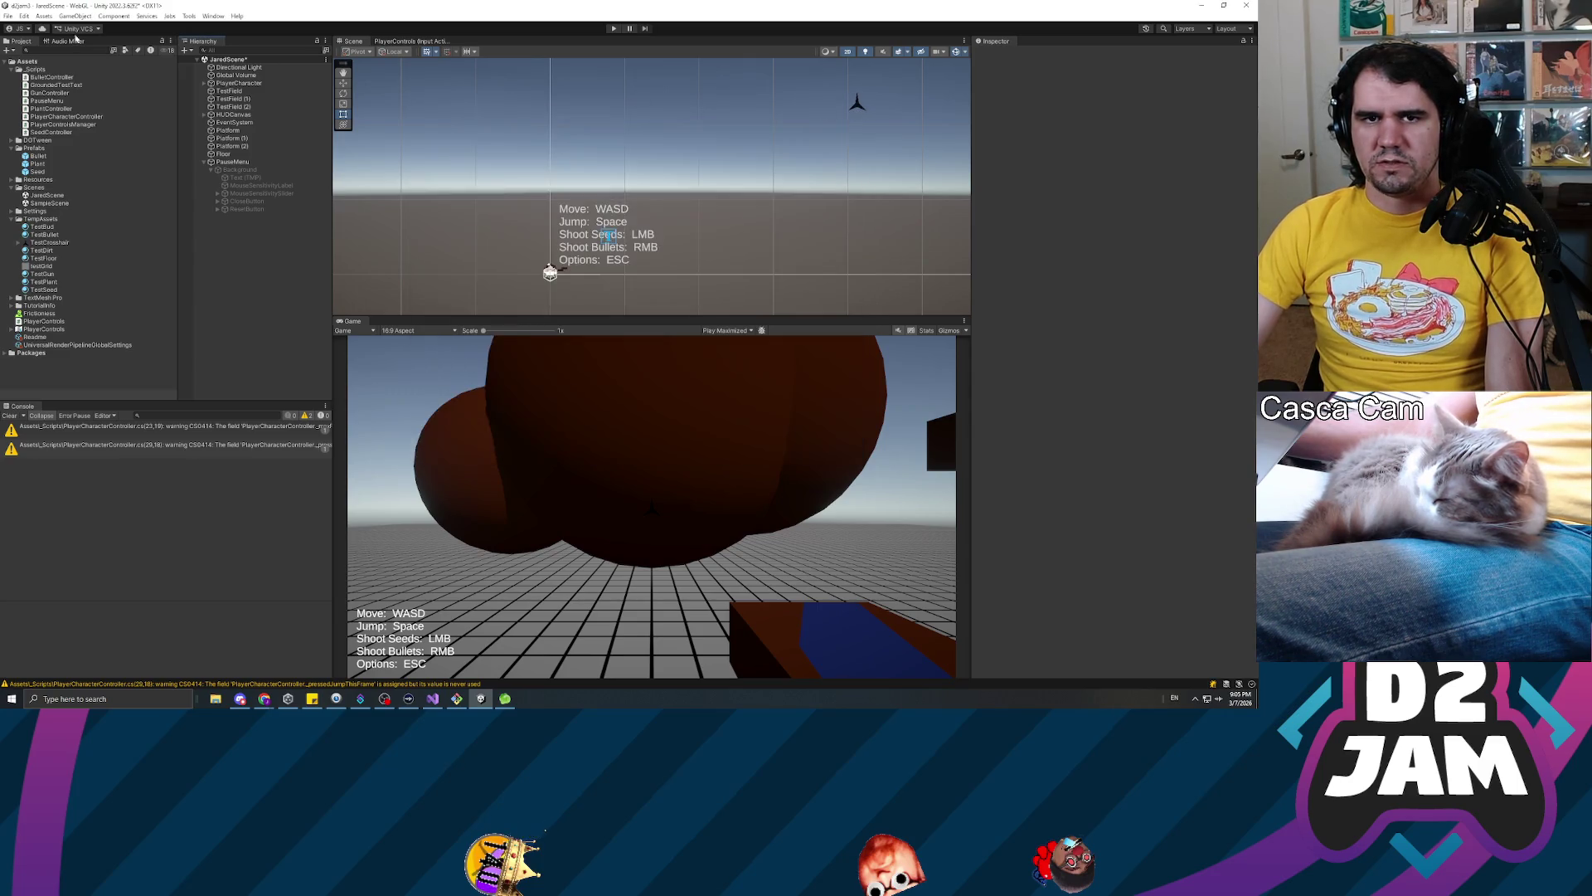
left_click(26, 16)
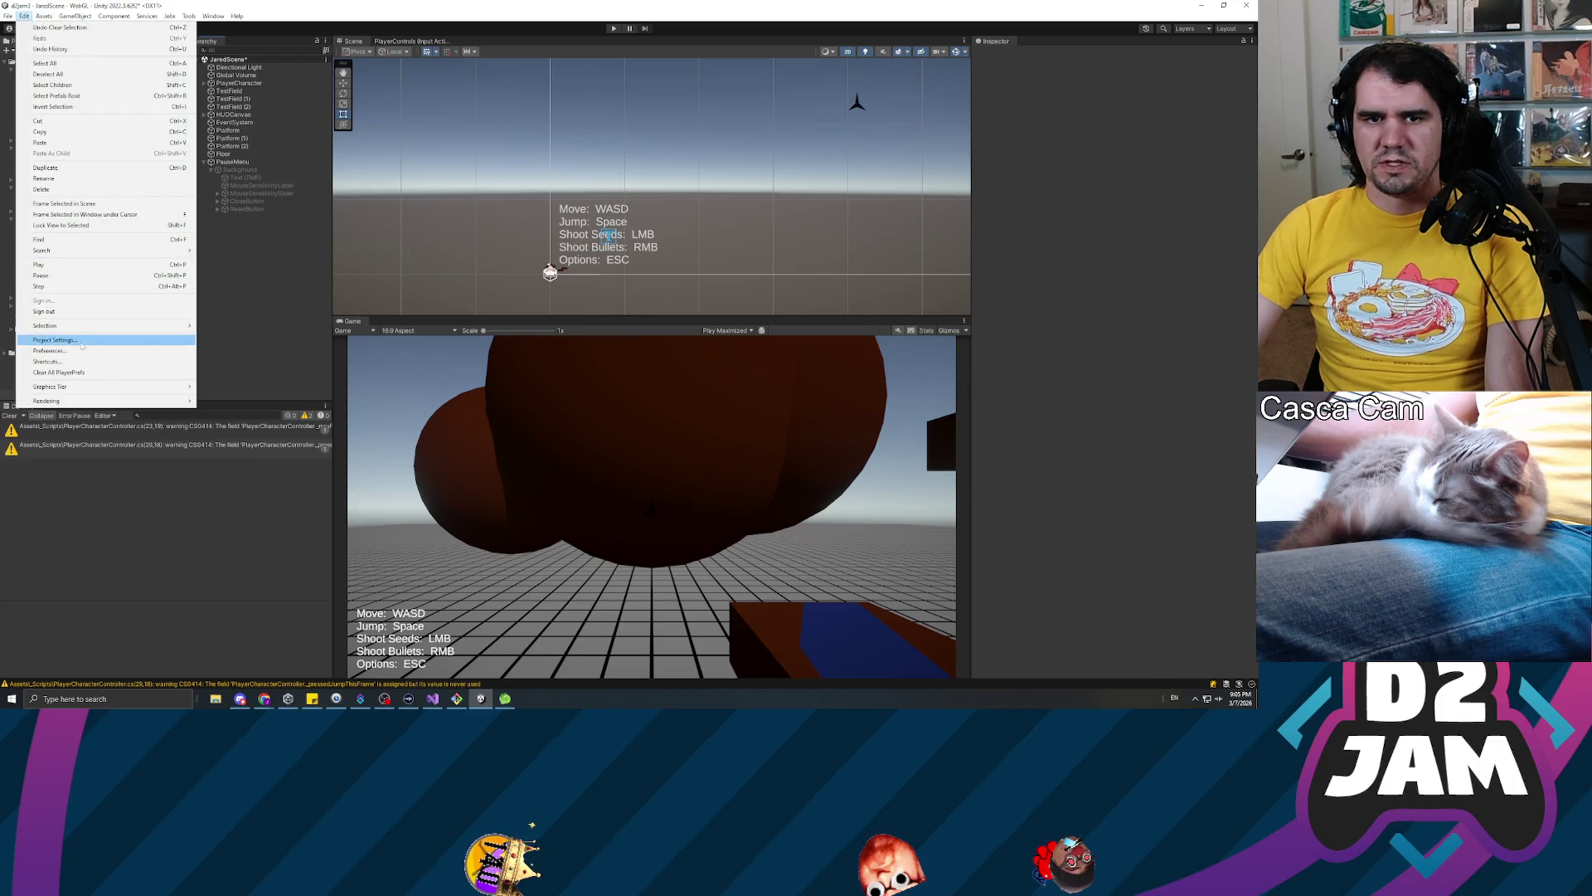
left_click(141, 342)
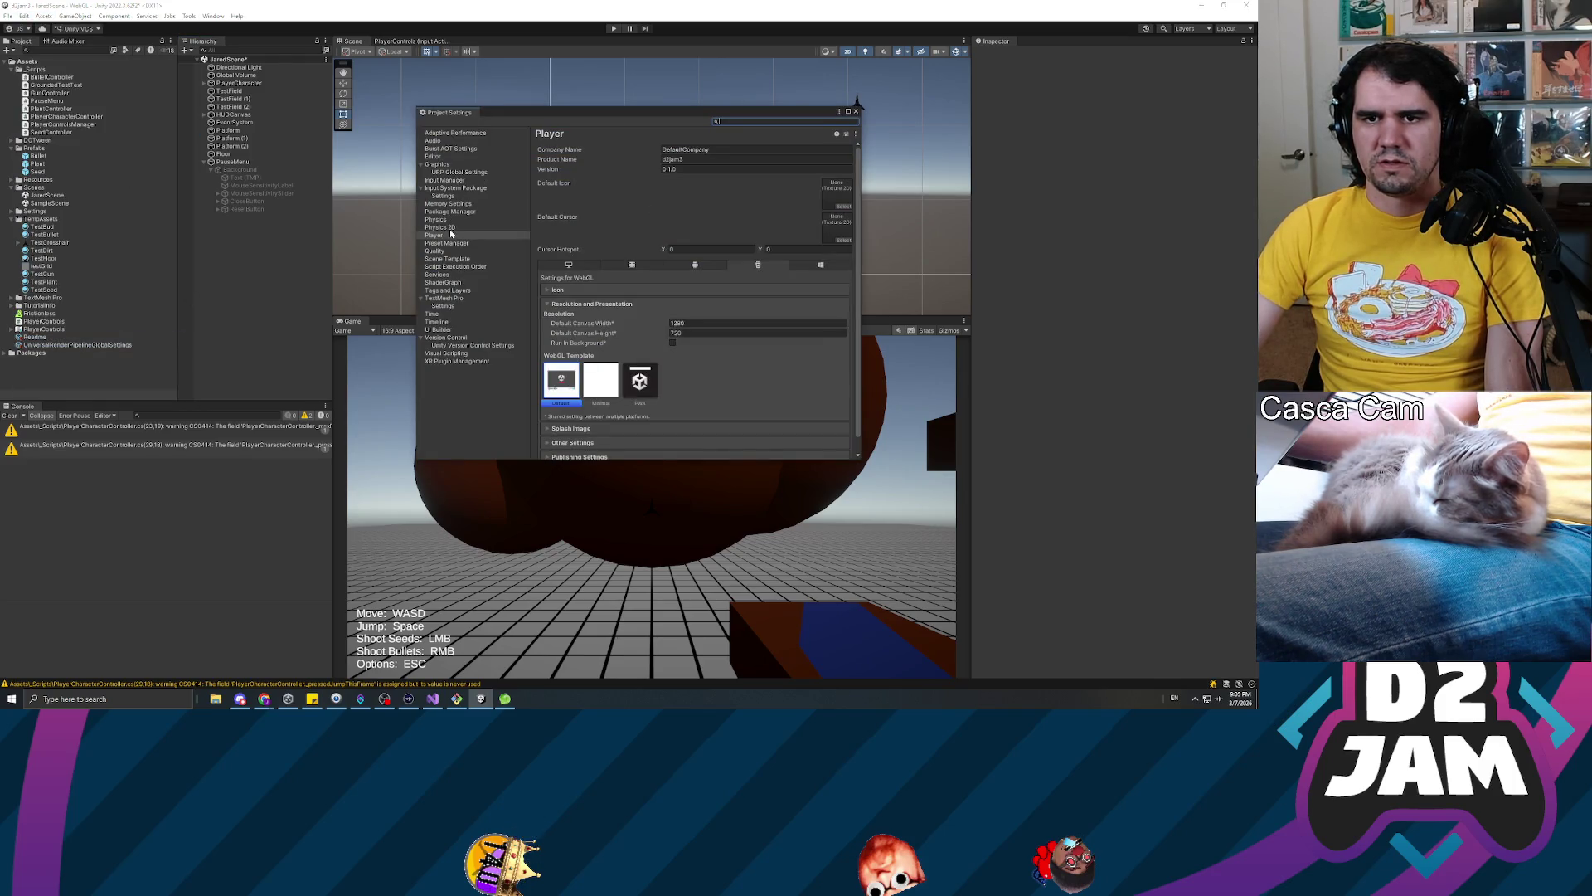
left_click(437, 220)
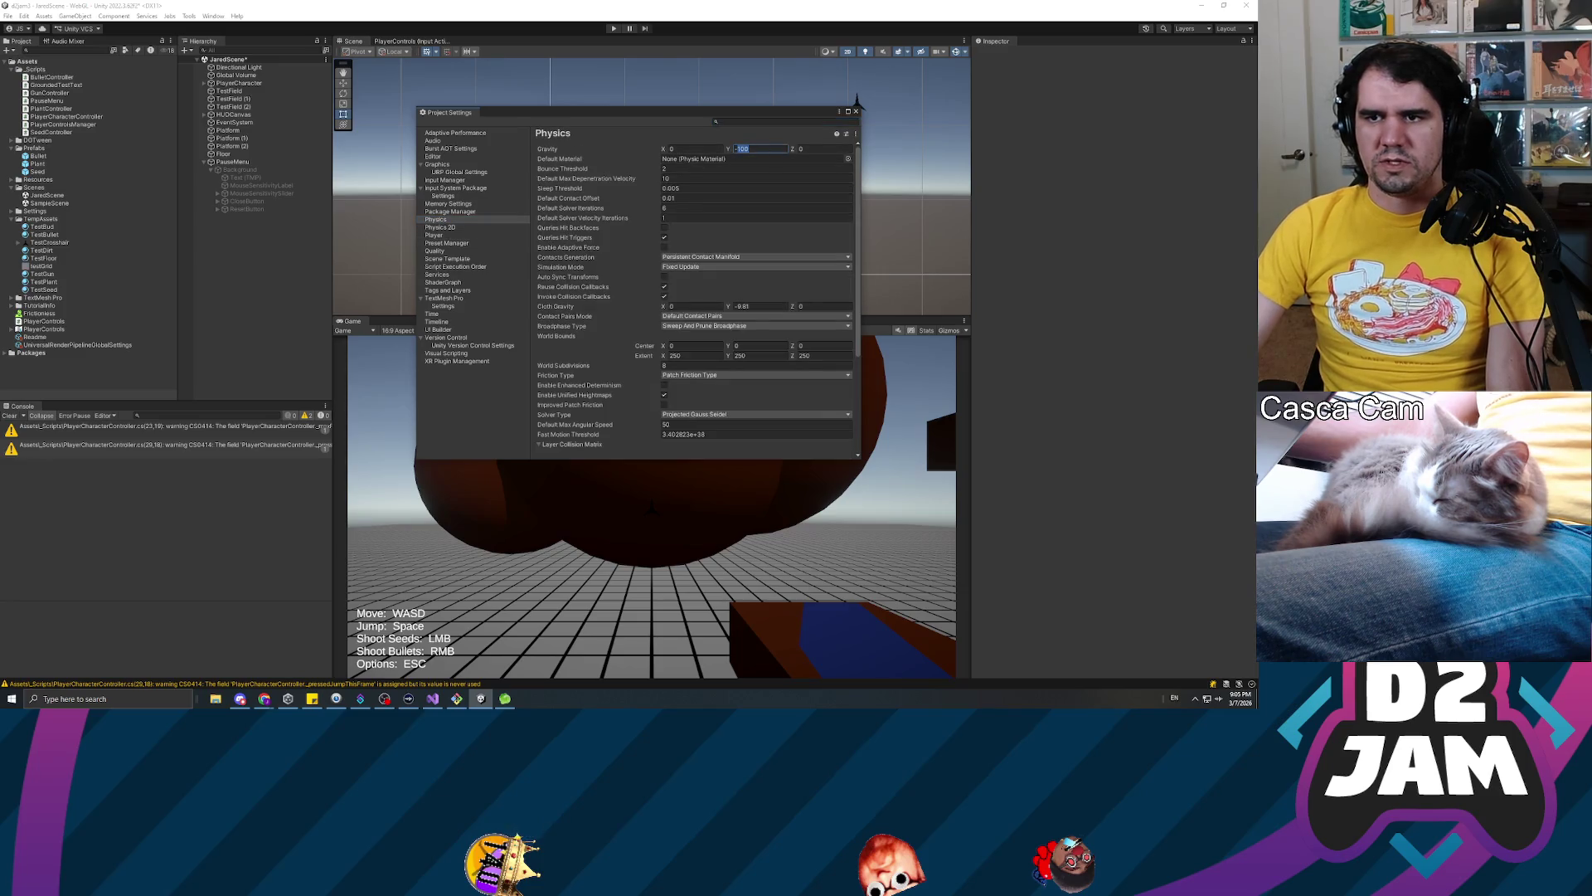
type("5")
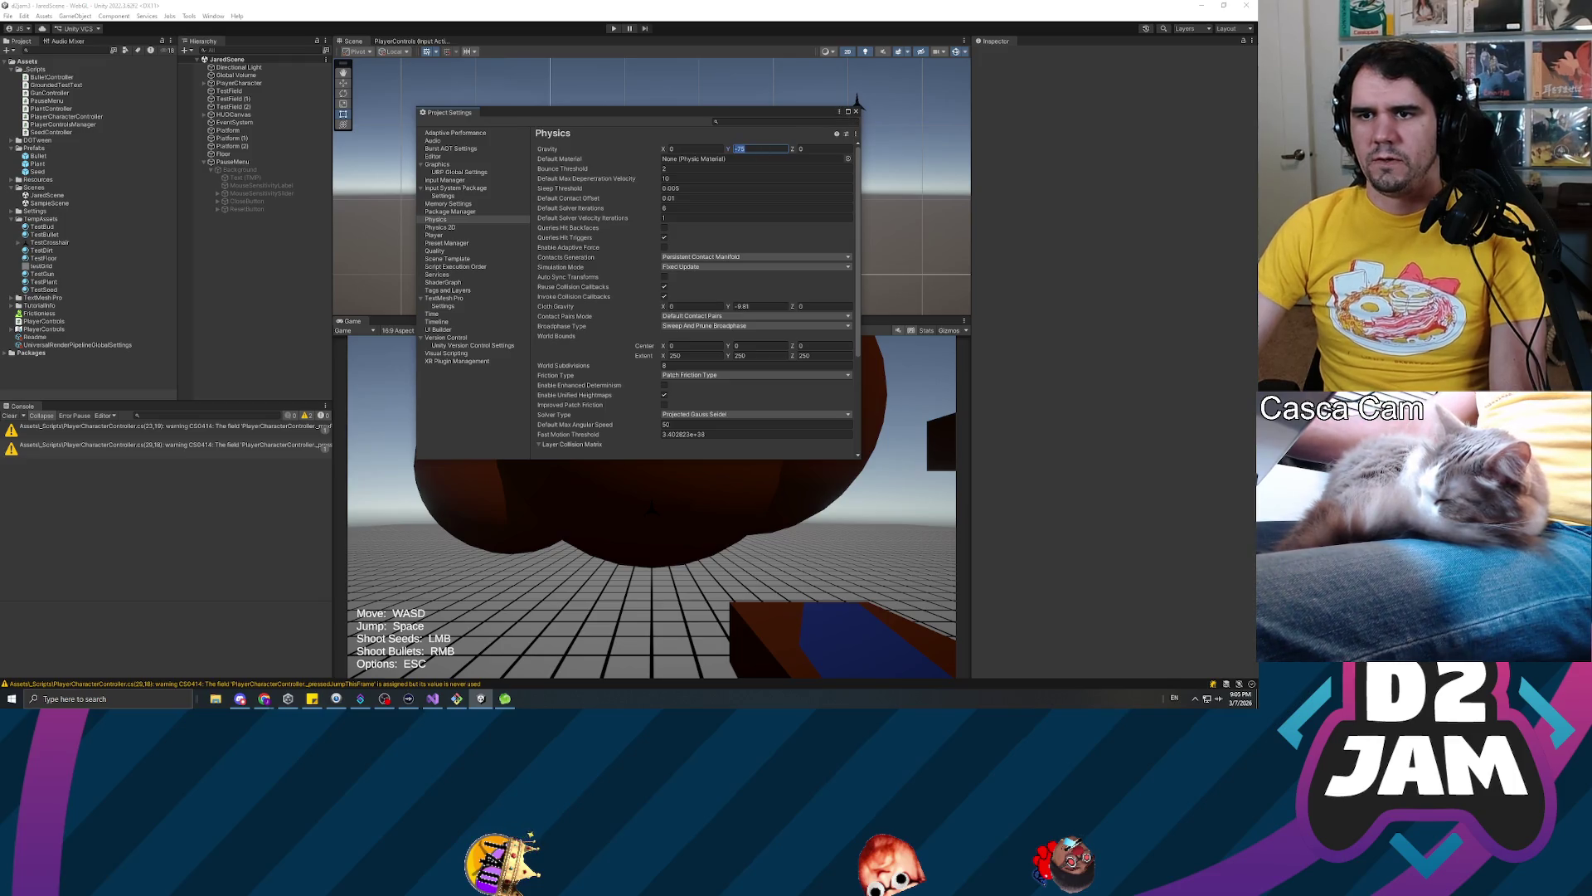
type("-50")
left_click(854, 110)
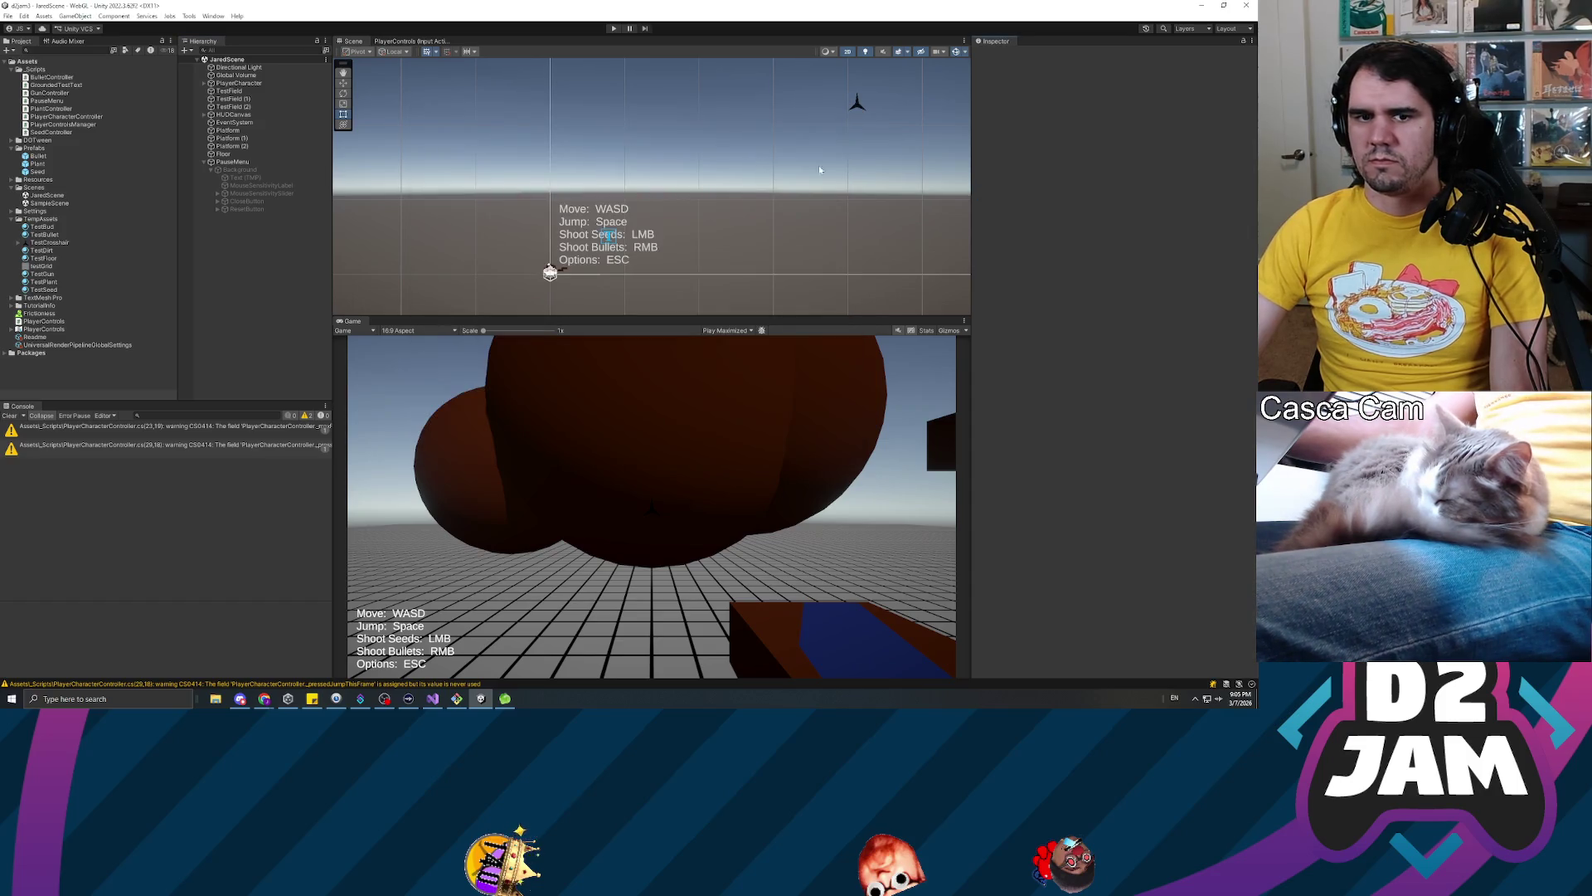
left_click(614, 28)
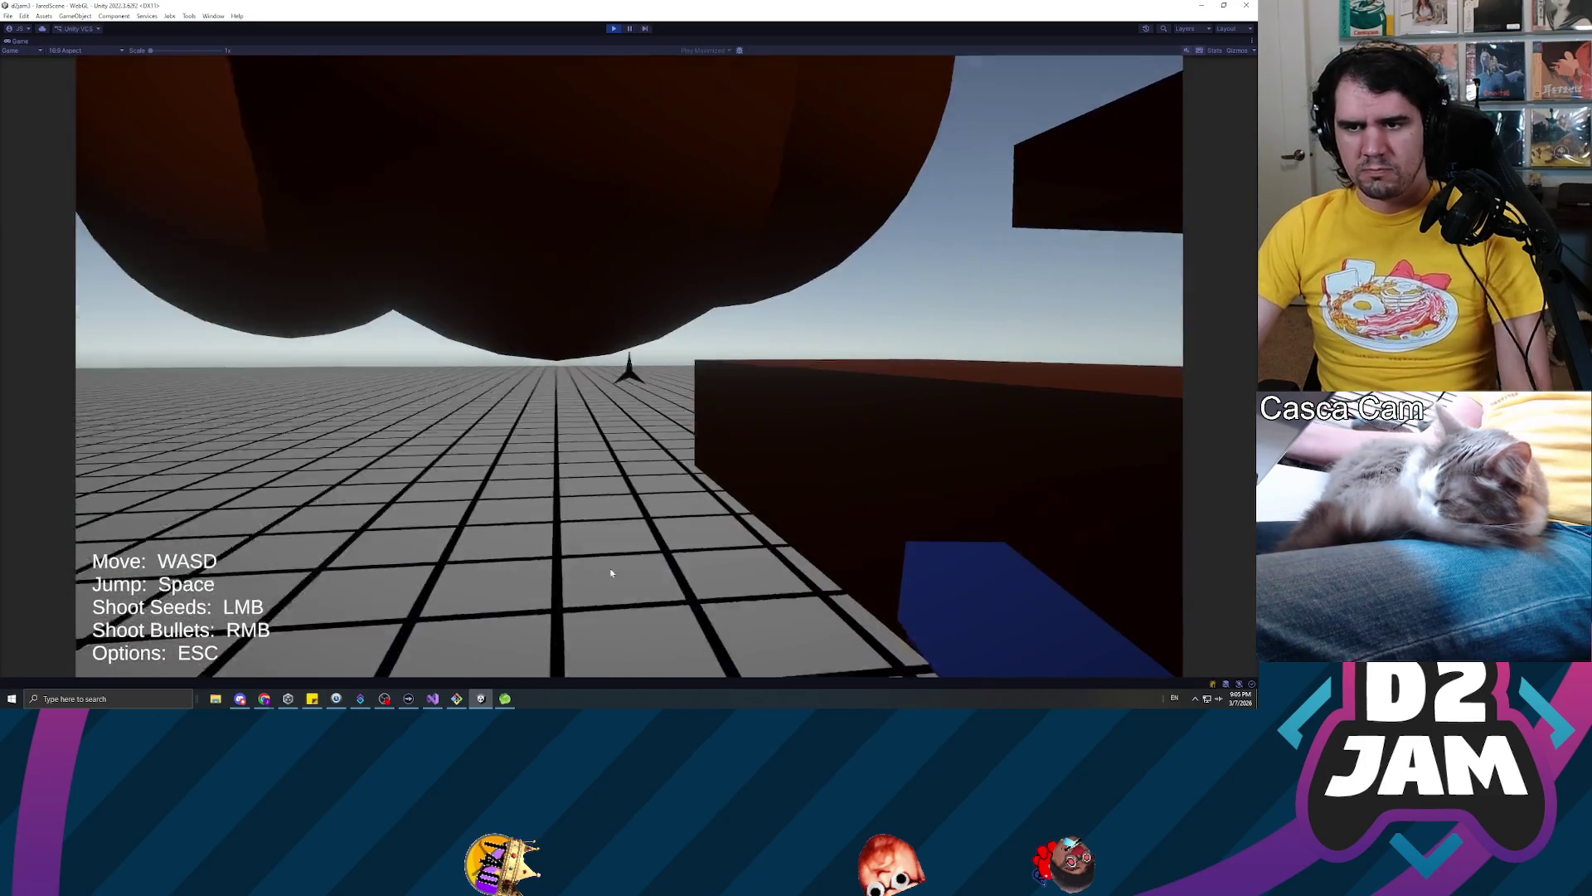
Walk toward the cubes, jump beside the brown blob, then pause and exit Play mode
left_click(611, 572)
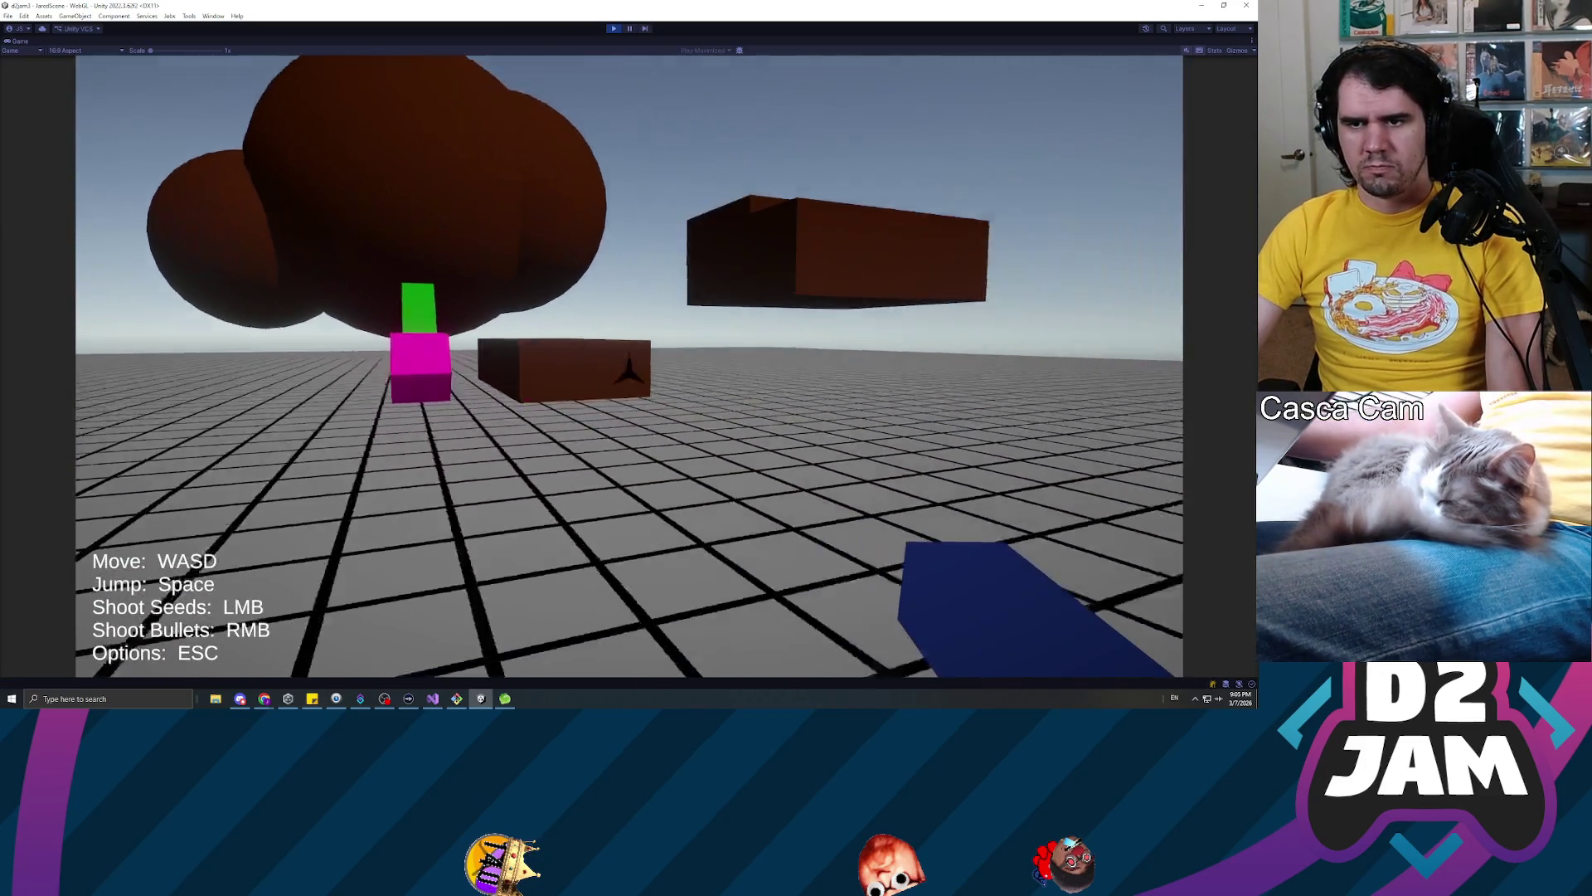
key("w")
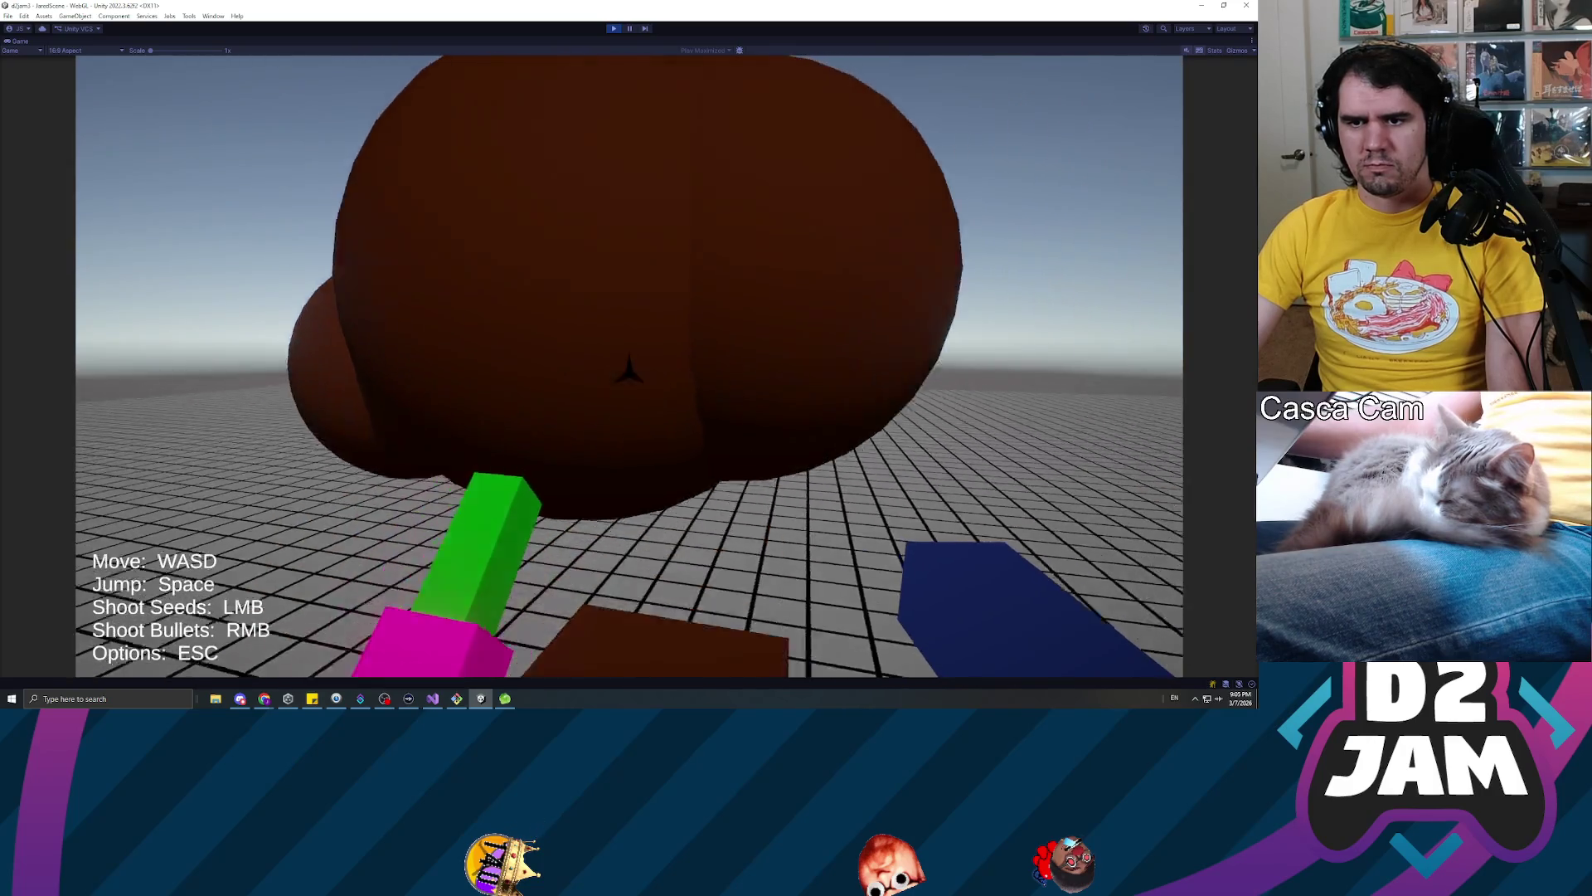
key("w")
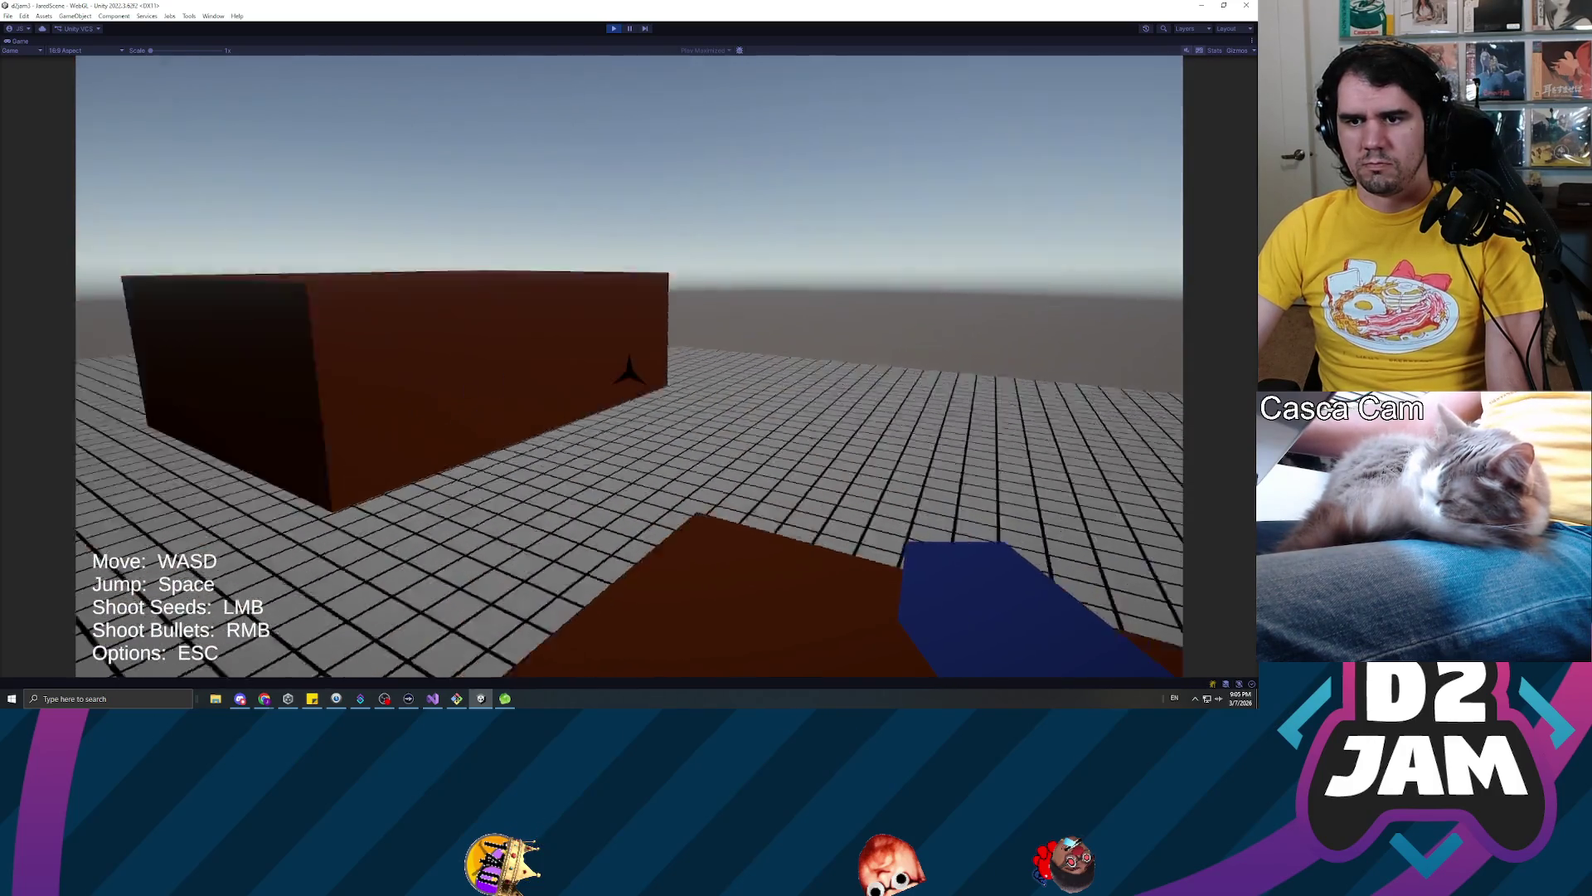
key("w")
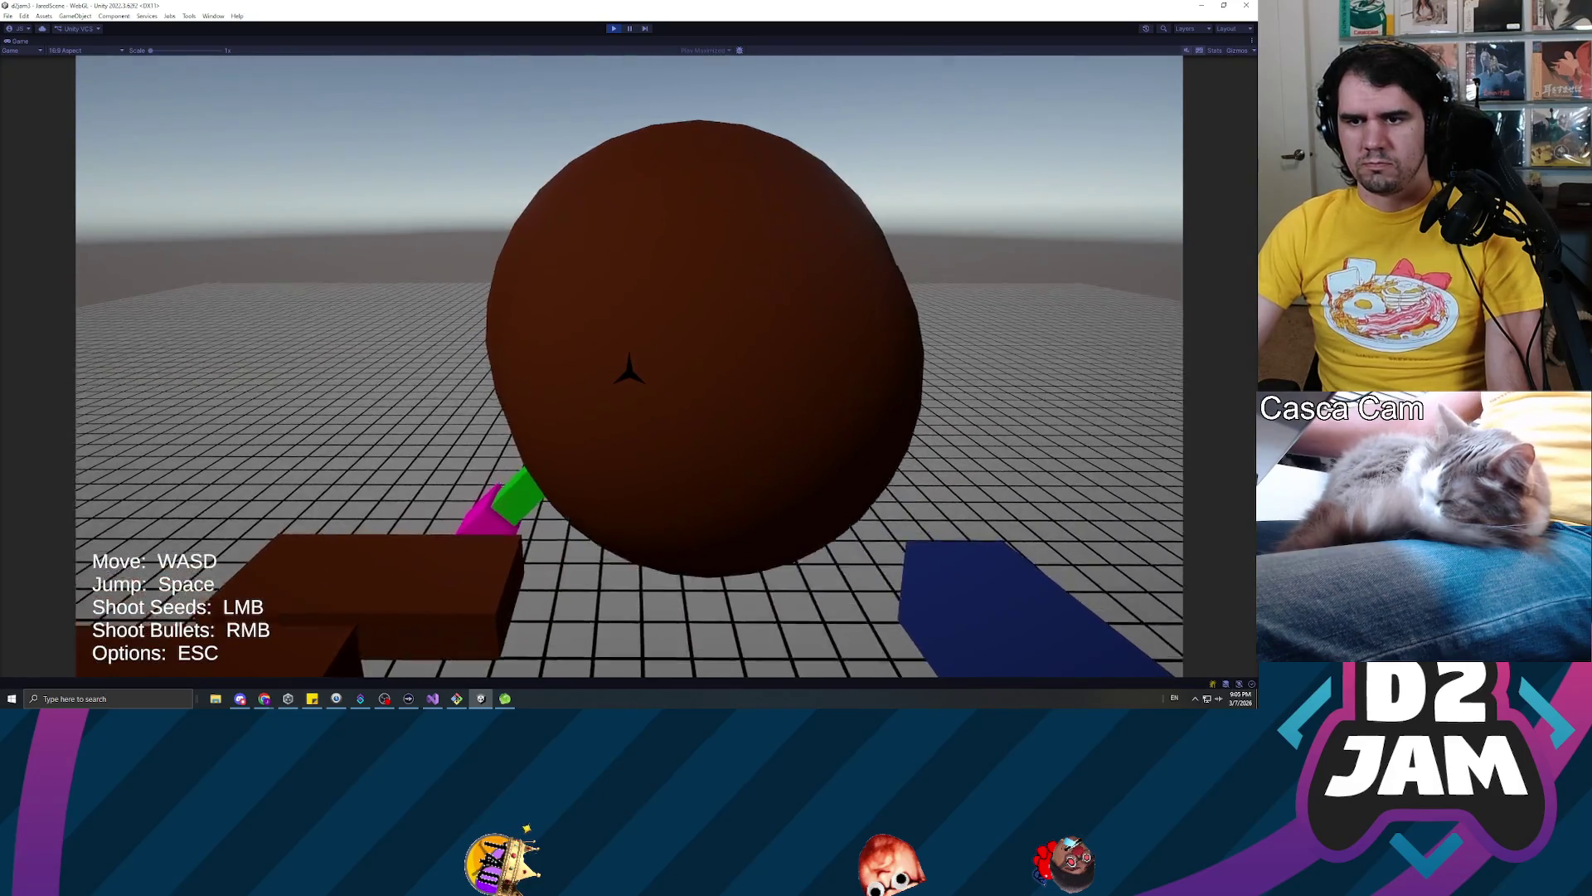
key("space")
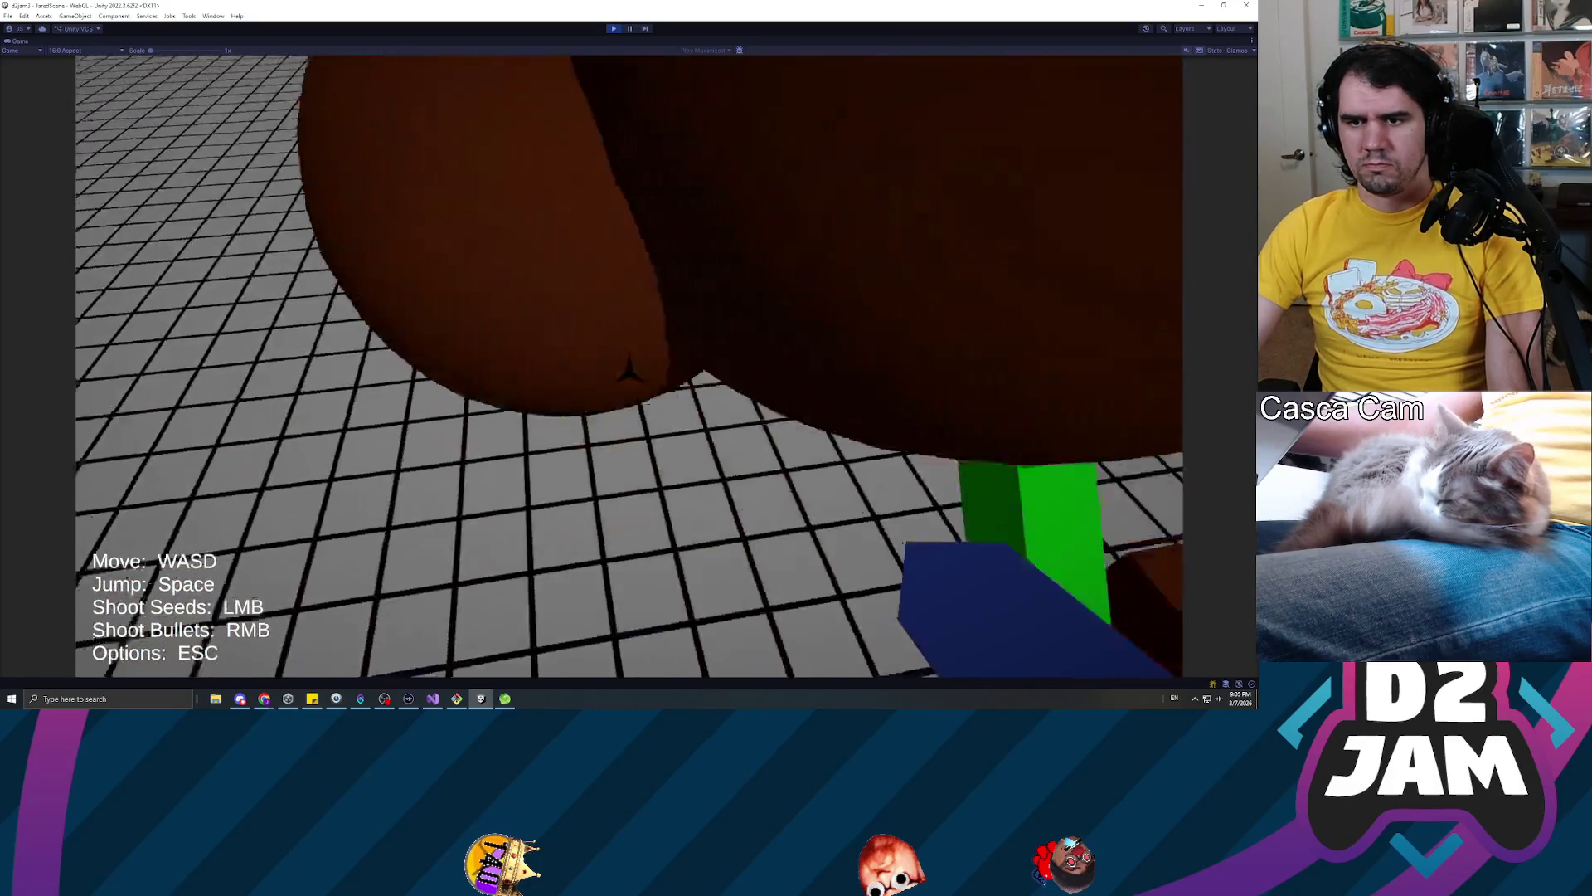
key("w")
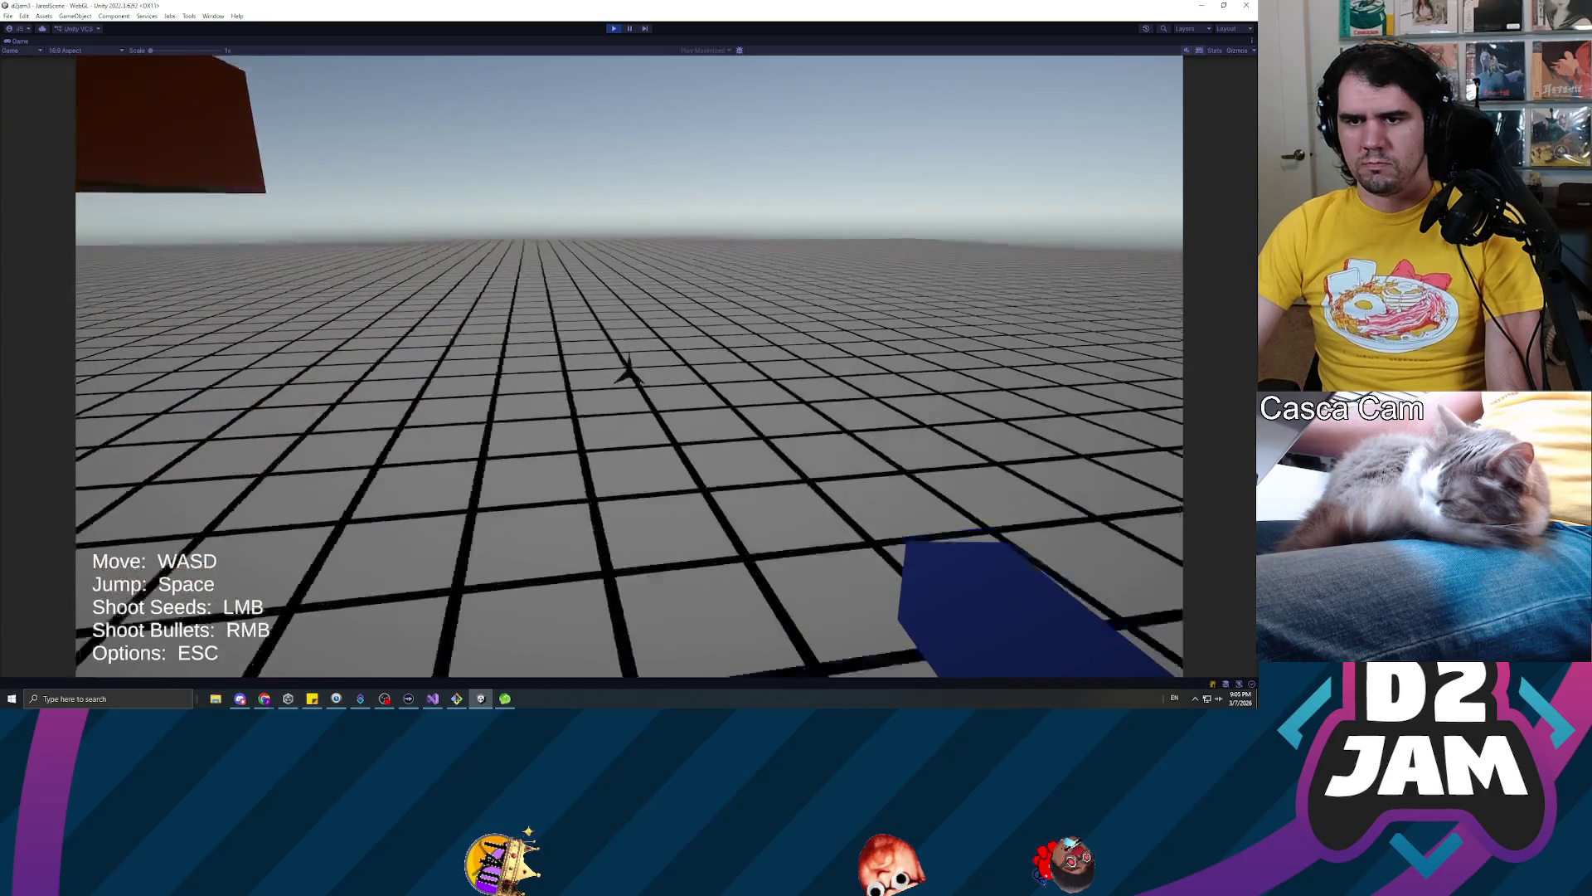
key("Escape")
left_click(614, 28)
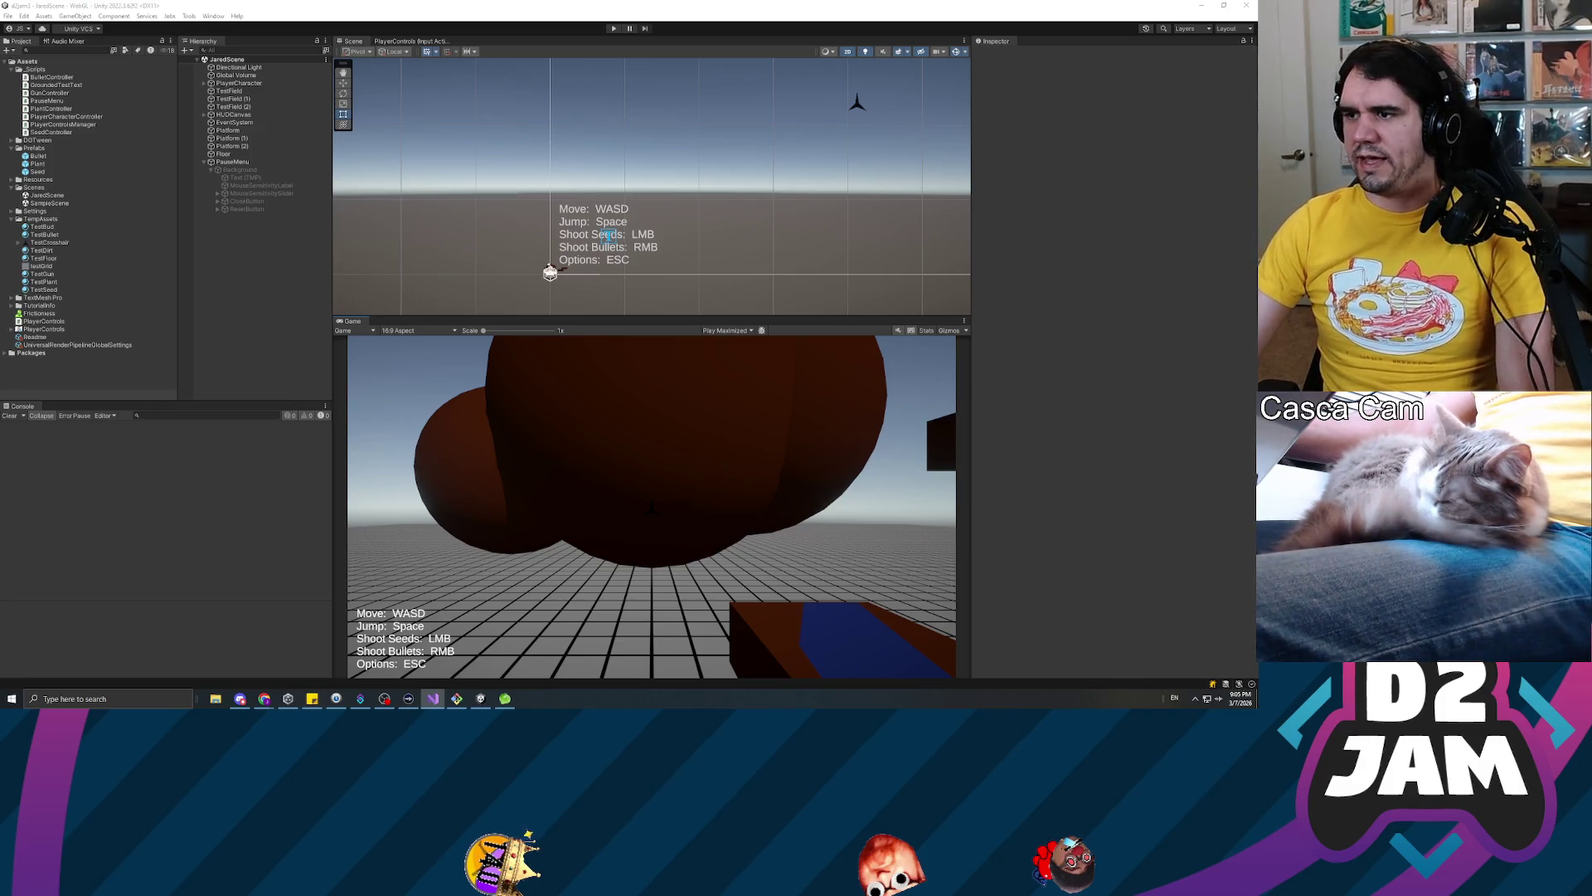
Start a playtest, walk back and forth by the brown box, then stop and restart Play mode
left_click(614, 28)
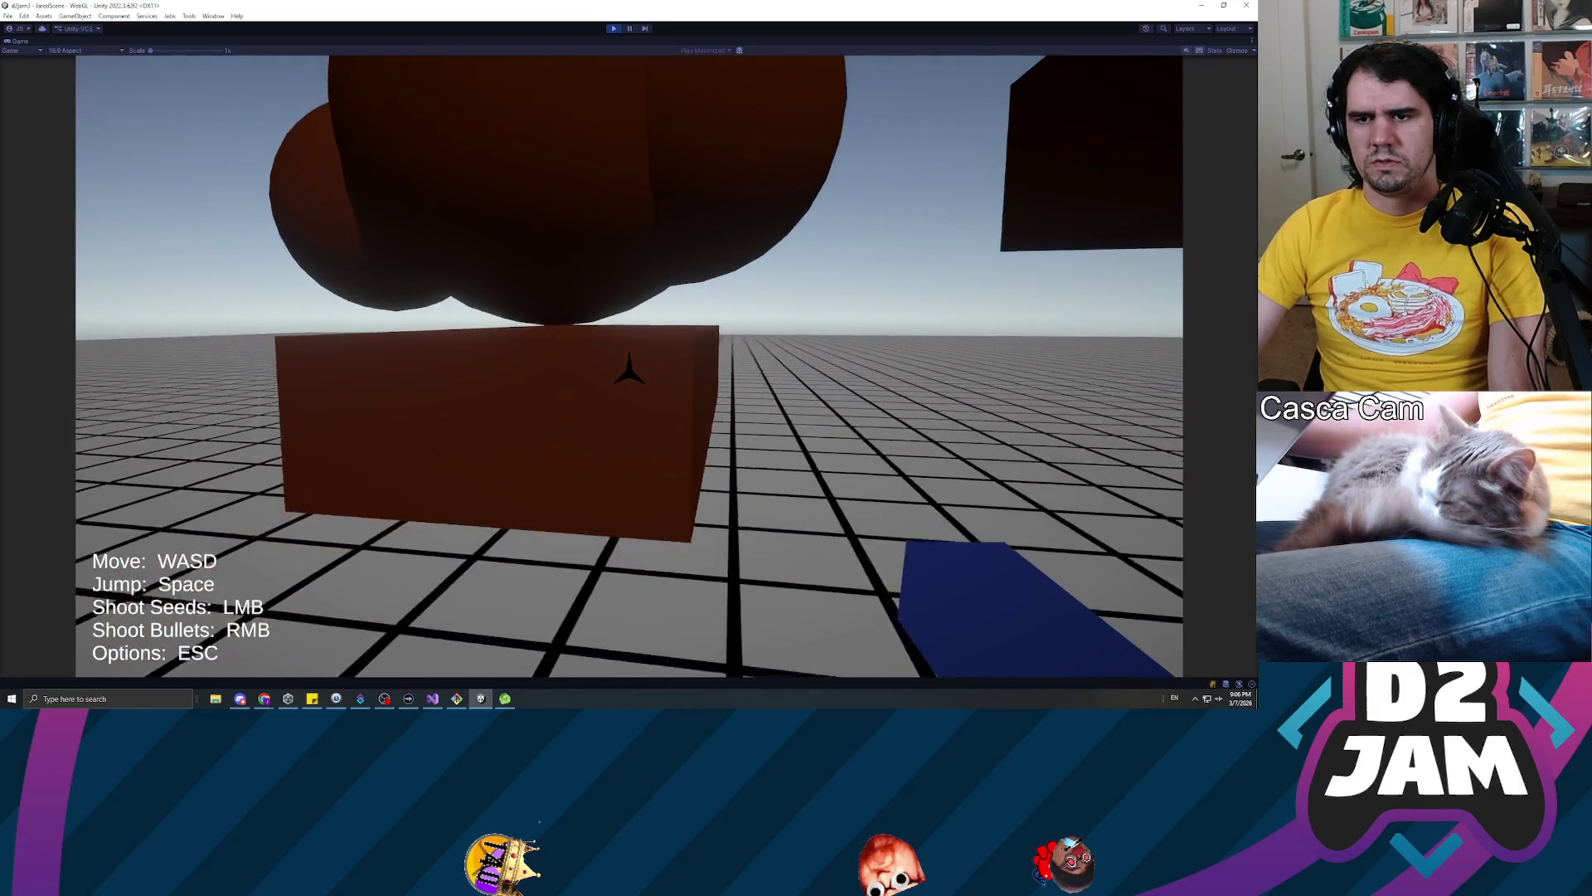
key("s")
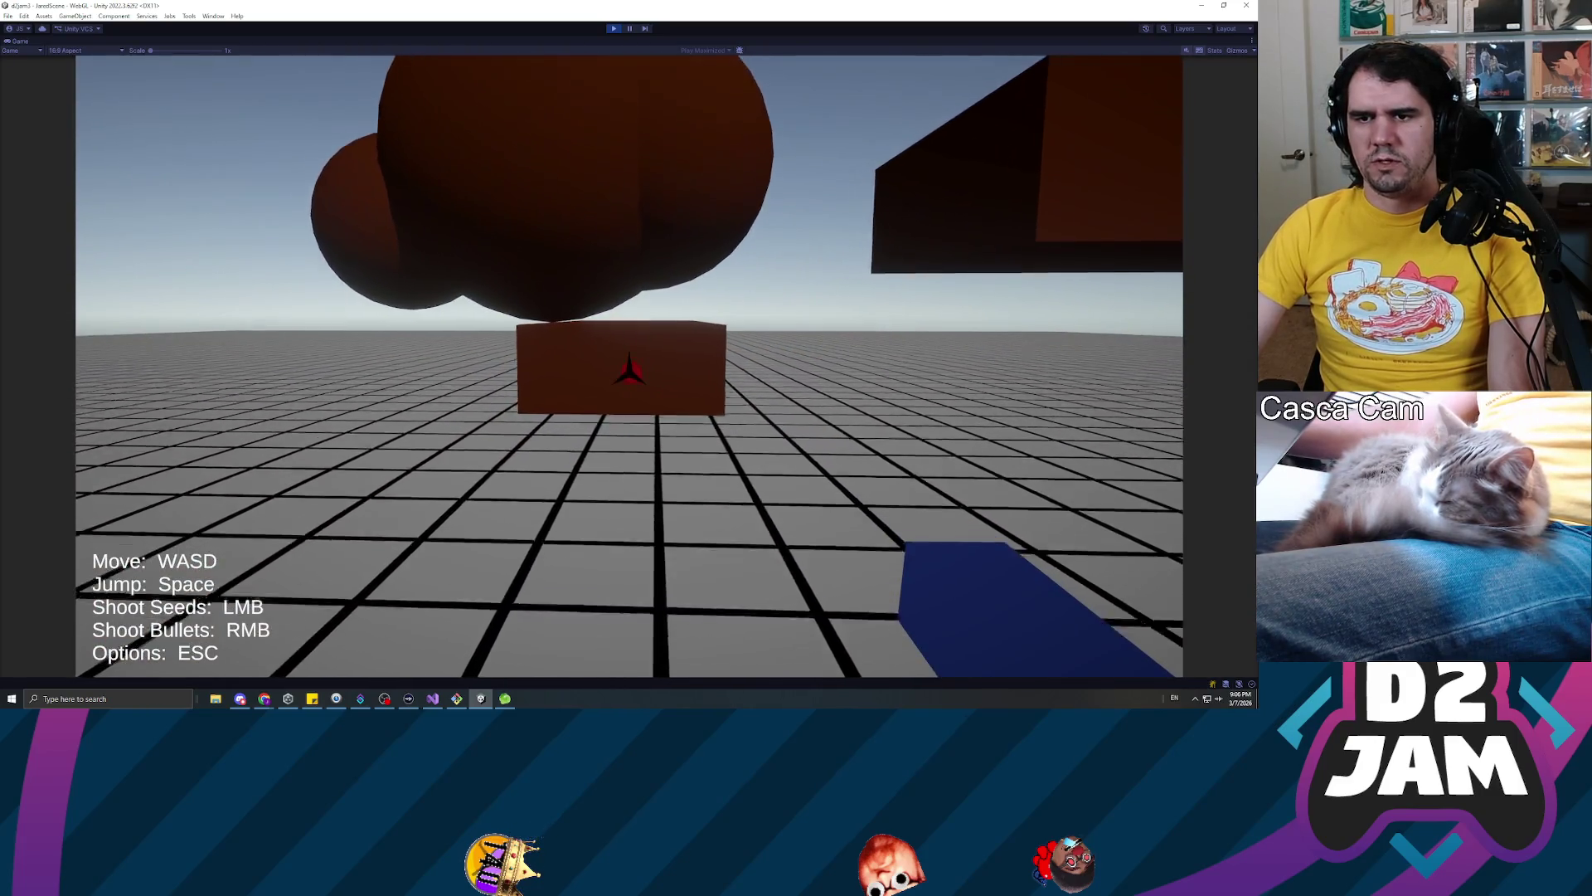
key("w")
key("Escape")
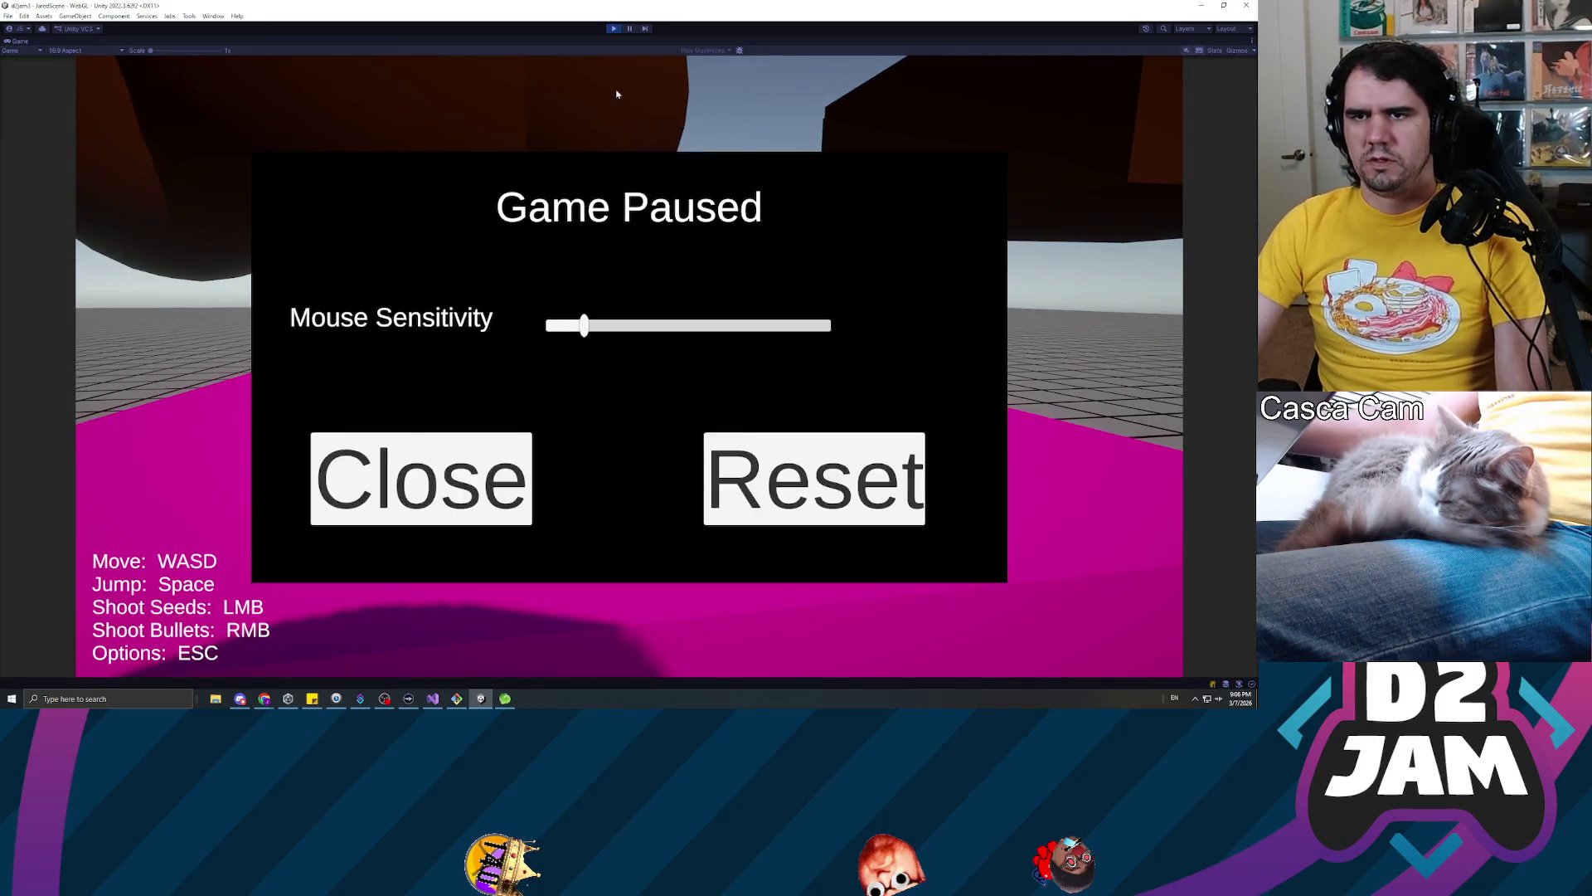
left_click(613, 29)
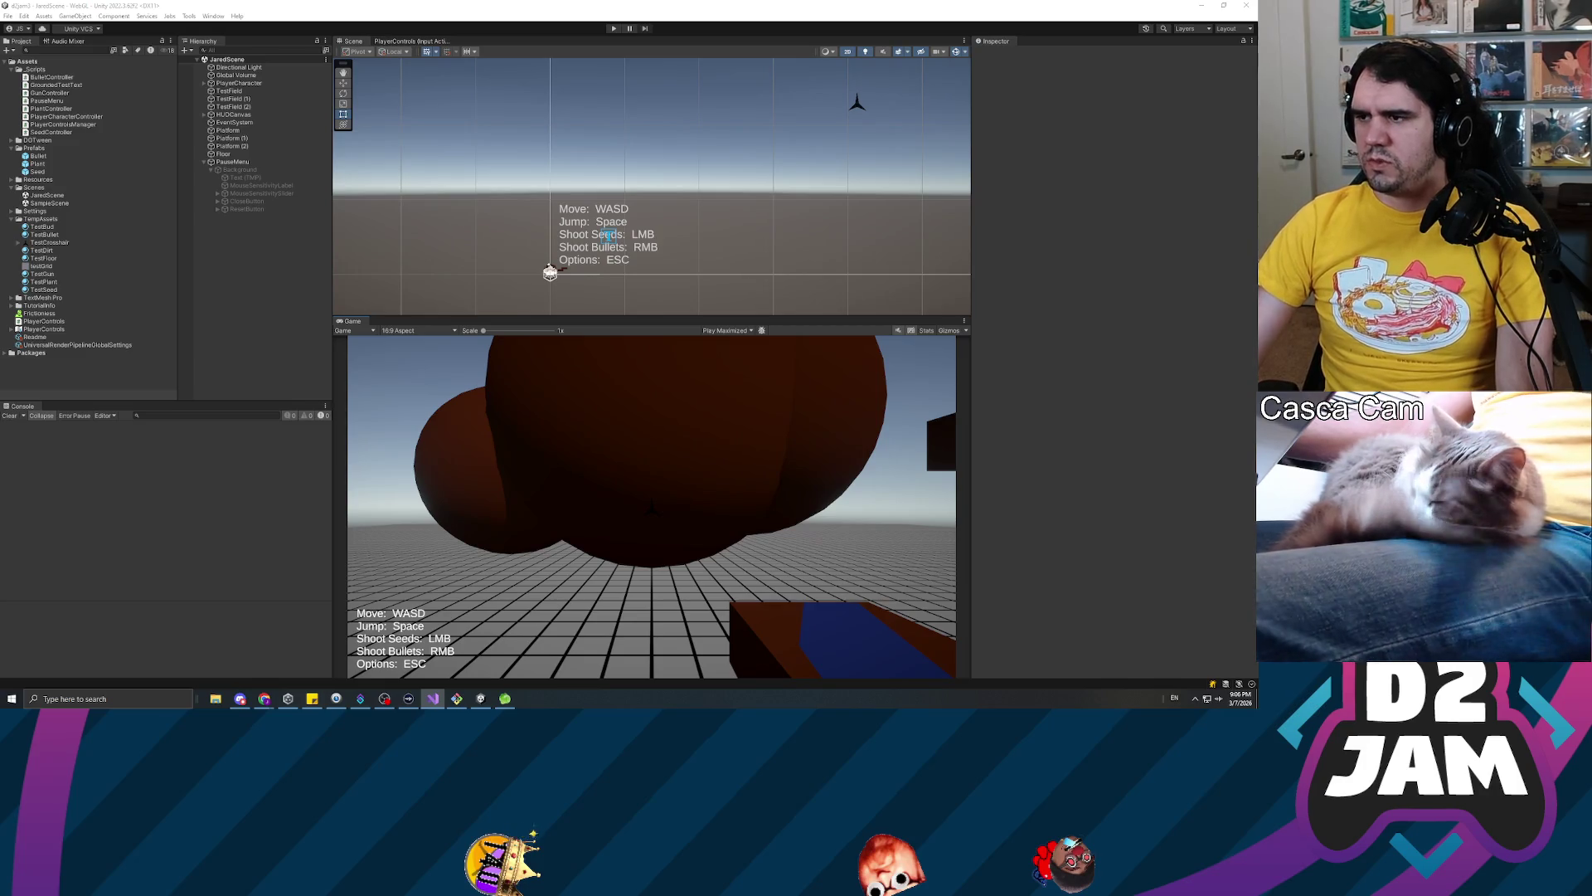
left_click(614, 29)
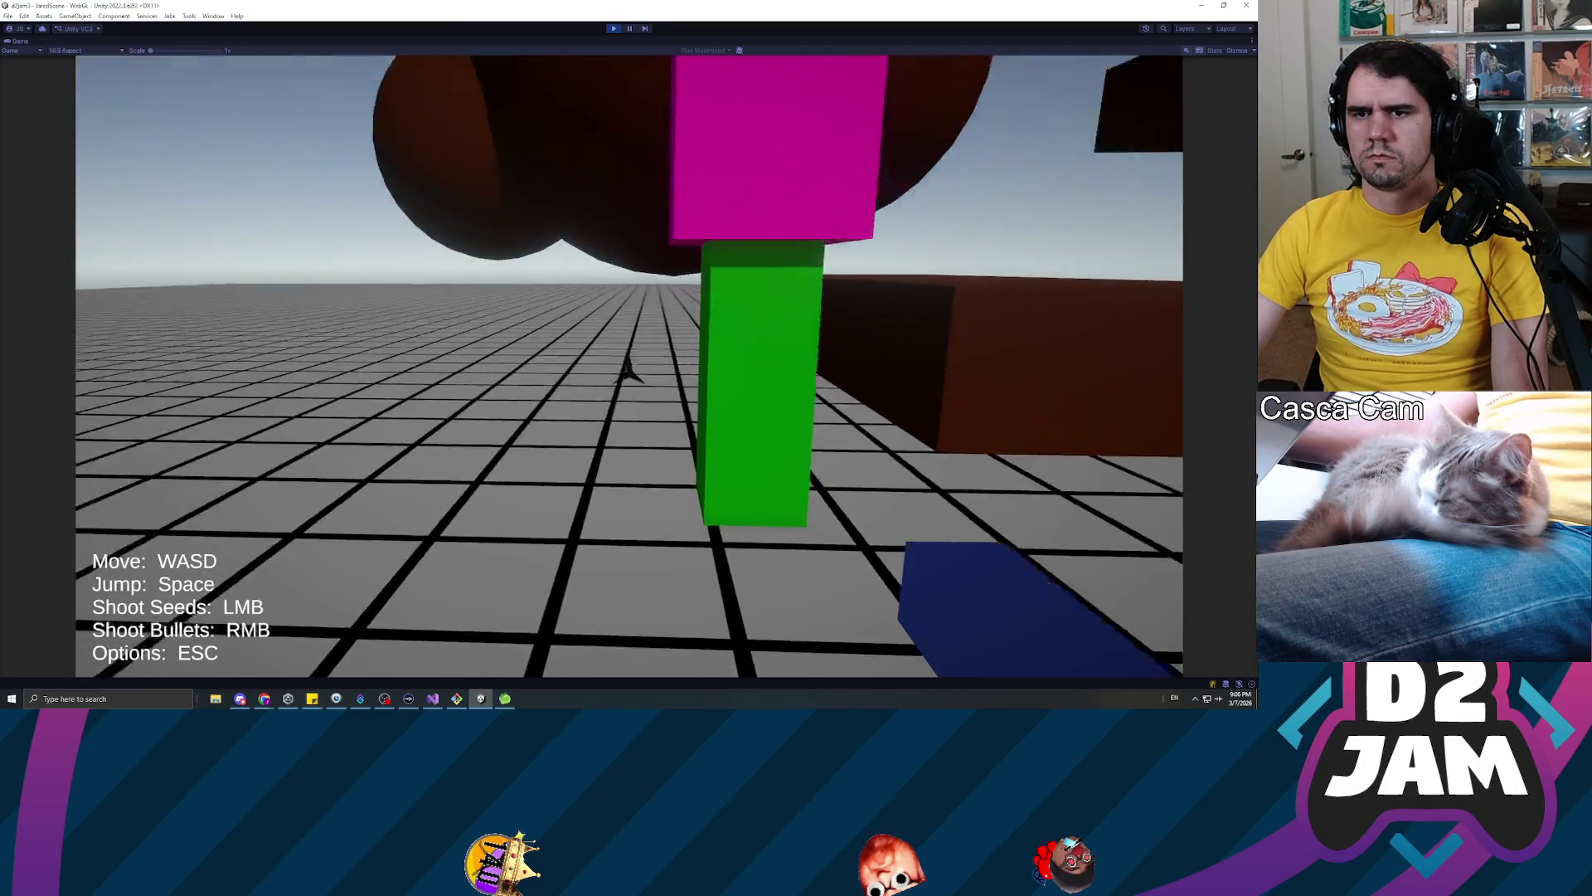
Jump on and off the brown box, then enable the Game view Stats overlay and resume
key("w")
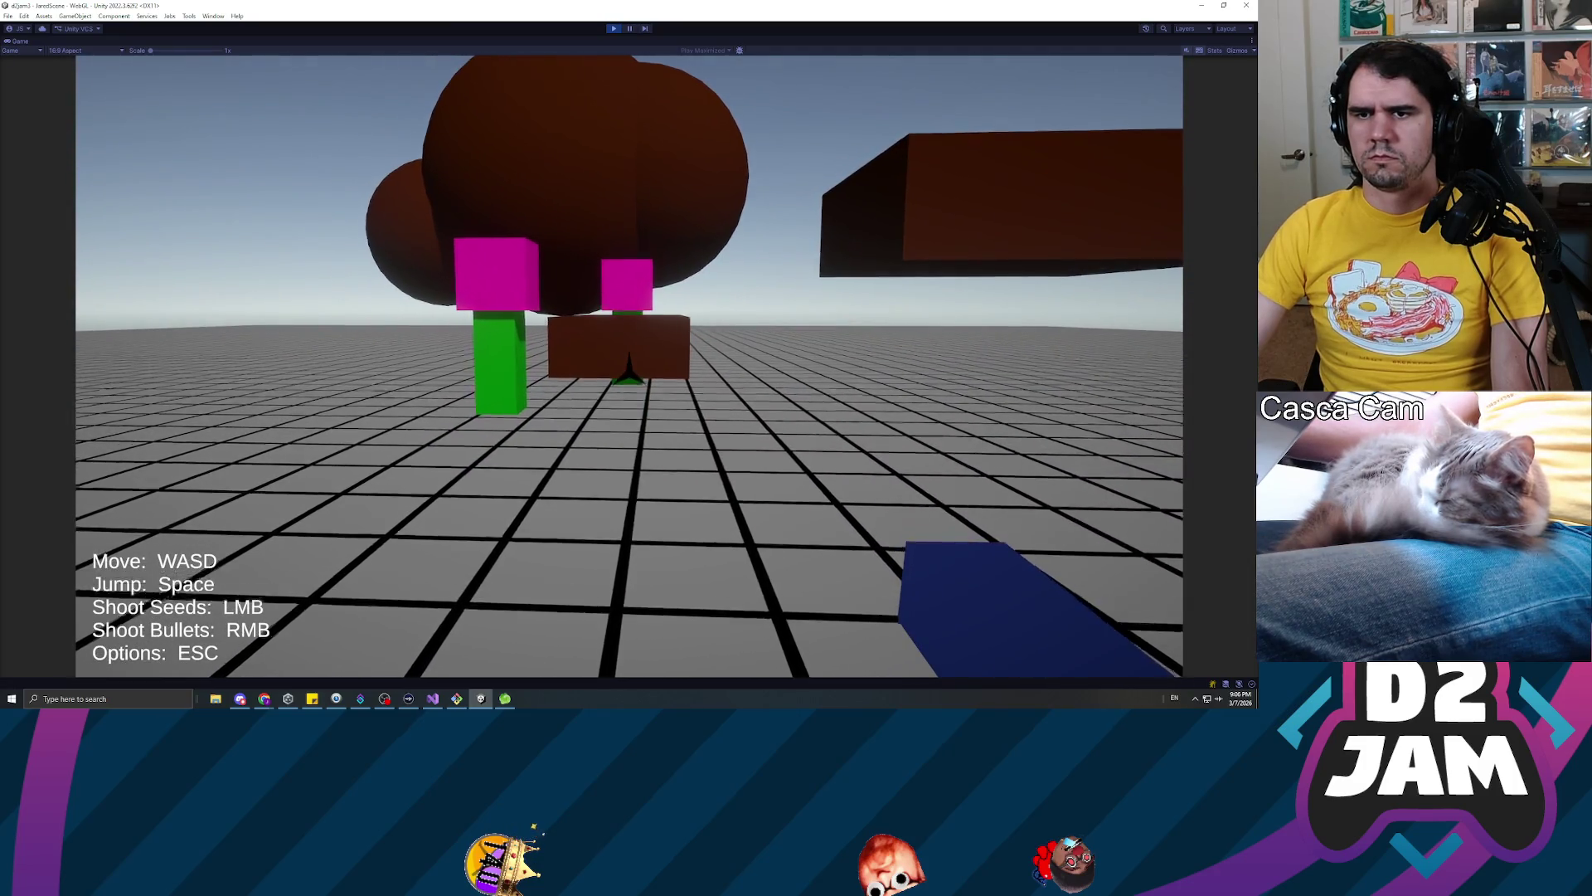
key("space")
key("s")
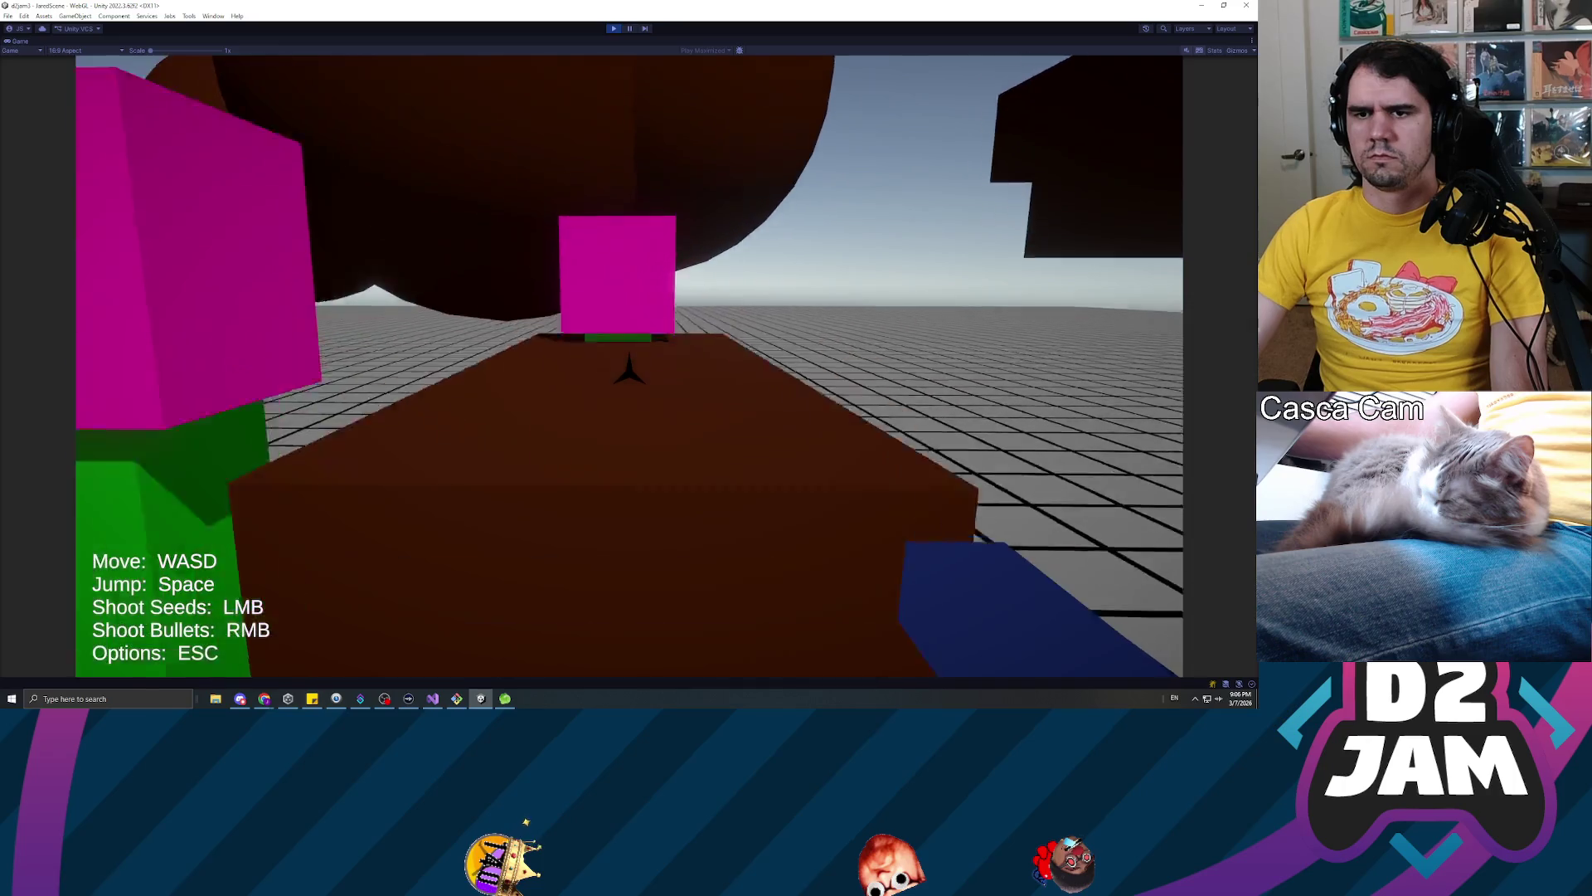
key("s")
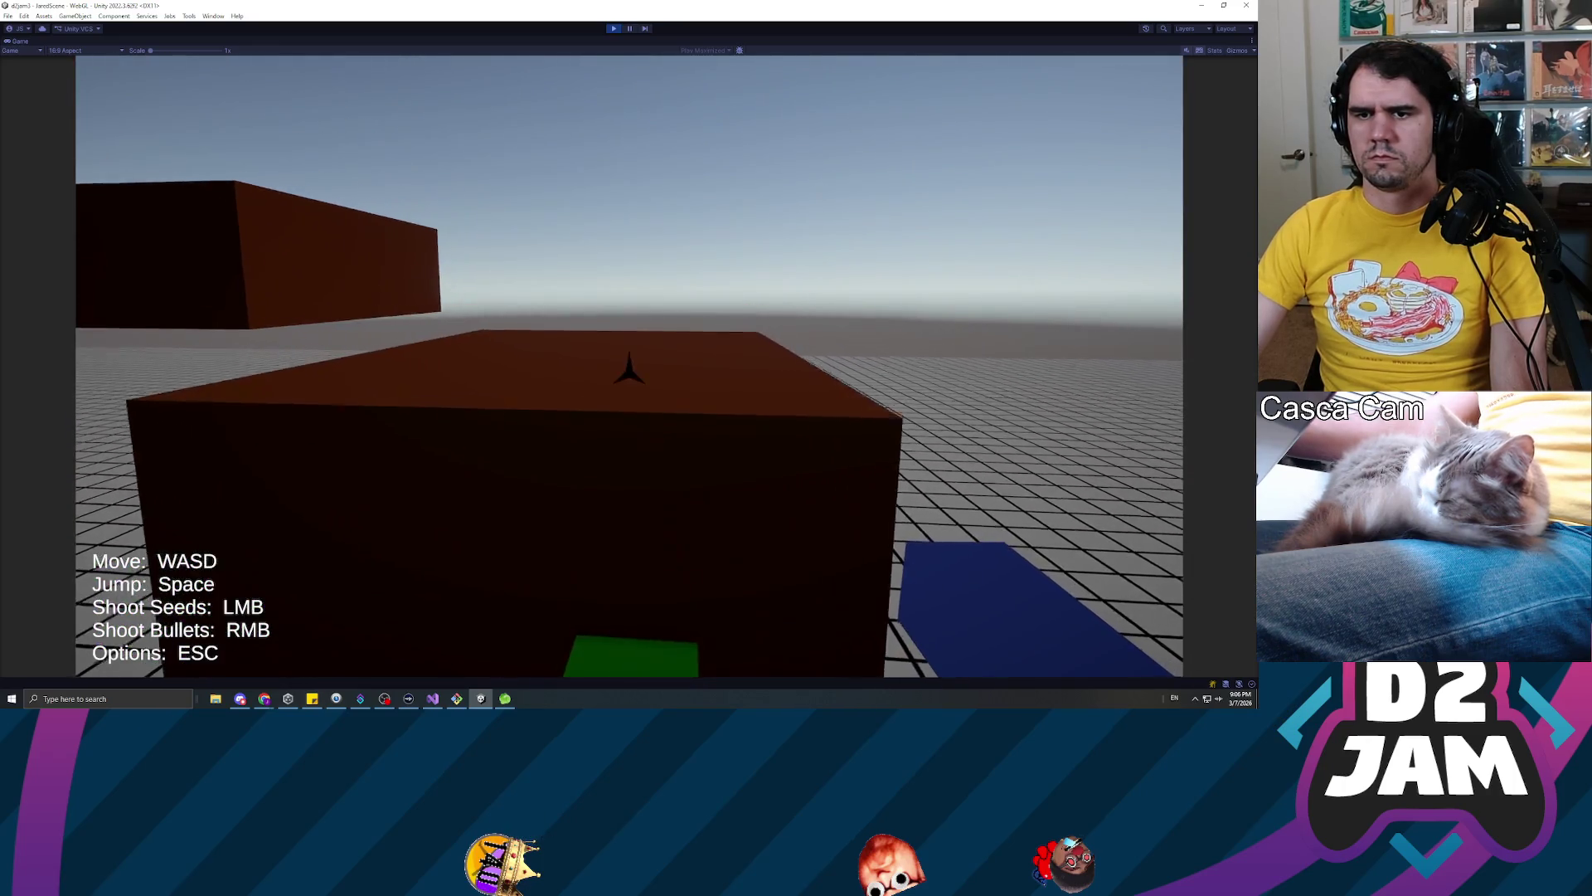
key("space")
key("w")
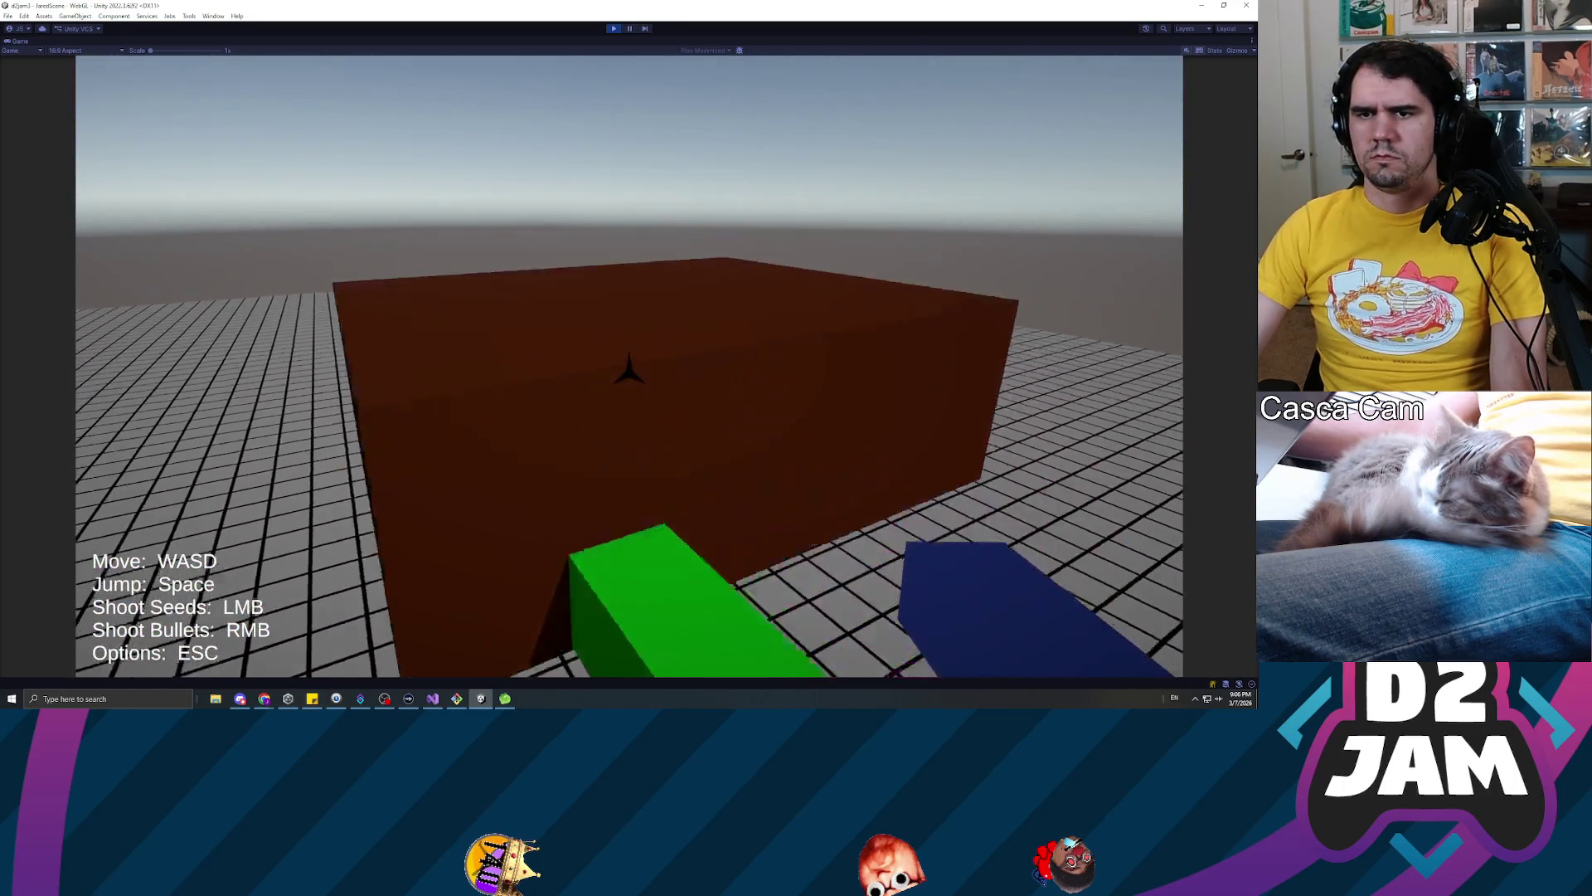
key("Escape")
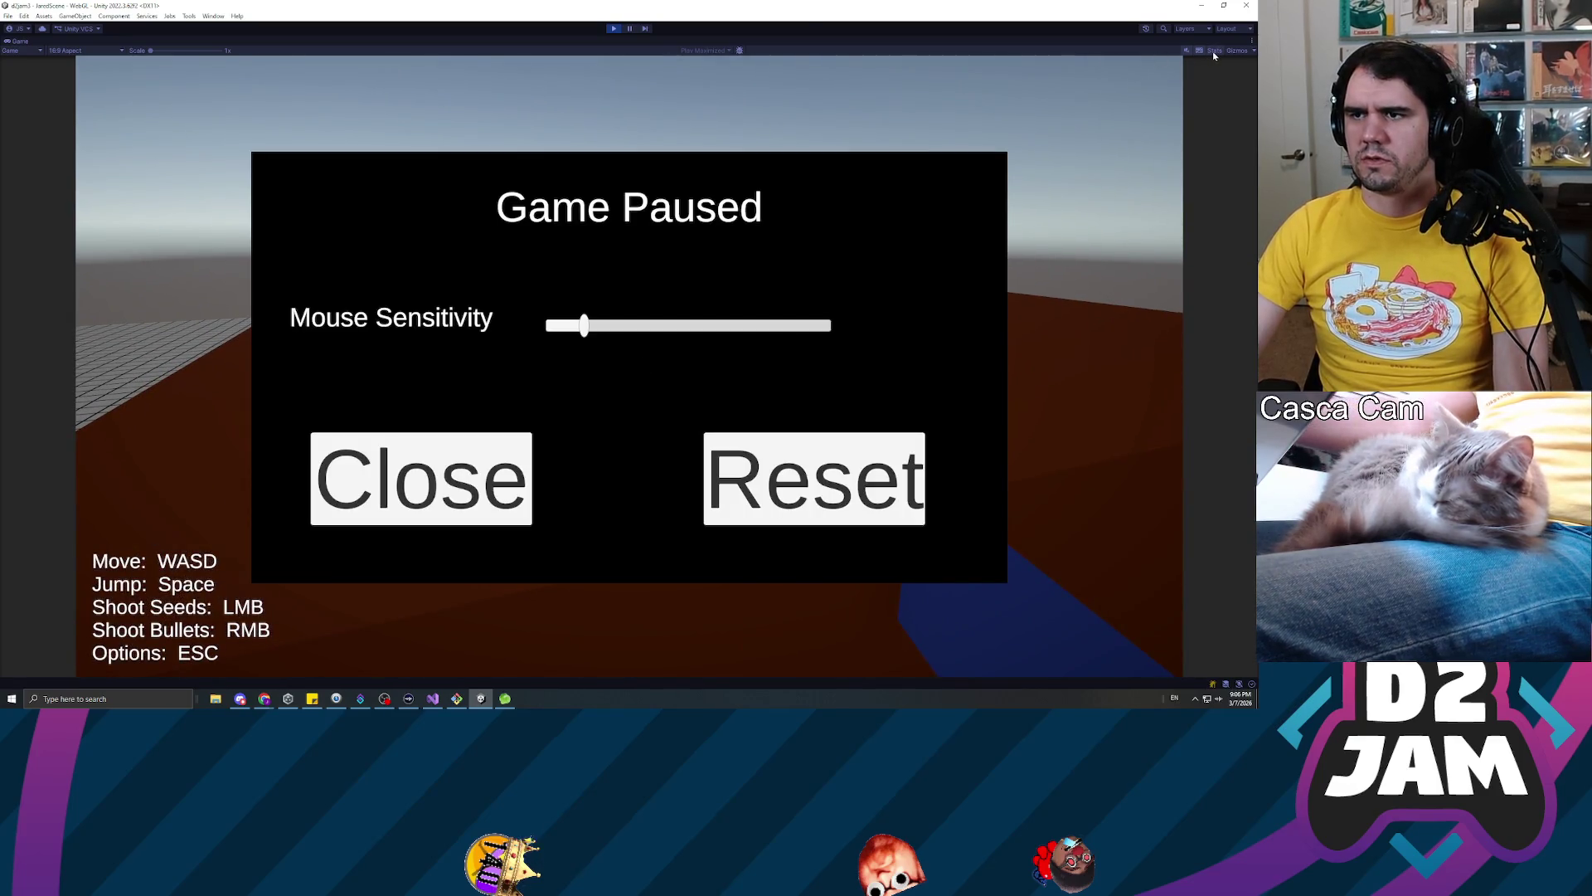
left_click(1214, 51)
key("Escape")
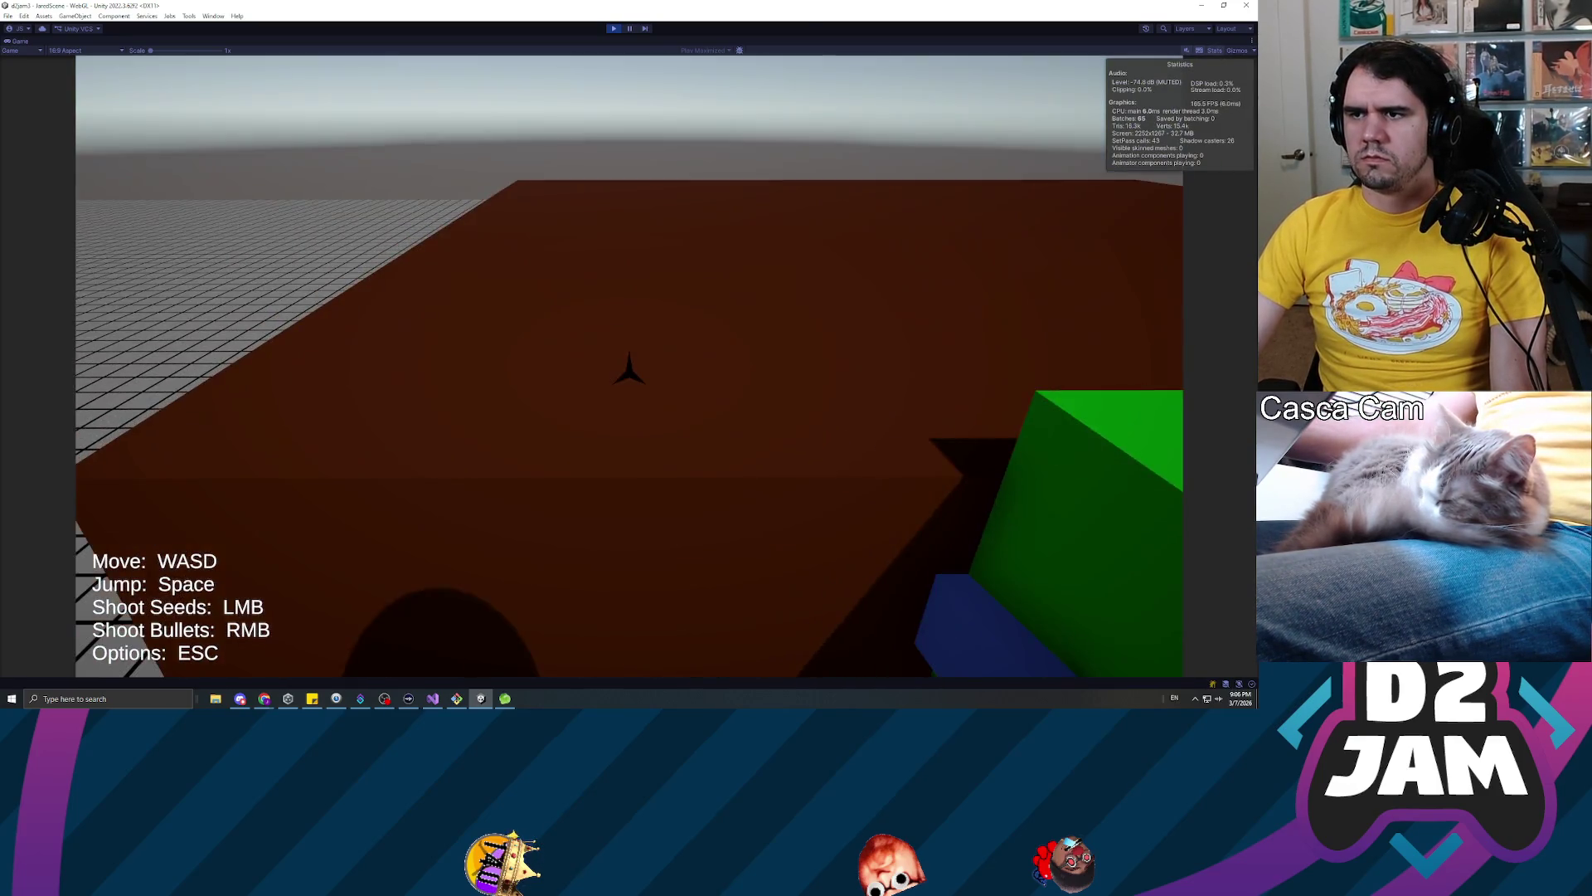
Shoot a seed, climb onto the brown sphere near the growing plants, then pause the game
key("w")
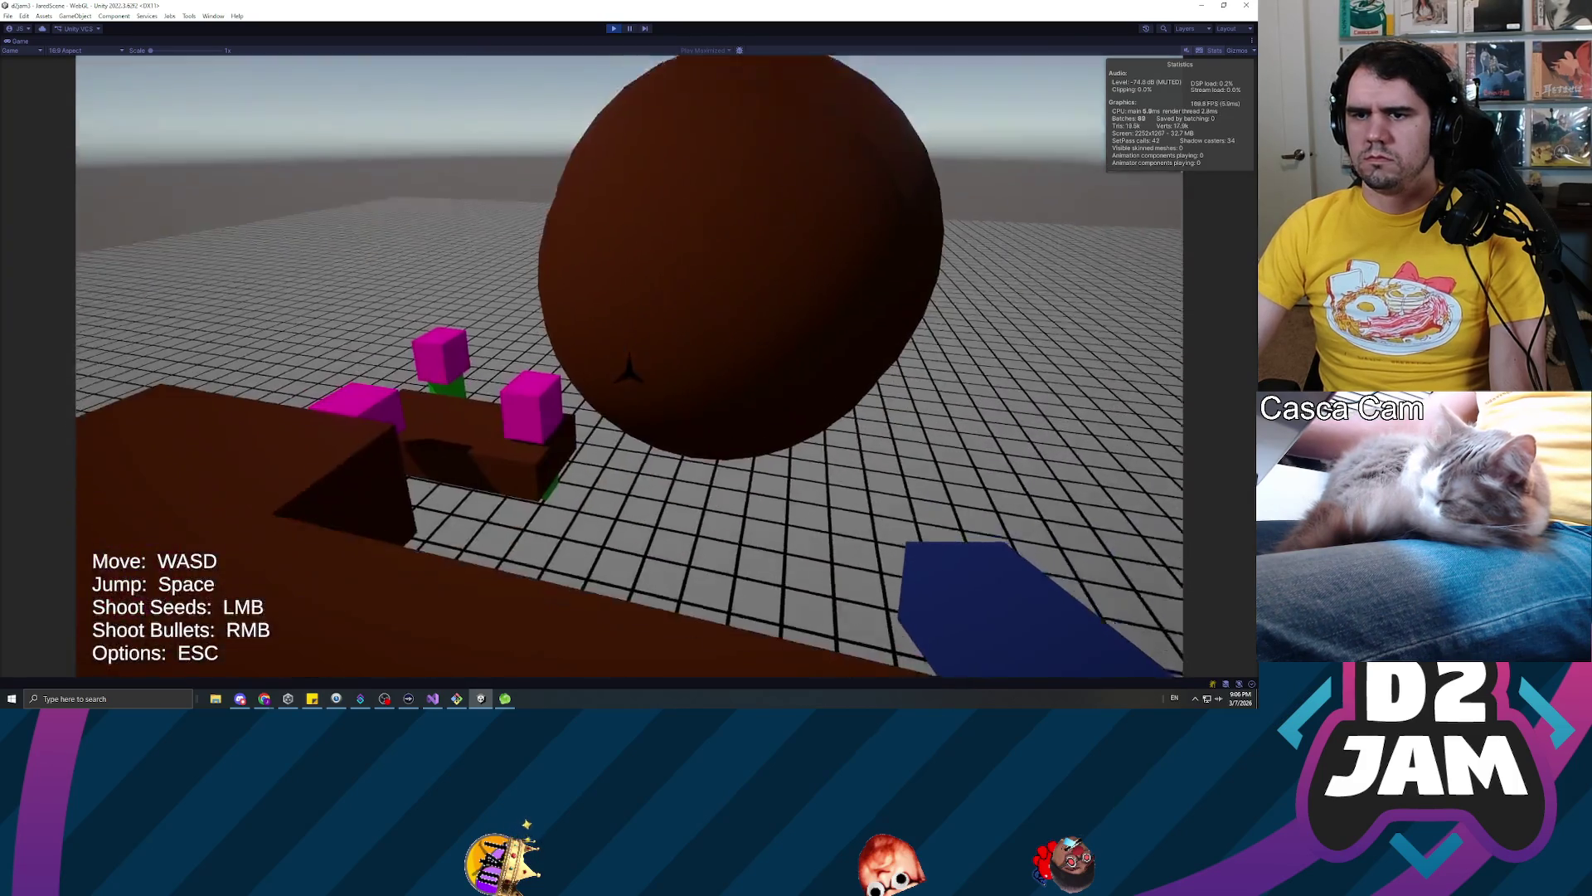
key("w")
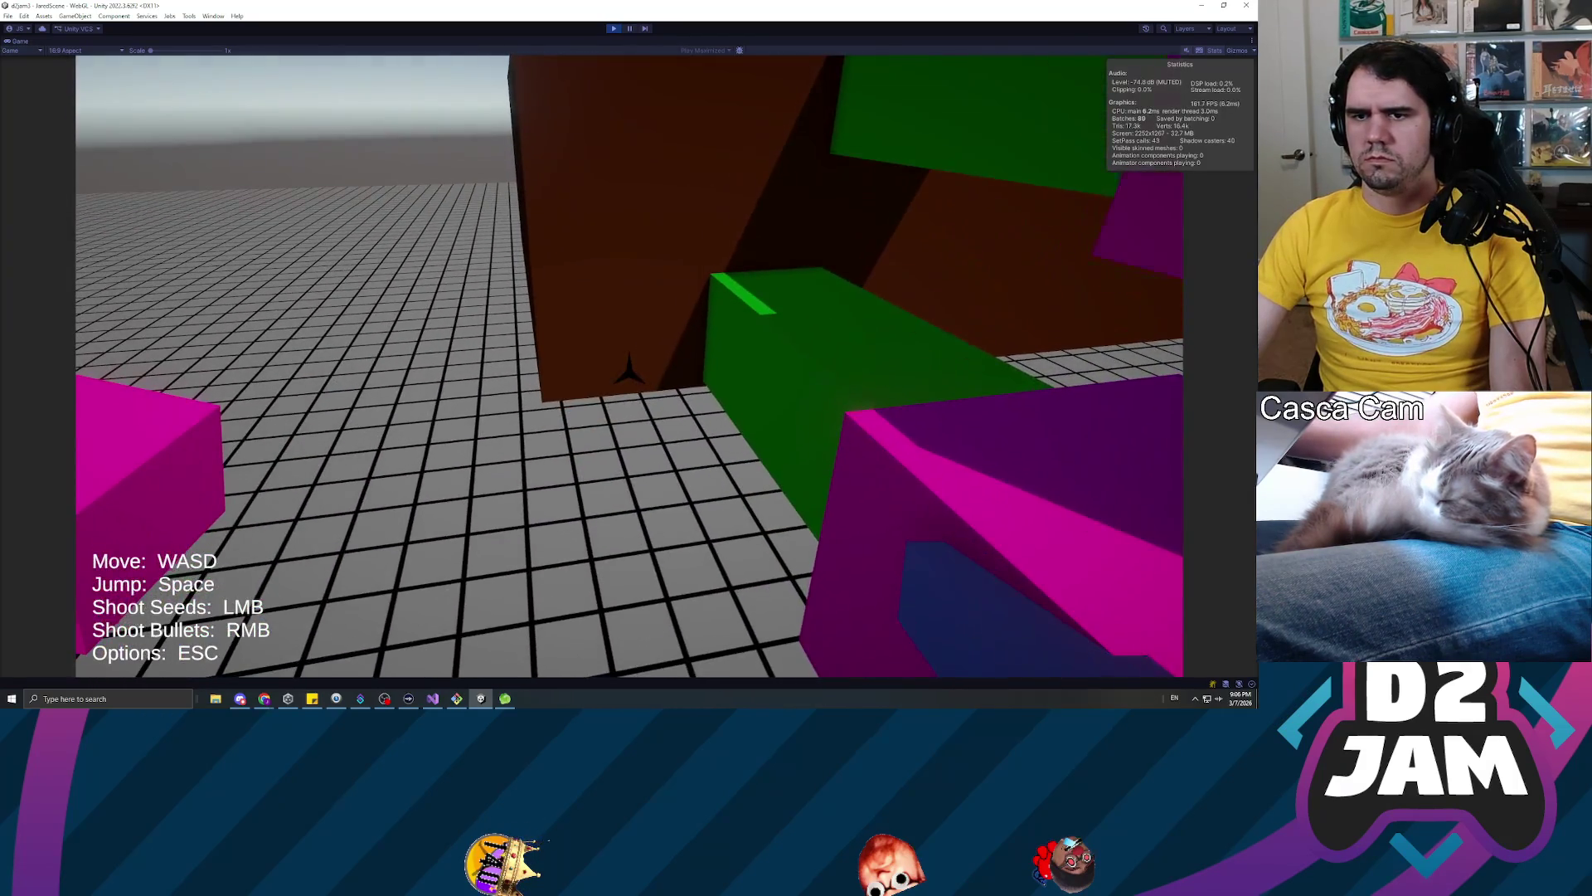
key("s")
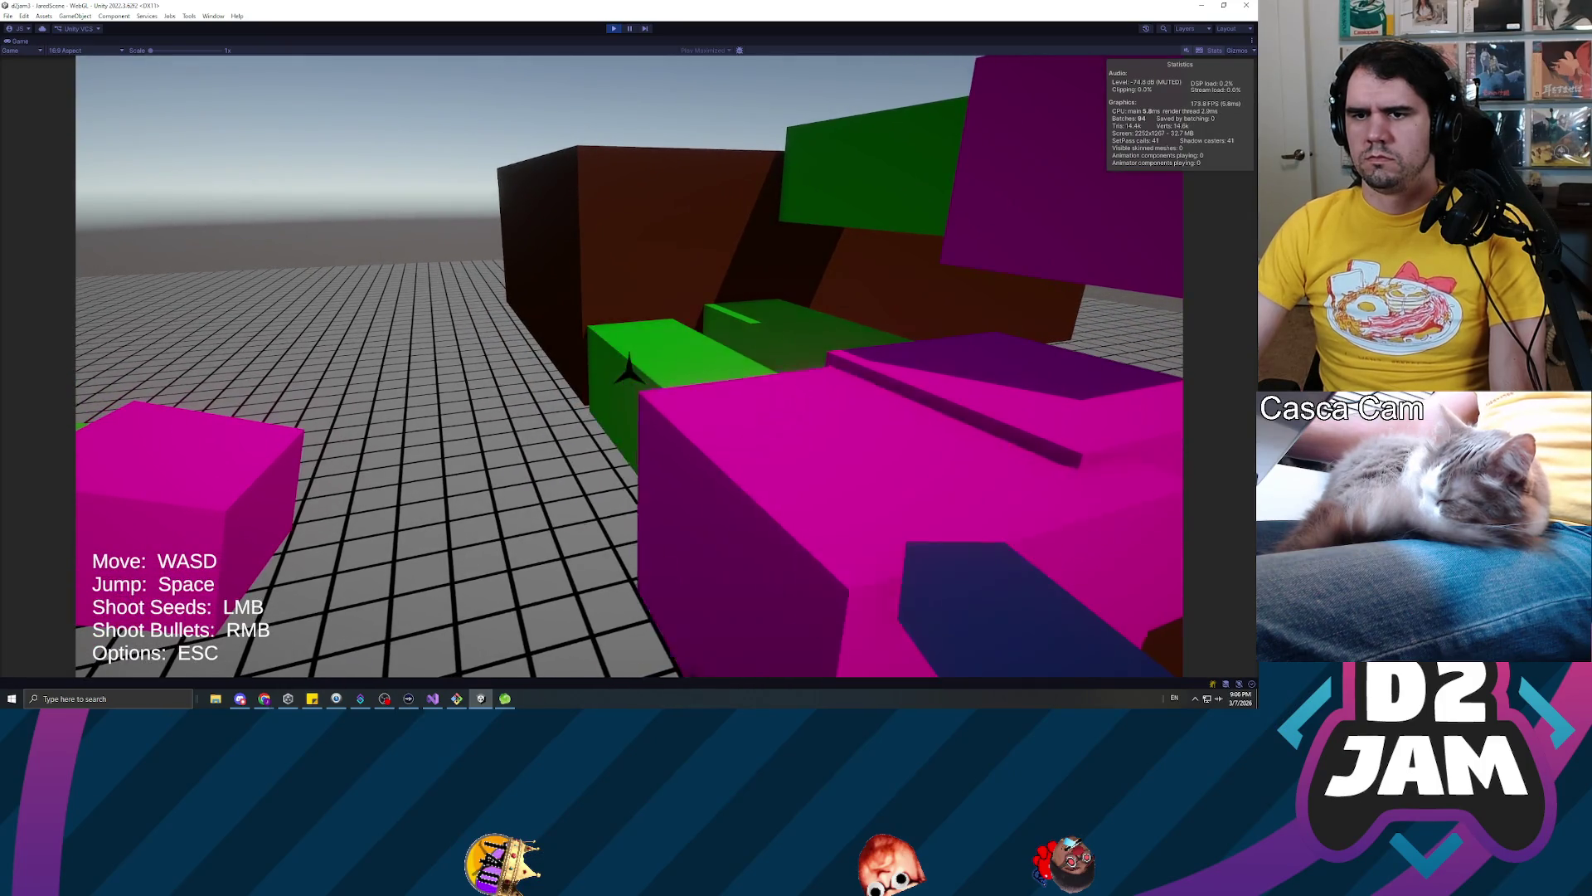
key("w")
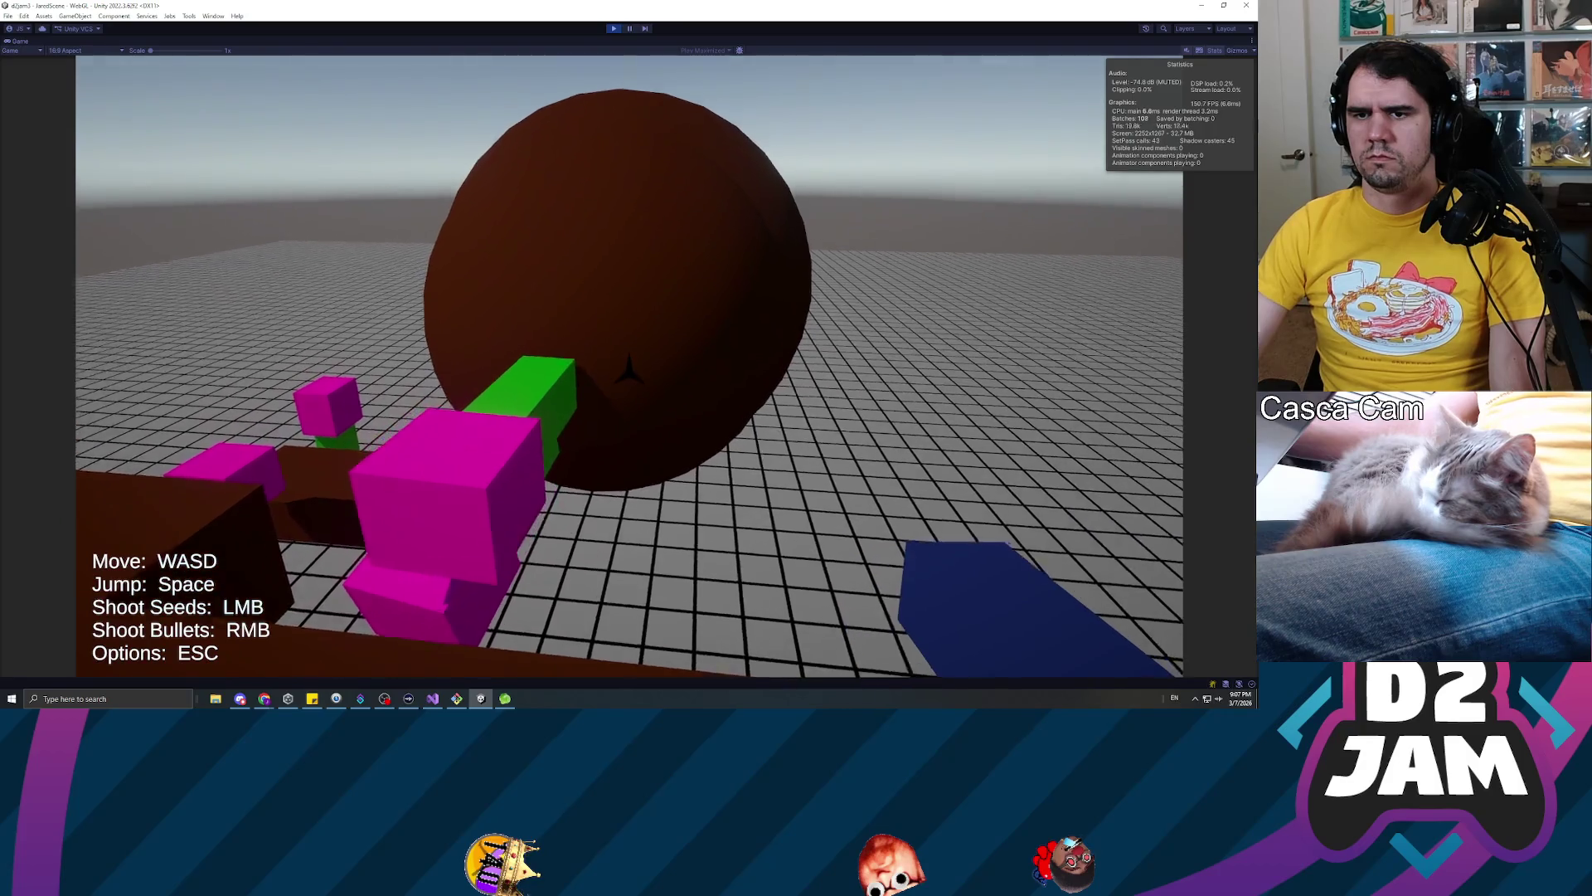
key("s")
left_click(629, 371)
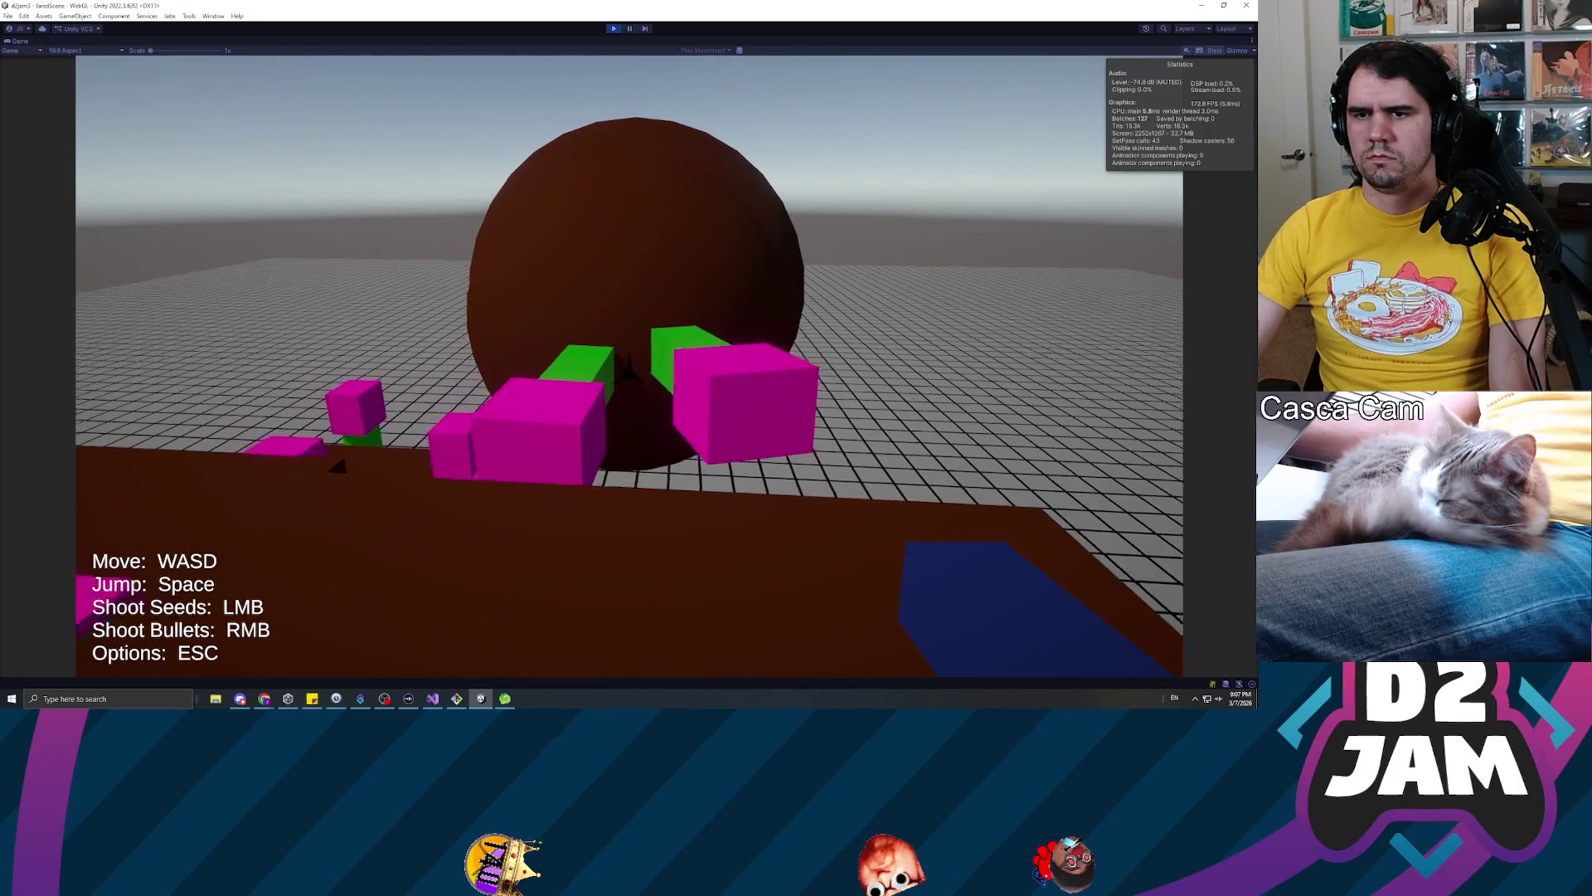
key("w")
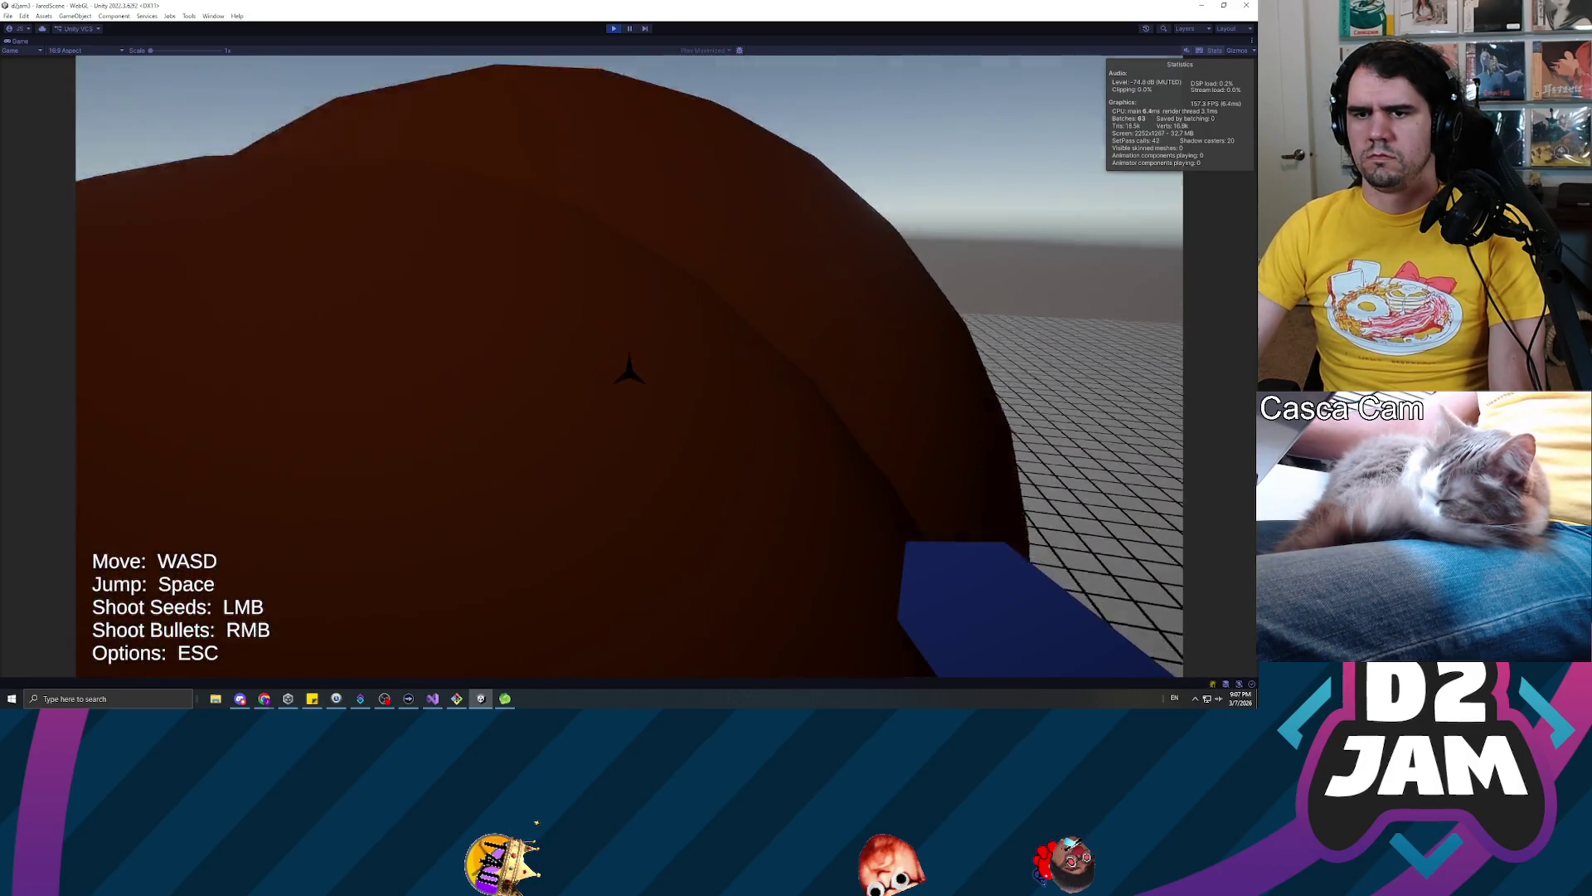
key("space")
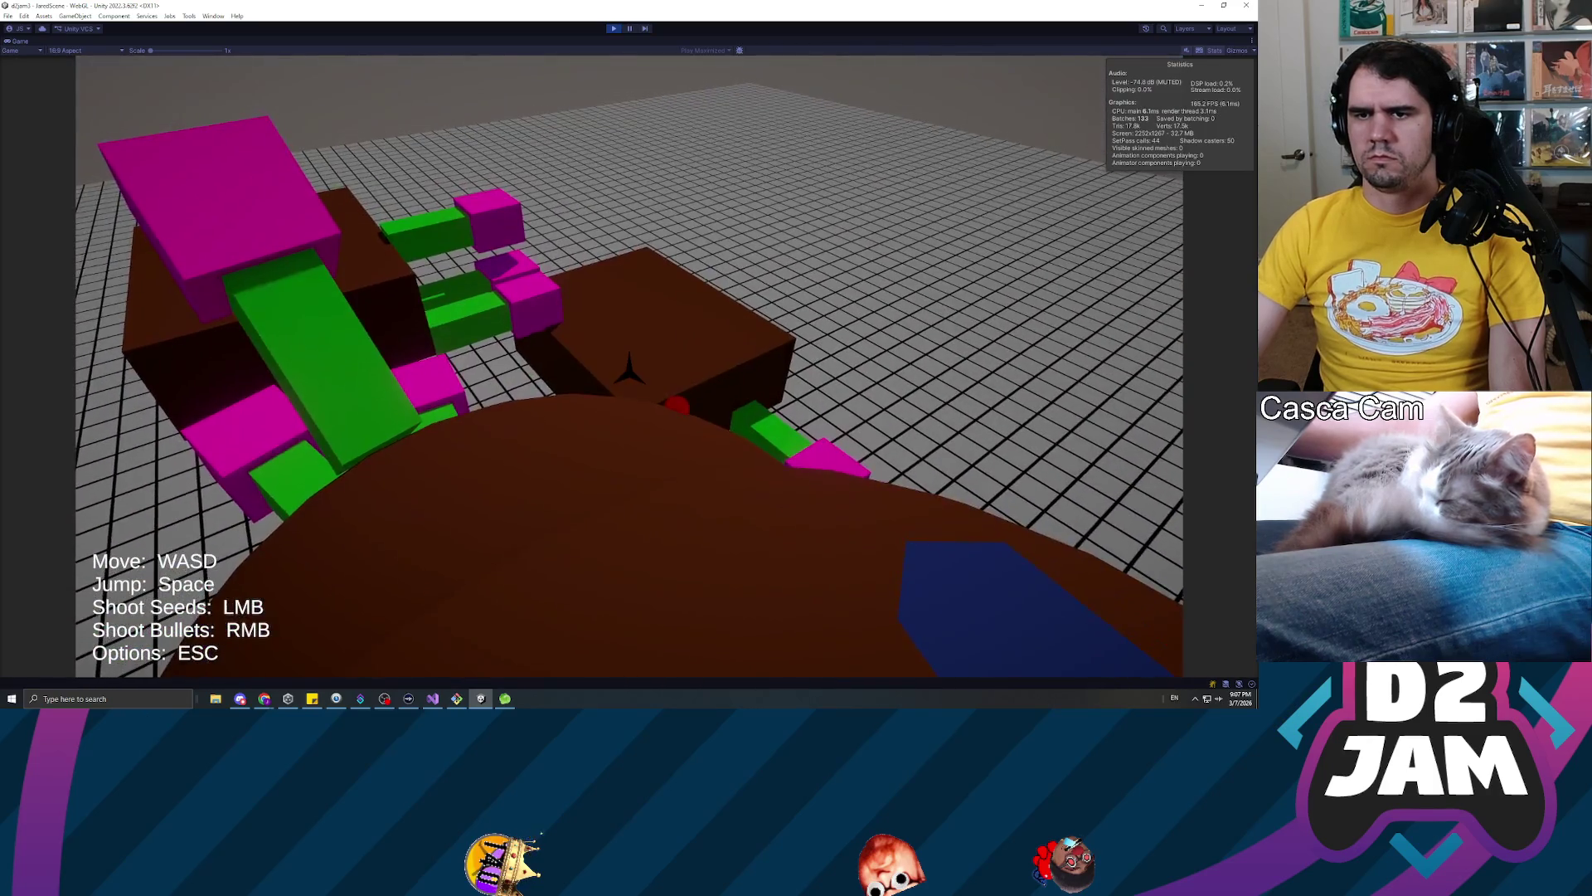
key("w")
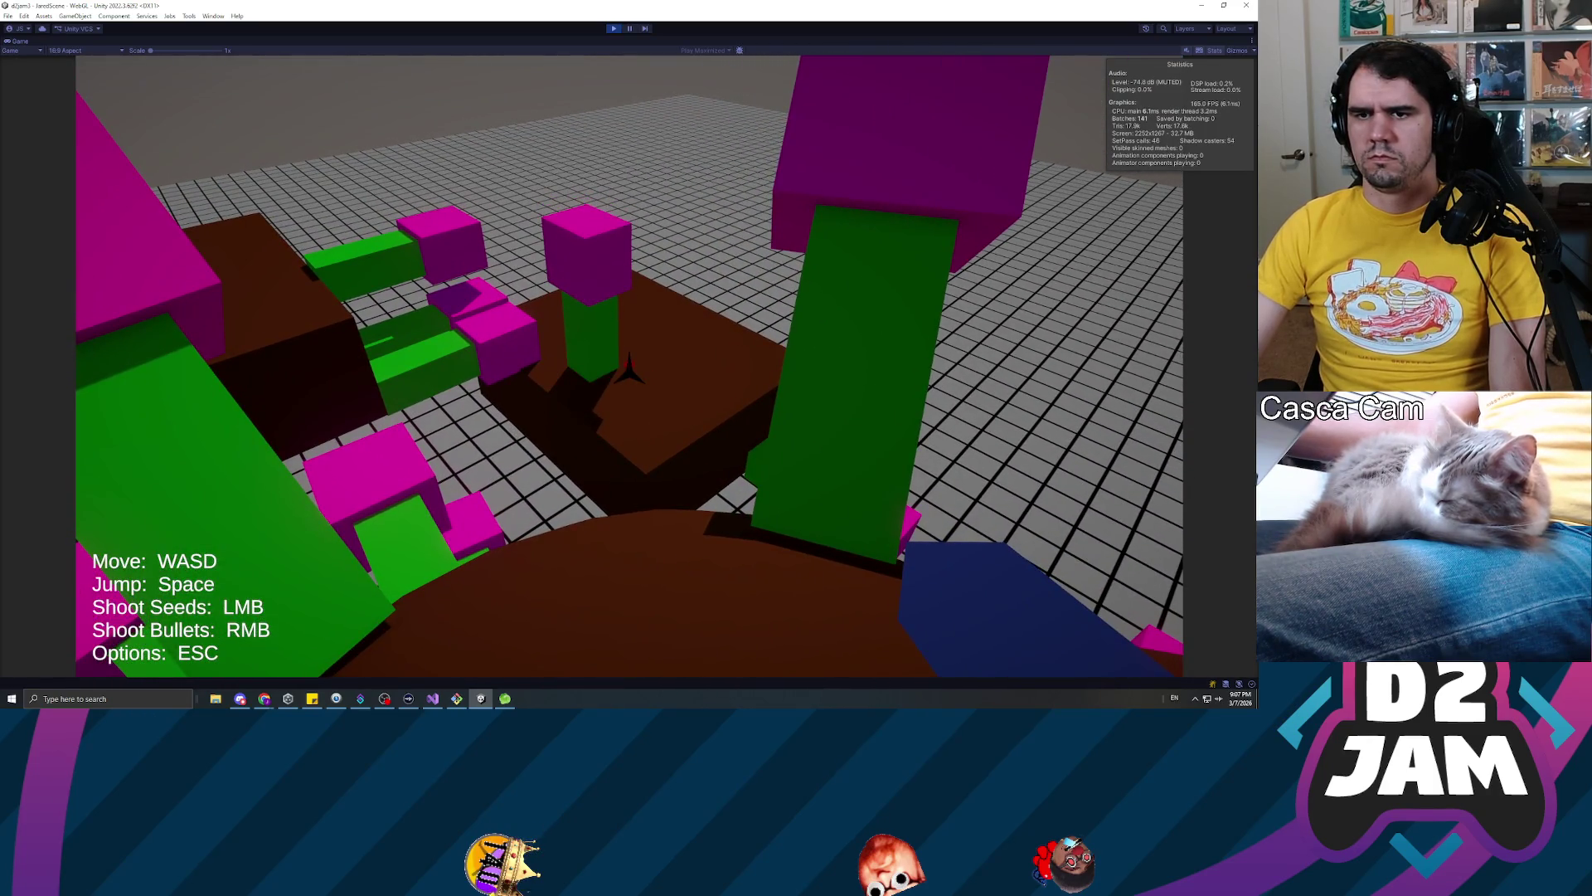
key("space")
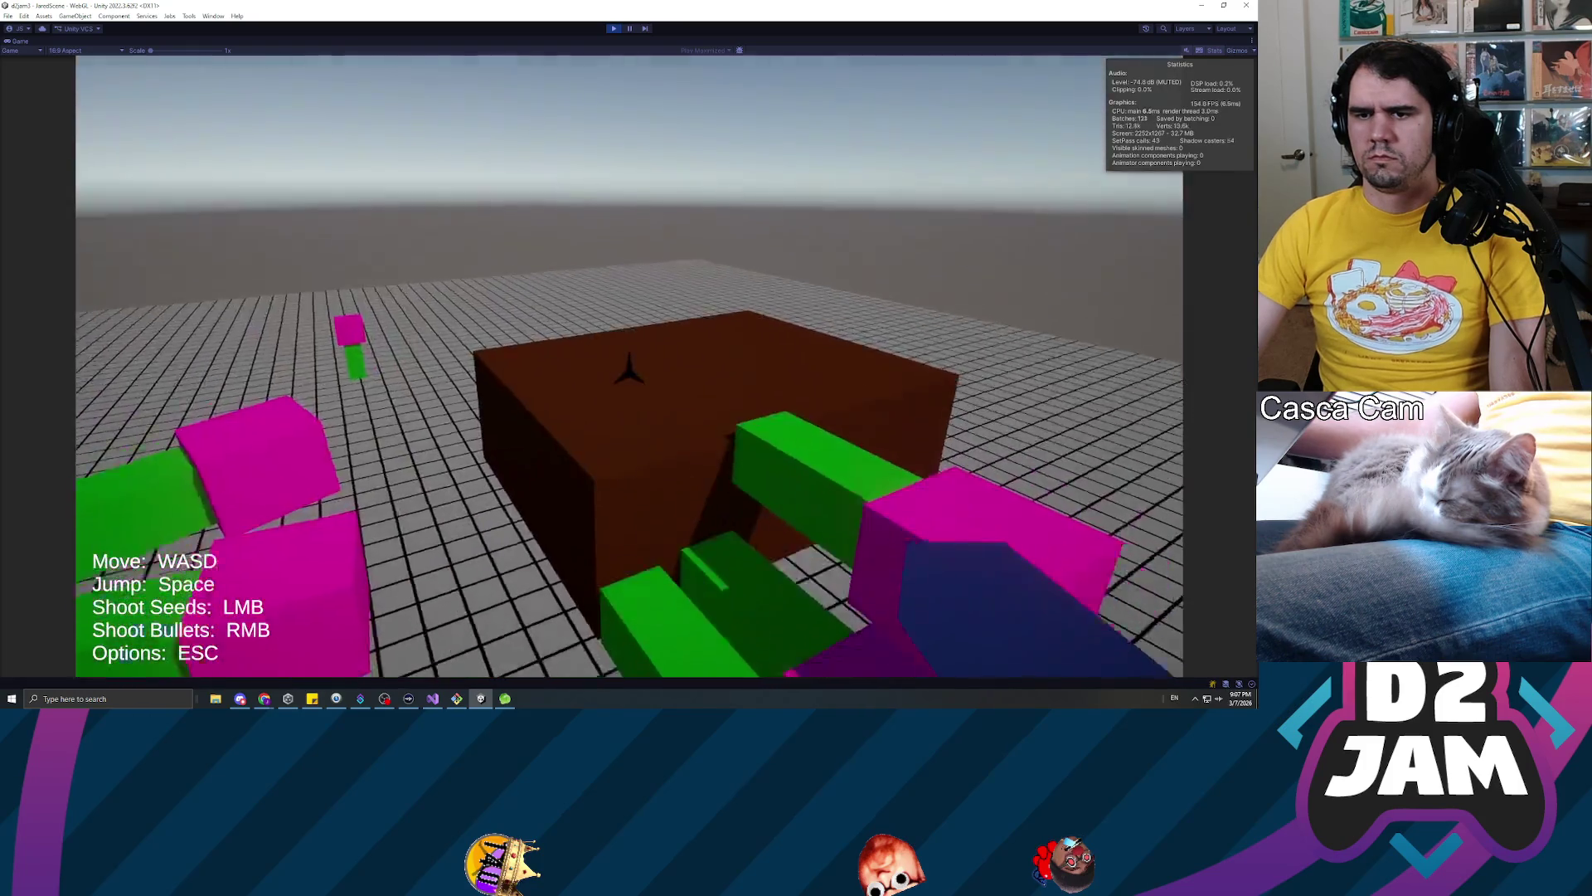
key("space")
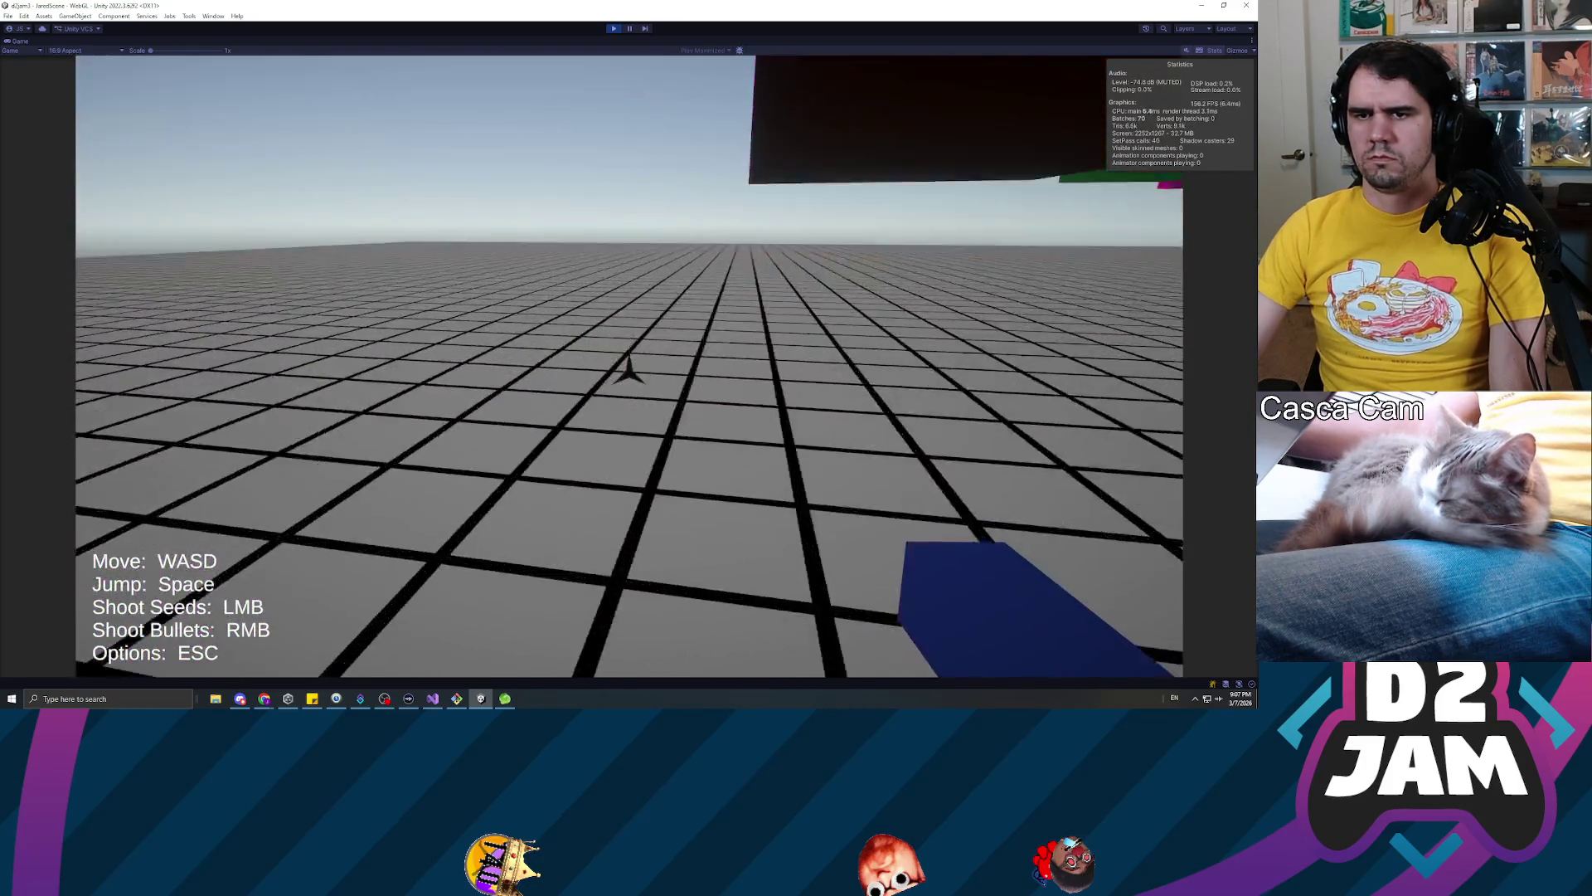
key("Escape")
Stop the playtest and frame the PlayerCharacter in a 3D perspective Scene view
left_click(614, 28)
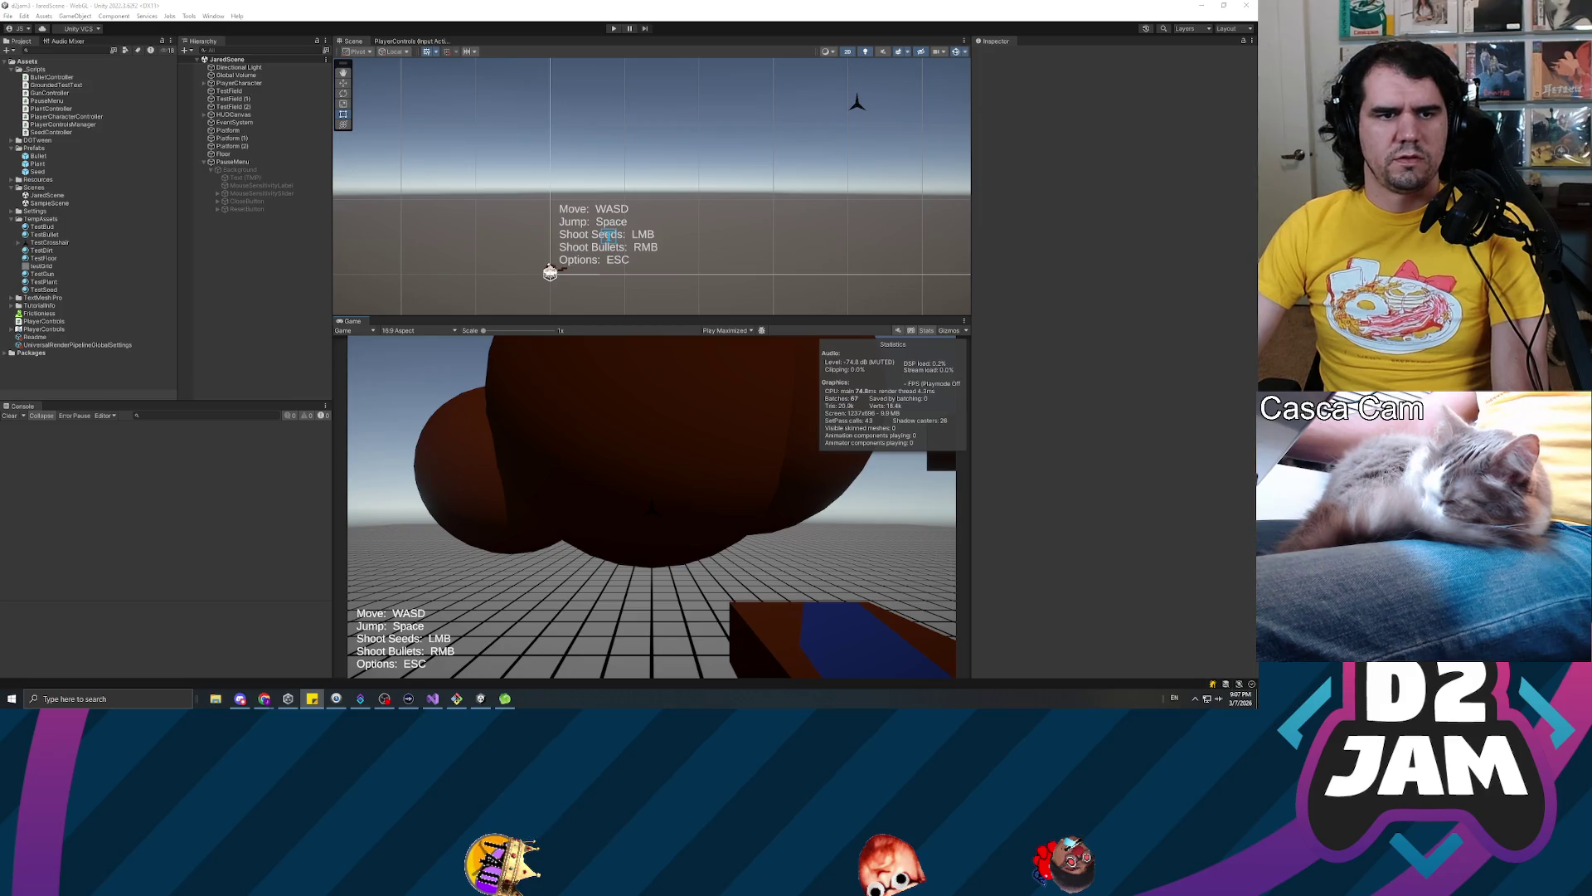
double_click(241, 84)
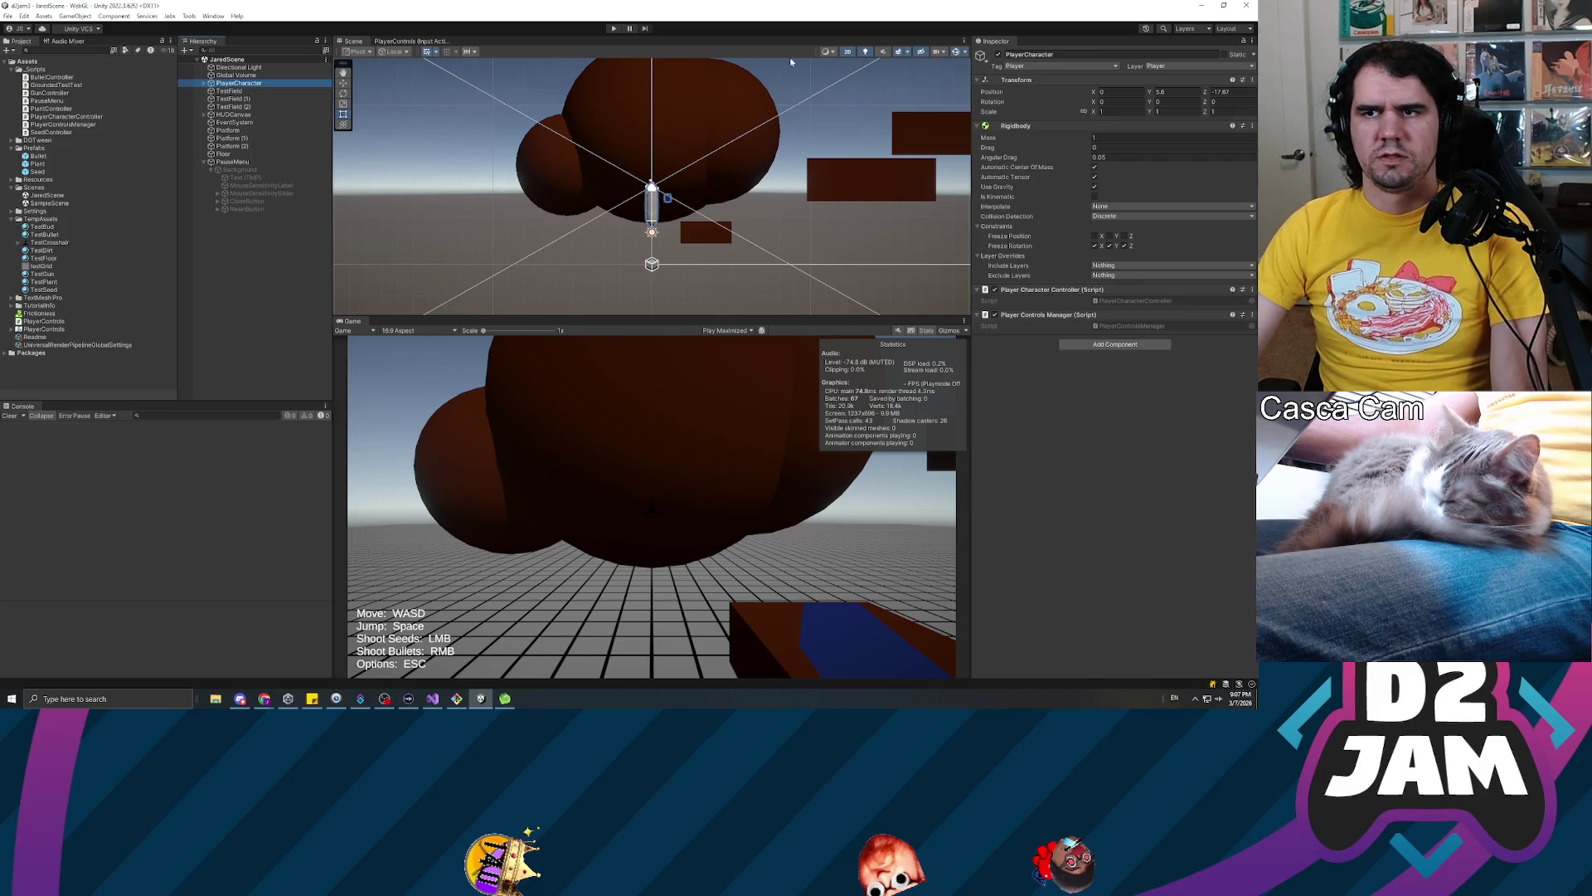
left_click(845, 54)
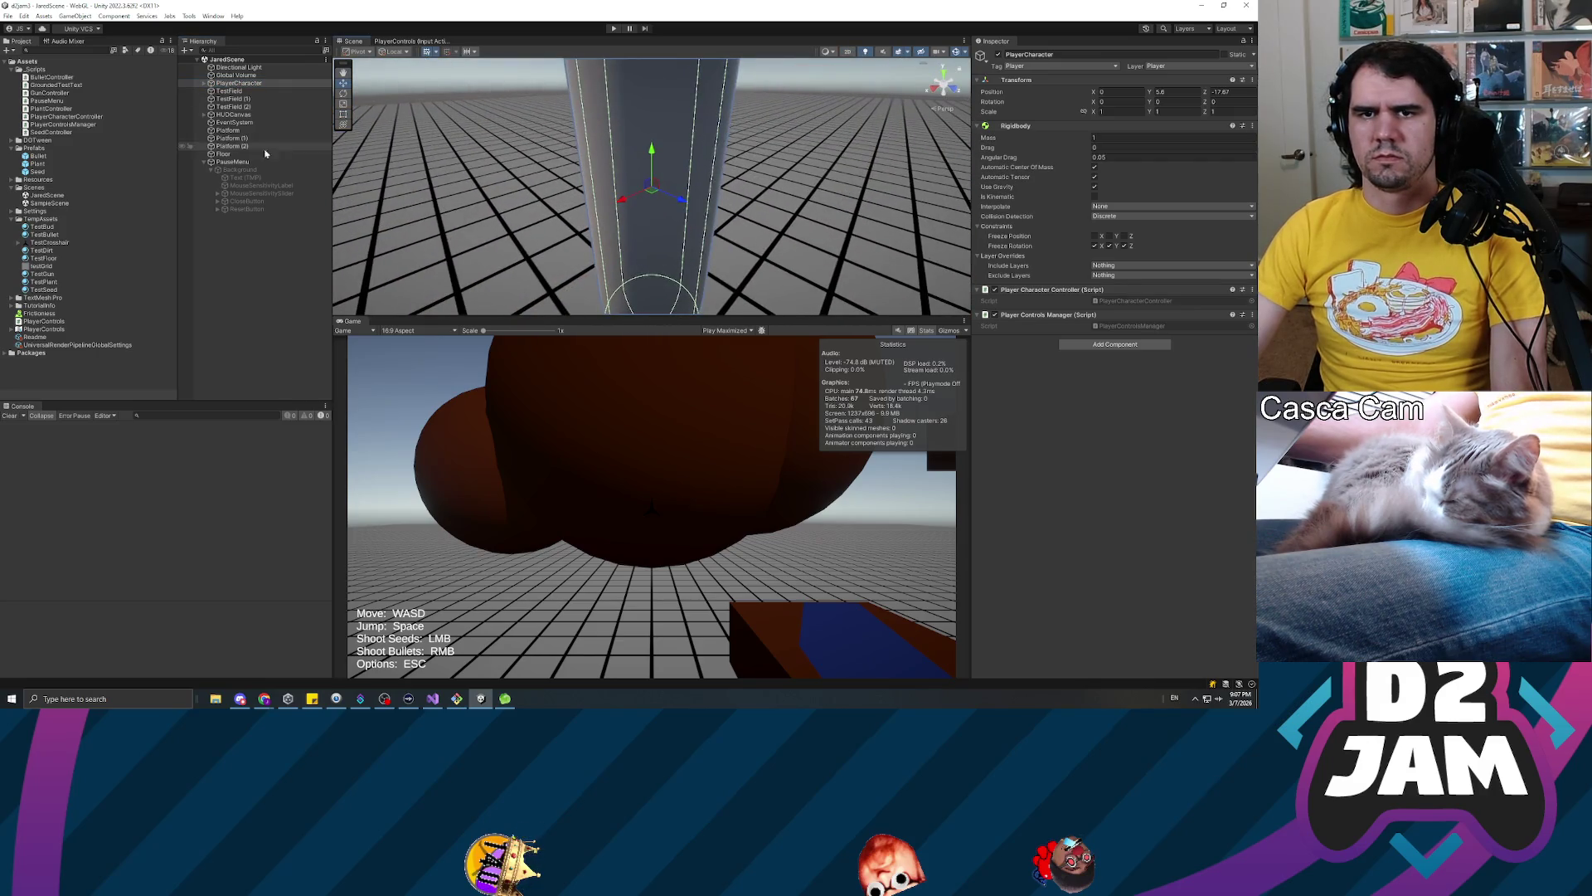
left_click_drag(702, 151, 440, 141)
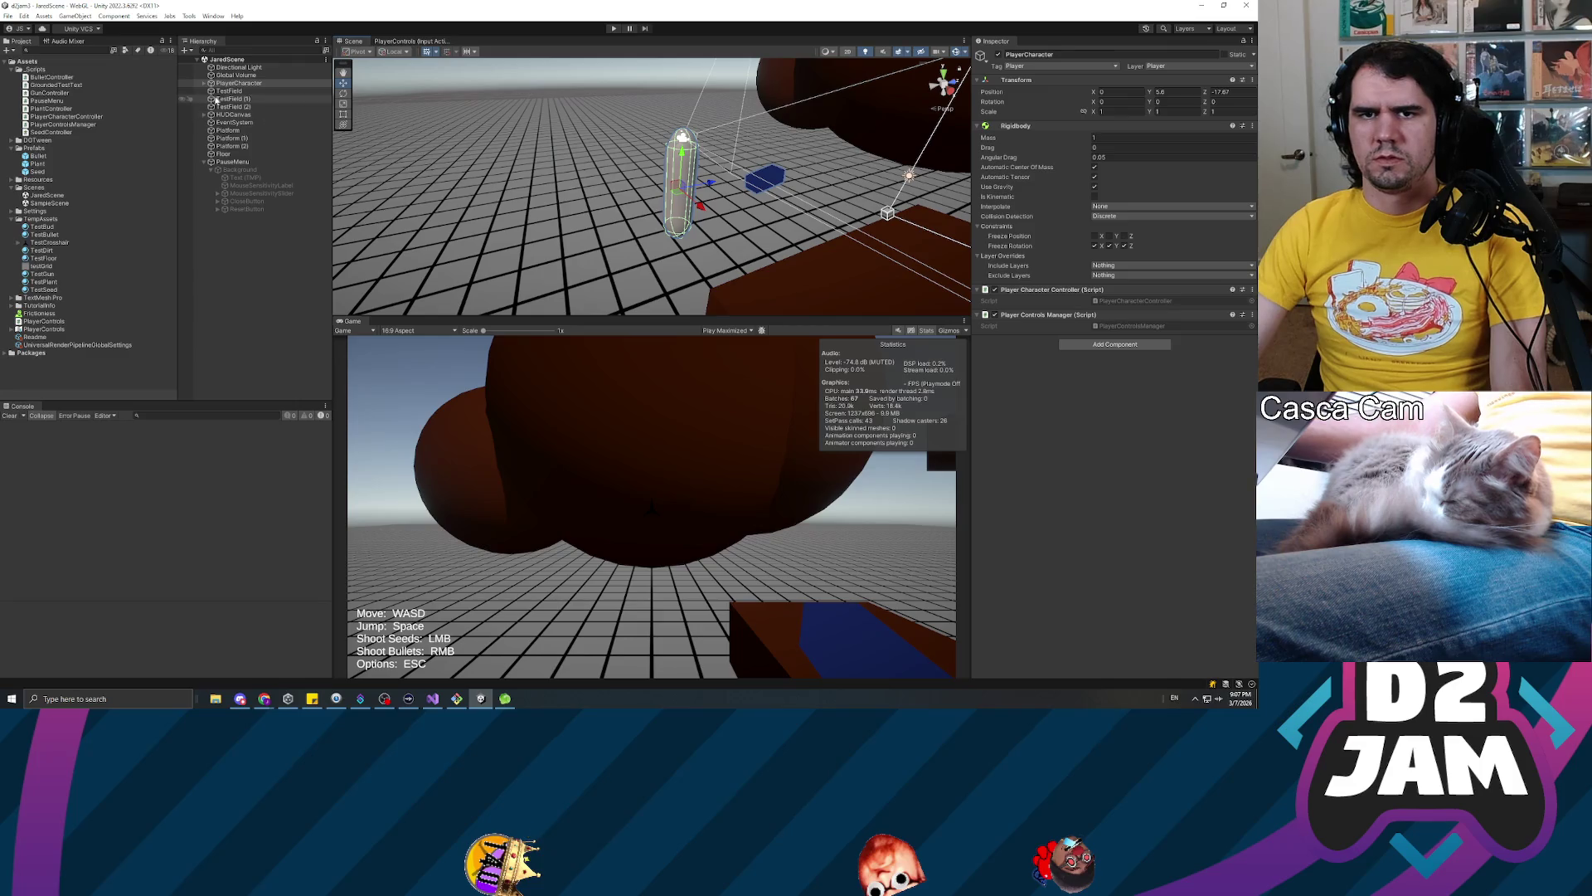
Set the PlayerCapsule's Capsule Collider height to 4.33 and radius to 1, then deselect
left_click(221, 100)
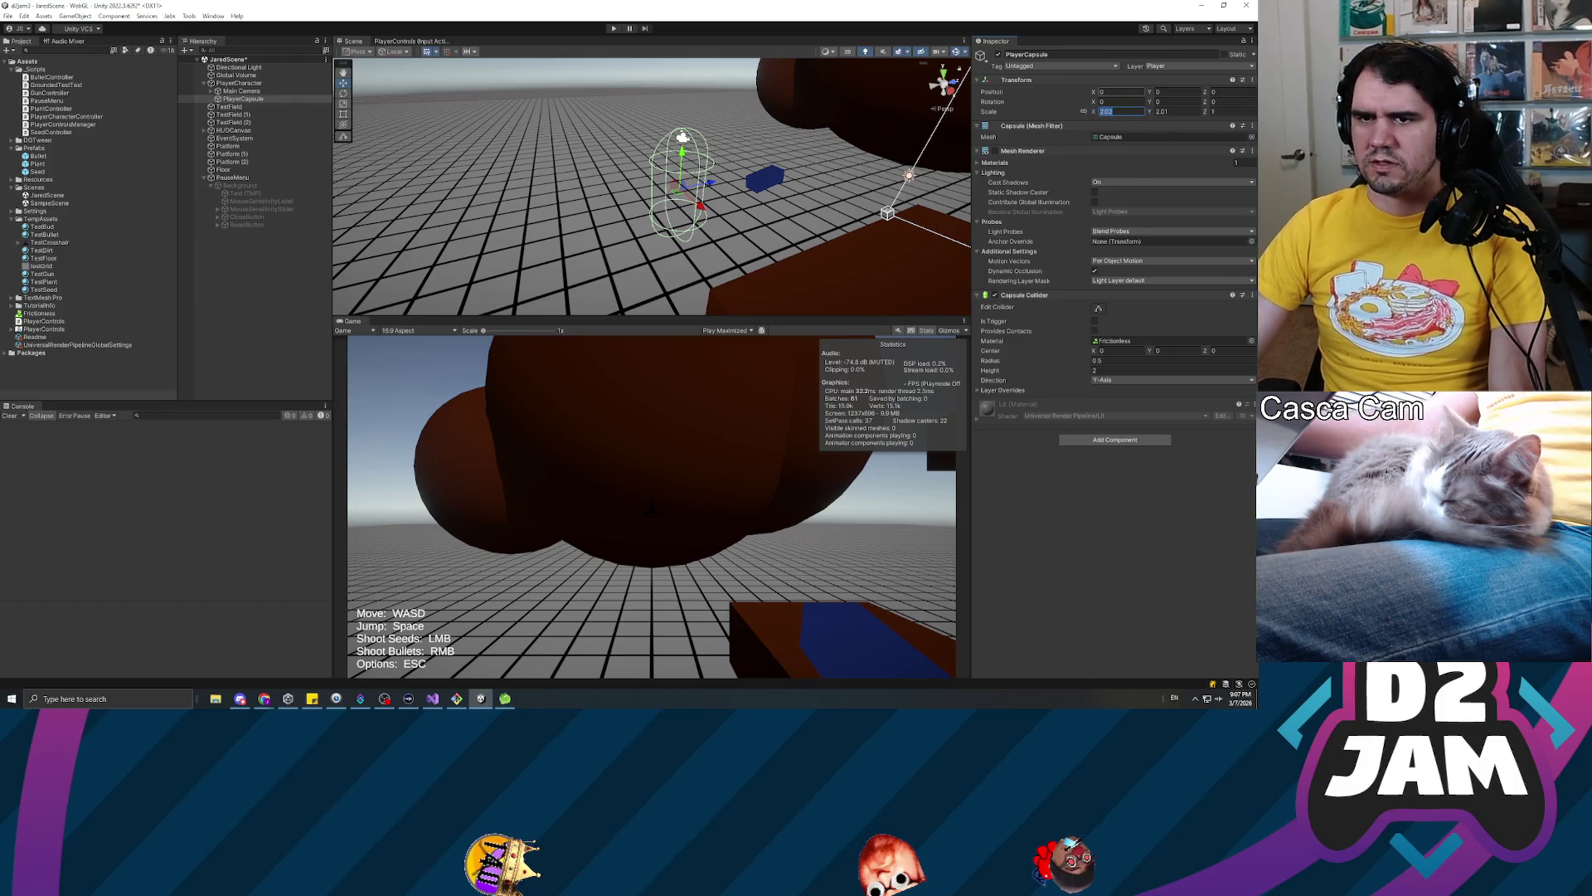
type("1")
key("Tab")
type("1")
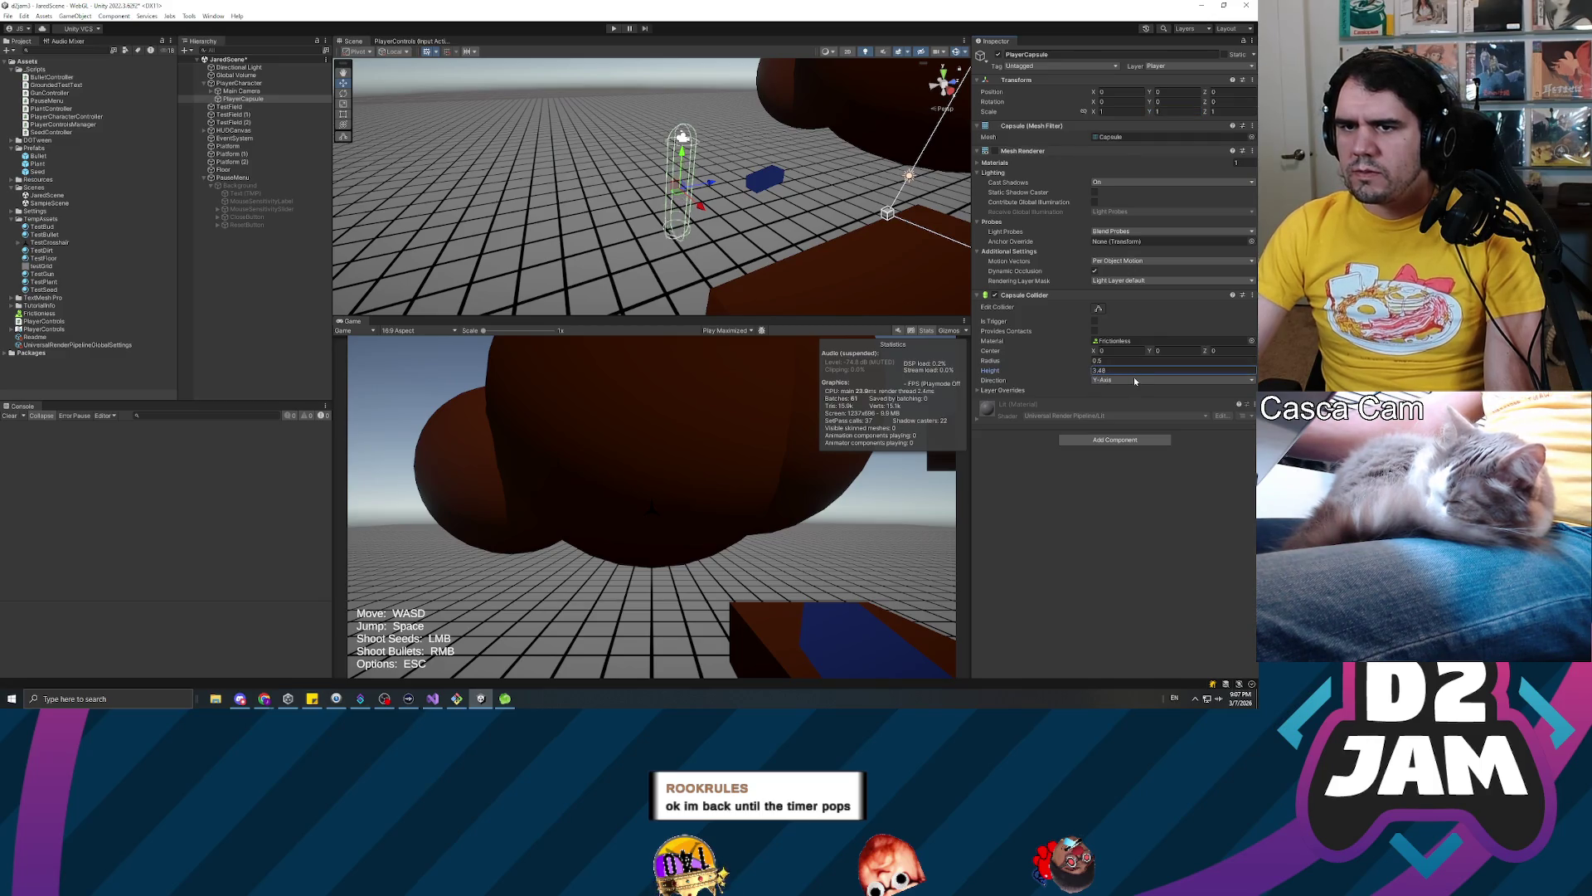
left_click(1095, 361)
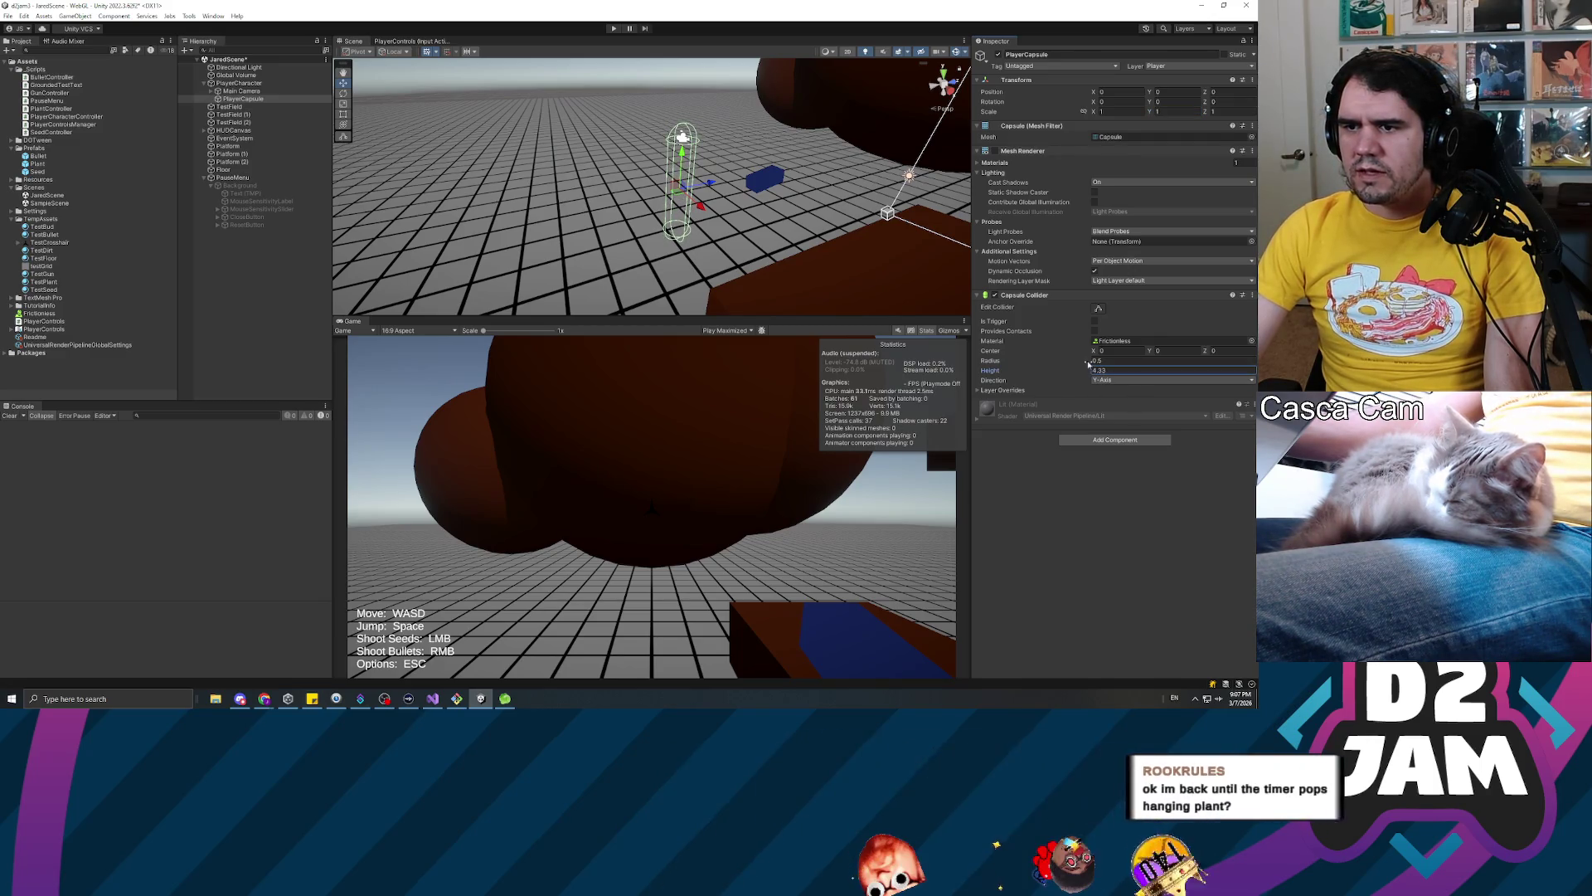
type("1")
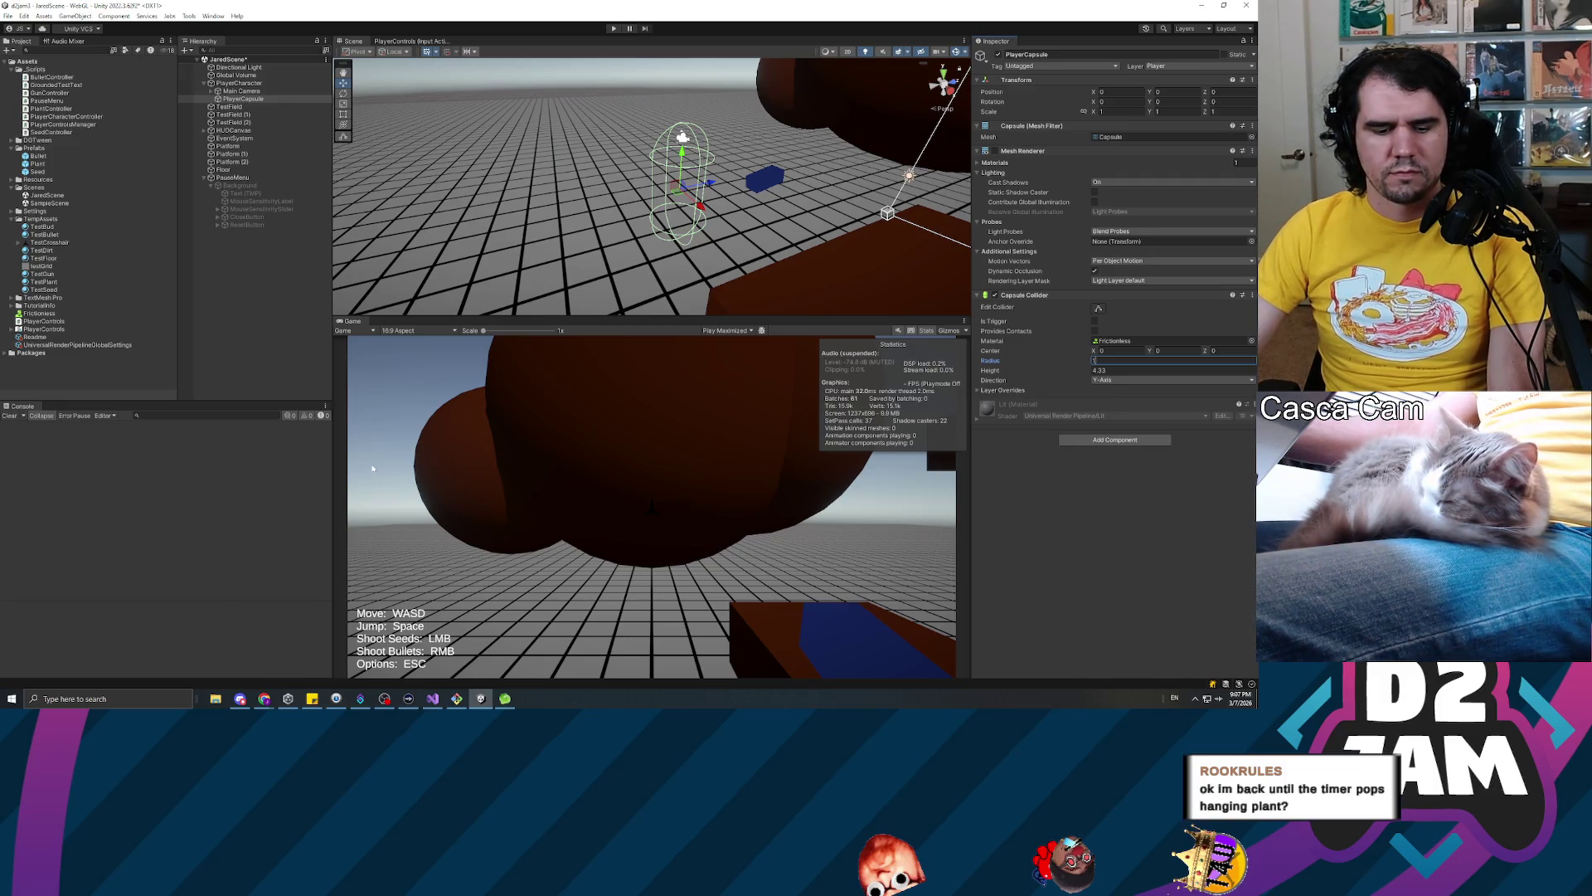
mouse_move(383, 702)
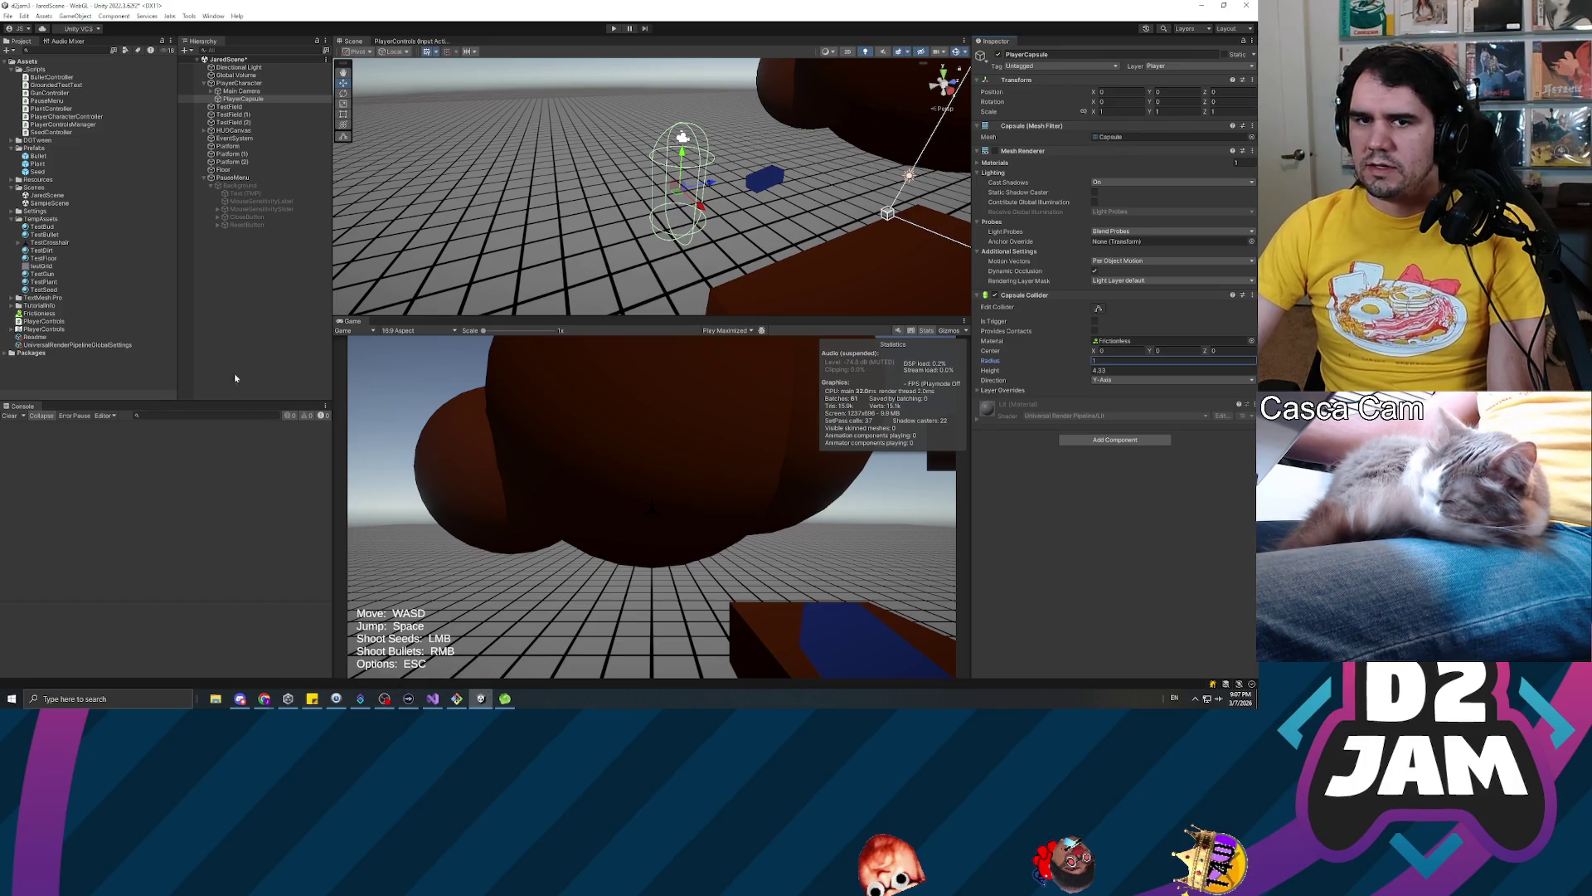
left_click(258, 341)
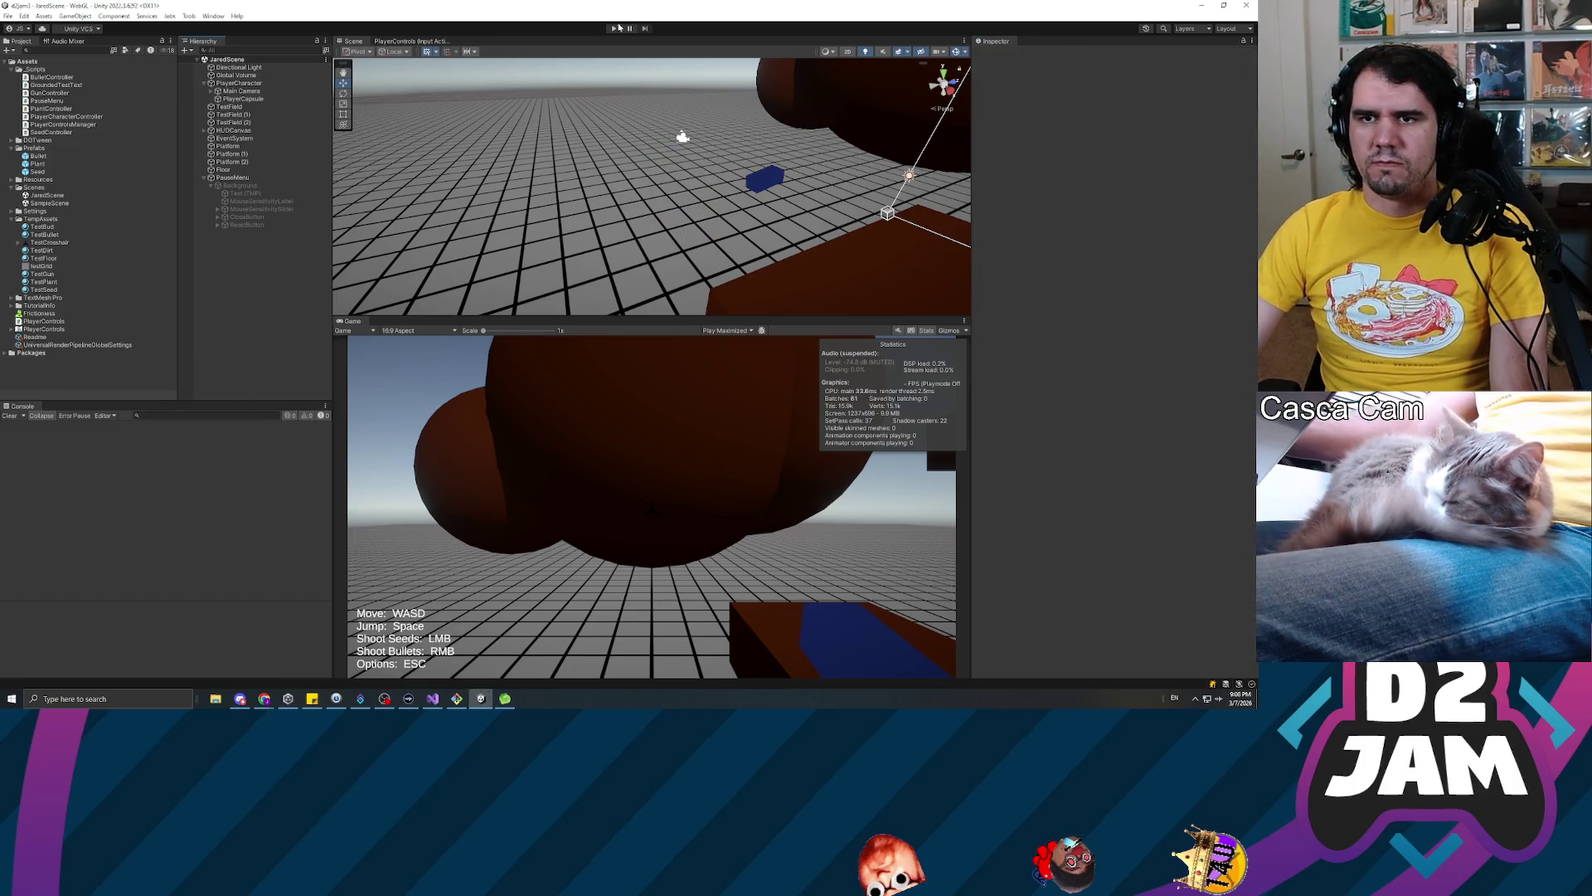
key("ctrl+p")
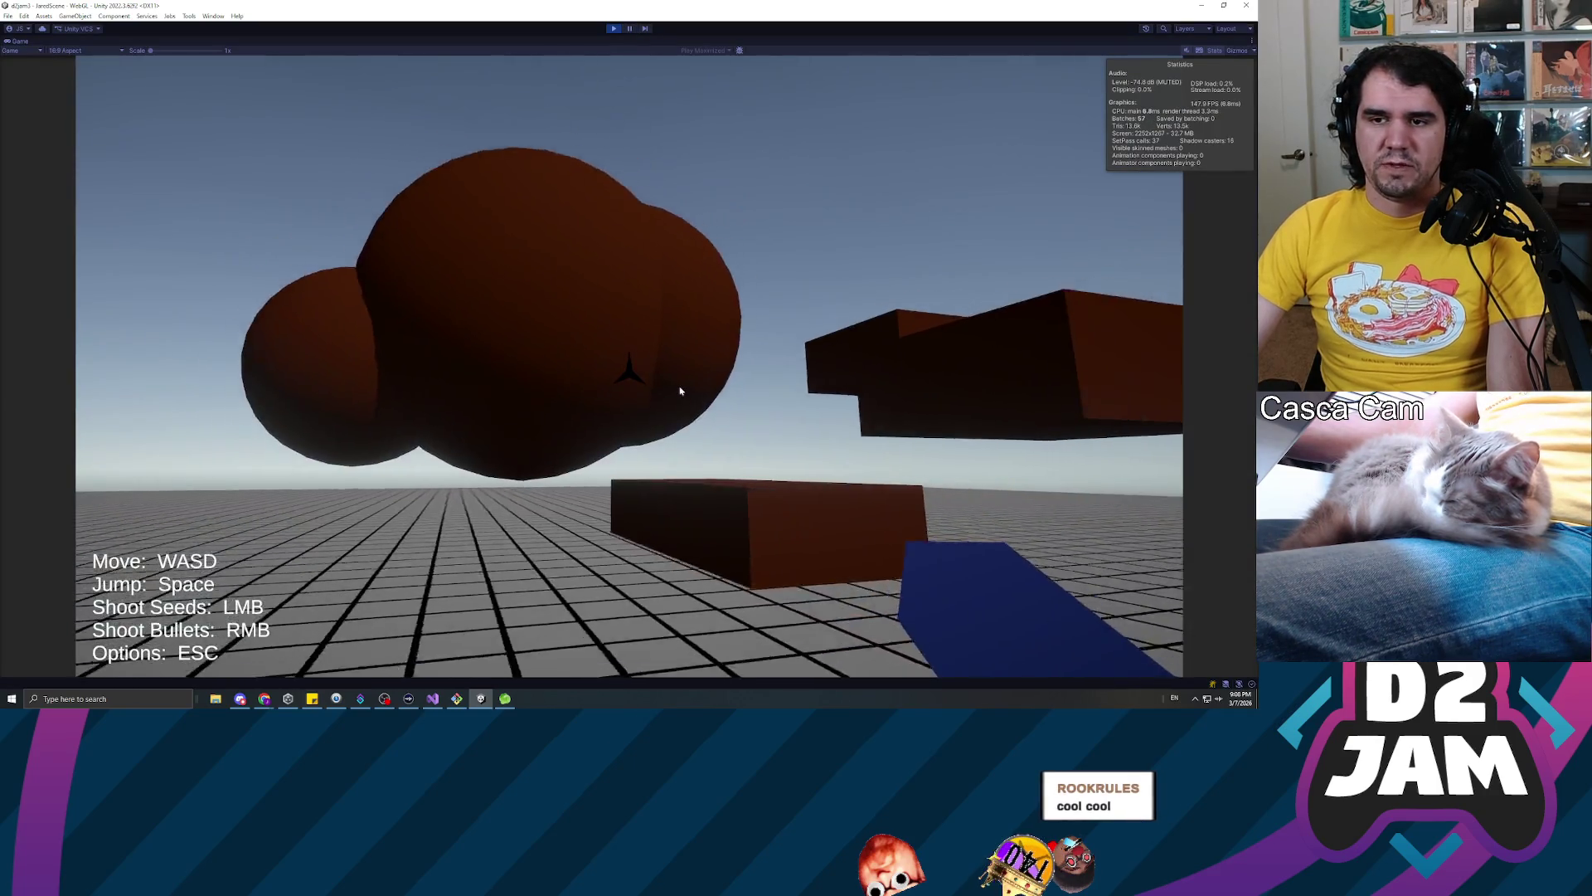
left_click(680, 390)
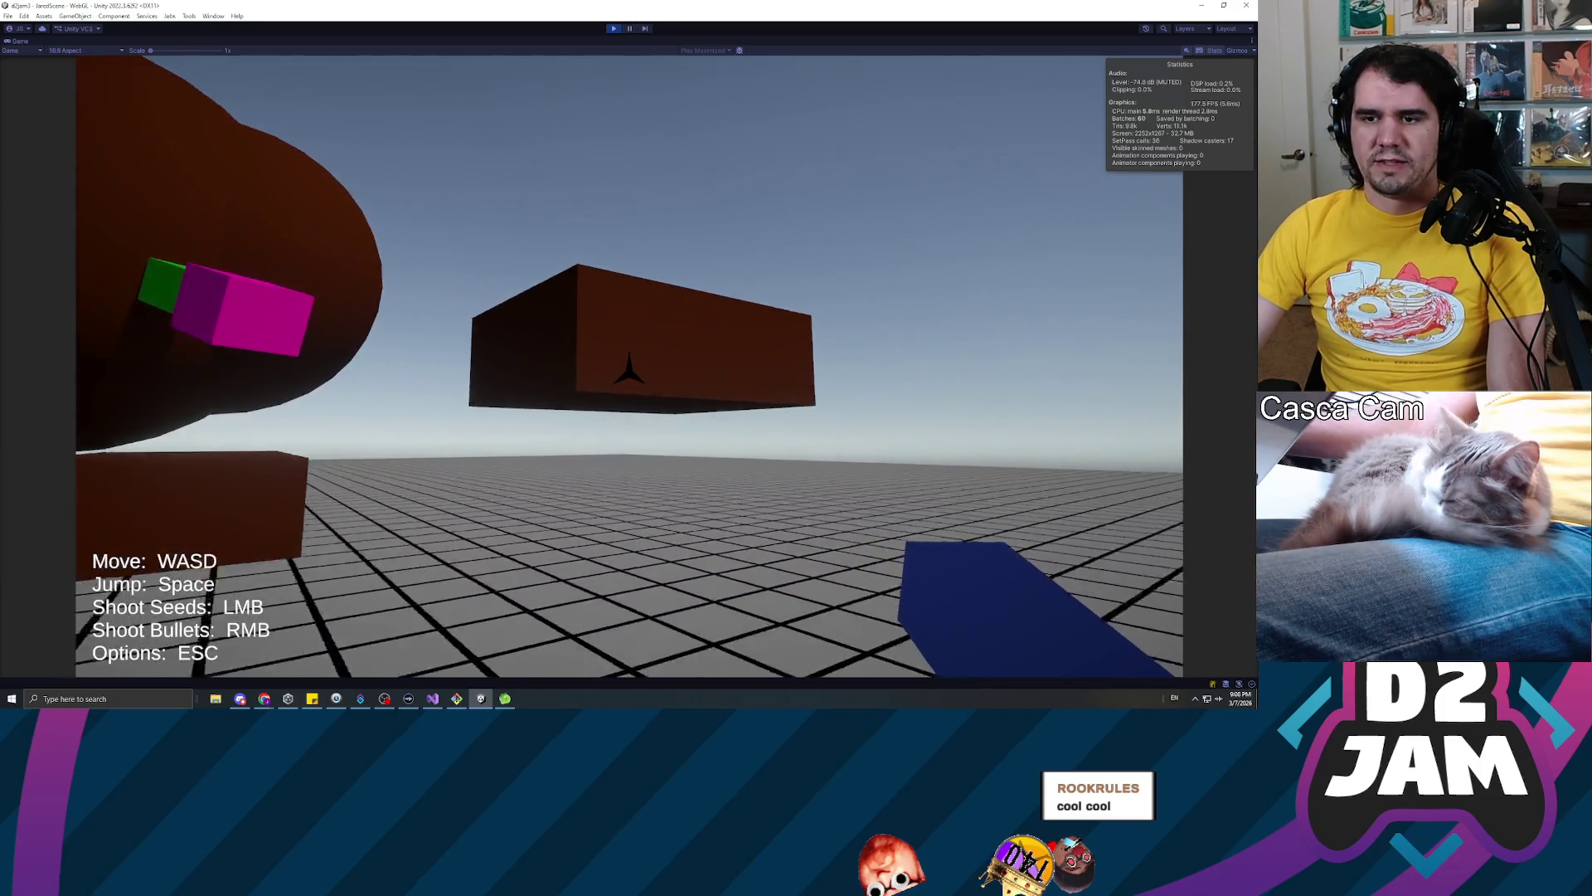
left_click(628, 369)
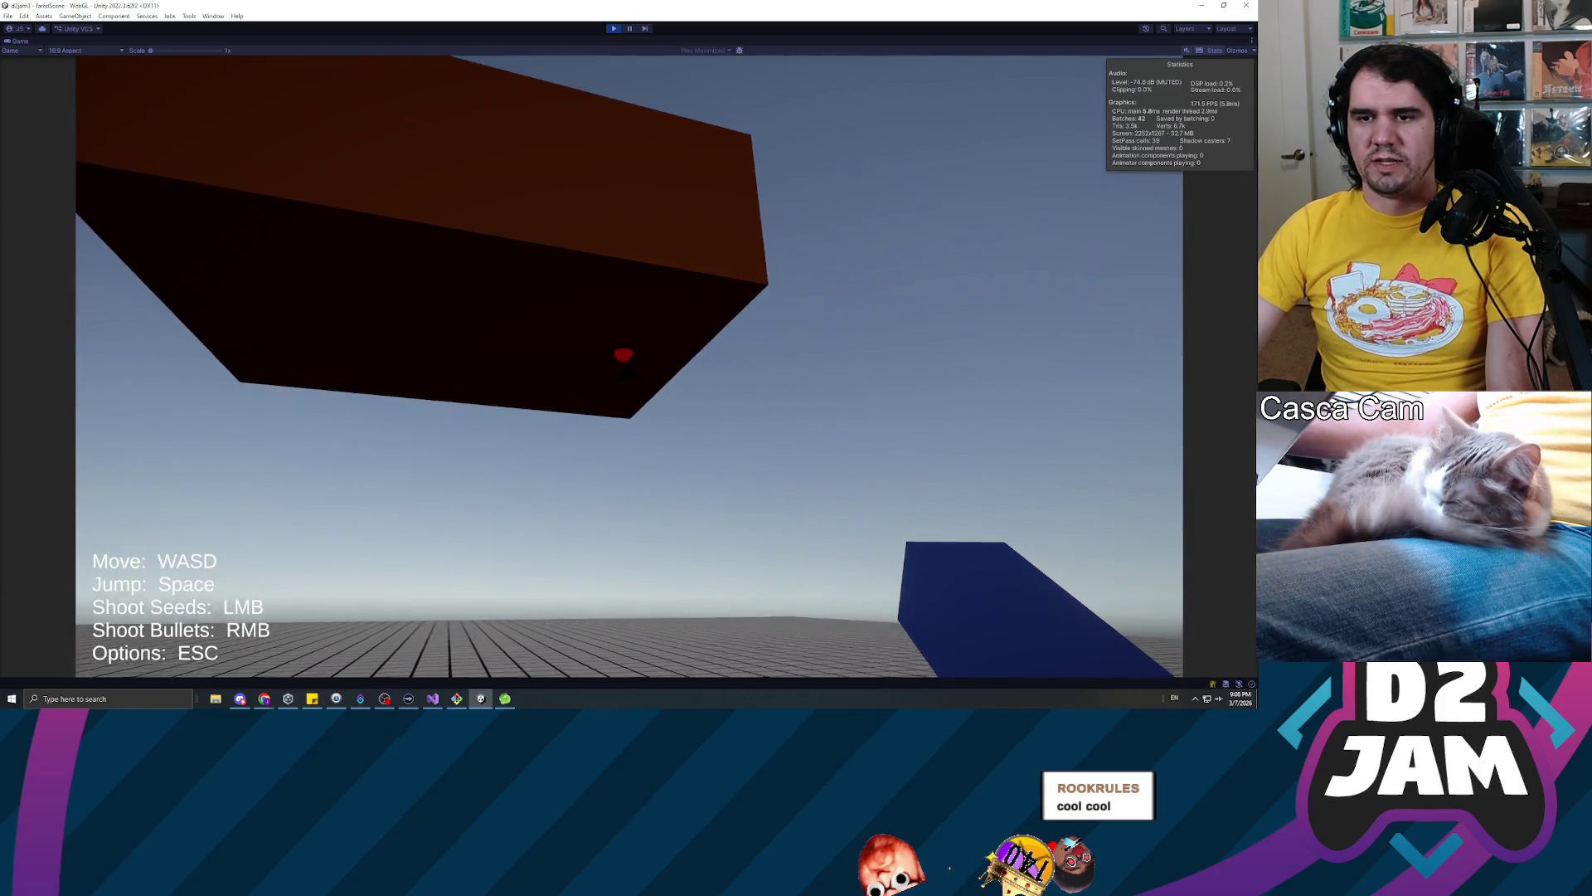
key("w")
key("w")
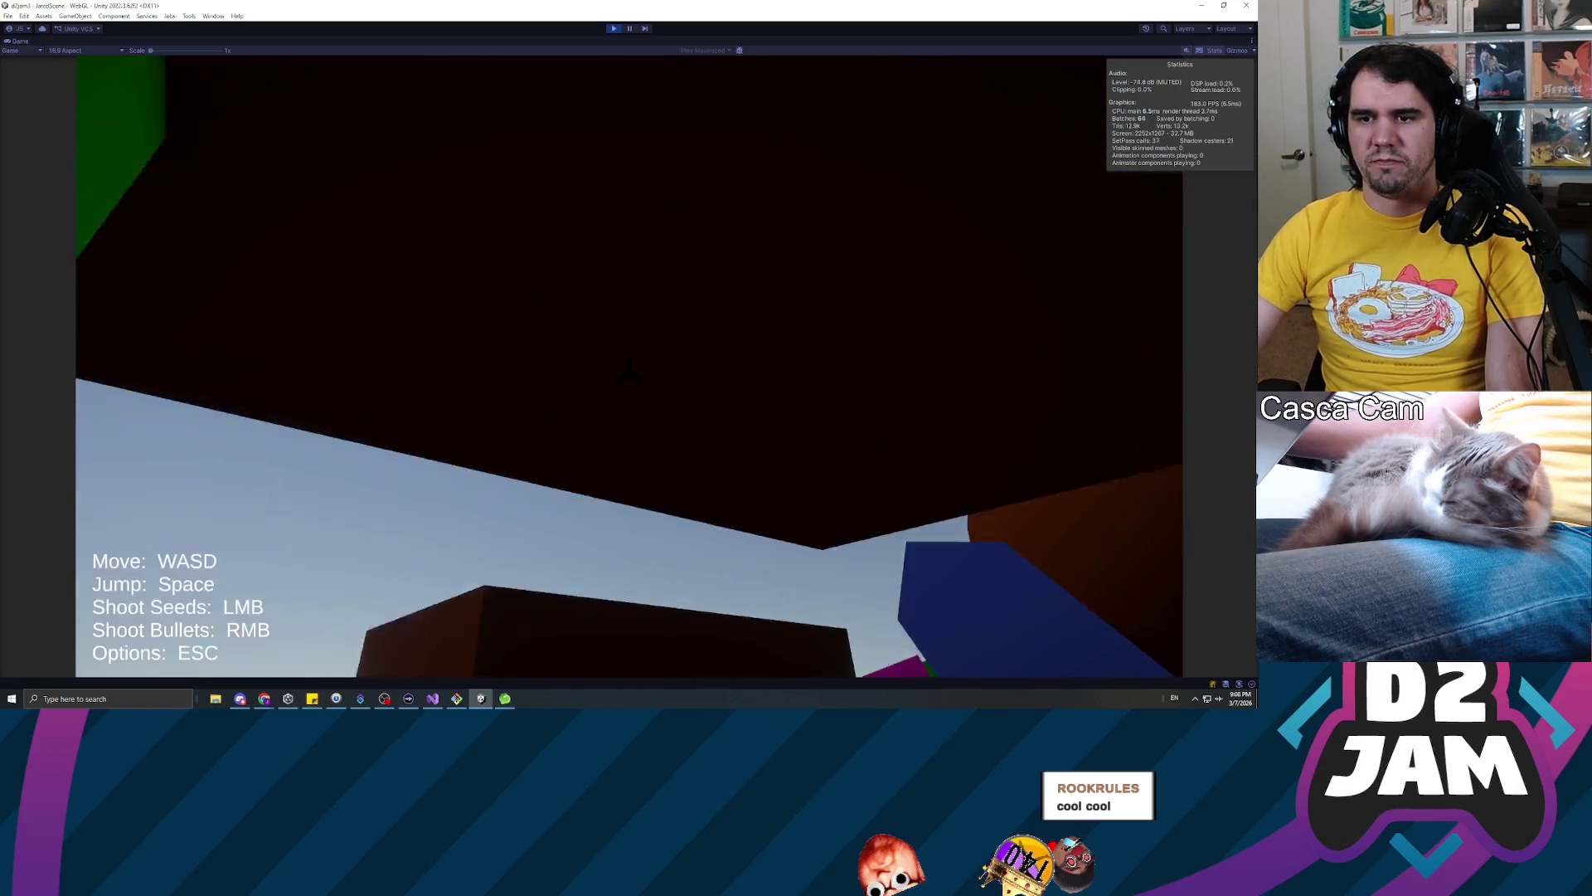
key("w")
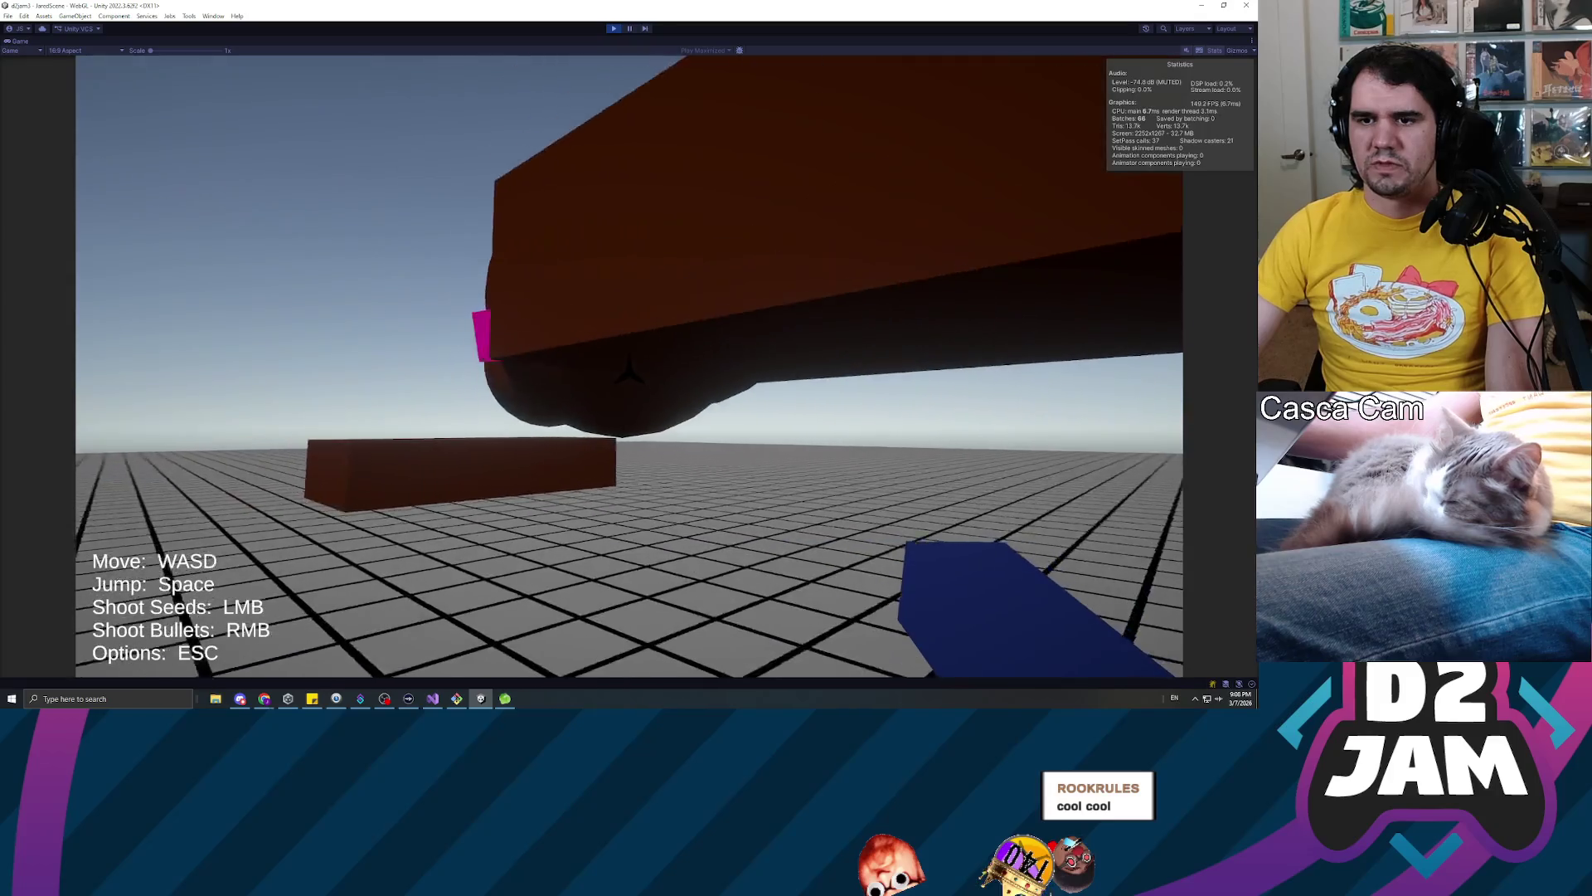
key("w")
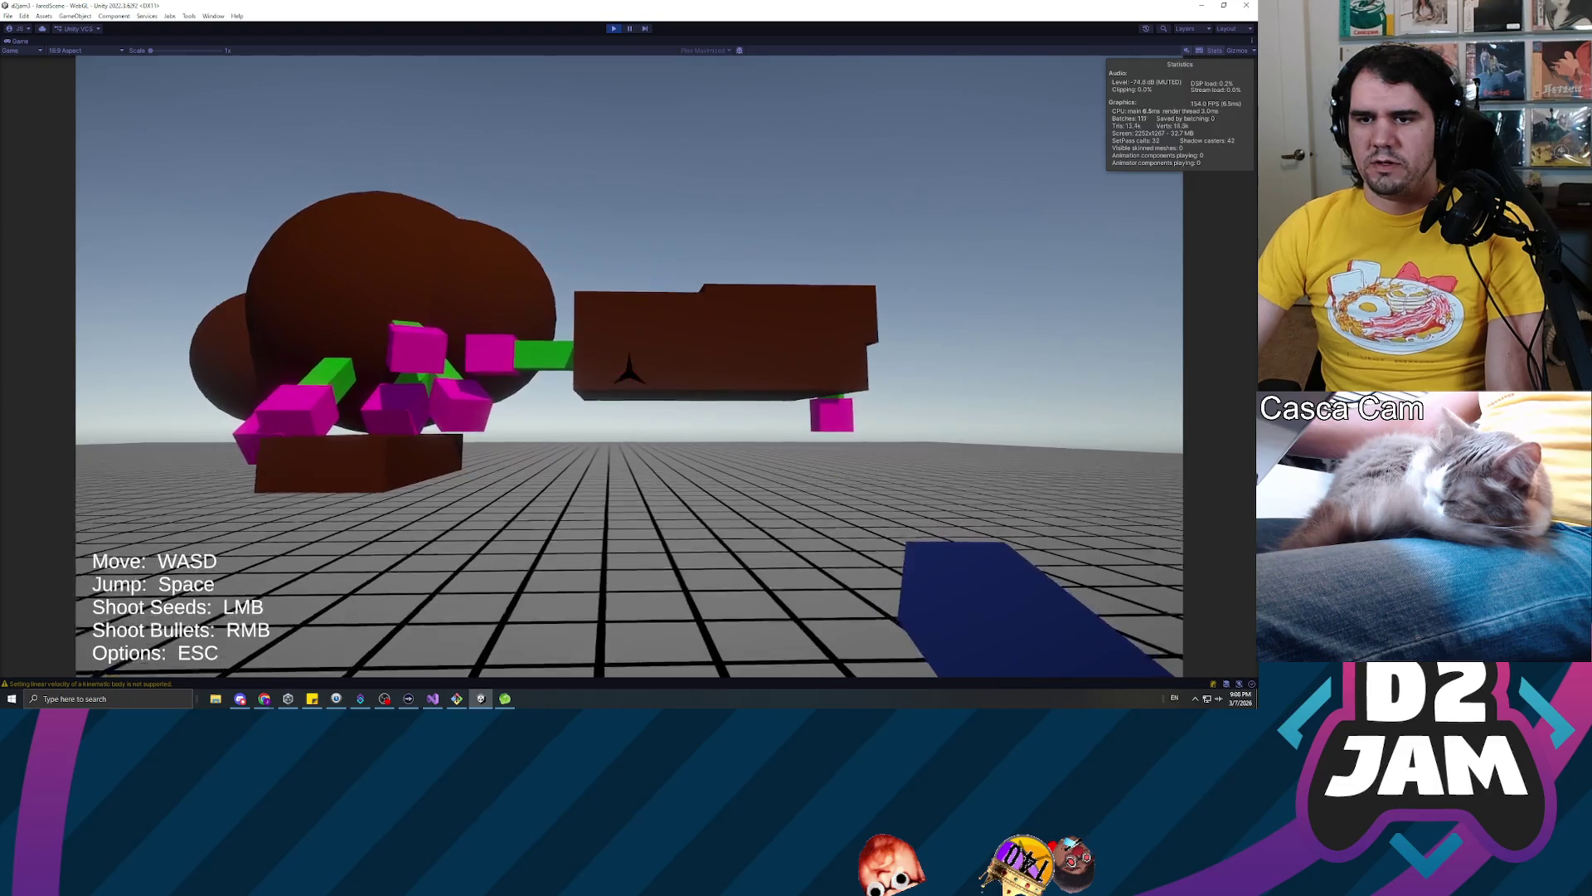
key("w")
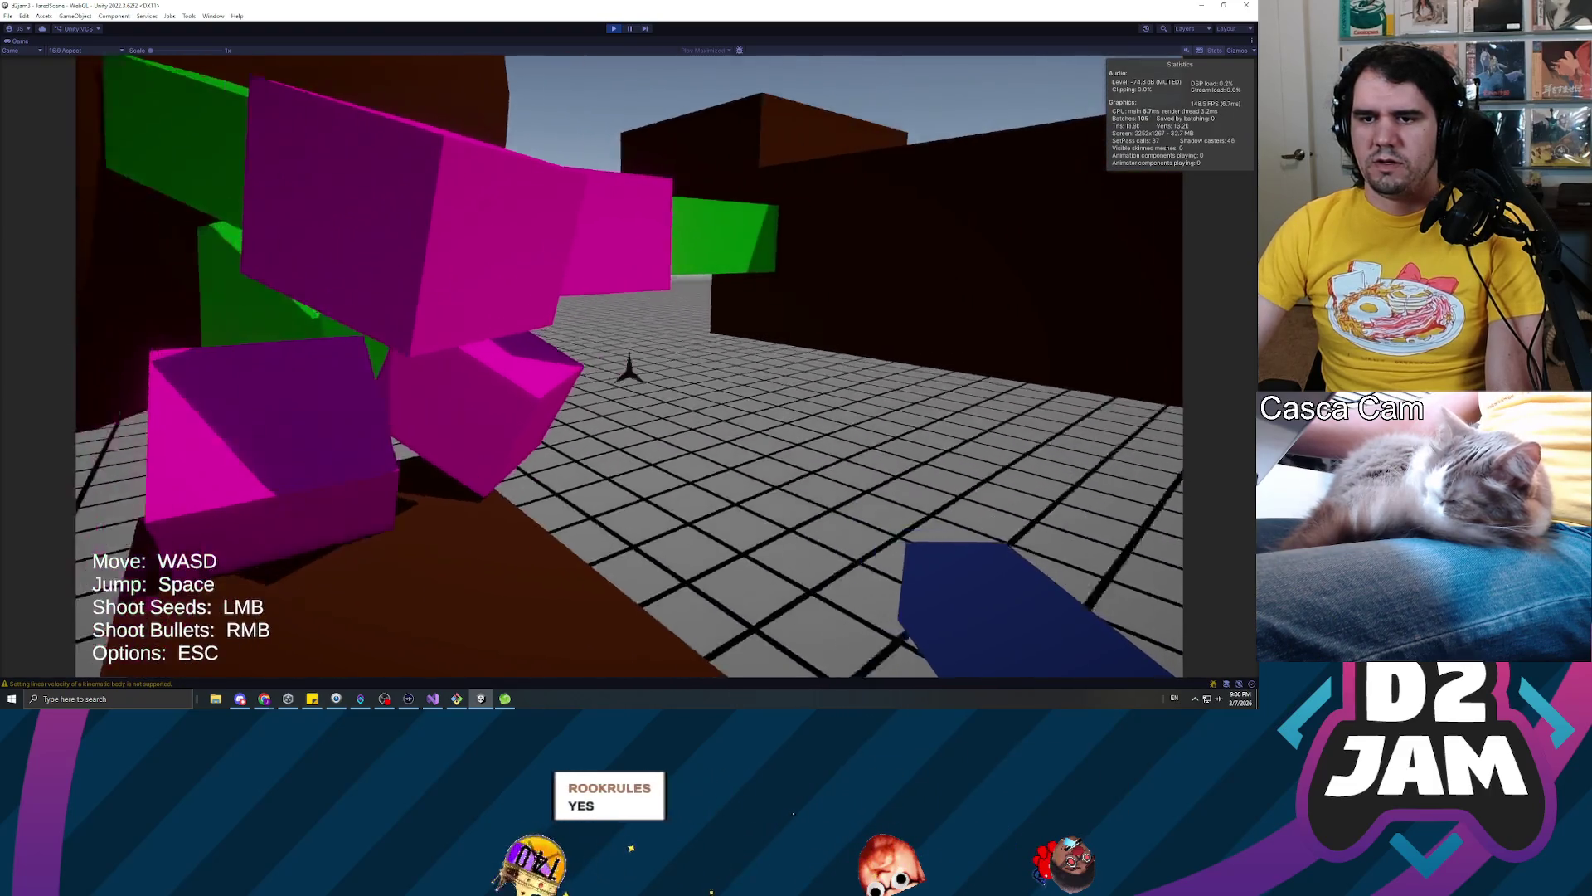
key("w")
key("w")
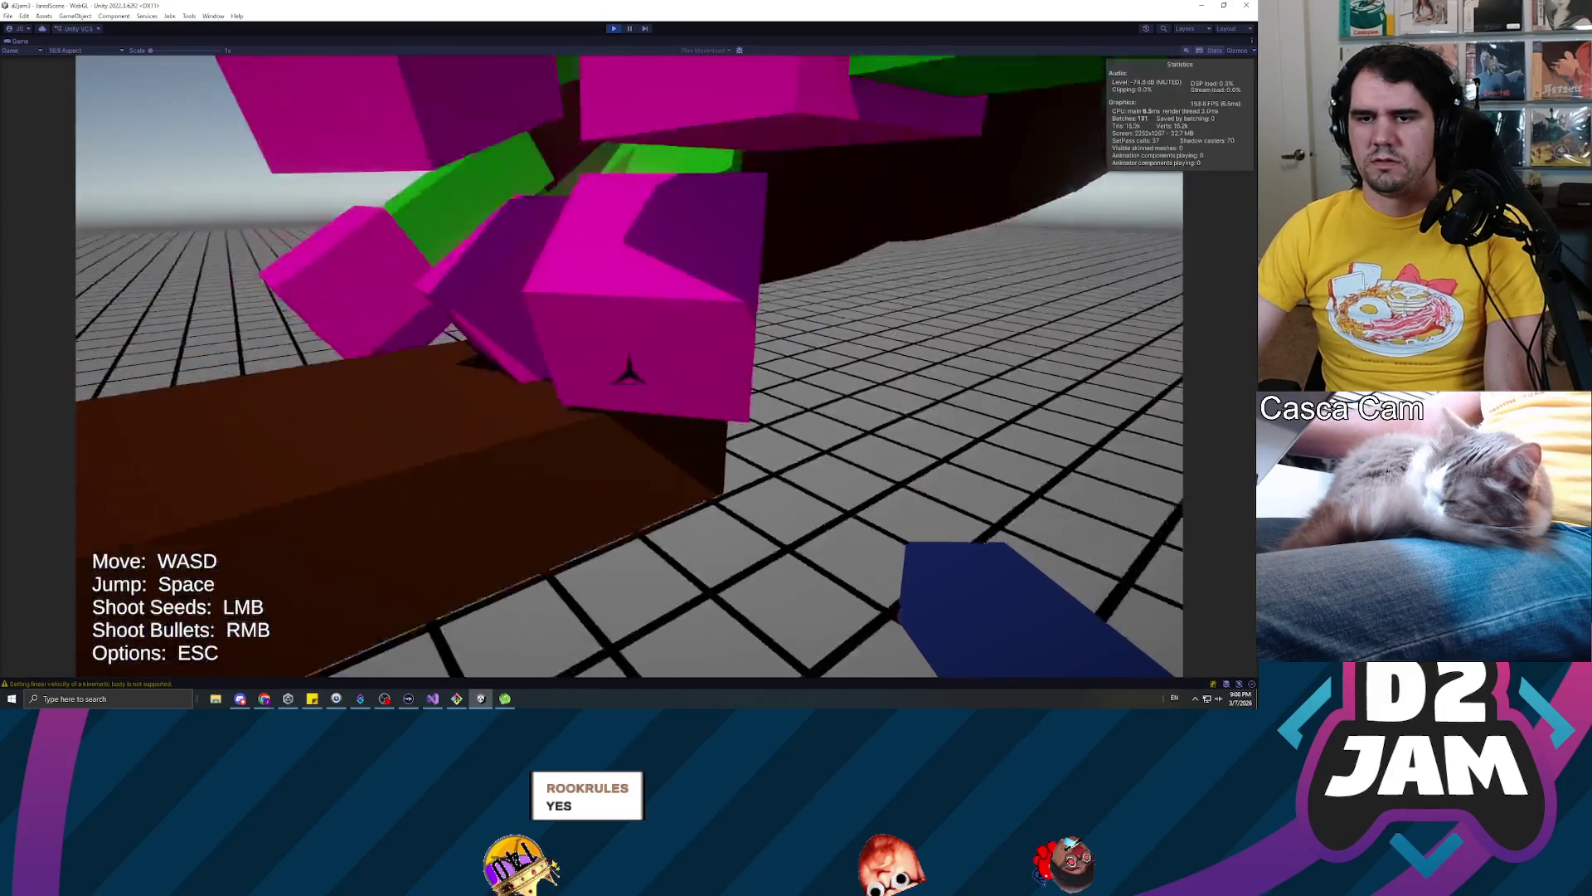
key("w")
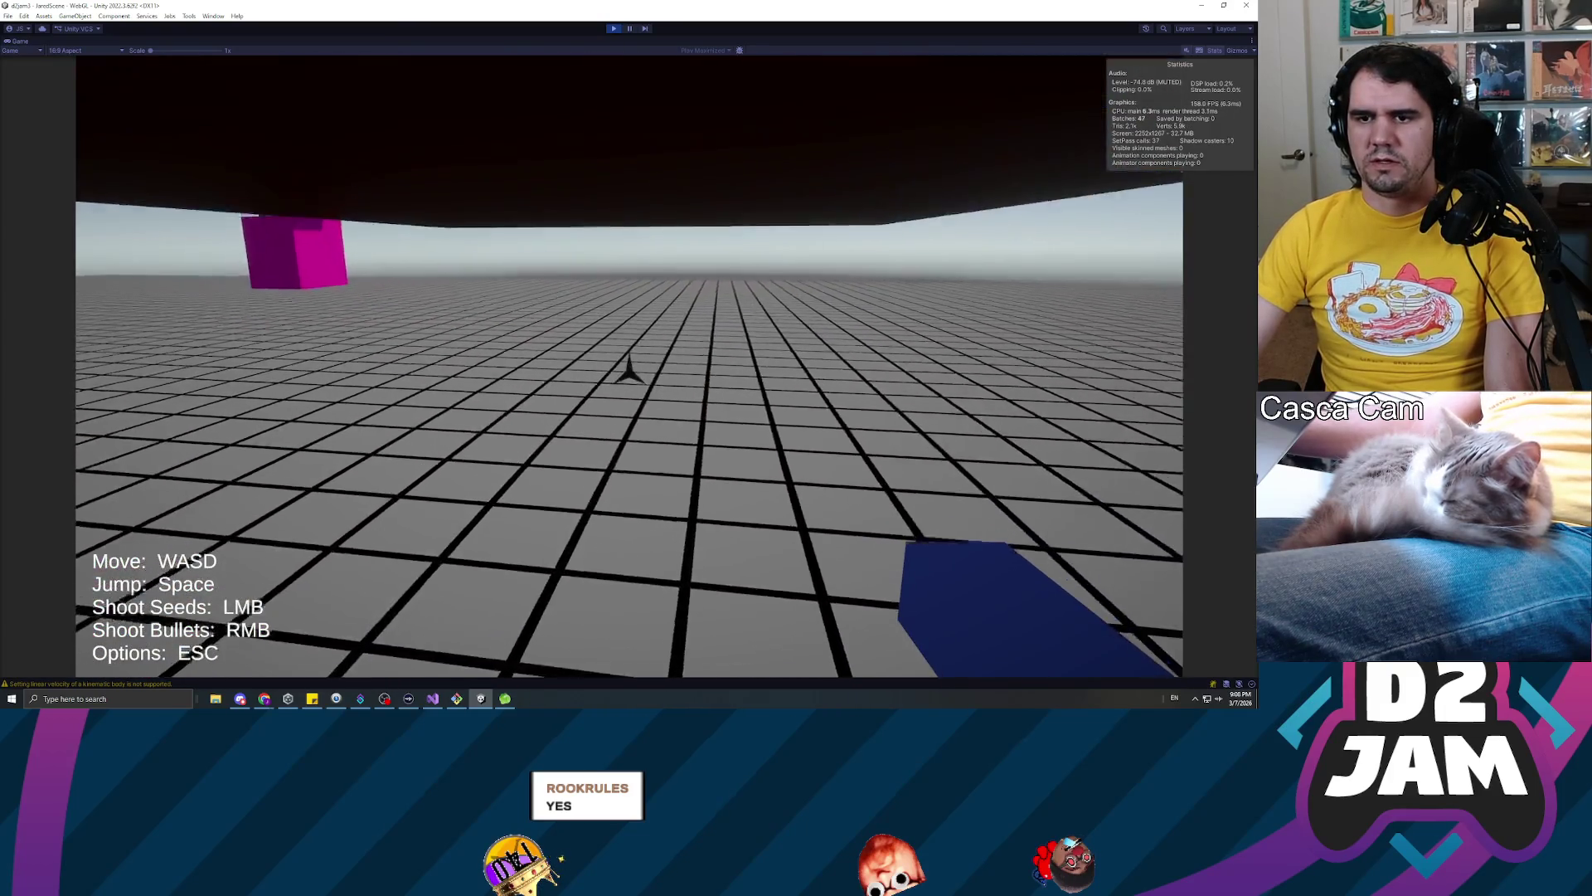
key("w")
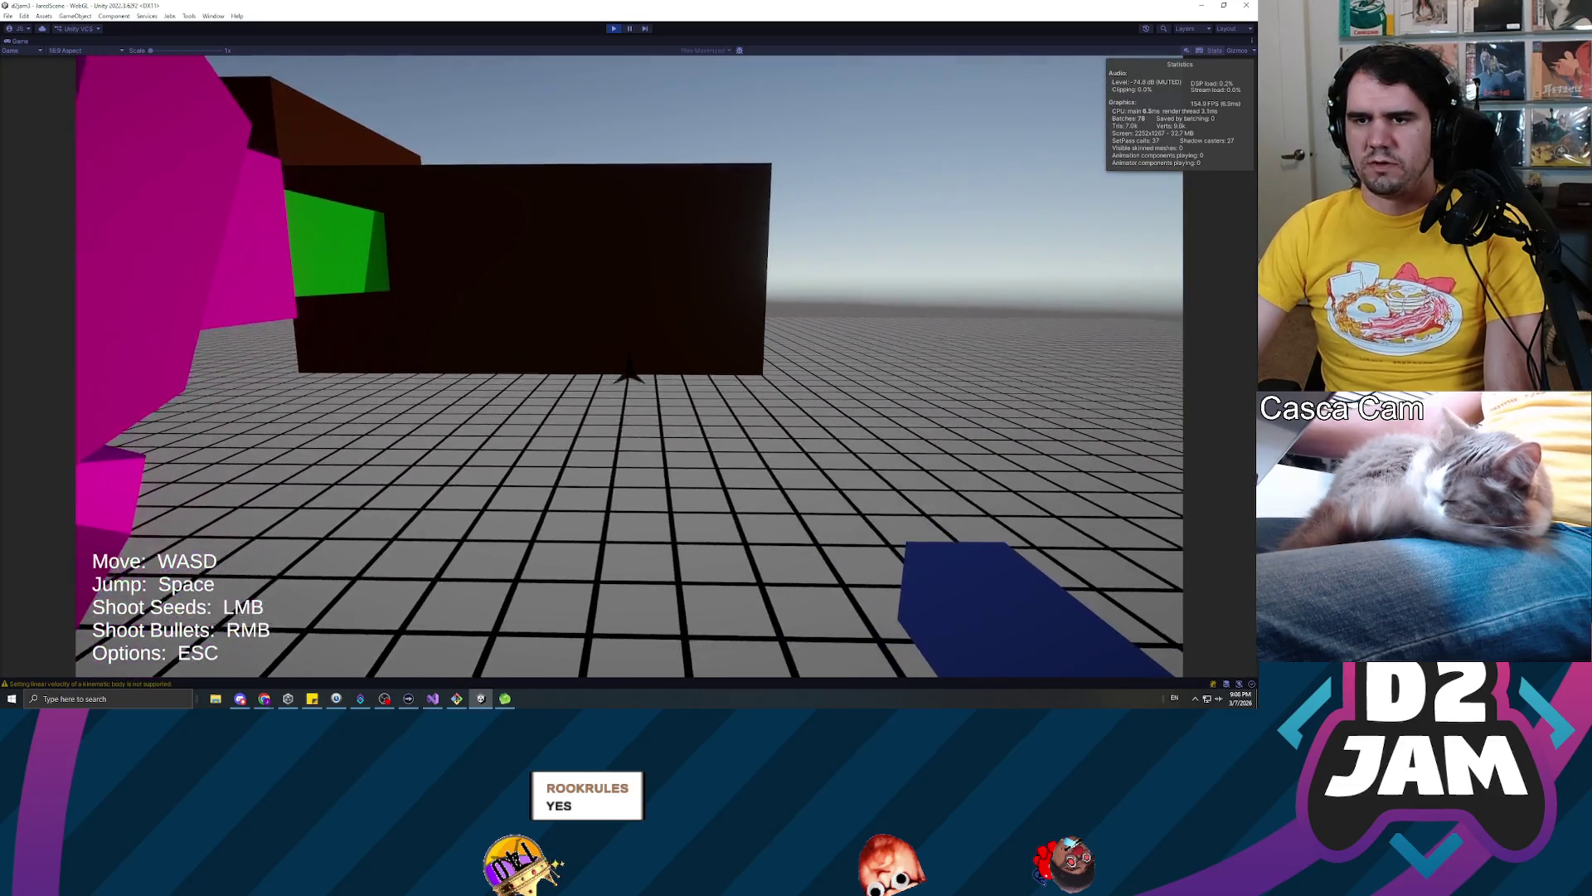
key("w")
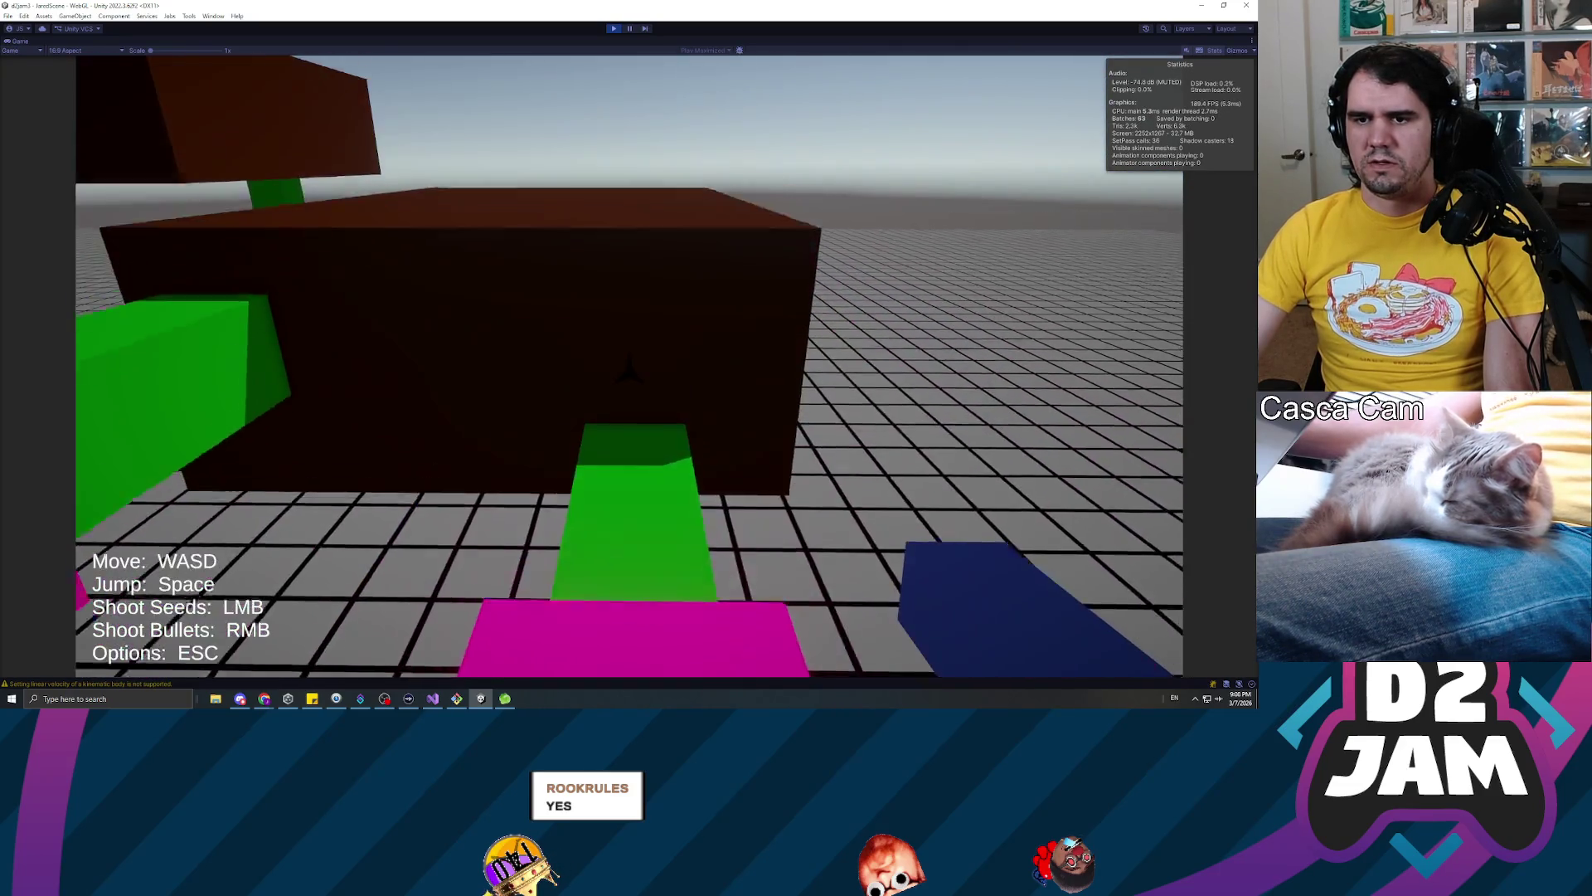
key("w")
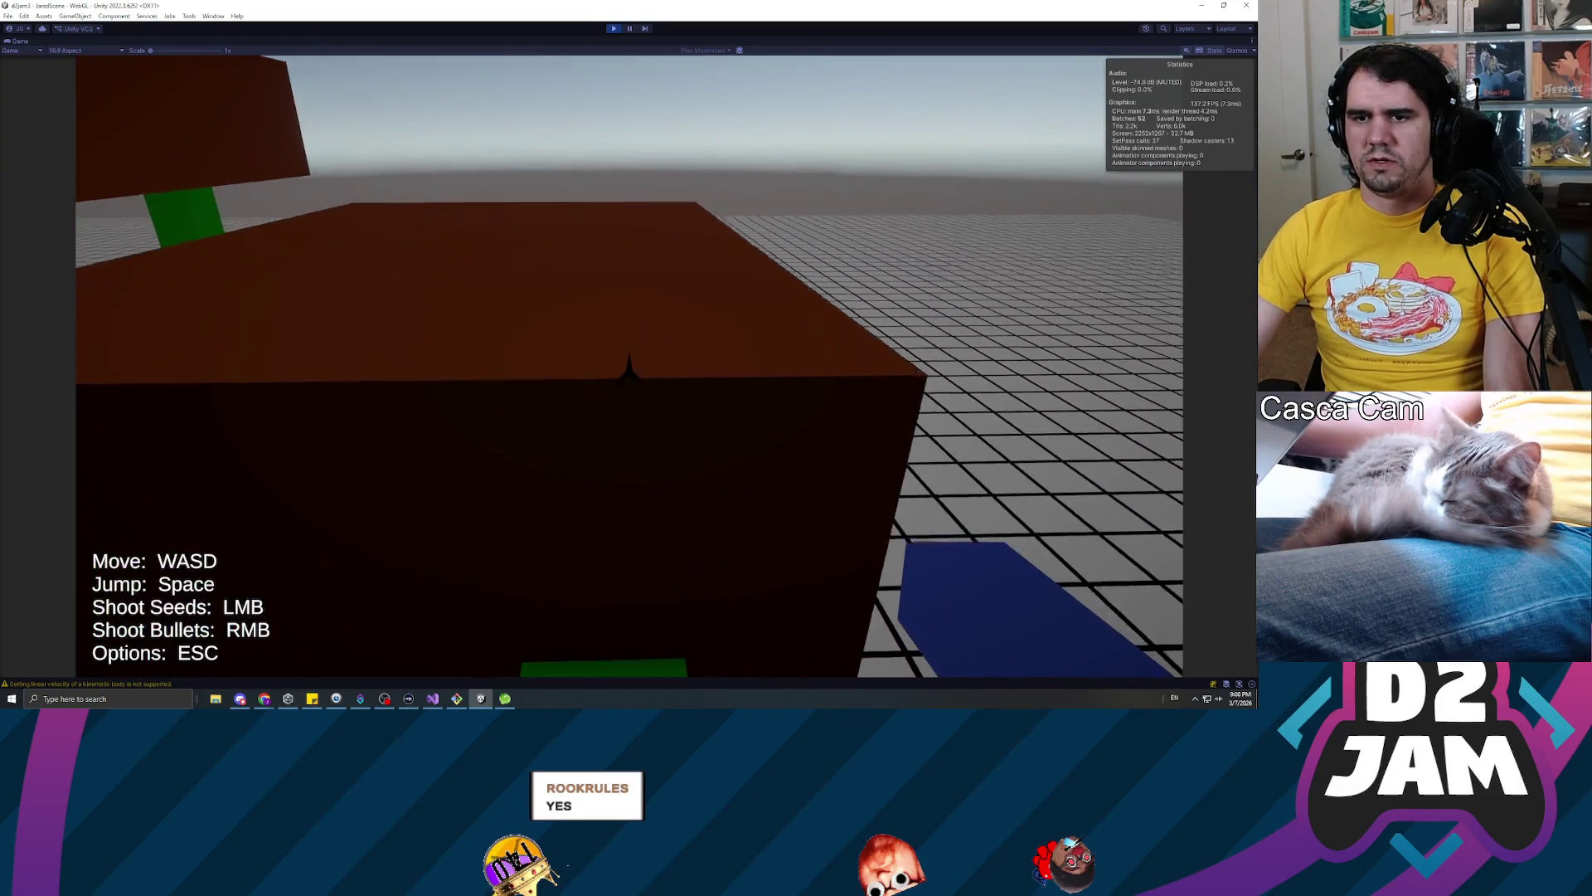
key("s")
key("w")
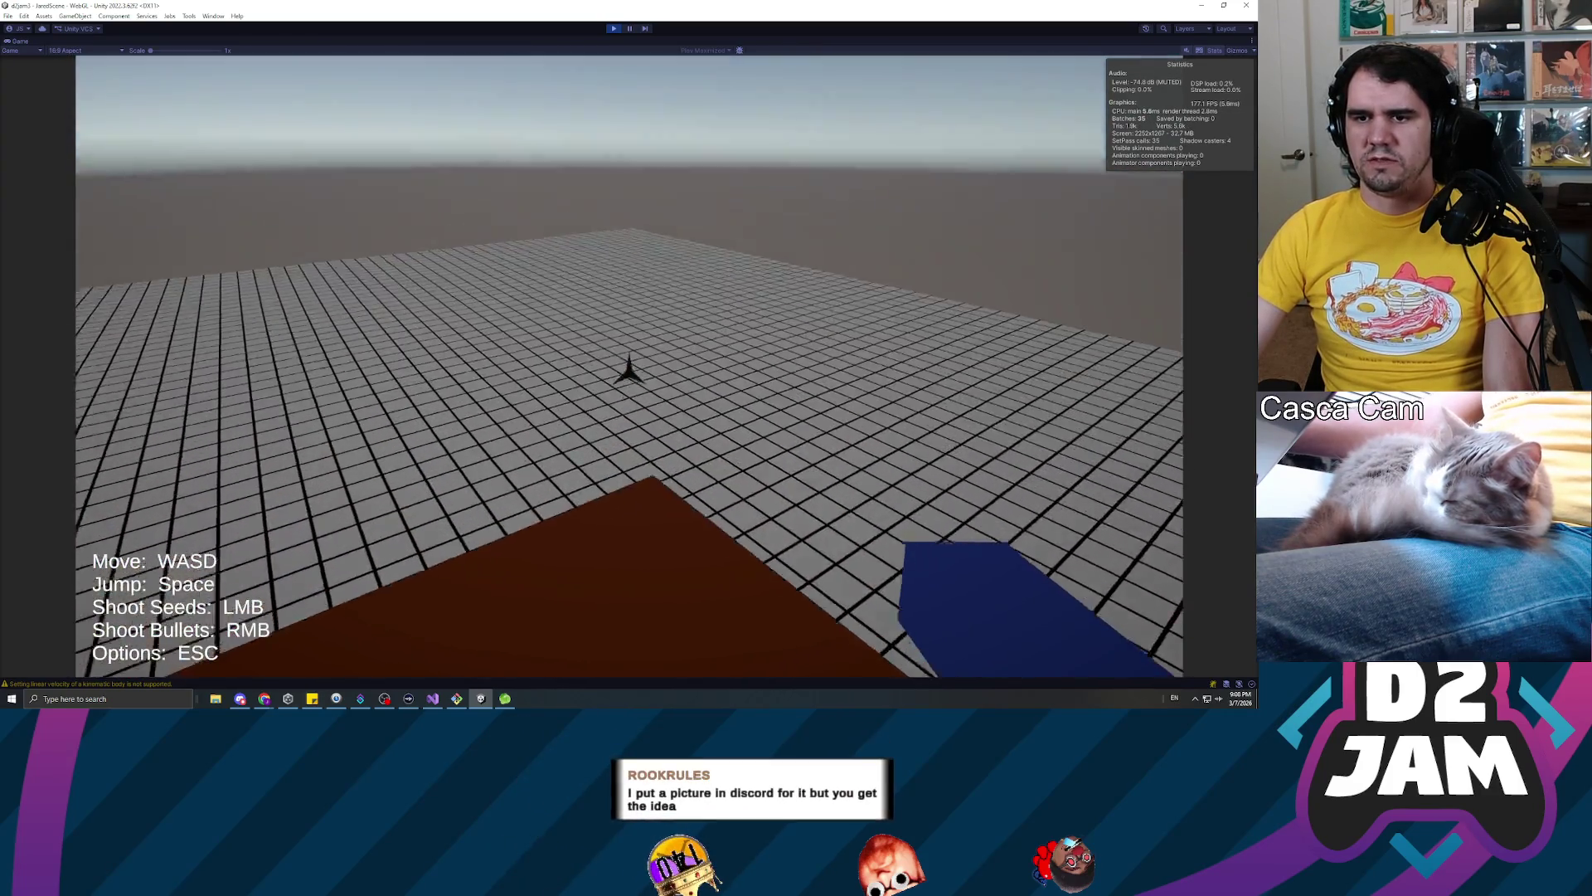
key("s")
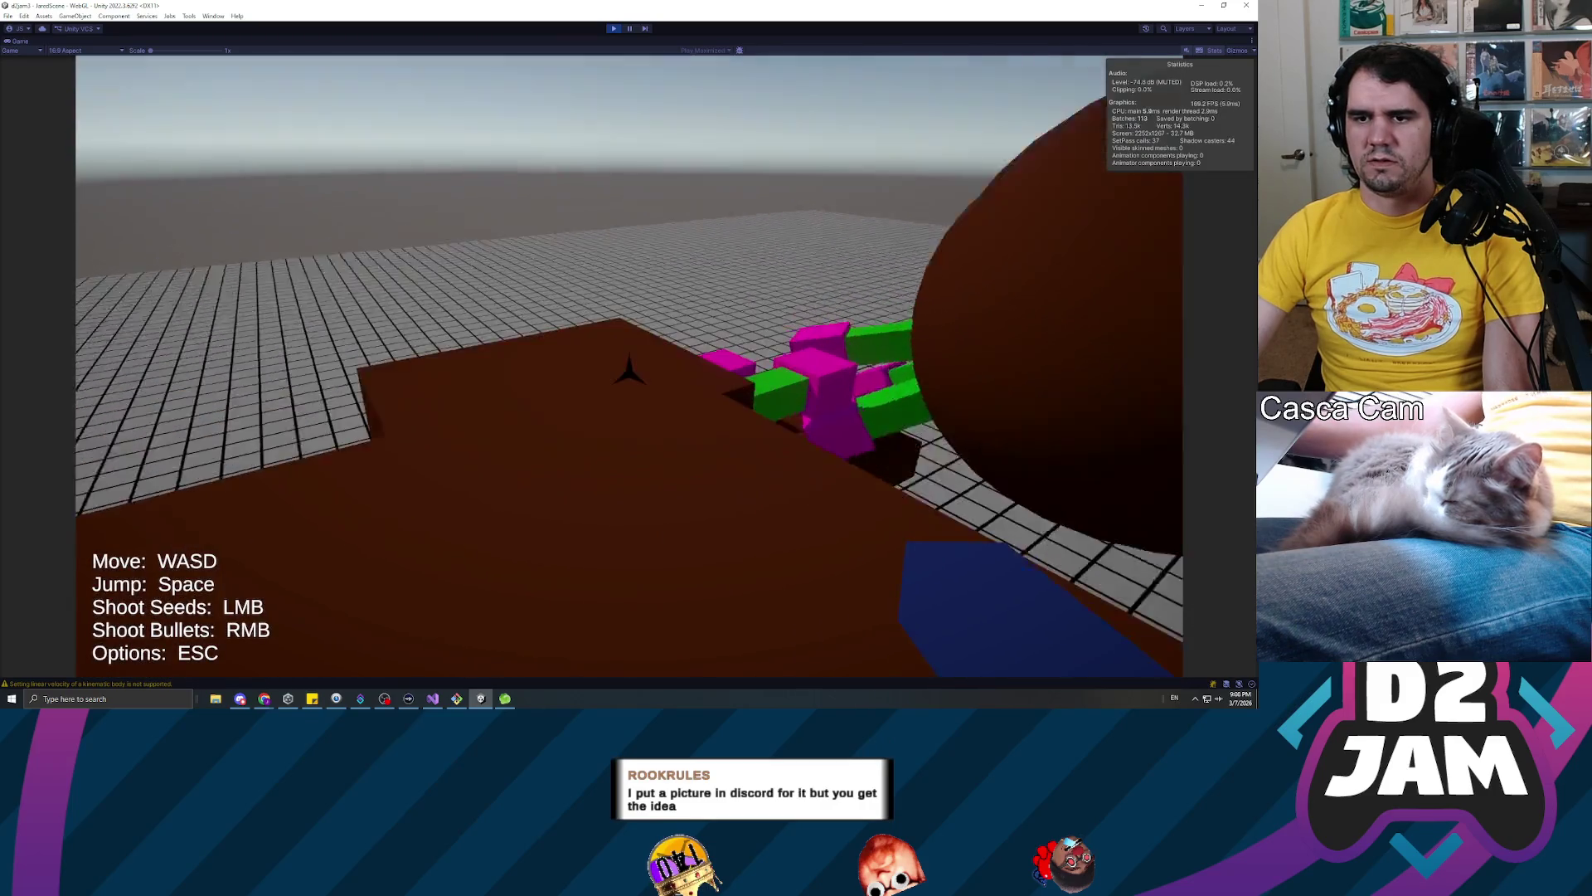
key("w")
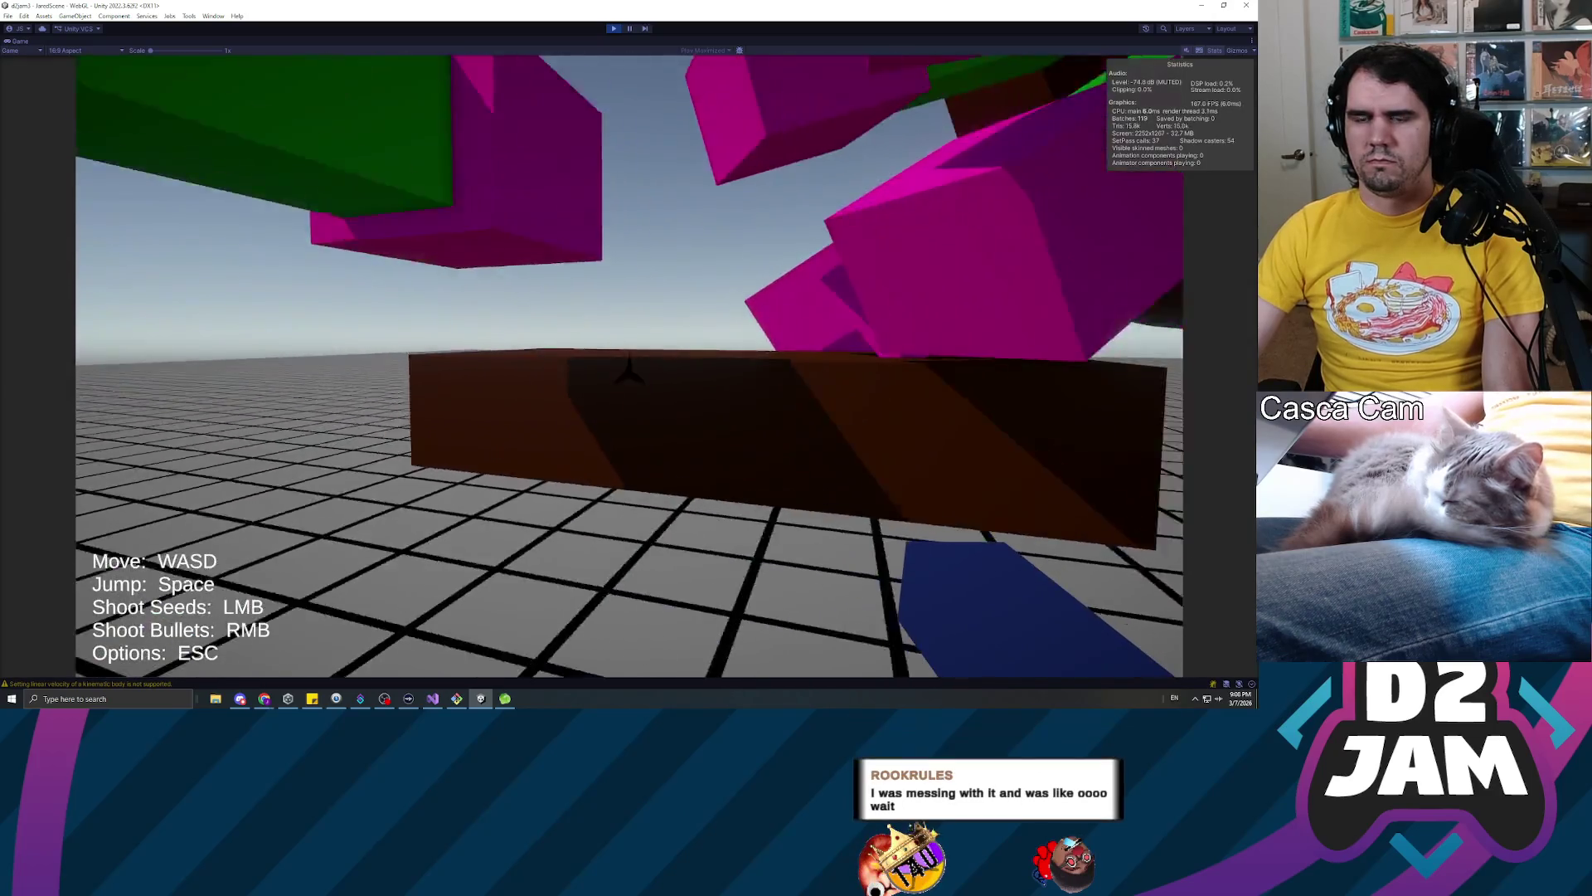
key("Escape")
left_click(614, 28)
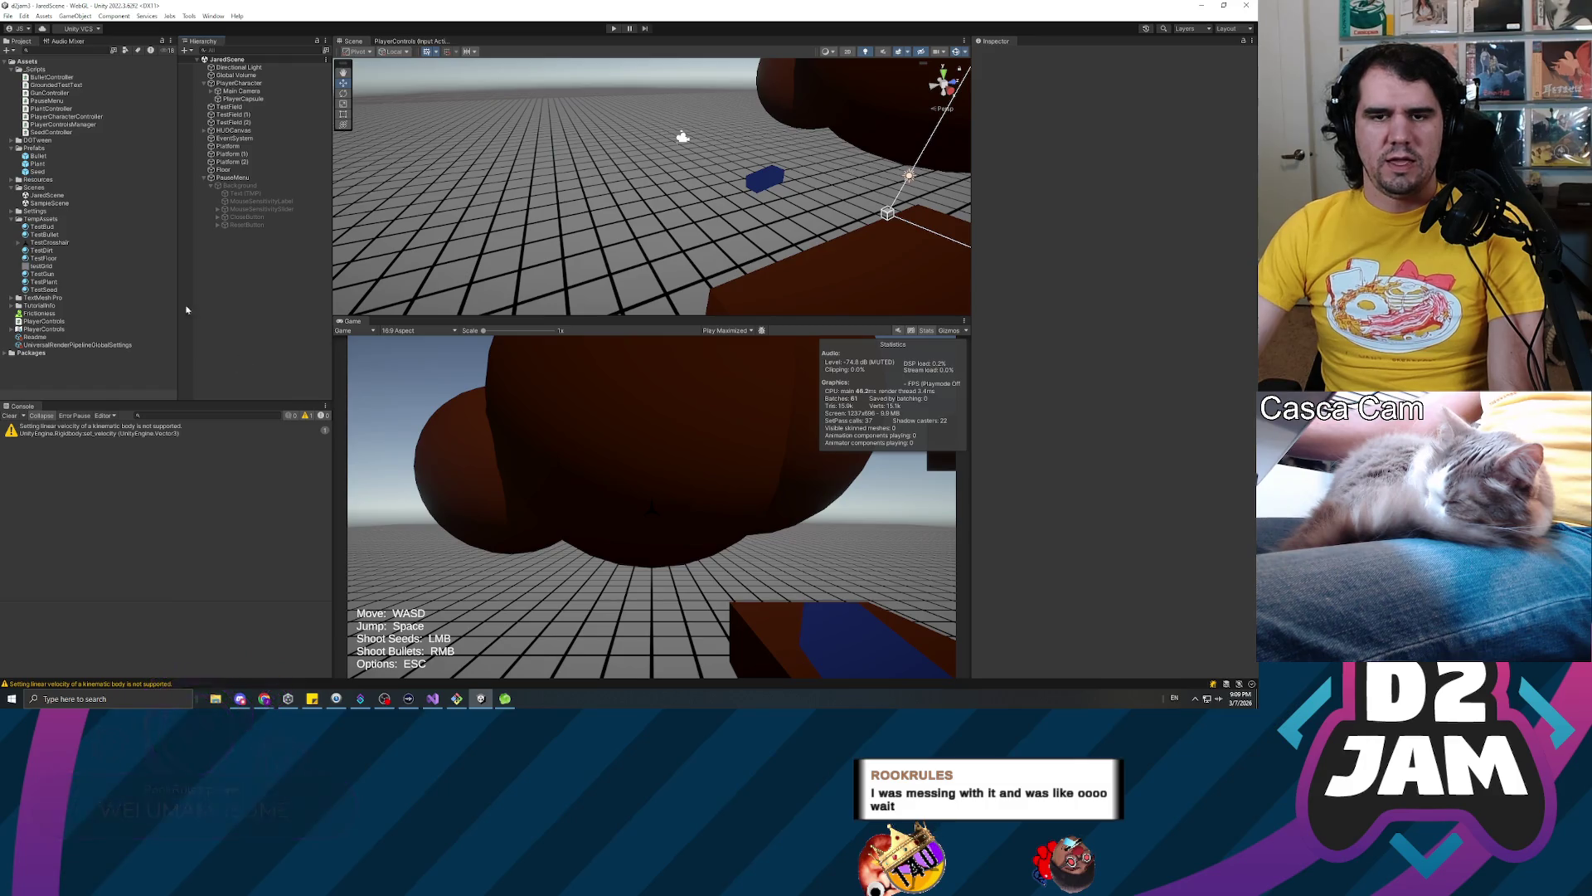
Set the Frictionless material's Dynamic Friction to 0.2 and start a playtest
left_click(55, 315)
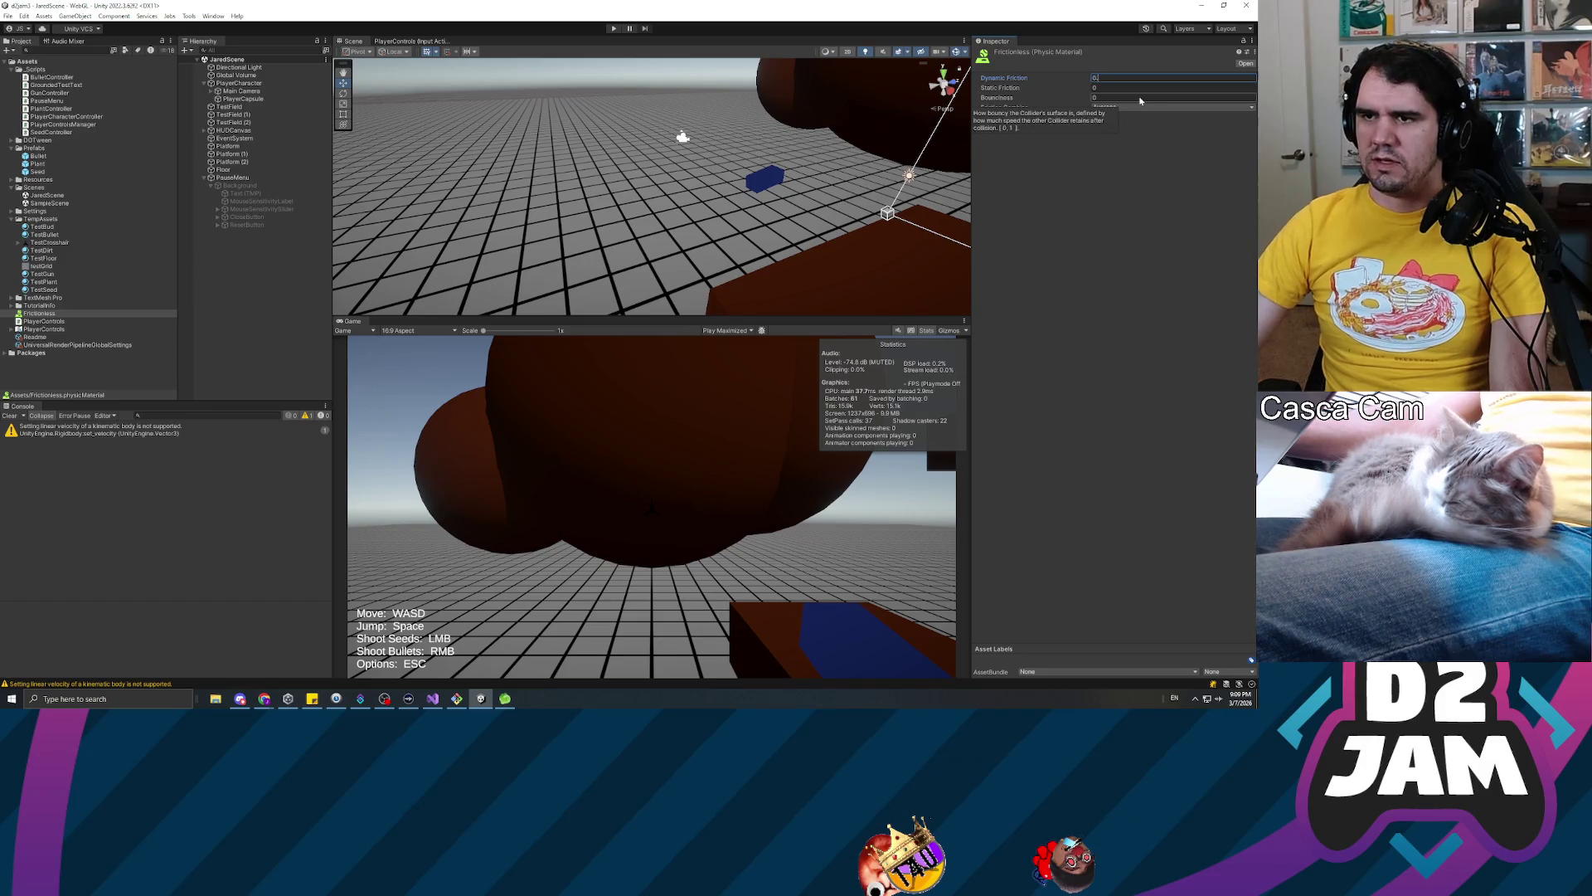
type("0.2")
key("Return")
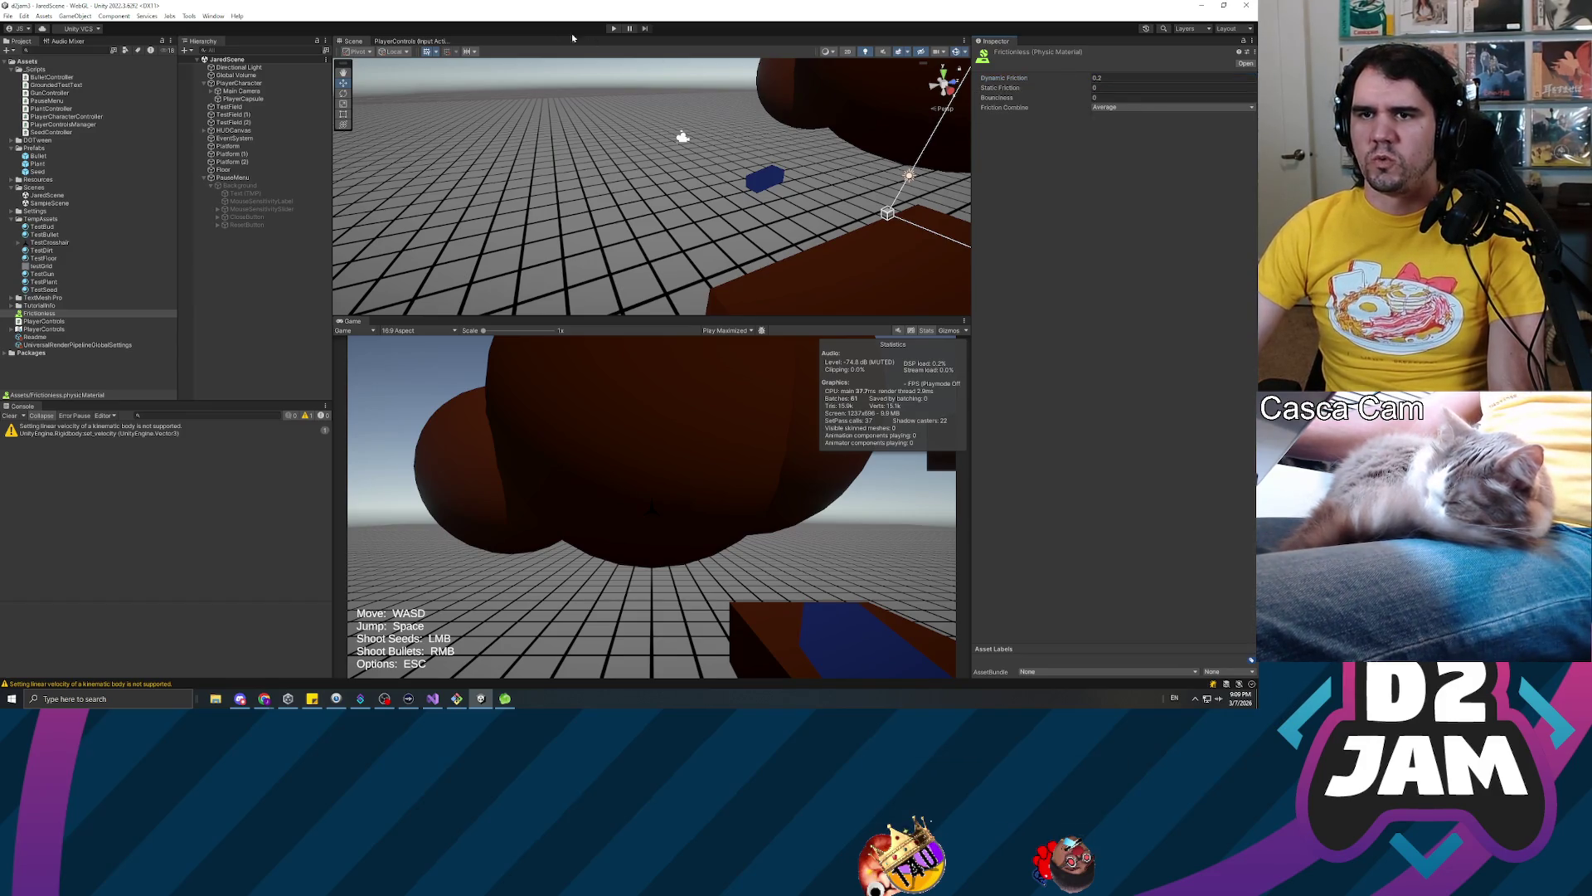
left_click(613, 28)
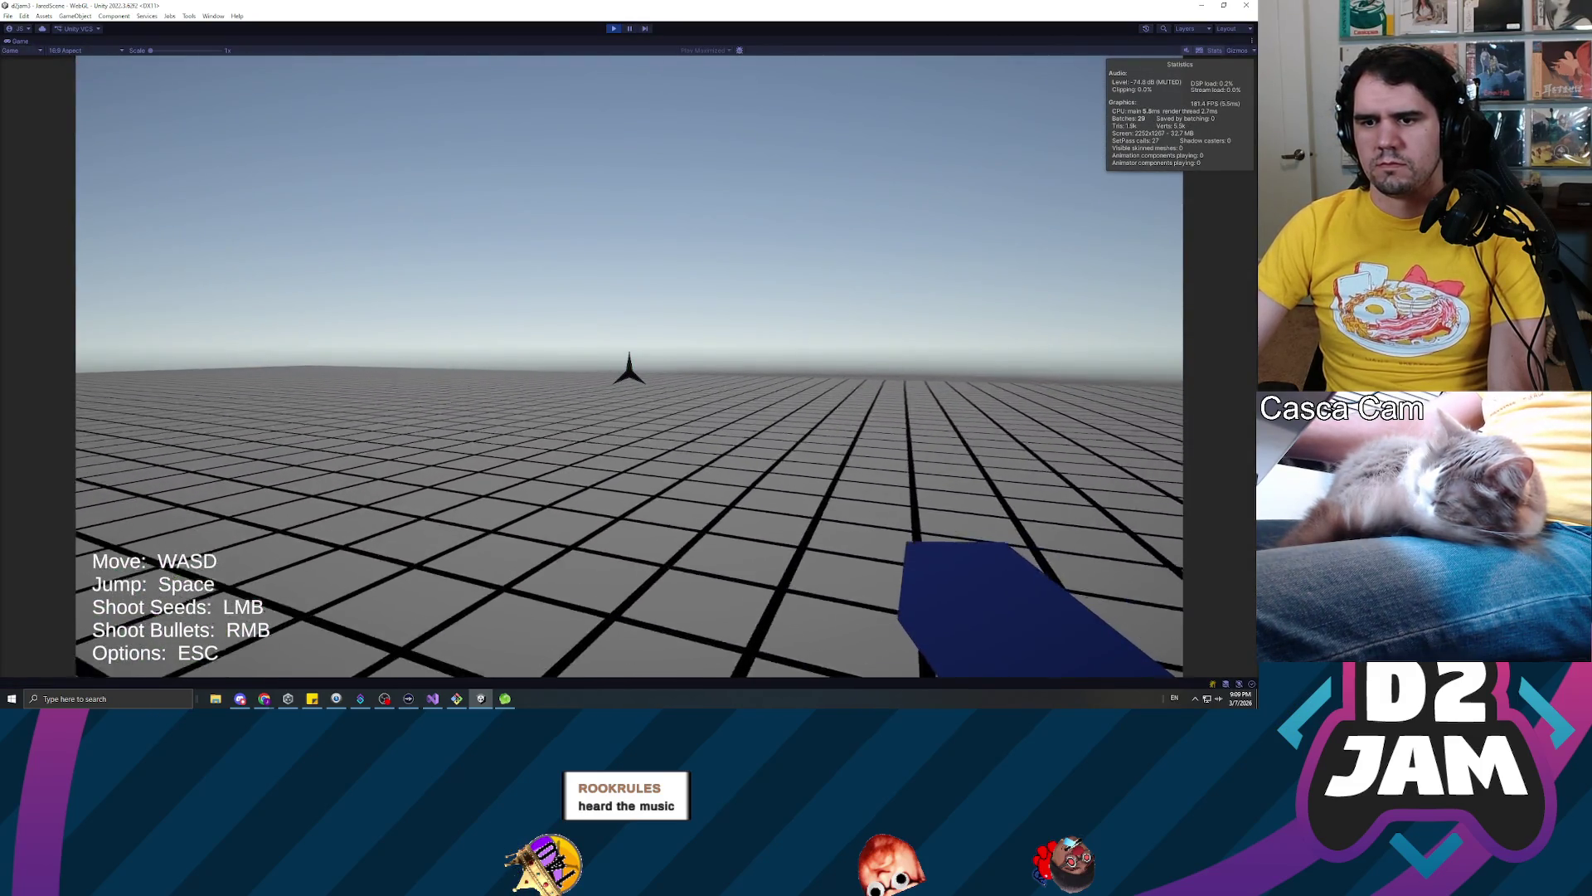
Walk across the brown platform toward the magenta cube and jump onto it
key("w")
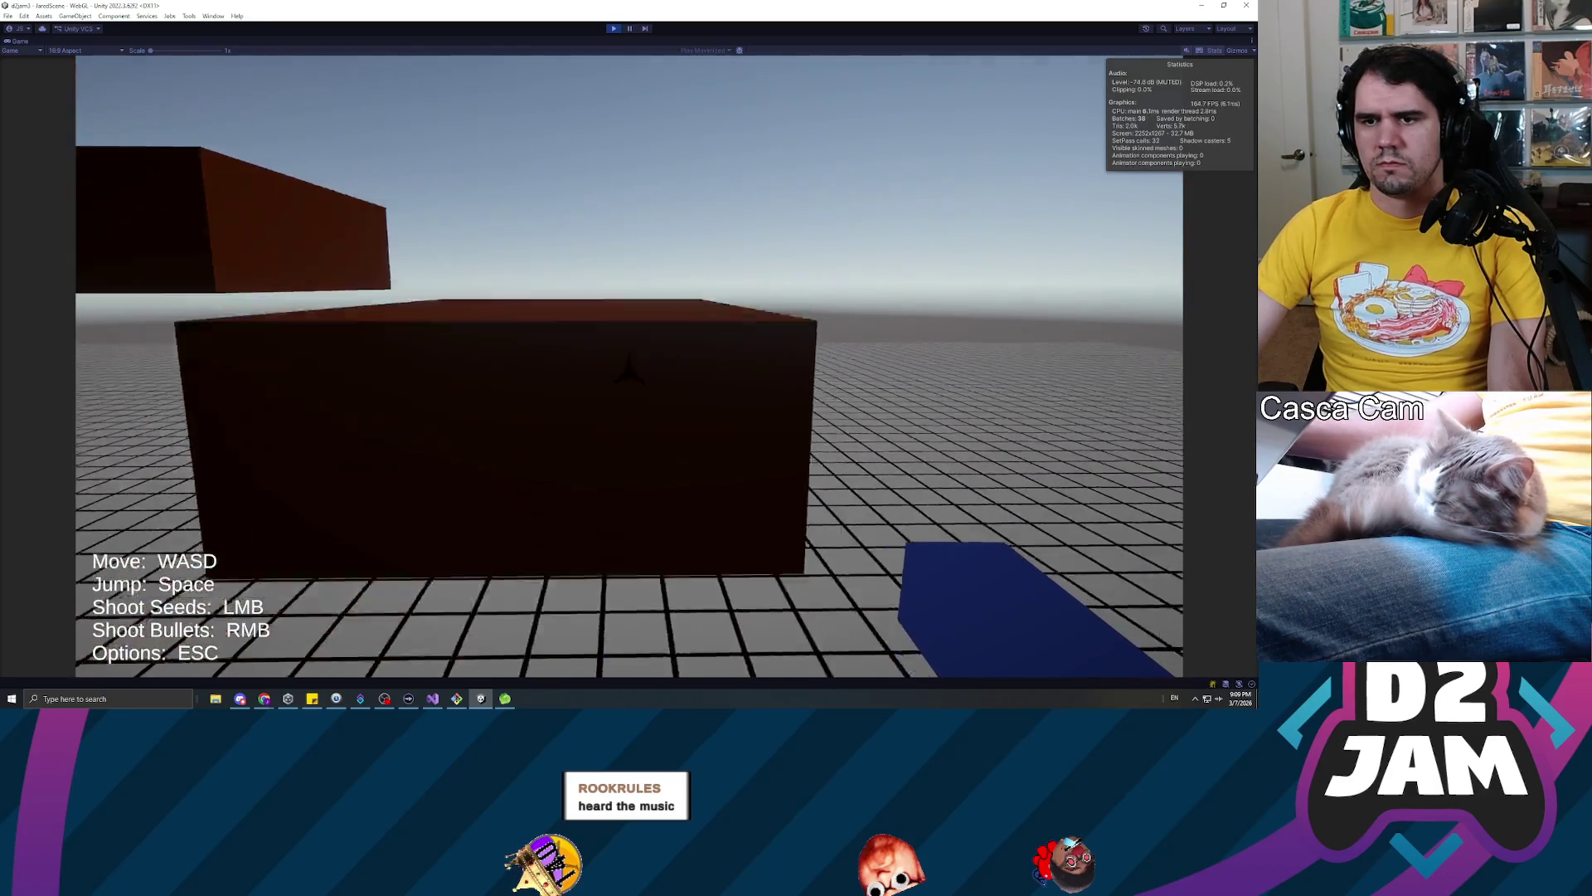
key("w")
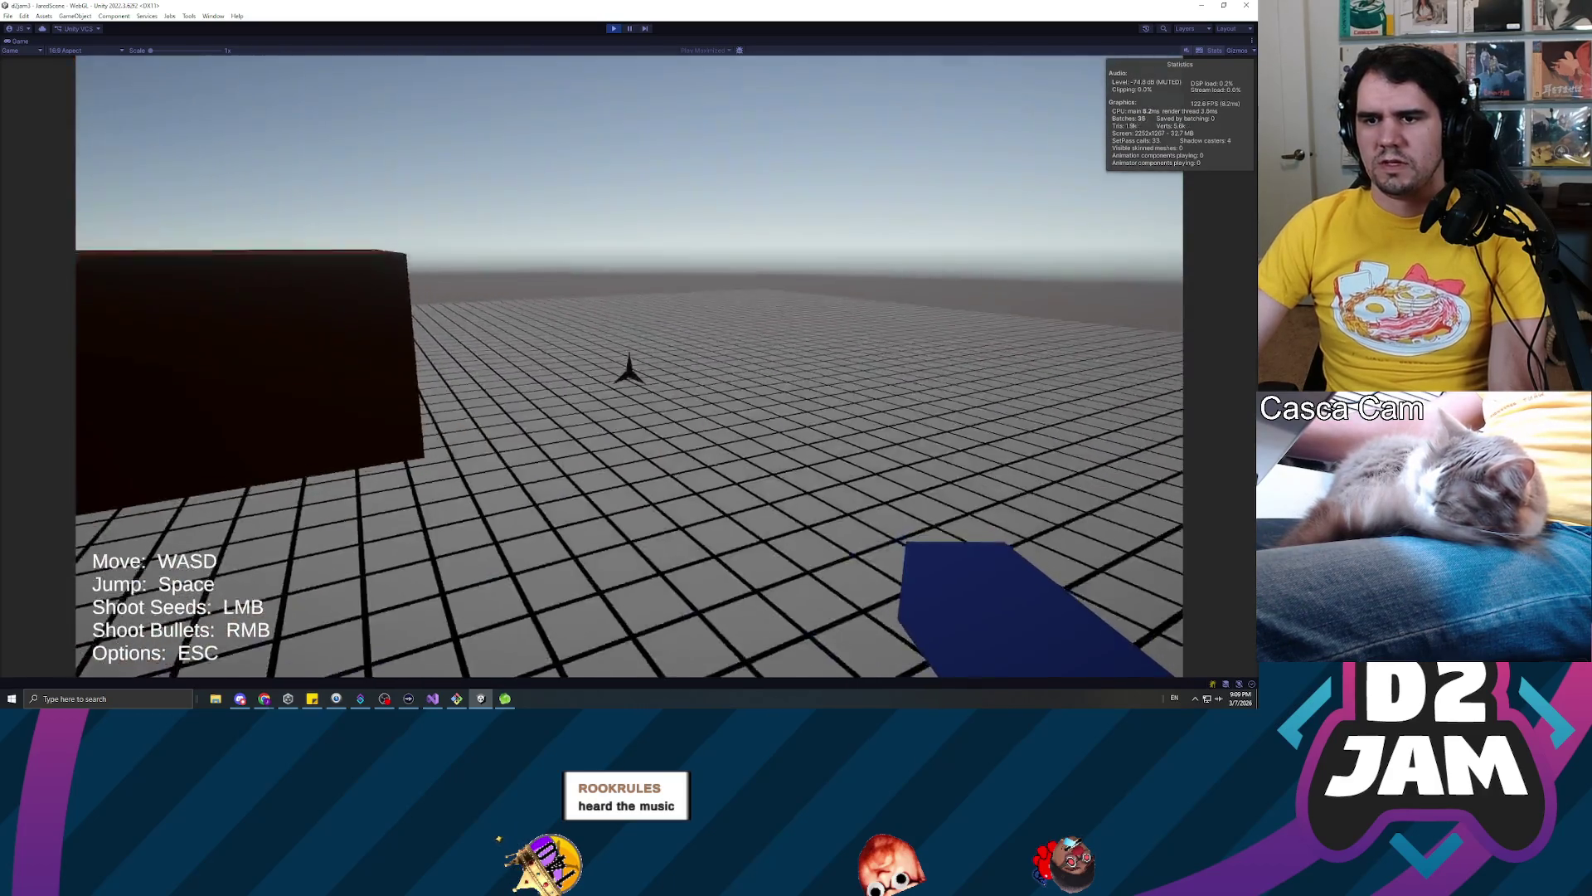
key("w")
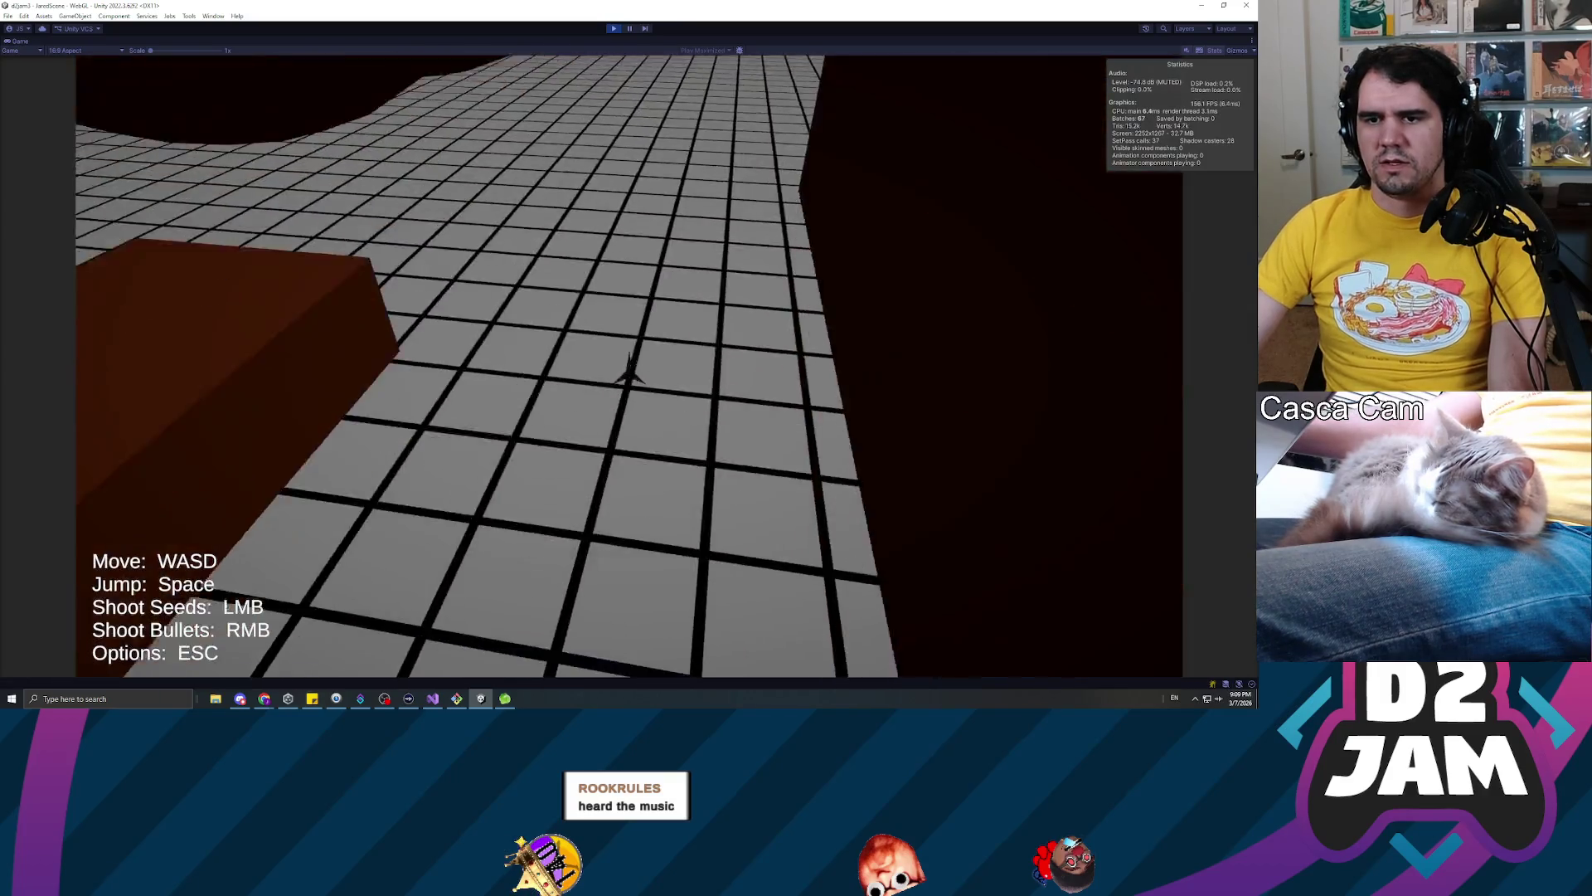
key("w")
key("w")
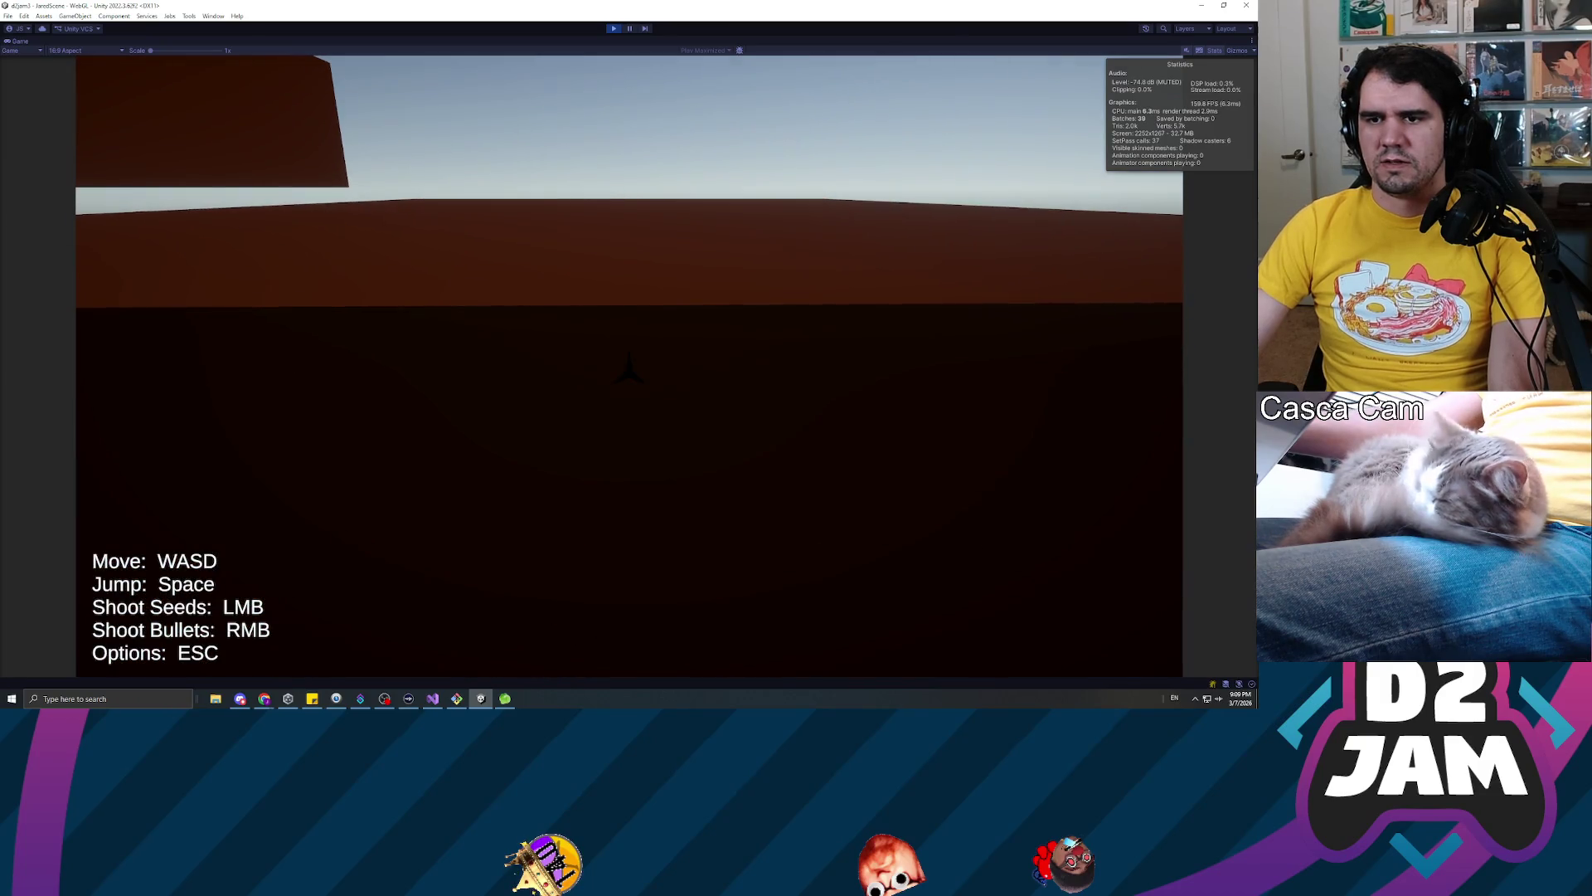
key("w")
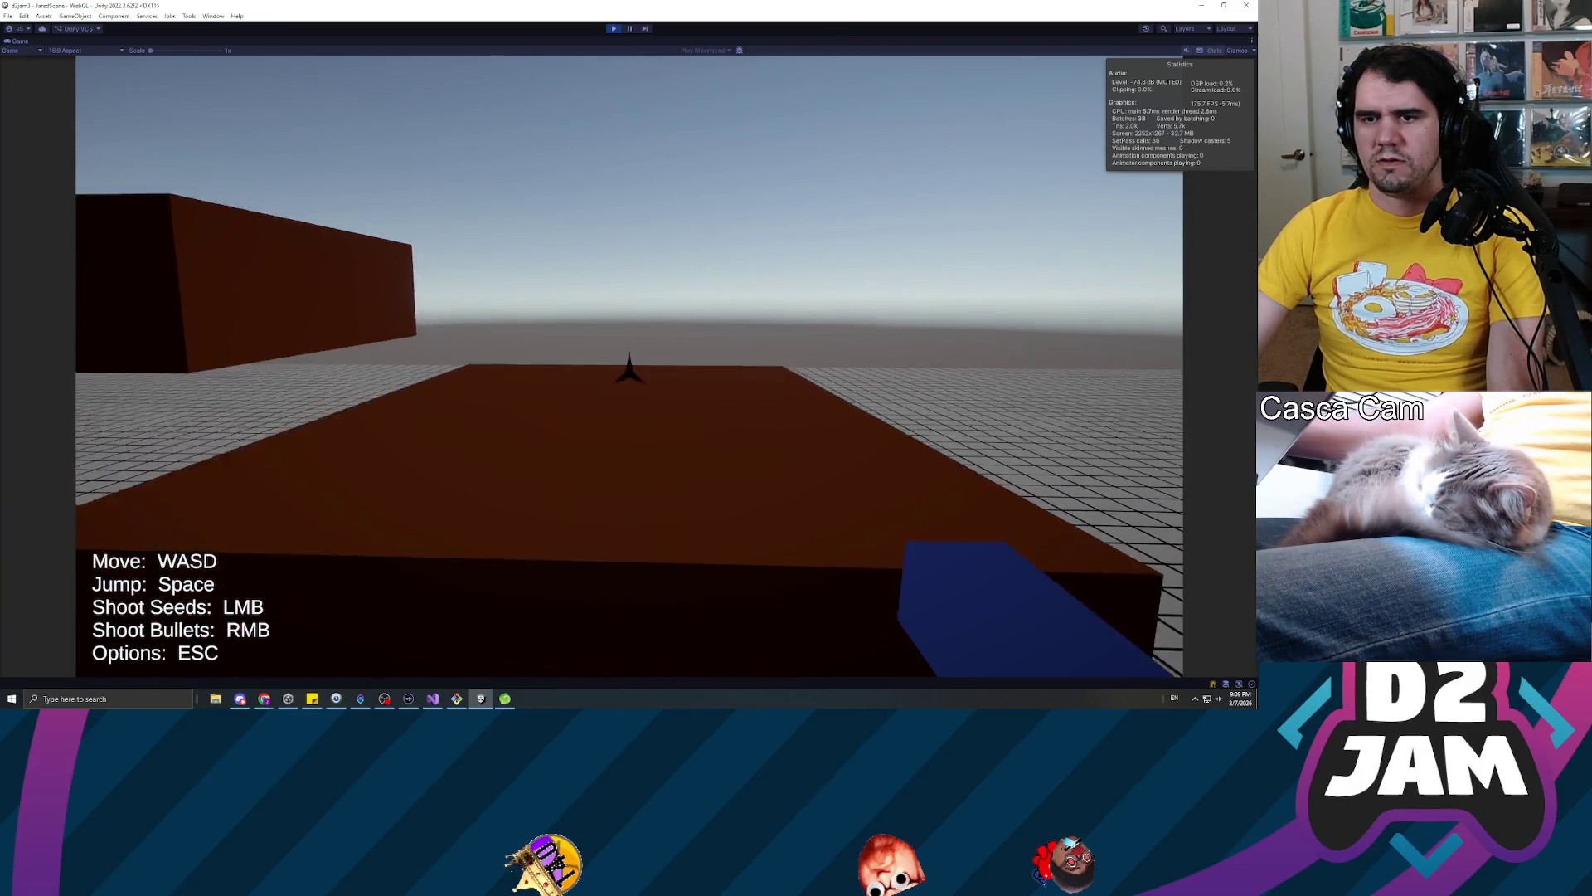
key("w")
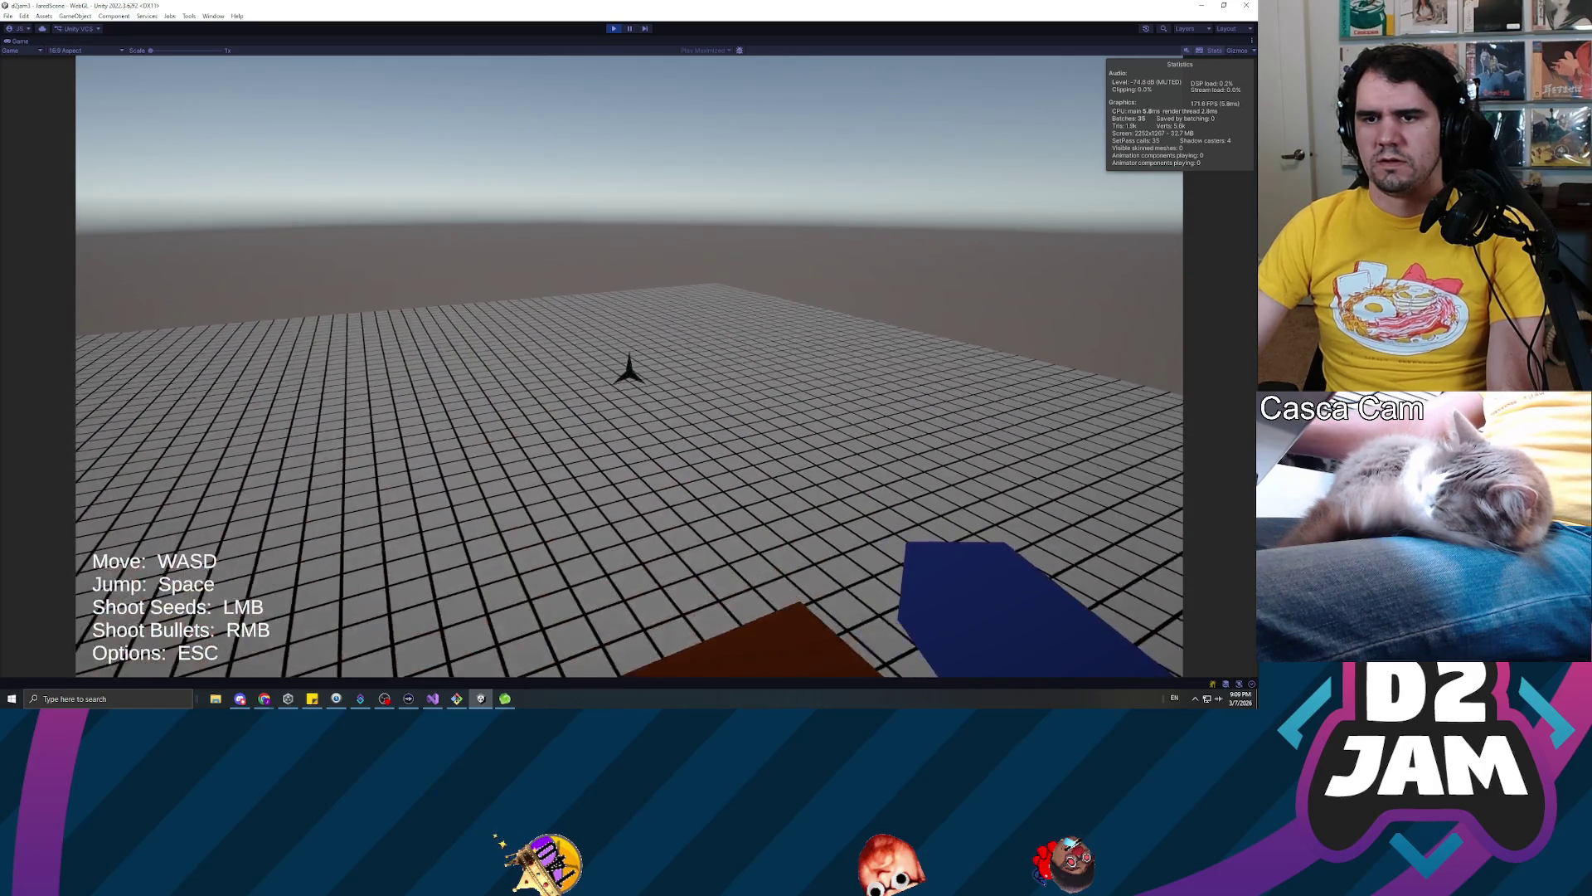
key("w")
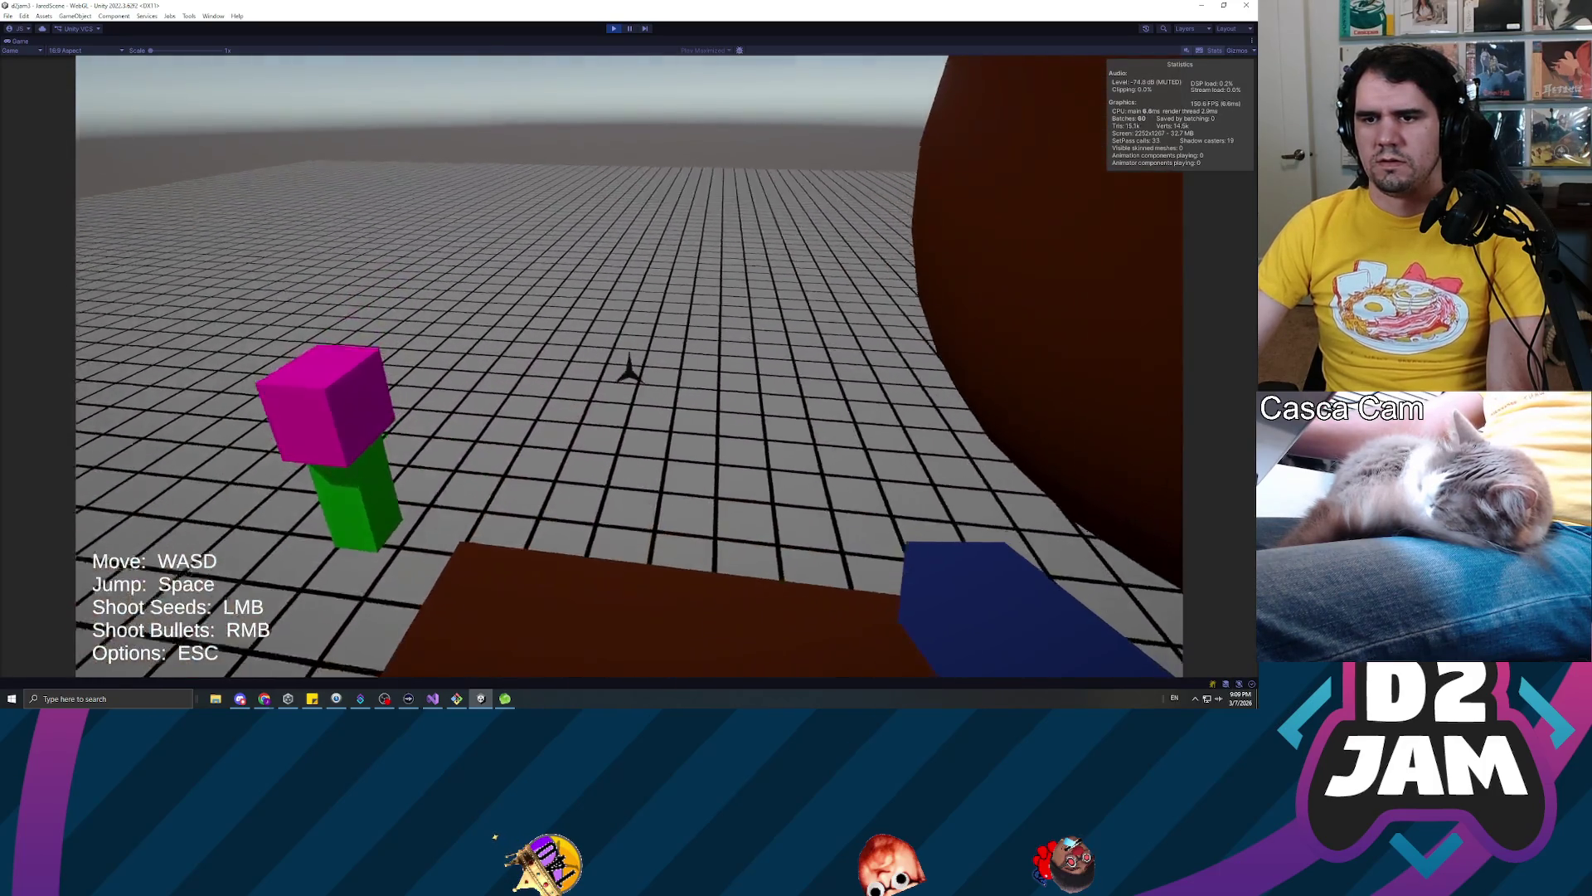
key("w")
key("w")
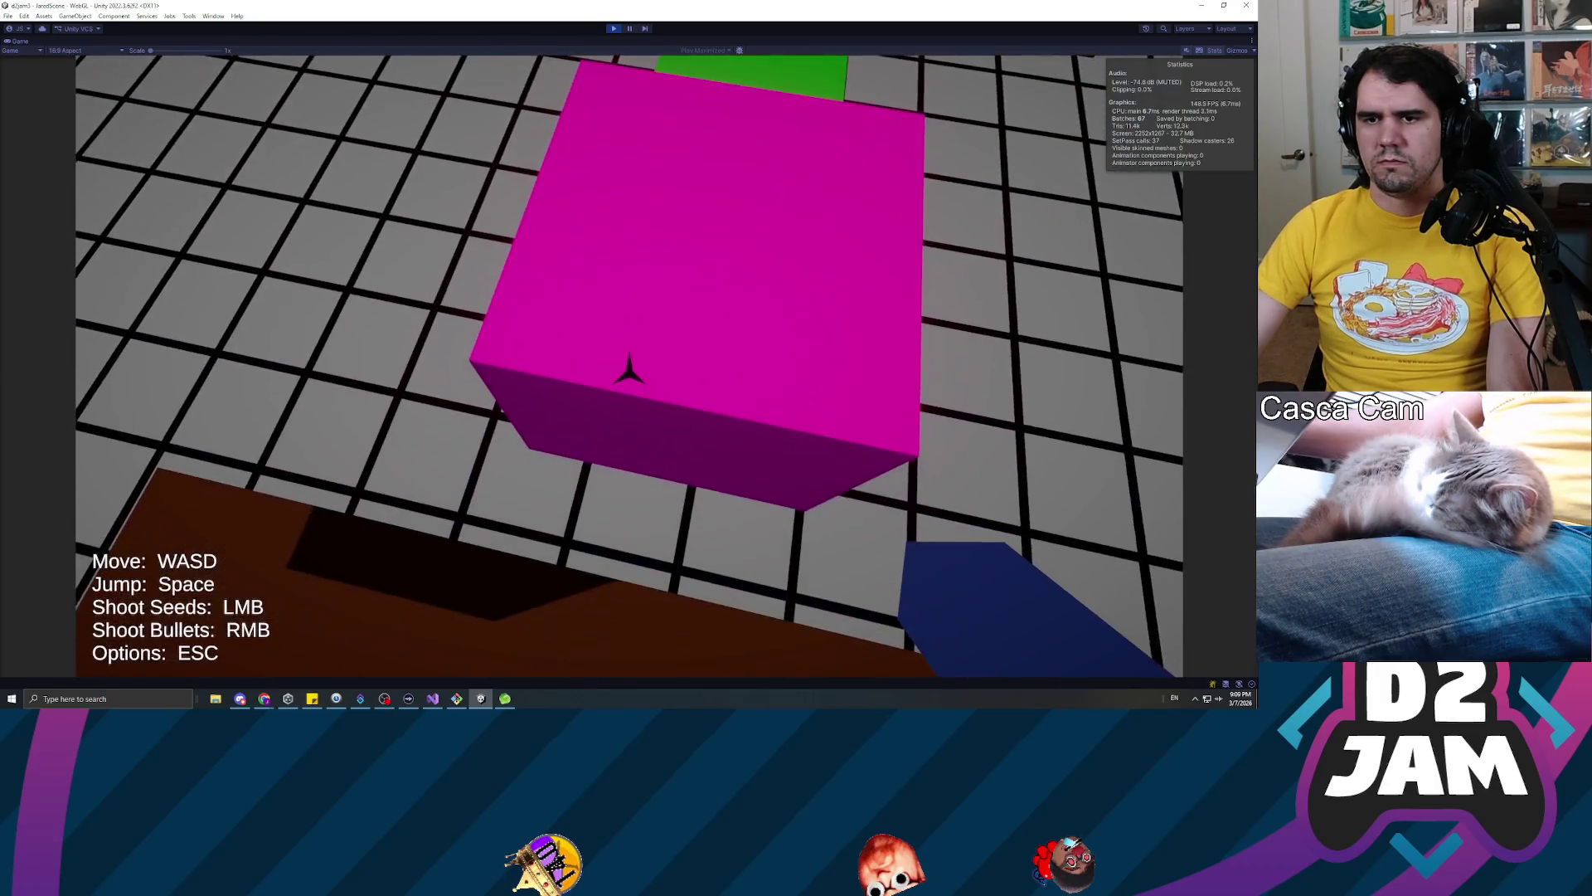
key("w")
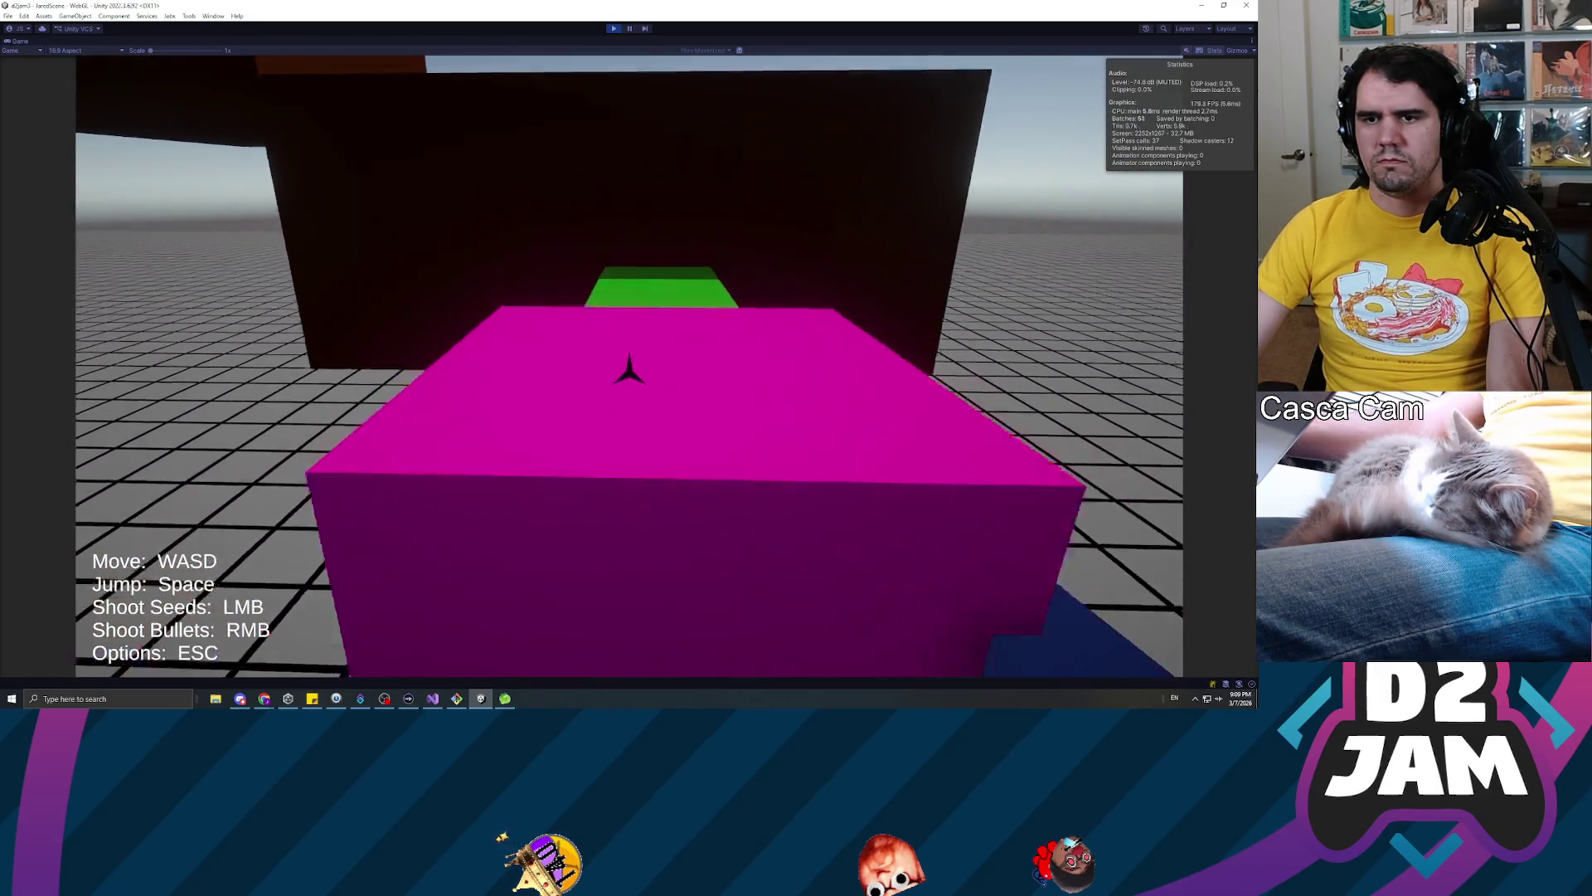
Walk back, jump onto the brown box and past it, then pause and exit Play mode
key("s")
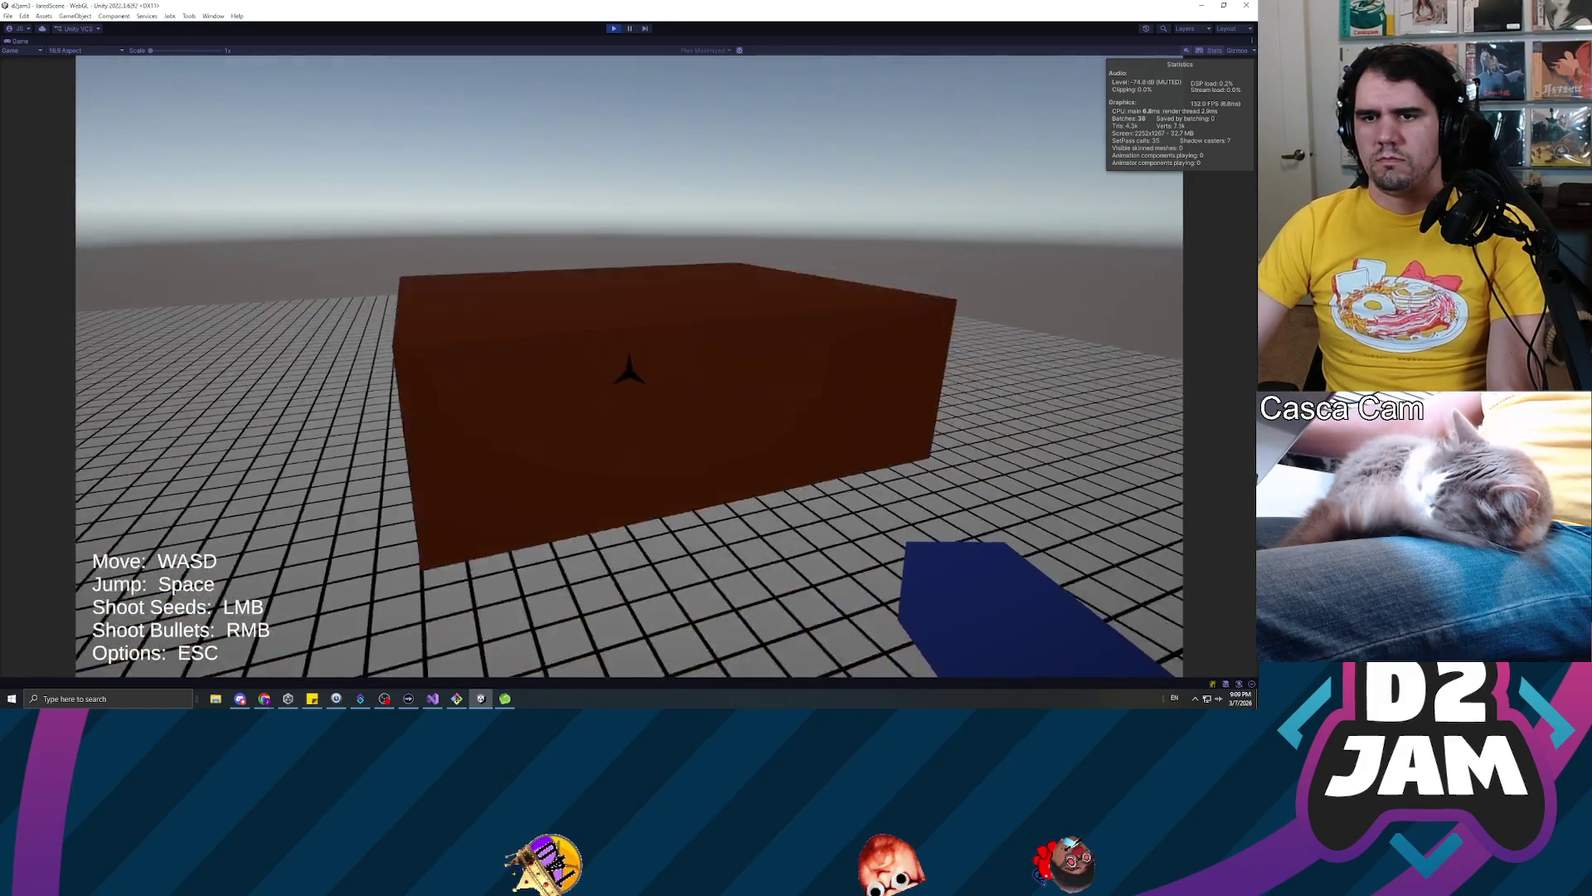
key("s")
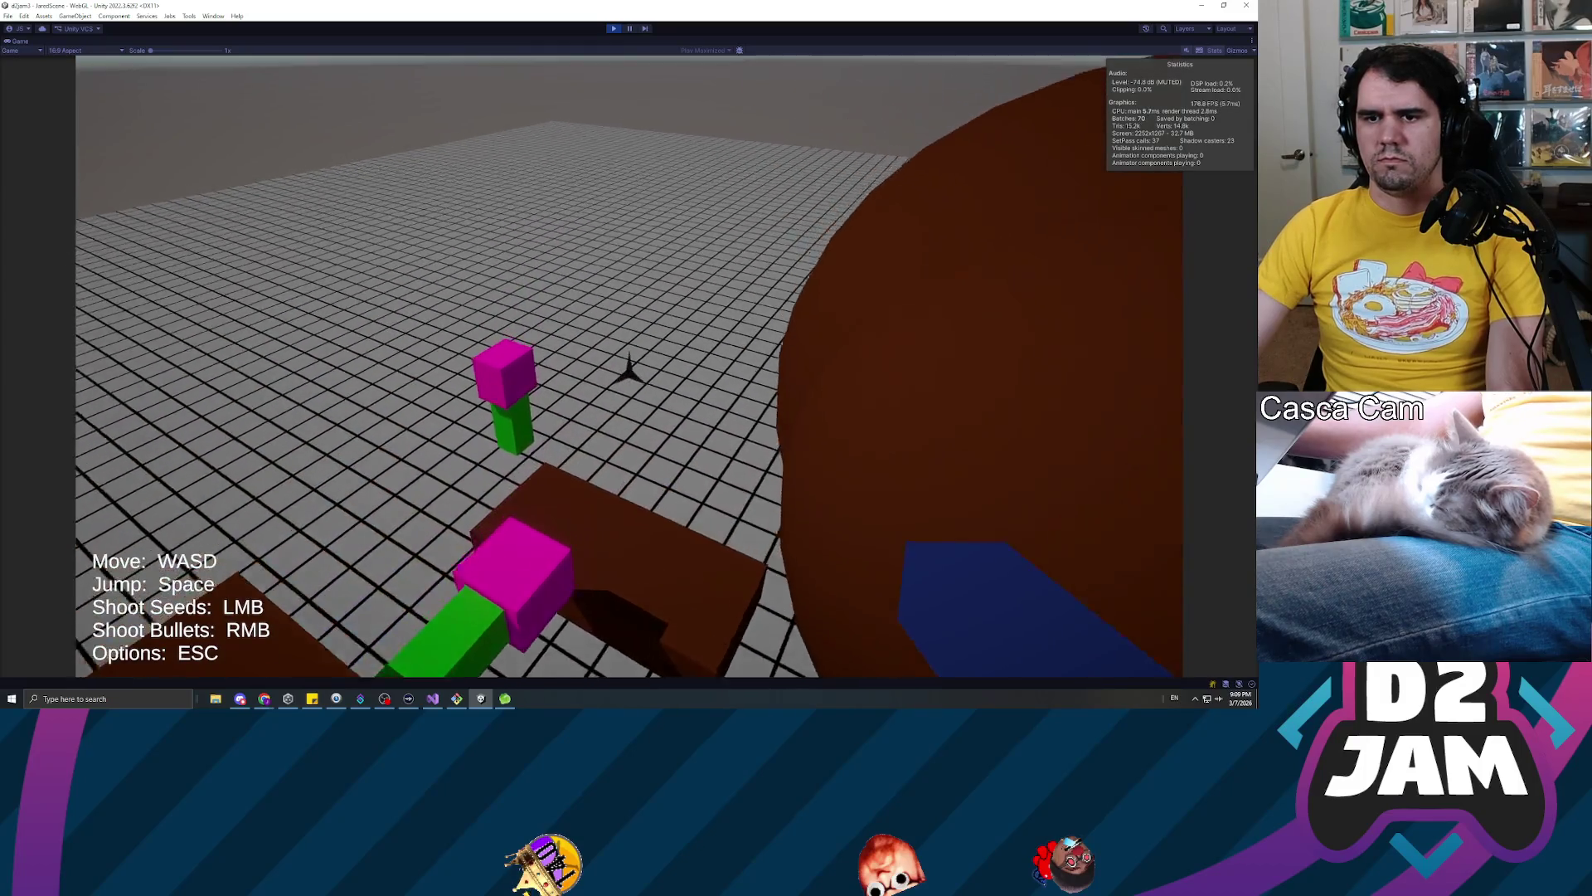
key("w")
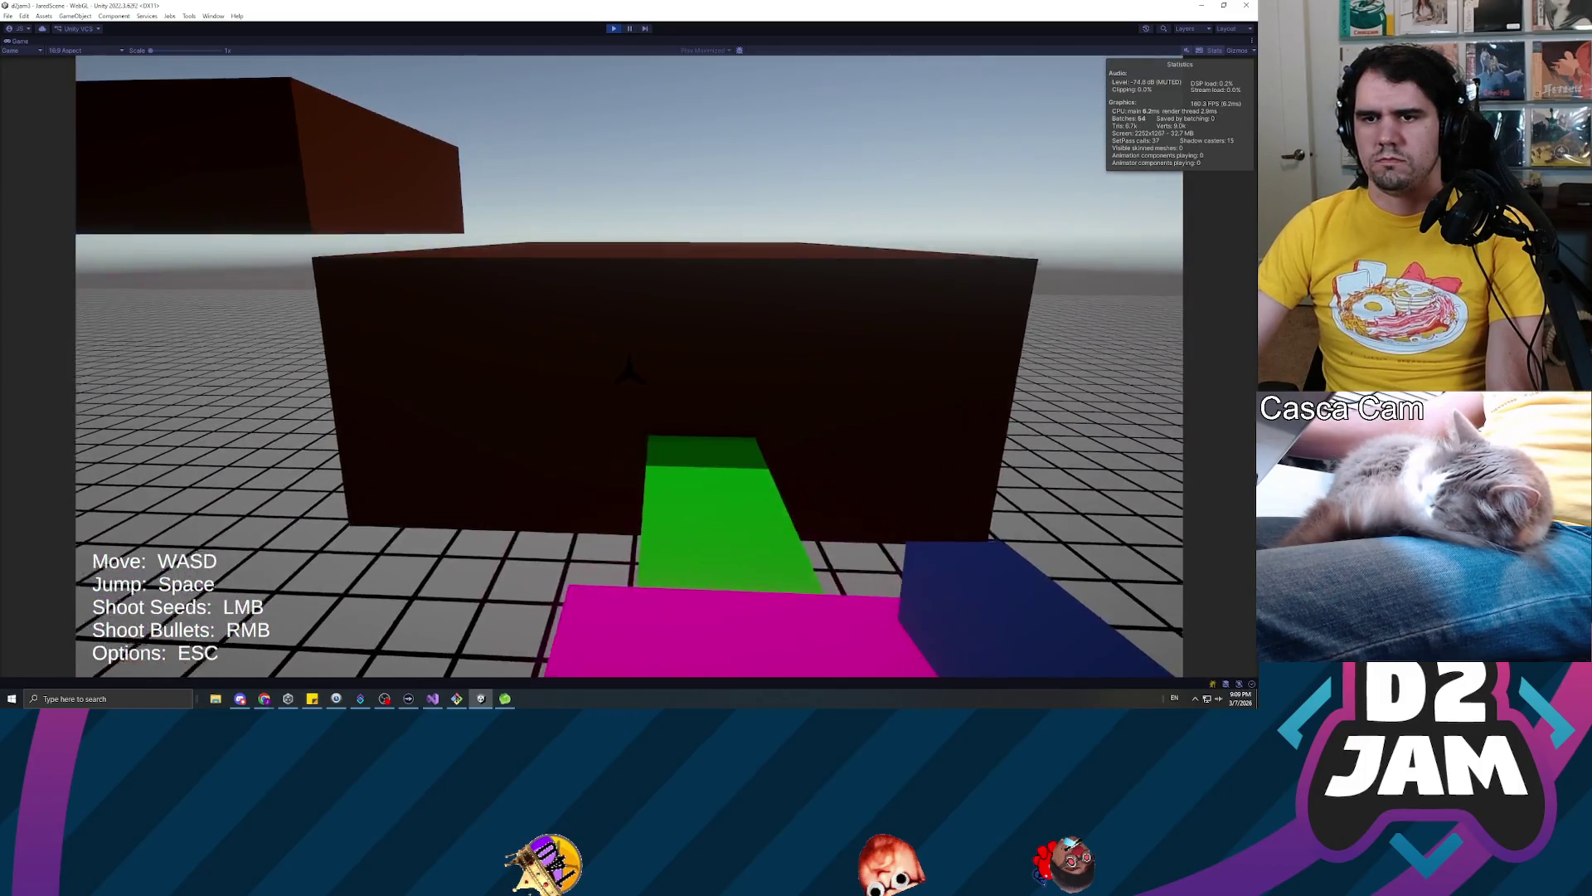
key("s")
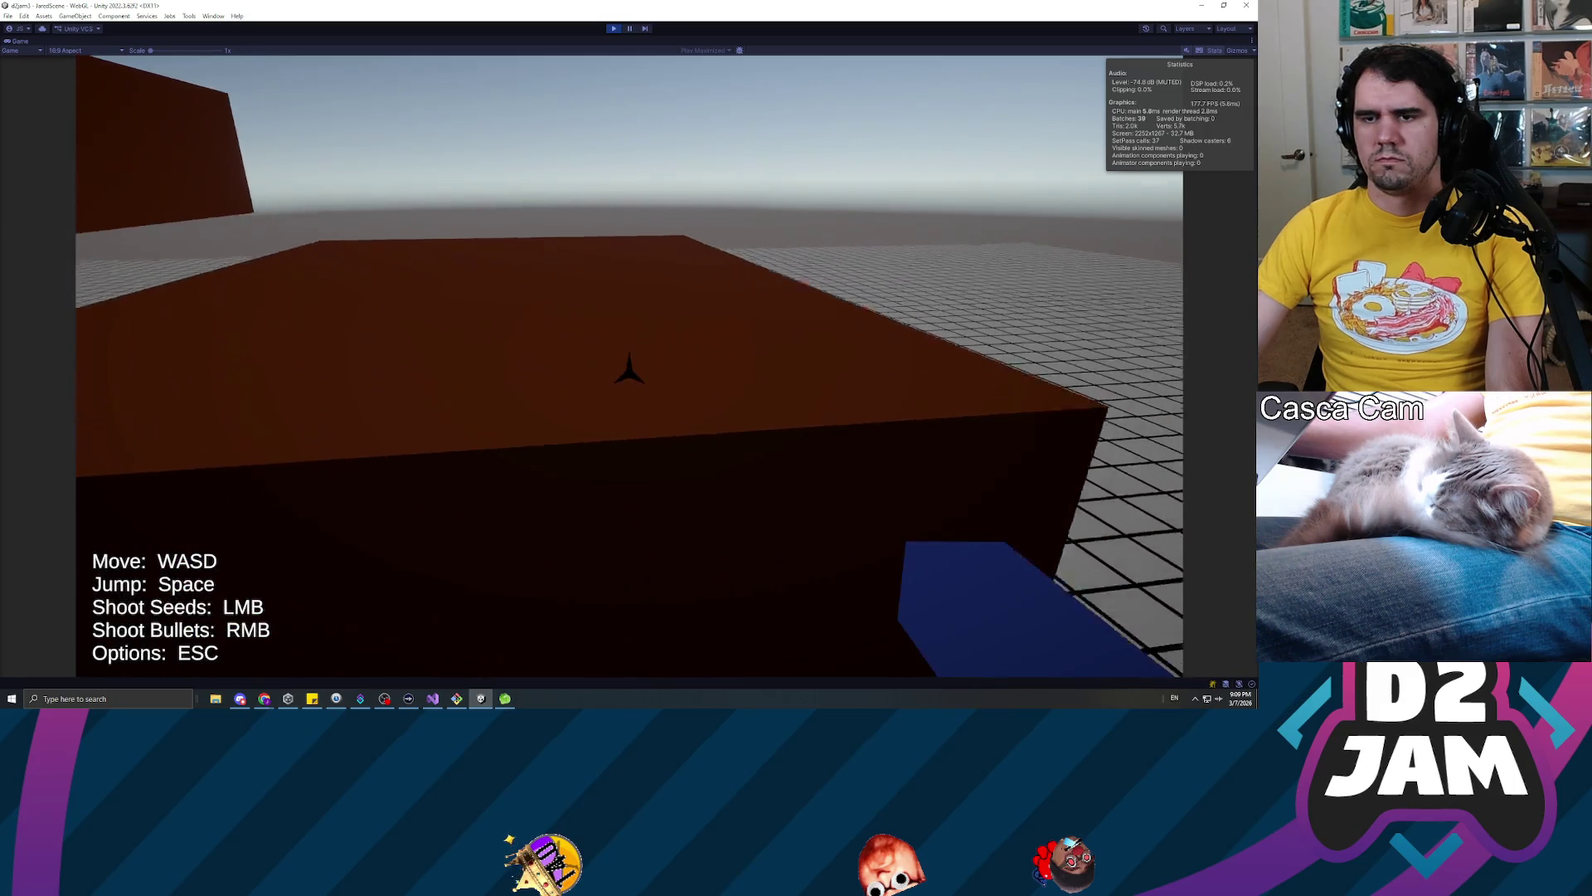
key("space")
key("w")
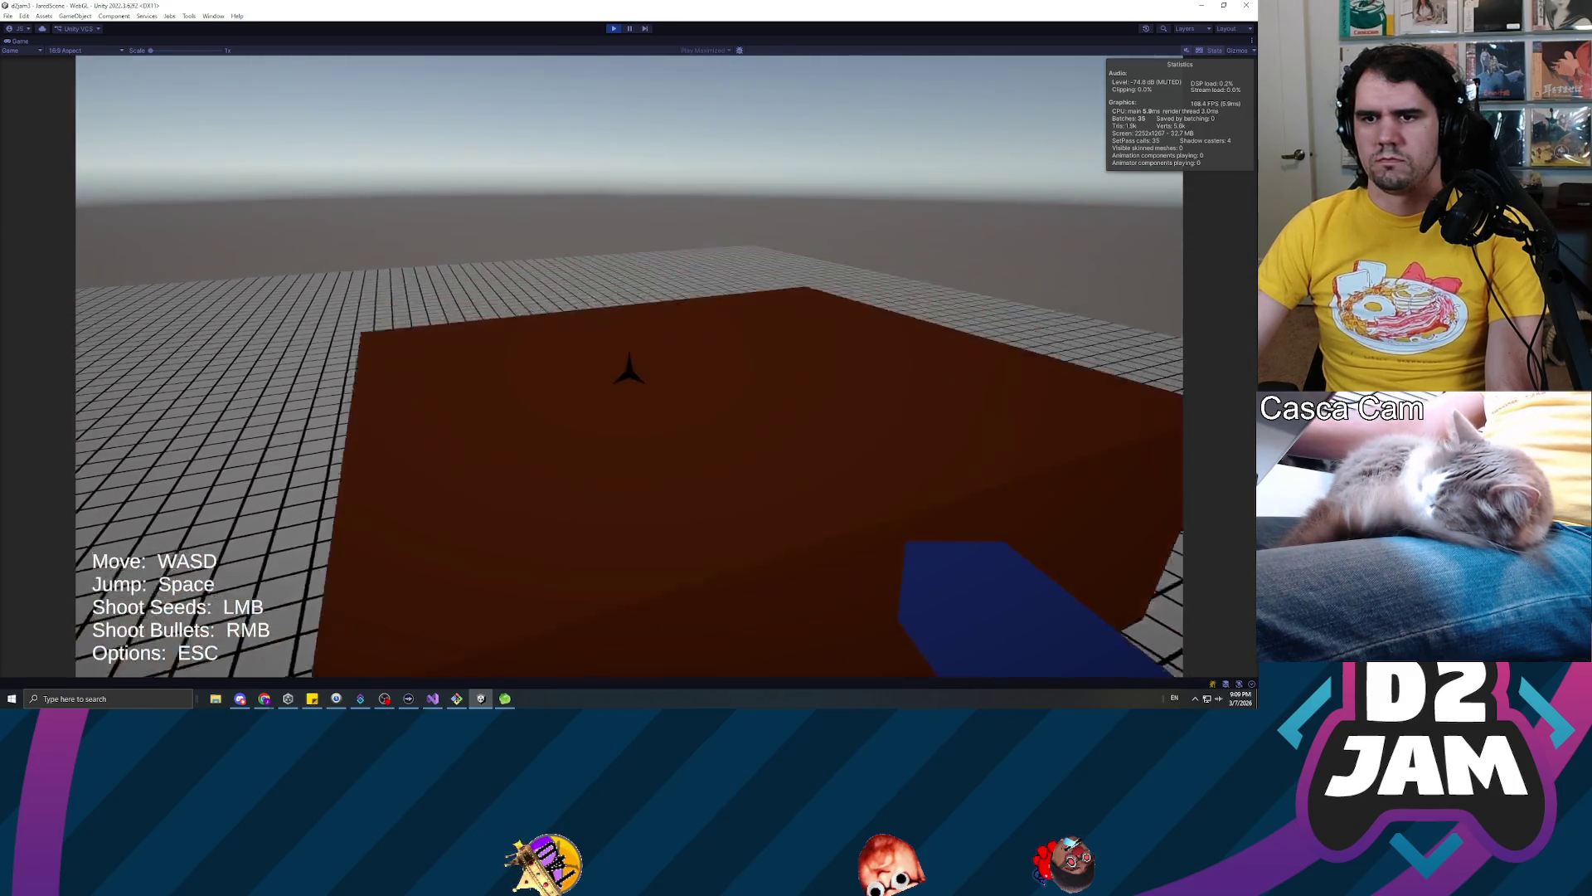
key("w")
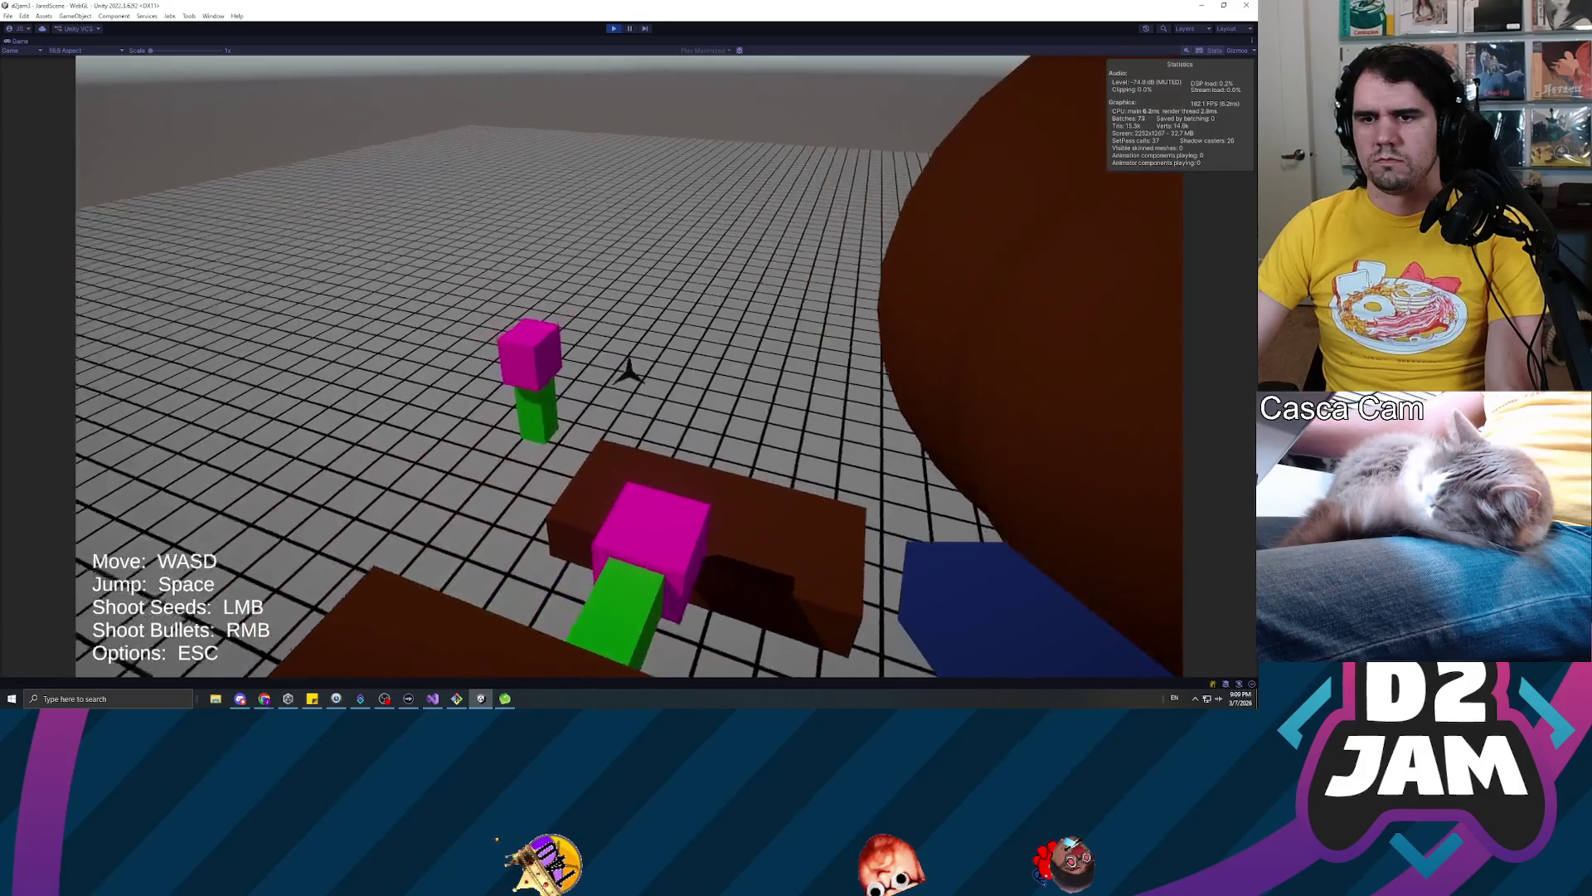
key("w")
key("w")
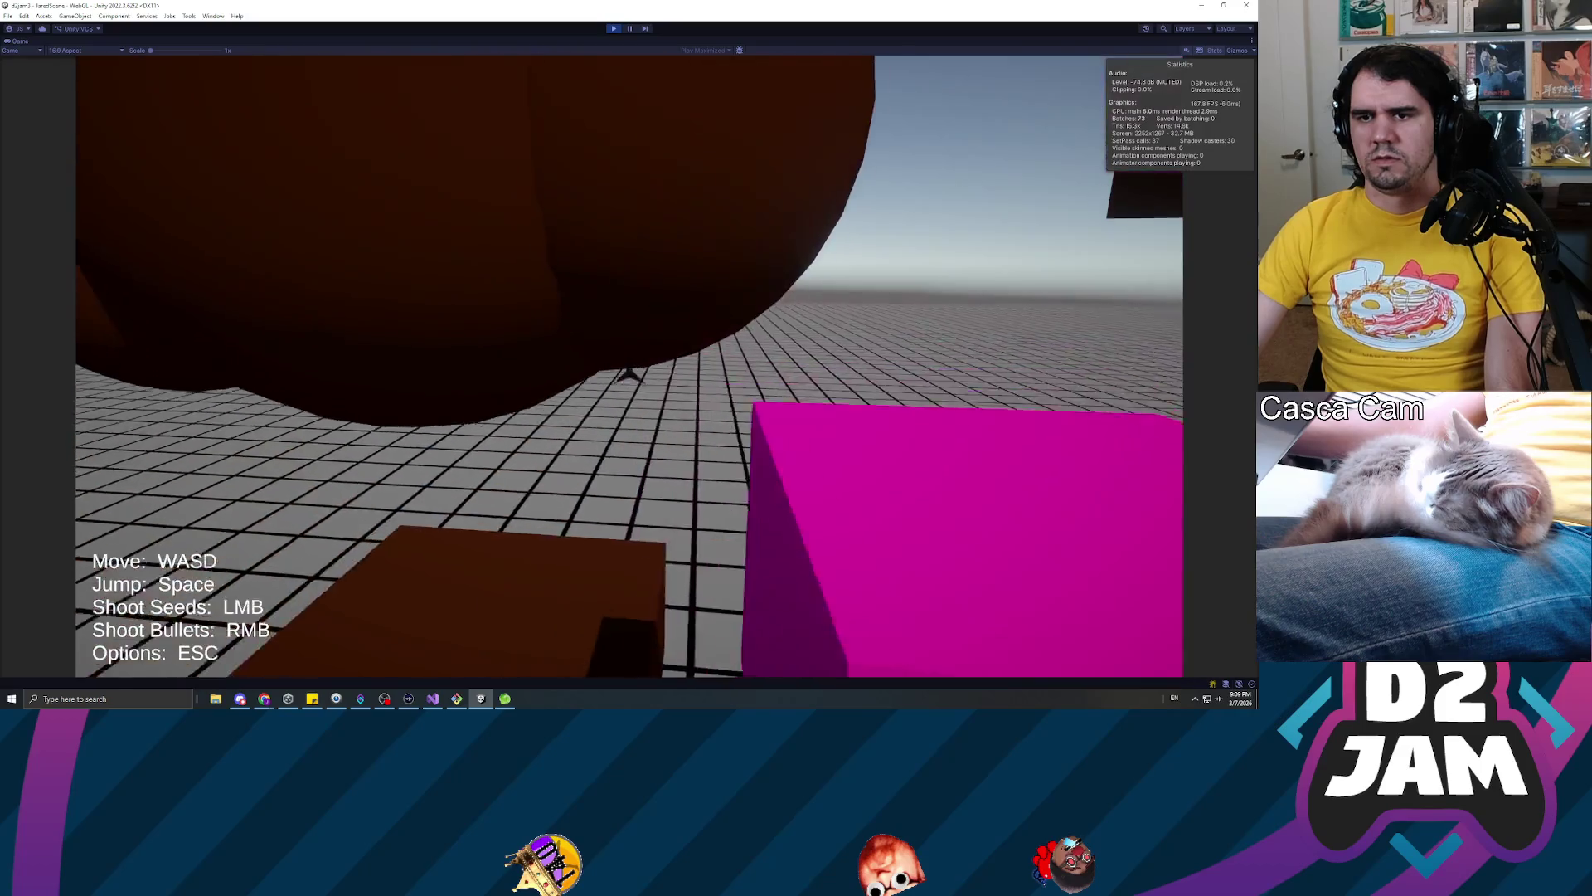
key("w")
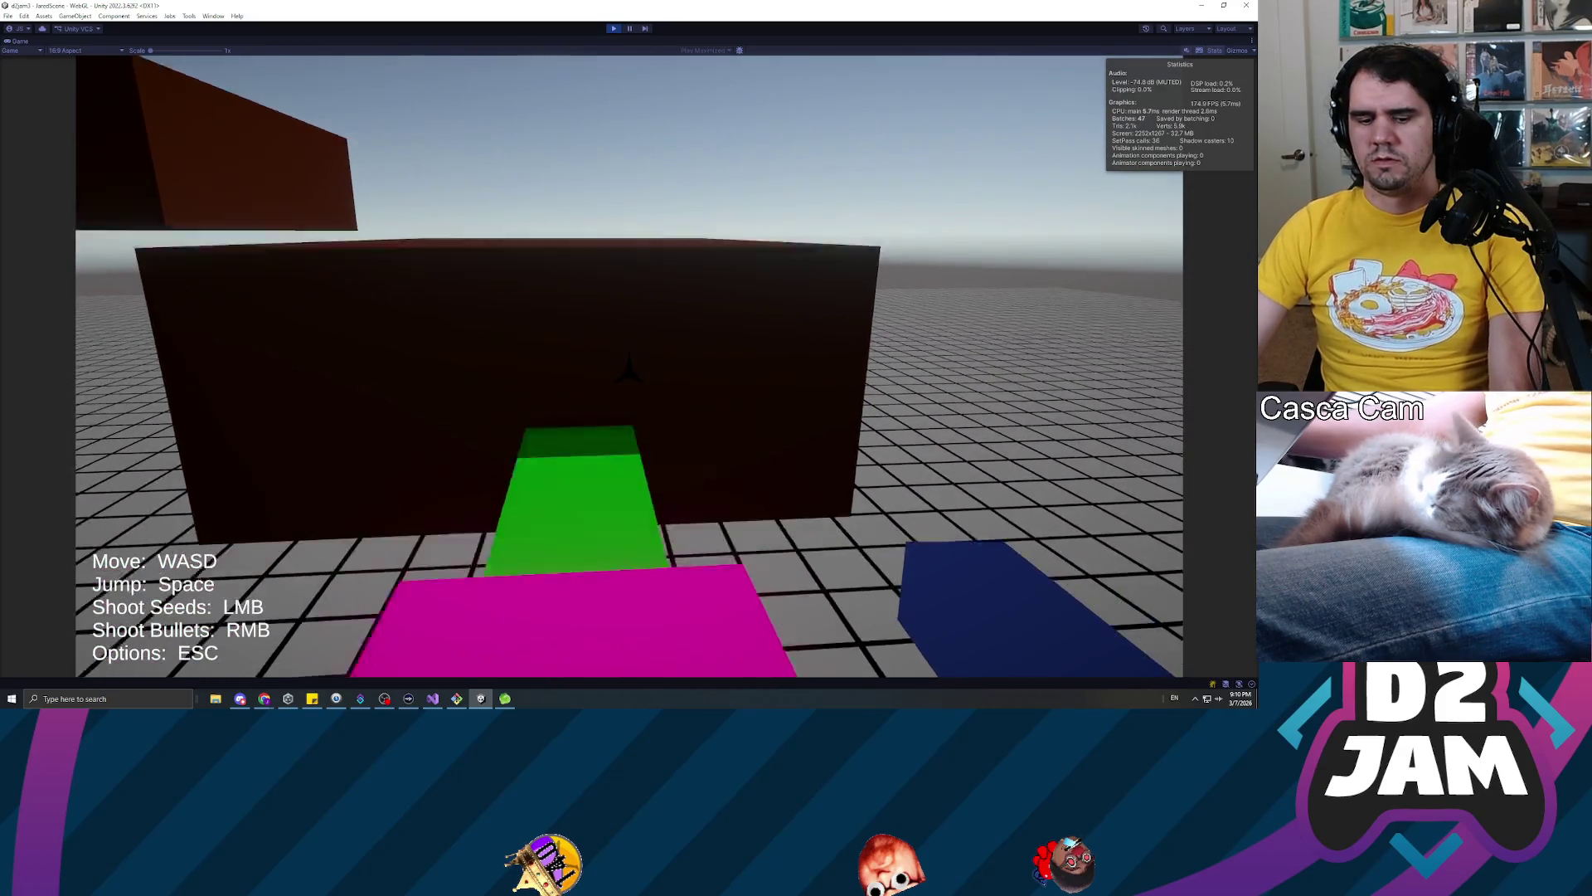
key("Escape")
left_click(612, 29)
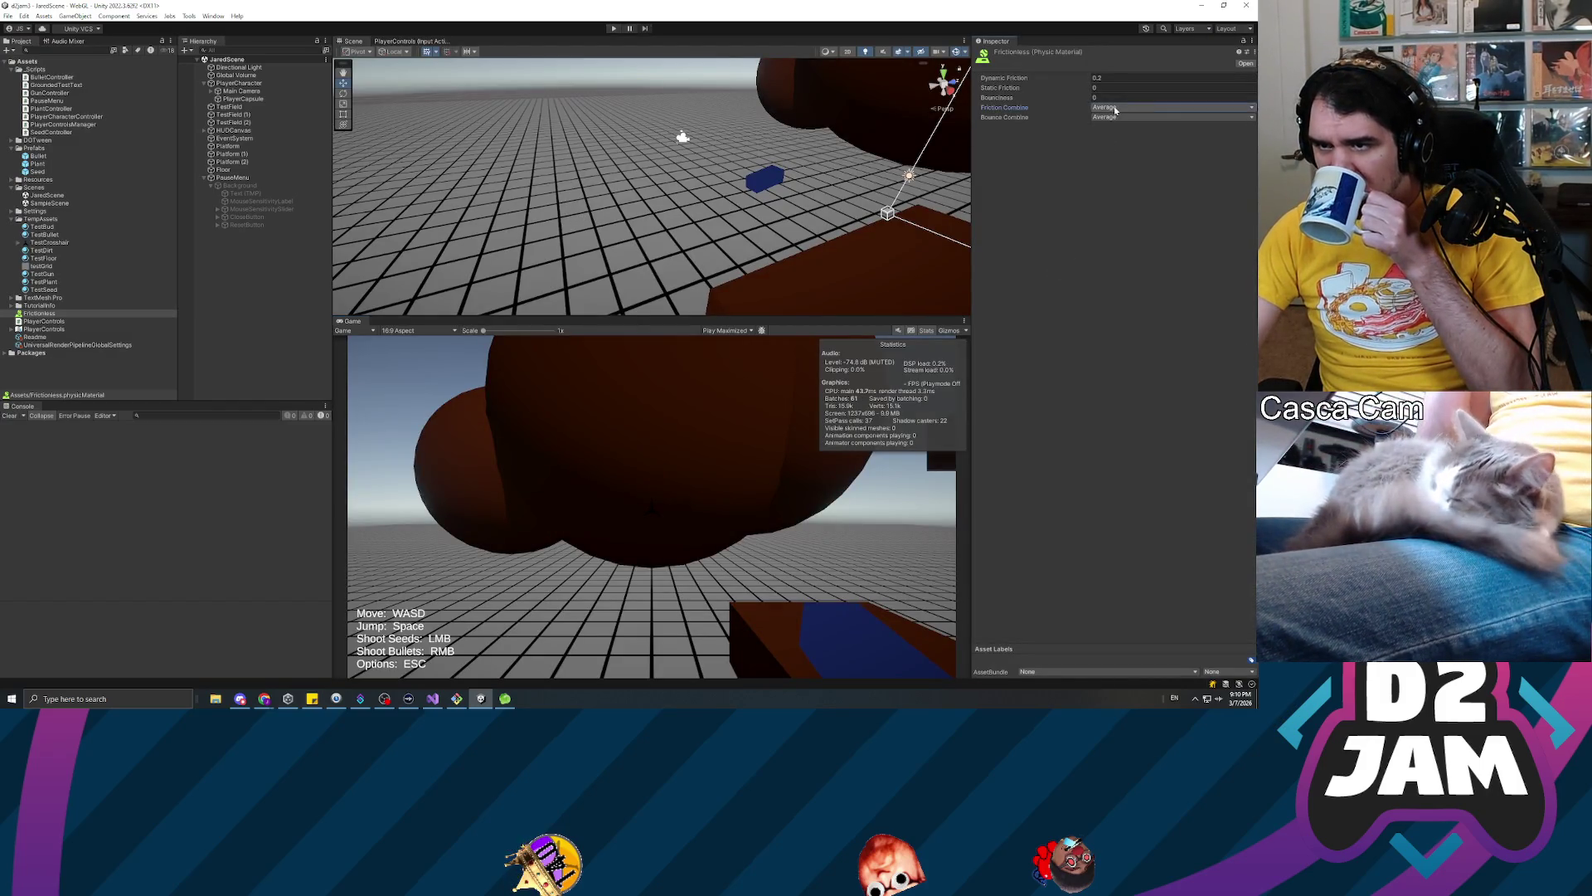
Set Frictionless Friction Combine to Minimum and Dynamic Friction to 0.1, then run the game
left_click(1148, 108)
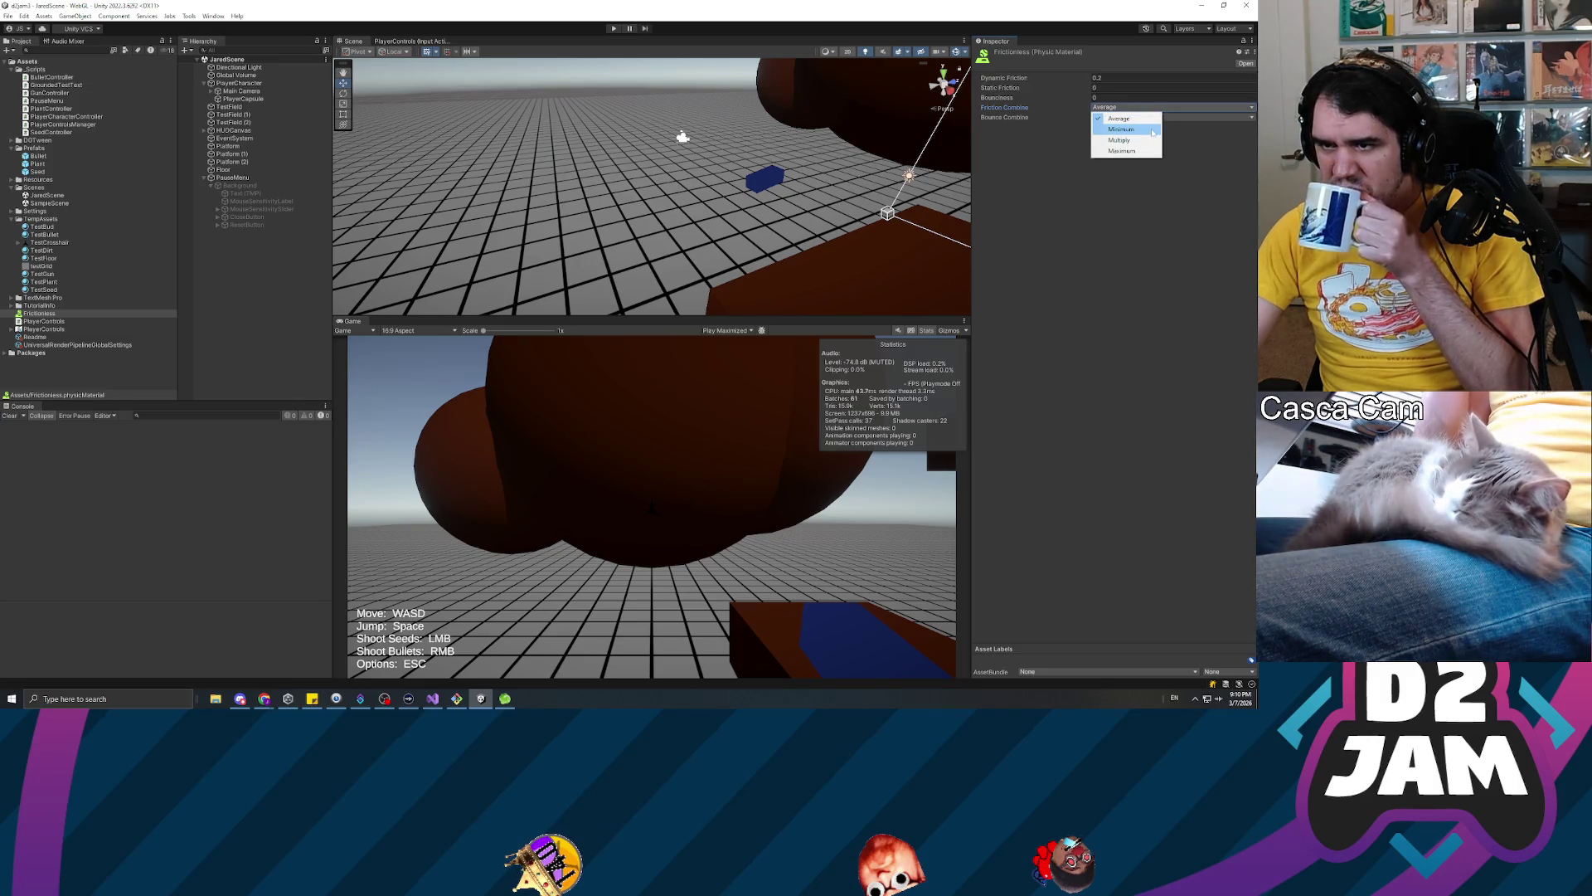
left_click(1152, 130)
left_click(1114, 78)
type("0.1")
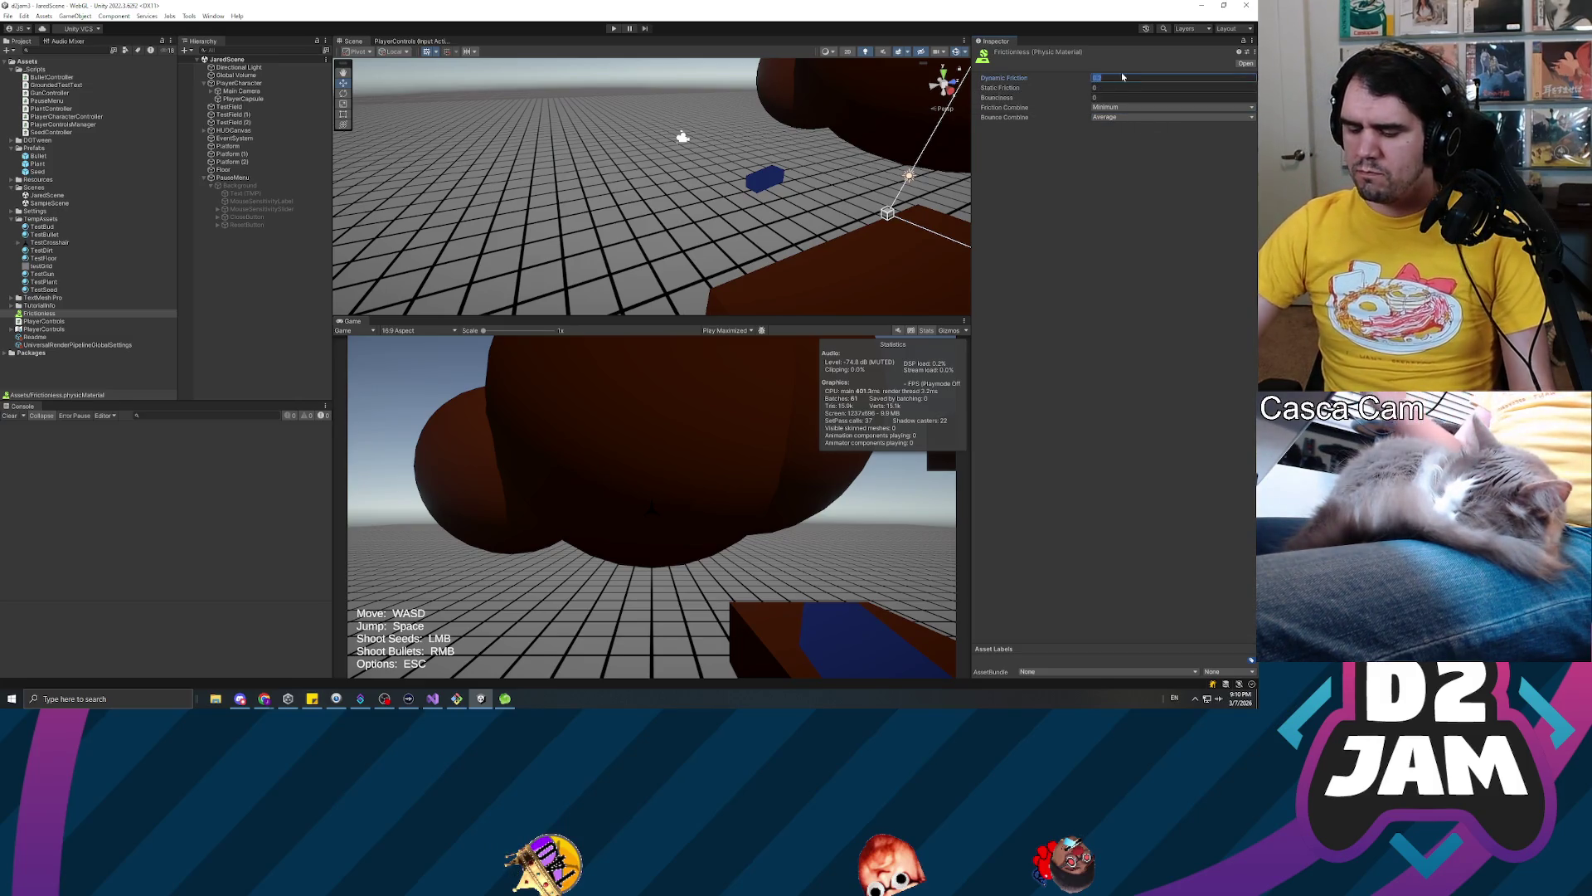
left_click(1141, 256)
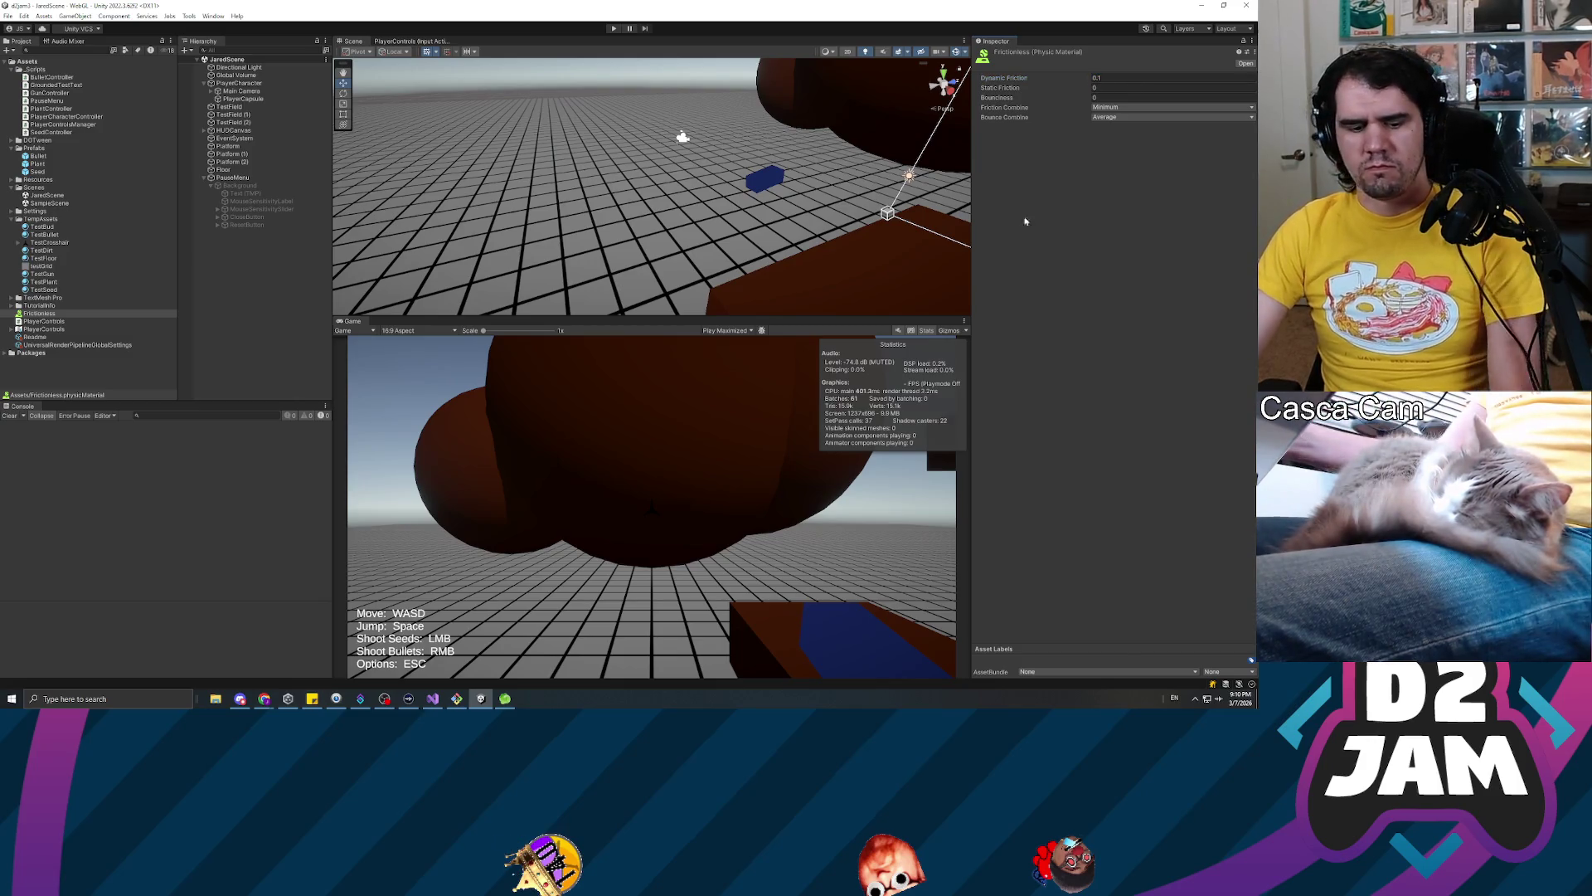
left_click(612, 29)
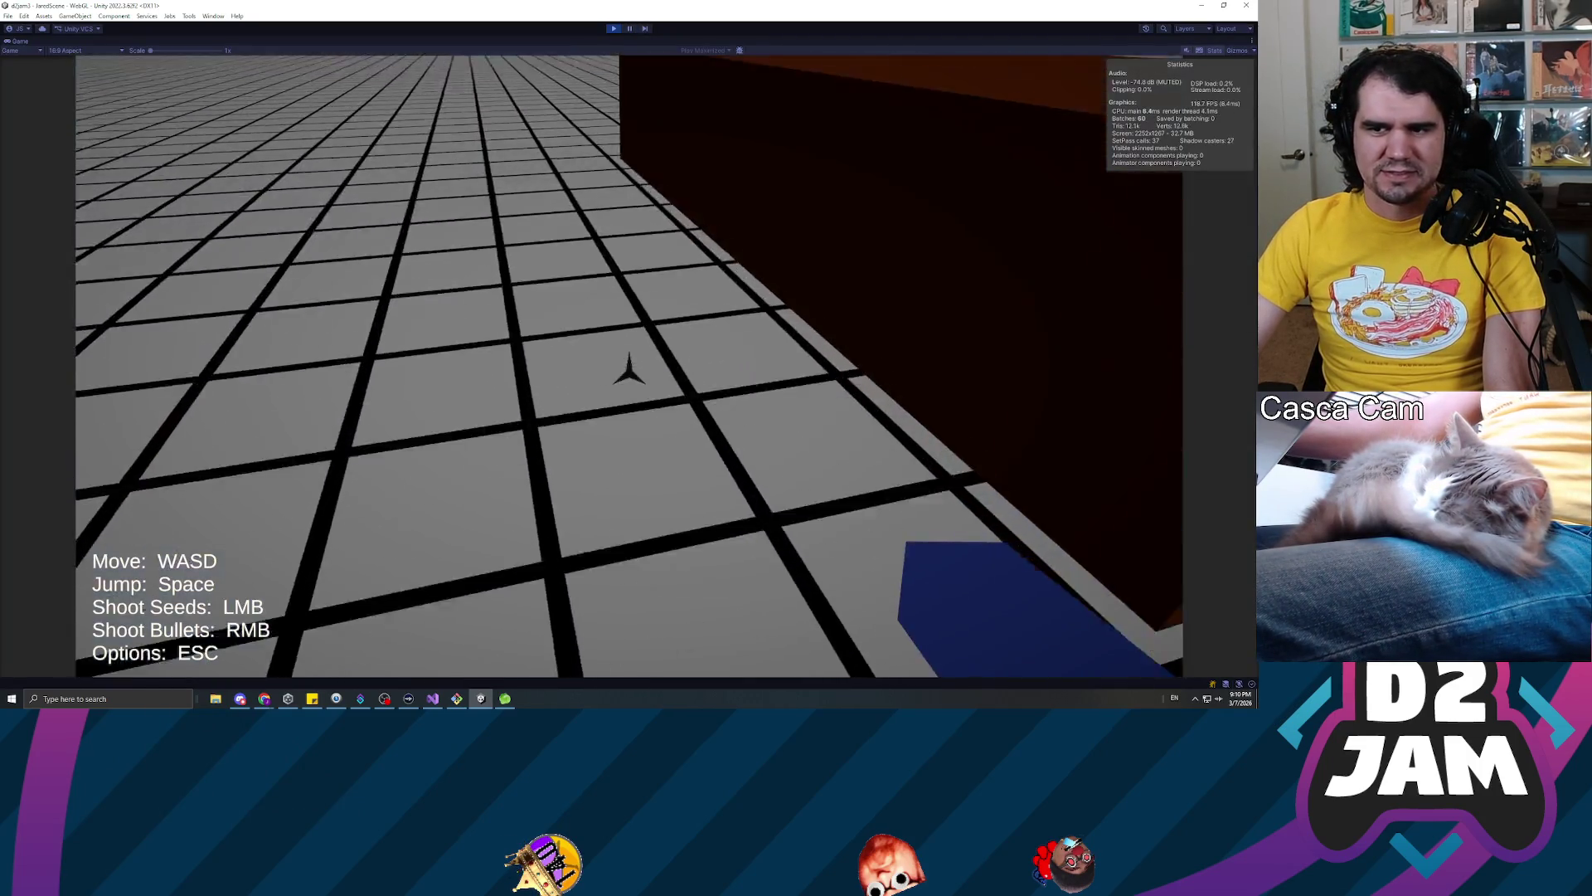
Jump onto the dark block, shoot a seed at the dark wall, and back away from the magenta block
key("w")
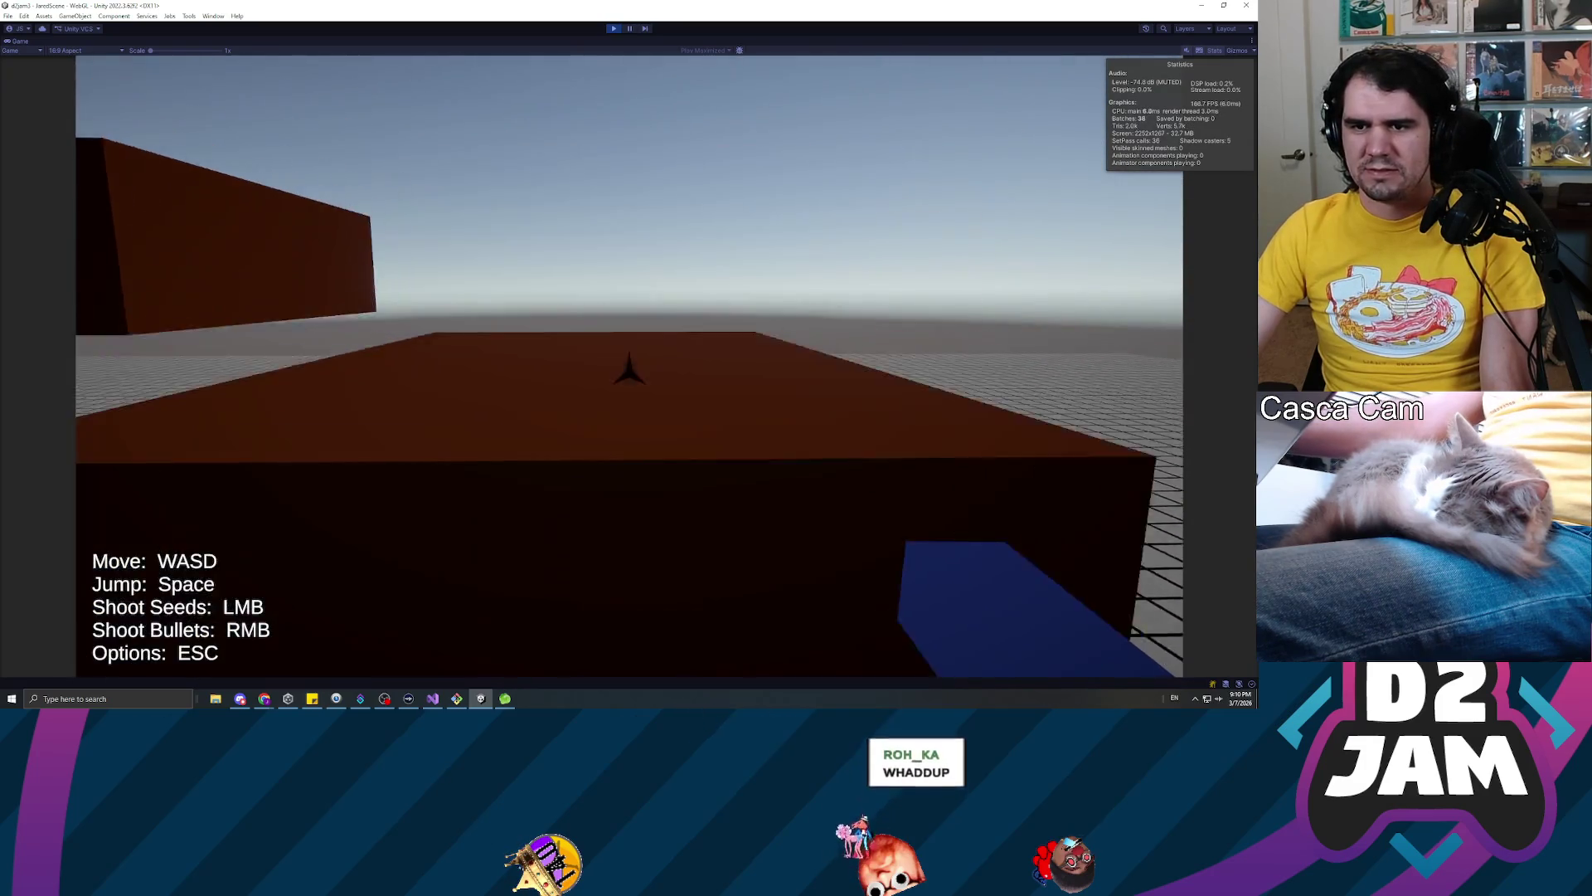
key("w")
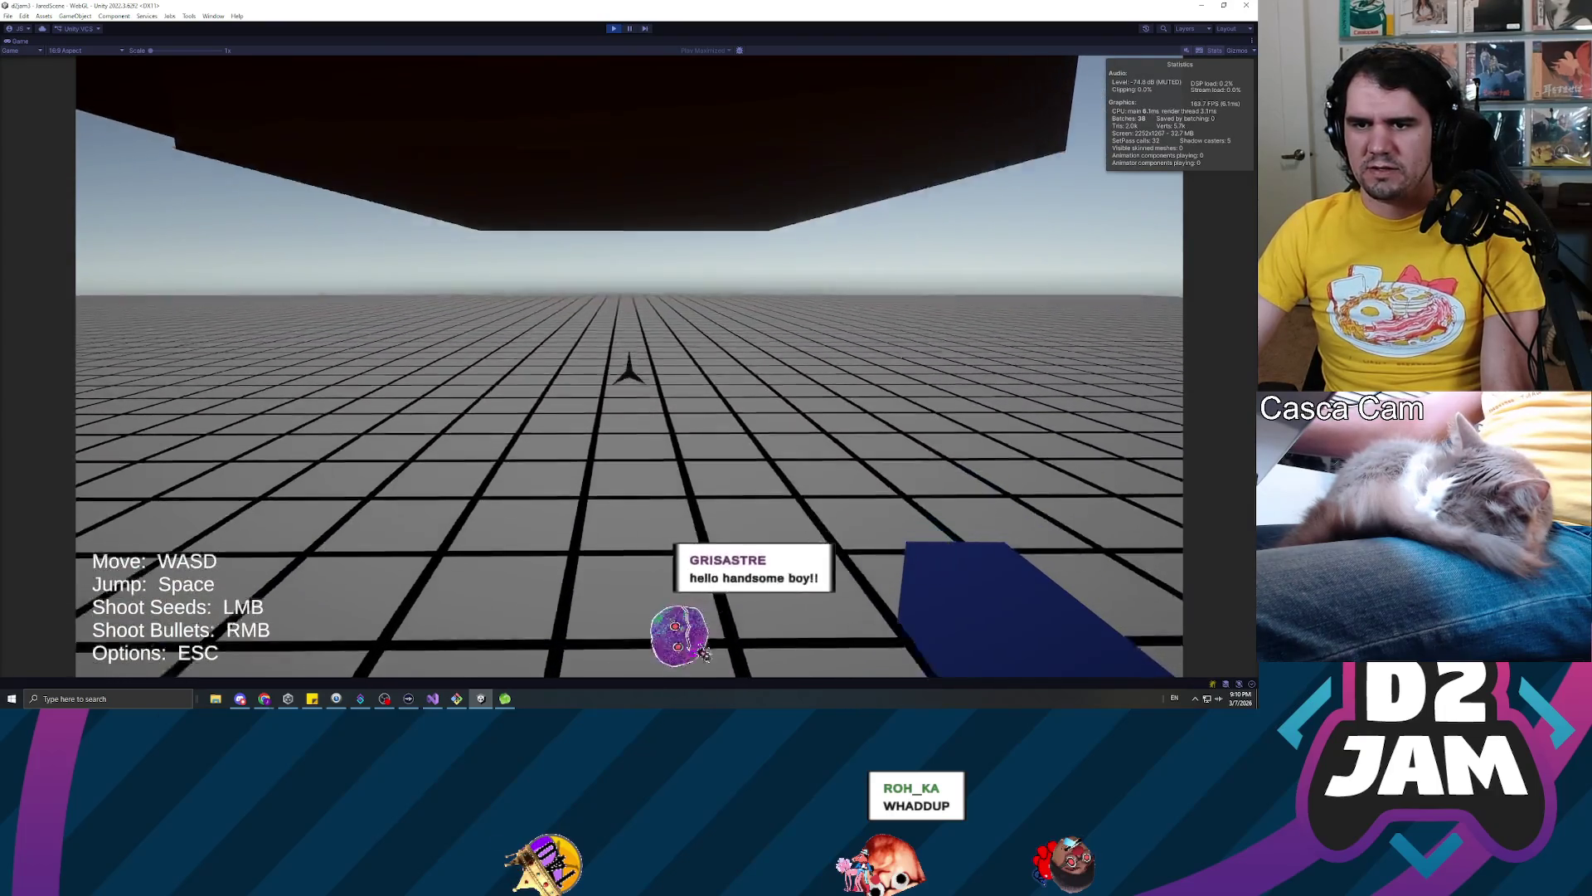
key("w")
key("space")
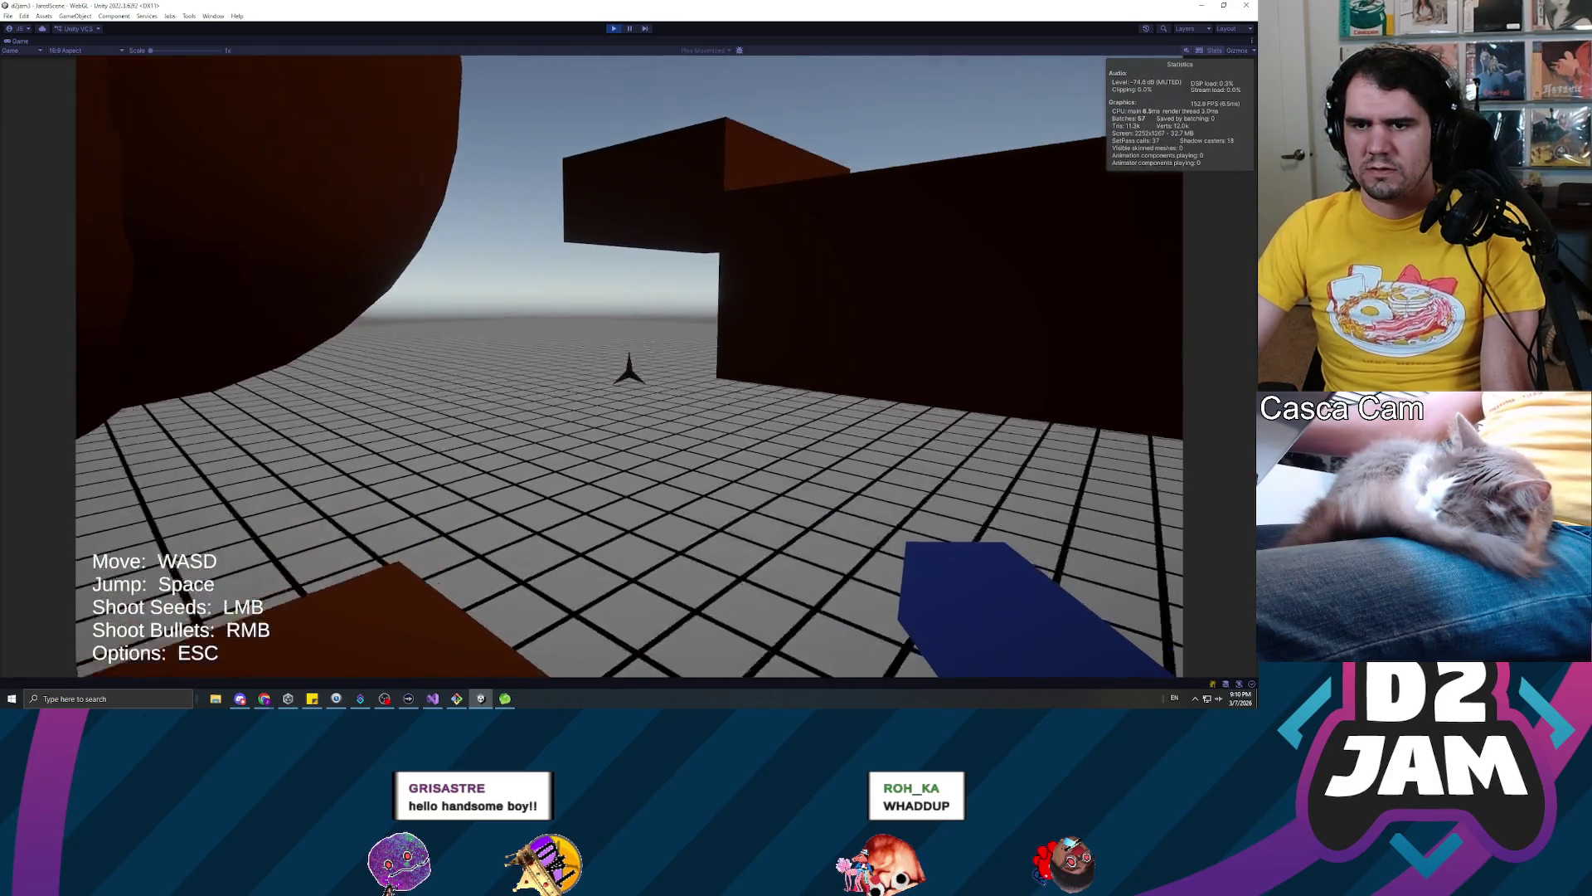
left_click(630, 373)
key("space")
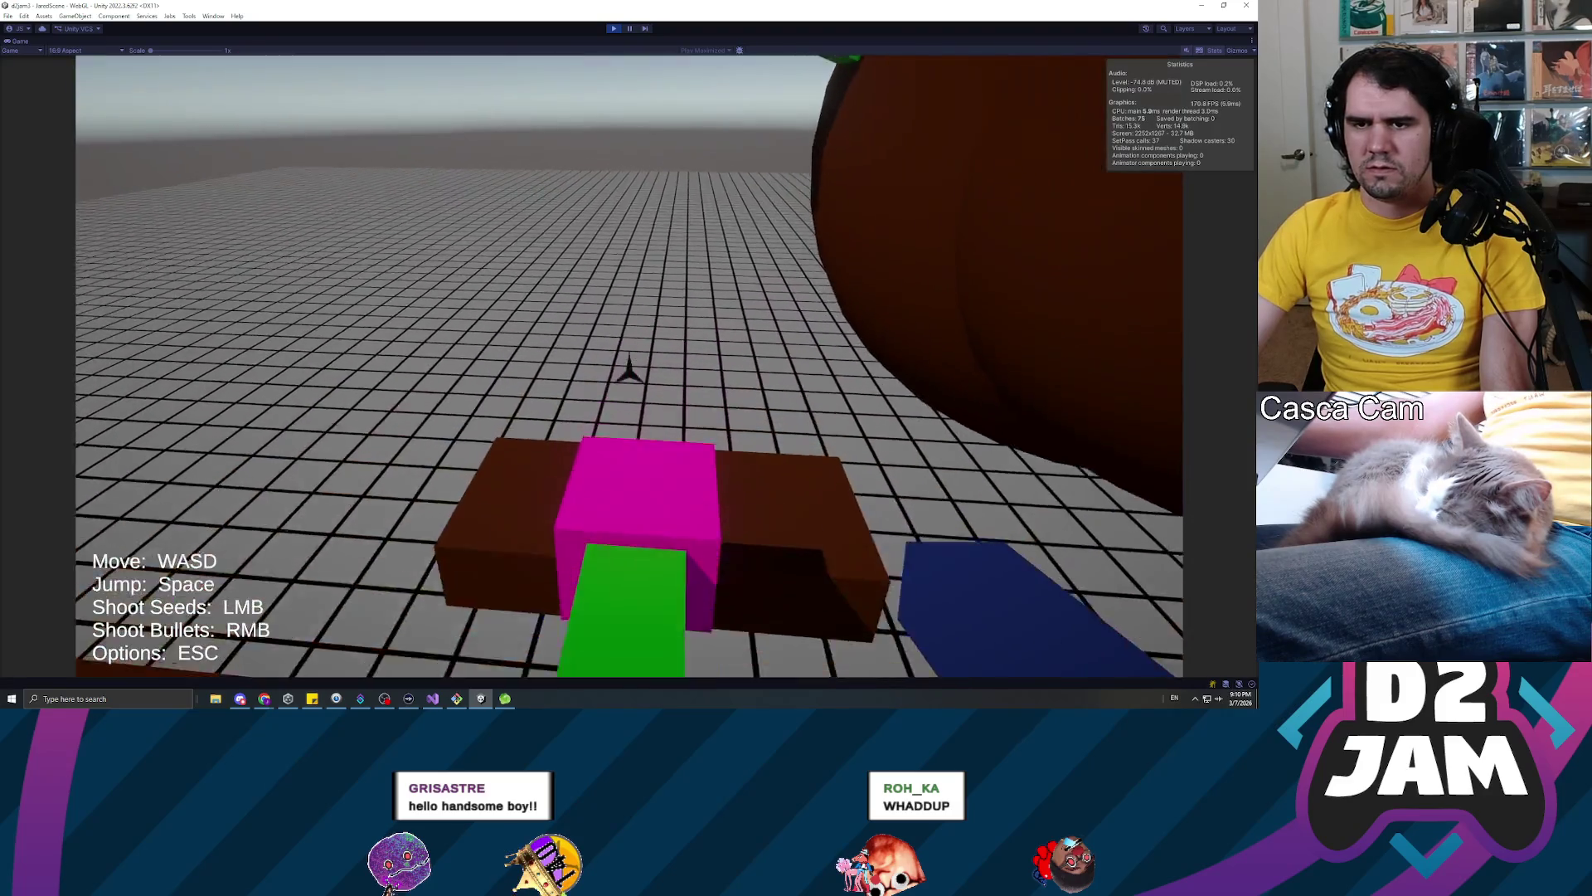
key("w")
key("s")
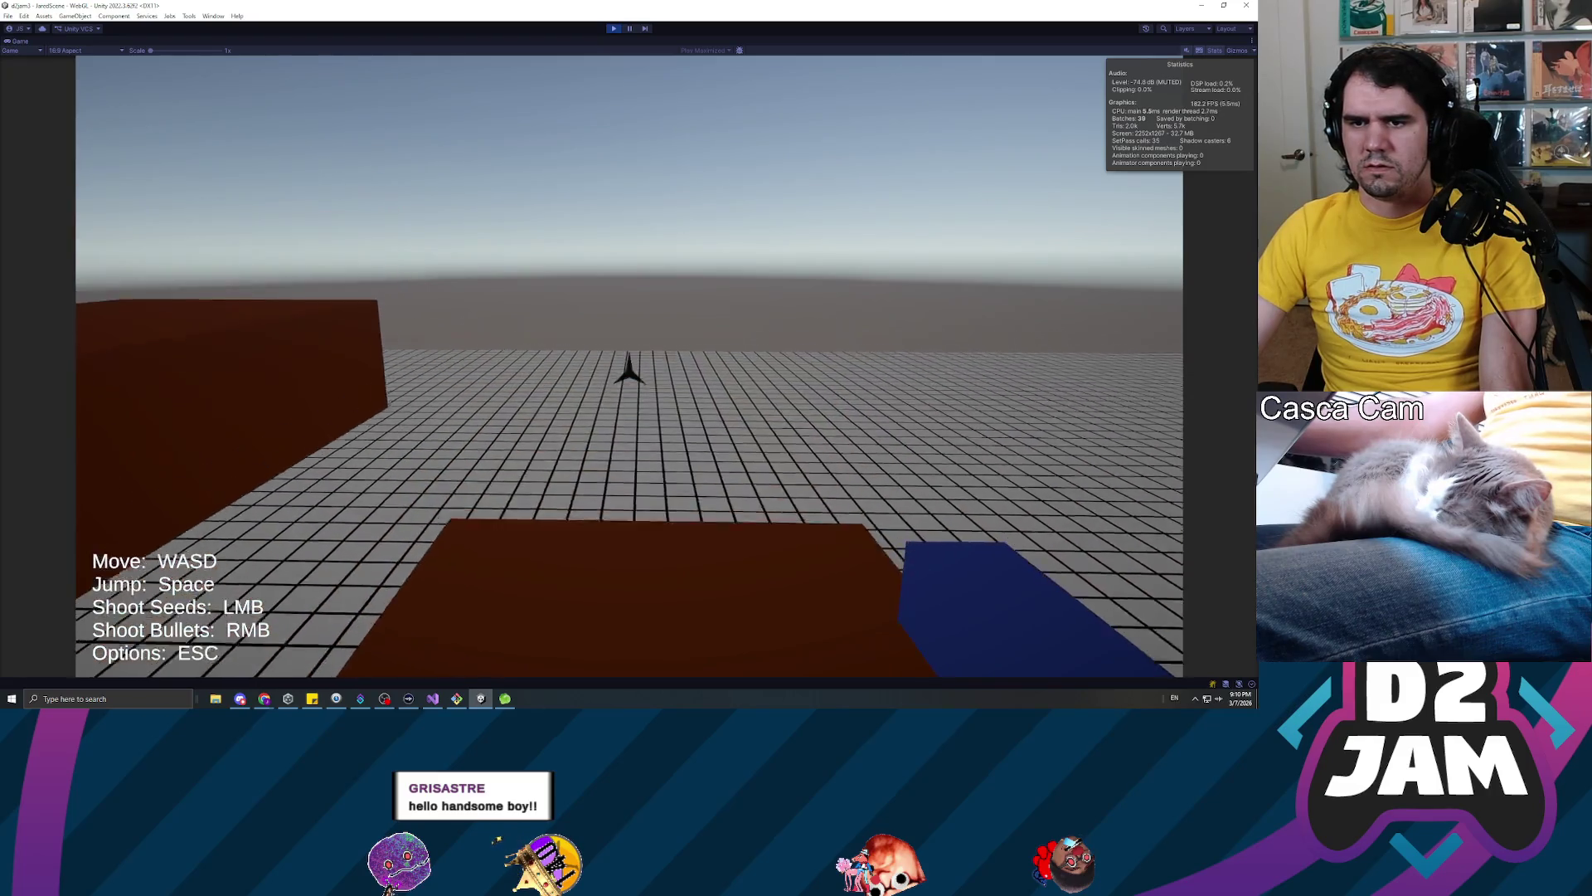
Drop to the floor and climb onto the top of the brown block facing the magenta block
key("w")
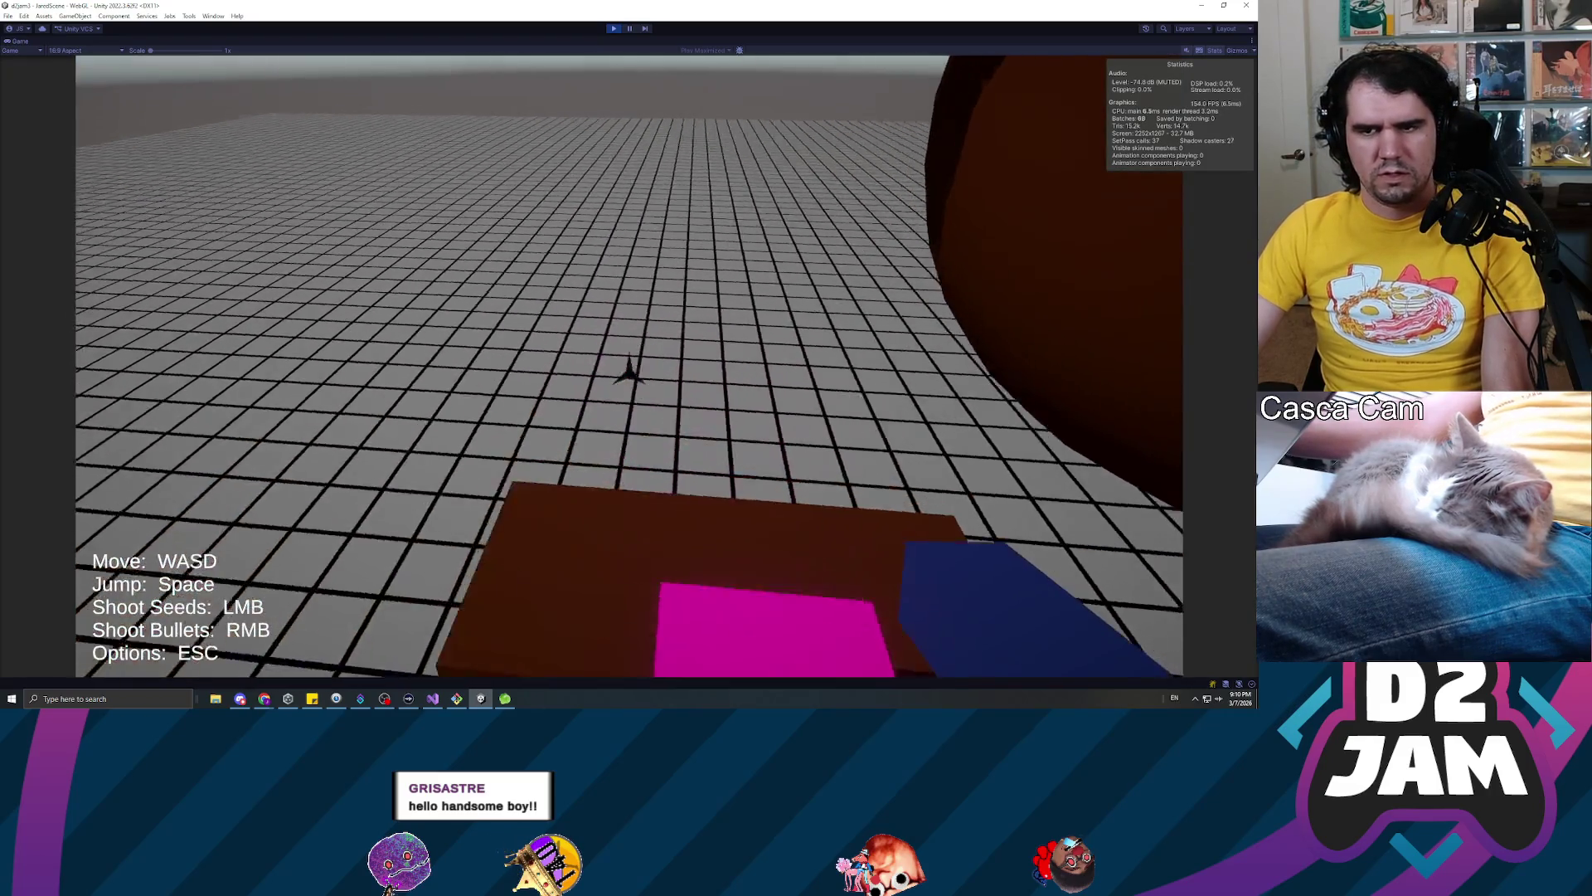
key("w")
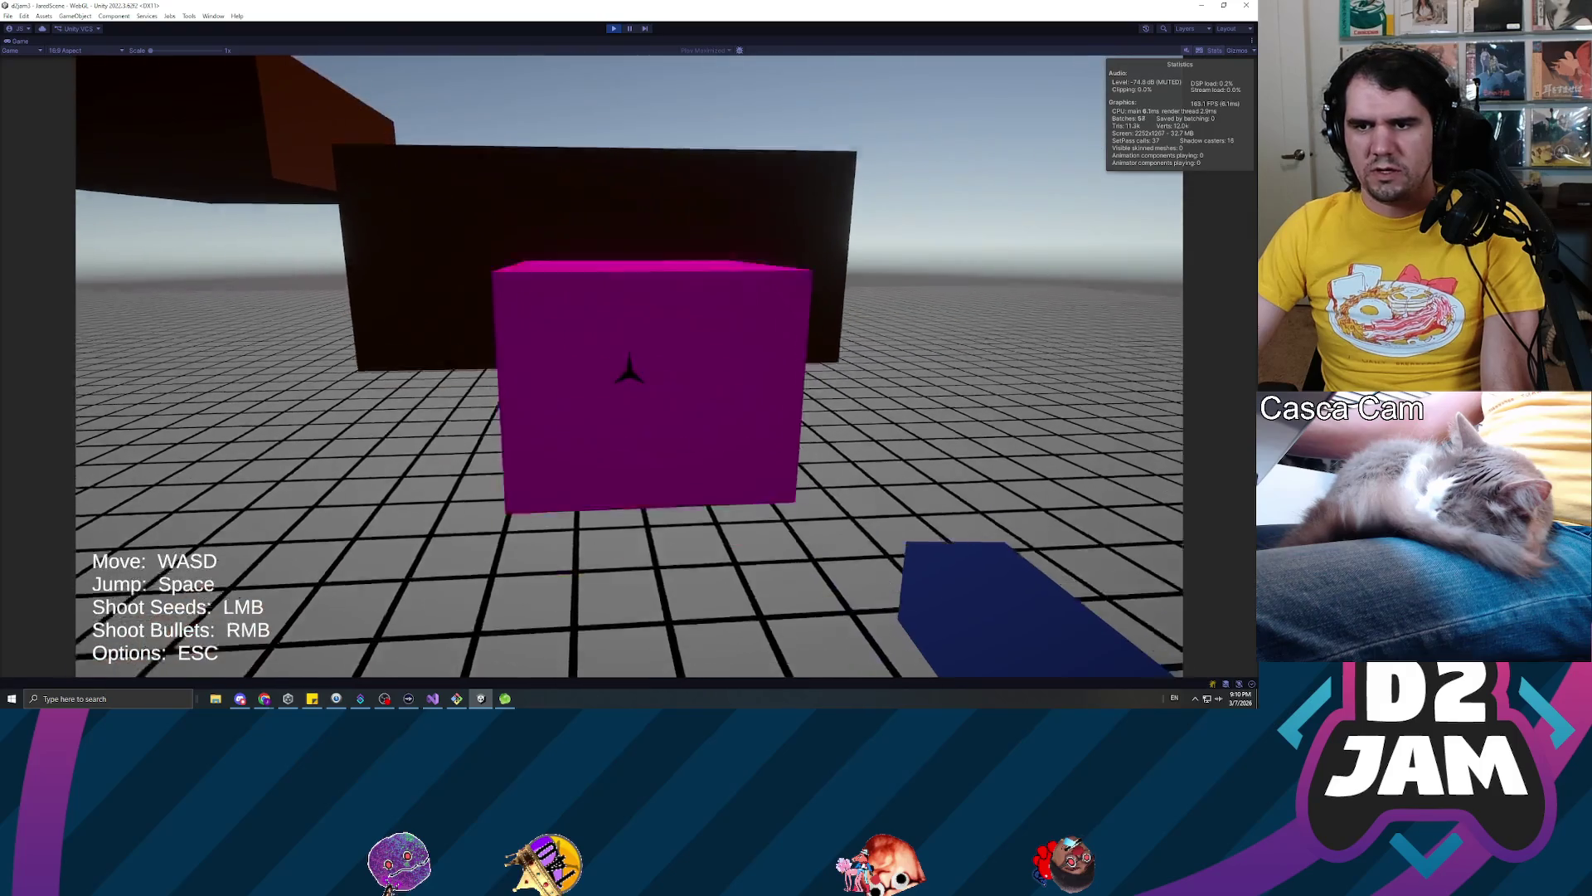
key("w")
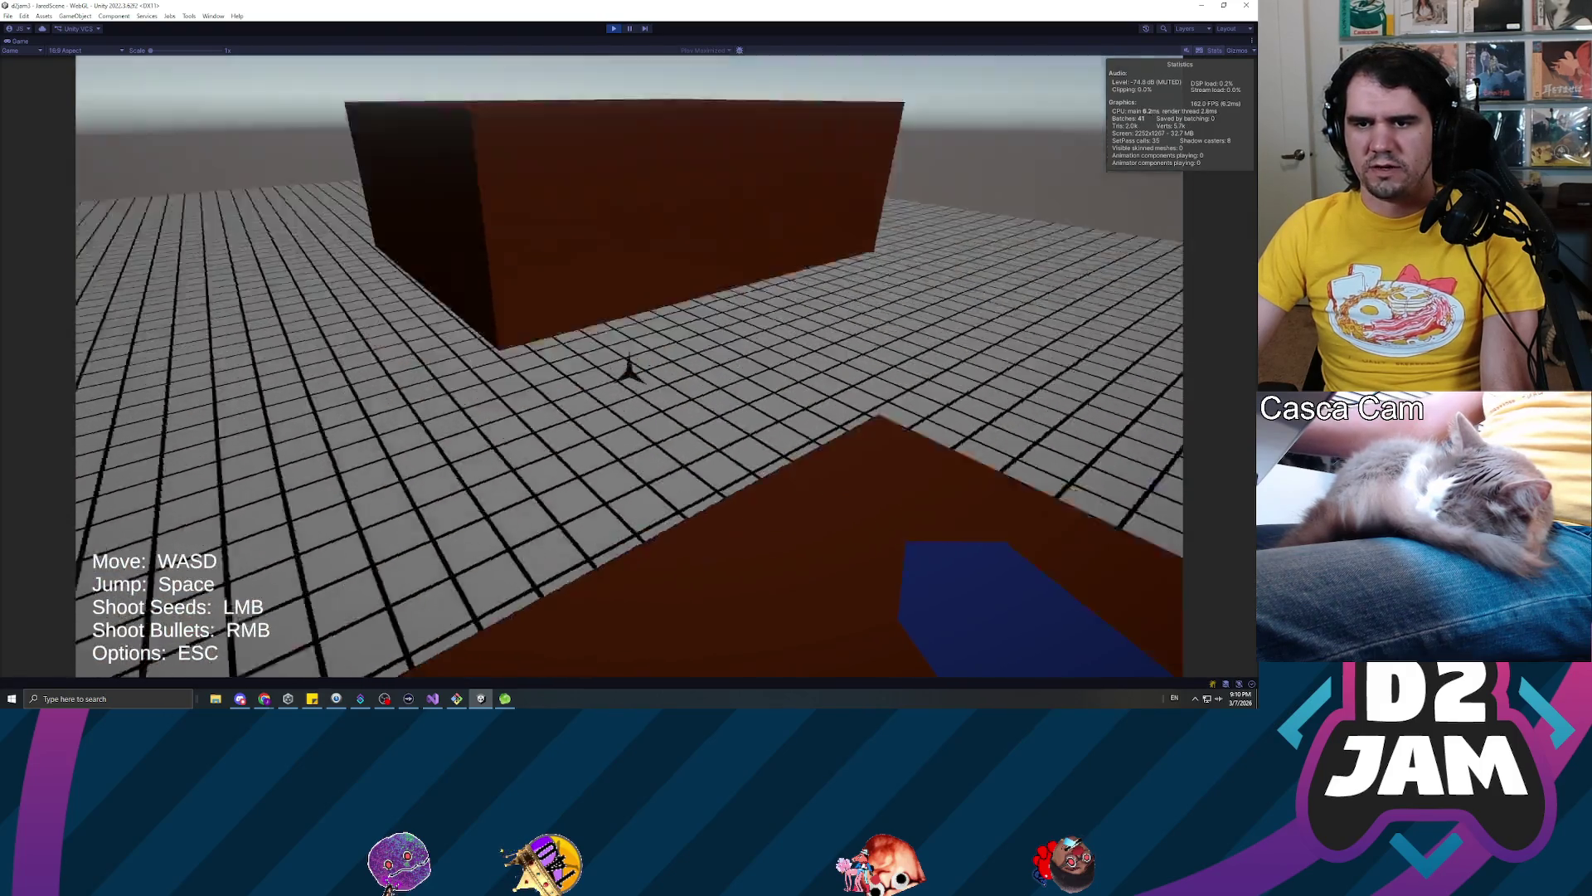
key("w")
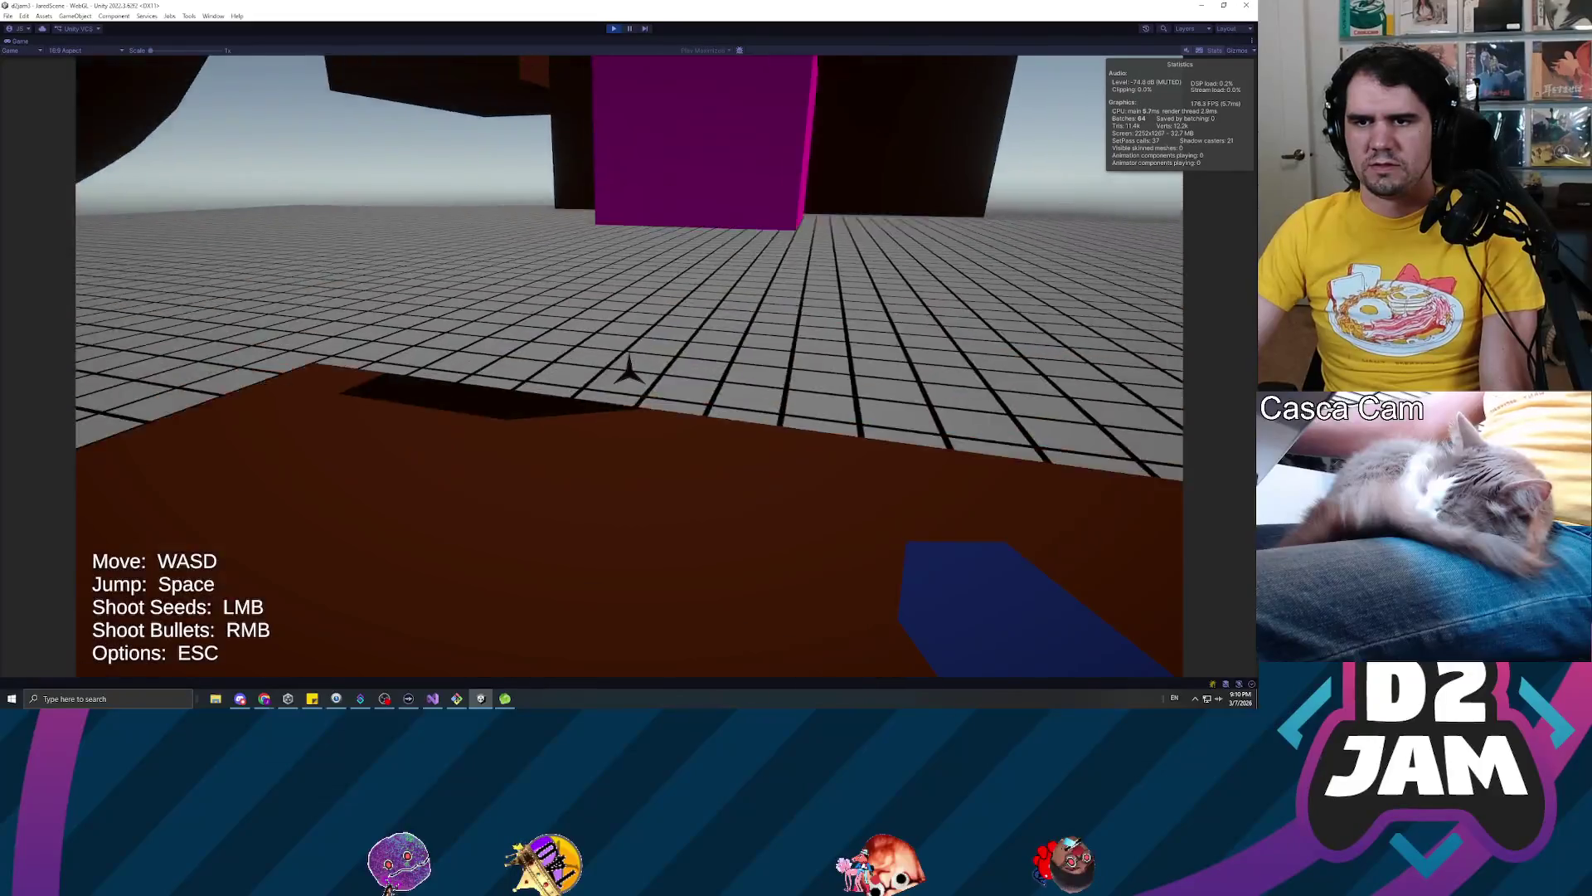
key("w")
key("s")
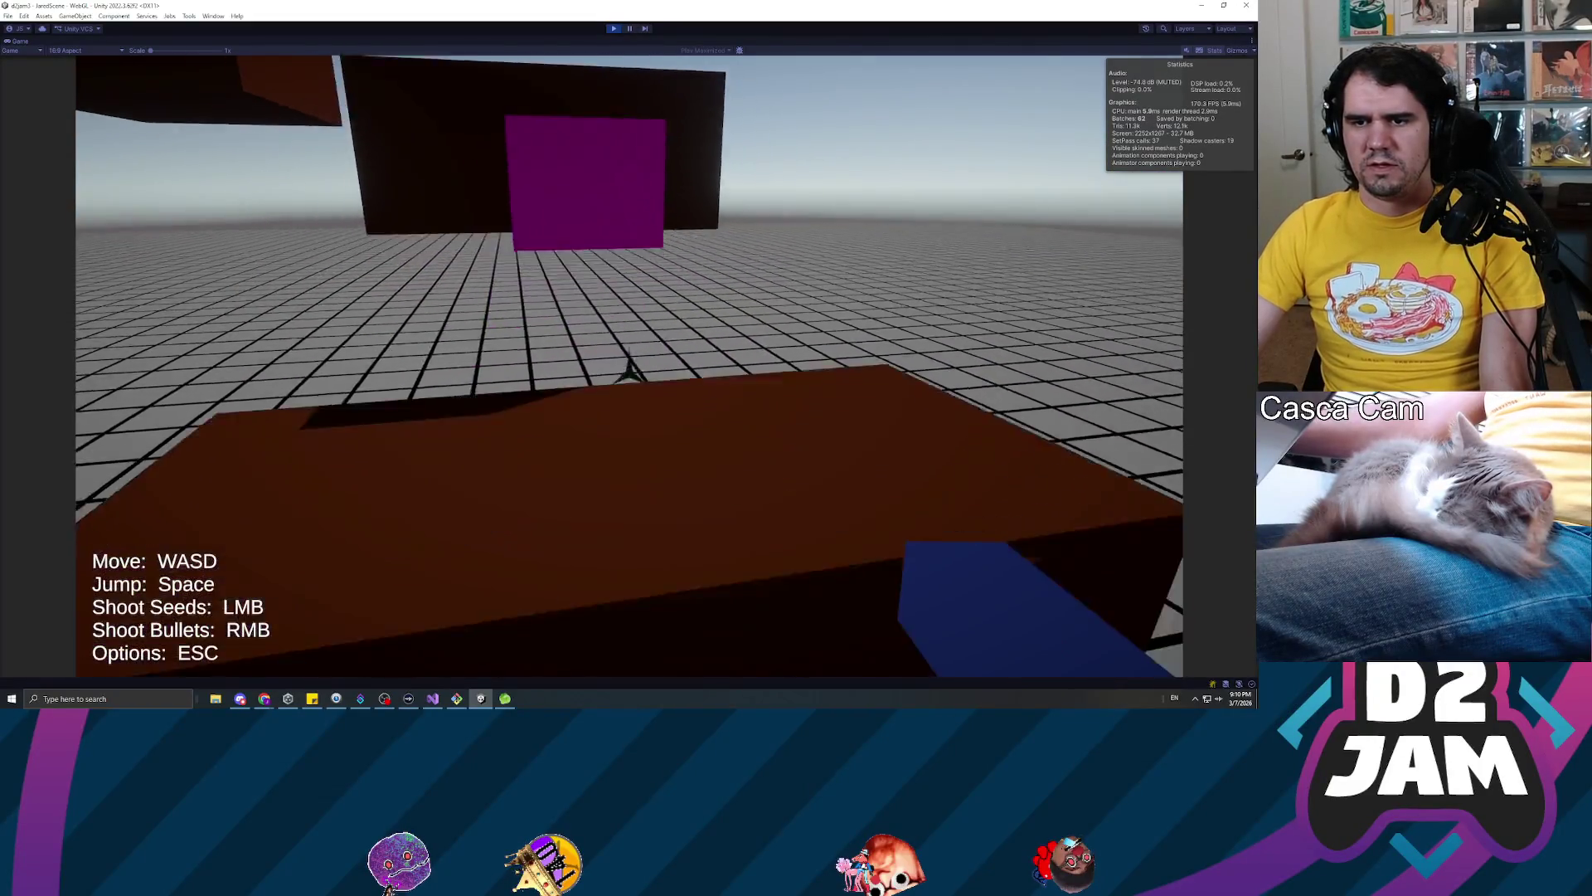
key("s")
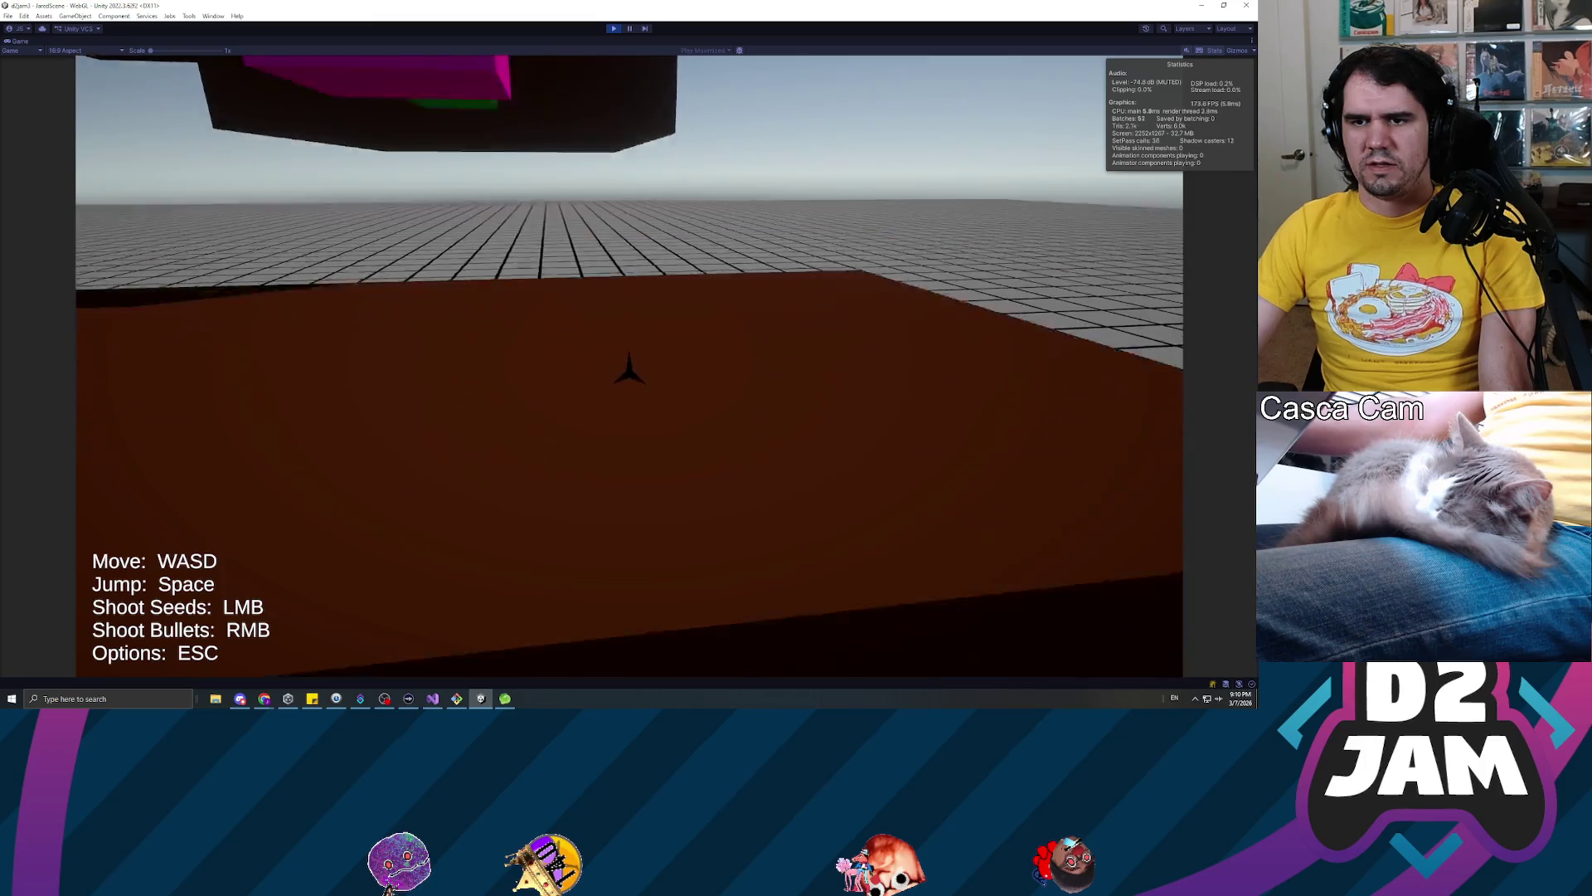
key("w")
key("space")
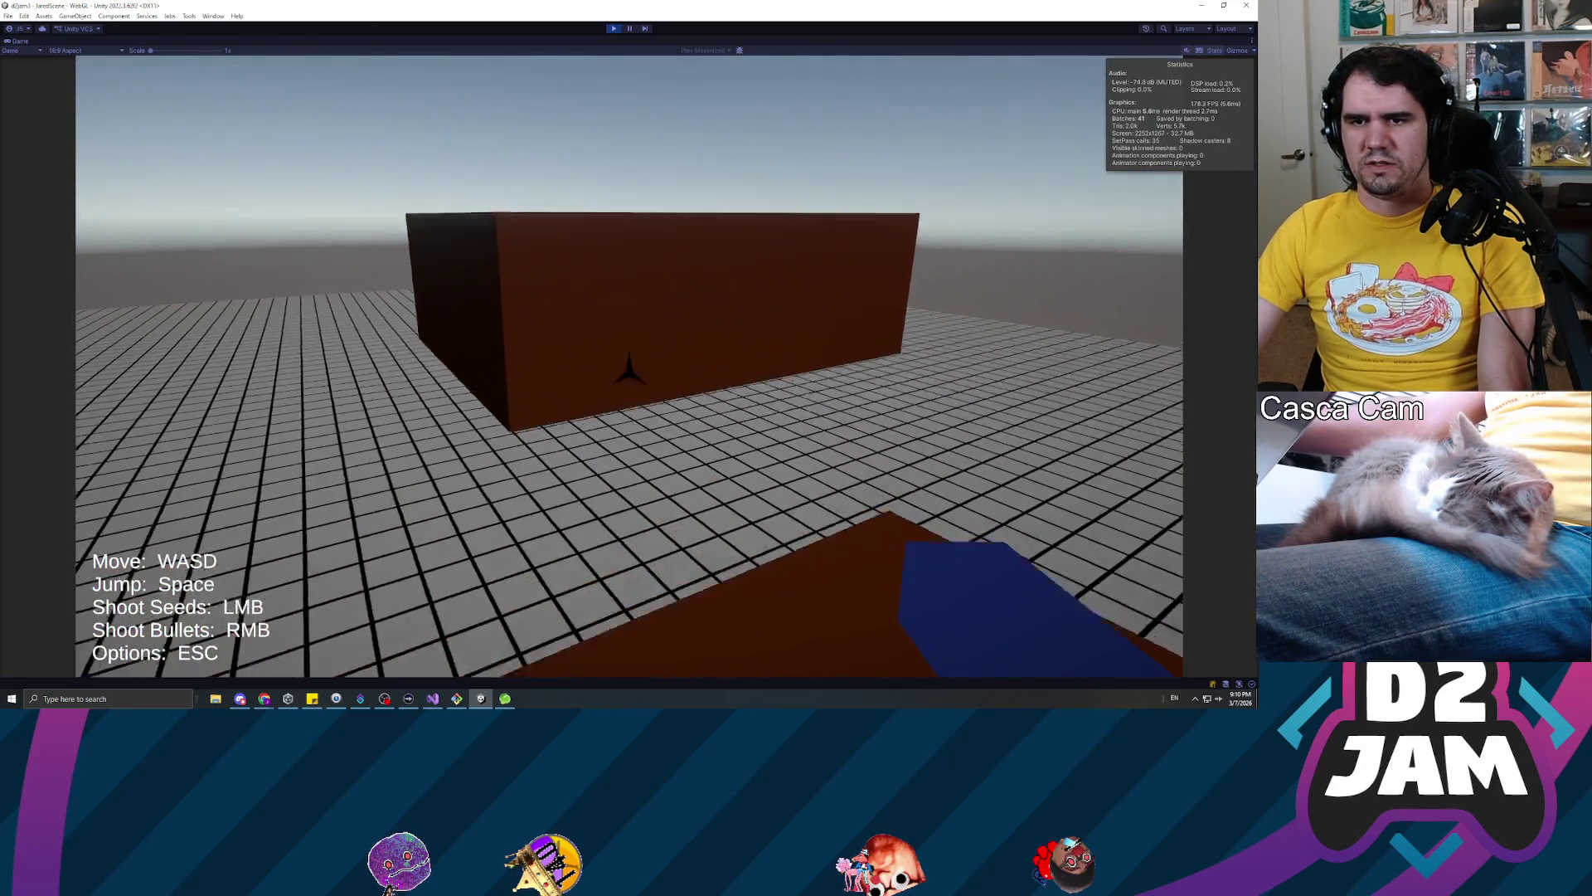
key("w")
key("w")
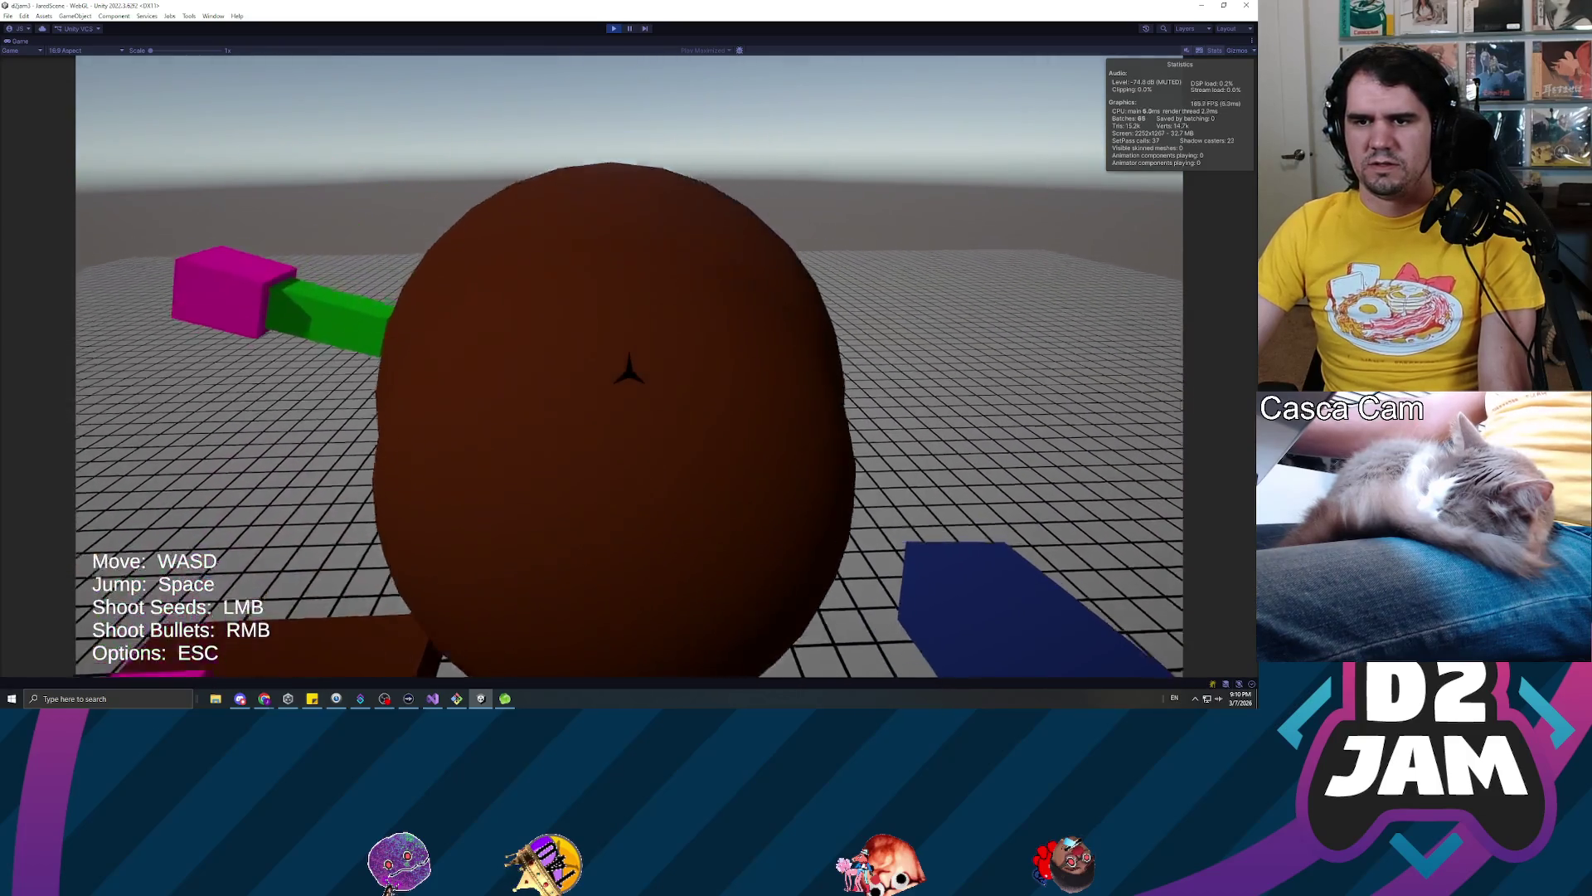
mouse_move(630, 373)
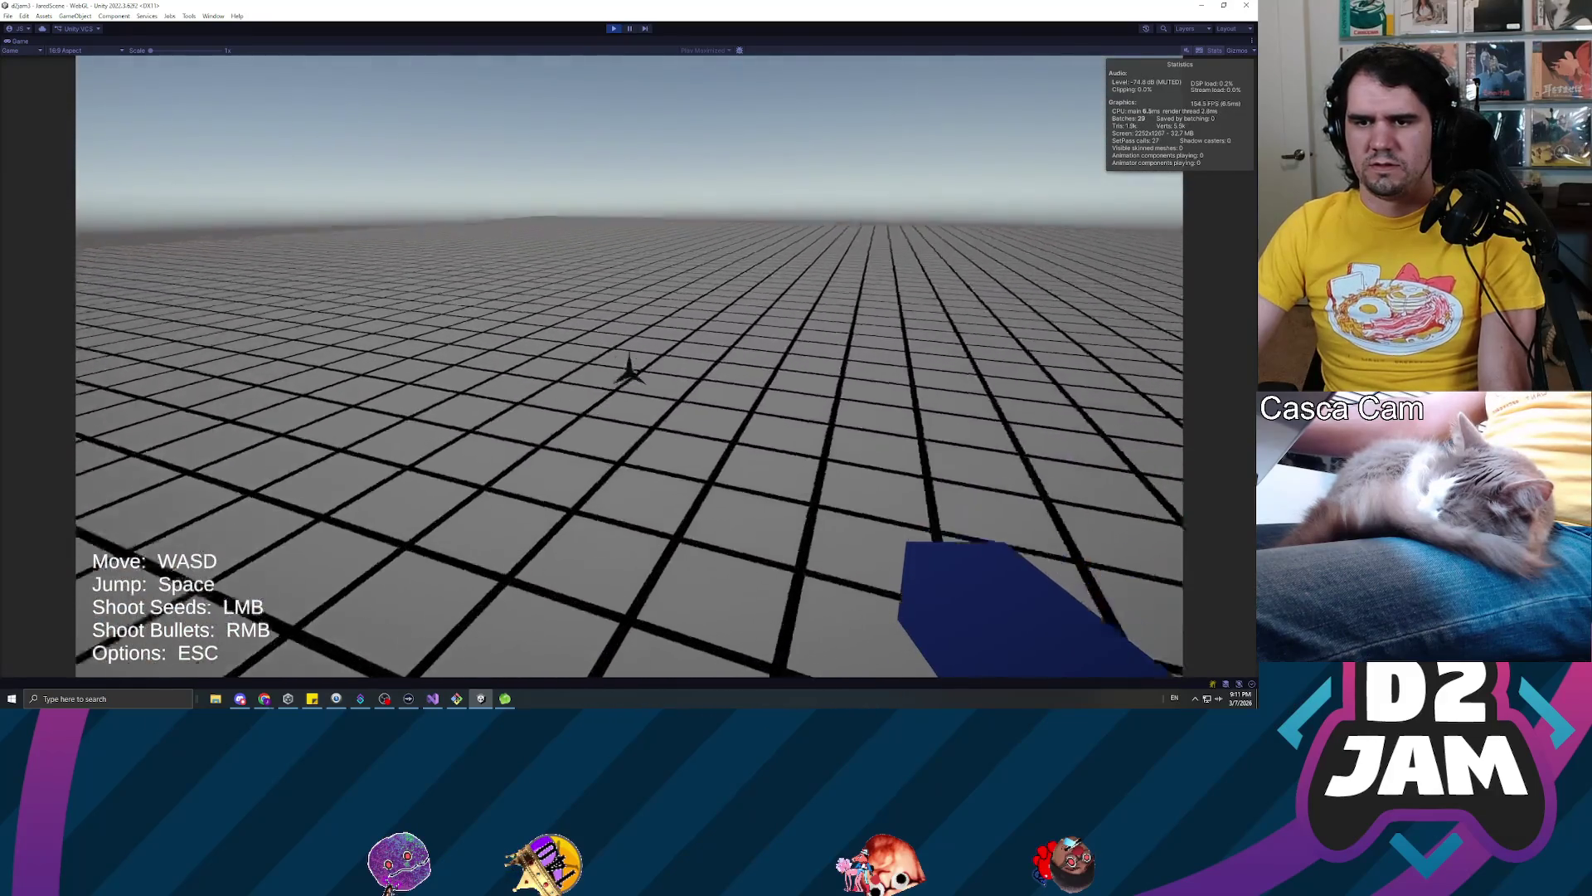
Jump across the brown blocks to the long brown block, then pause and stop Play mode with Ctrl+P
key("w")
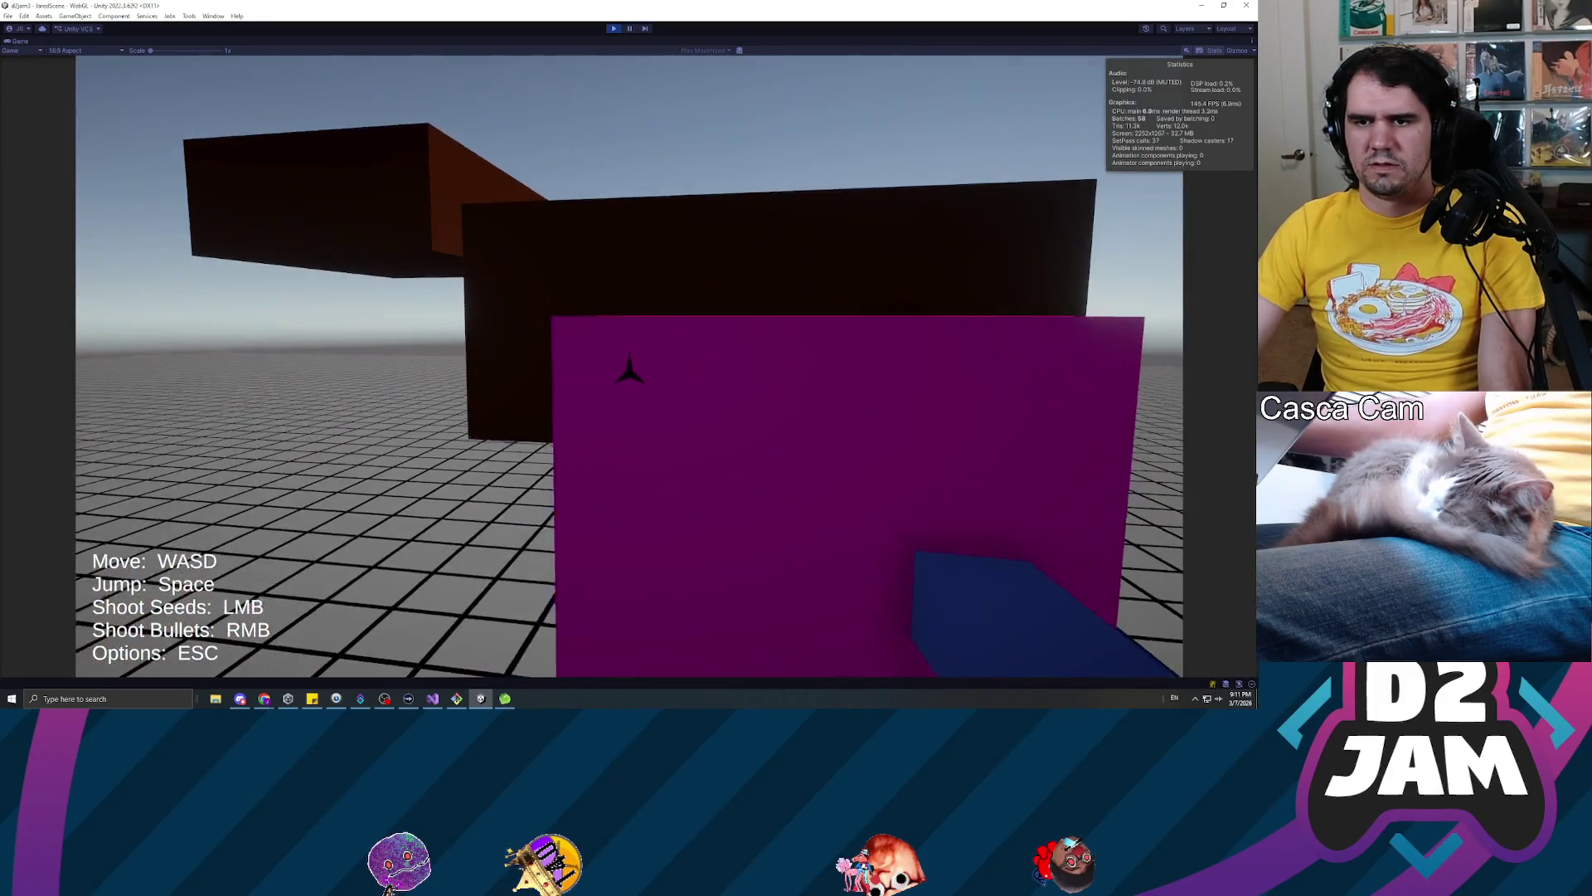
key("w")
key("space")
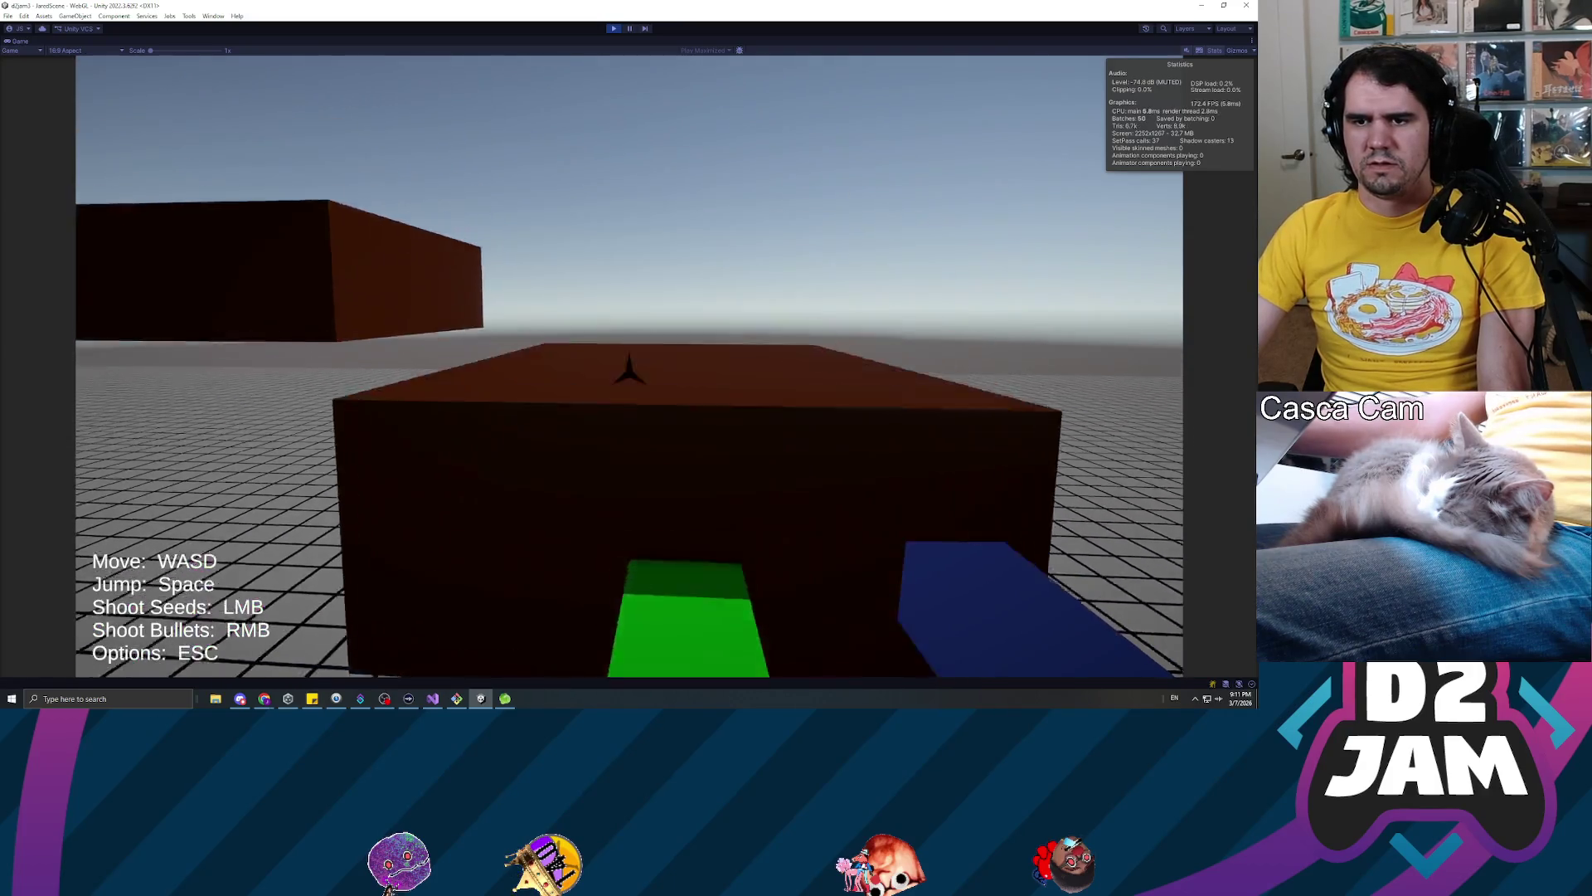
key("w")
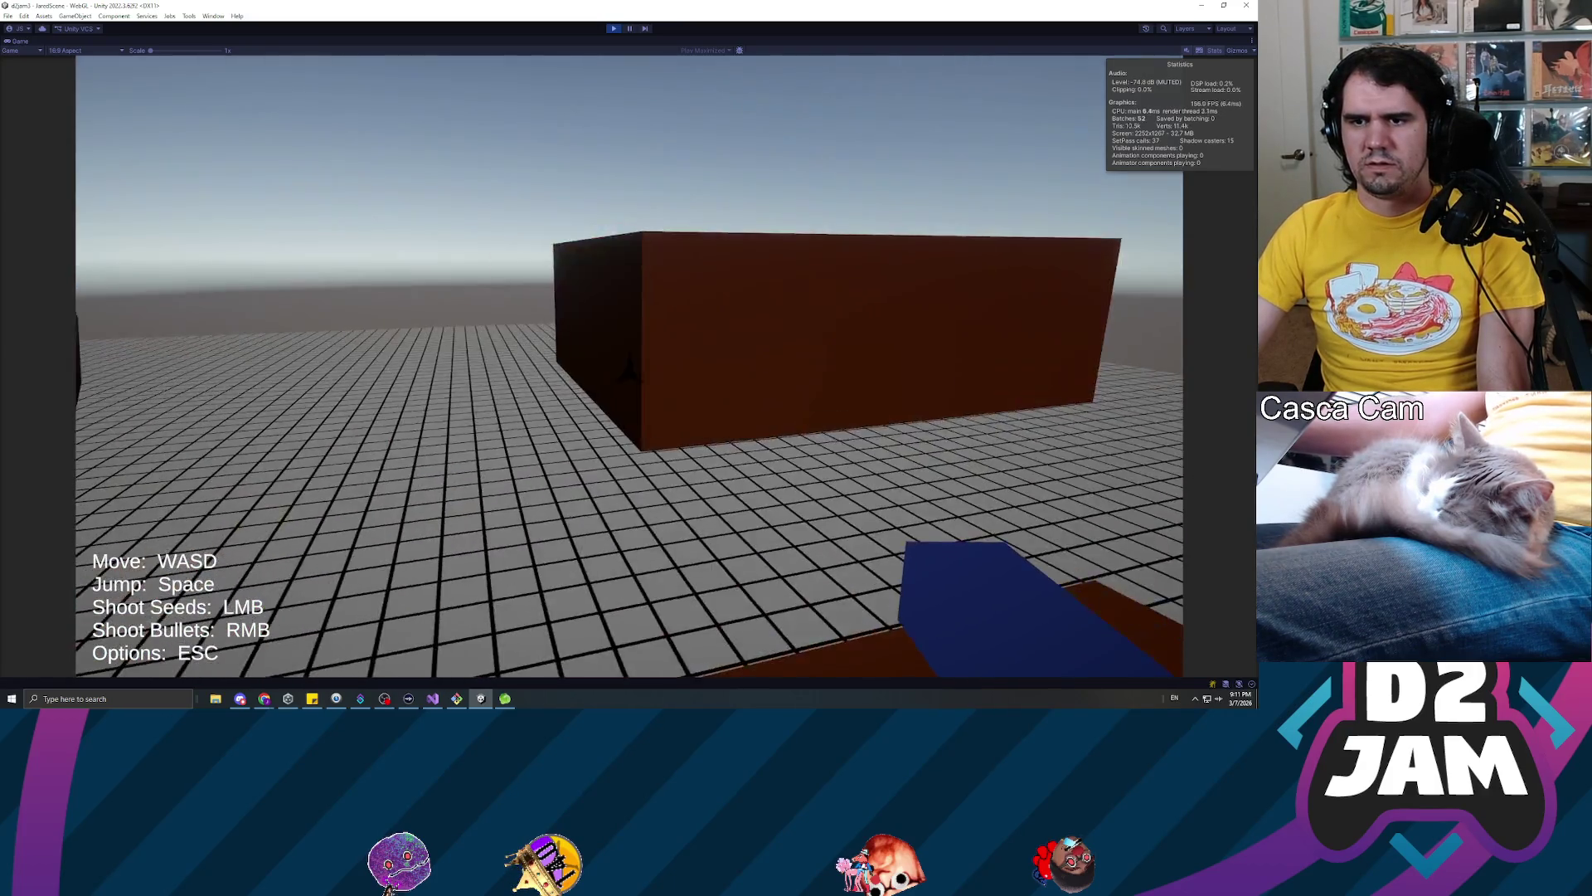
key("space")
key("w")
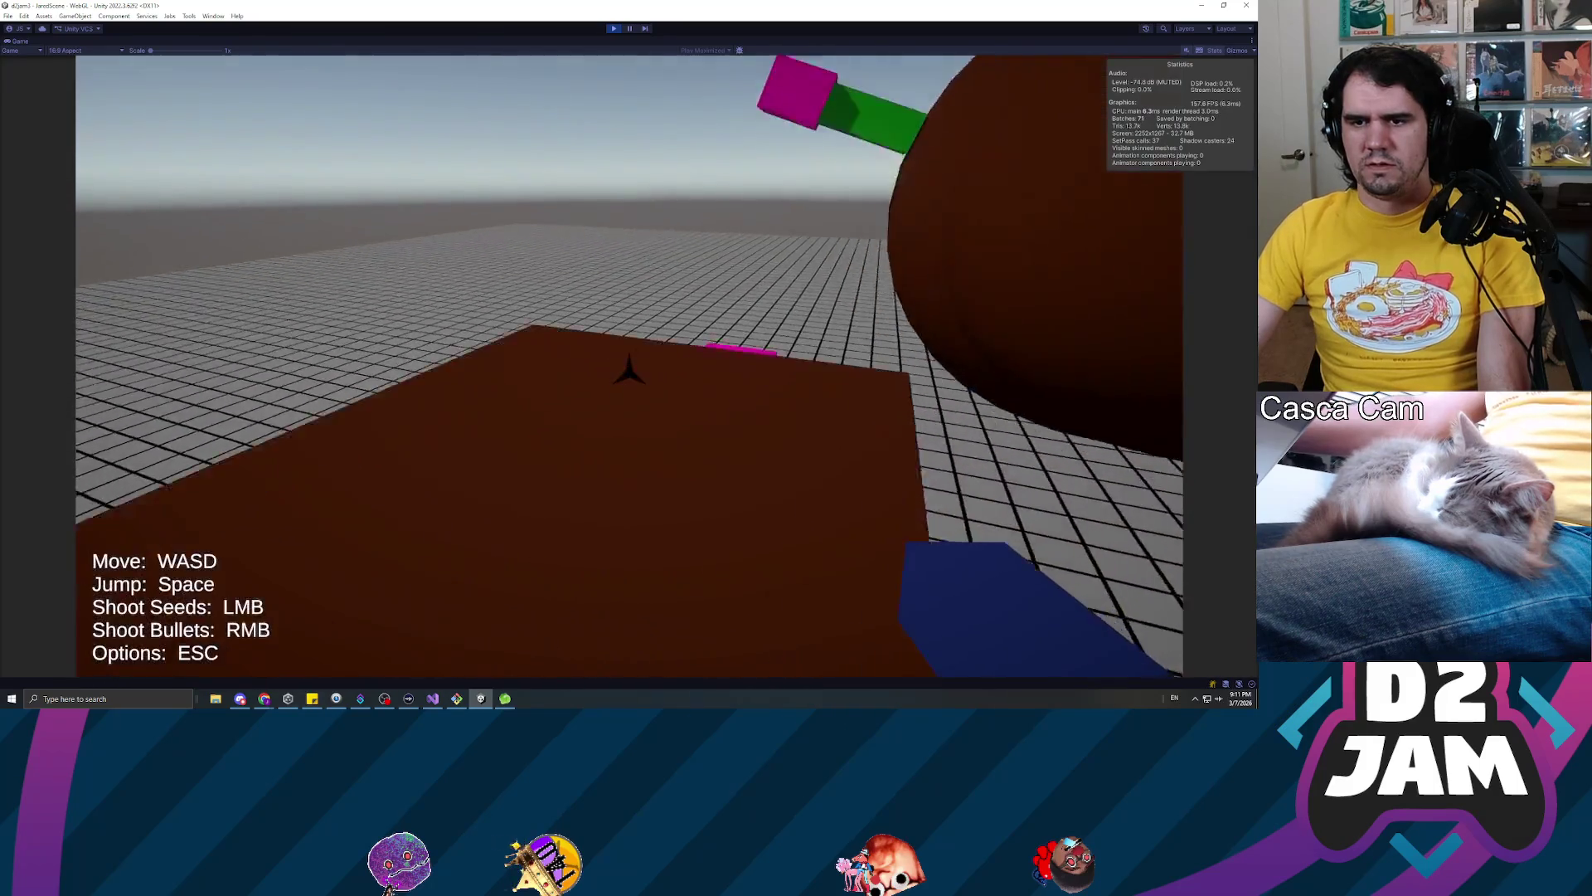
key("w")
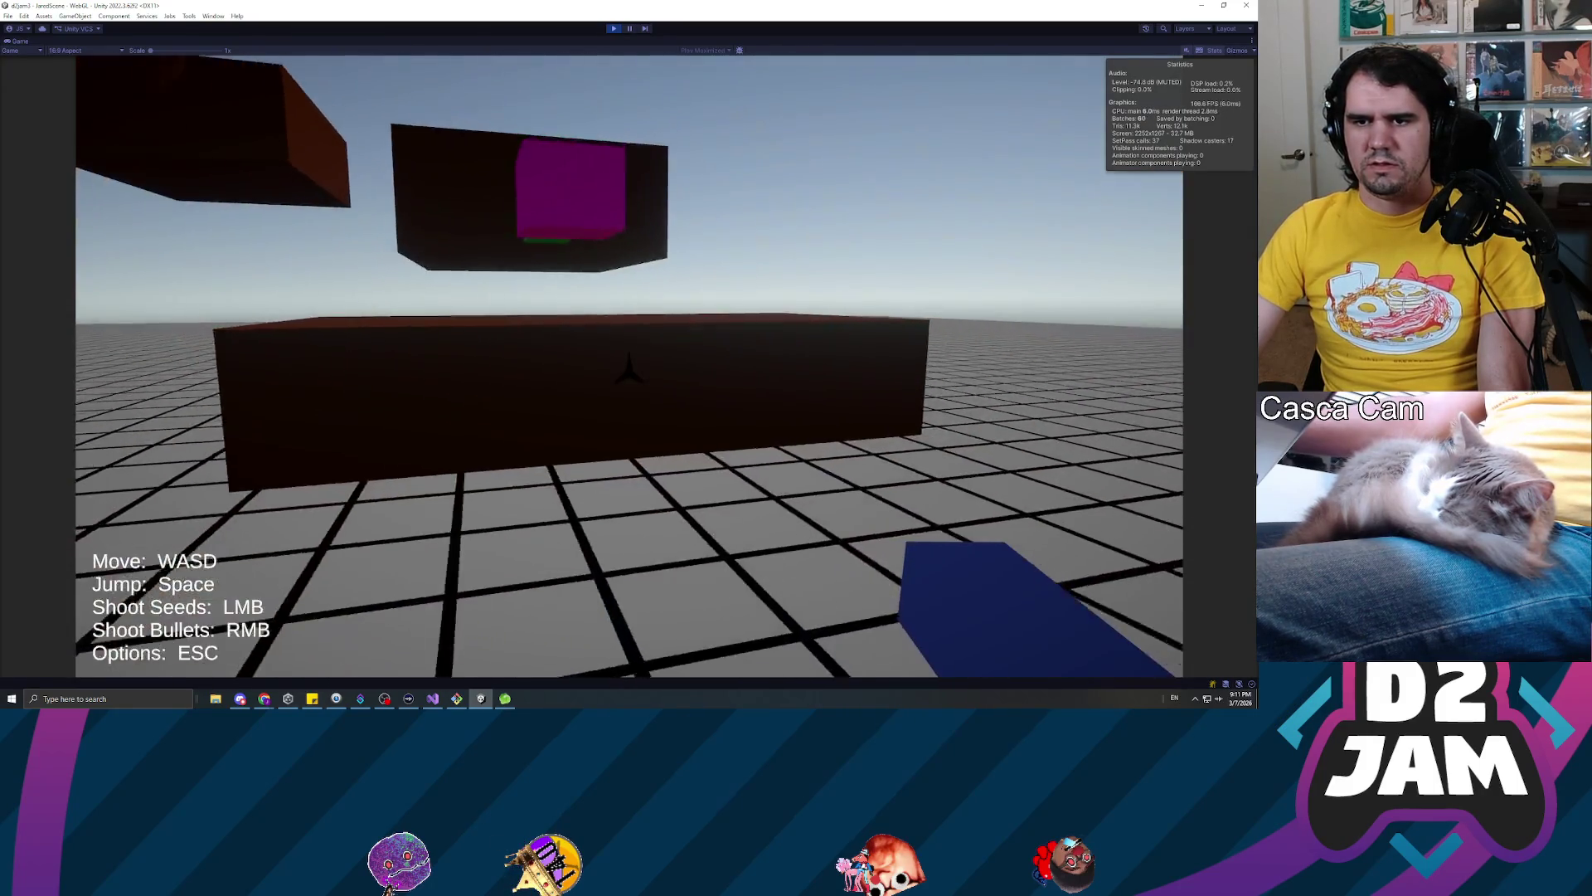
key("space")
key("w")
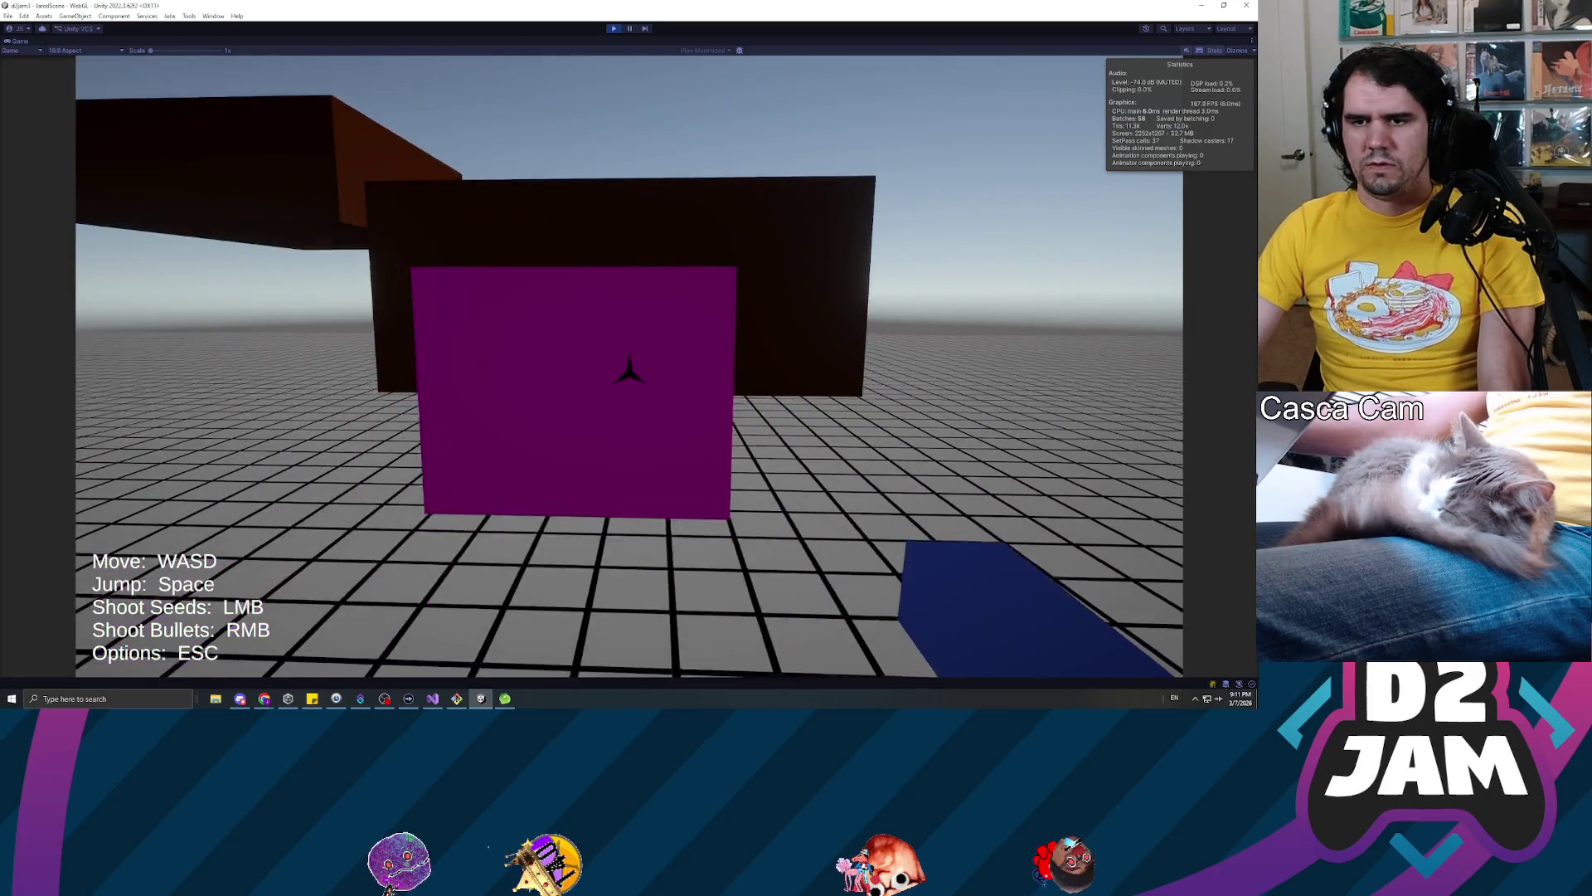
key("Escape")
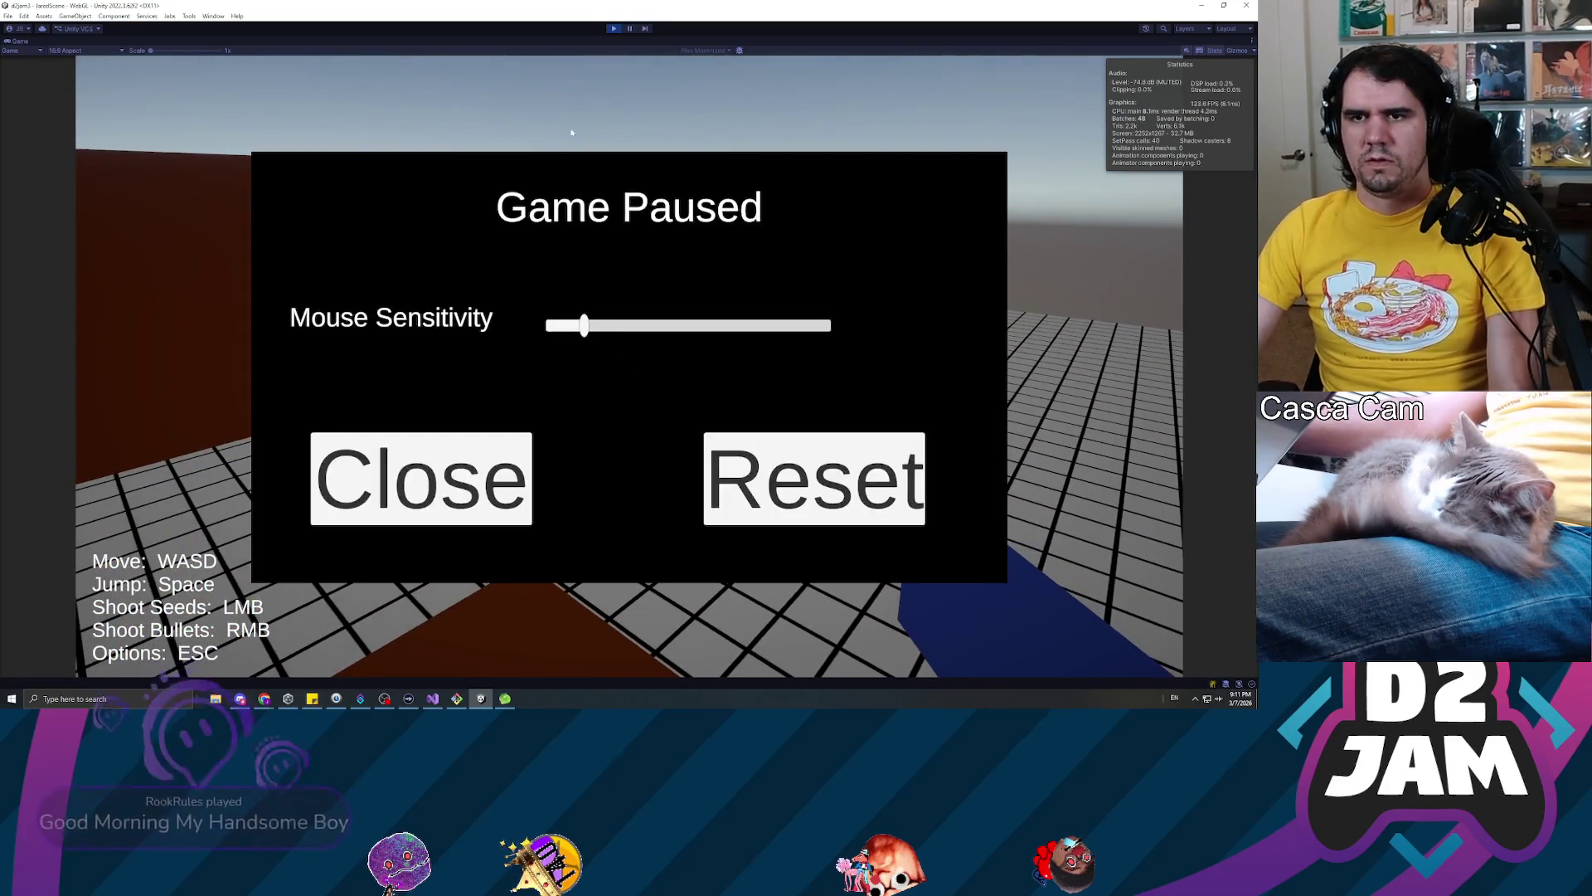
key("ctrl+p")
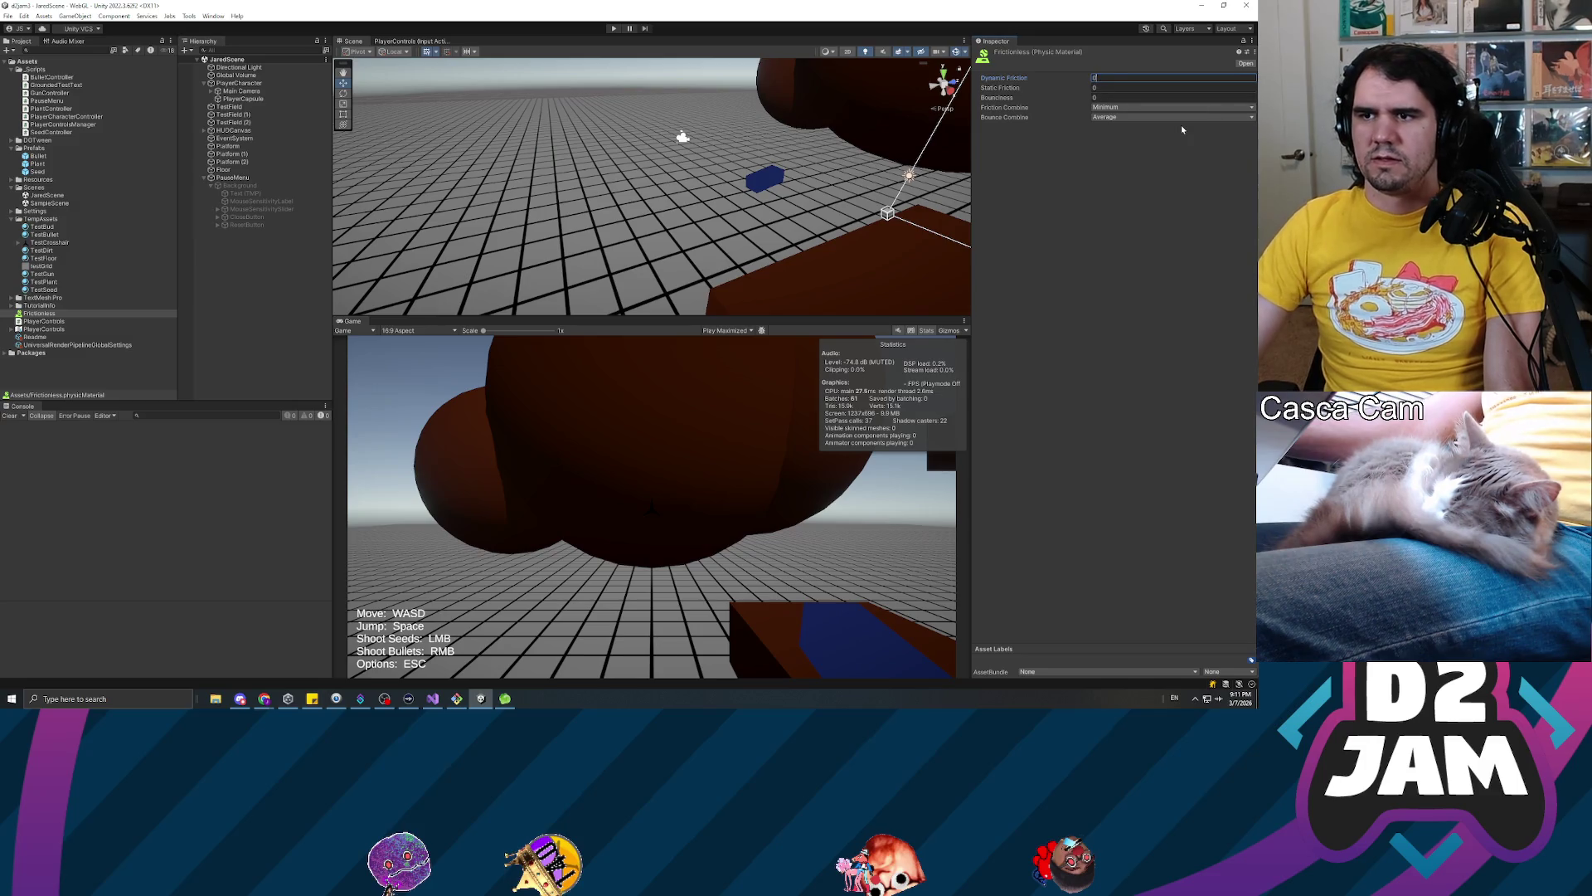
Shorten the PlayerCapsule collider height to 3.63 and enter 0.5 for its Center Y
left_click(1048, 348)
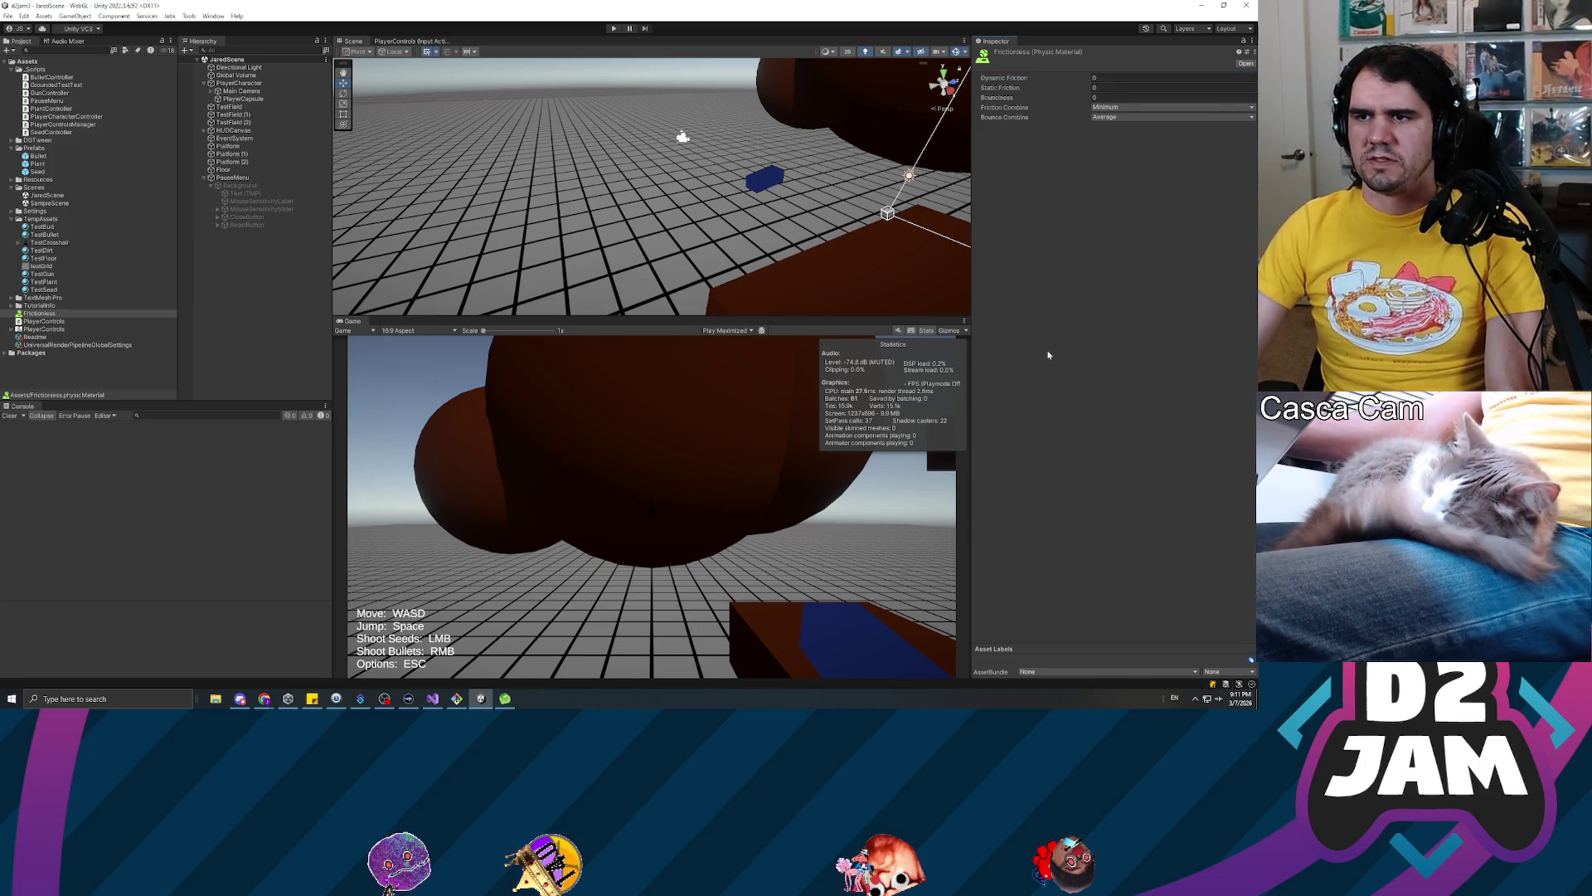
left_click(242, 84)
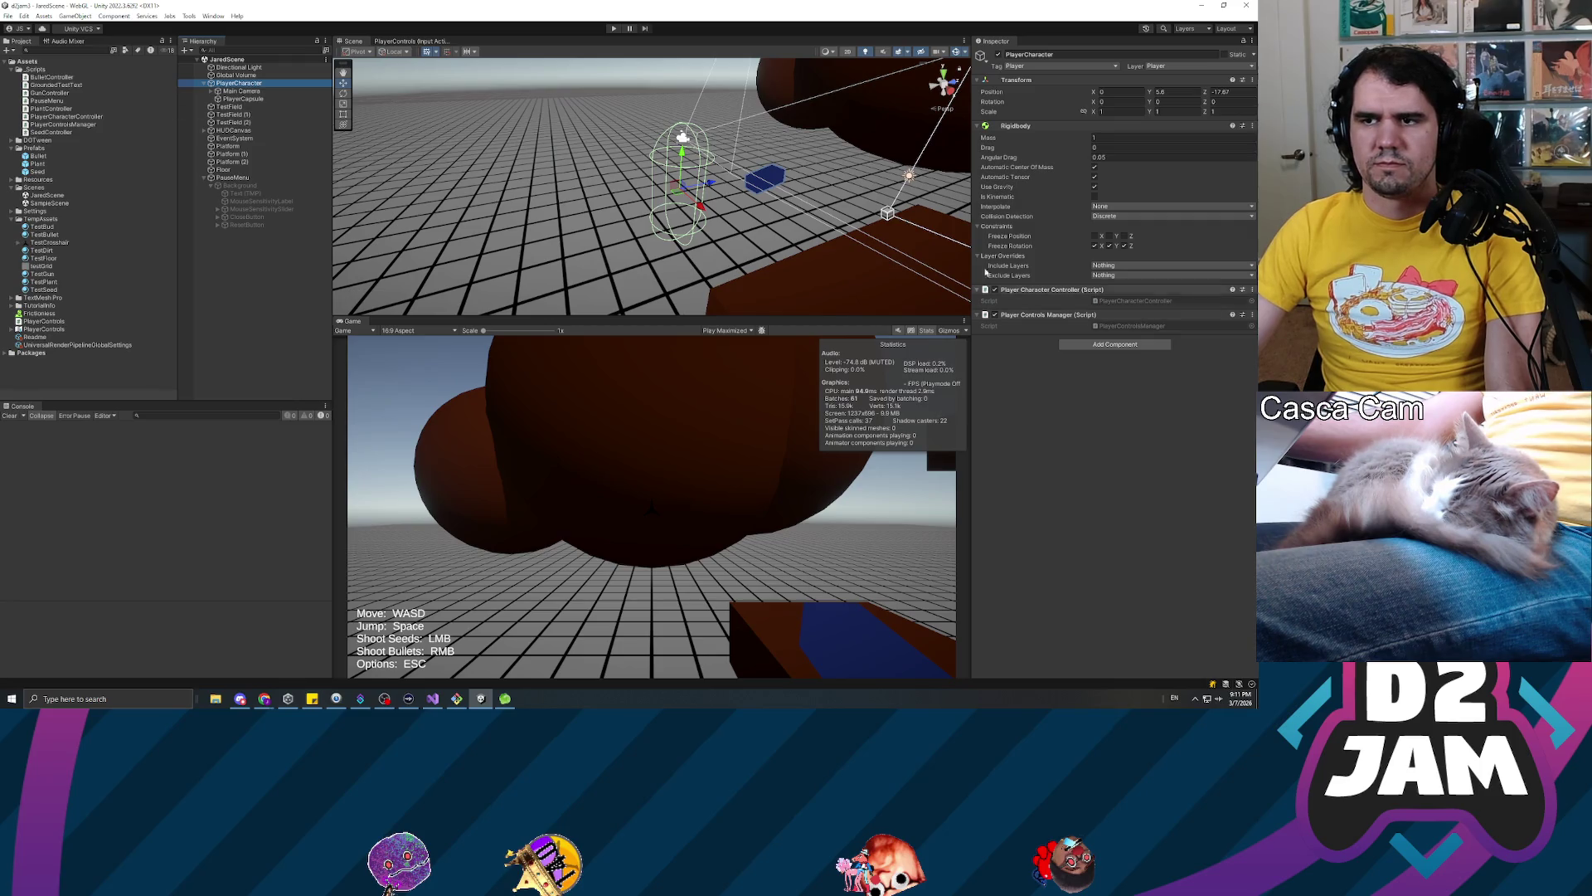
left_click(243, 99)
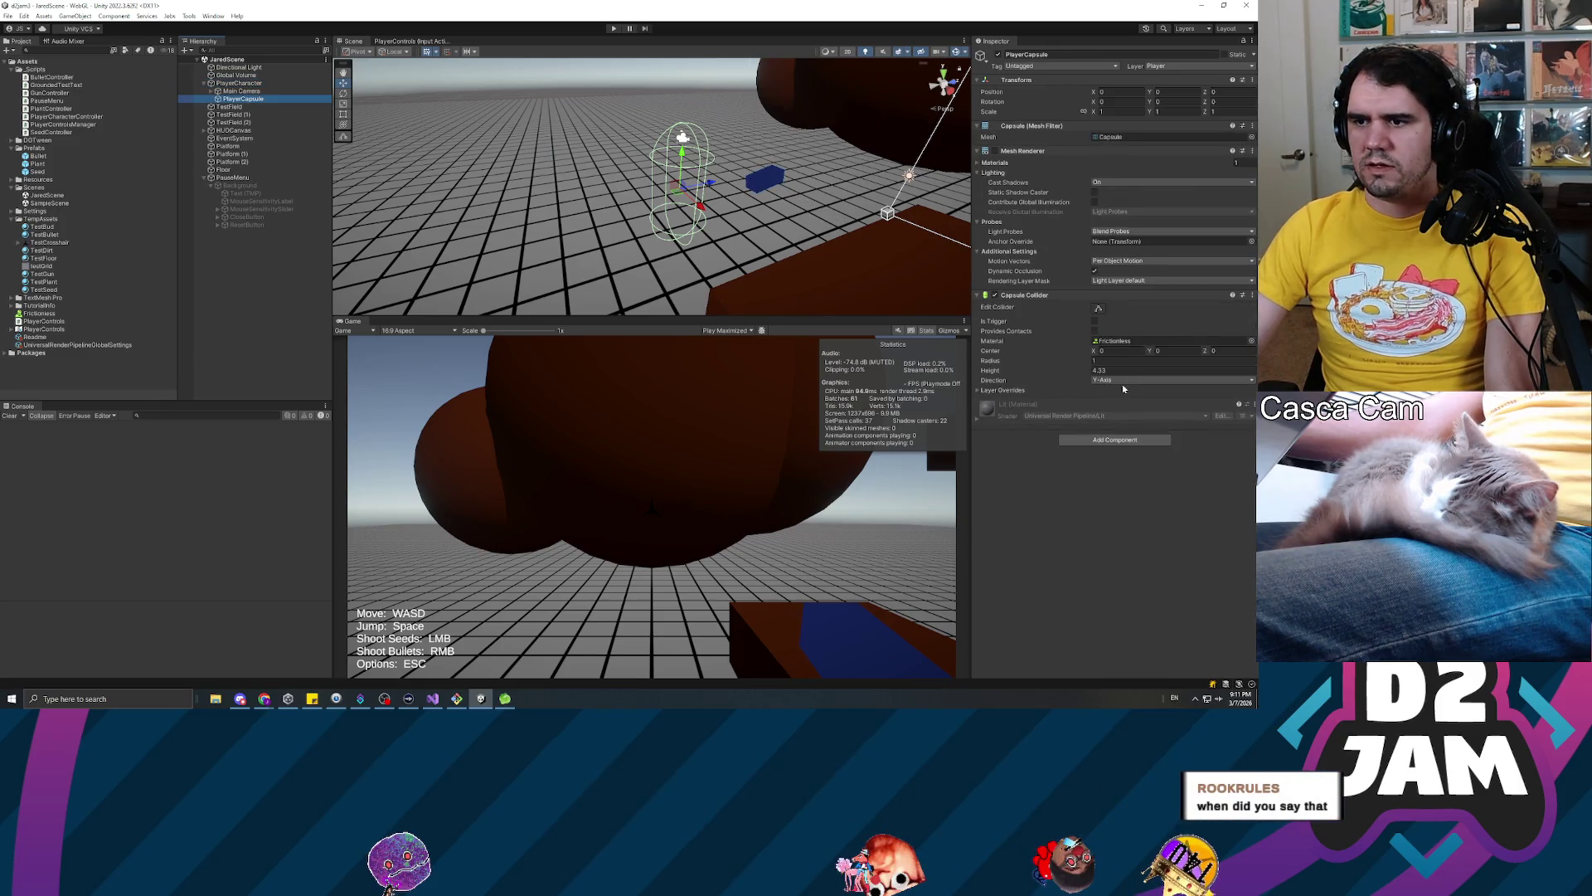
left_click_drag(1090, 372, 1076, 369)
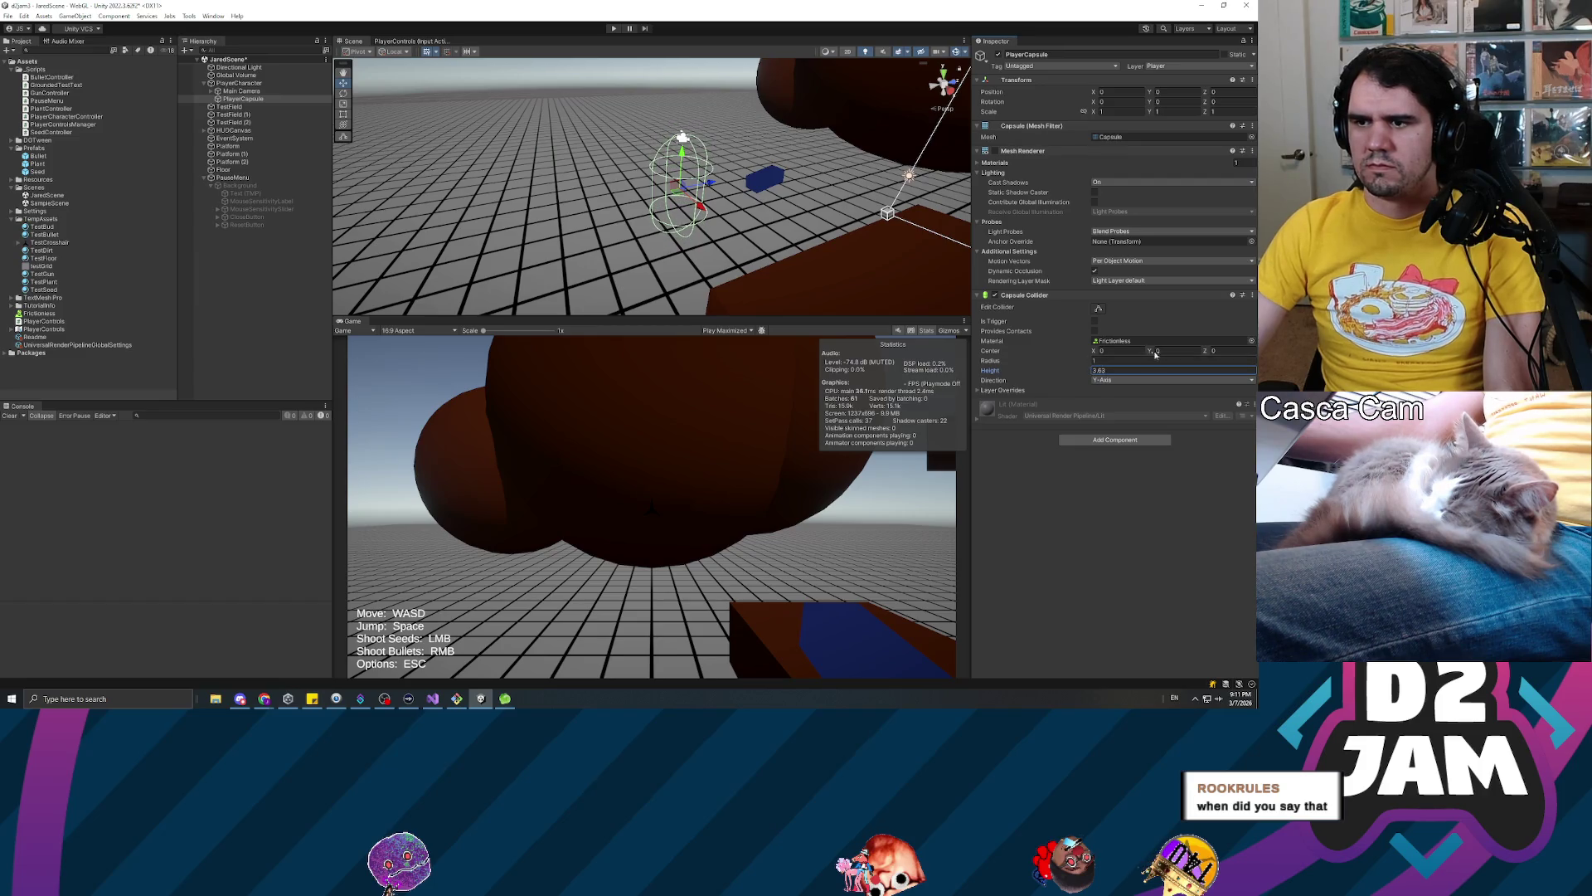
type("0.5")
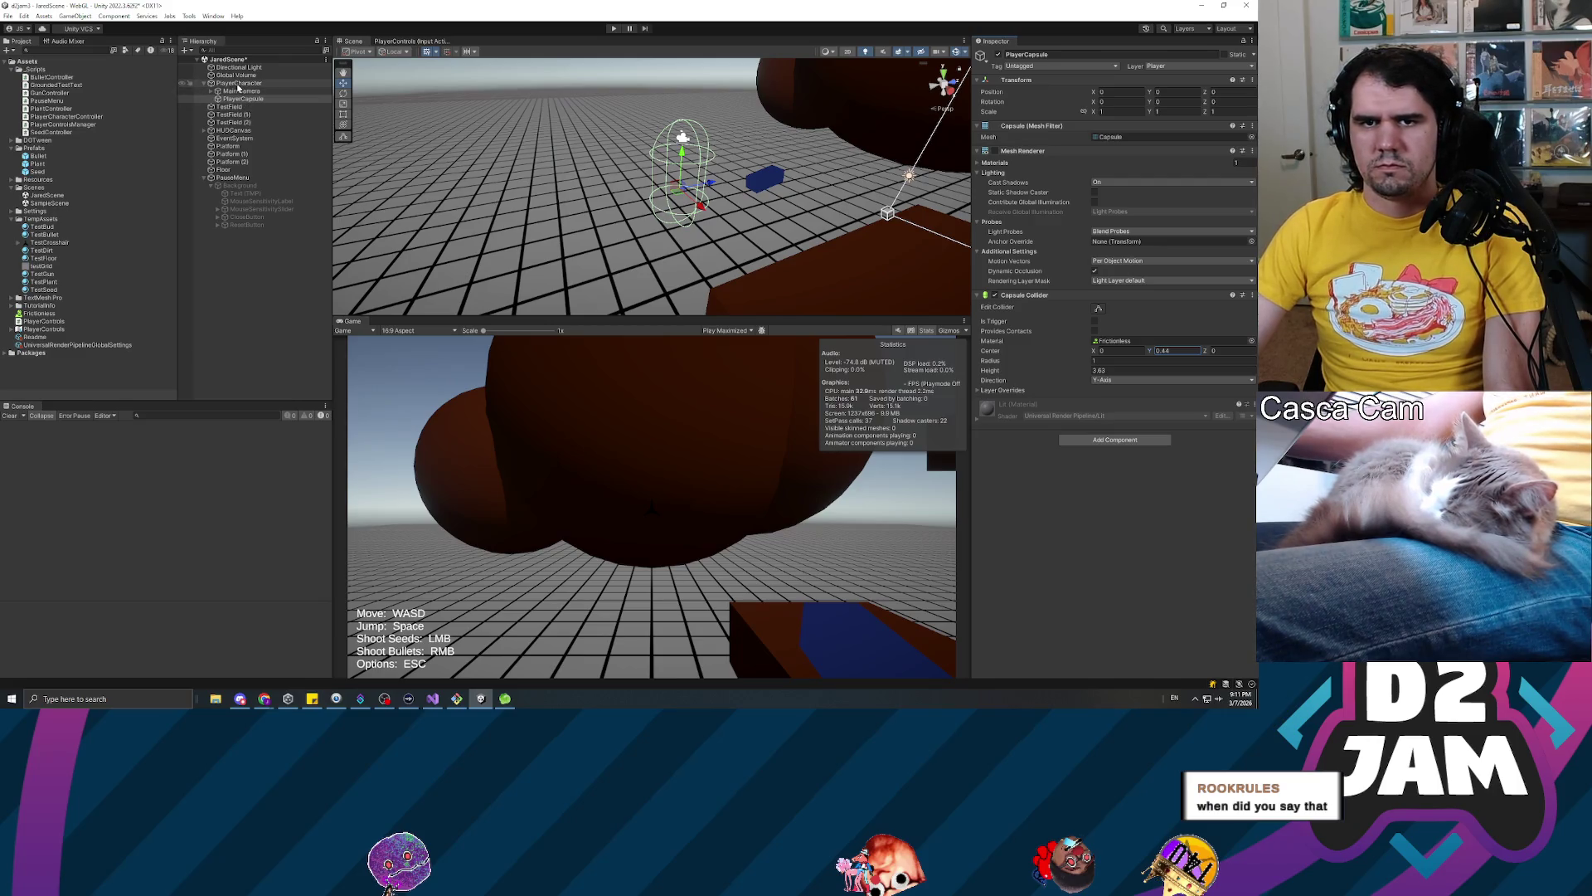
right_click(238, 84)
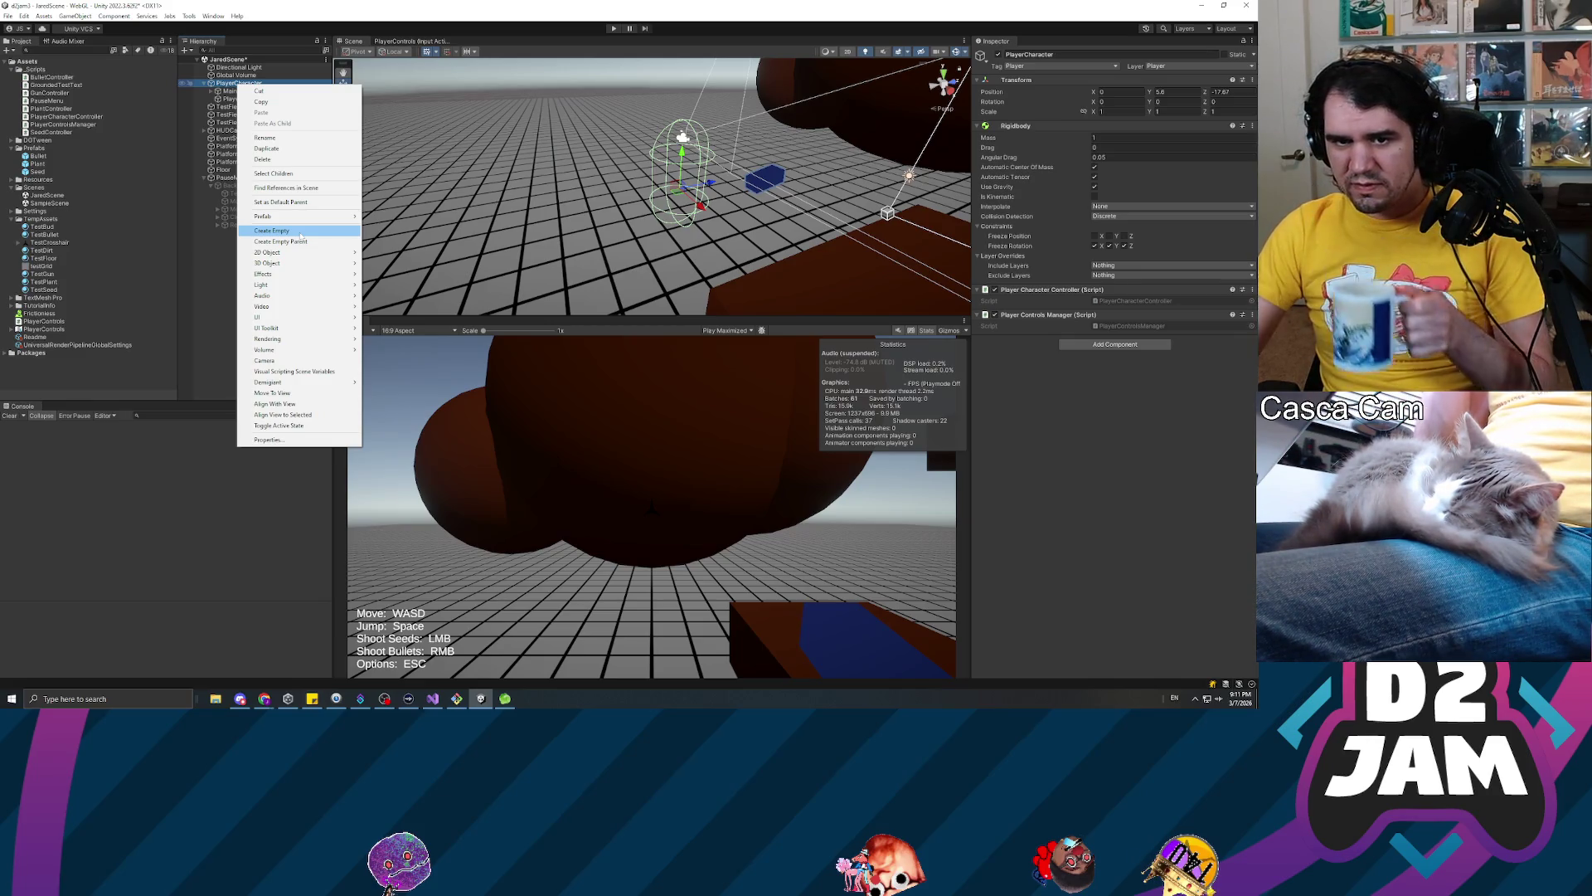
Create an empty child under PlayerCharacter named FeetCollider
left_click(298, 232)
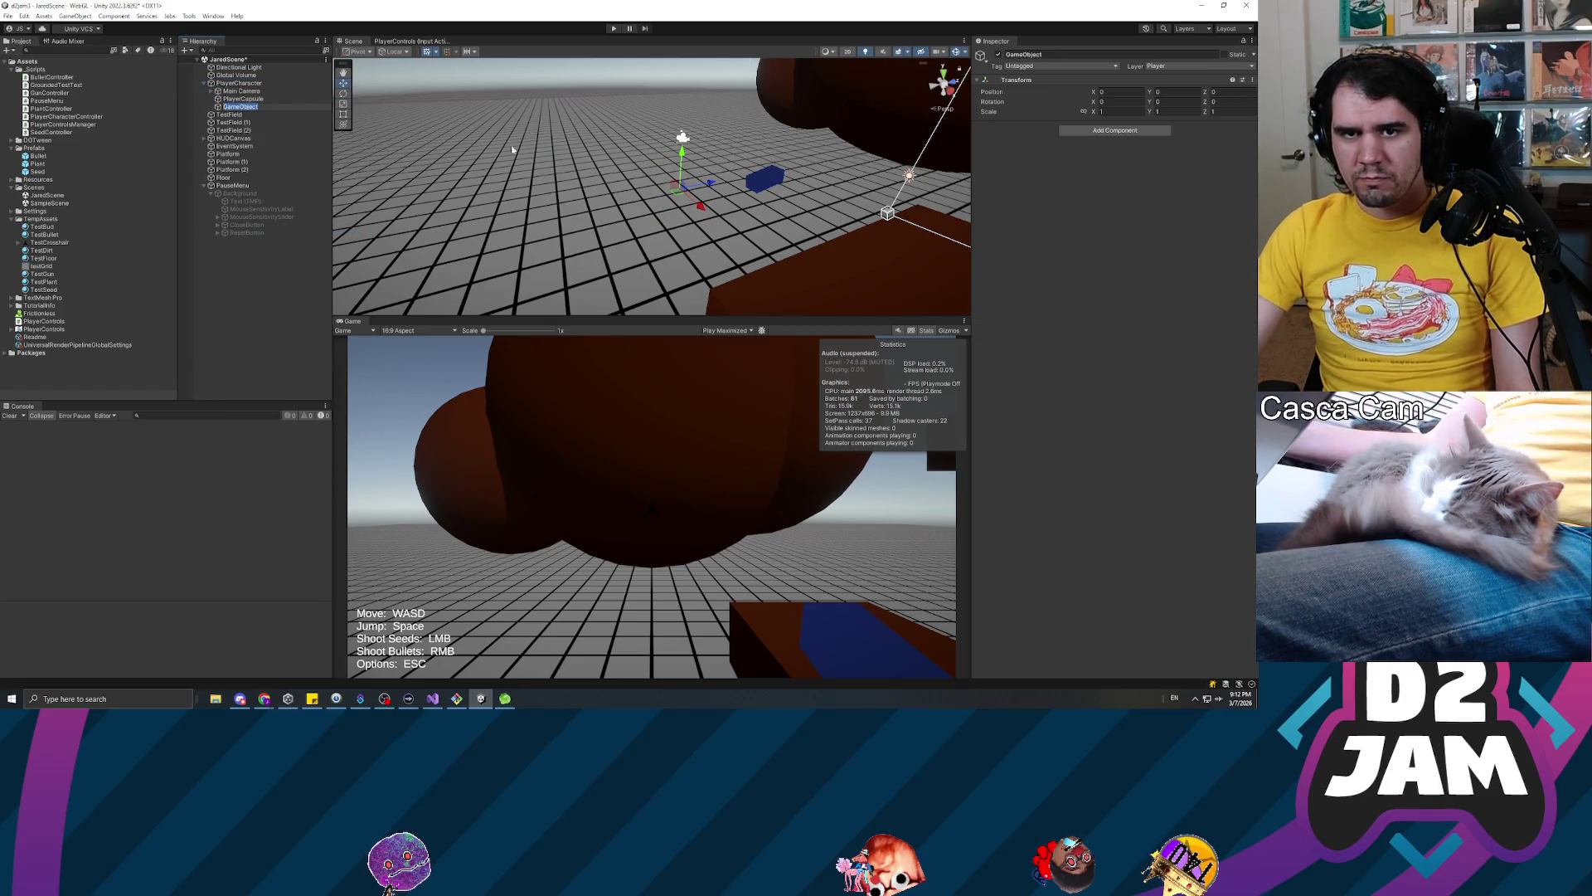
type("Fe")
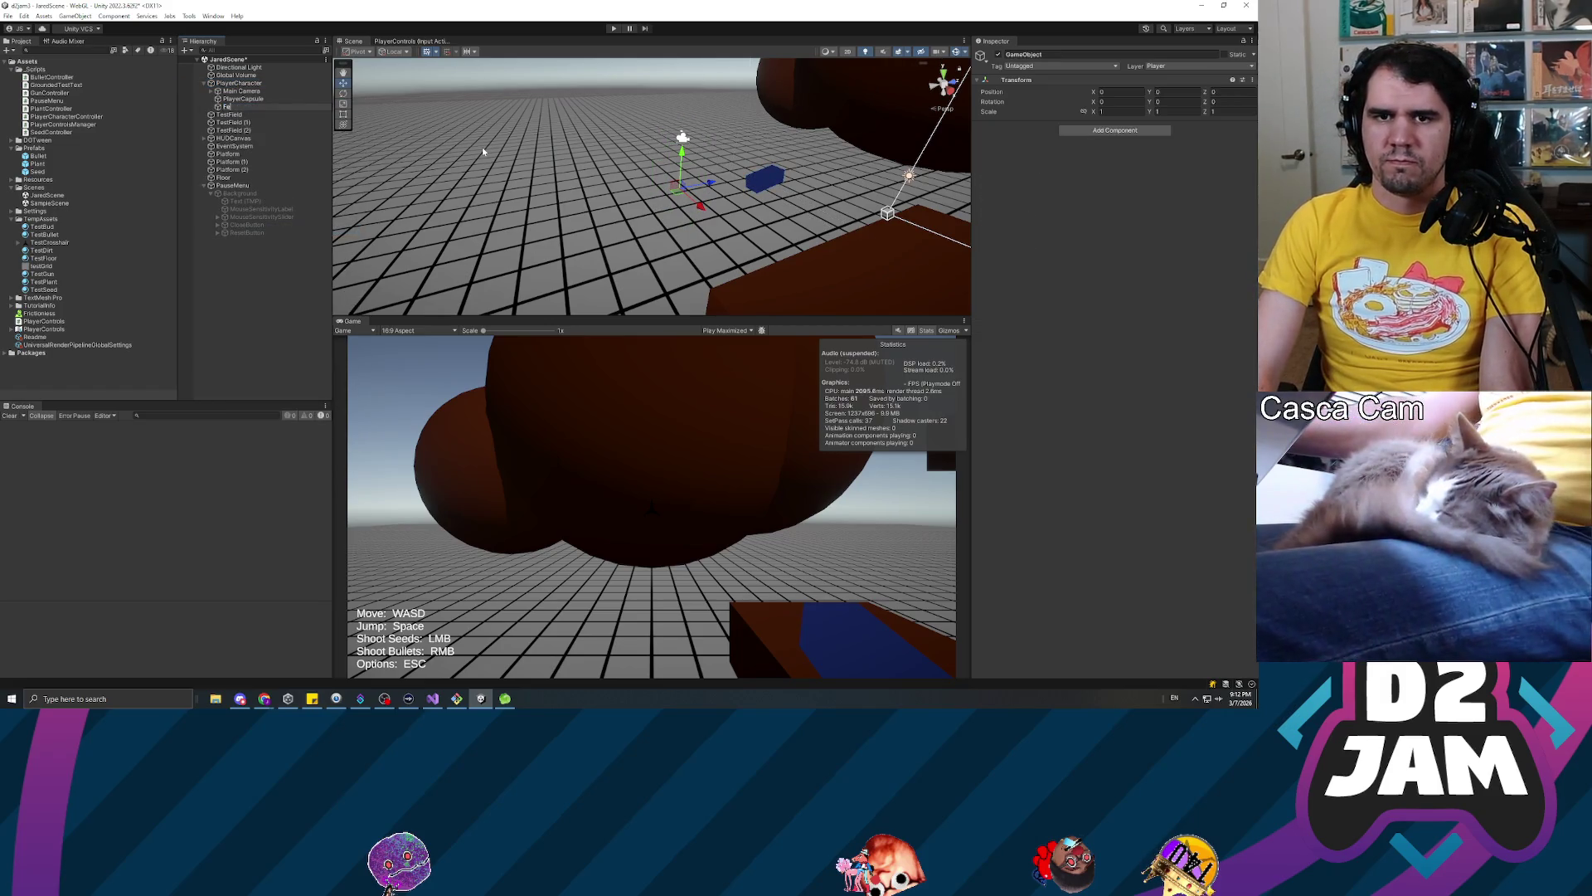
type("etCollider")
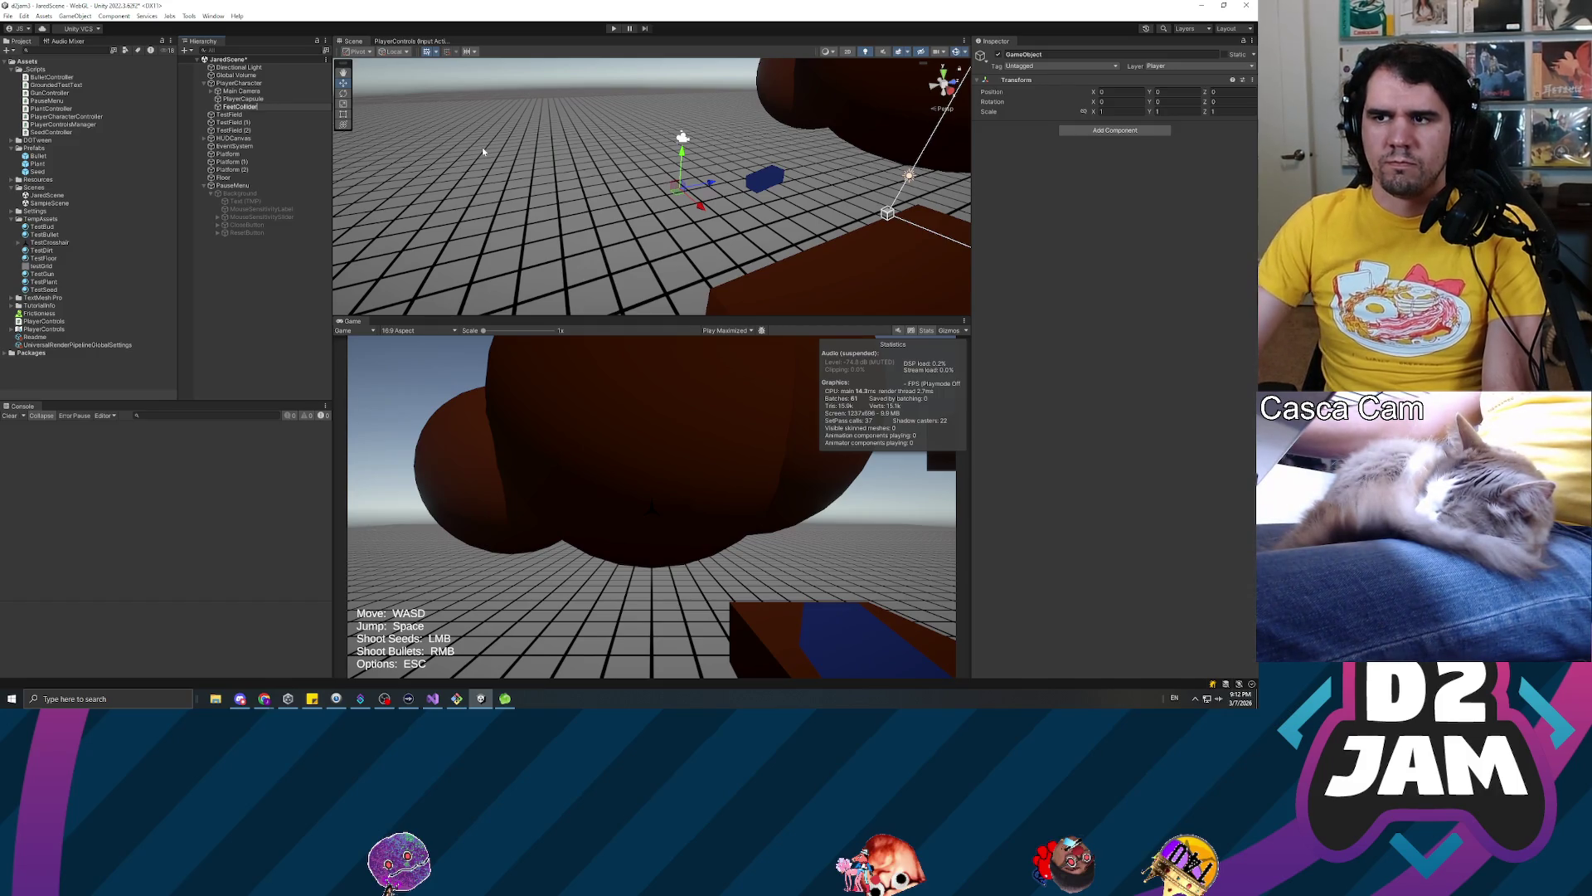
key("Return")
Add a Capsule Collider component to FeetCollider and select the Frictionless physic material
left_click(1106, 131)
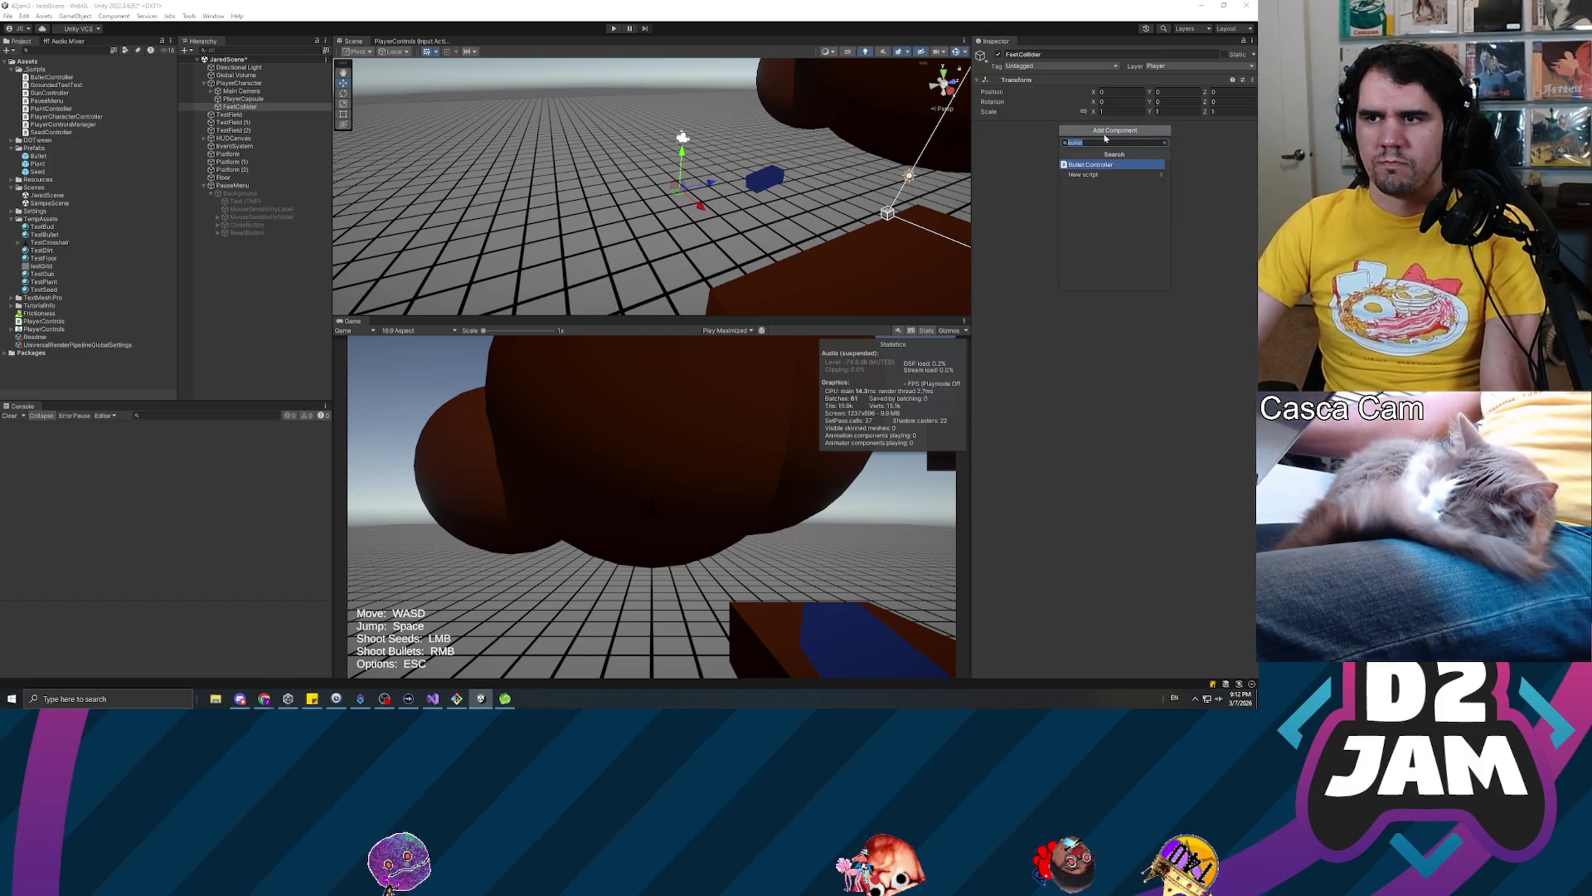
type("capsule")
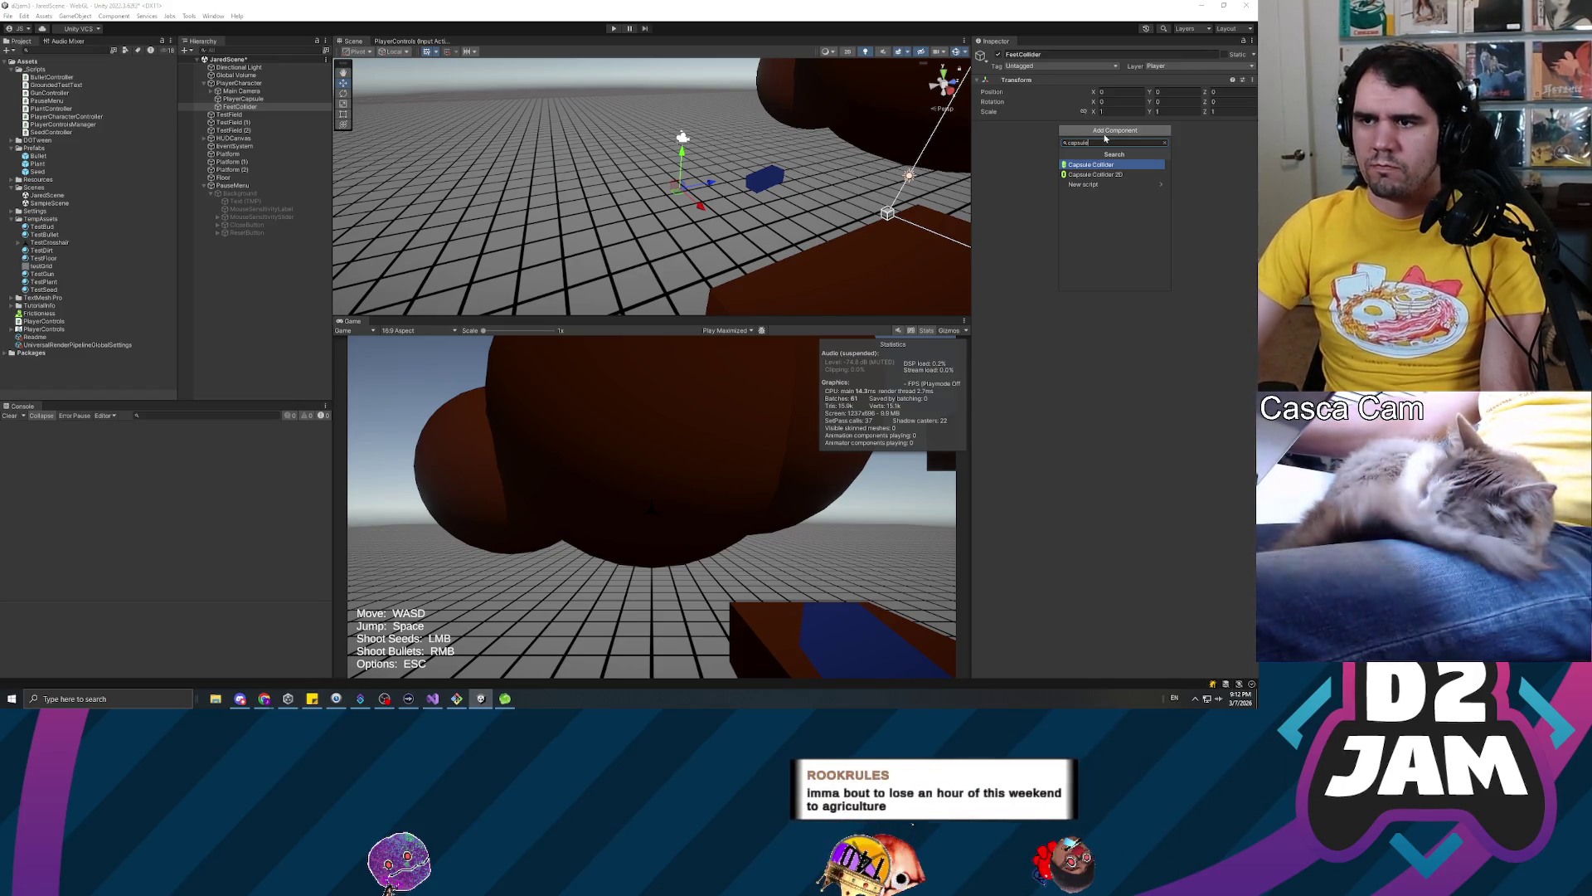
key("Return")
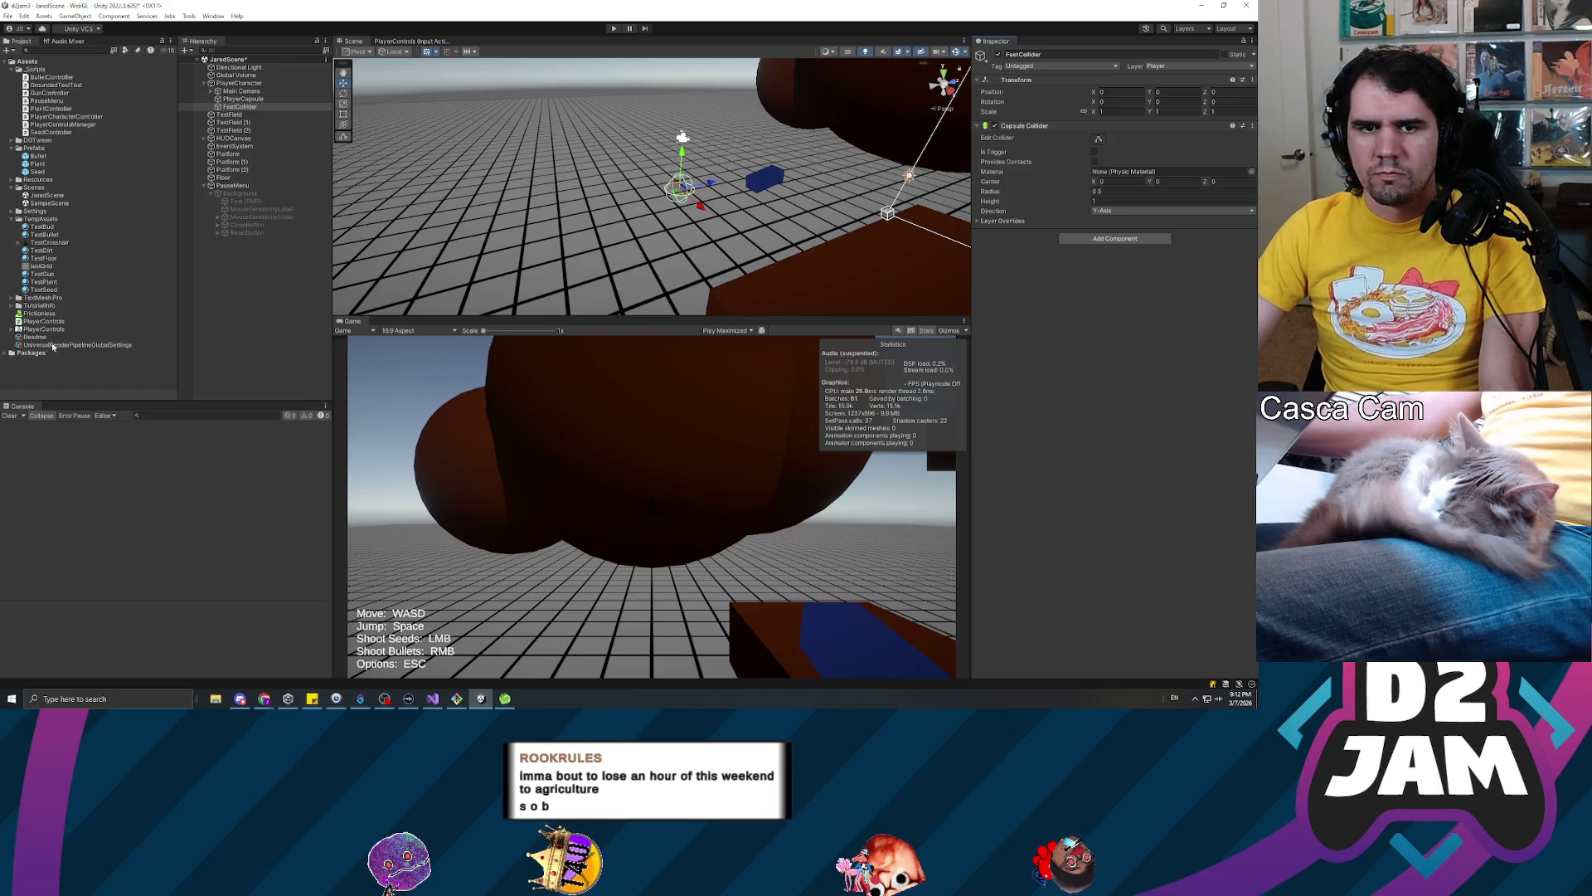
left_click(43, 313)
Duplicate Frictionless as a material named Friction with Dynamic Friction 0.2 and a matching object name
key("ctrl+d")
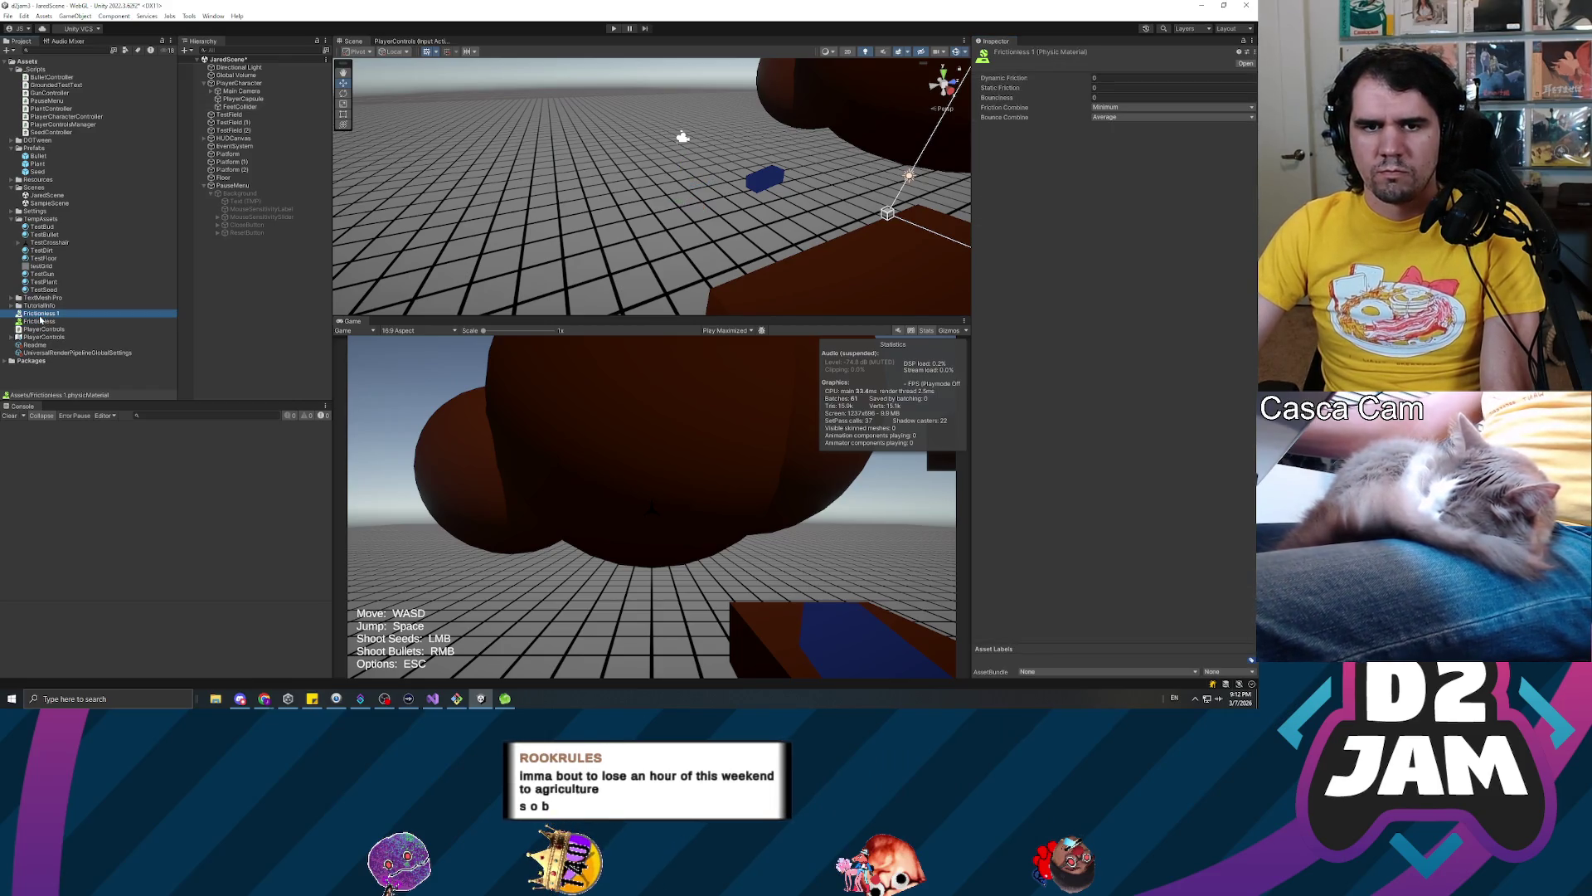
type("riction")
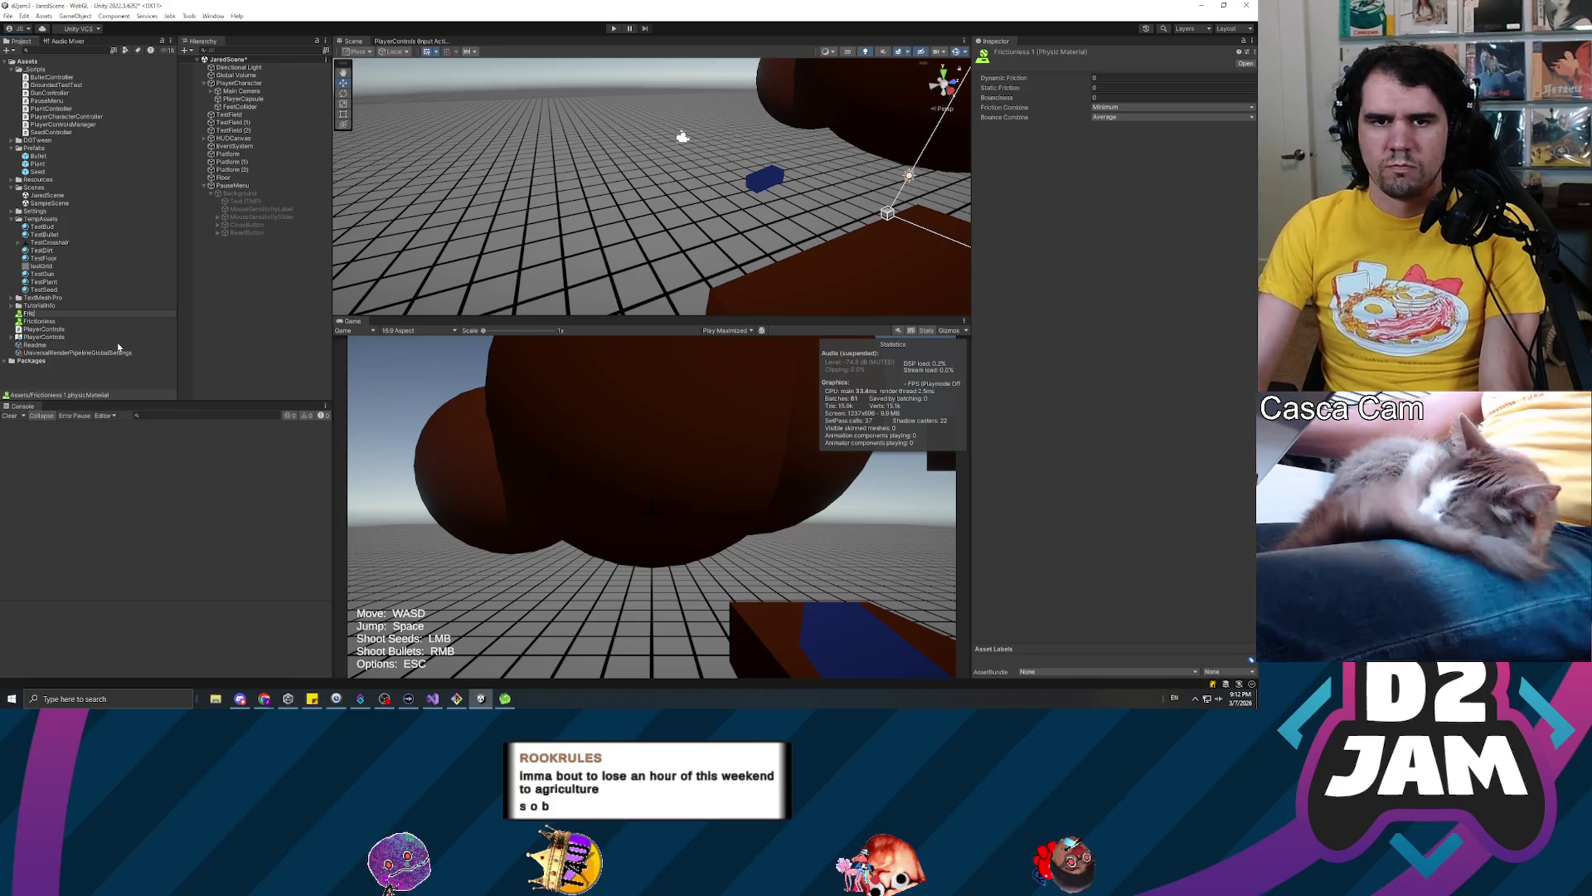
key("Return")
left_click(1103, 77)
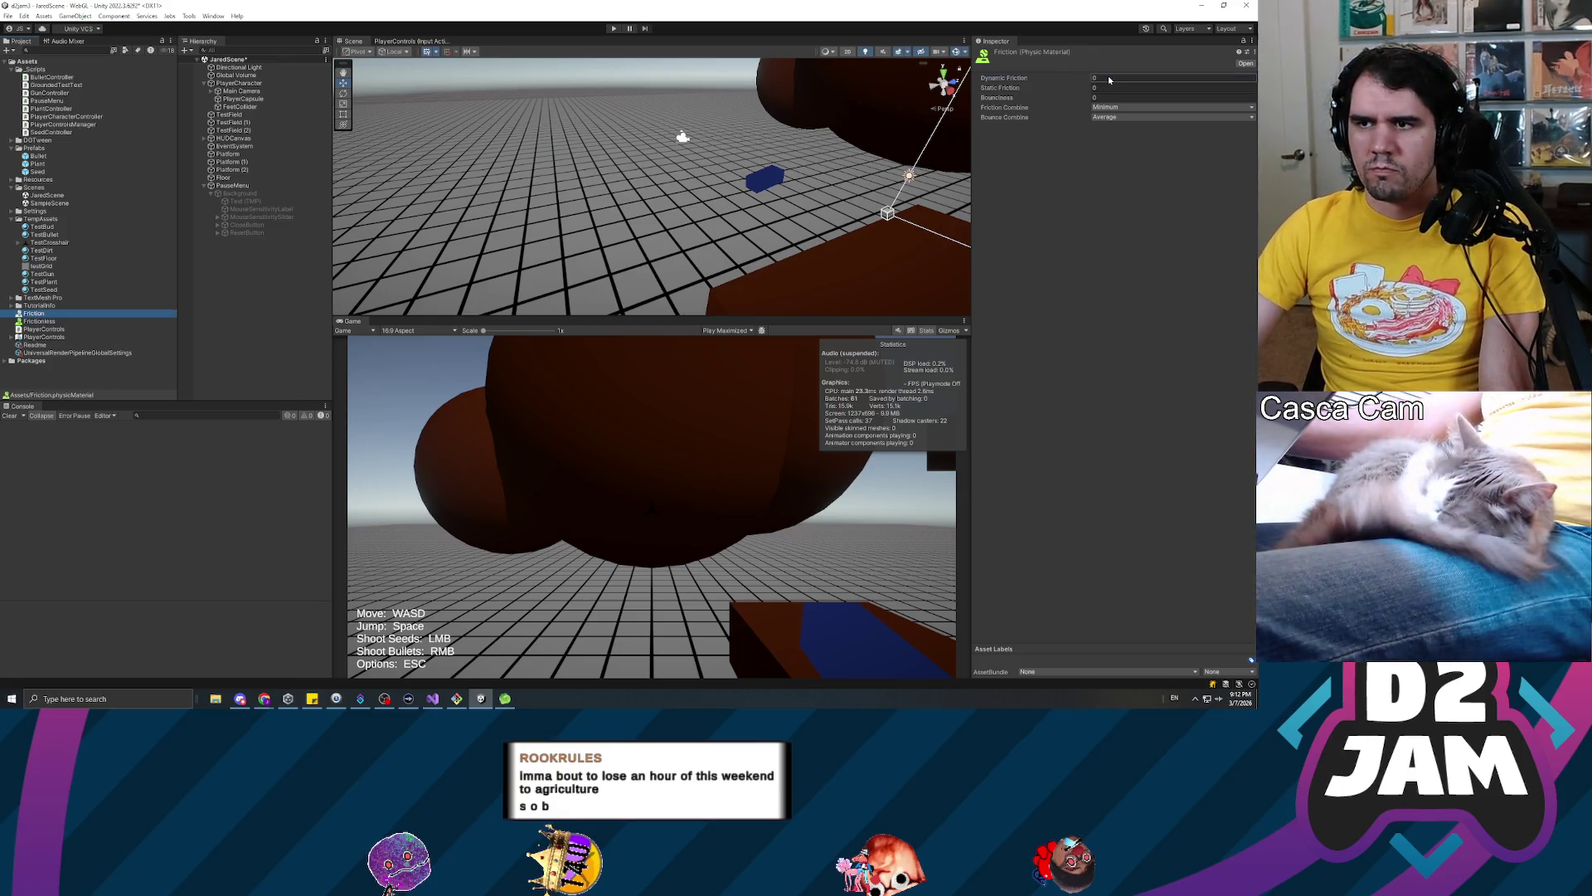
type("0.2")
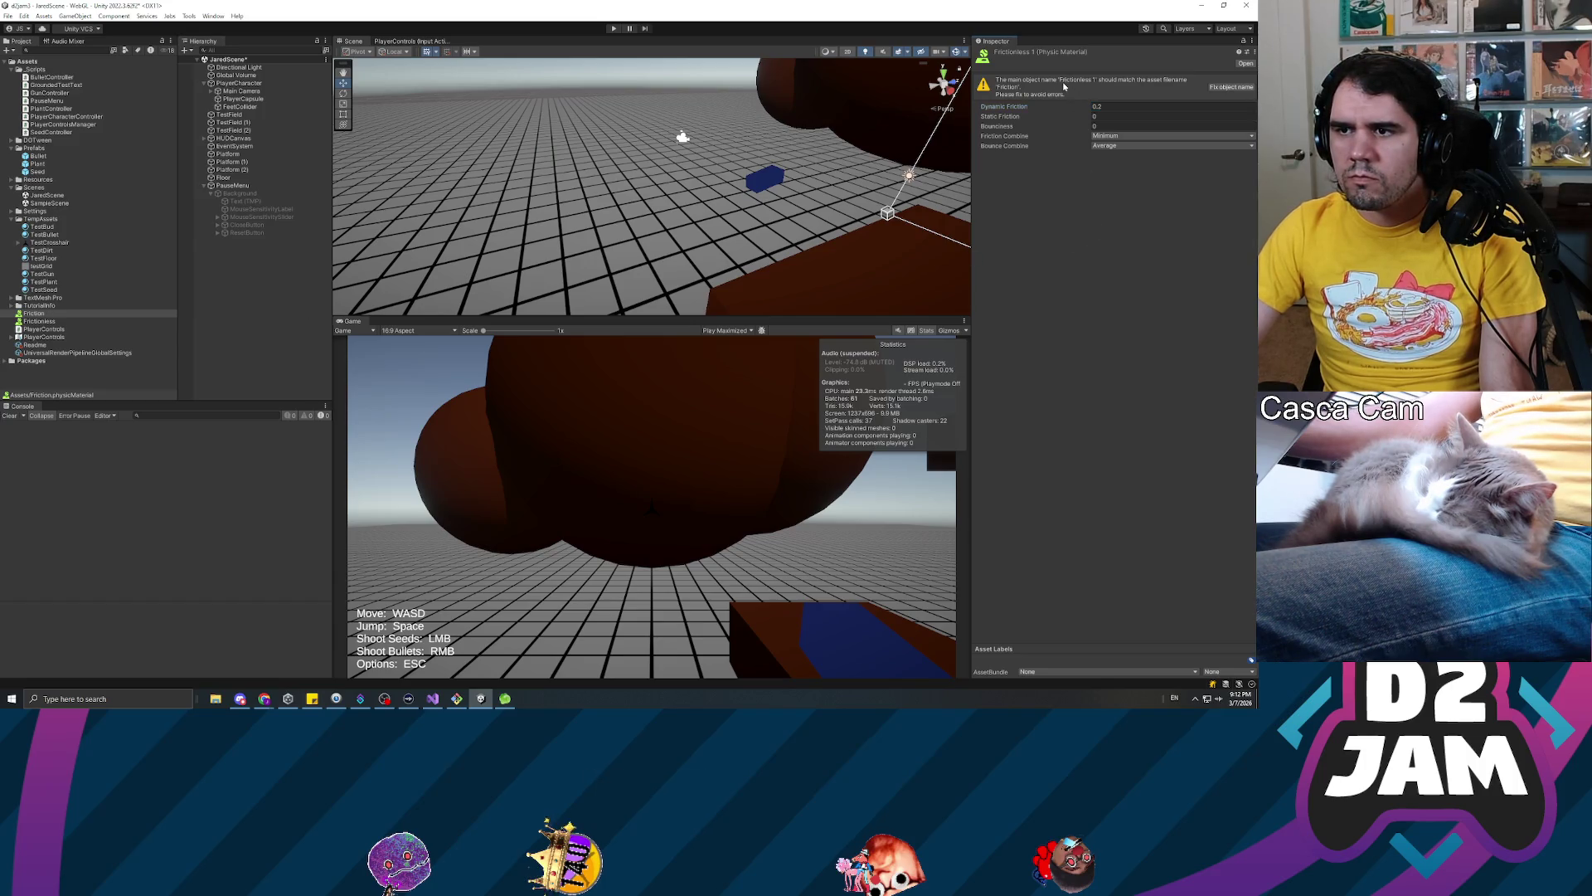
left_click(1229, 89)
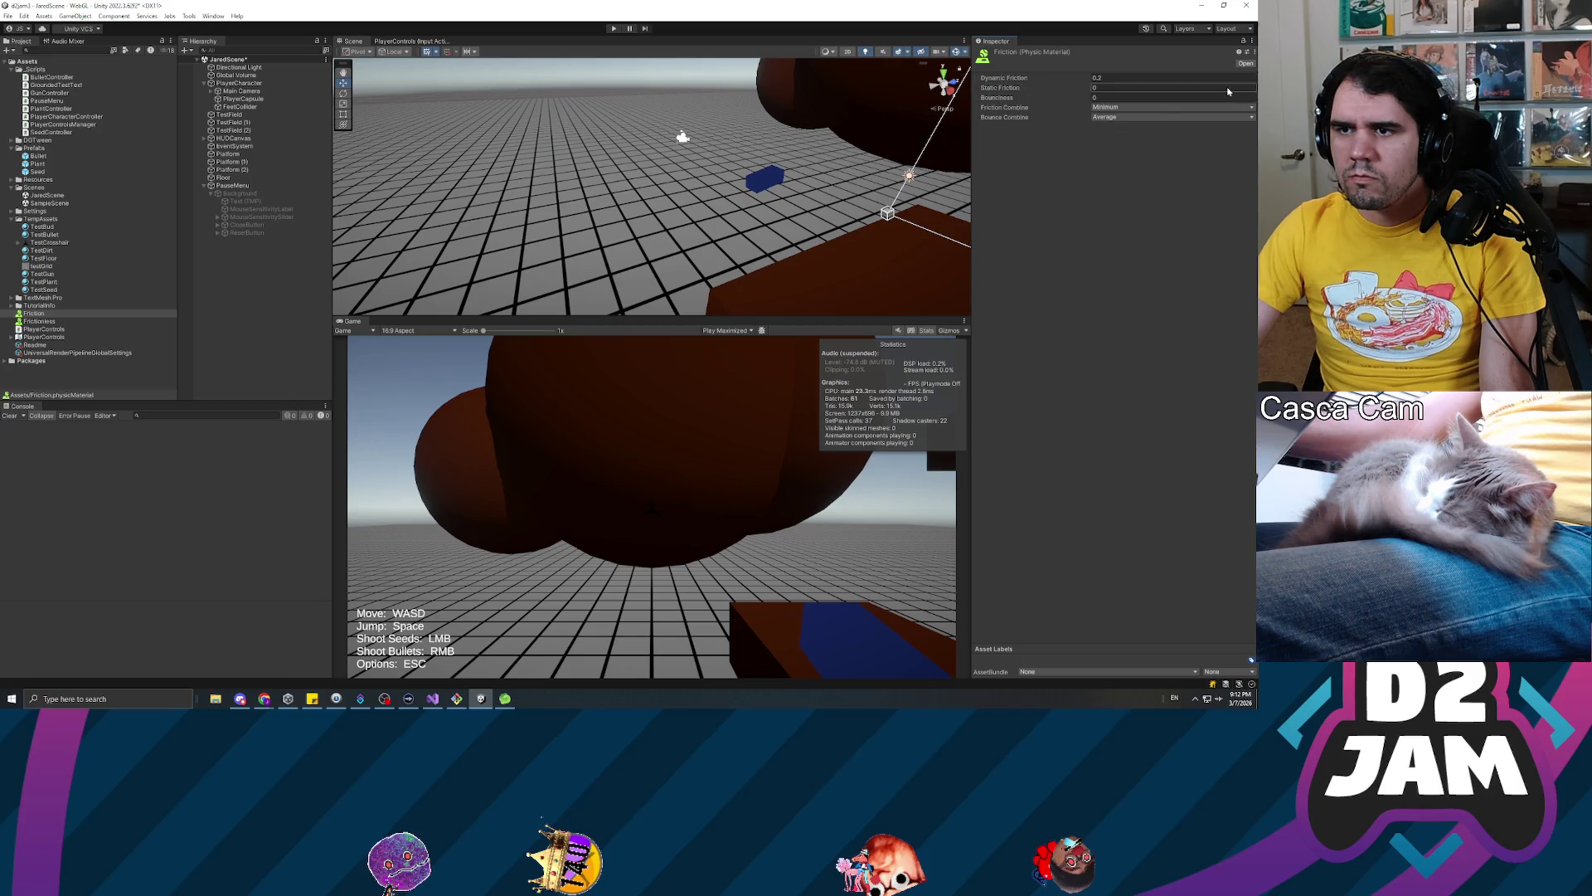
left_click(246, 210)
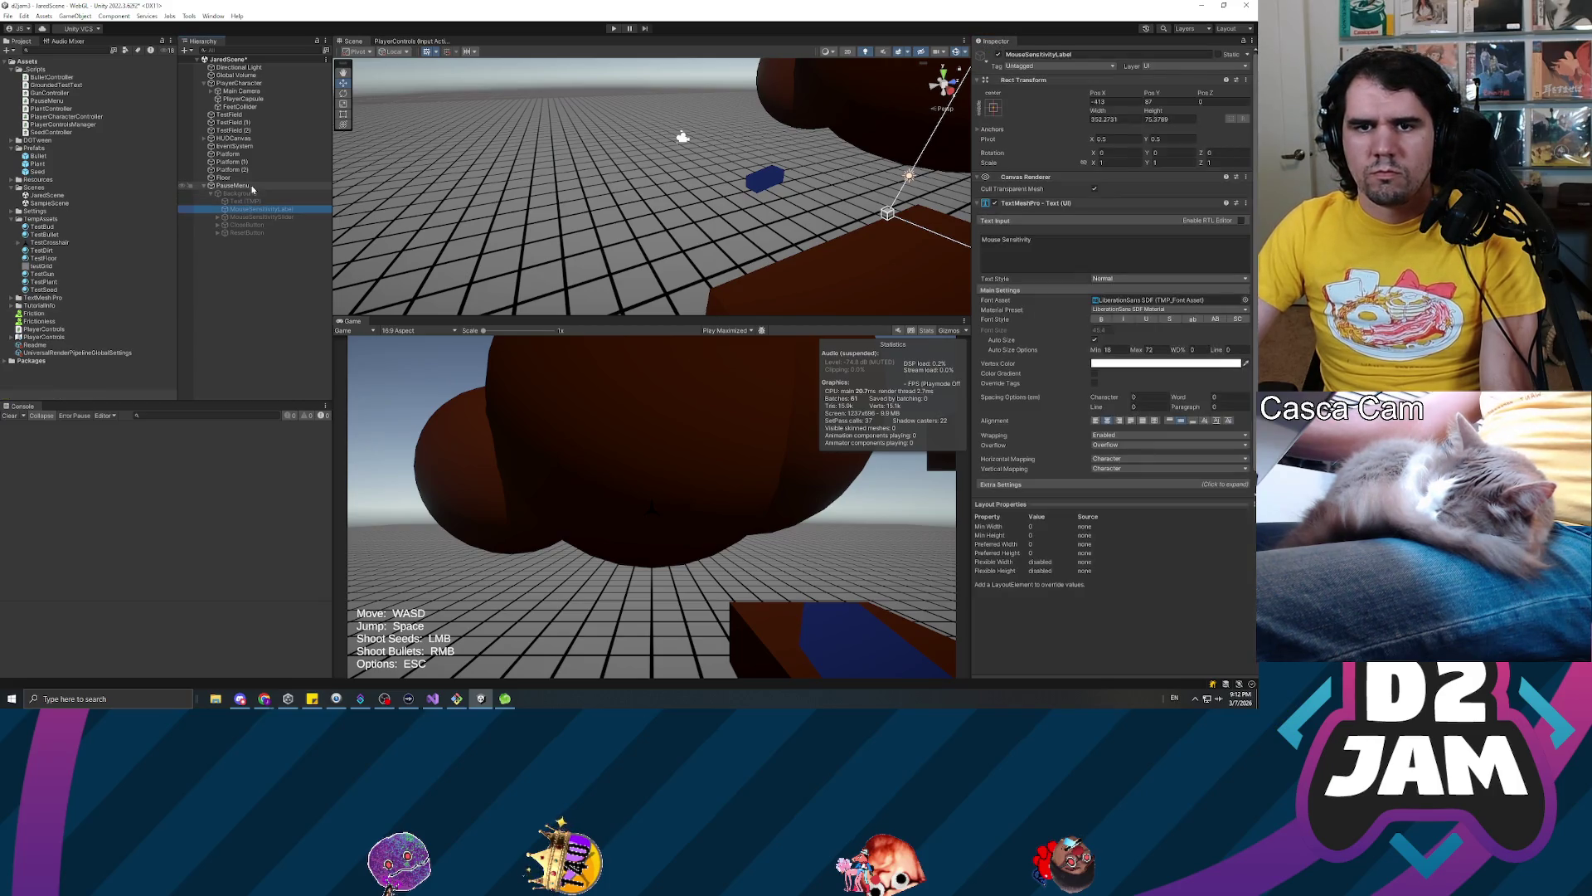
Give FeetCollider's Capsule Collider the Friction material and enter a centre value of -0.44
left_click(240, 107)
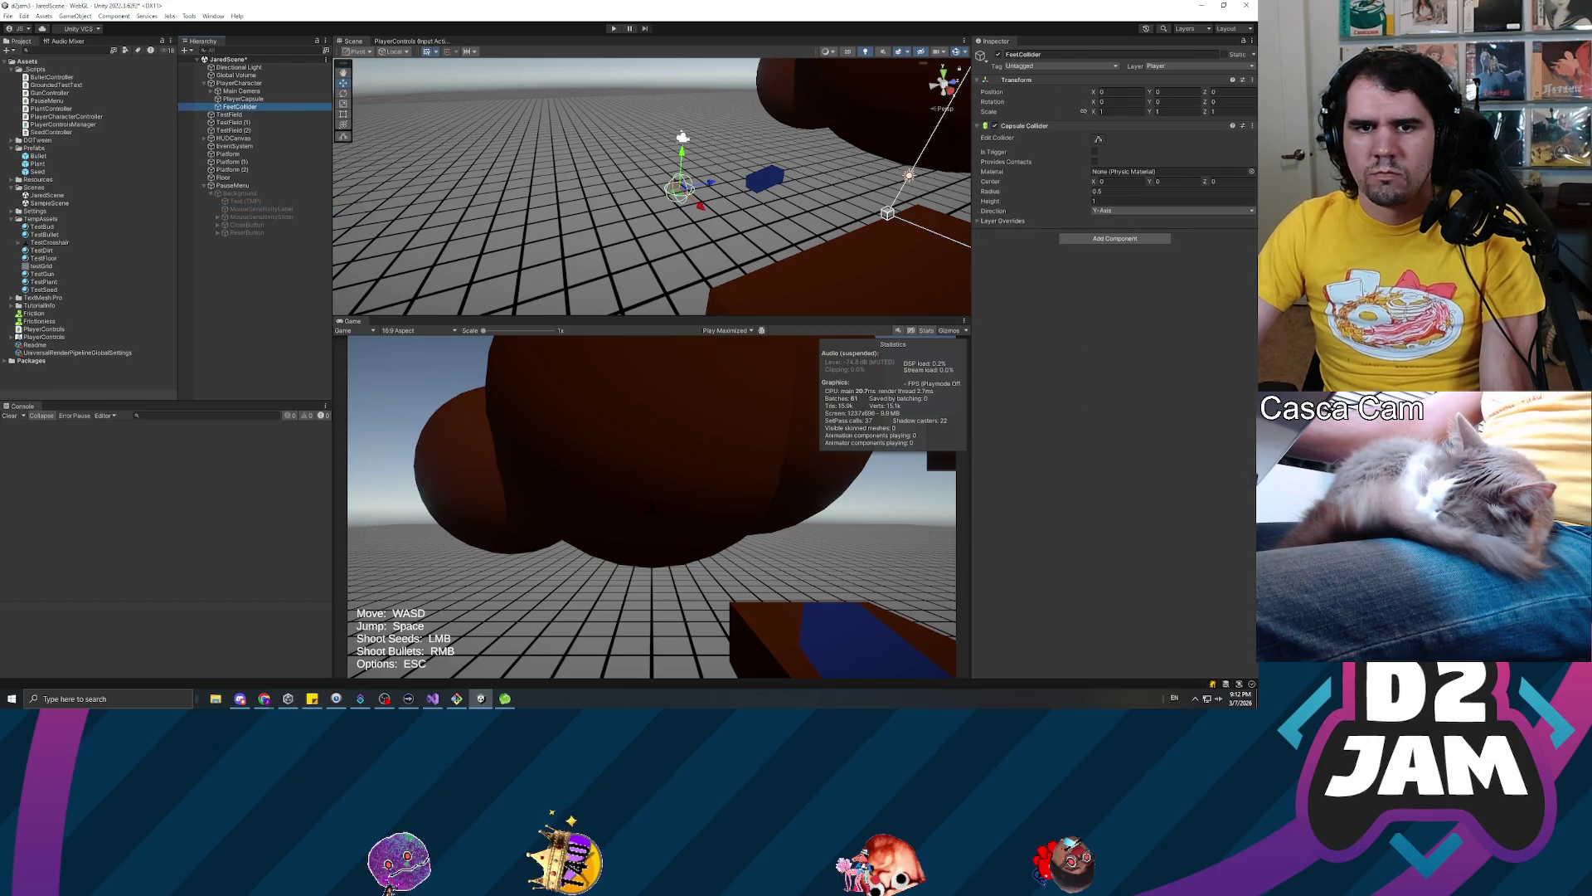
mouse_move(33, 316)
left_mouse_down()
mouse_move(498, 50)
mouse_move(1136, 171)
left_mouse_up()
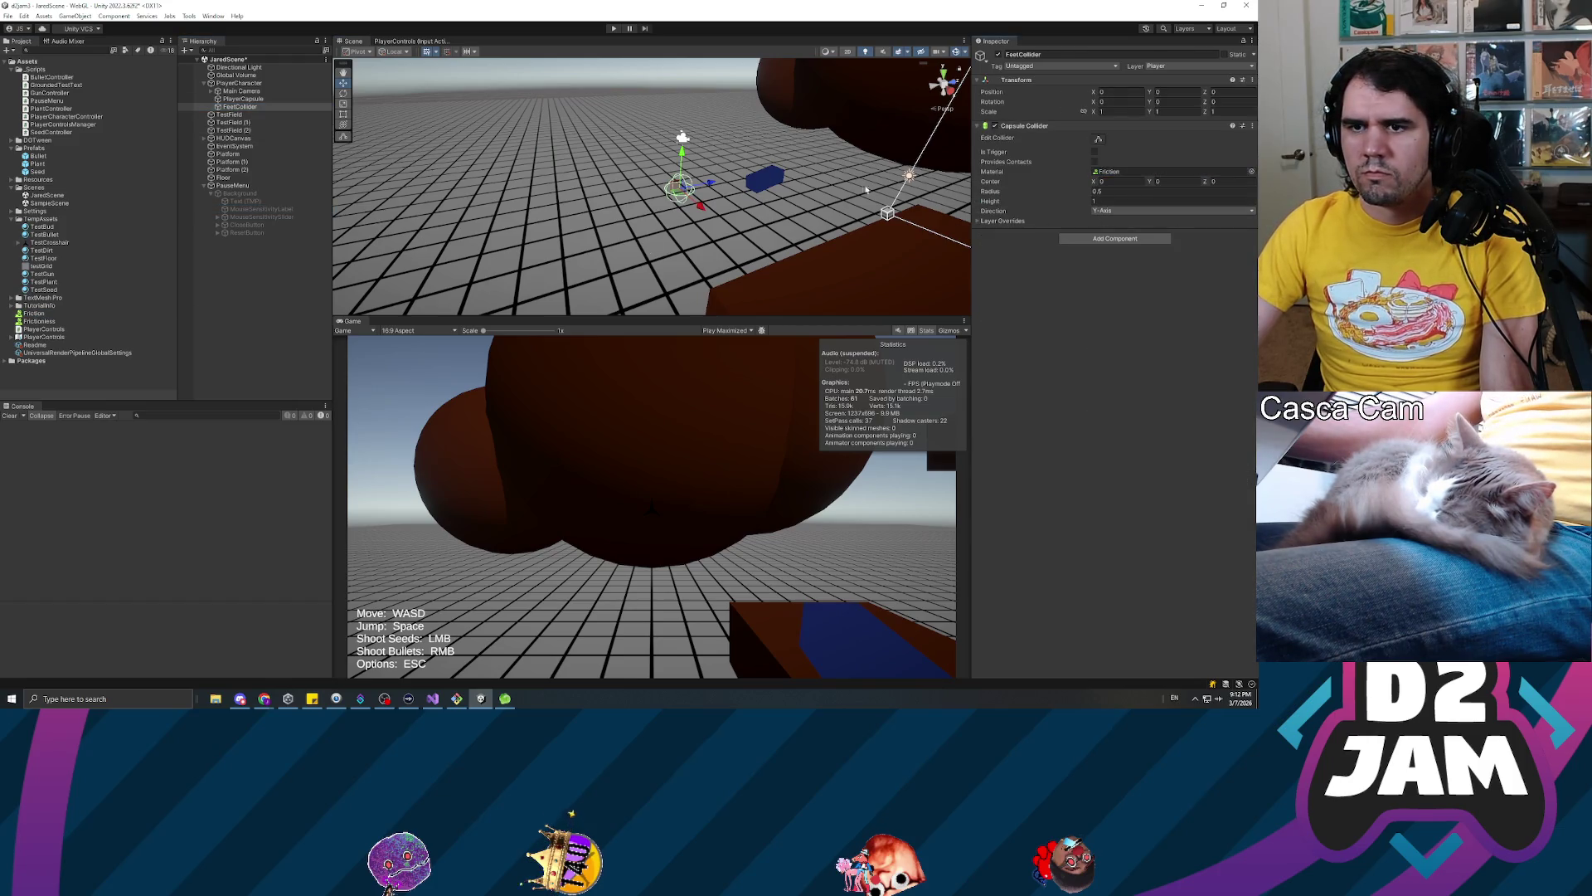
left_click(242, 100, "ctrl")
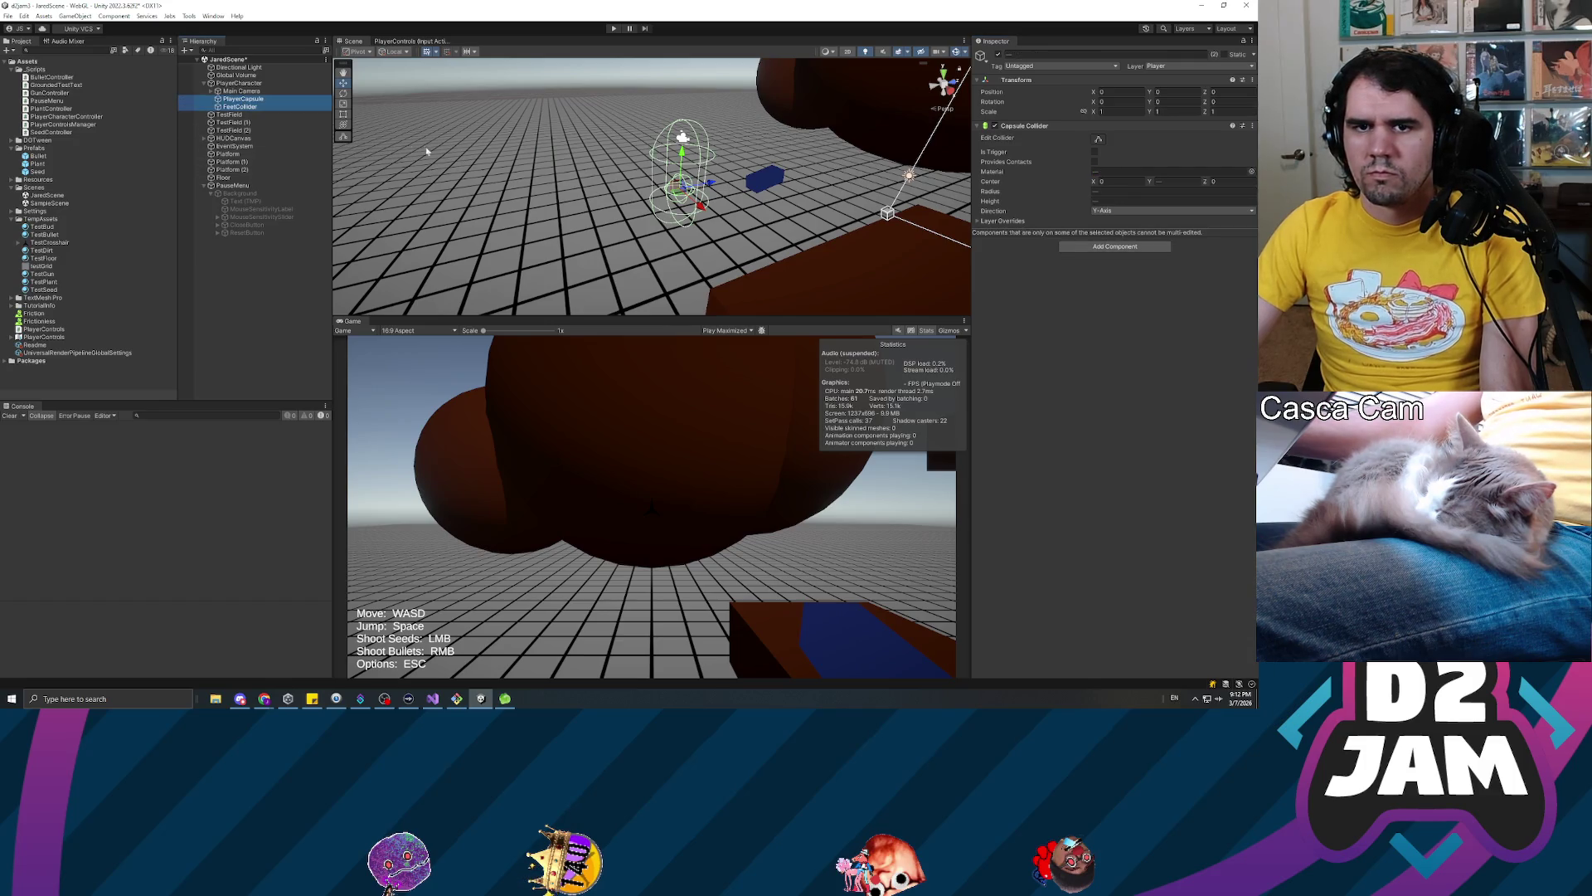
left_click(244, 101)
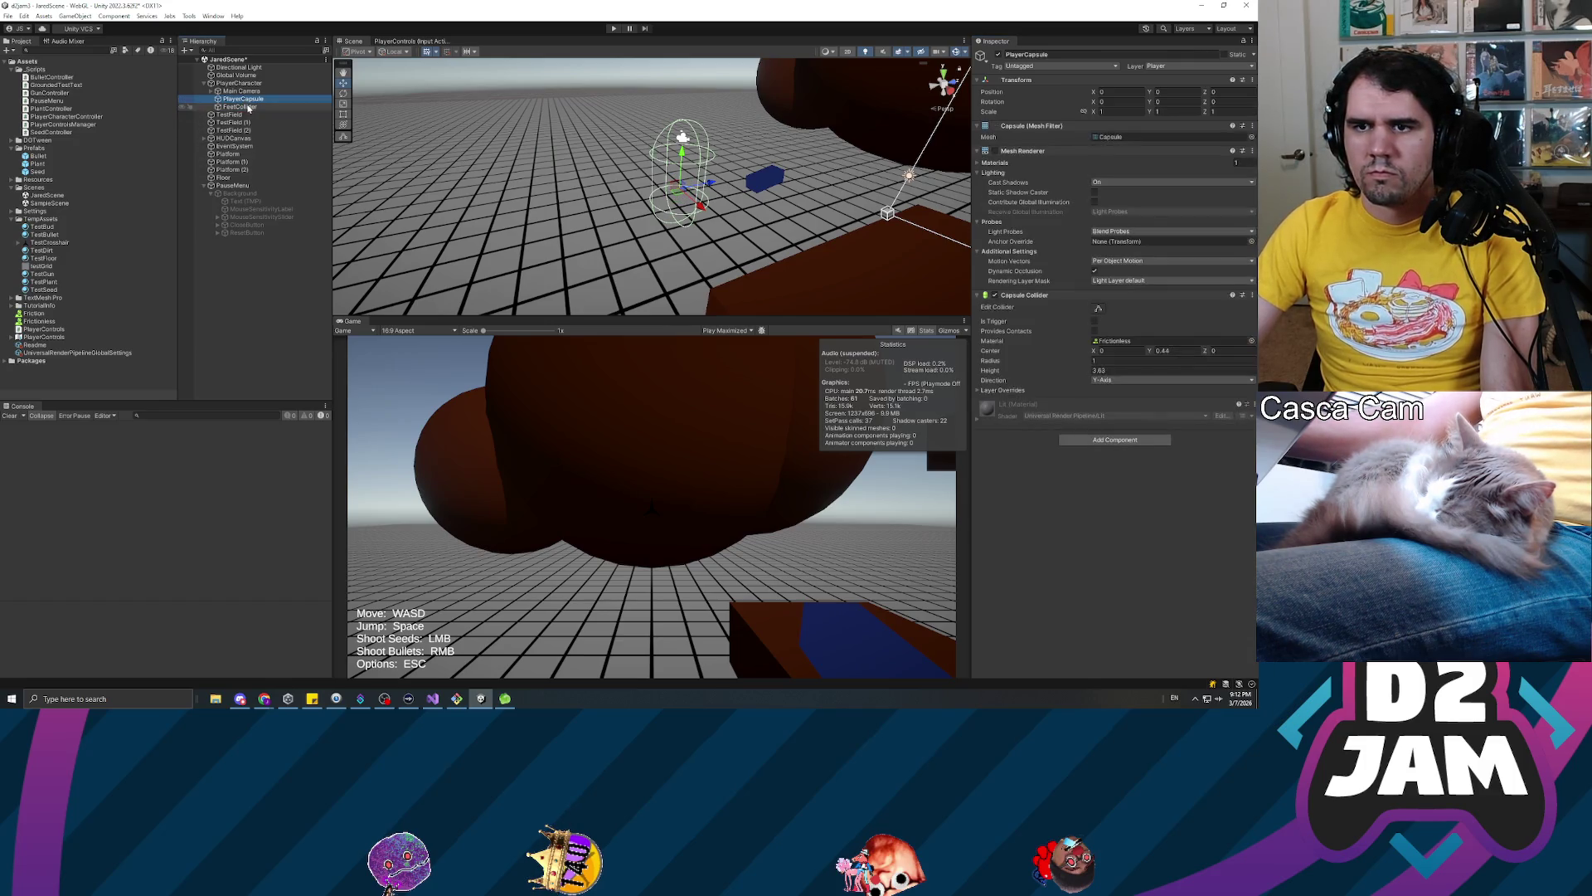
left_click(244, 107)
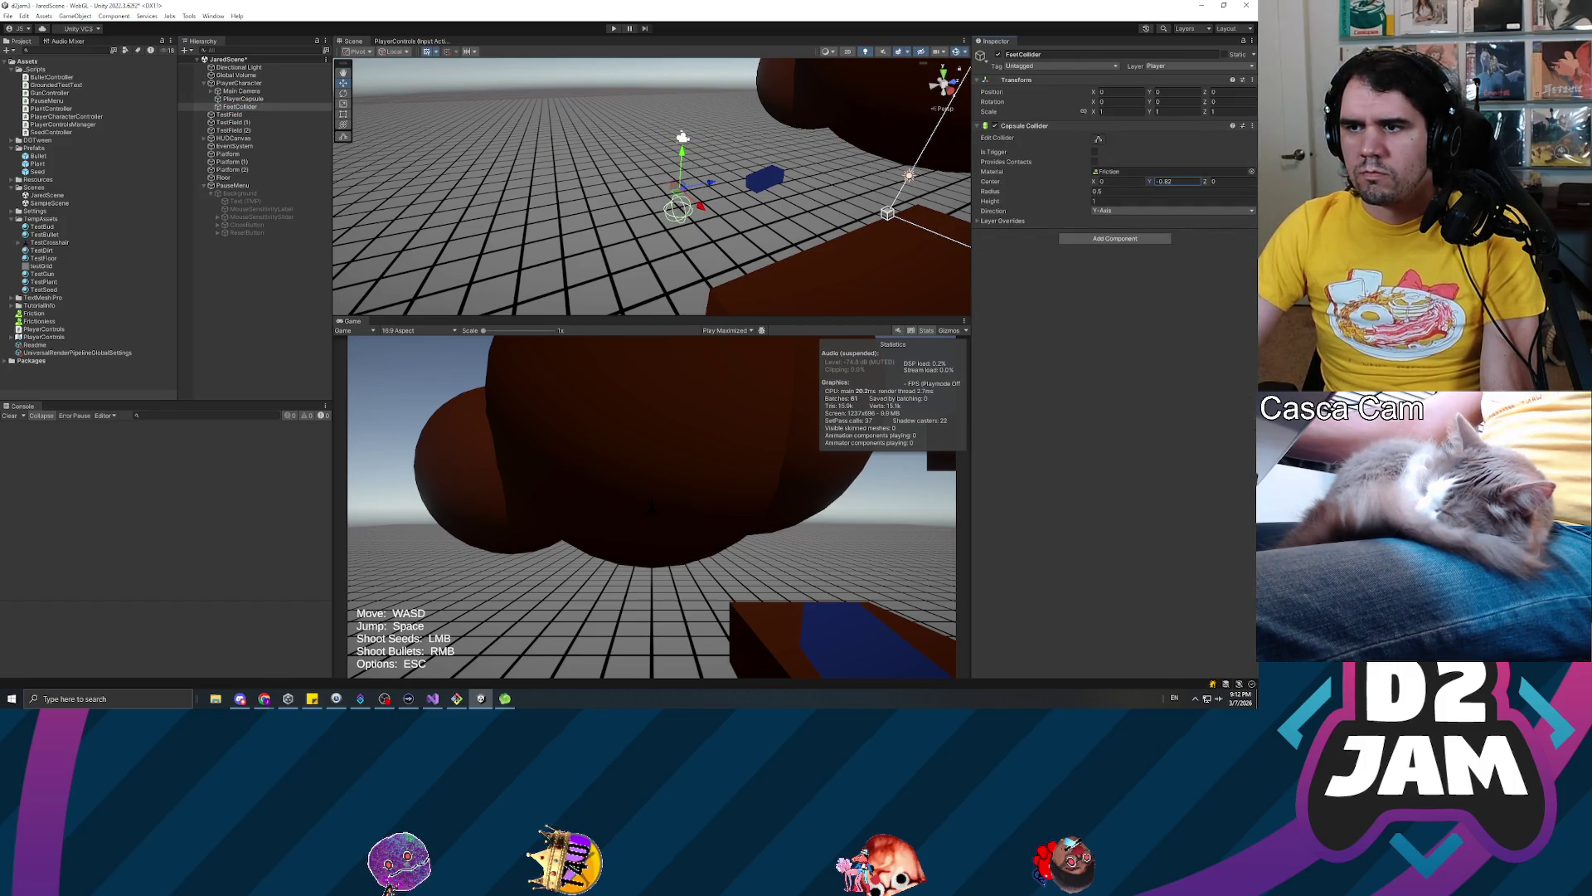
type("-0.44")
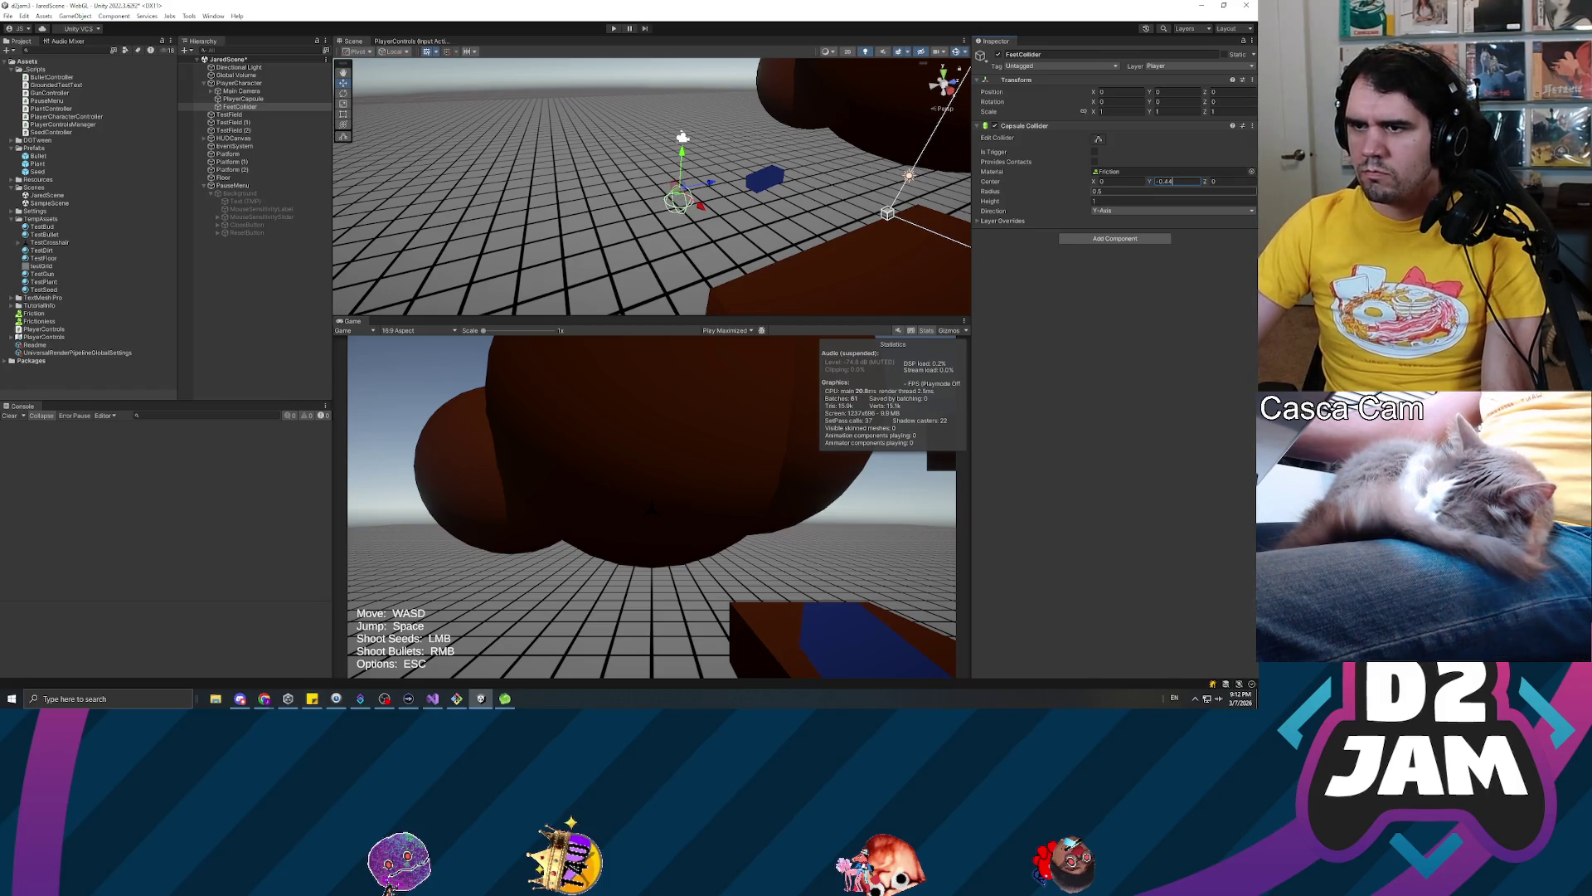
Compare against PlayerCapsule in the scene and lower FeetCollider's centre Y to about -0.79
left_click(253, 100, "ctrl")
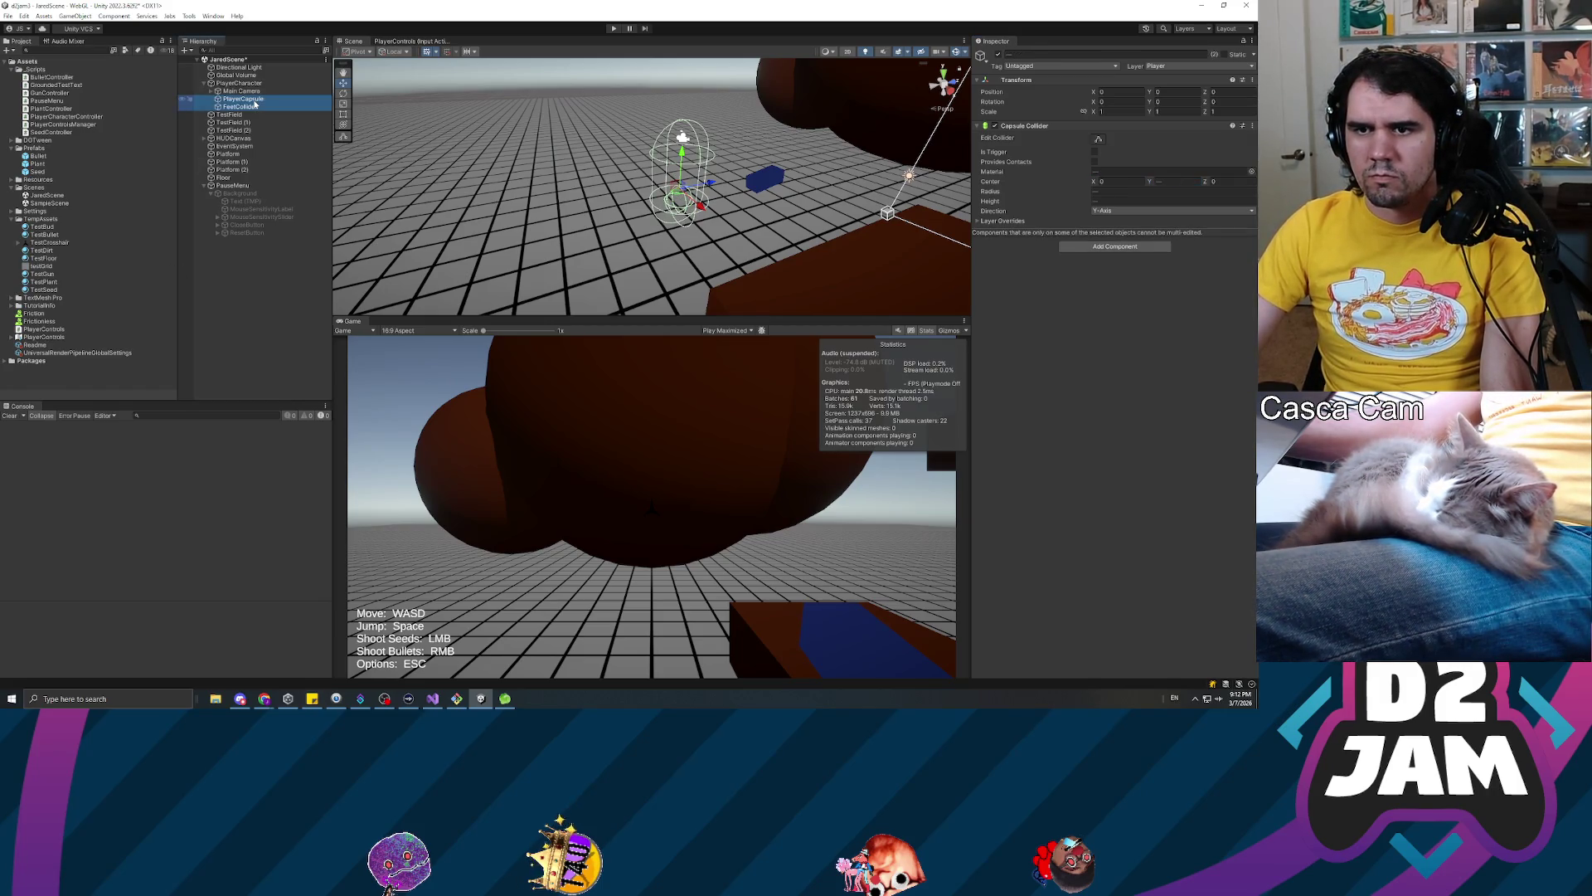
key("f")
left_click_drag(730, 217, 454, 170)
key("f")
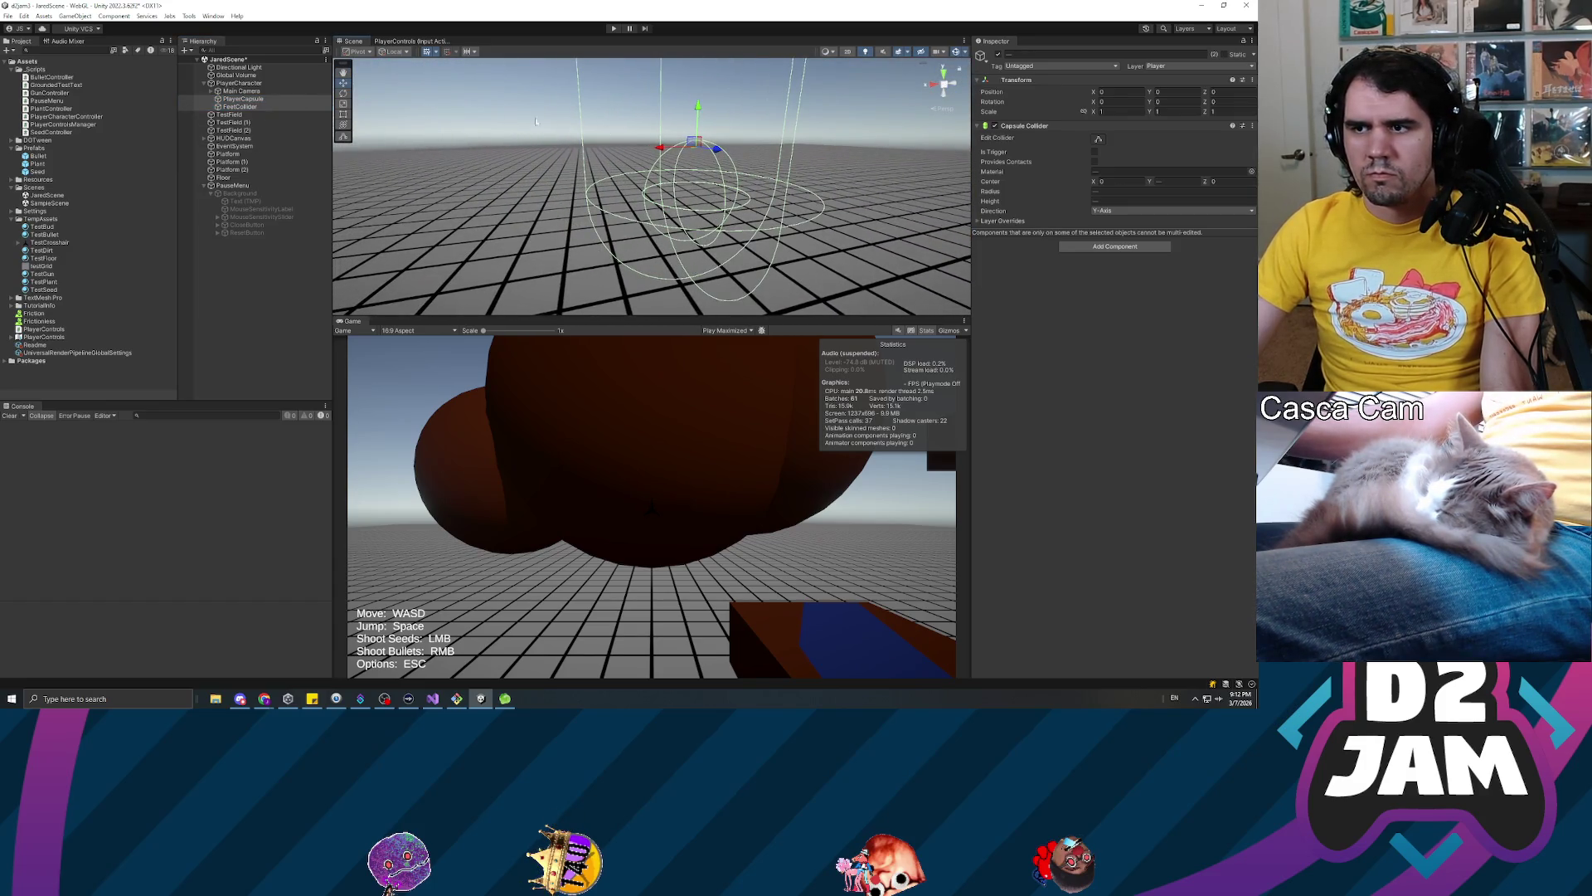
left_click(249, 100)
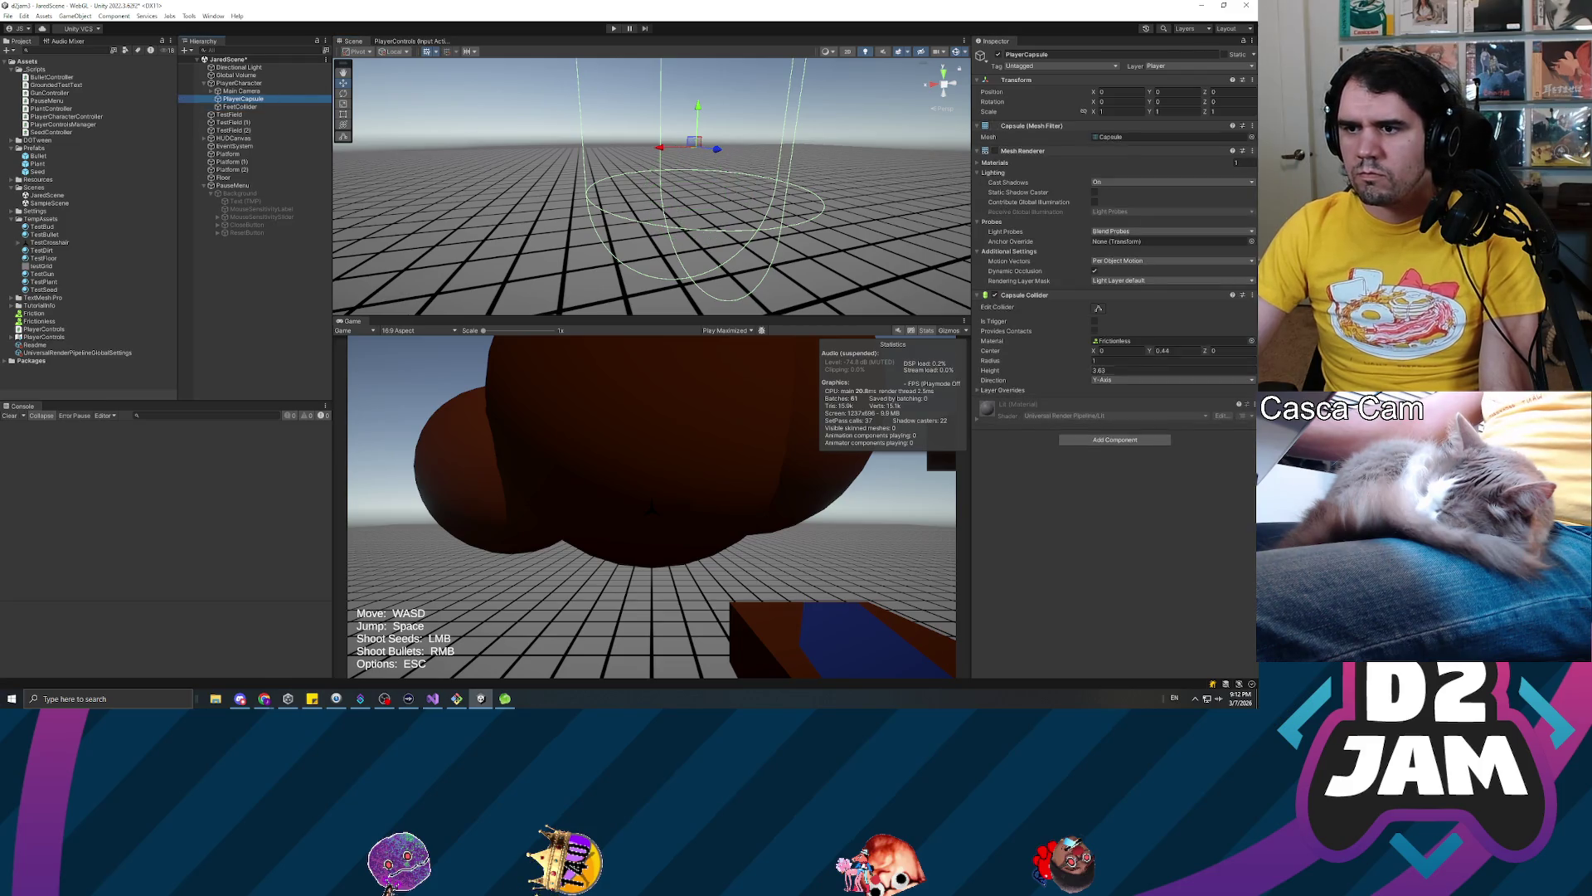
left_click(248, 106)
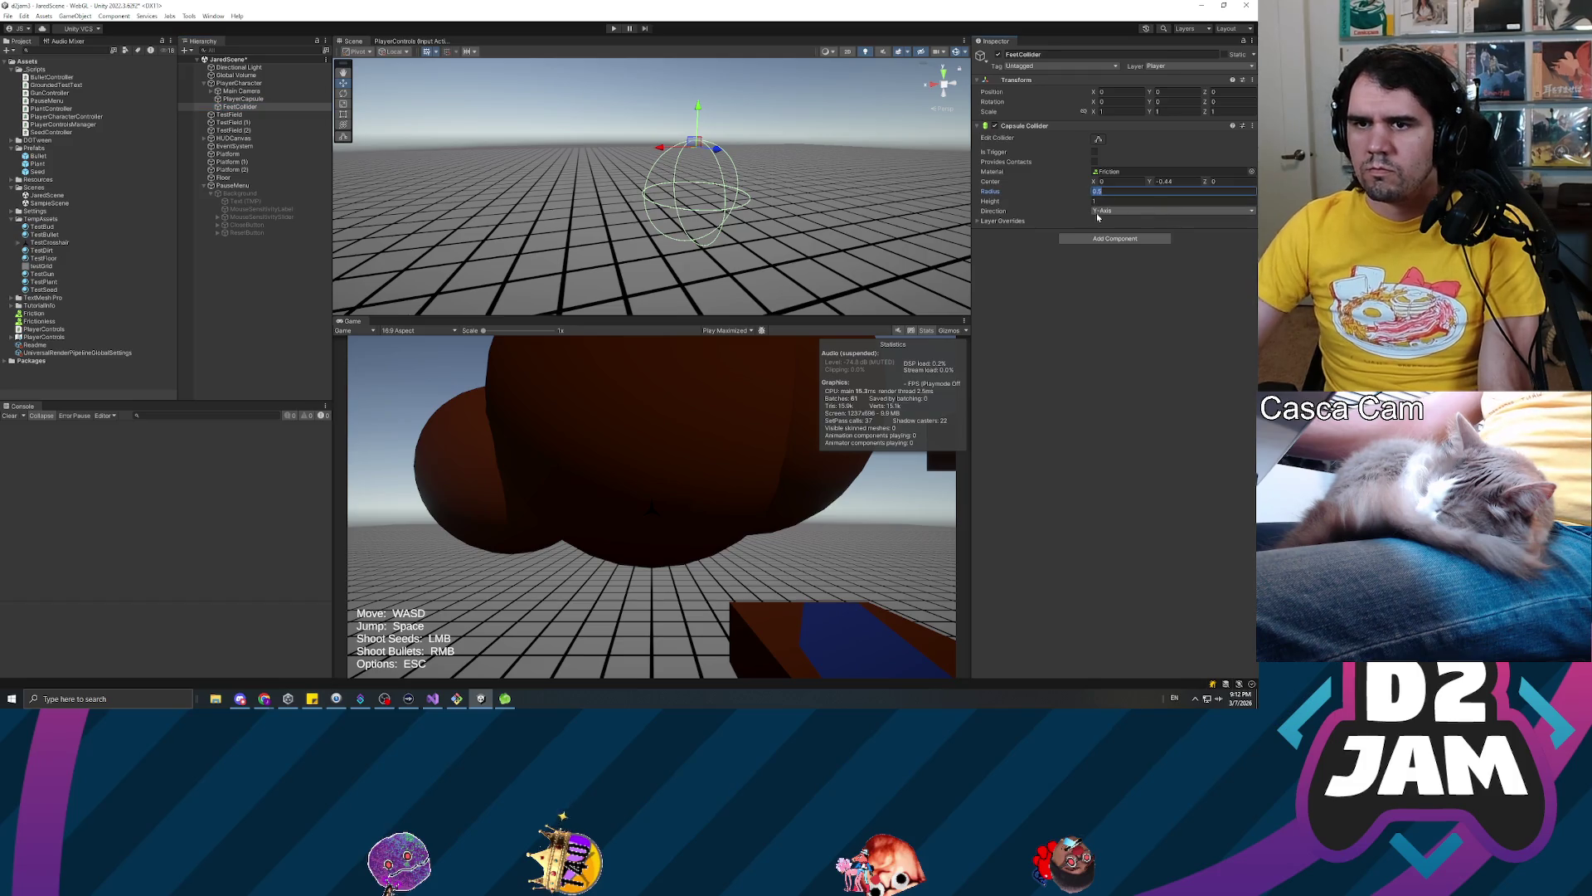
left_click(249, 99)
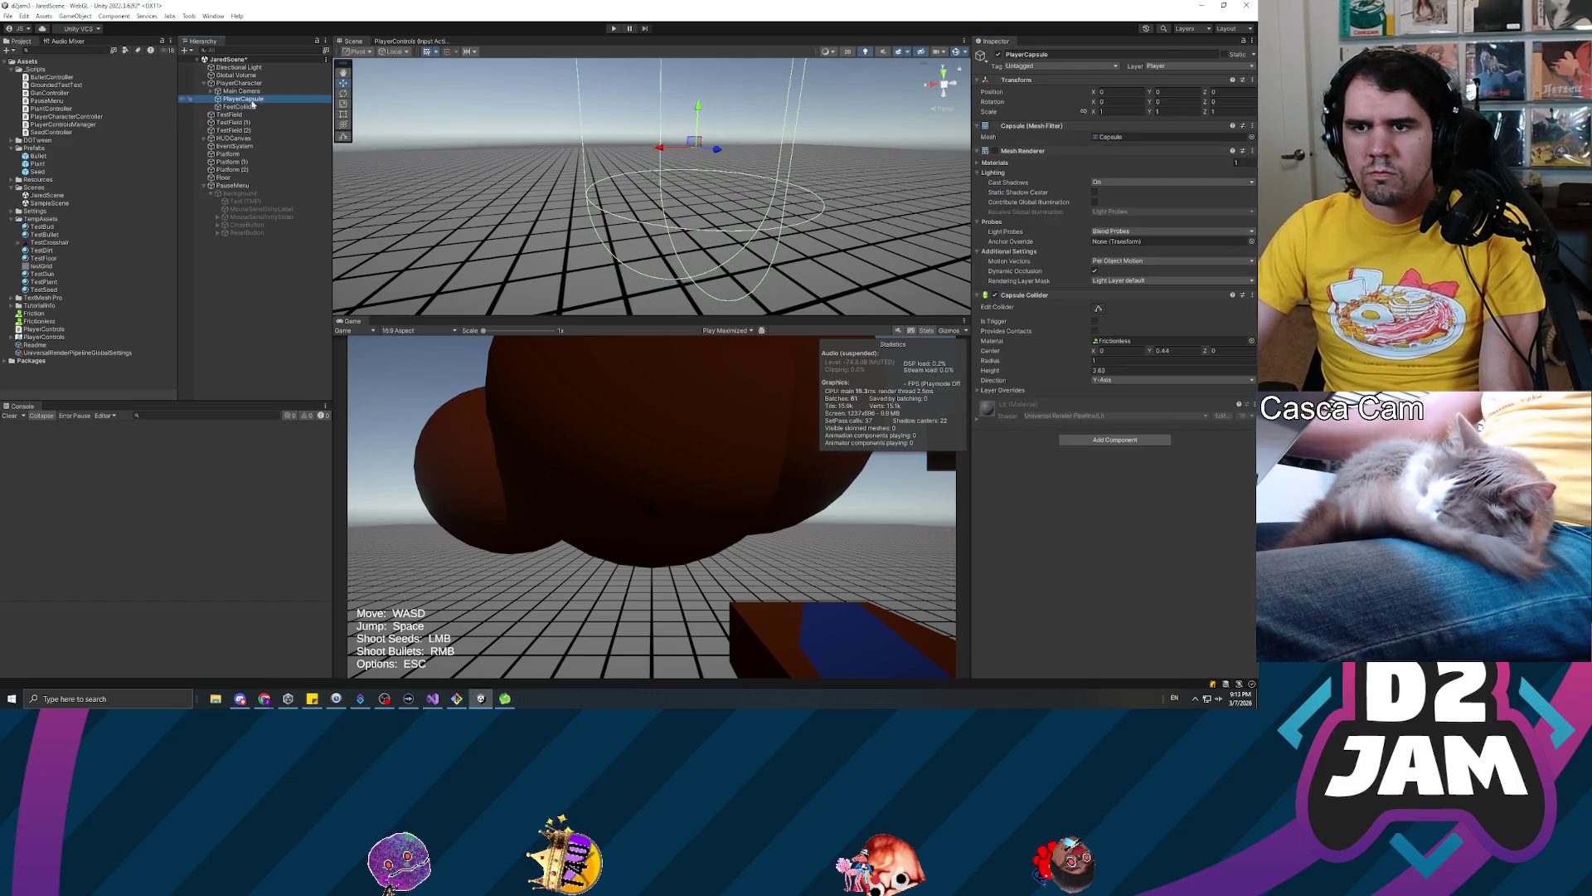
left_click_drag(398, 116, 368, 71)
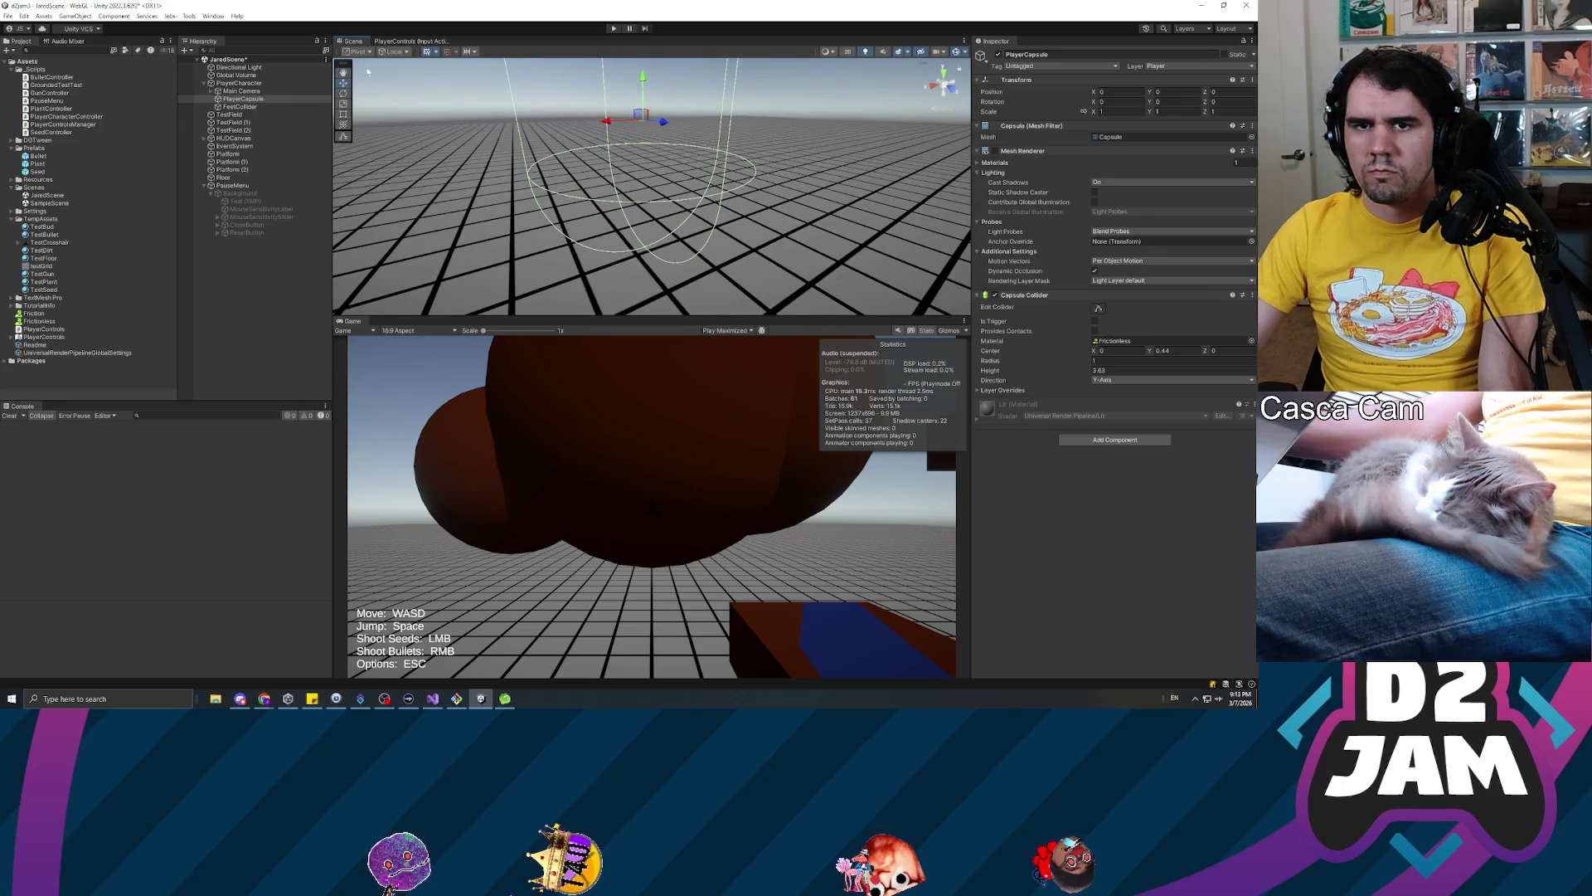
left_click(251, 107, "ctrl")
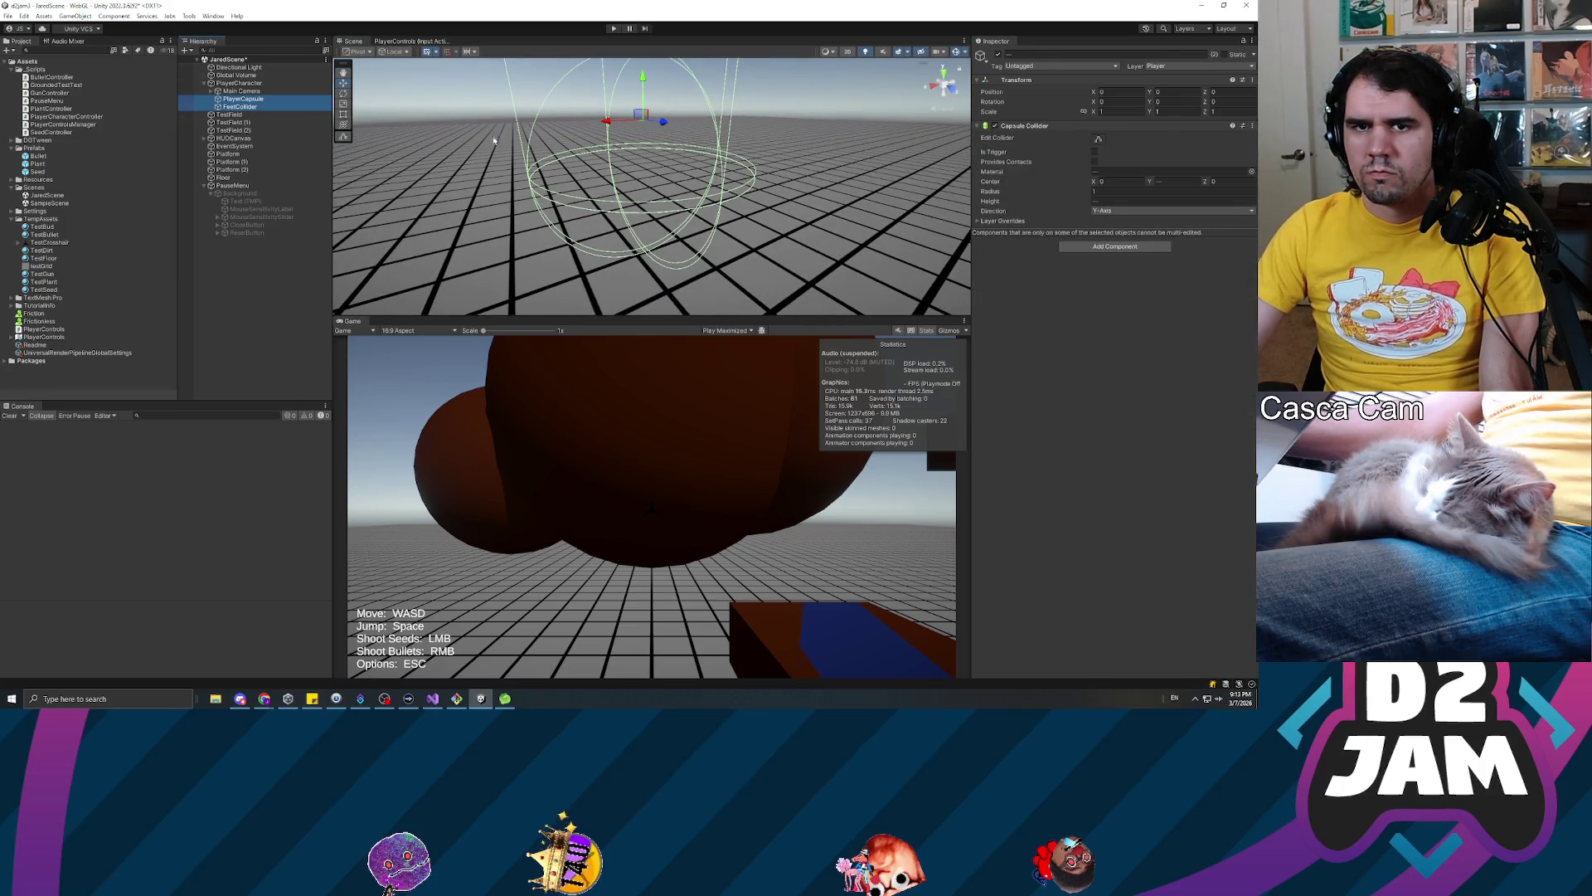
left_click(249, 107)
left_click_drag(1152, 185, 1146, 183)
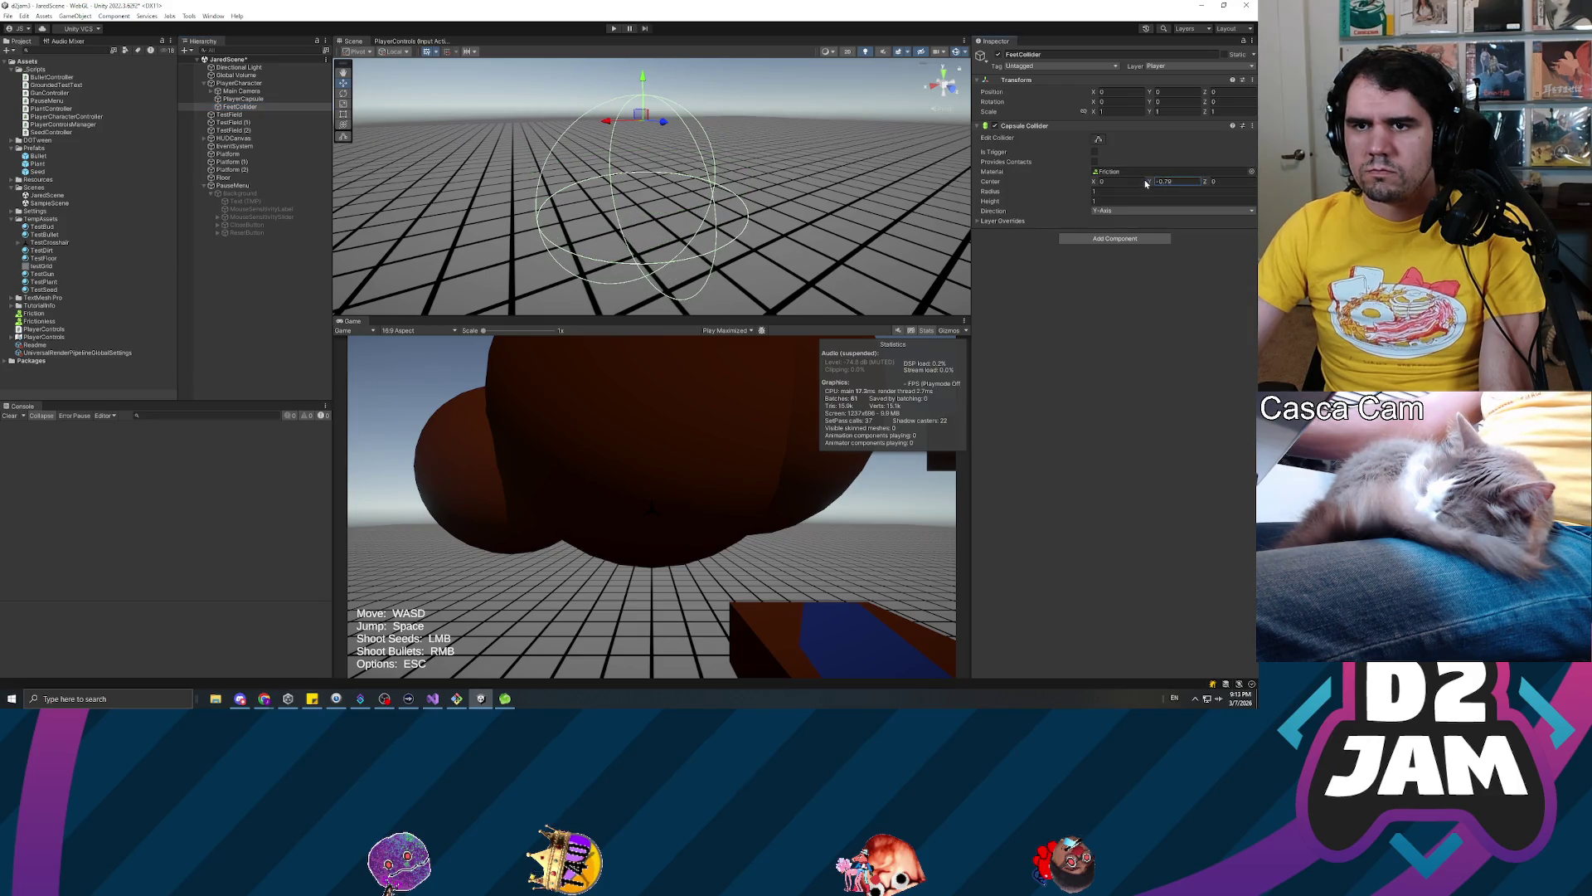
Set the FeetCollider capsule radius to 0.85, undoing the change applied to both colliders
left_click(249, 99)
left_click(248, 106, "ctrl")
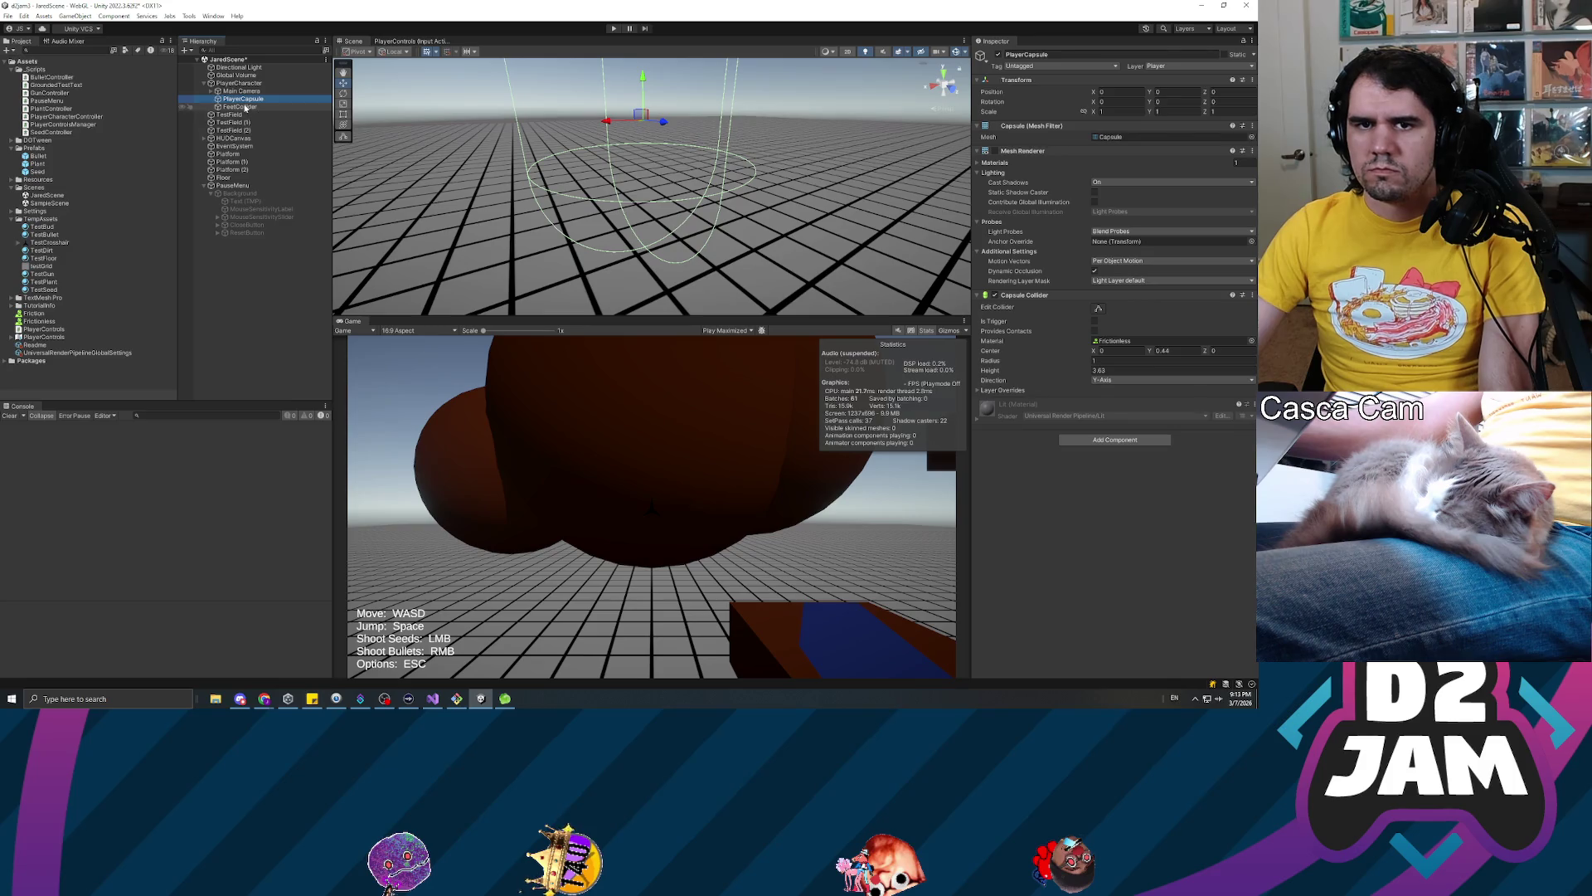
mouse_move(747, 191)
left_mouse_down()
mouse_move(721, 180)
mouse_move(755, 191)
left_mouse_up()
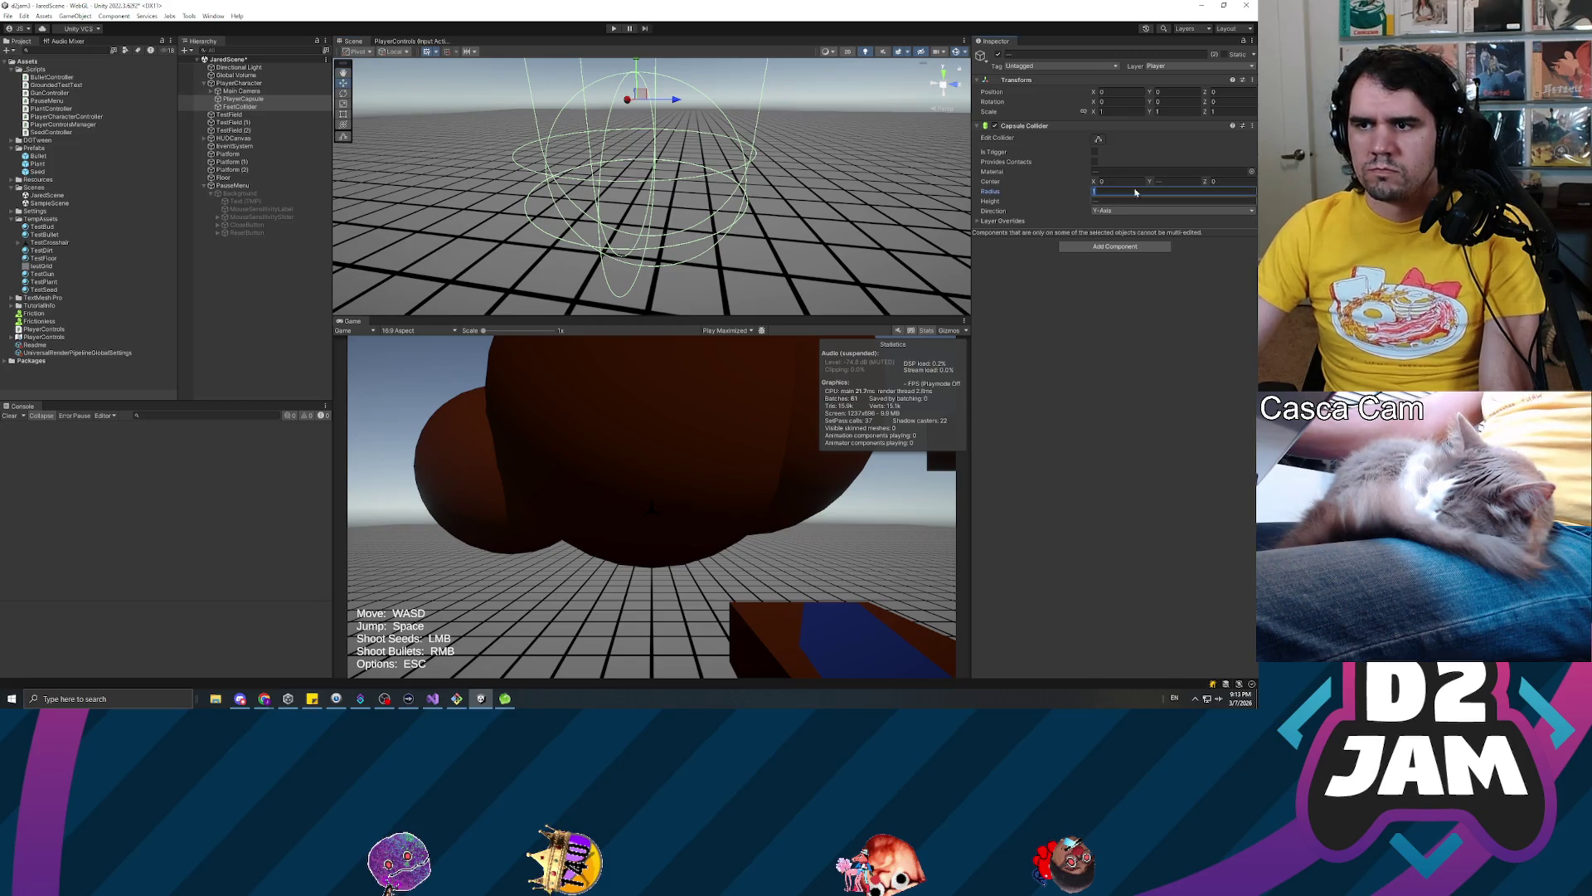
type("0.85")
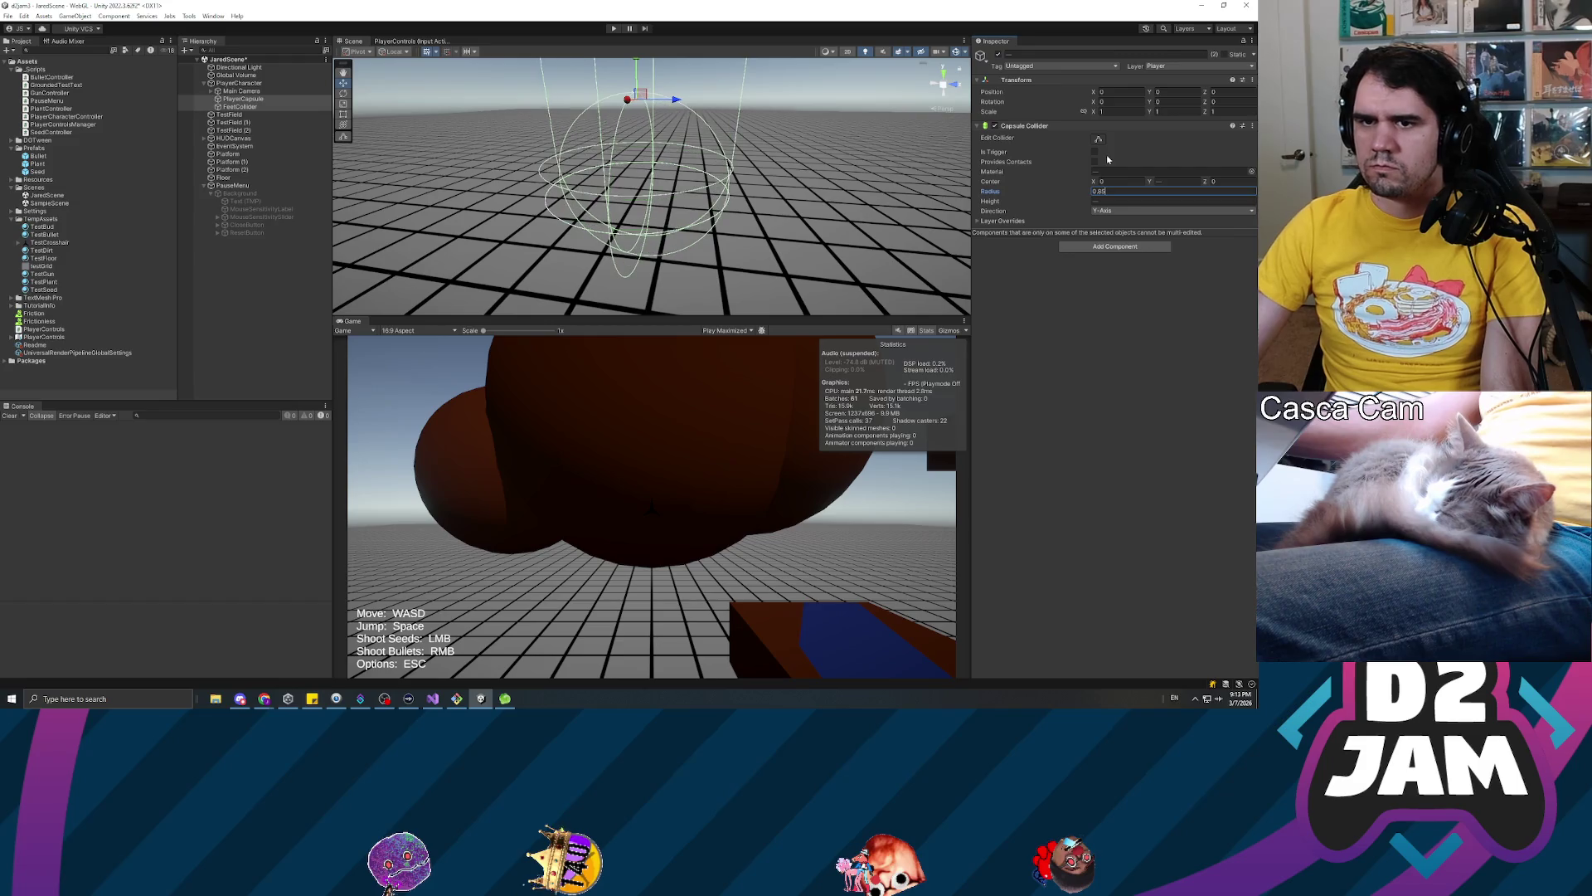
key("ctrl+z")
key("ctrl+z")
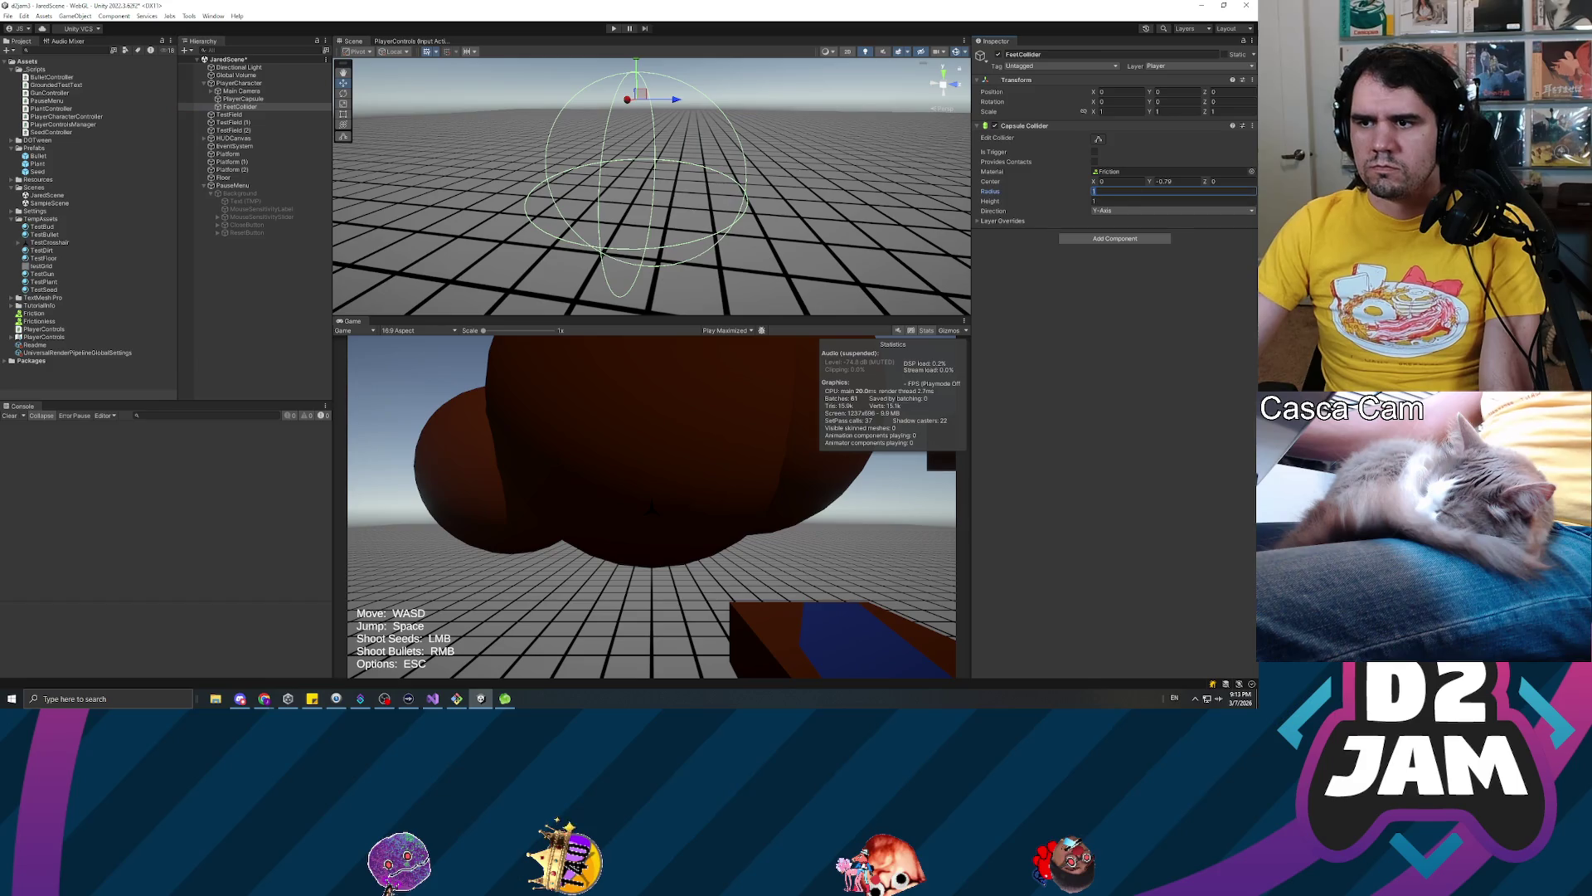
type("0.85")
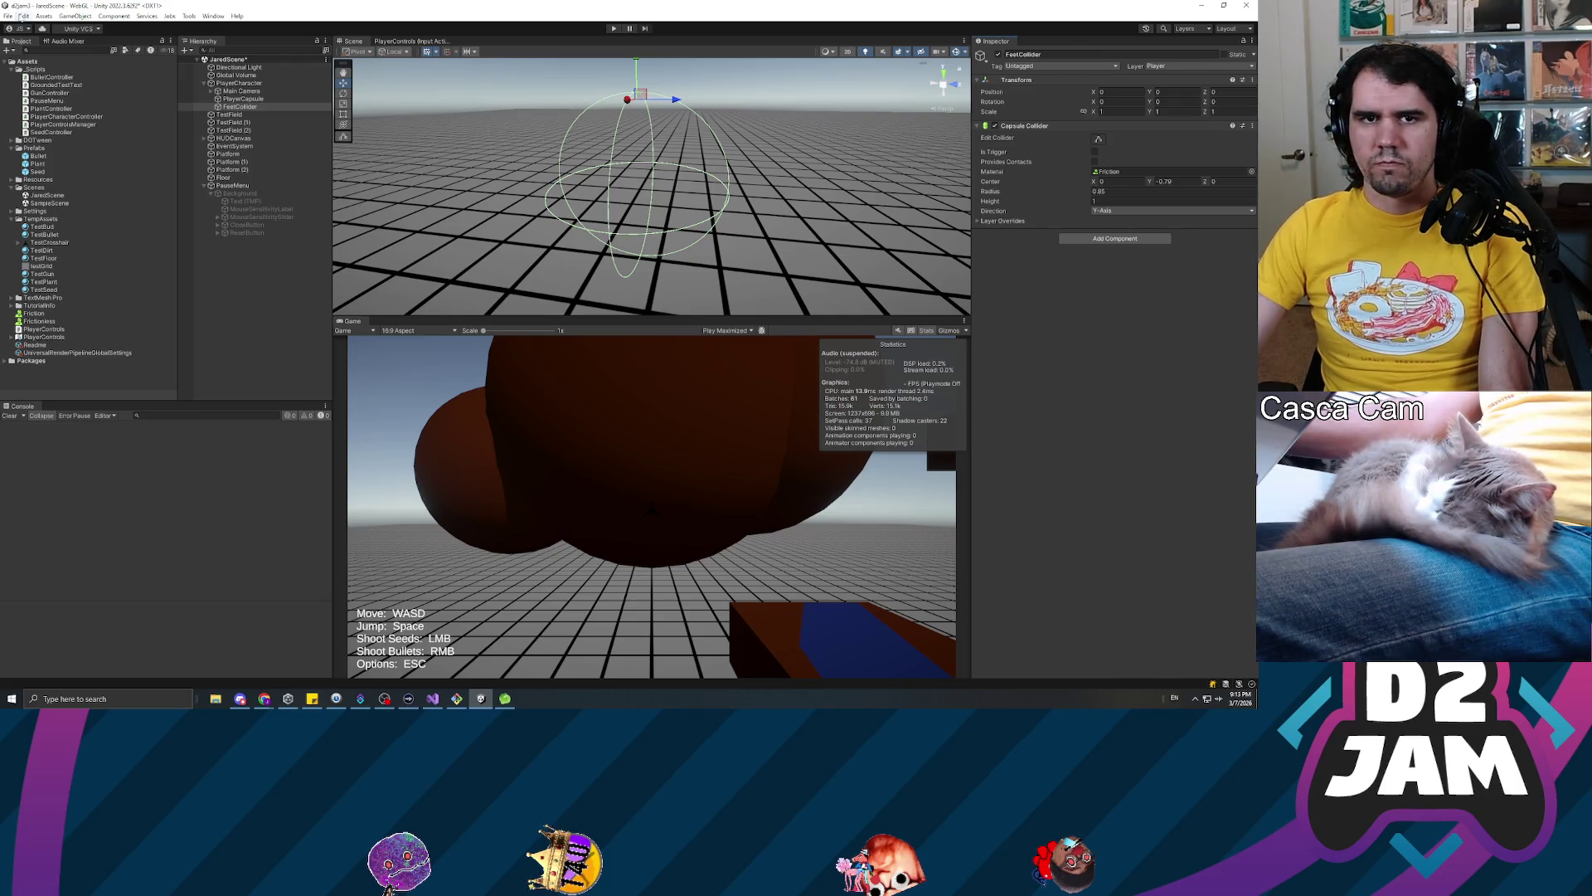
left_click(8, 17)
mouse_move(24, 16)
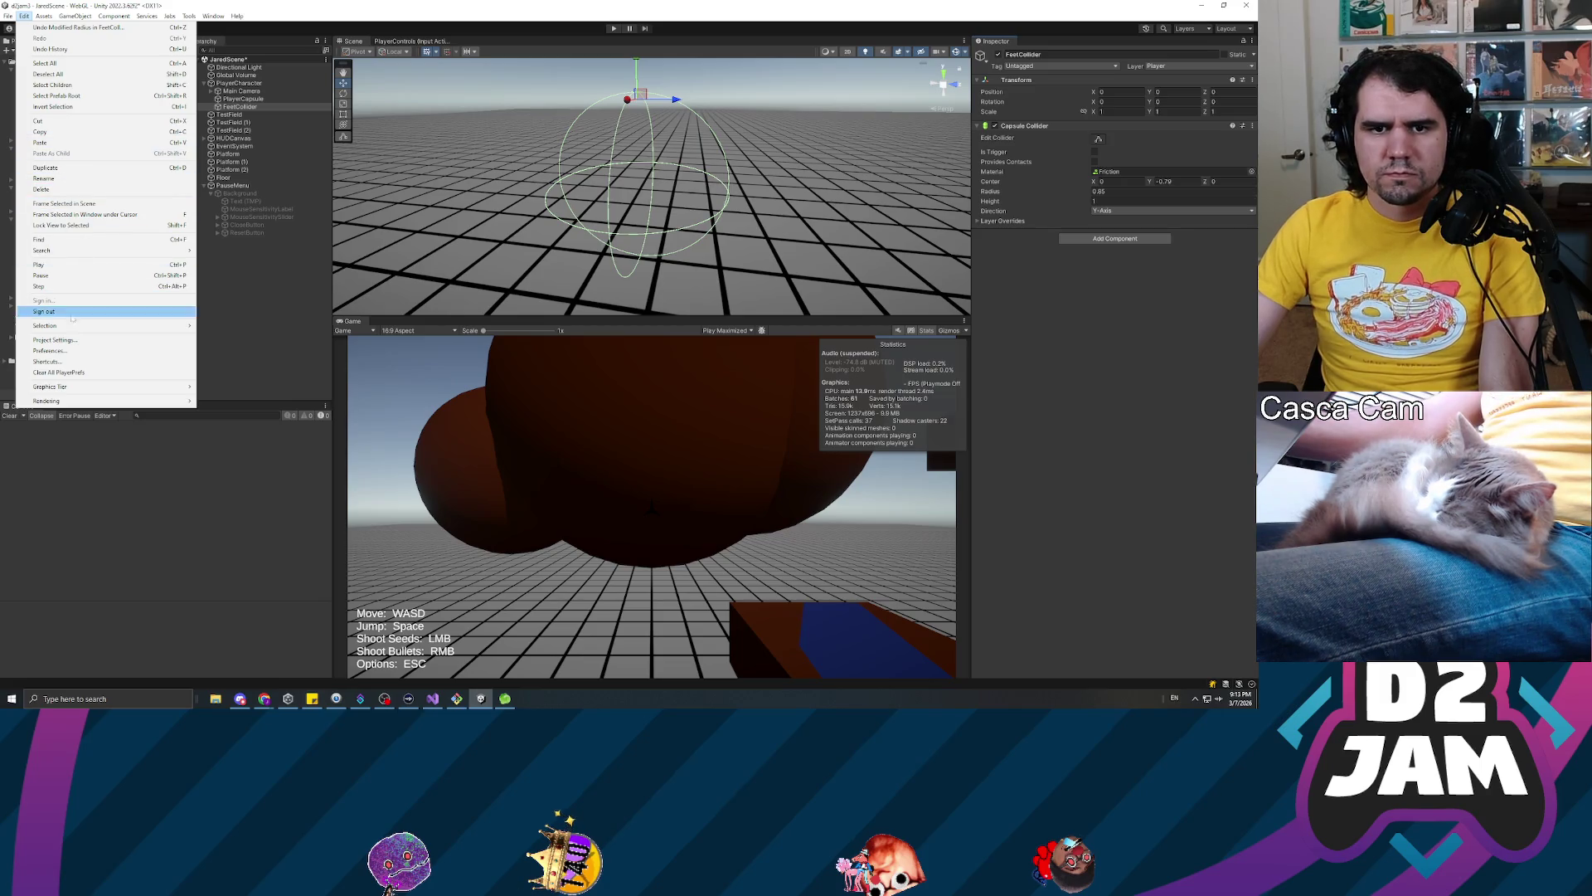
left_click(59, 340)
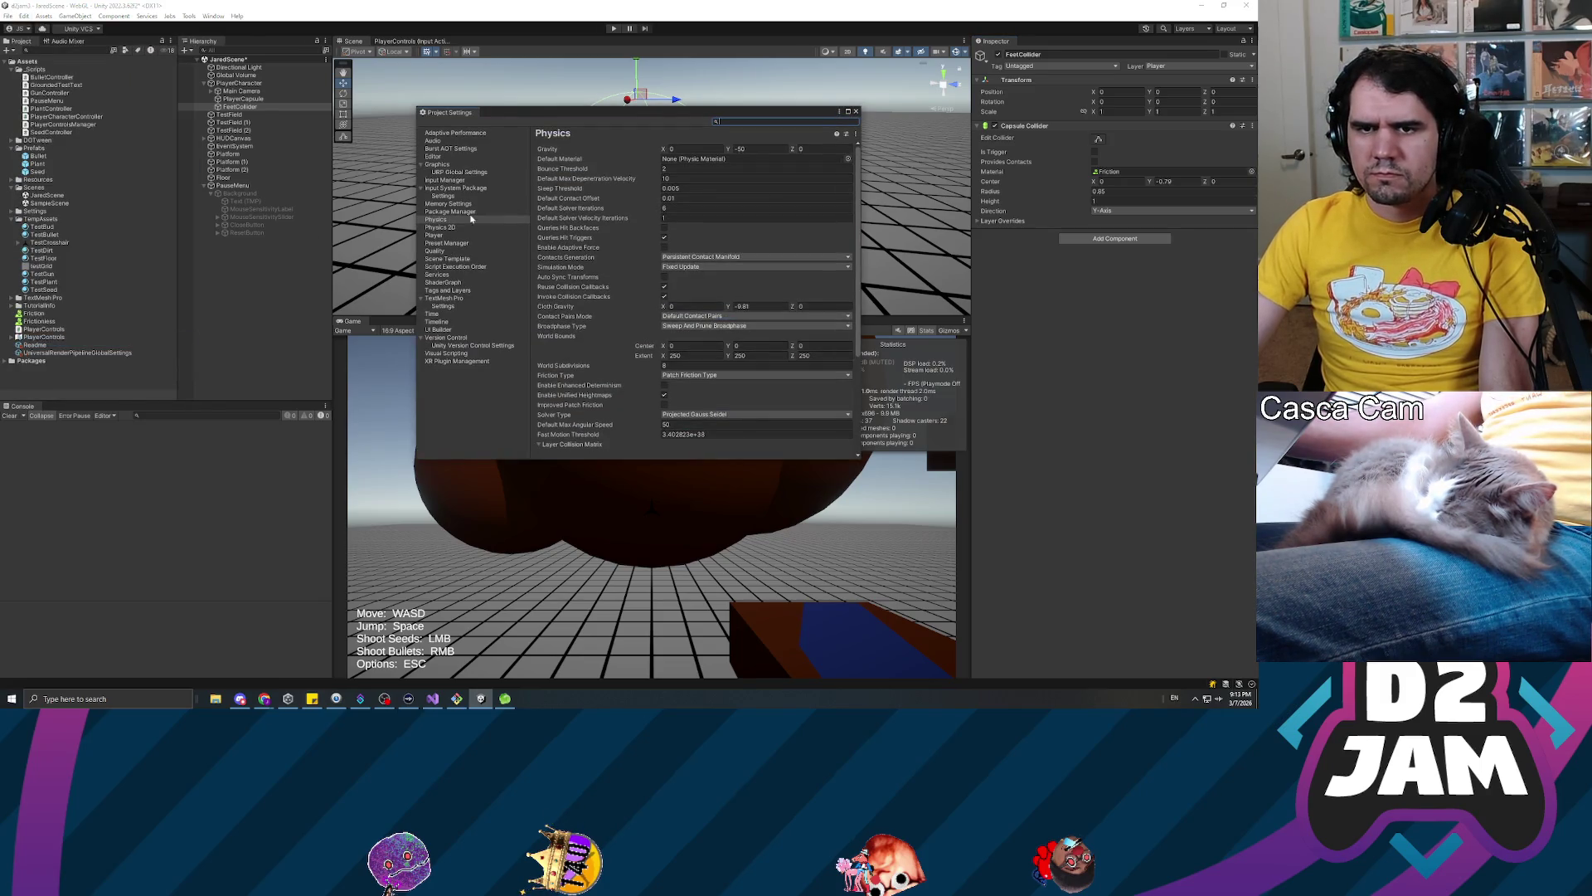
scroll(609, 367, "down", 3)
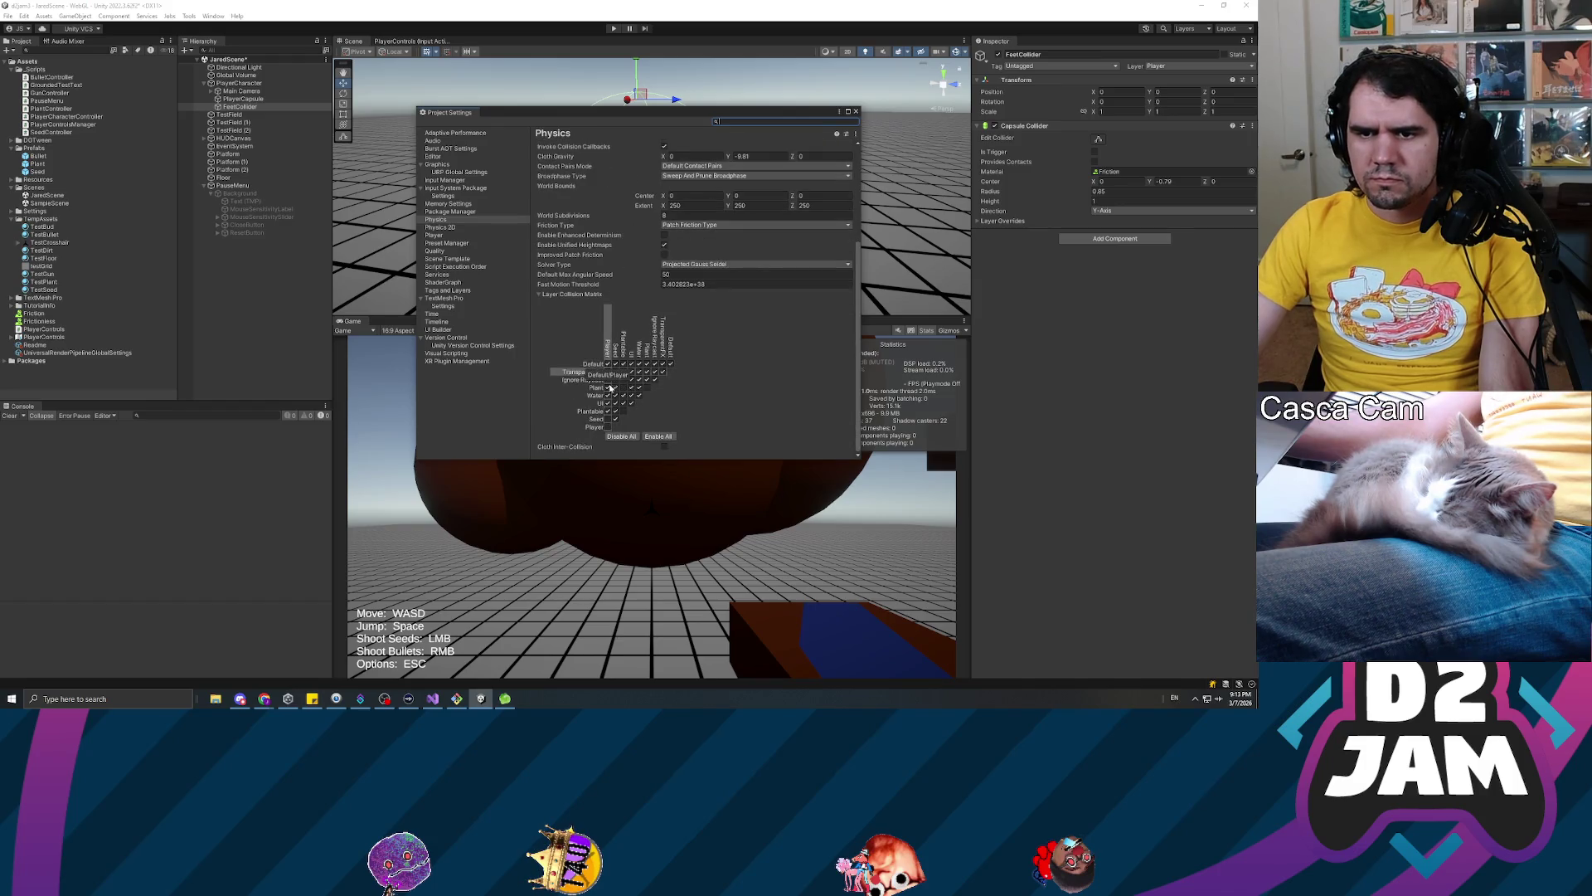
left_click(856, 111)
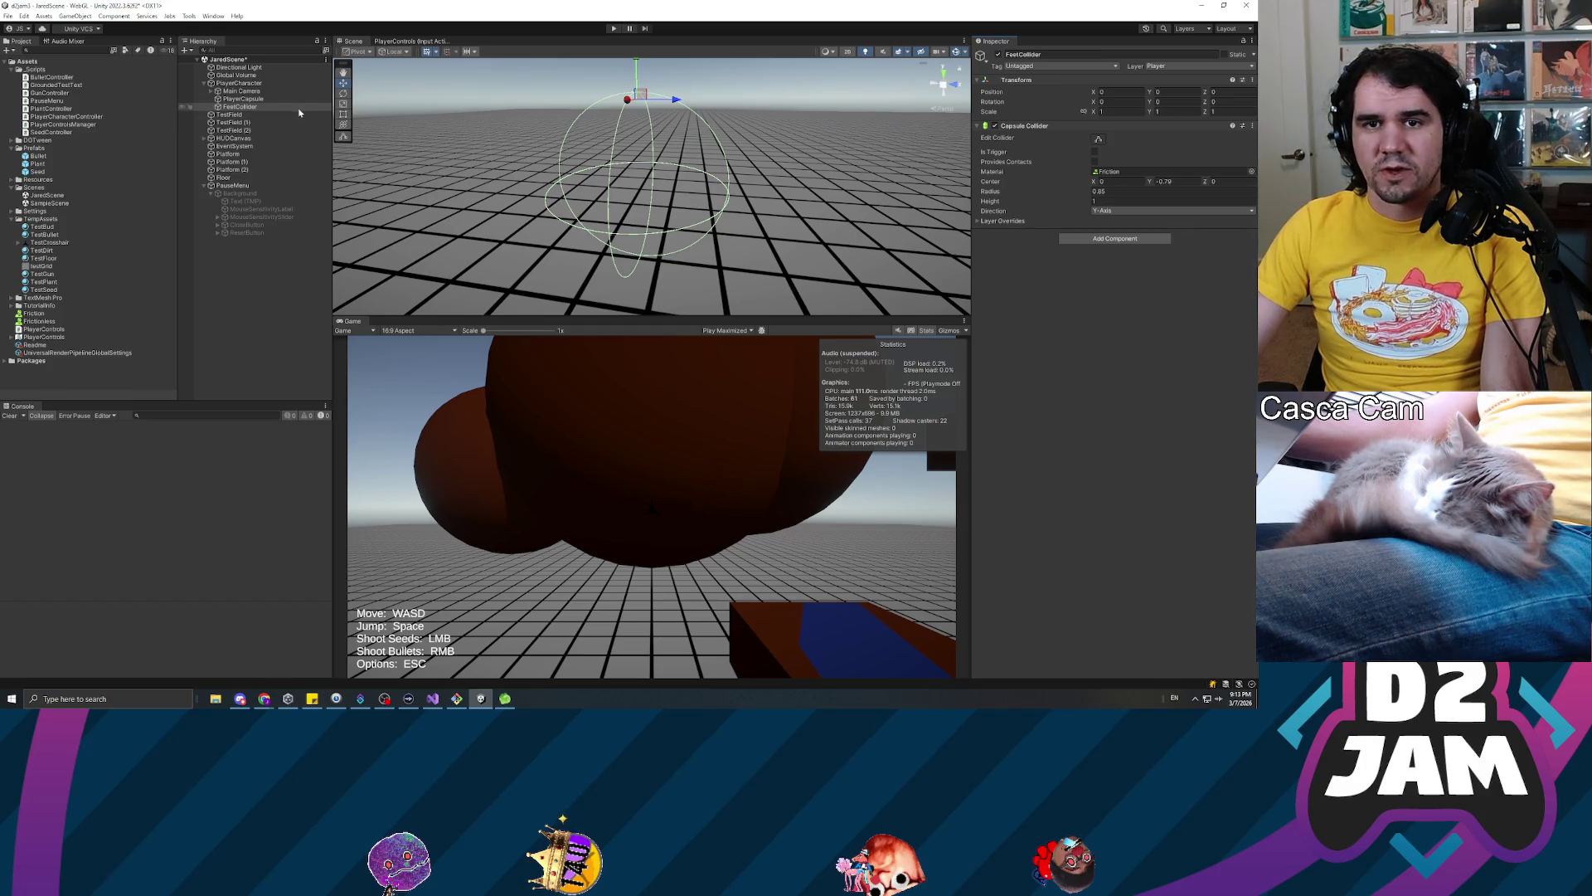
Save JaredScene and frame FeetCollider and PlayerCapsule together in the scene view
key("ctrl+s")
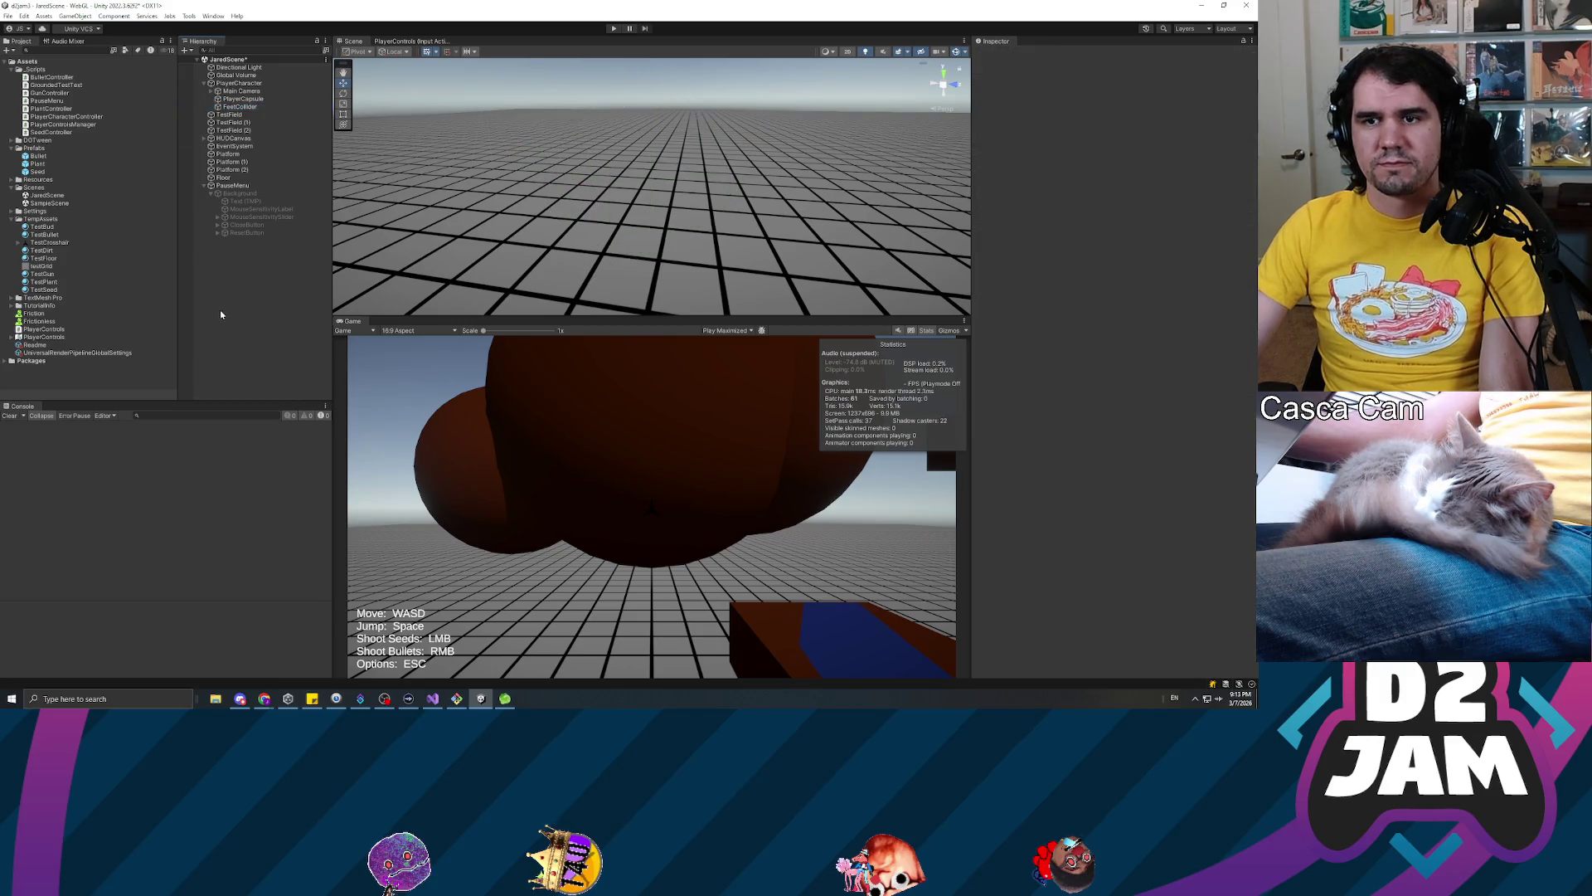
left_click(238, 106)
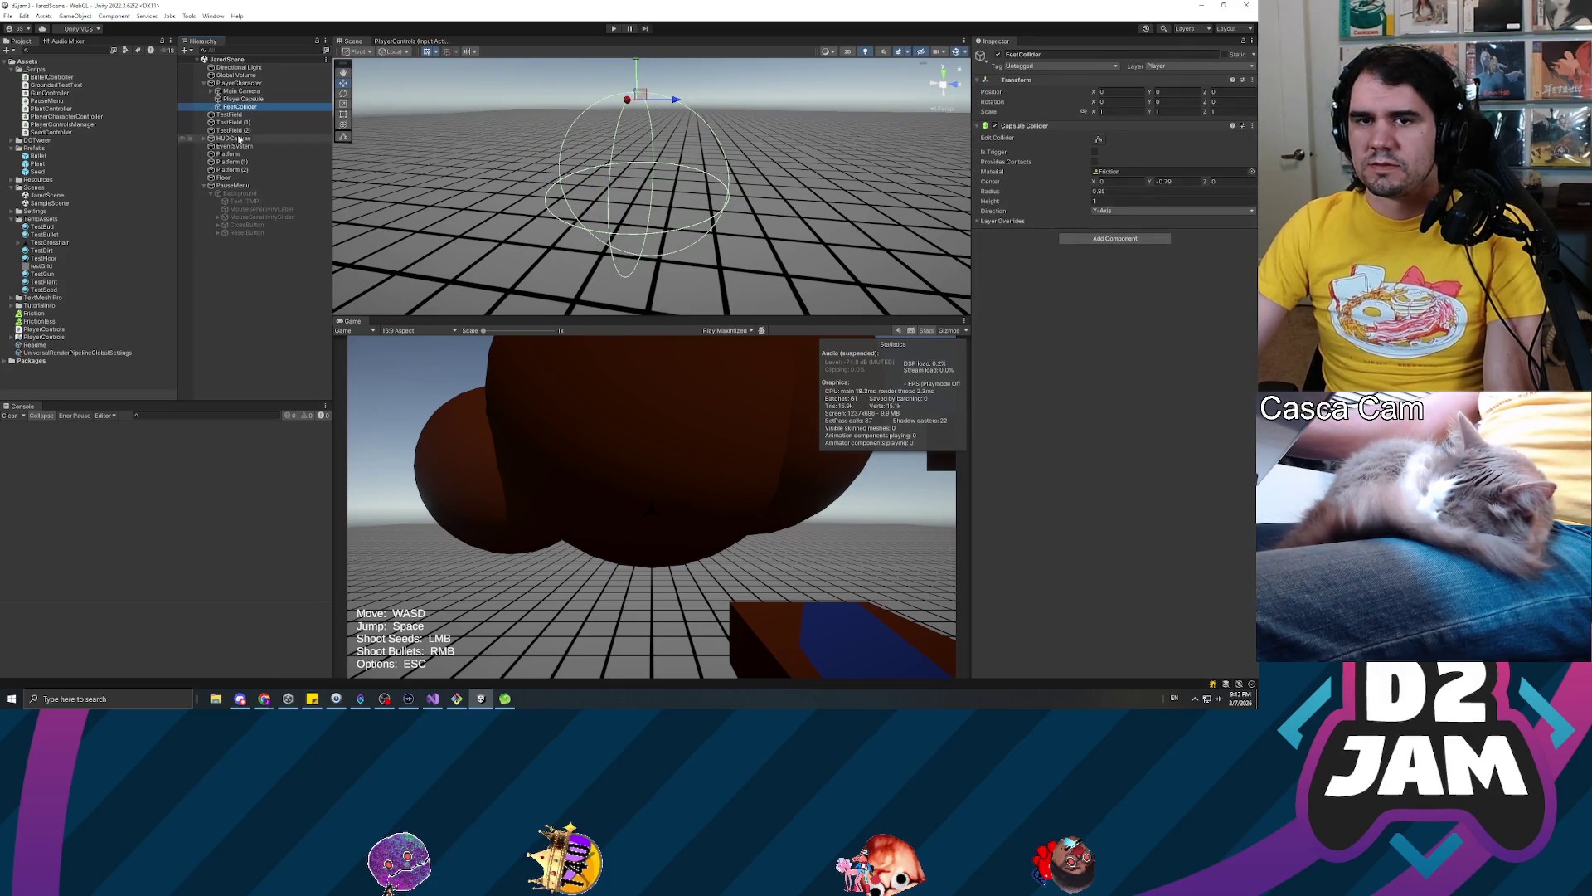
left_click(243, 100, "ctrl")
key("f")
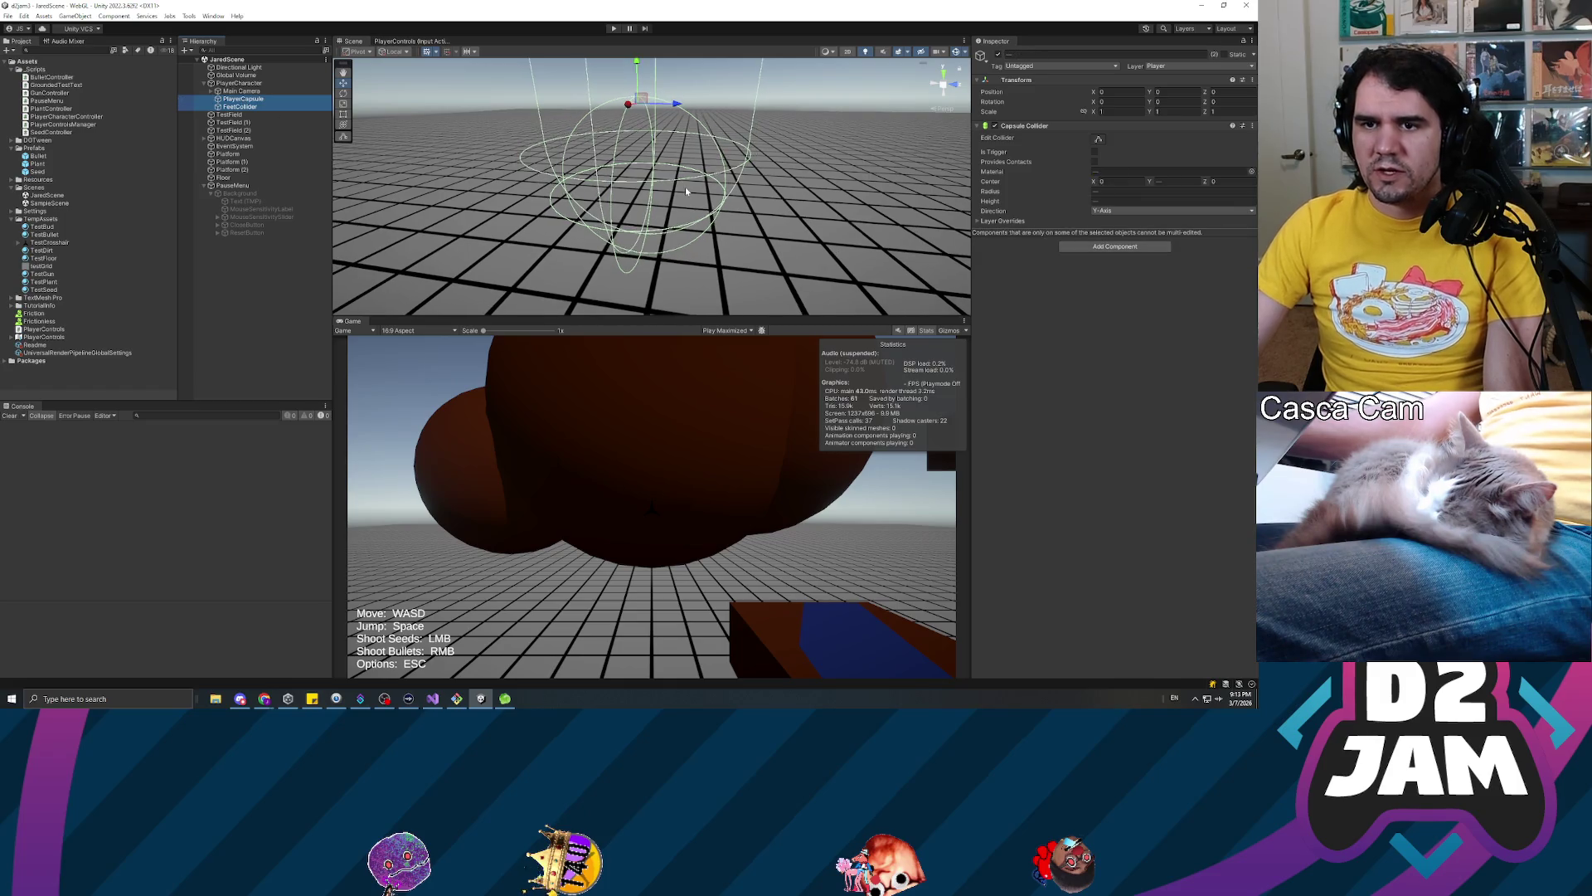
left_click_drag(513, 153, 364, 175)
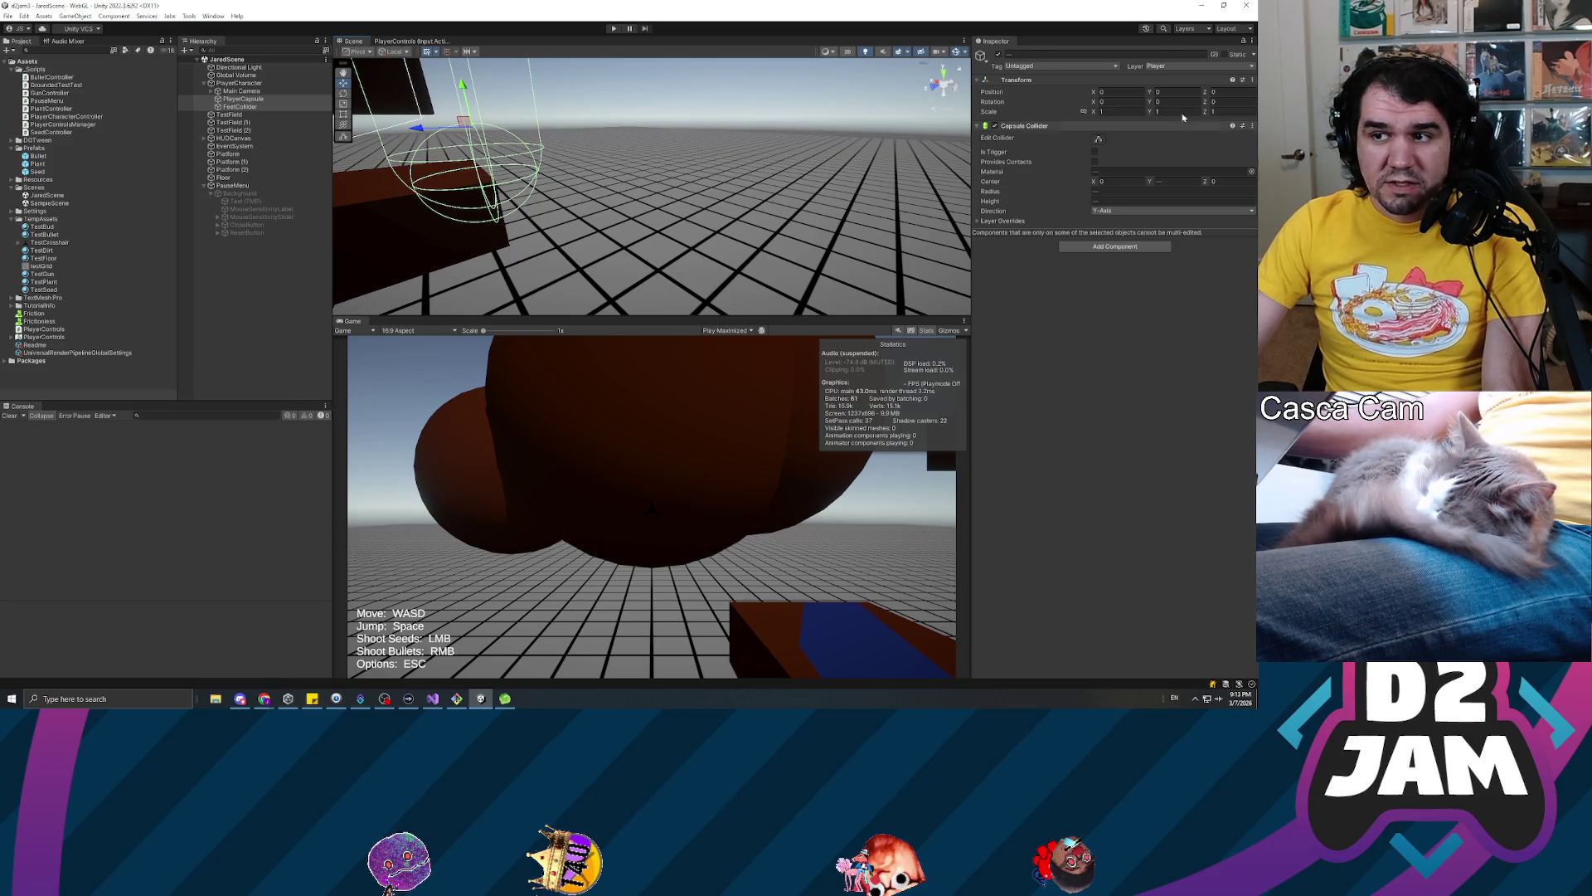
left_click(249, 107)
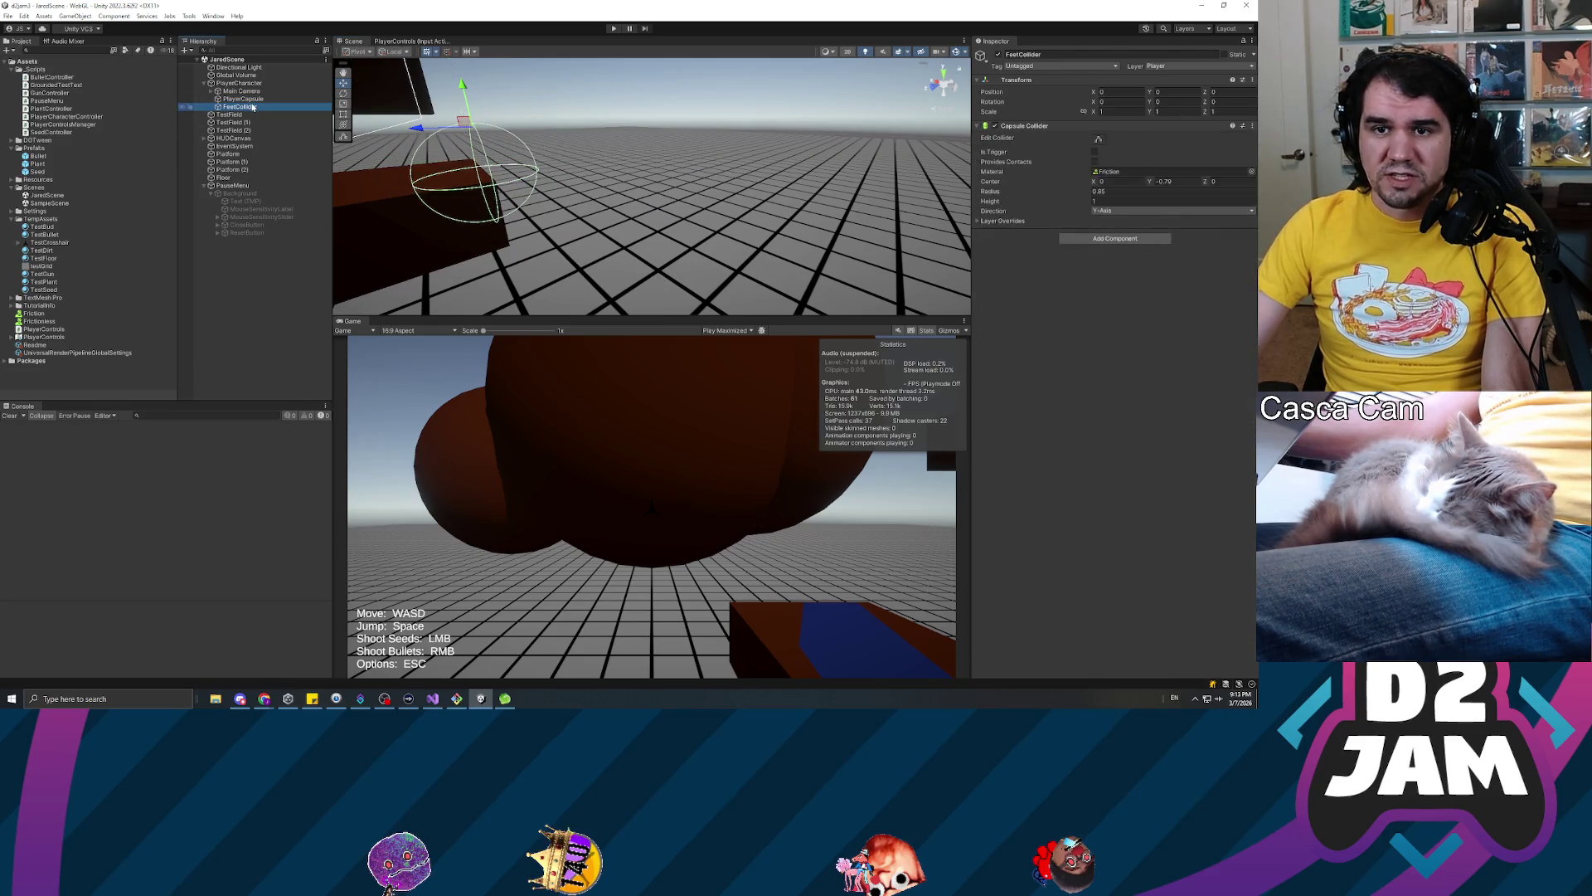
left_click(249, 101, "ctrl")
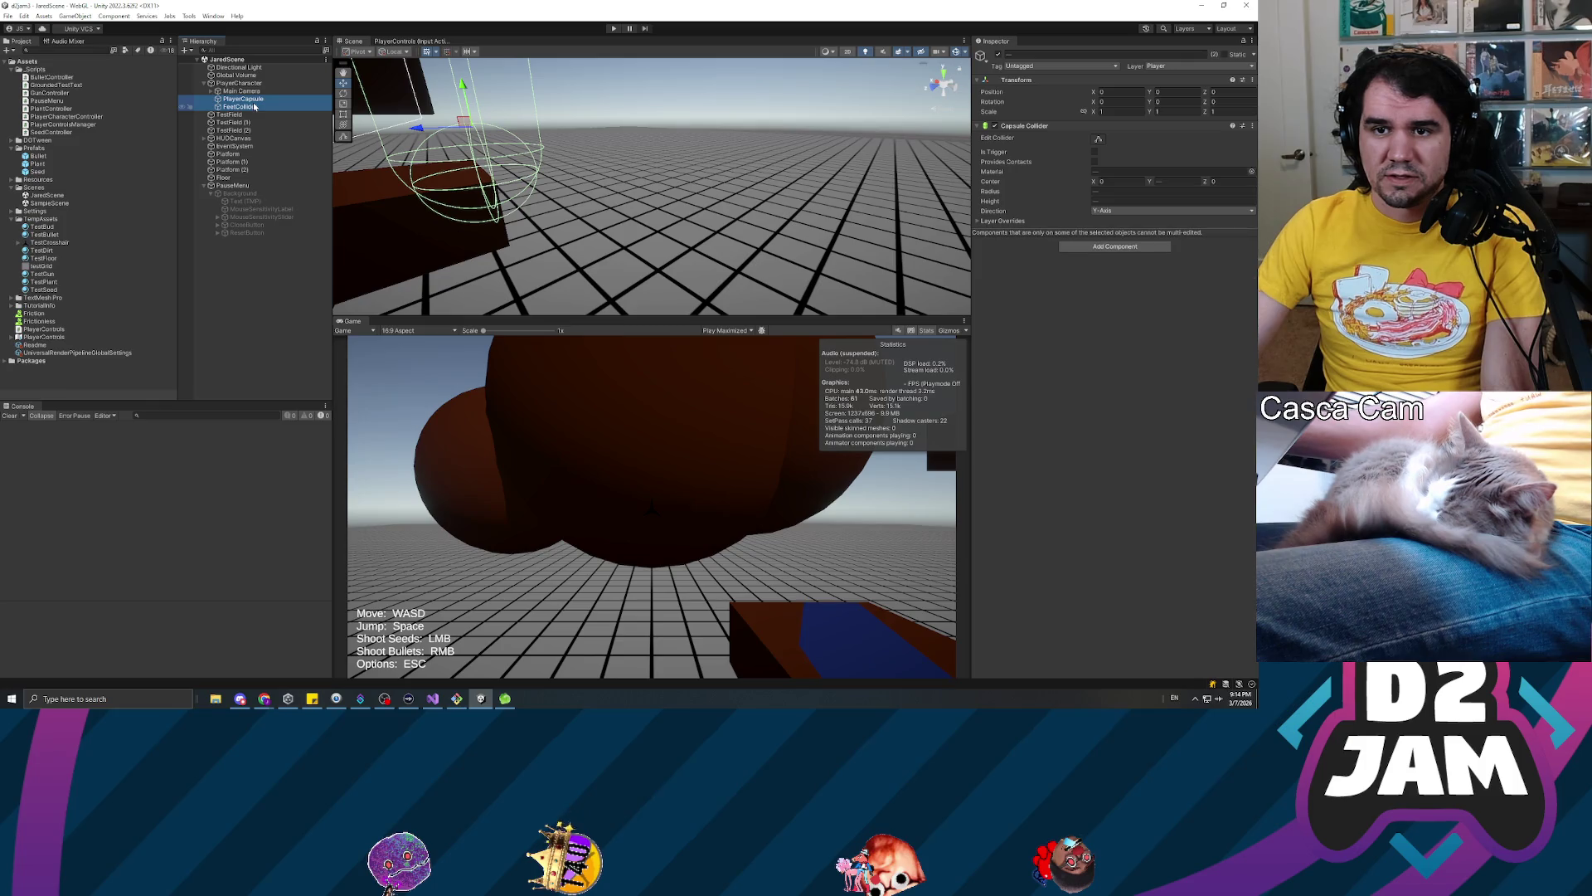
left_click_drag(541, 170, 400, 164)
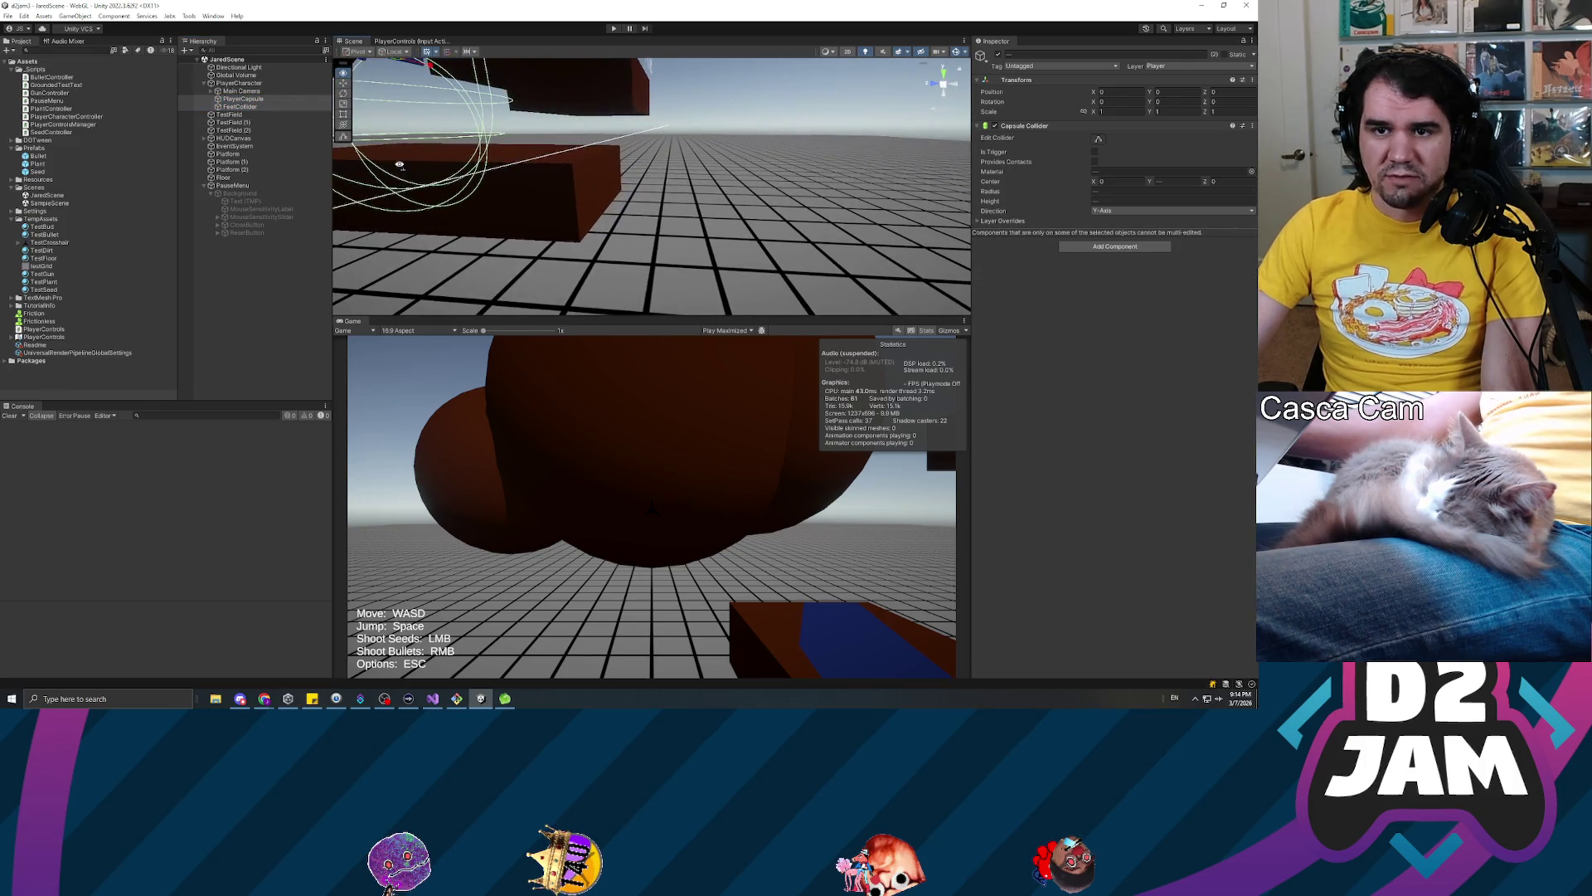
Review the Main Camera, FeetCollider, PlayerCapsule and PlayerCharacter components in the Inspector
left_click(242, 91)
left_click_drag(514, 140, 456, 131)
double_click(236, 91)
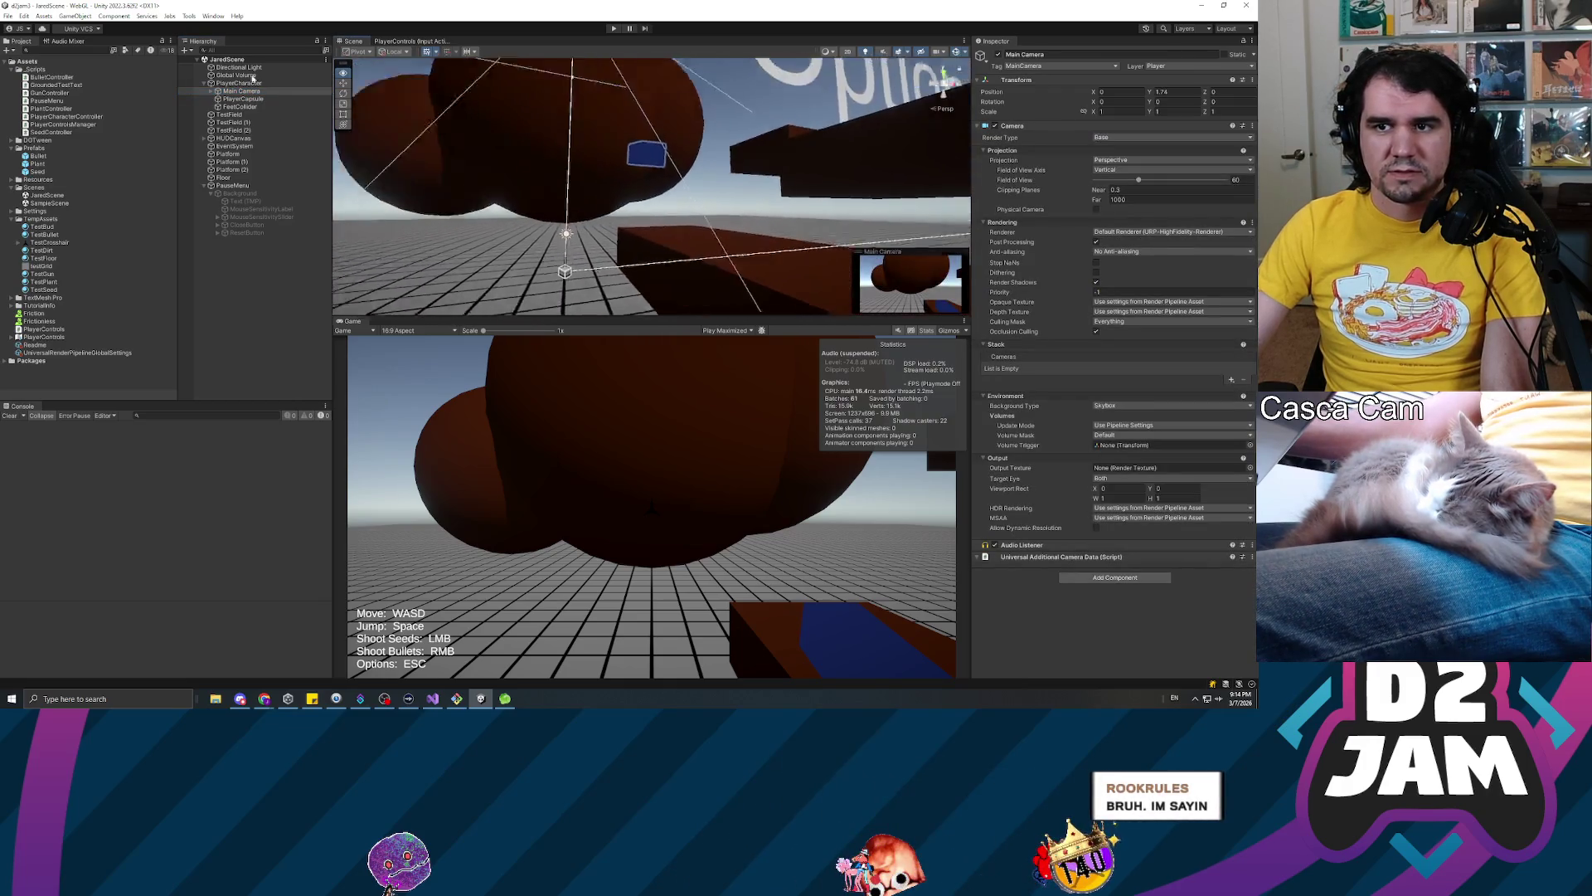
left_click(225, 108)
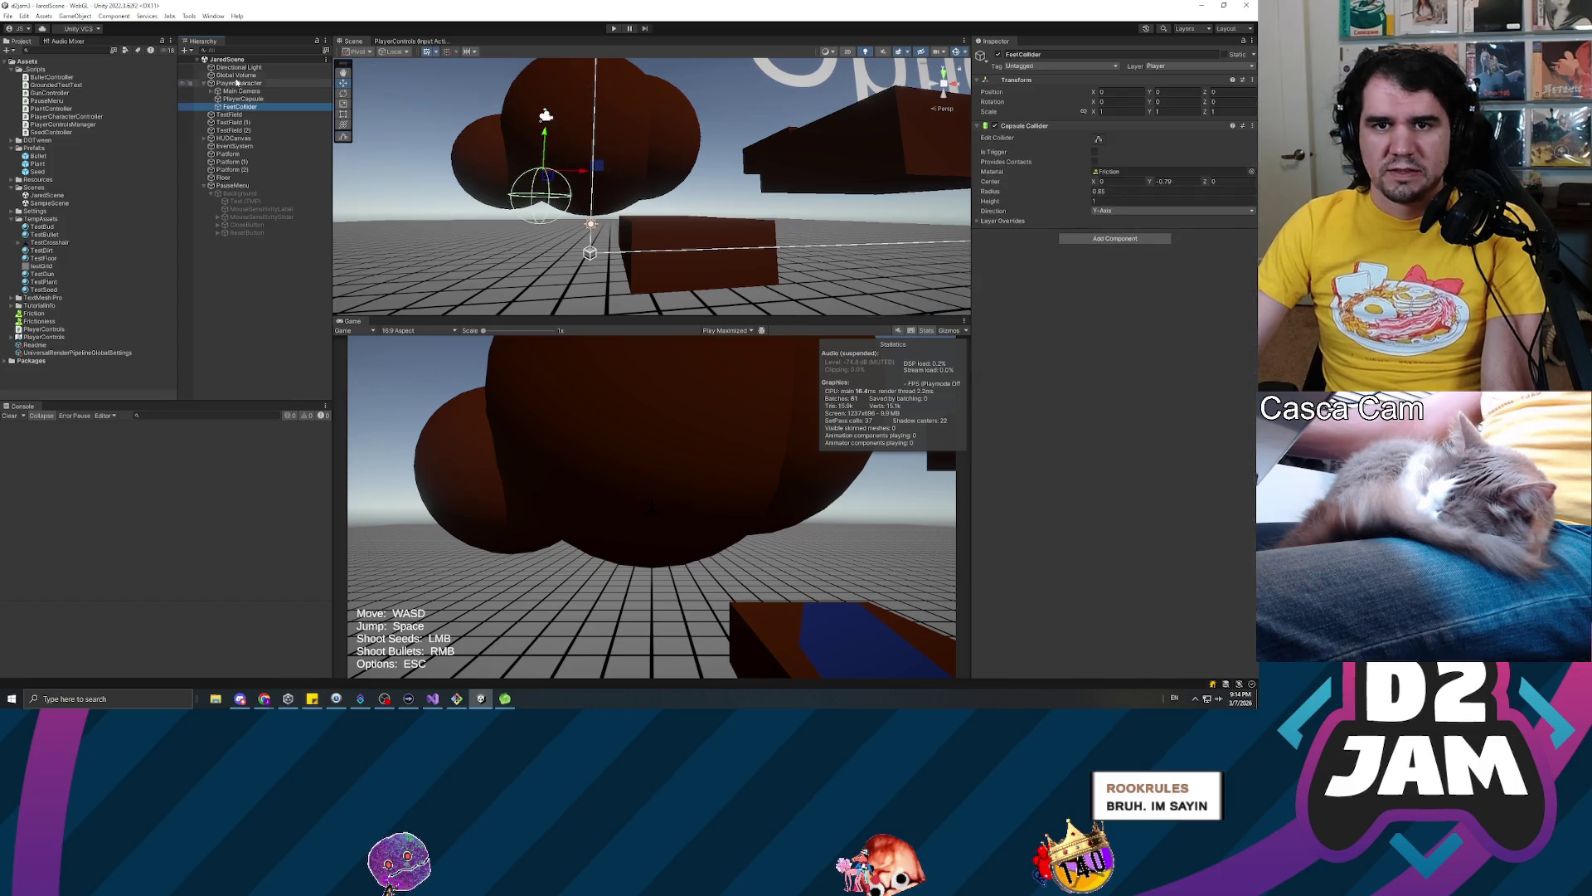
left_click(238, 84)
scroll(569, 181, "up", 3)
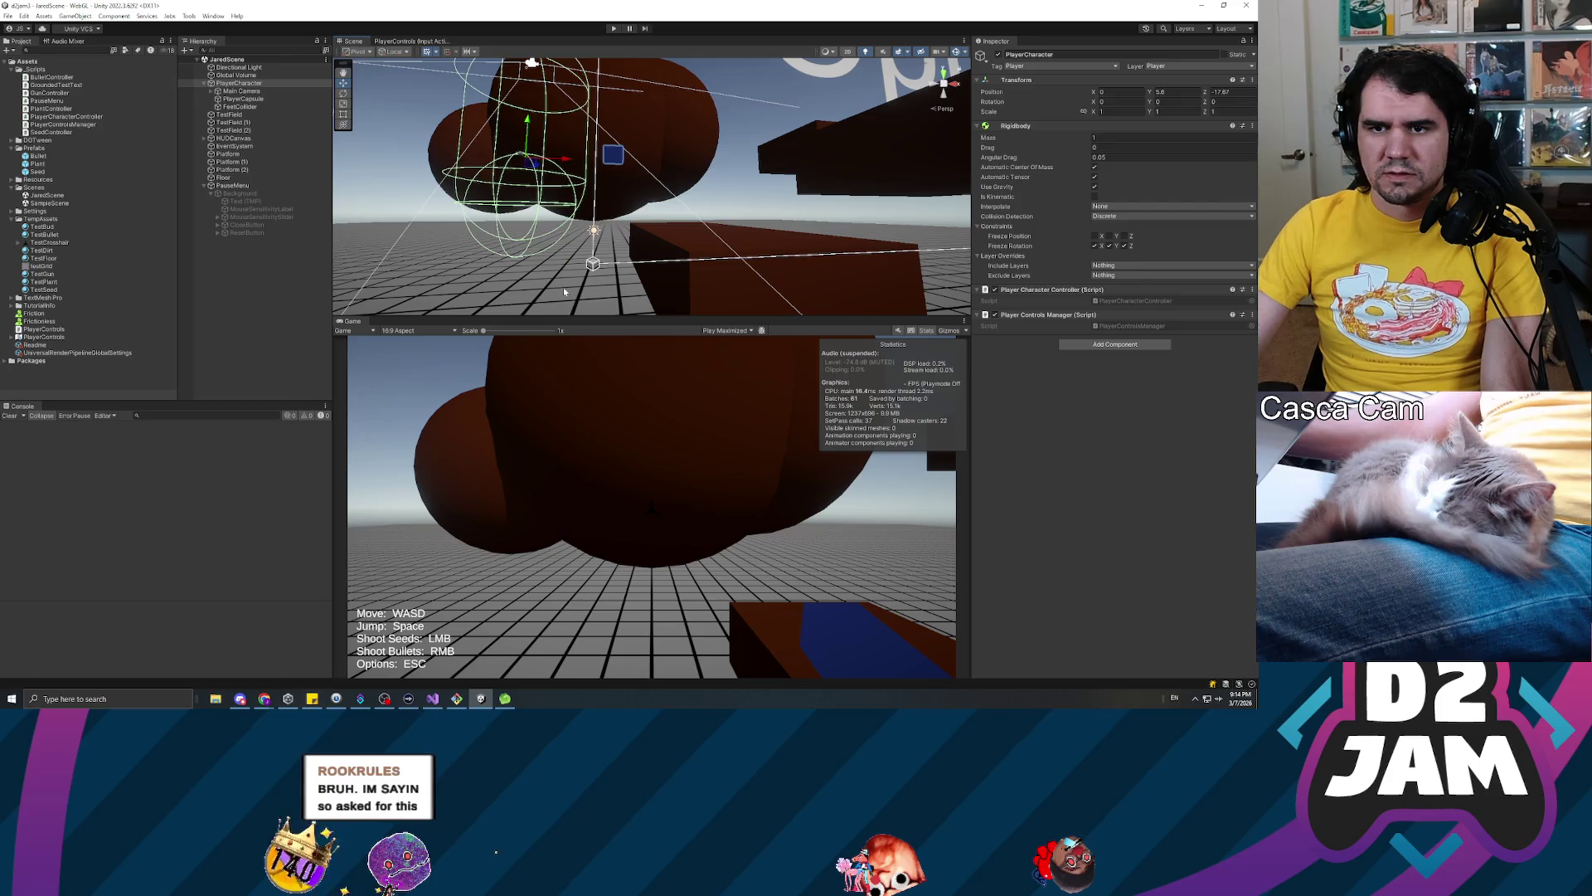
left_click(241, 106)
left_click(253, 99)
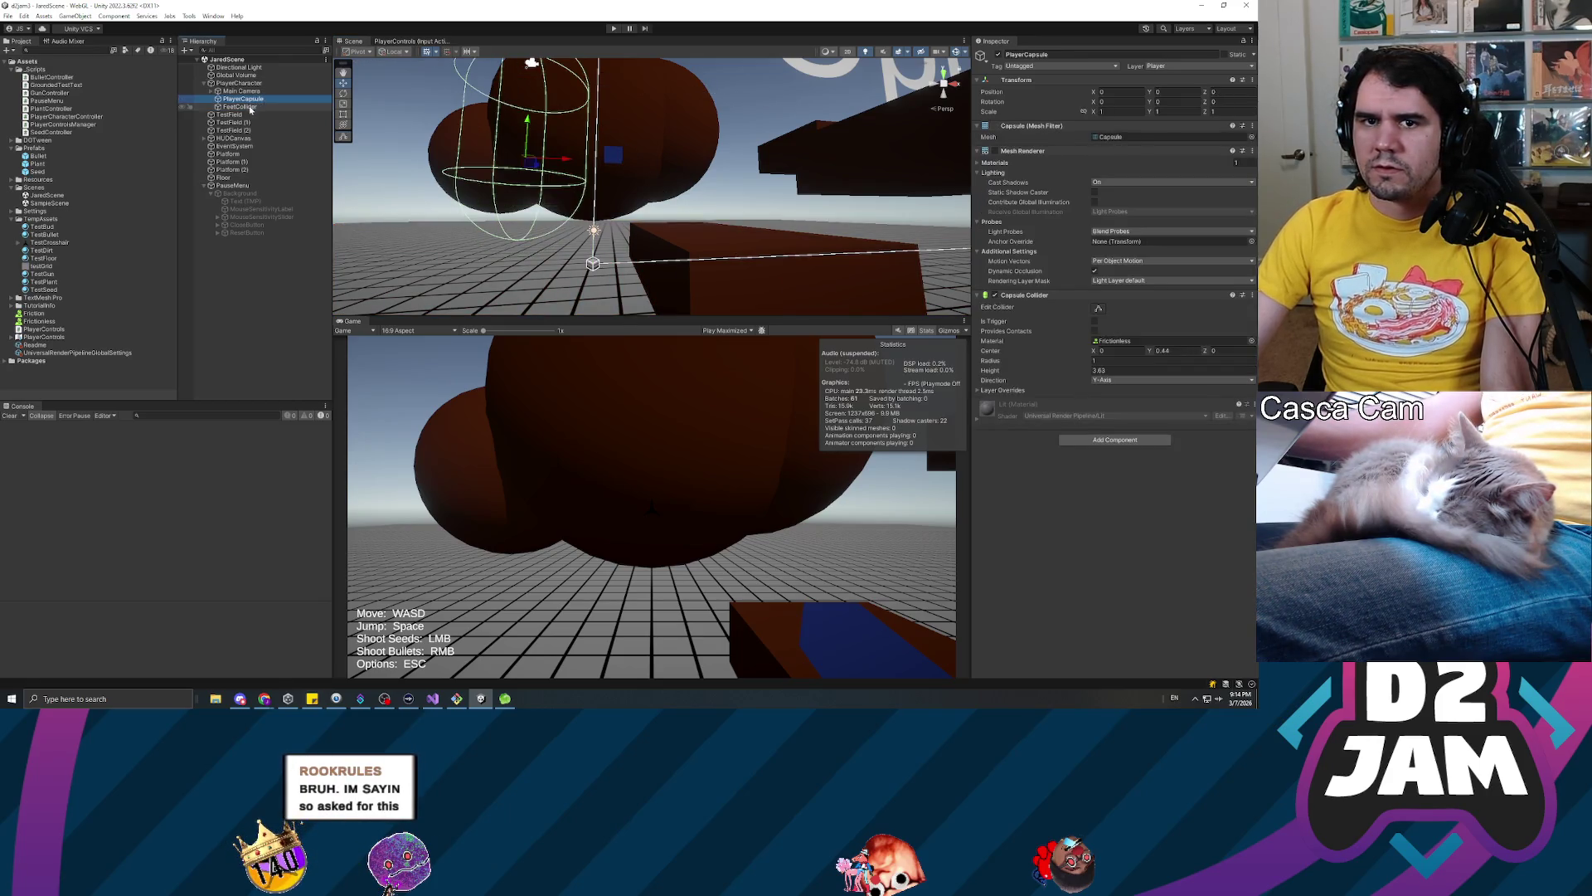
left_click(239, 83)
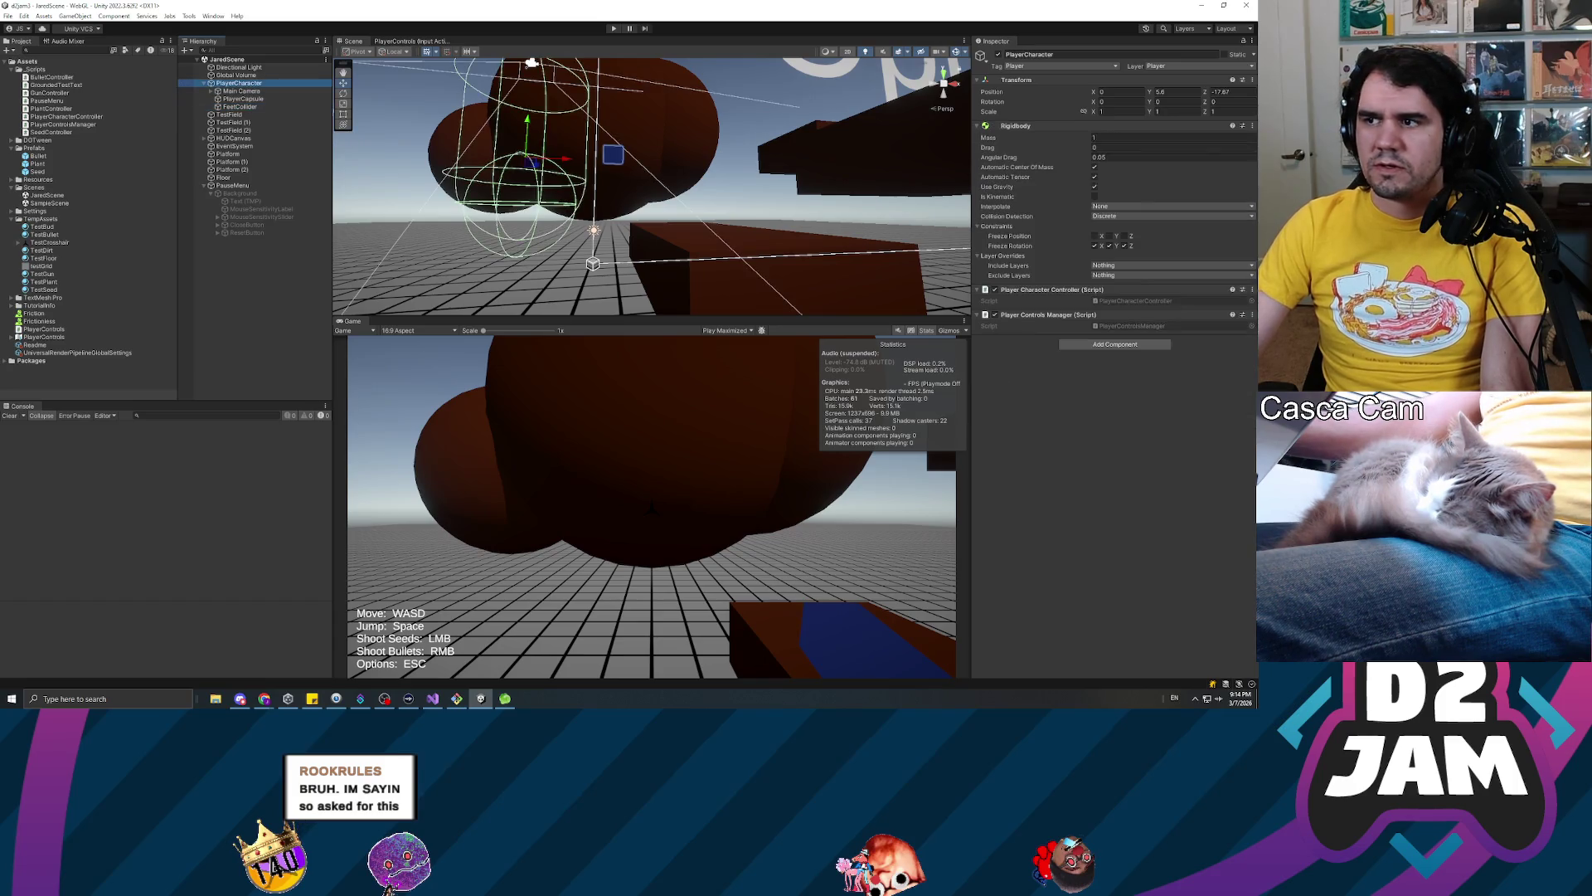
key("alt+Tab")
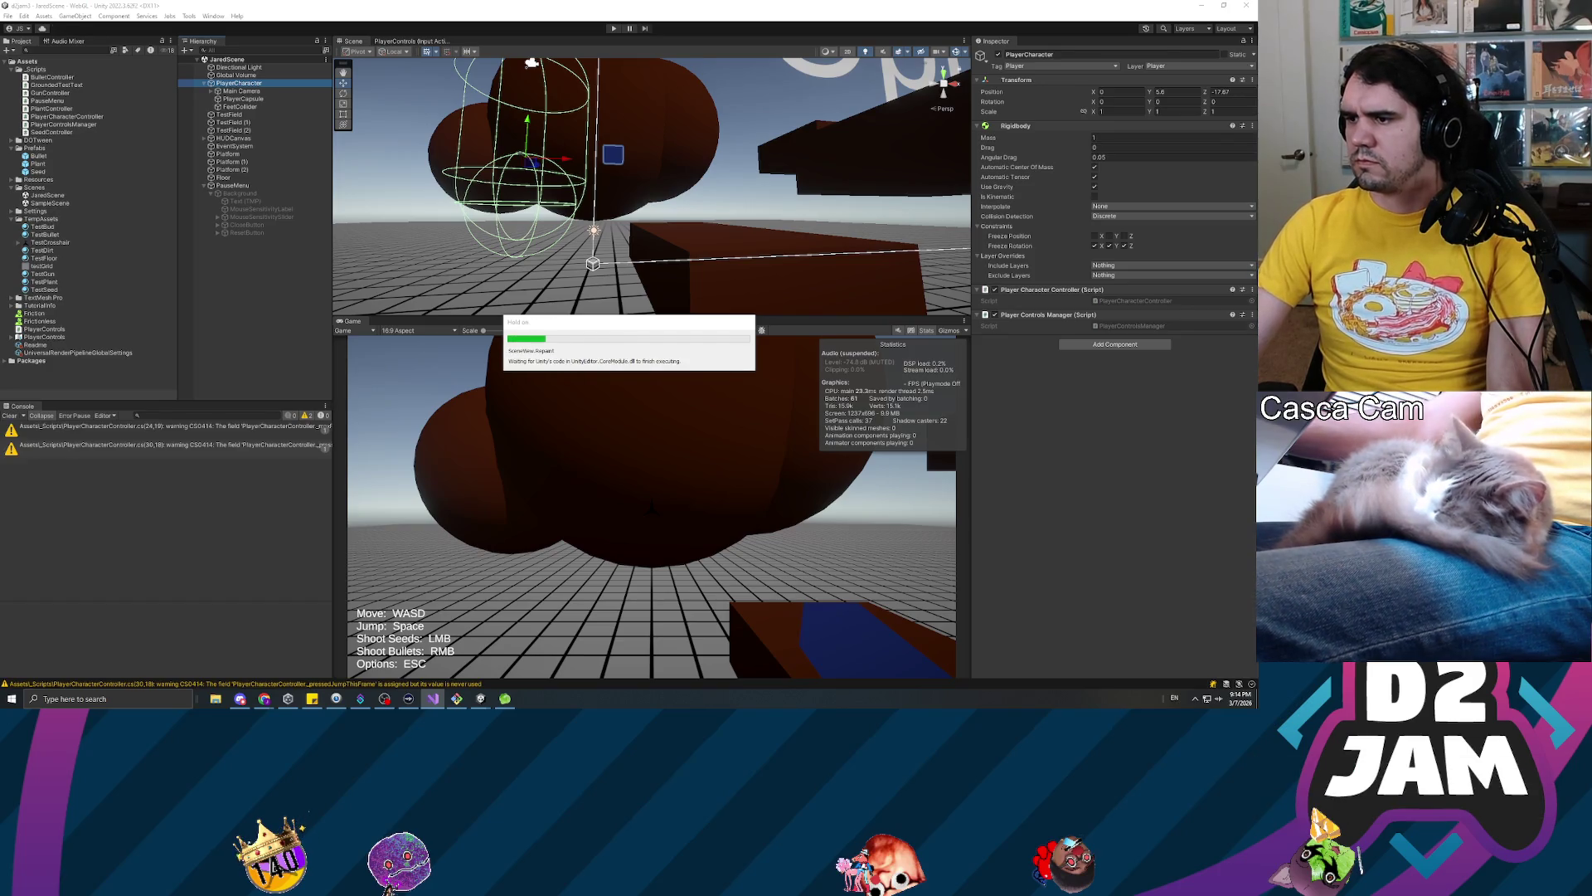
key("alt+Tab")
Replace _playerCollider with _playerFeetCollider on lines 212 and 213 of ShouldBufferJump
scroll(622, 332, "down", 15)
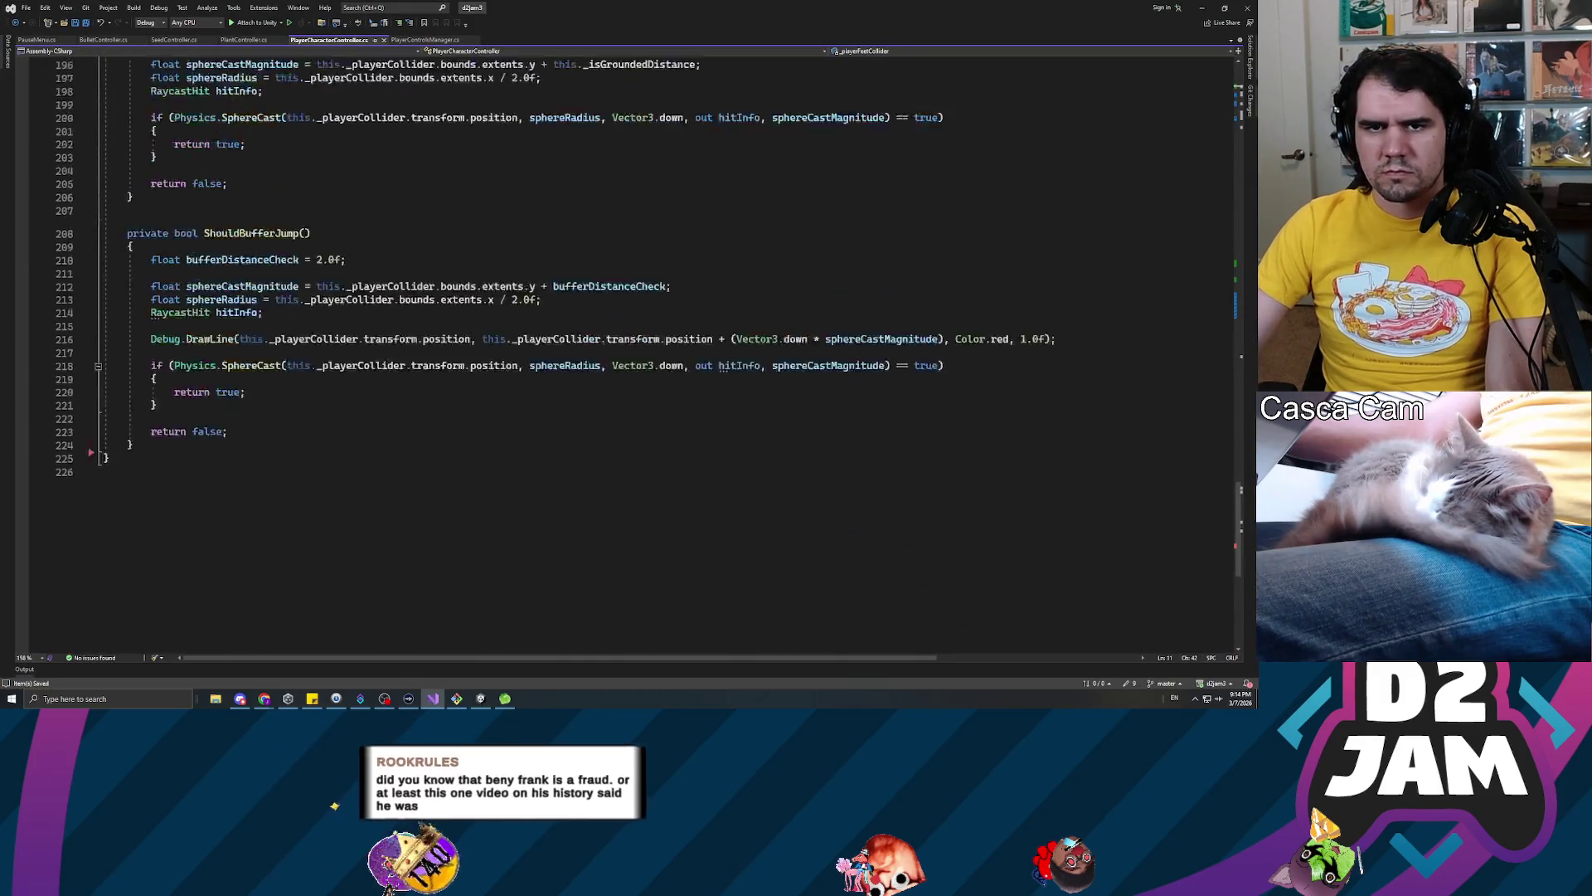
scroll(622, 332, "up", 2)
left_click(264, 391)
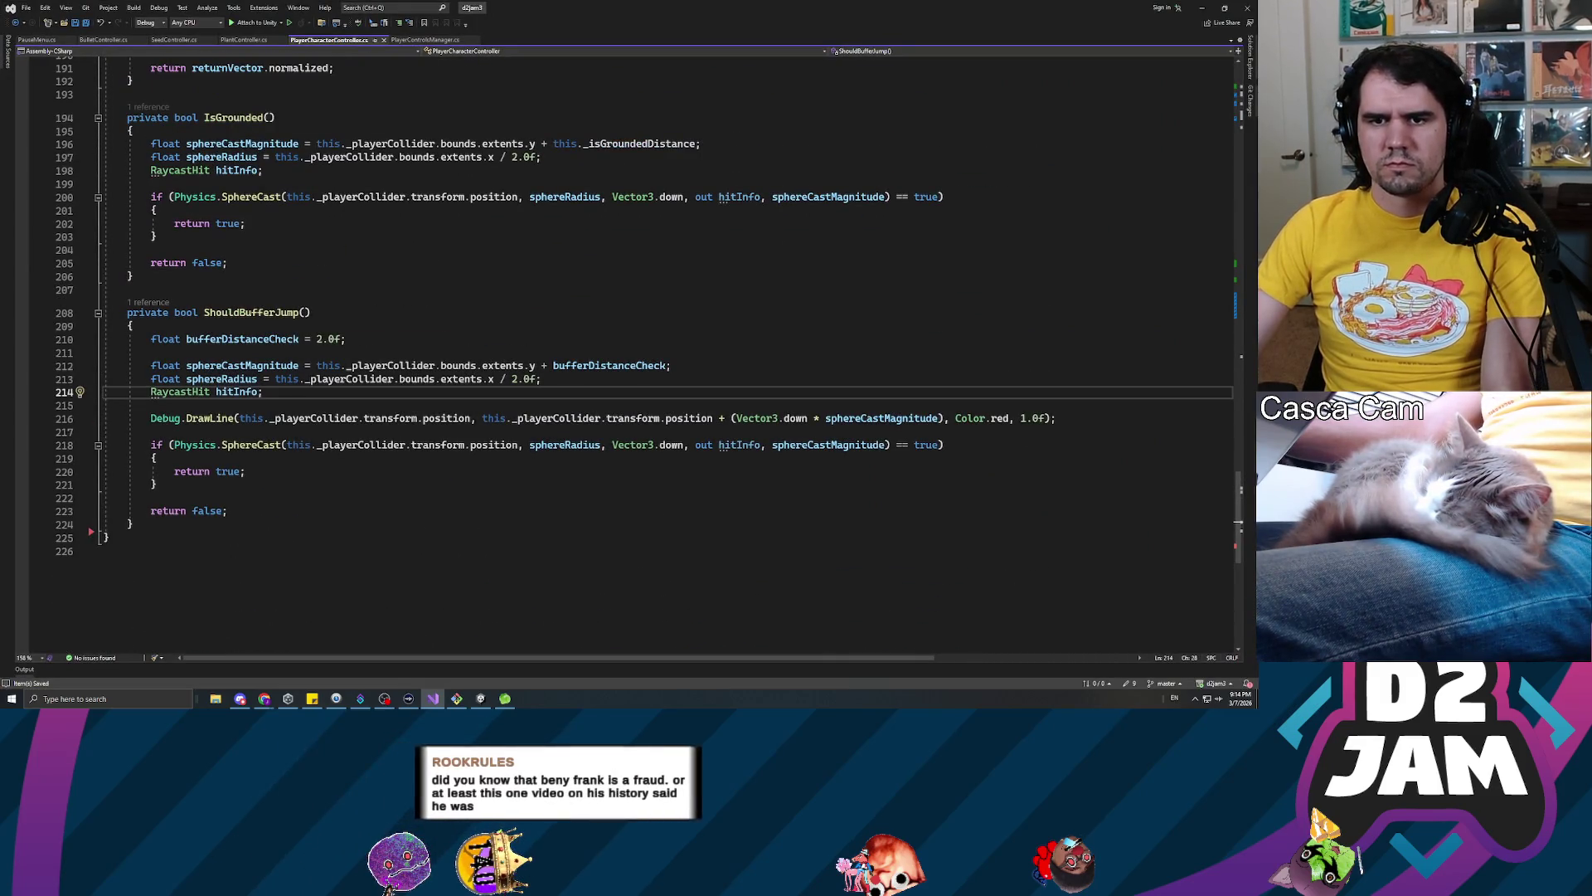
double_click(382, 365)
type("_player")
key("Tab")
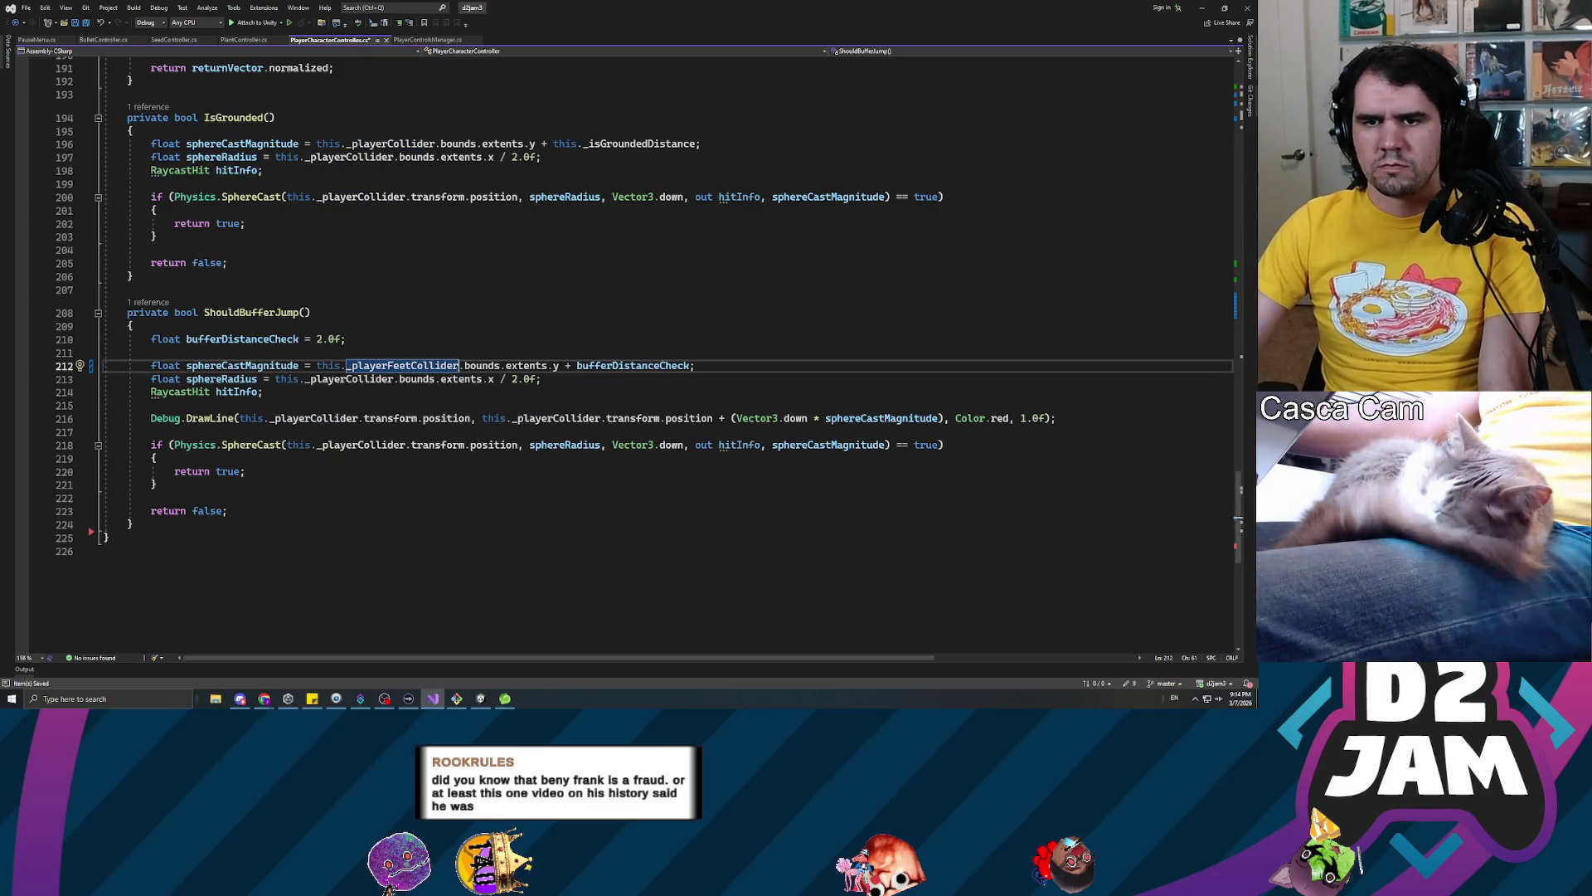
double_click(350, 379)
type("_player")
key("Tab")
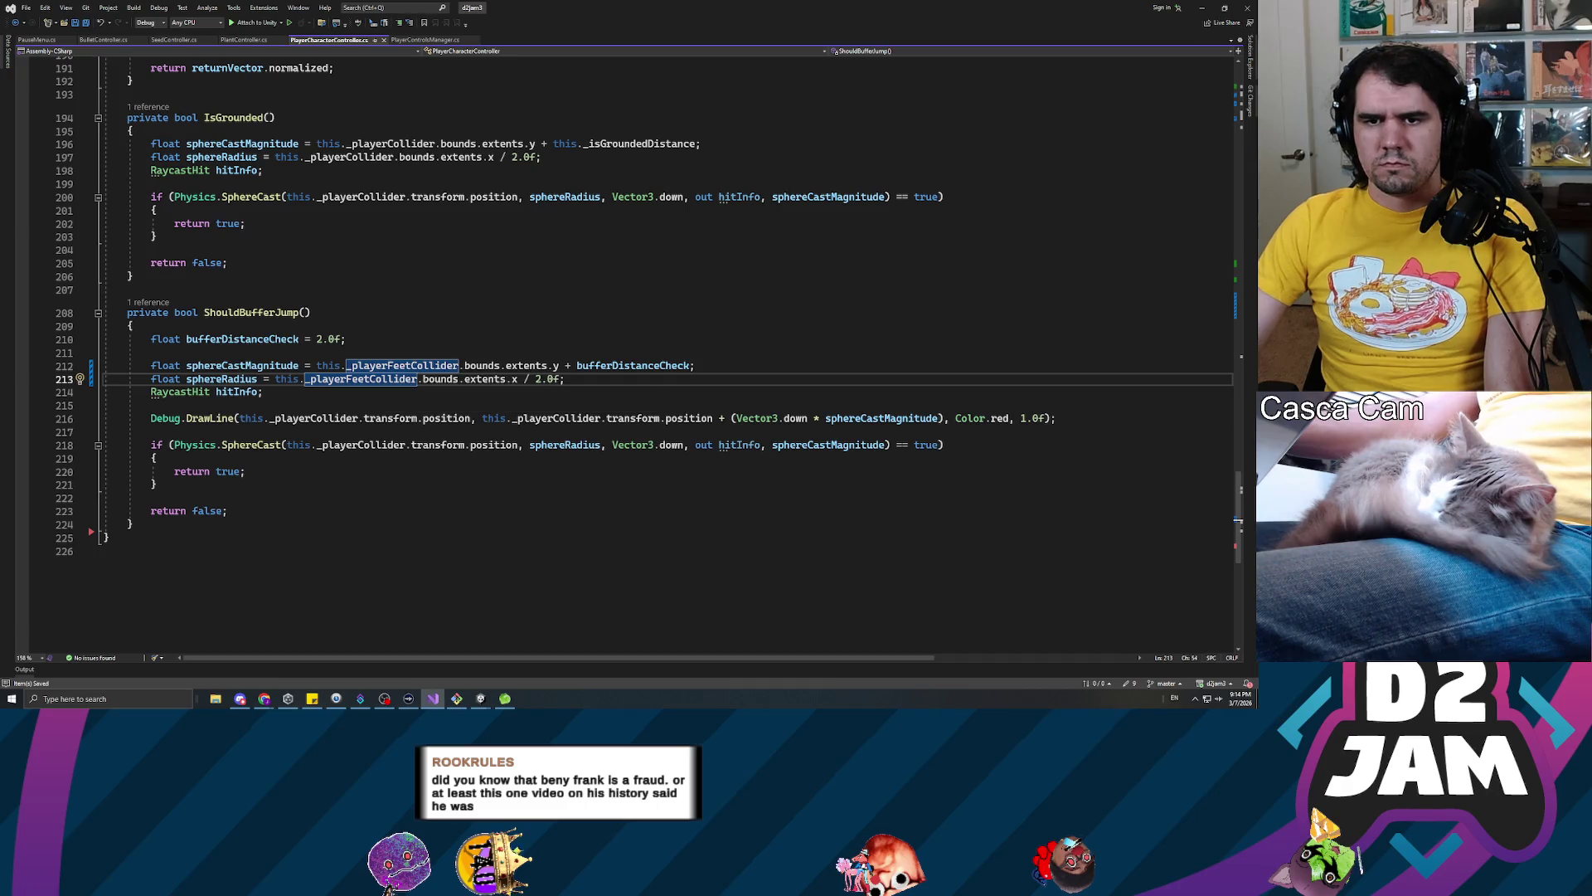
Copy the _playerFeetCollider name, undoing the botched pastes on lines 216 and 218
double_click(323, 418)
type("_playerFeetCollider")
left_click(378, 444)
double_click(378, 444)
key("ctrl+v")
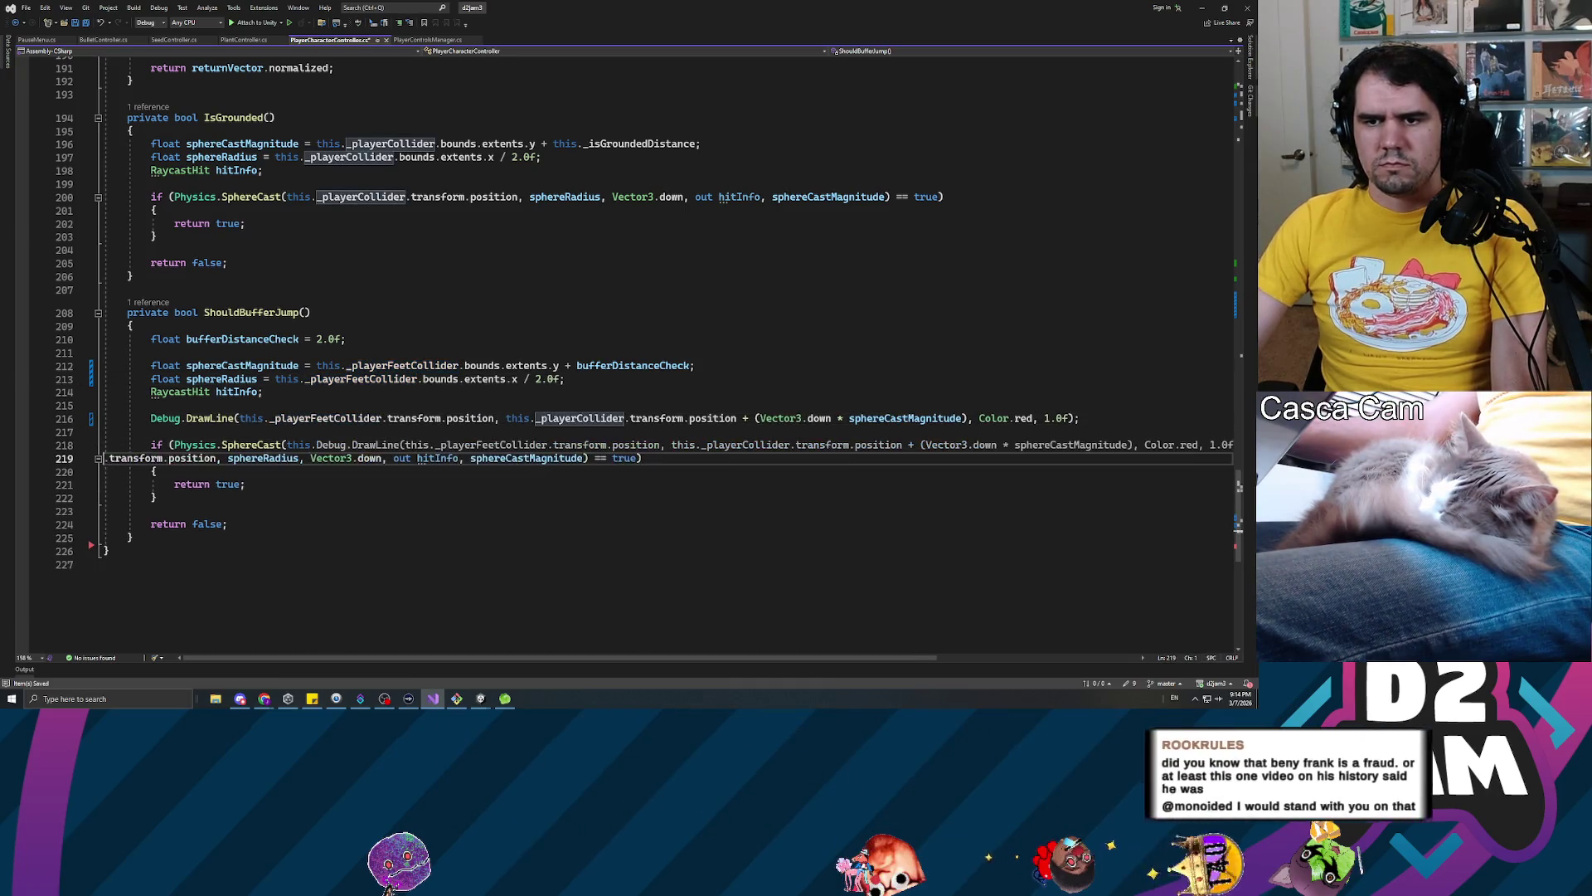
key("ctrl+z")
key("ctrl+z")
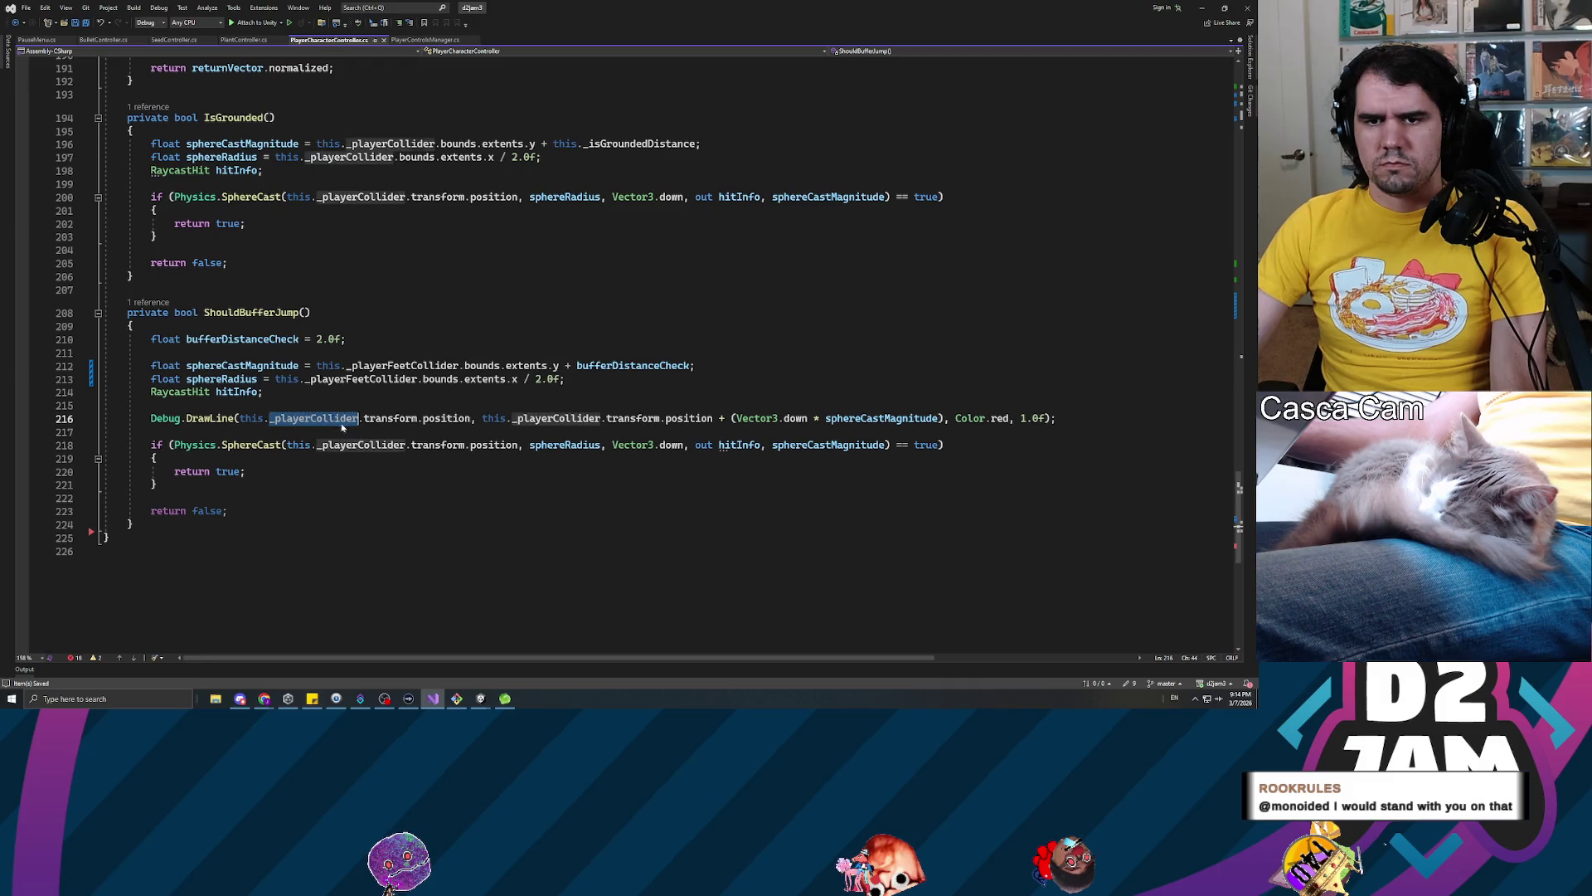
double_click(360, 378)
key("ctrl+c")
left_click(316, 418)
key("ctrl+v")
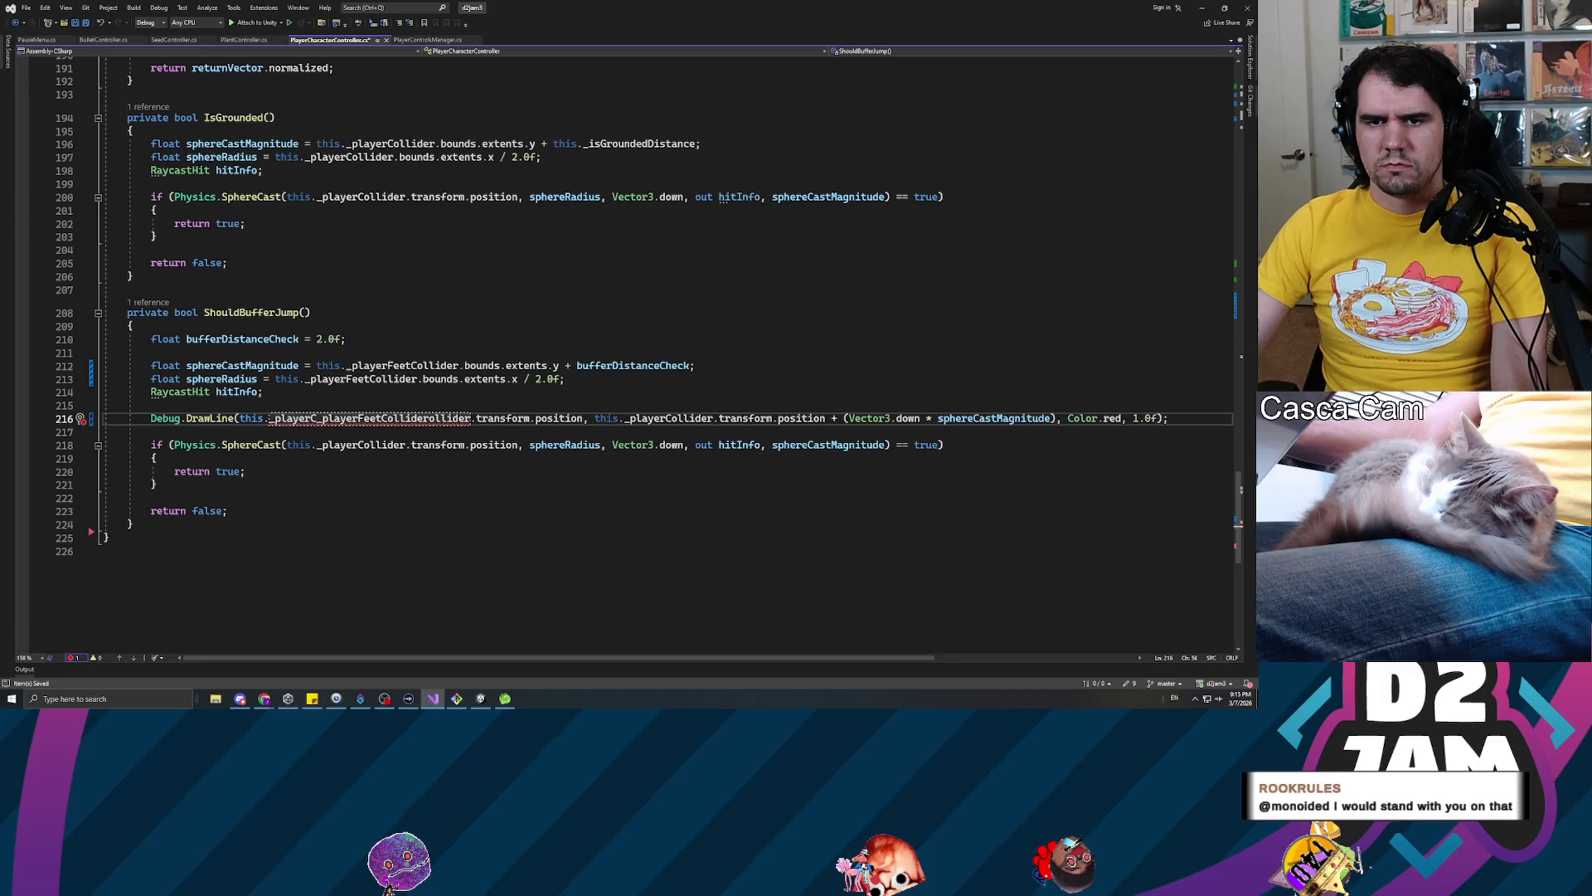
left_click(358, 418)
key("ctrl+z")
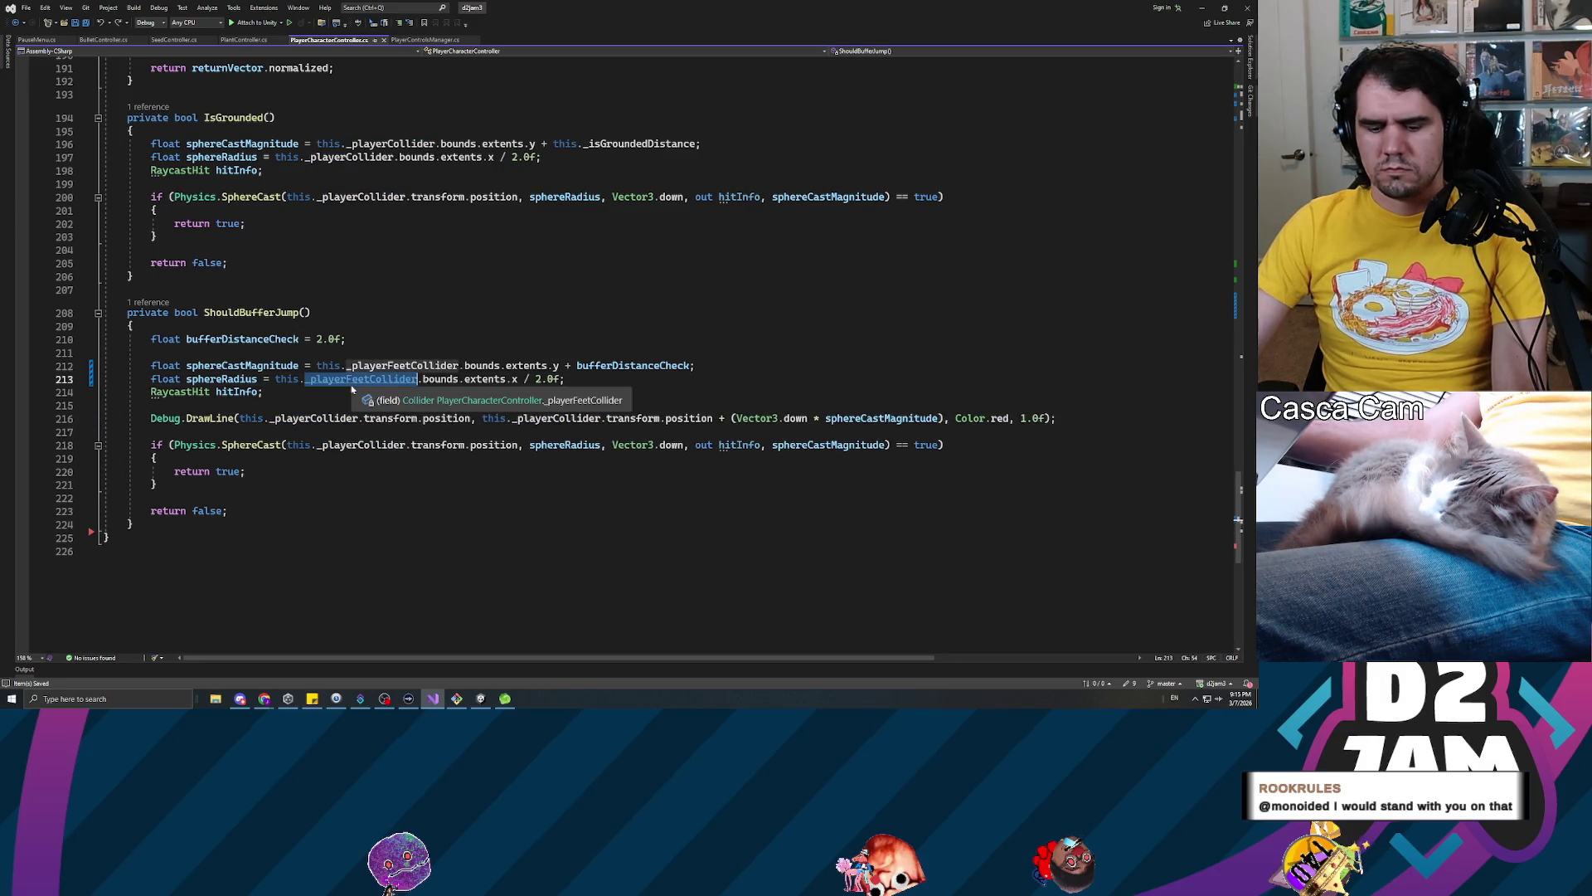
Replace both _playerCollider uses on line 216 and the line 218 SphereCast one with _playerFeetCollider
double_click(313, 418)
key("ctrl+v")
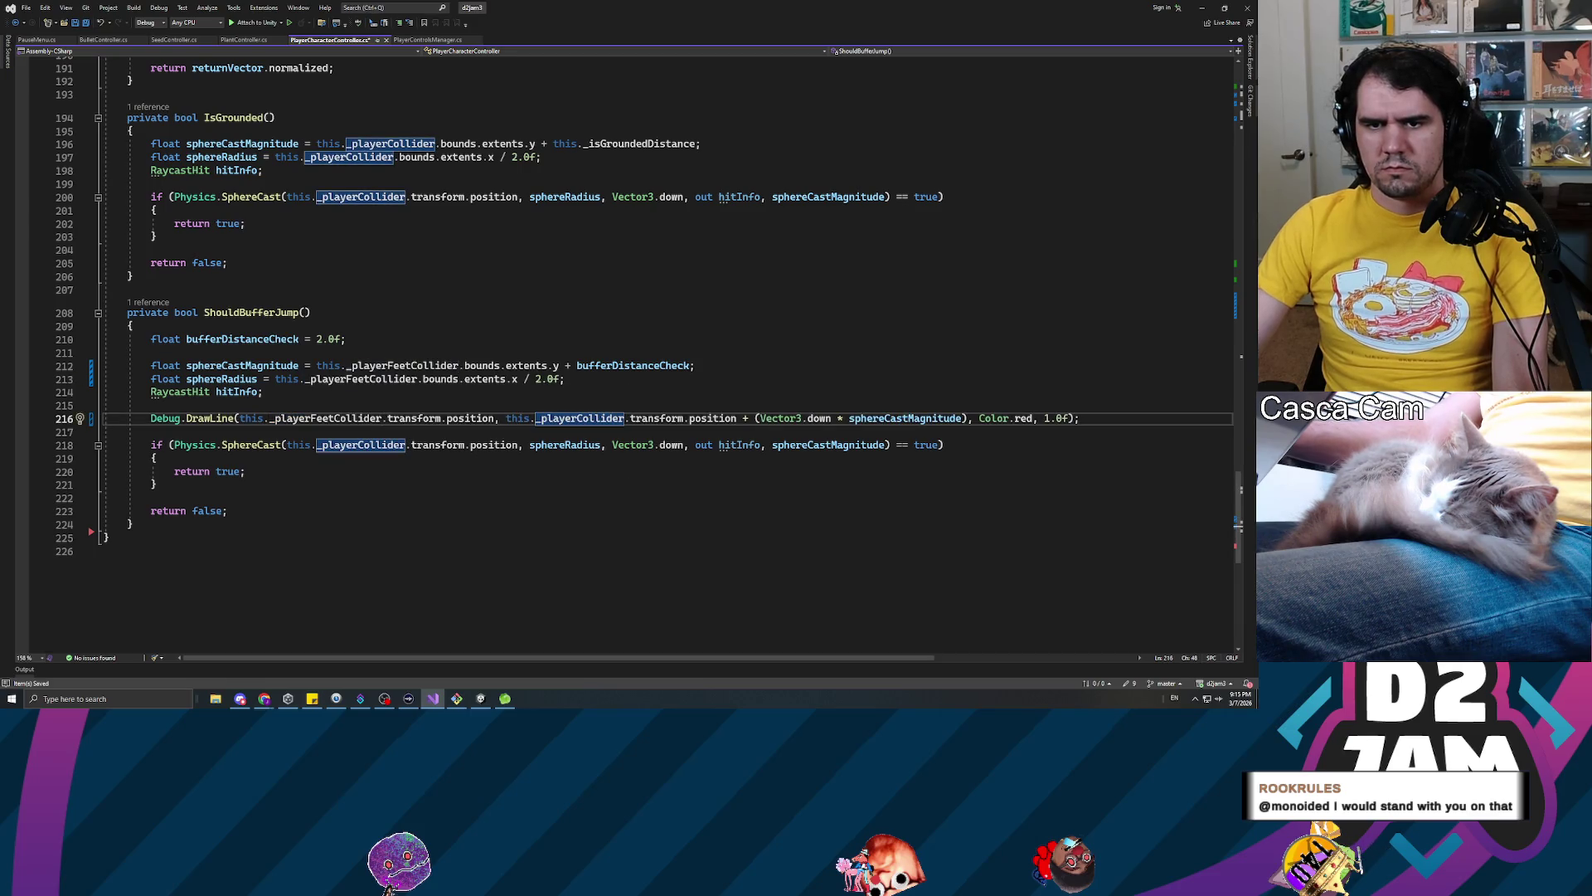
double_click(360, 445)
key("ctrl+v")
double_click(620, 419)
key("ctrl+v")
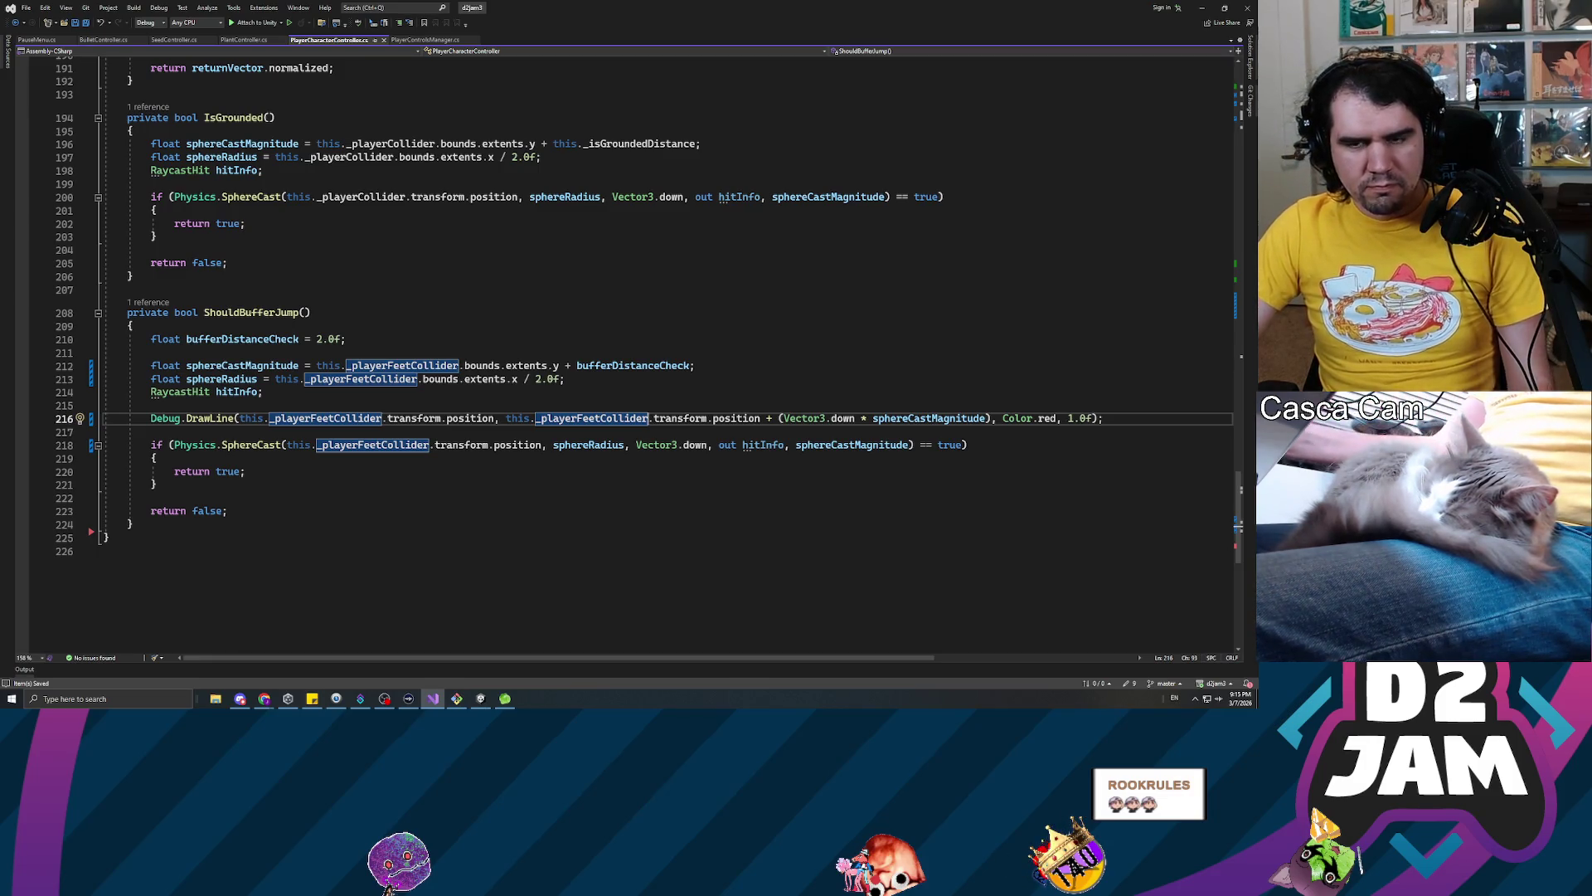
left_click(245, 471)
key("Up")
key("Up")
key("Up")
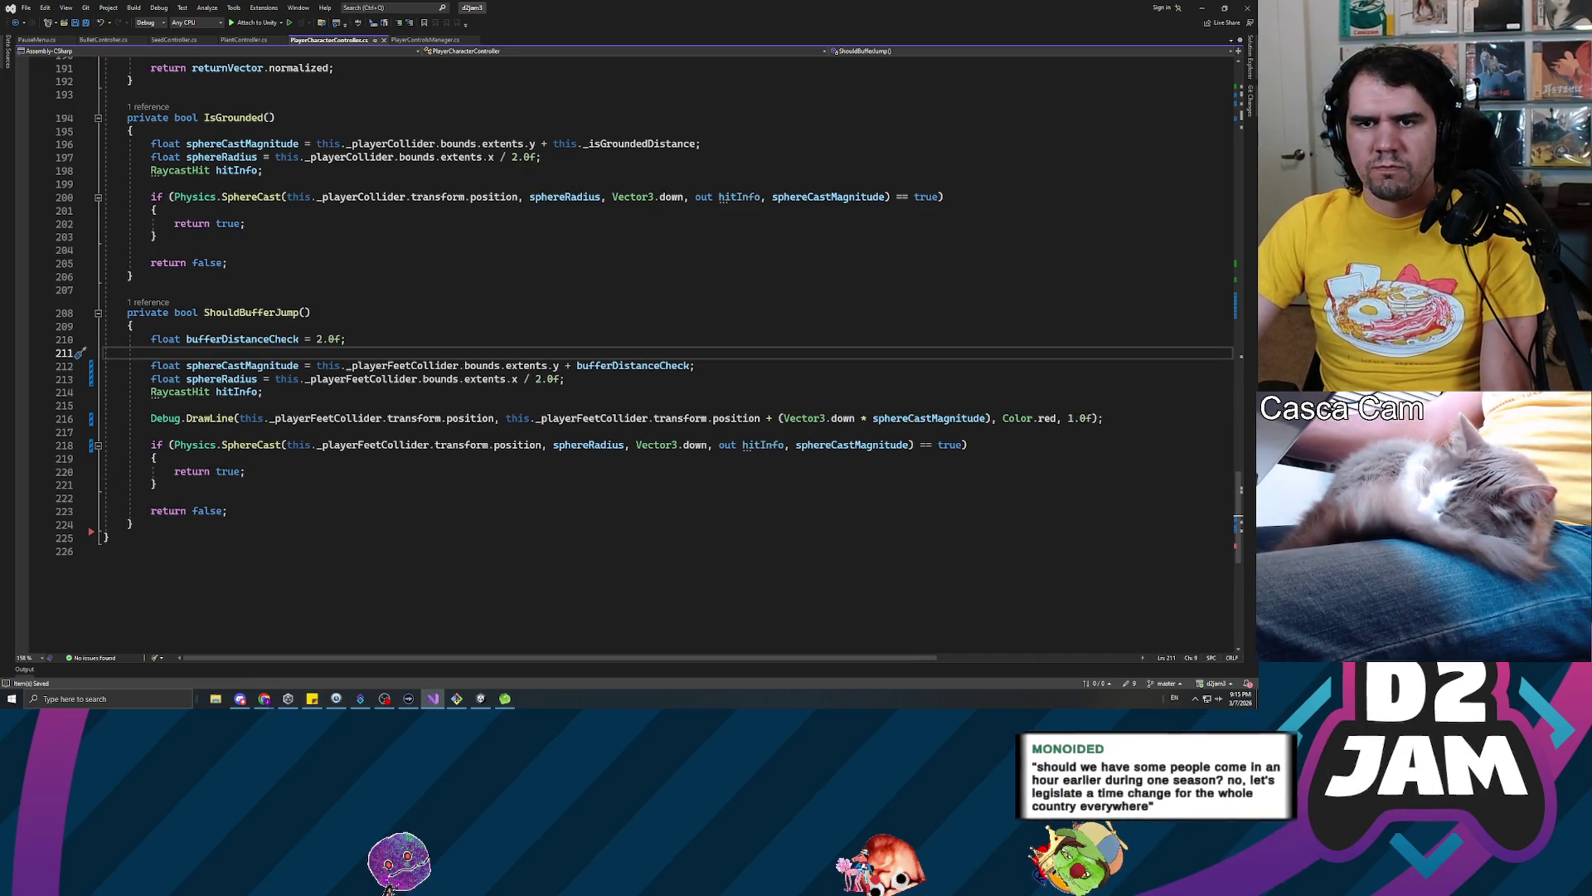
scroll(630, 348, "up", 3)
left_click(351, 262)
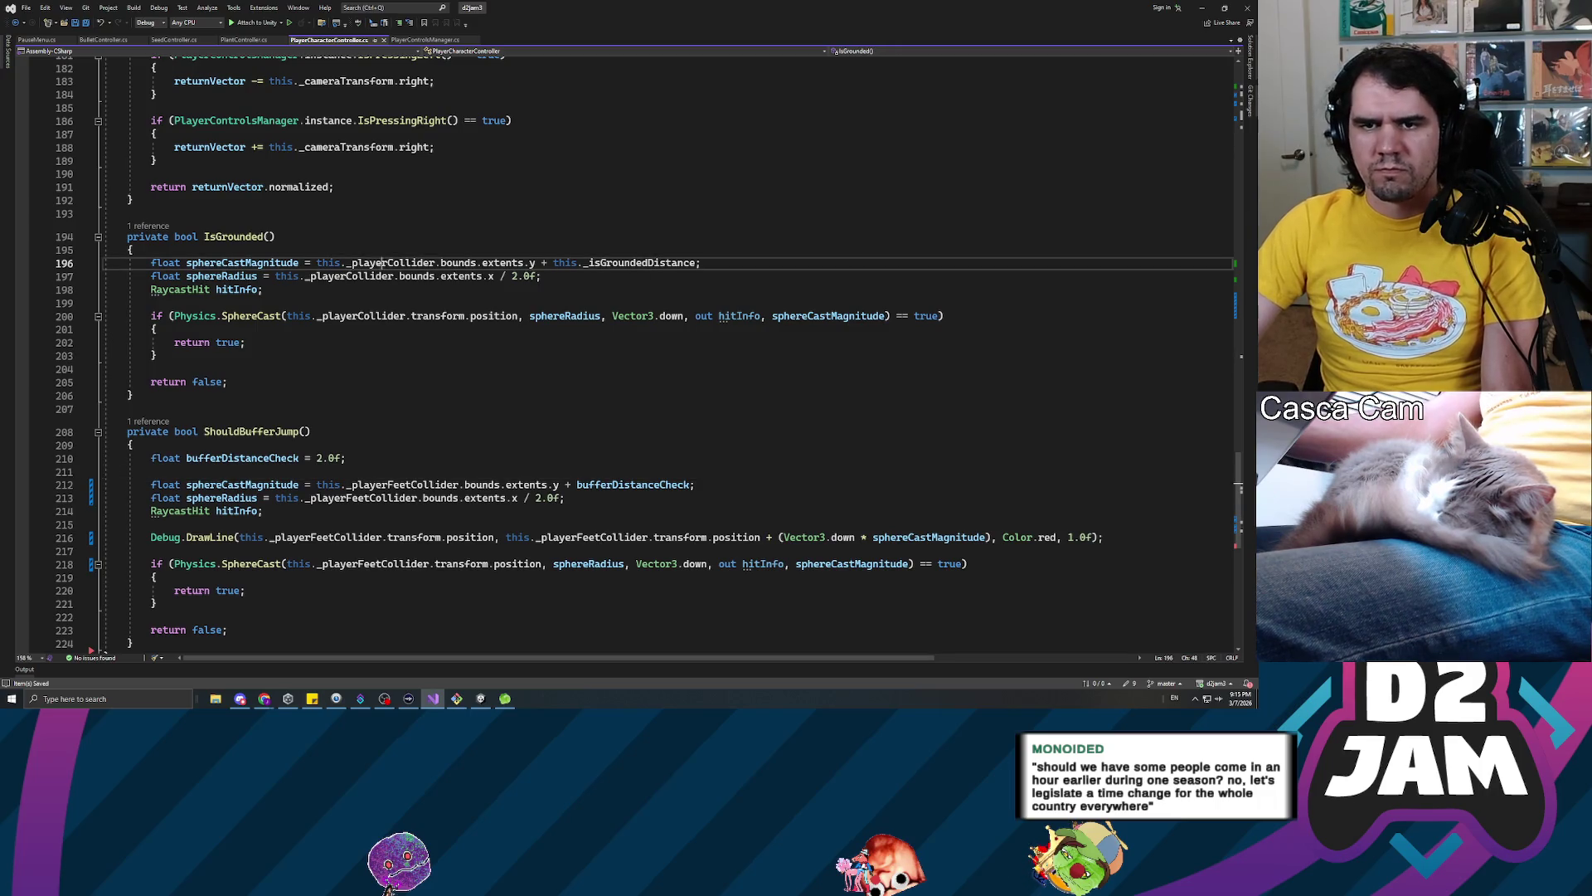
Switch IsGrounded's collider references on lines 196, 197 and 200 to _playerFeetCollider
type("Feet")
double_click(373, 276)
key("ctrl+v")
double_click(360, 316)
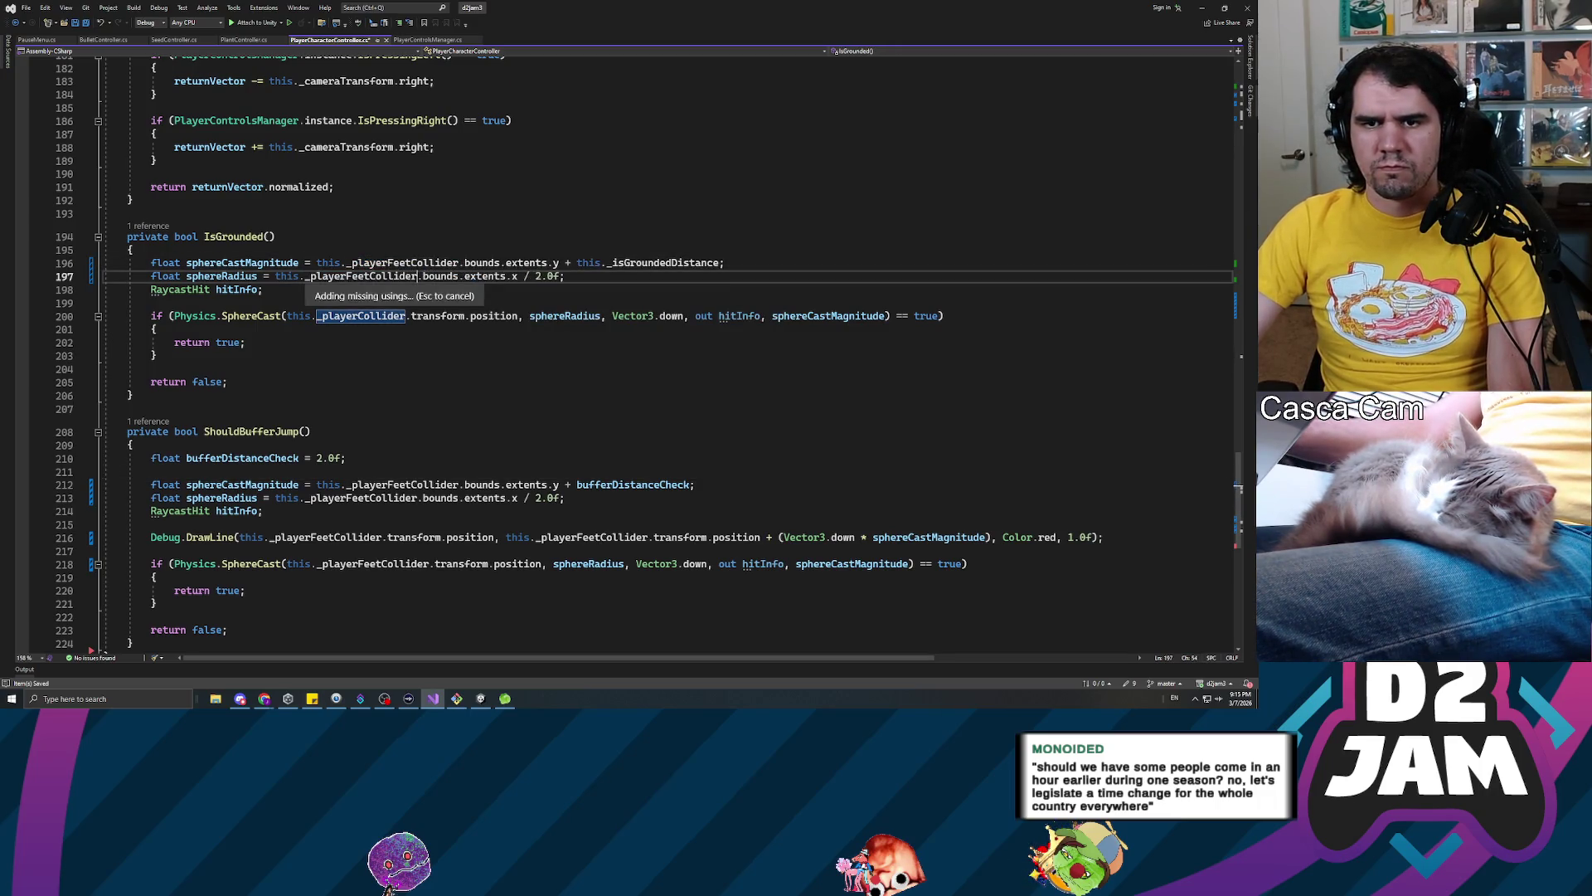
key("ctrl+v")
left_click(129, 409)
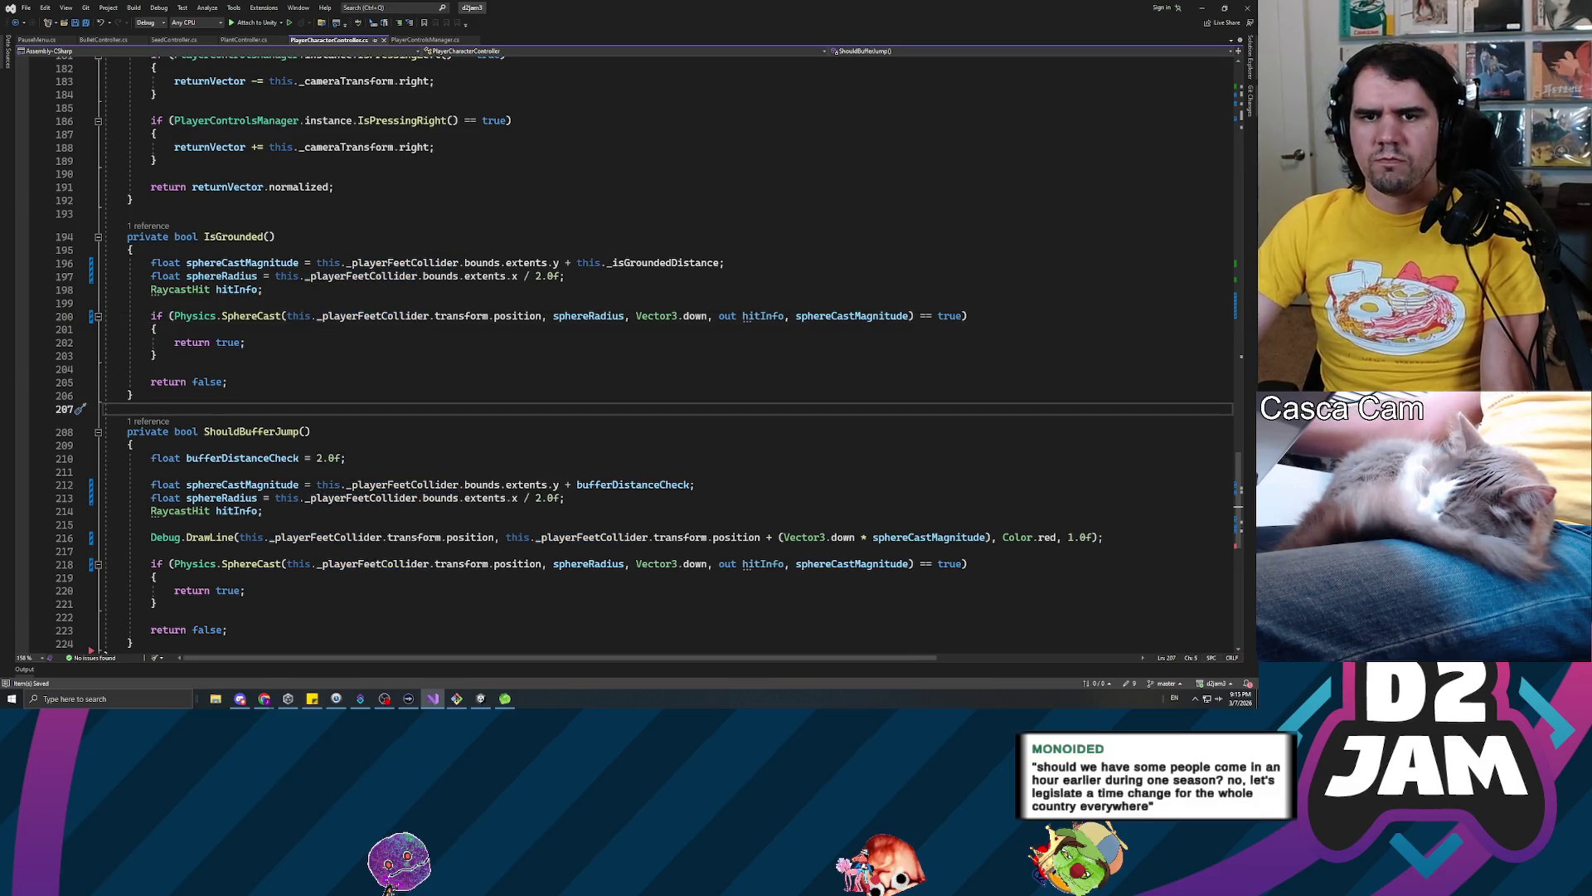
scroll(532, 354, "up", 2)
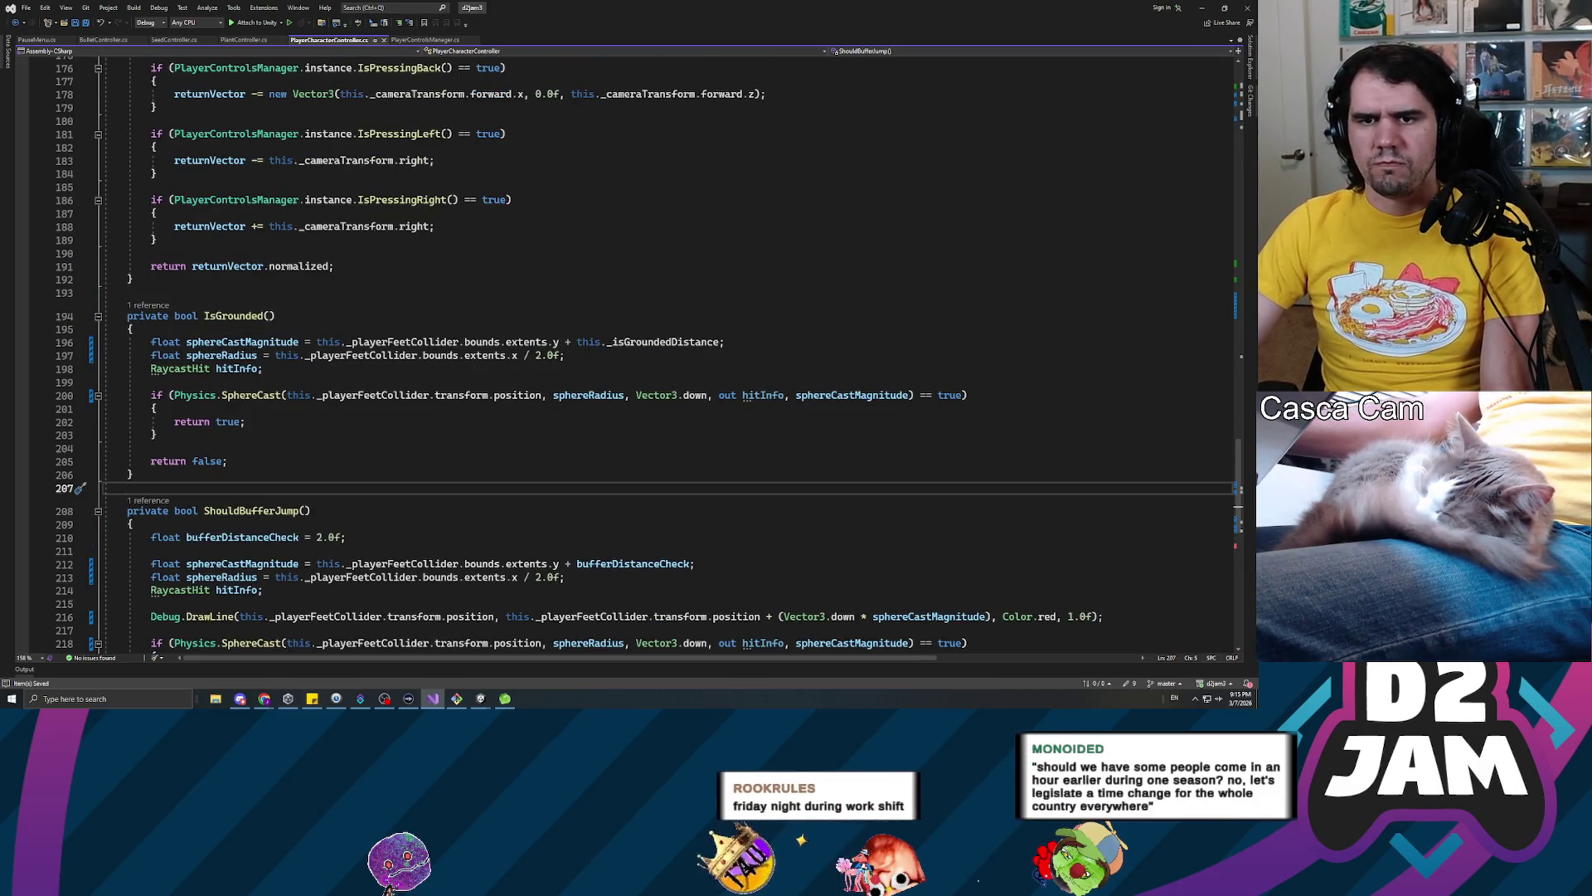
Find the remaining _playerCollider uses and delete its field declaration
key("ctrl+f")
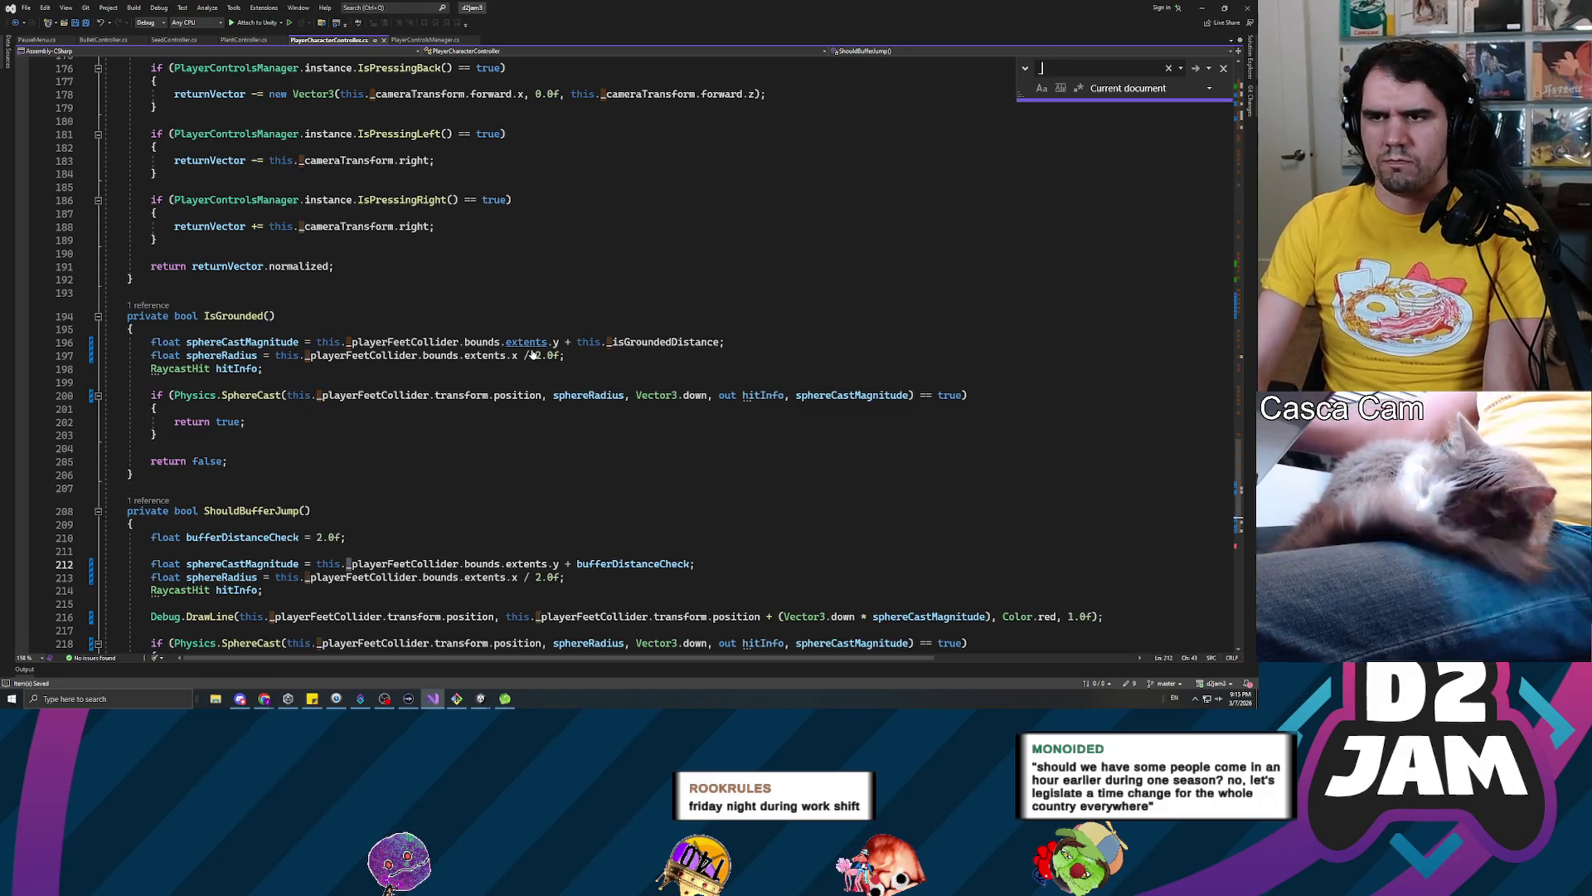
type("_playerCollider")
key("Return")
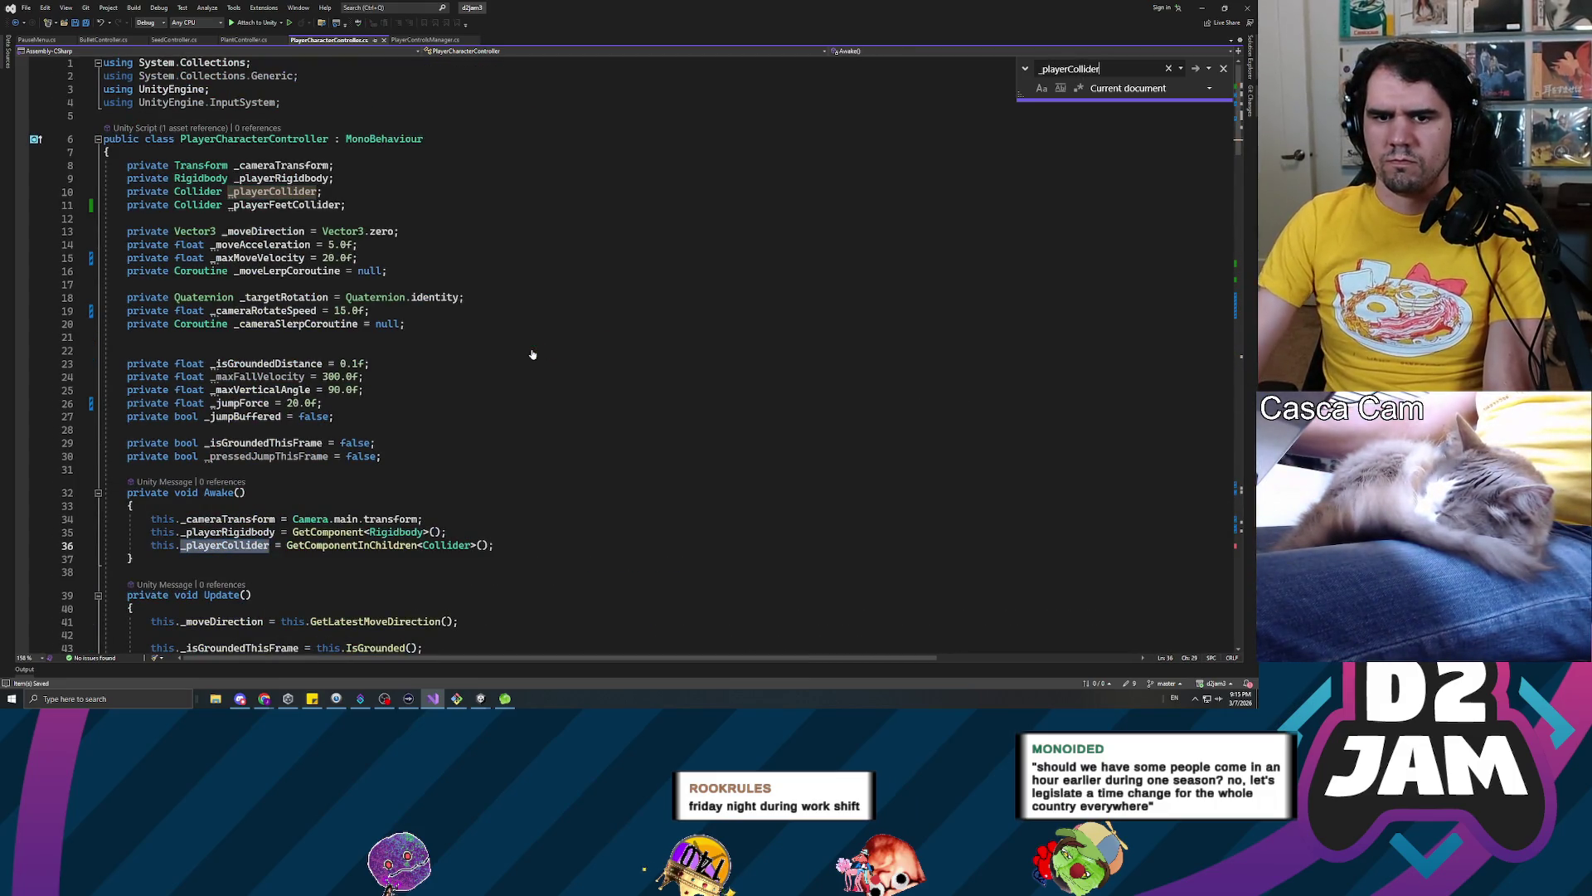
key("Return")
key("Return")
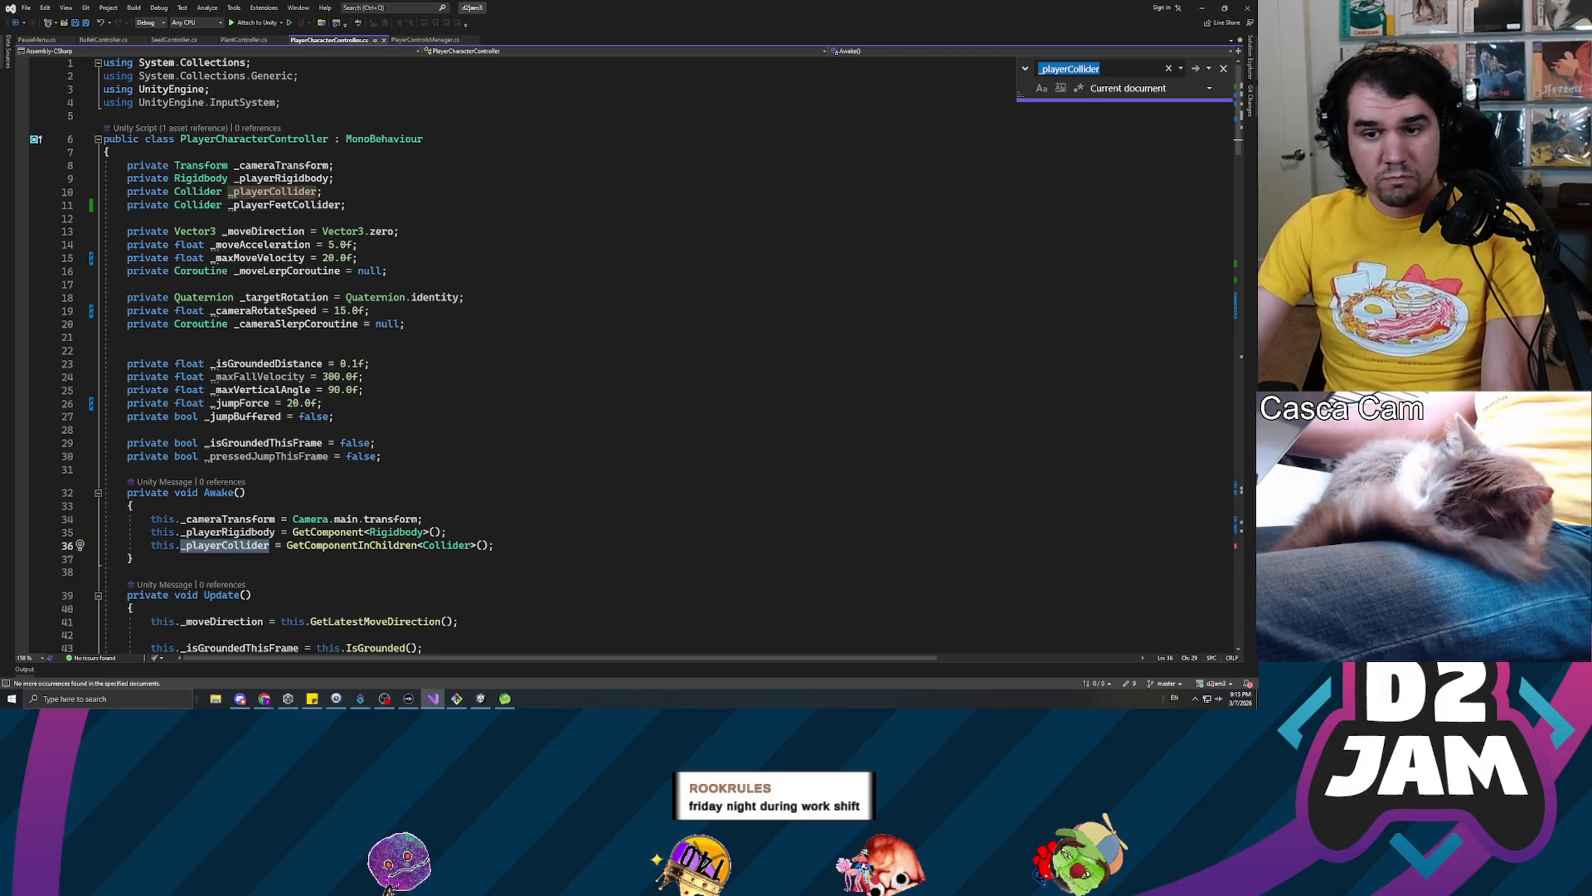
left_click(175, 545)
left_click_drag(322, 192, 103, 192)
key("BackSpace")
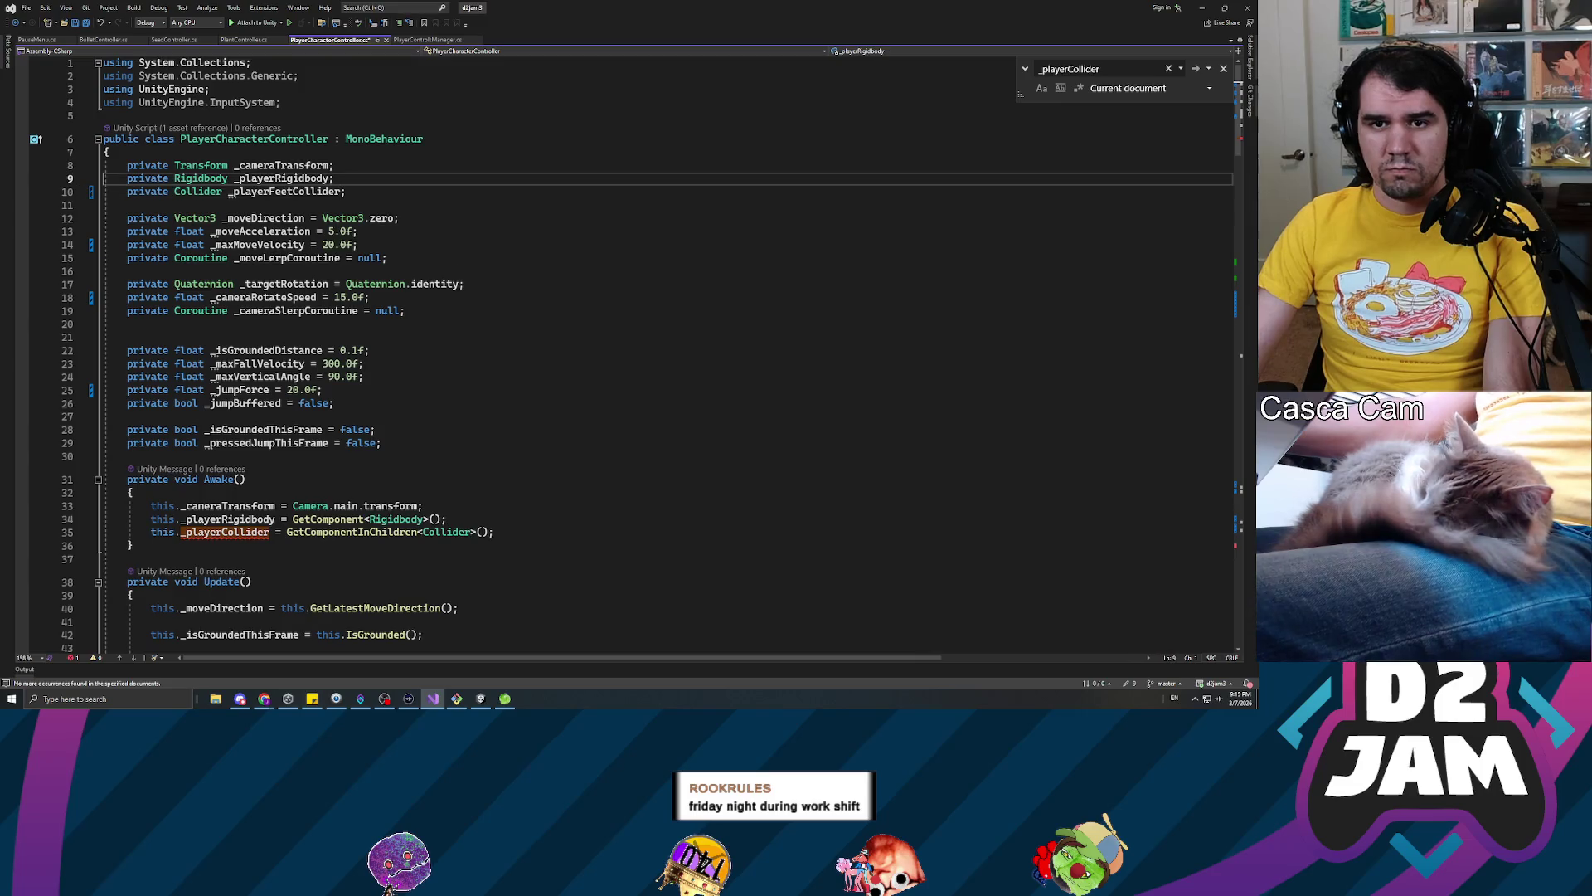
Mark _playerFeetCollider as [SerializeField], delete the leftover Awake assignment, and save the script
key("Return")
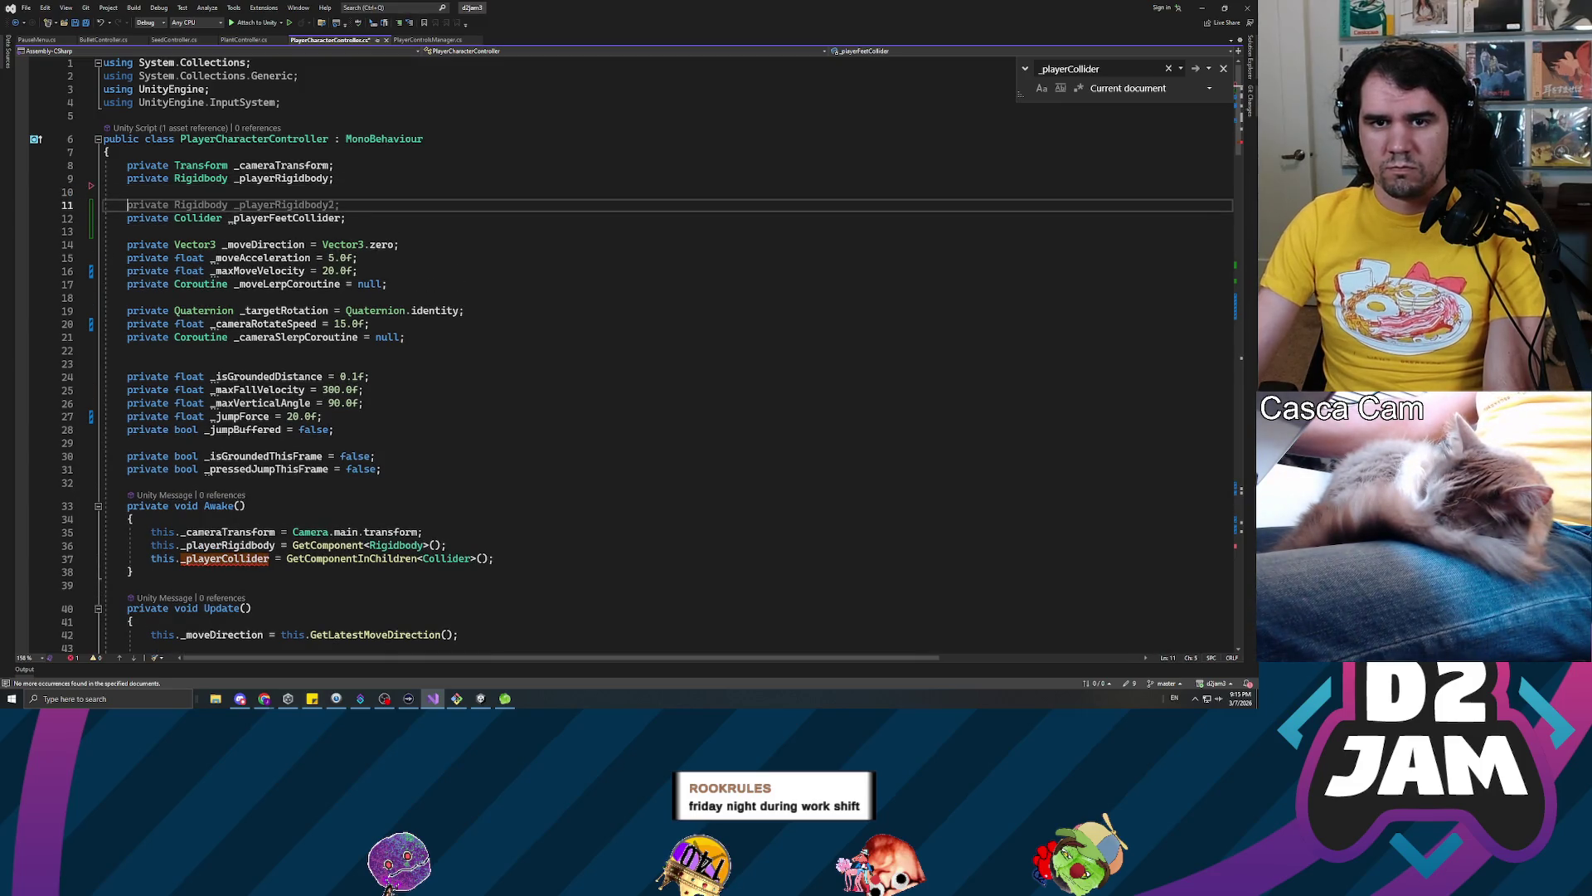
type("[")
type("SerializeField")
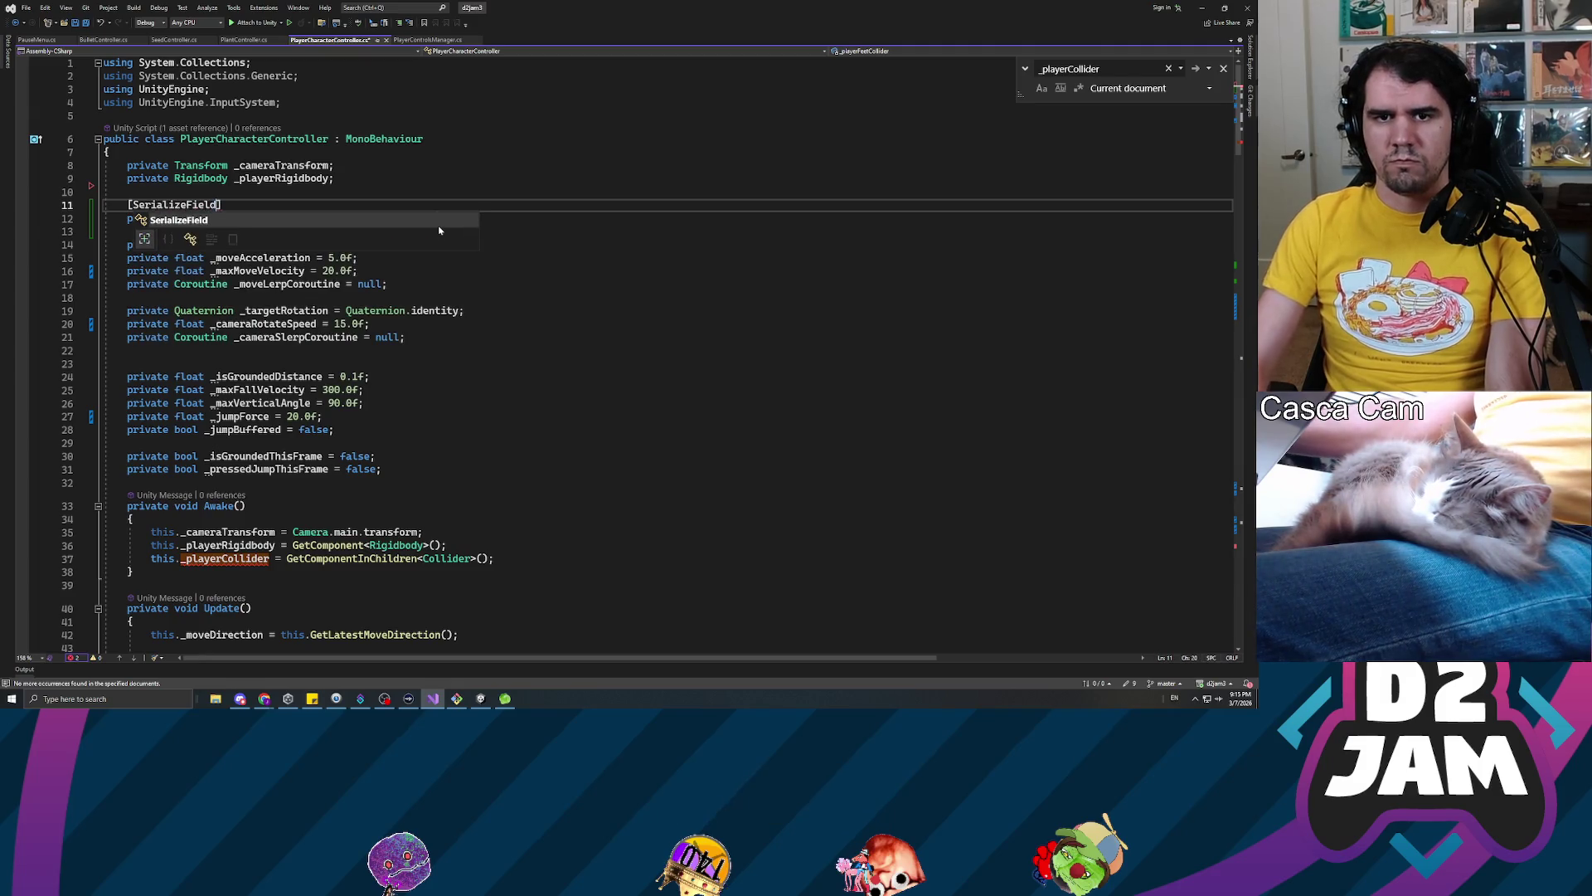
key("ctrl+s")
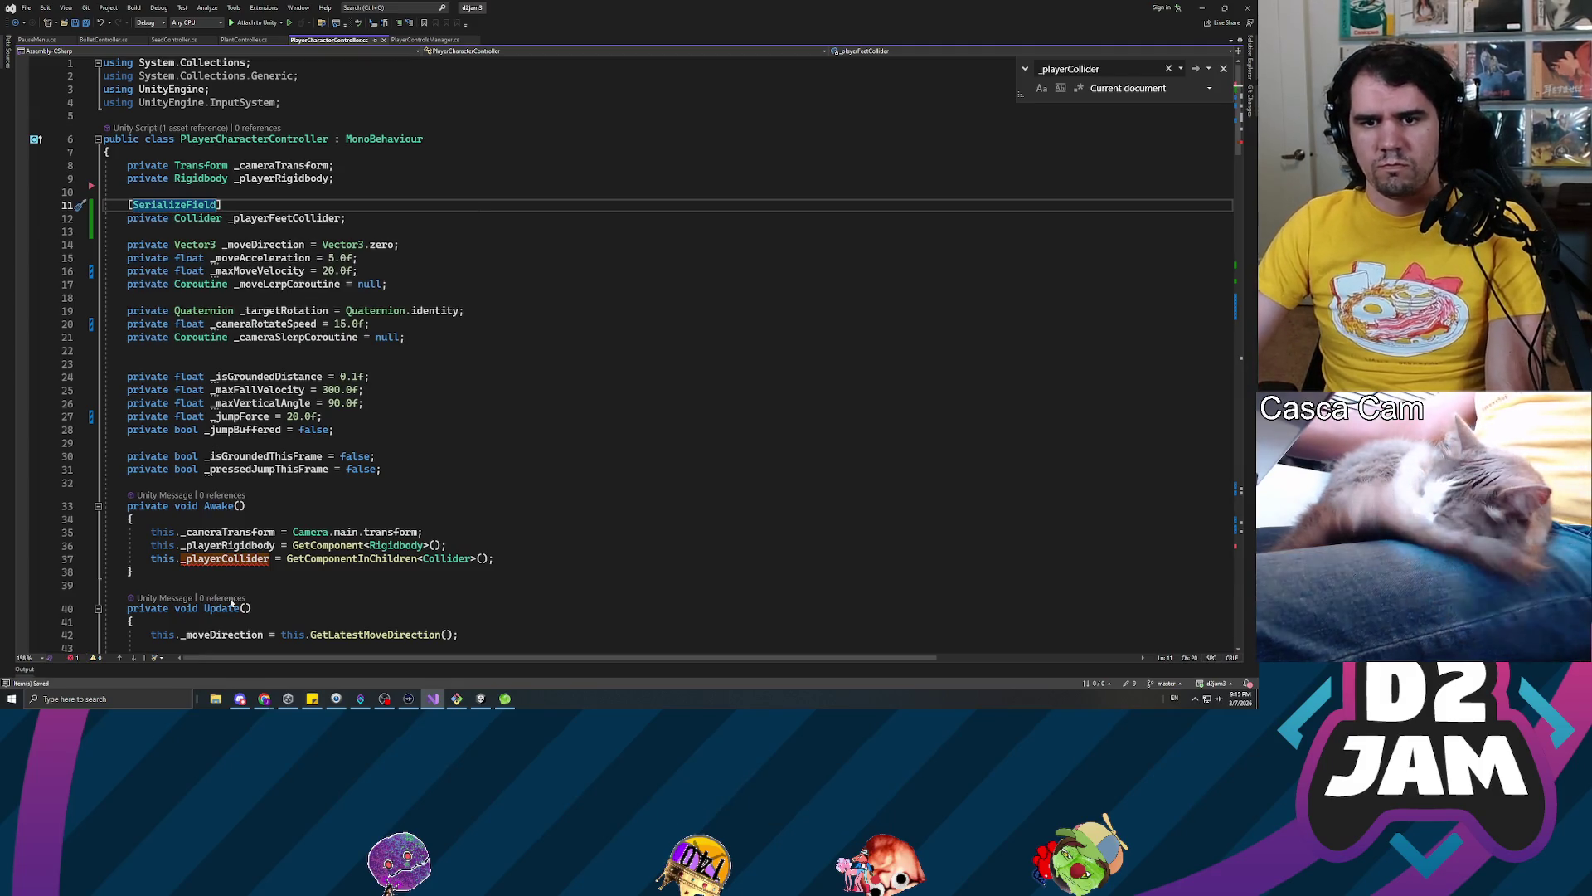
key("F3")
key("End")
key("shift+Home")
key("BackSpace")
key("BackSpace")
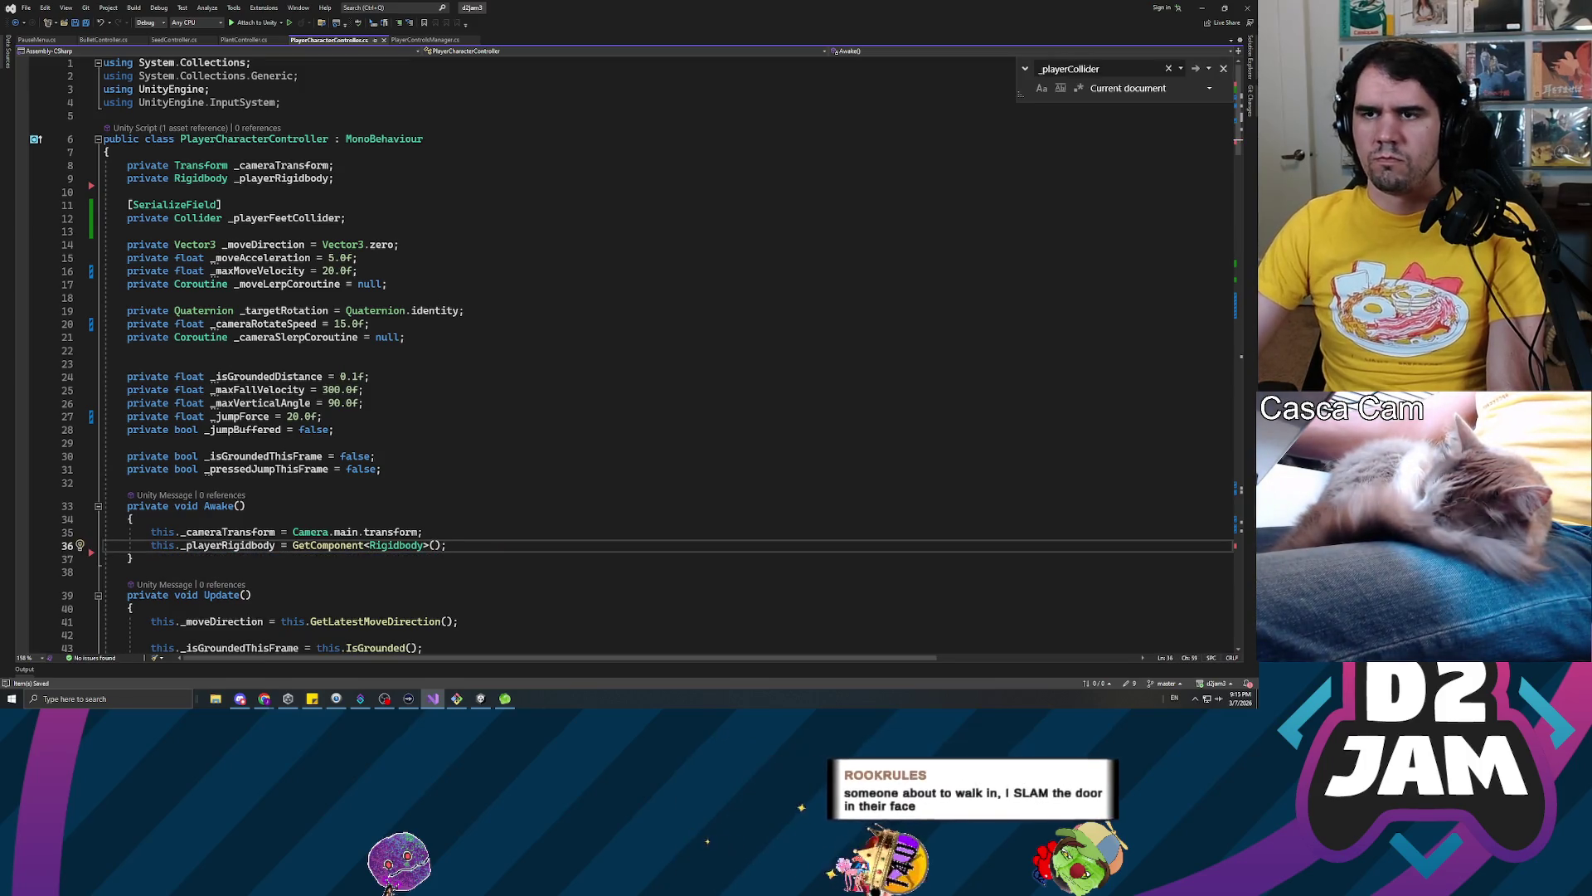
key("alt+Tab")
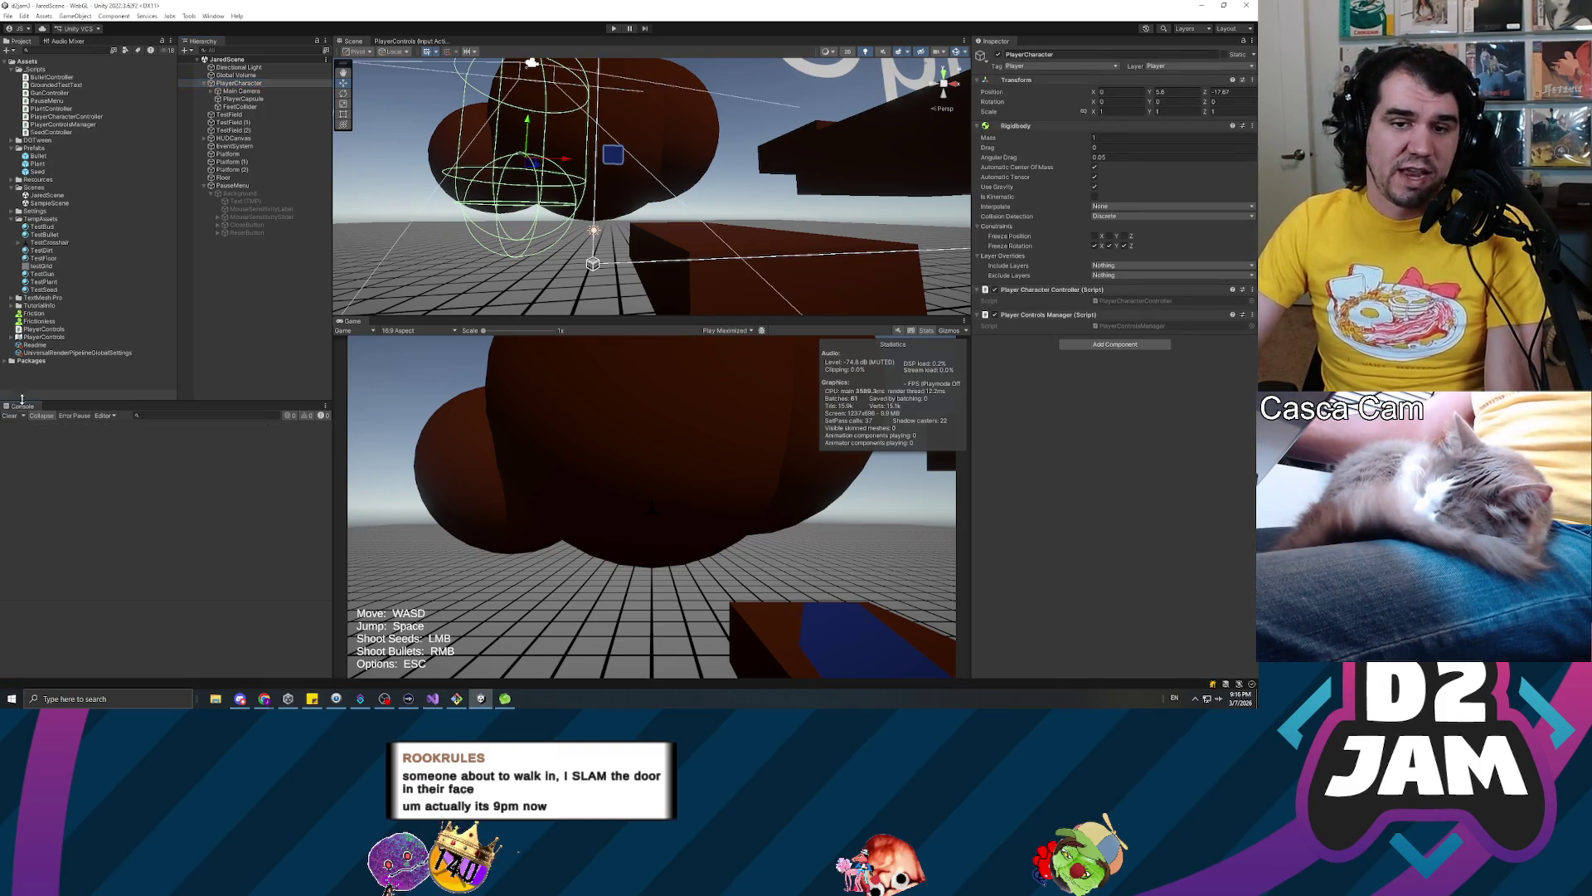
Drag the FeetCollider object into PlayerCharacter's Player Feet Collider slot in the Inspector
left_click(252, 342)
left_click(246, 92)
left_click(239, 83)
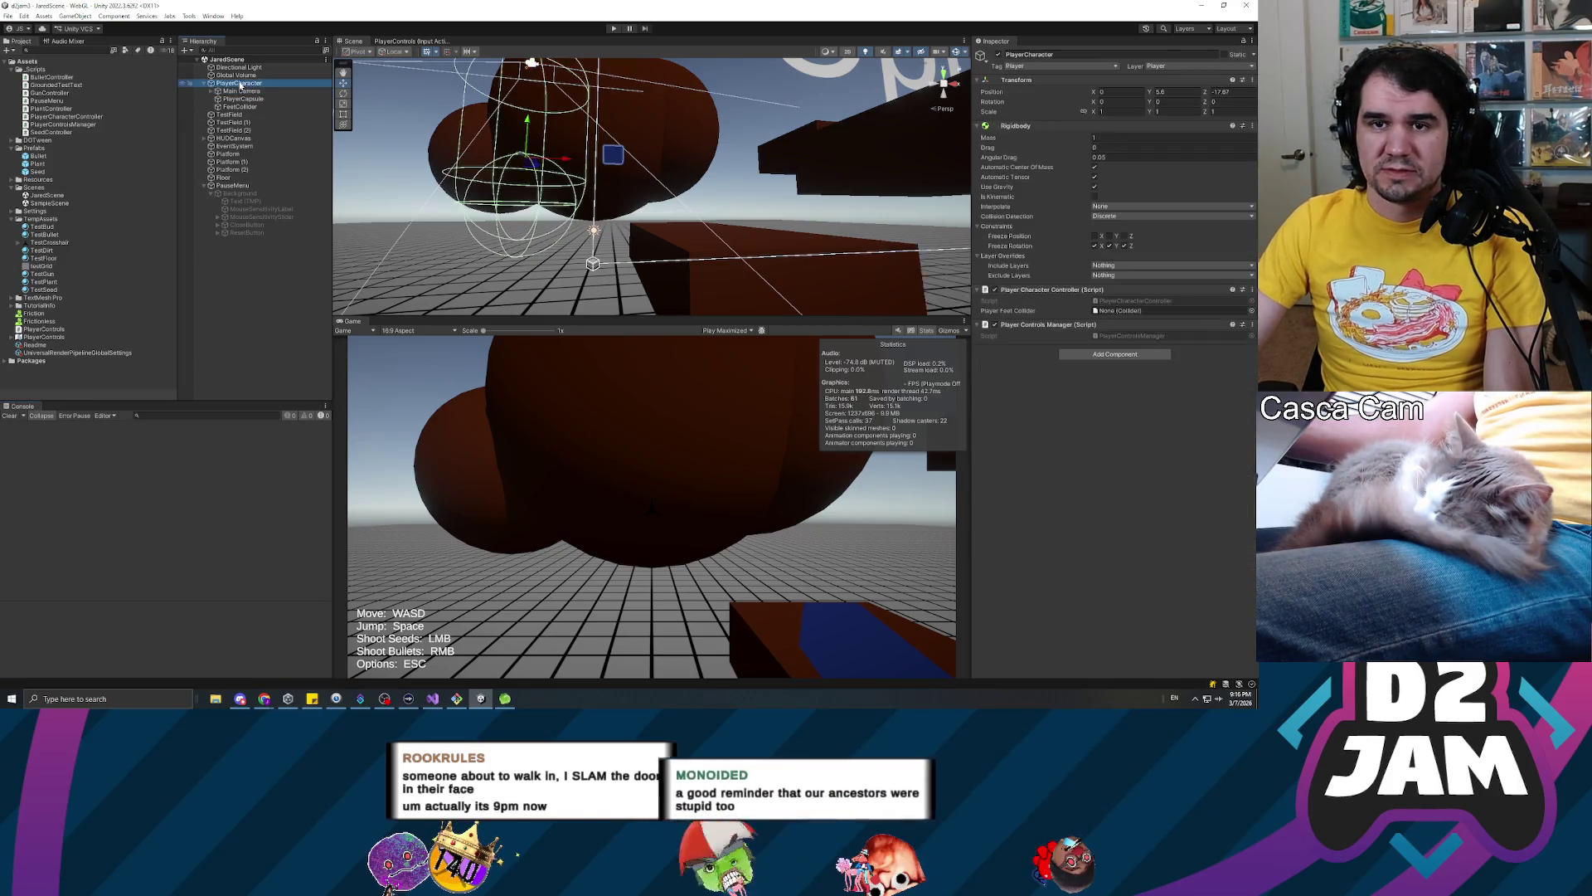
left_click(239, 107)
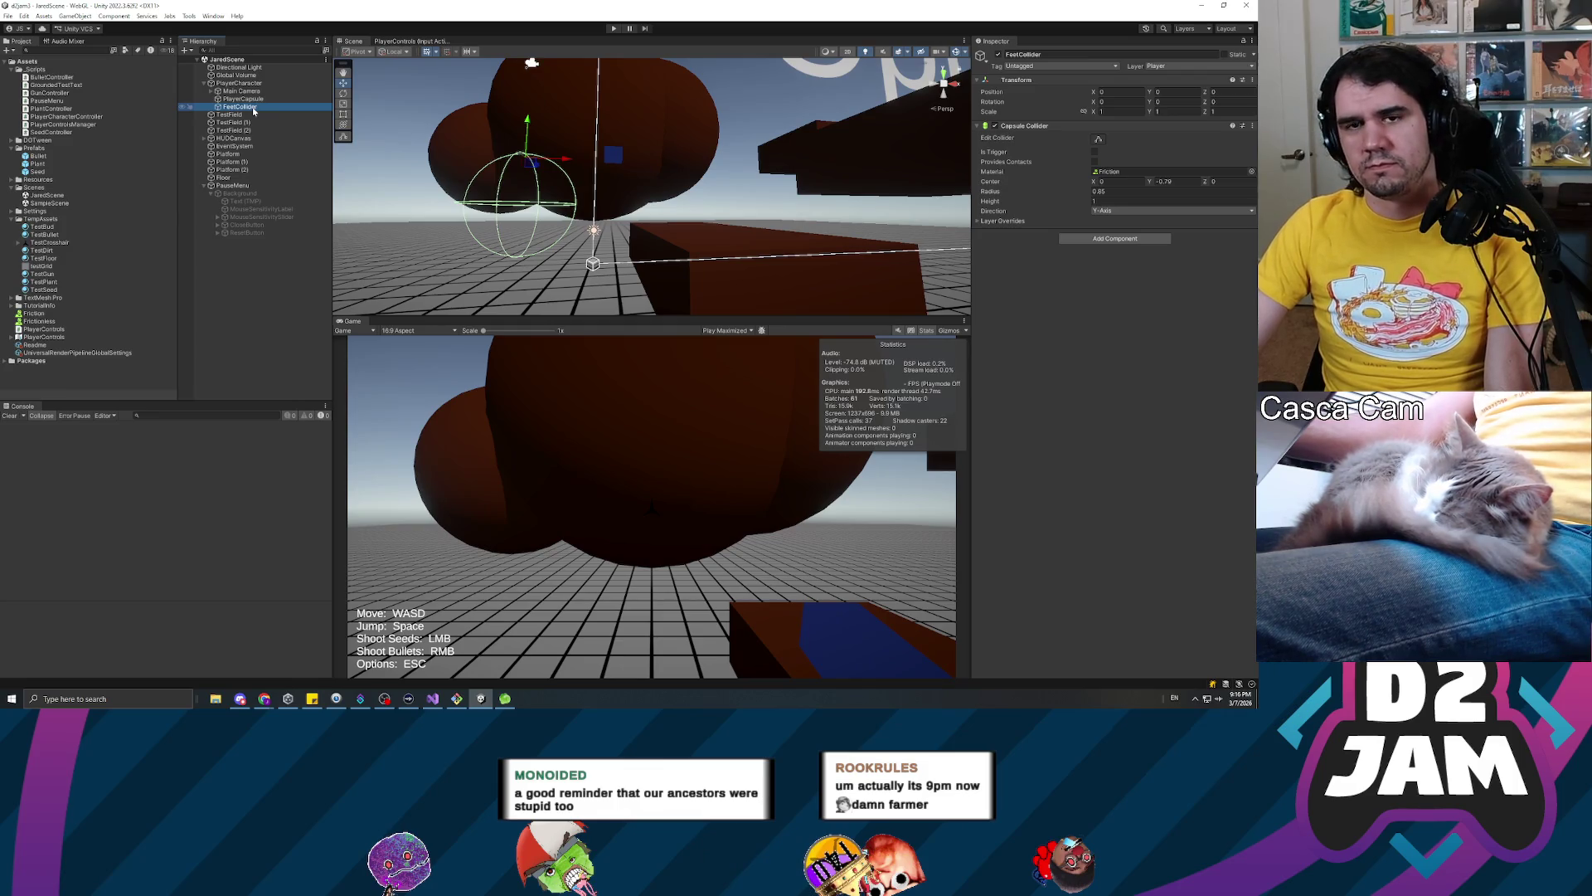
left_click(245, 83)
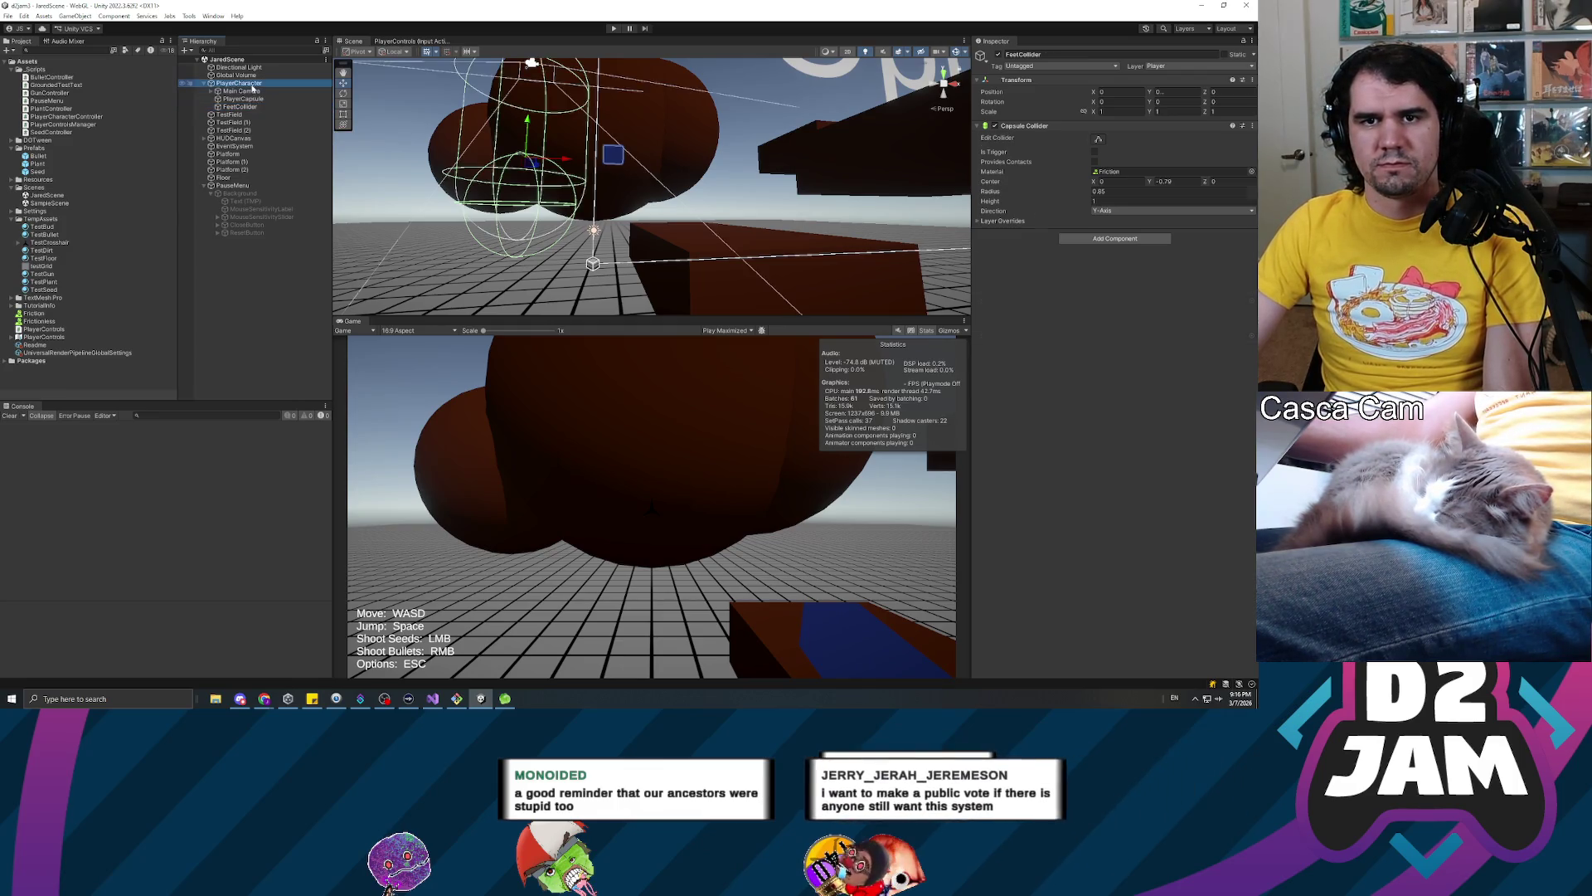
left_click(247, 108)
left_click_drag(247, 109, 1161, 311)
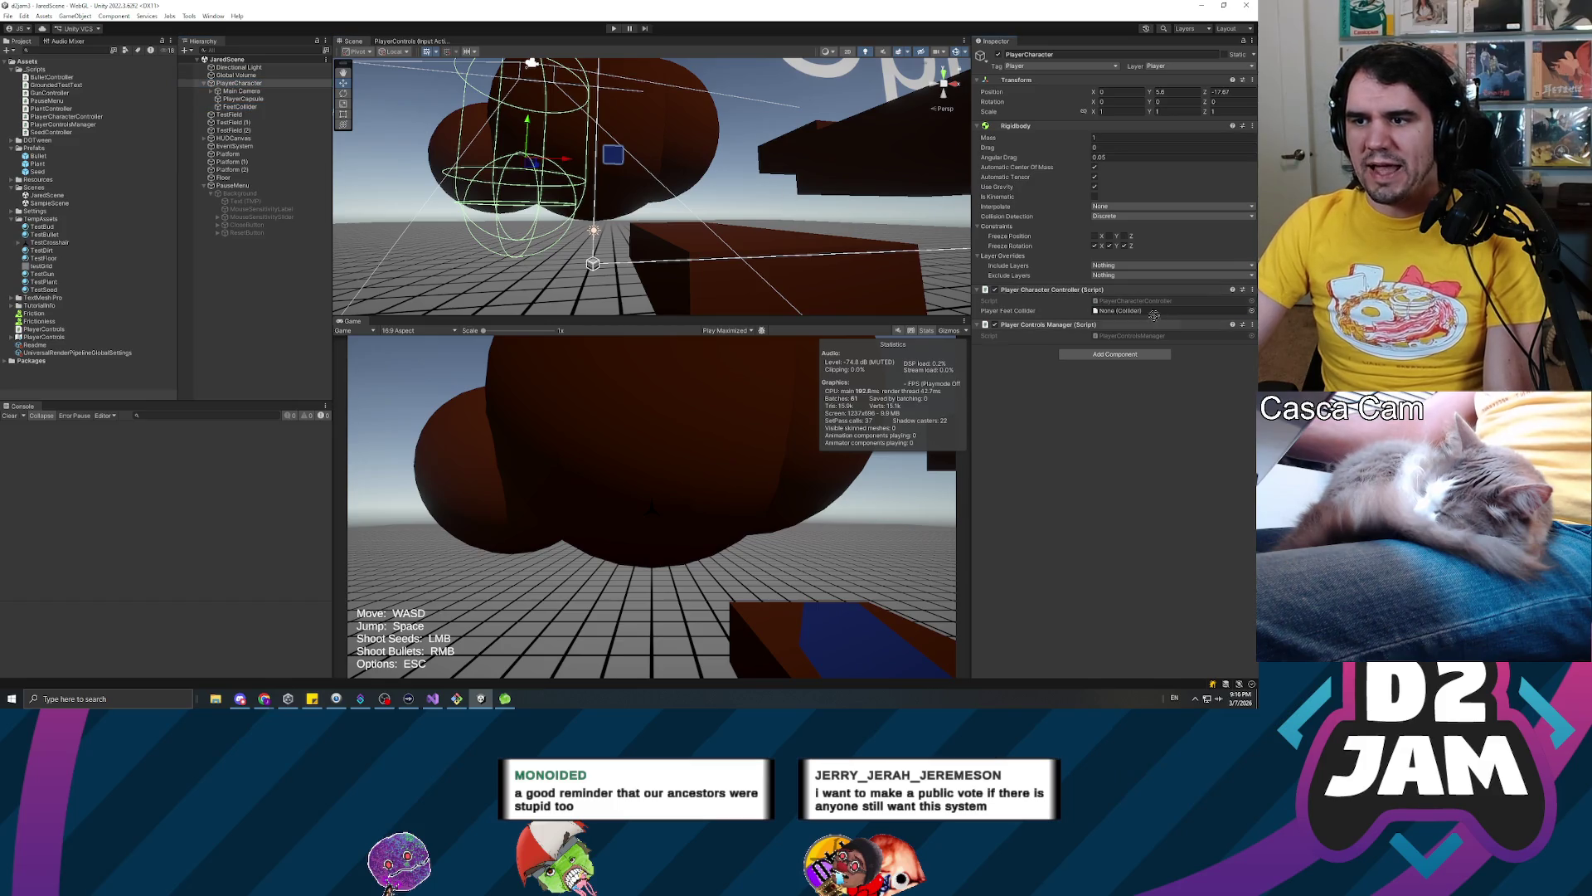
left_click(229, 330)
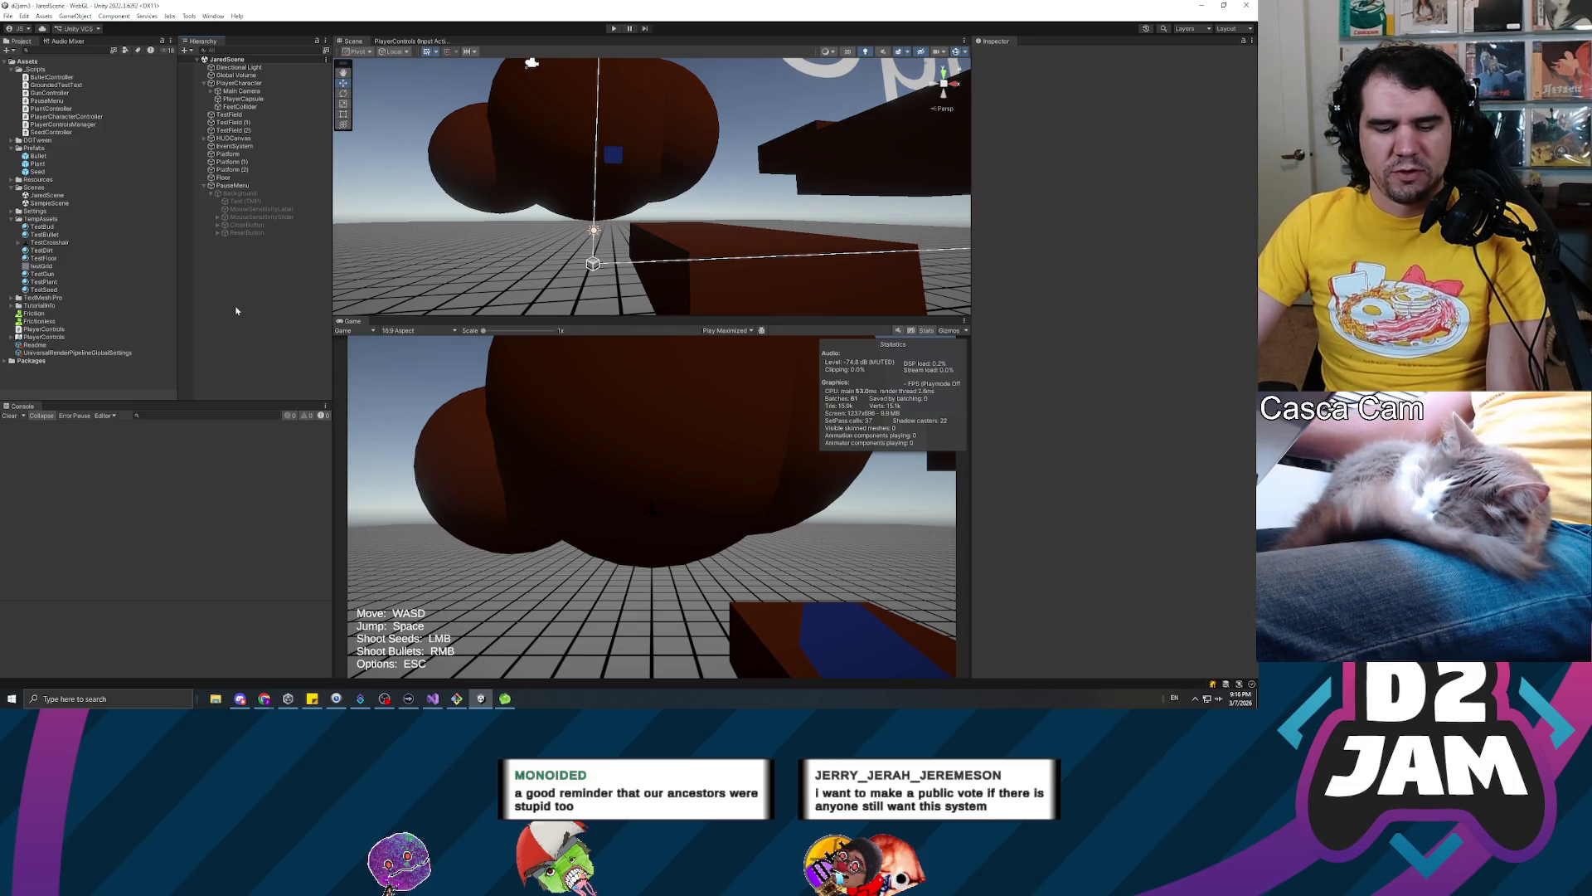
left_click(613, 29)
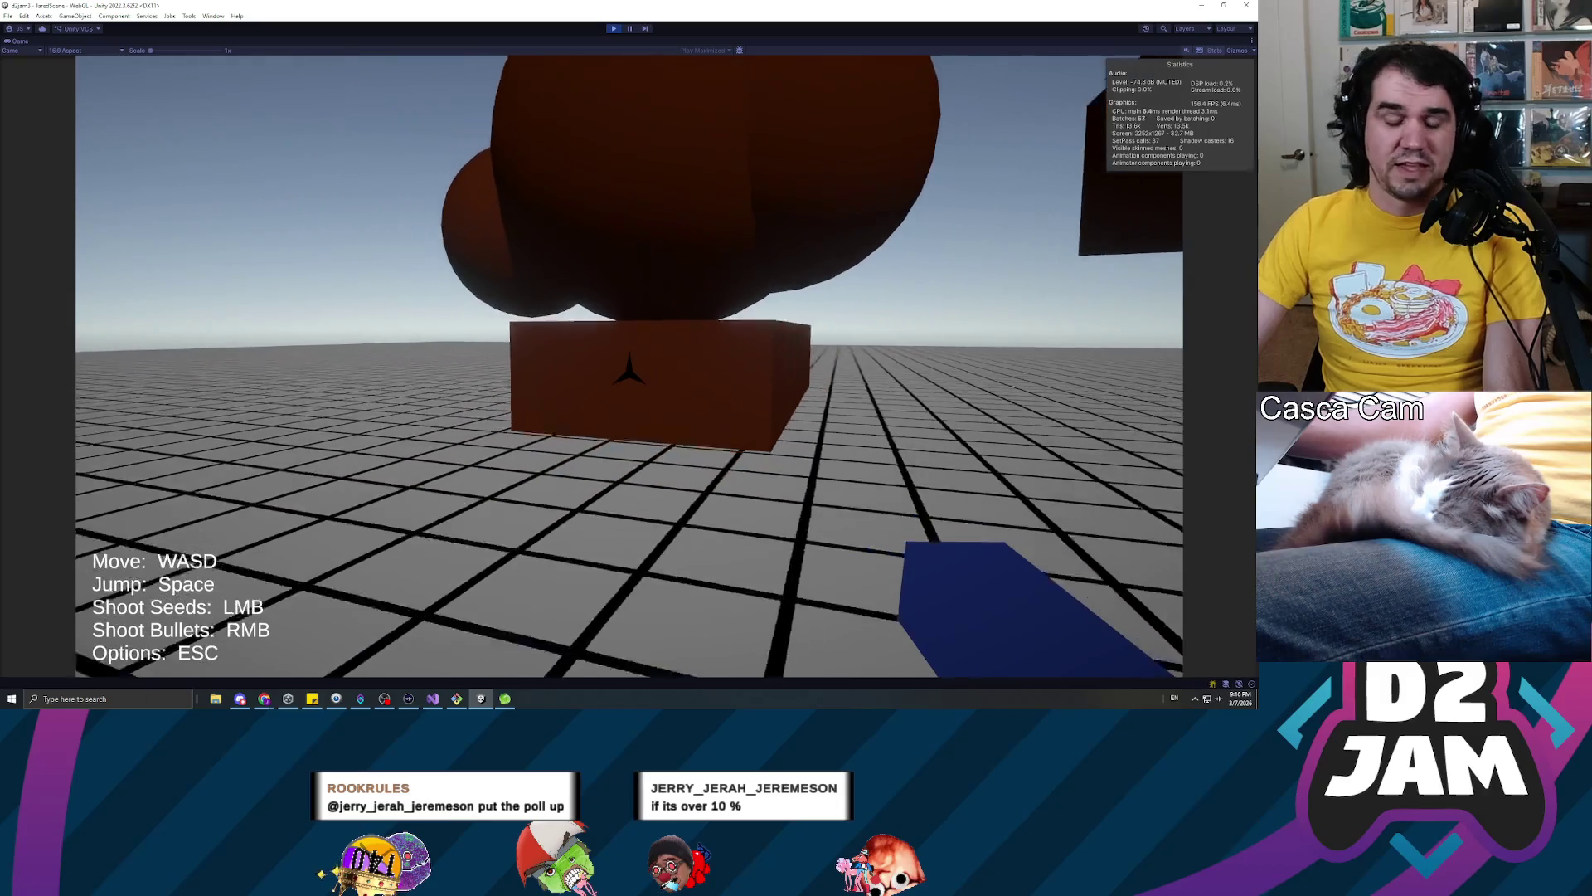
key("w")
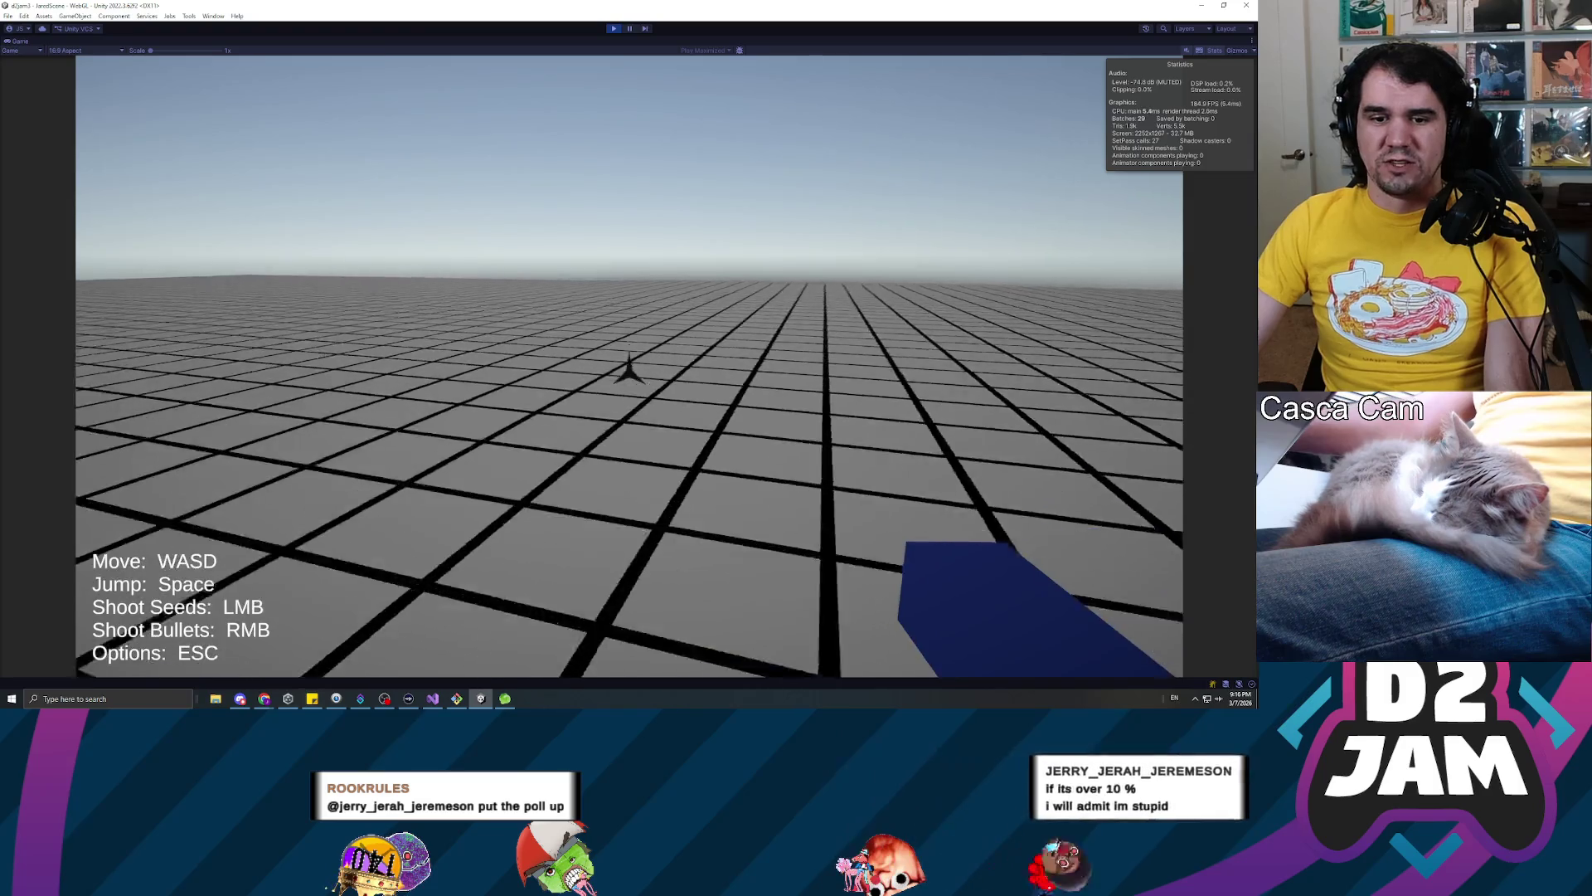
key("Escape")
key("ctrl+p")
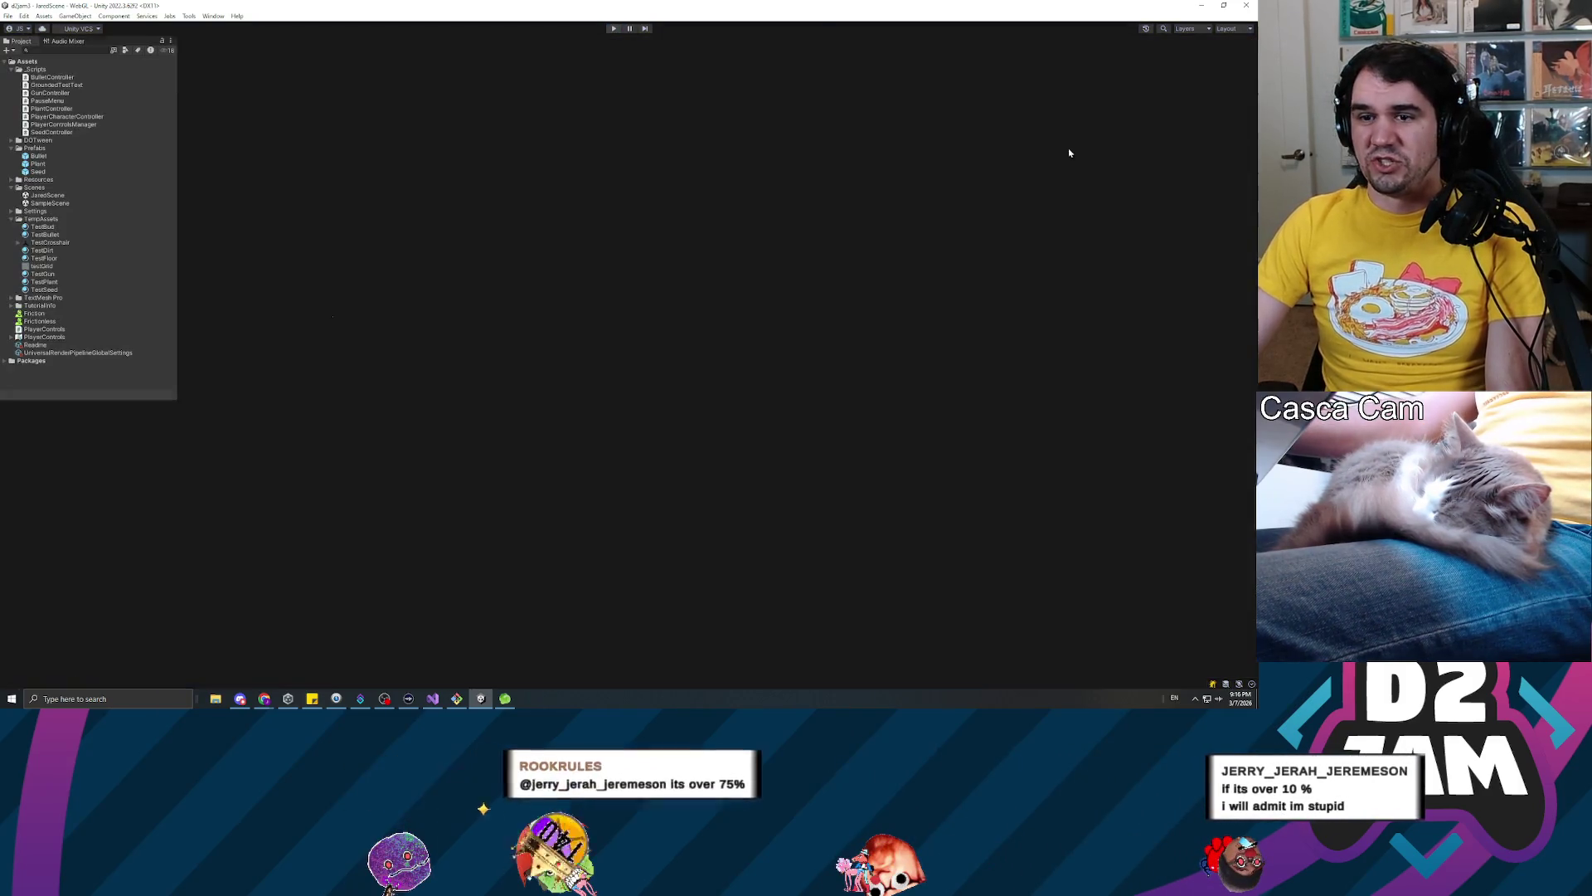
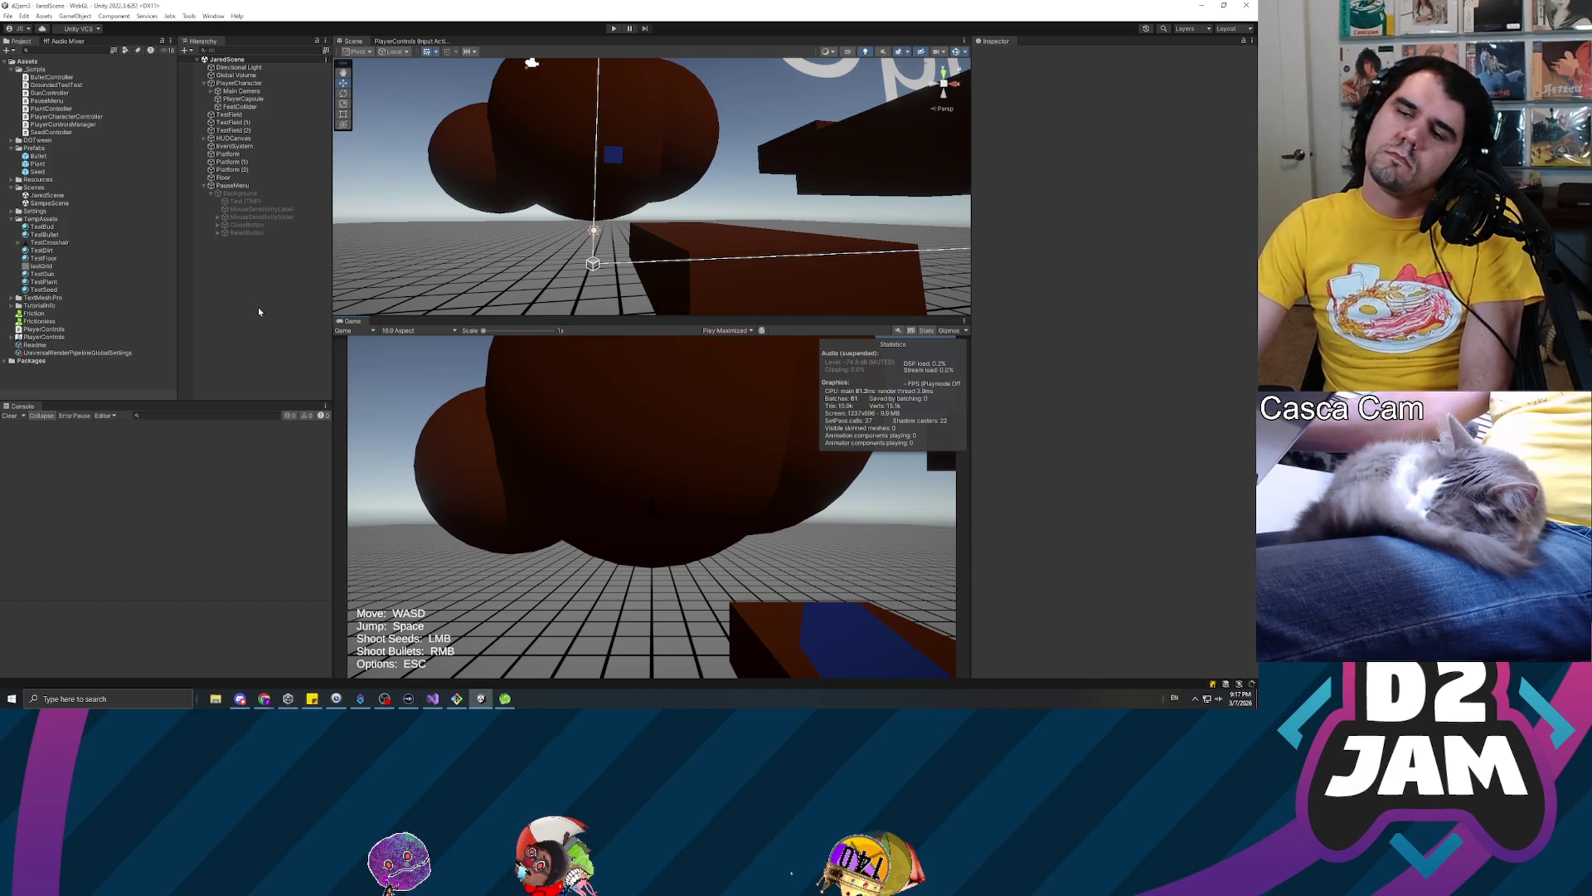
Test-run the game, walking toward and away from the brown tree, then stop it
left_click(612, 29)
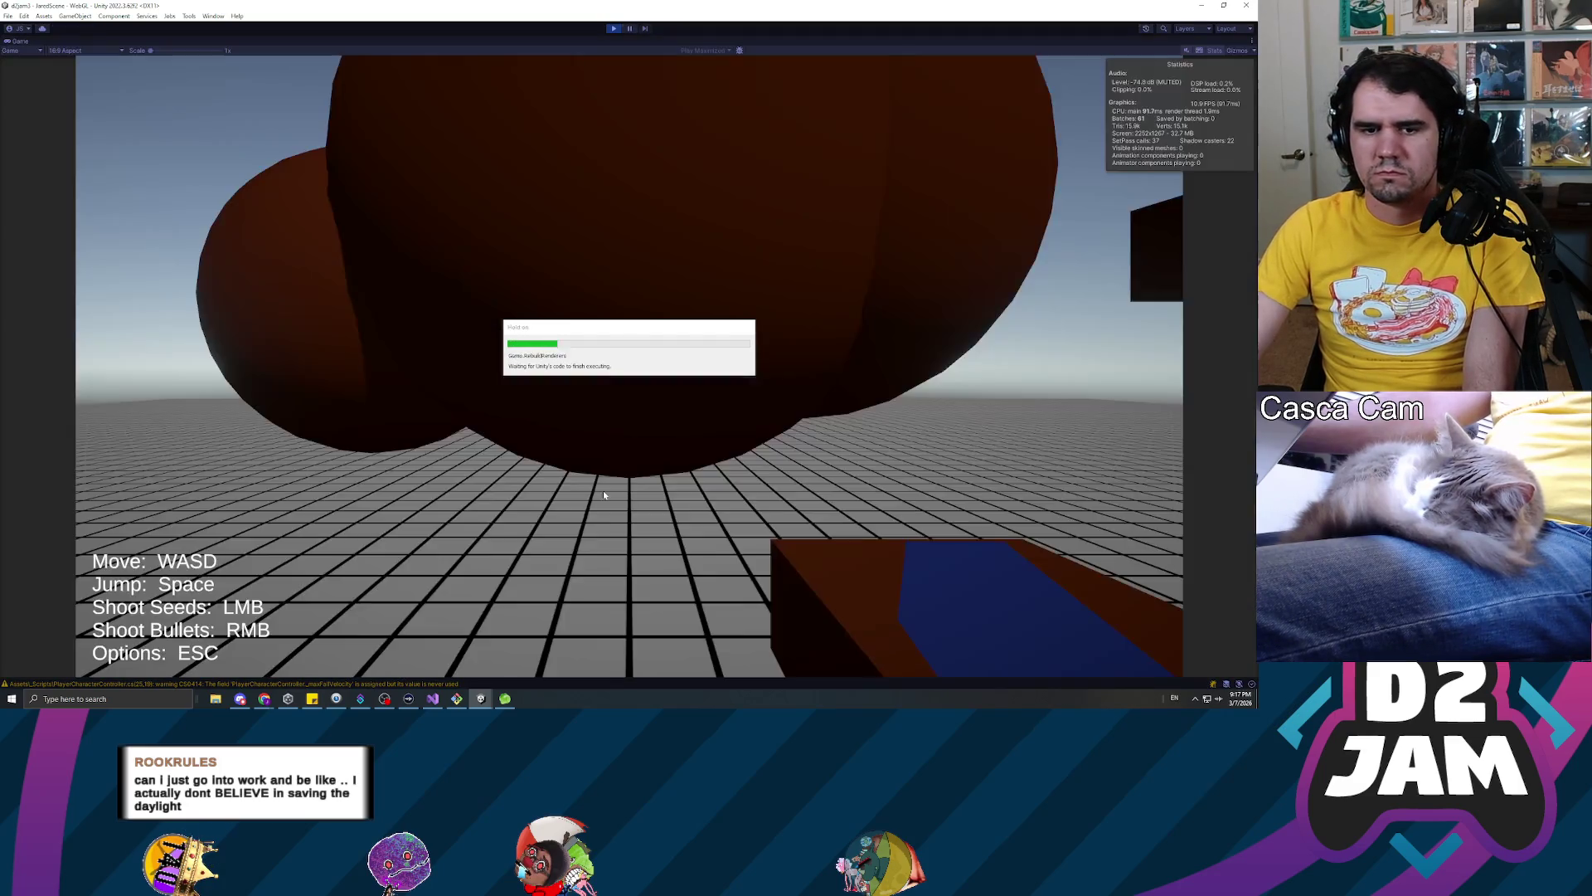
key("w")
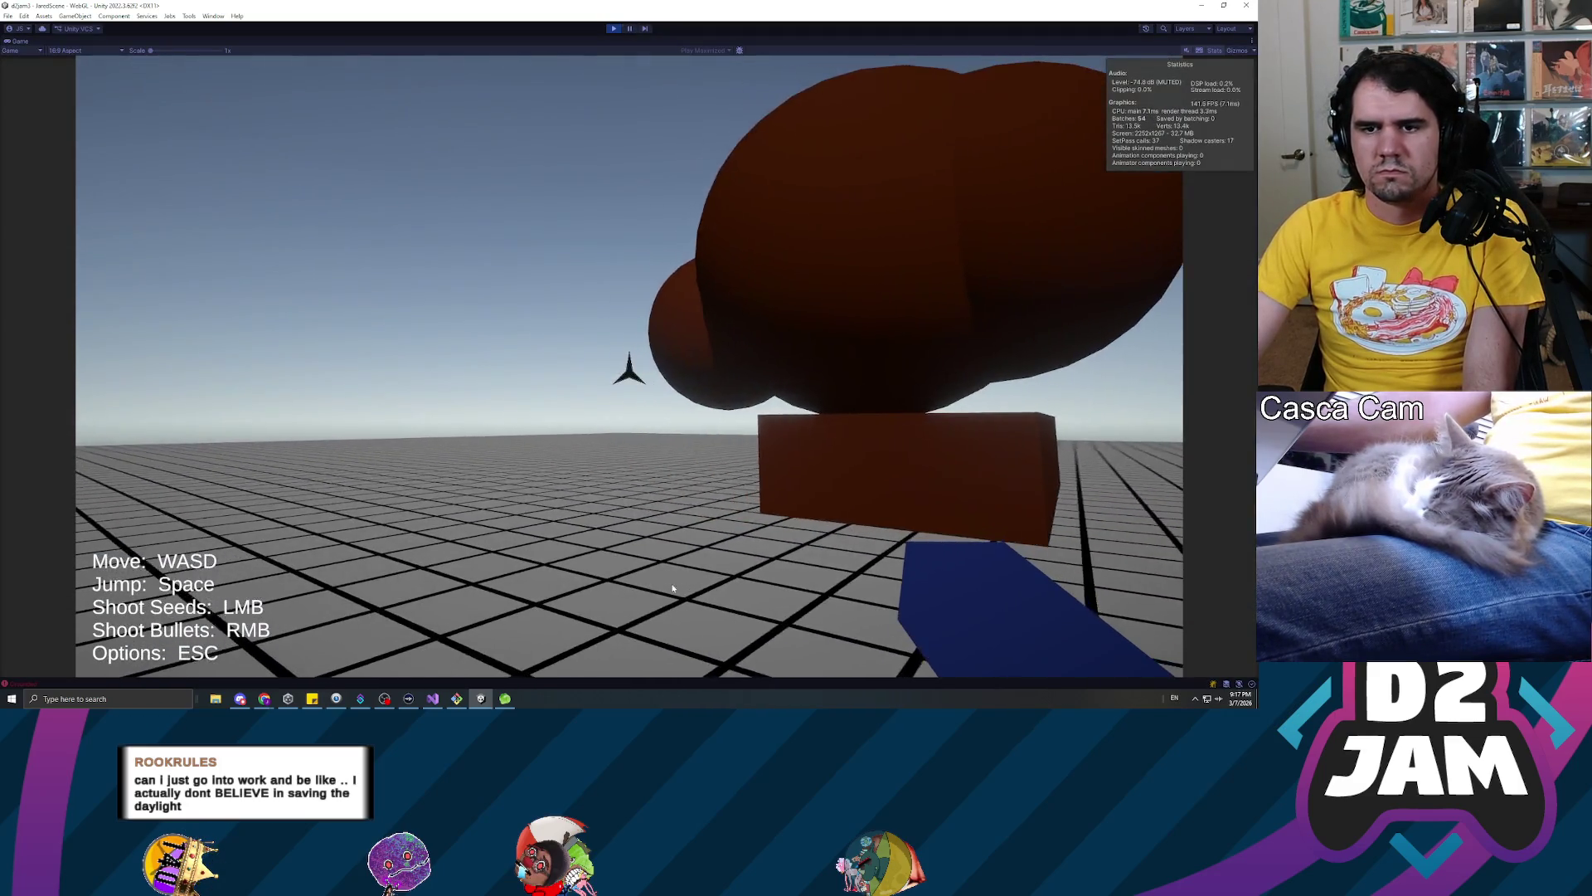
key("s")
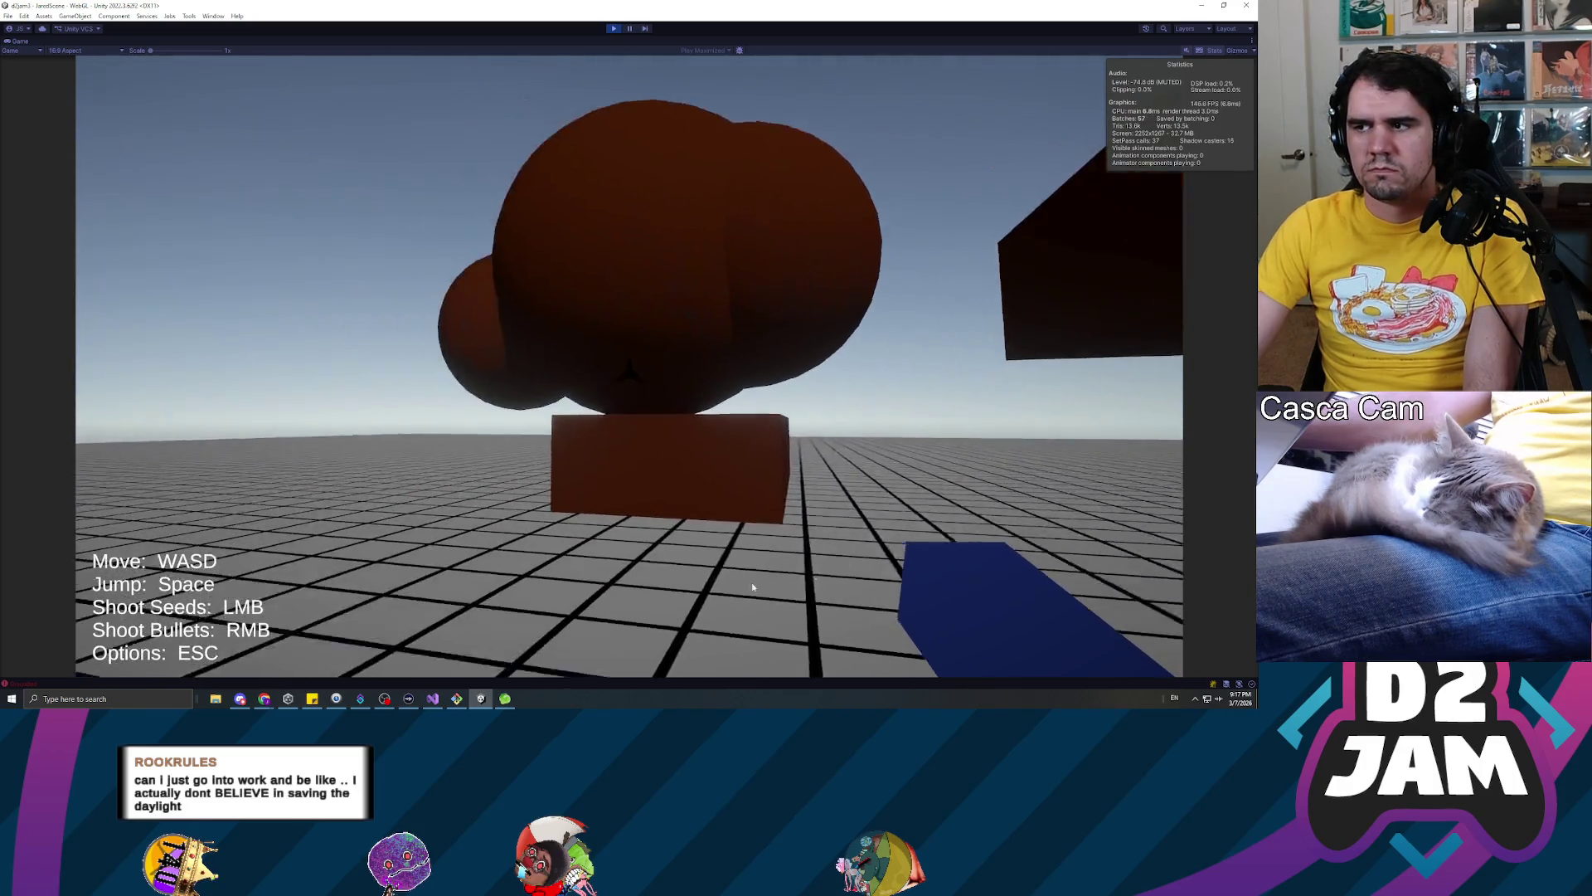
key("Escape")
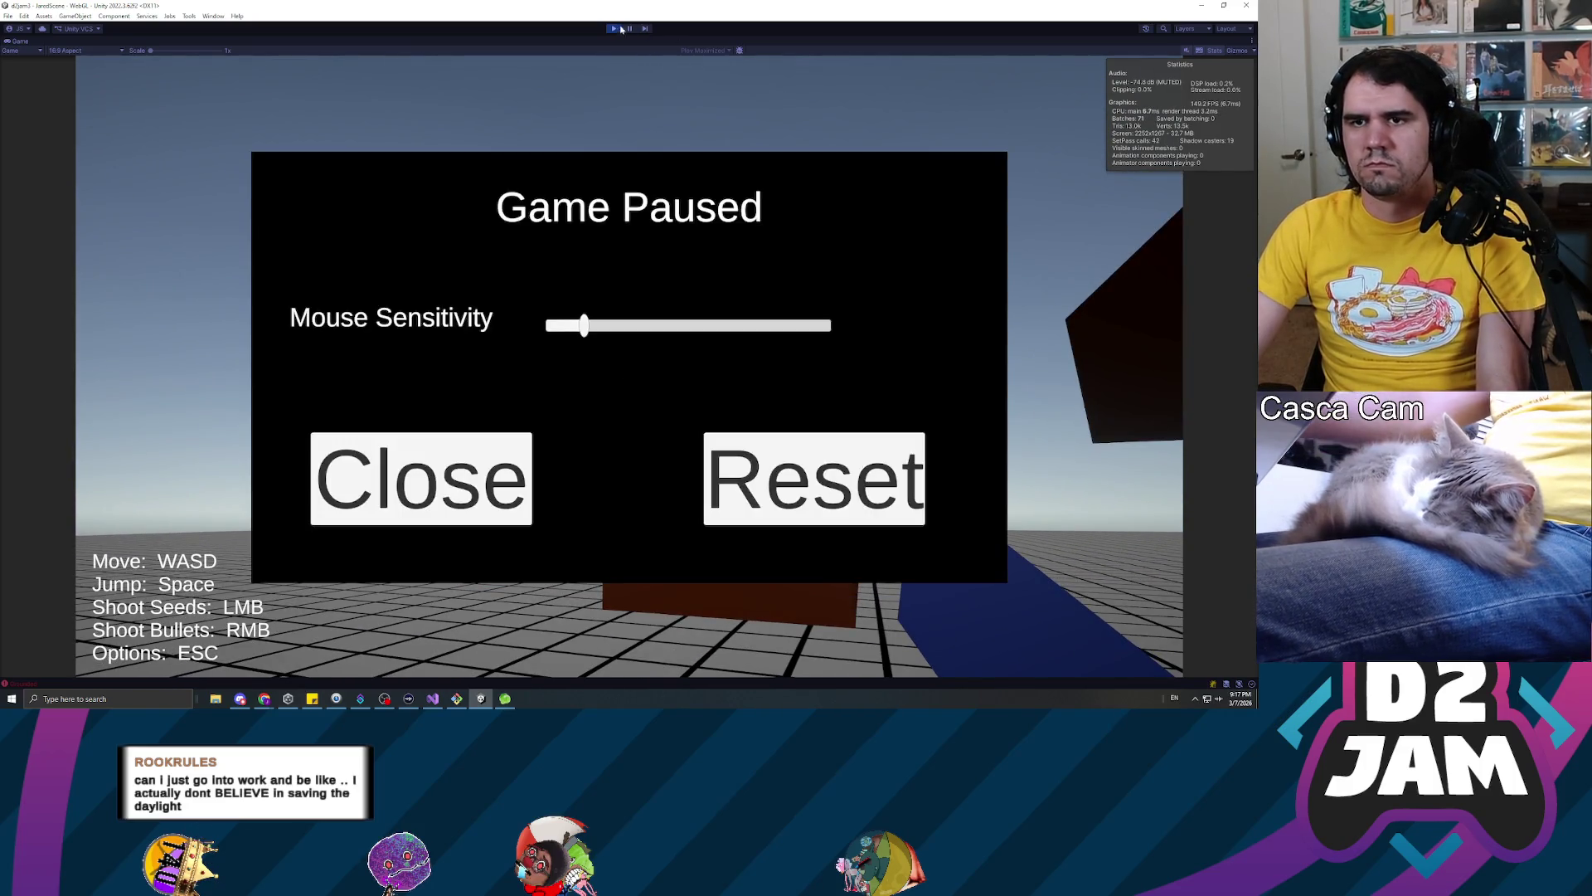
left_click(614, 28)
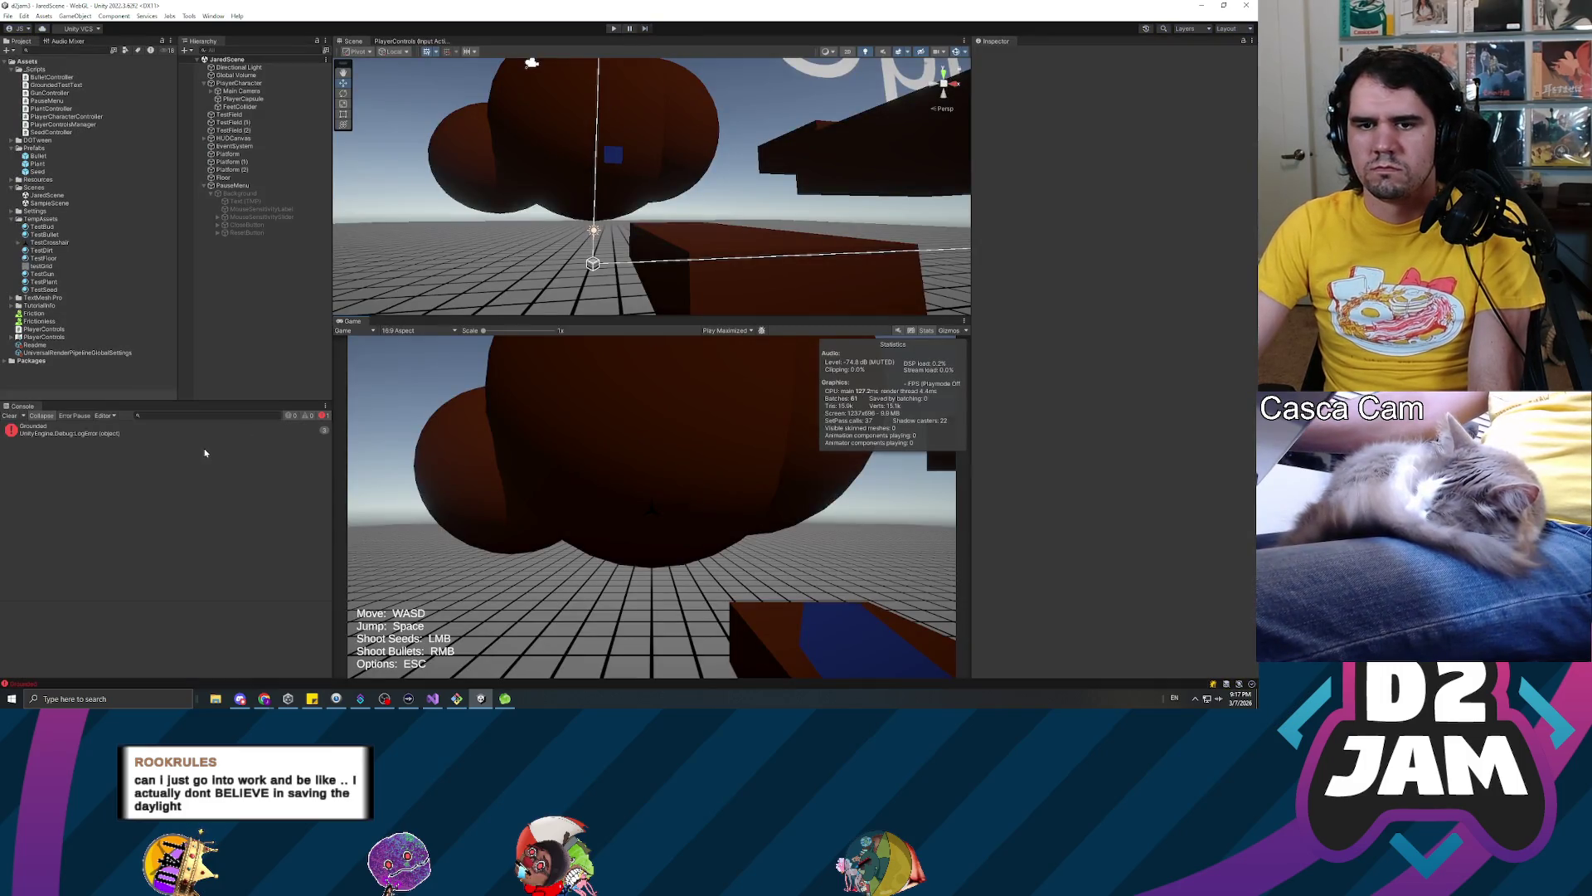
Inspect the Grounded console error, set the Game view to Play Focused, and play again
left_click(212, 433)
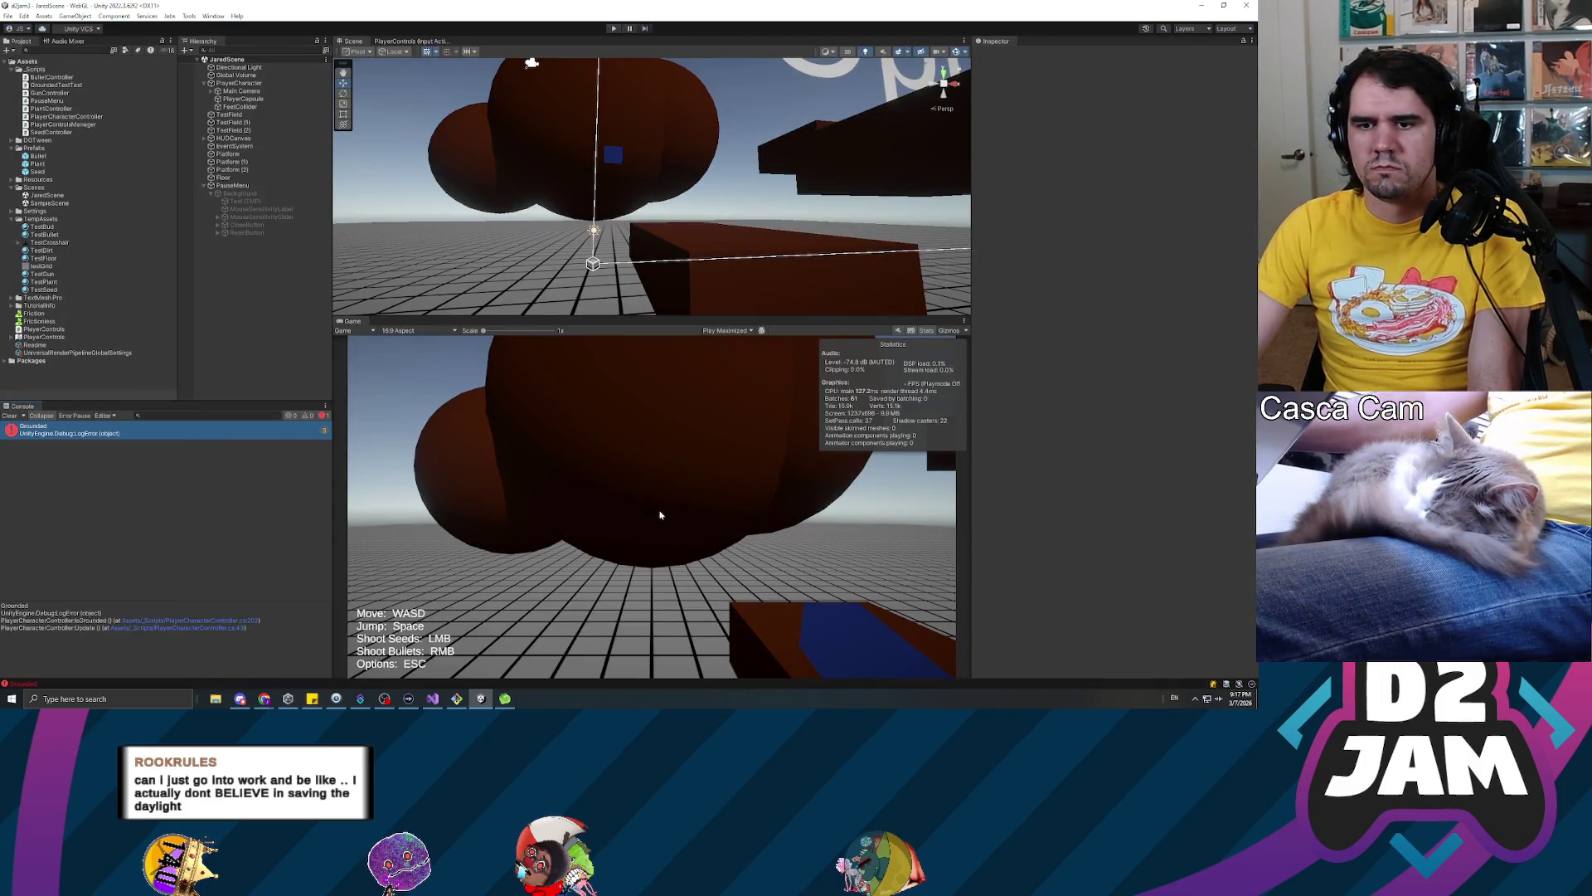
left_click(727, 330)
left_click(725, 342)
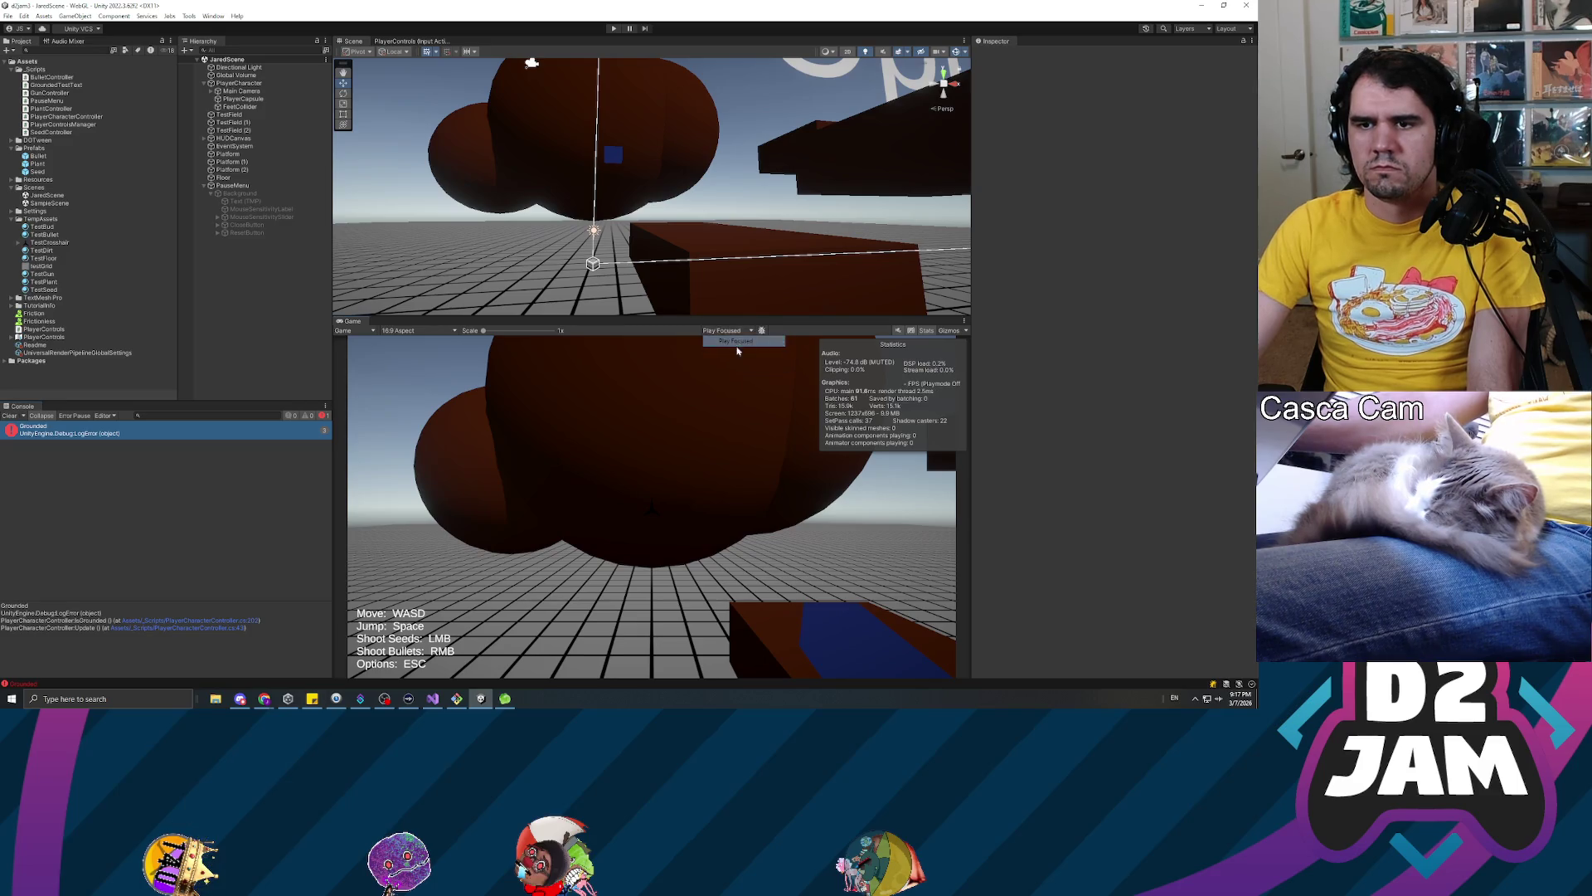
left_click(615, 30)
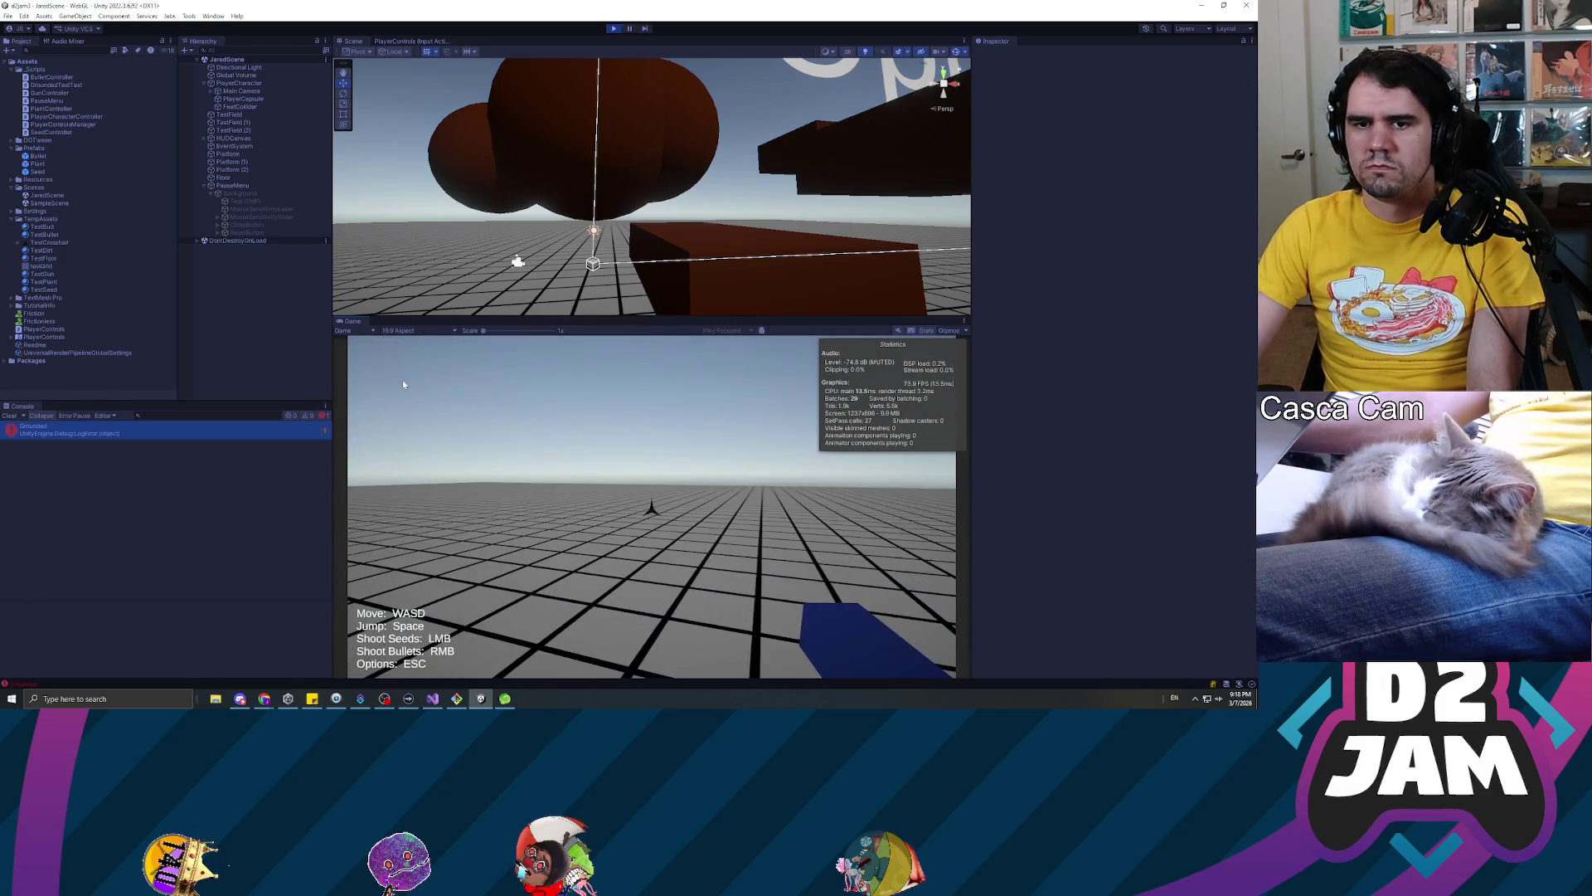
Walk forward and shoot a seed at the ground, stop the run, then select FeetCollider
key("w")
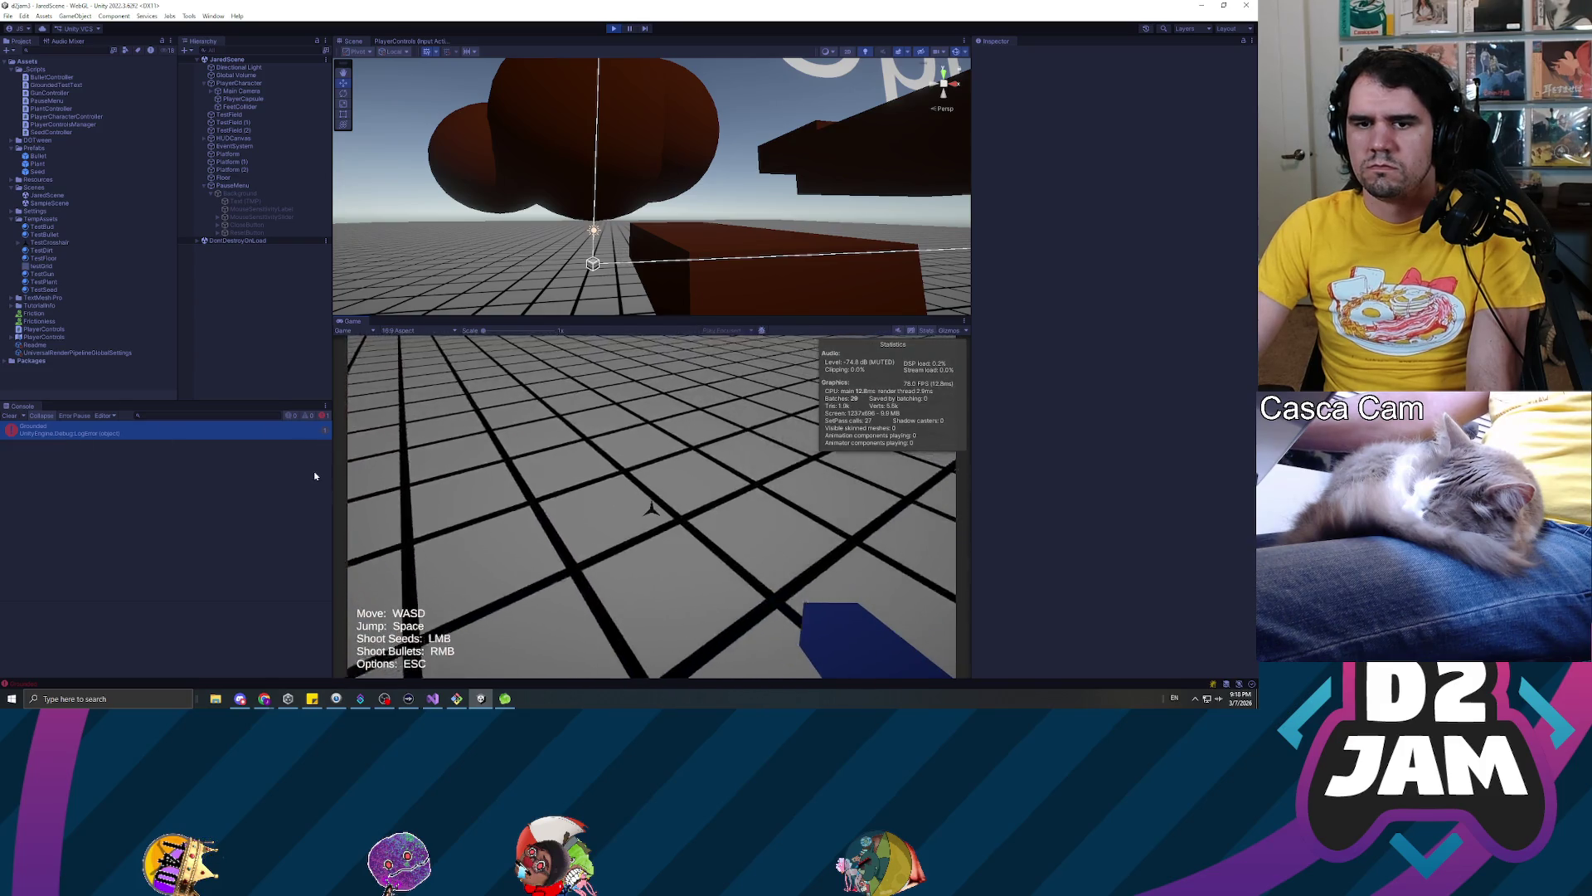
left_click(455, 429)
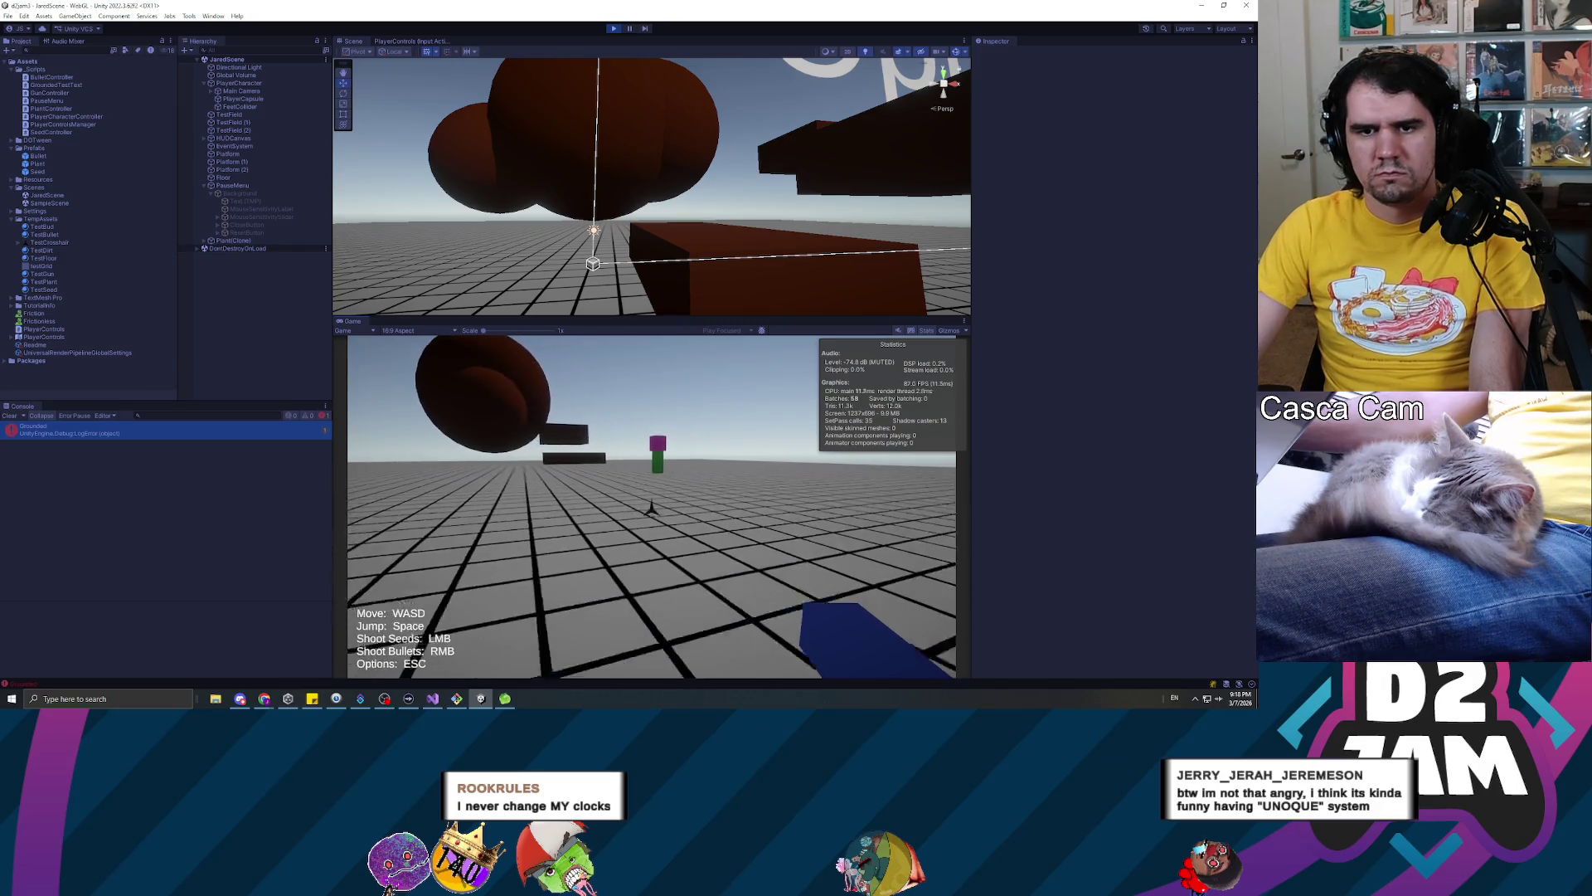
key("Escape")
key("ctrl+p")
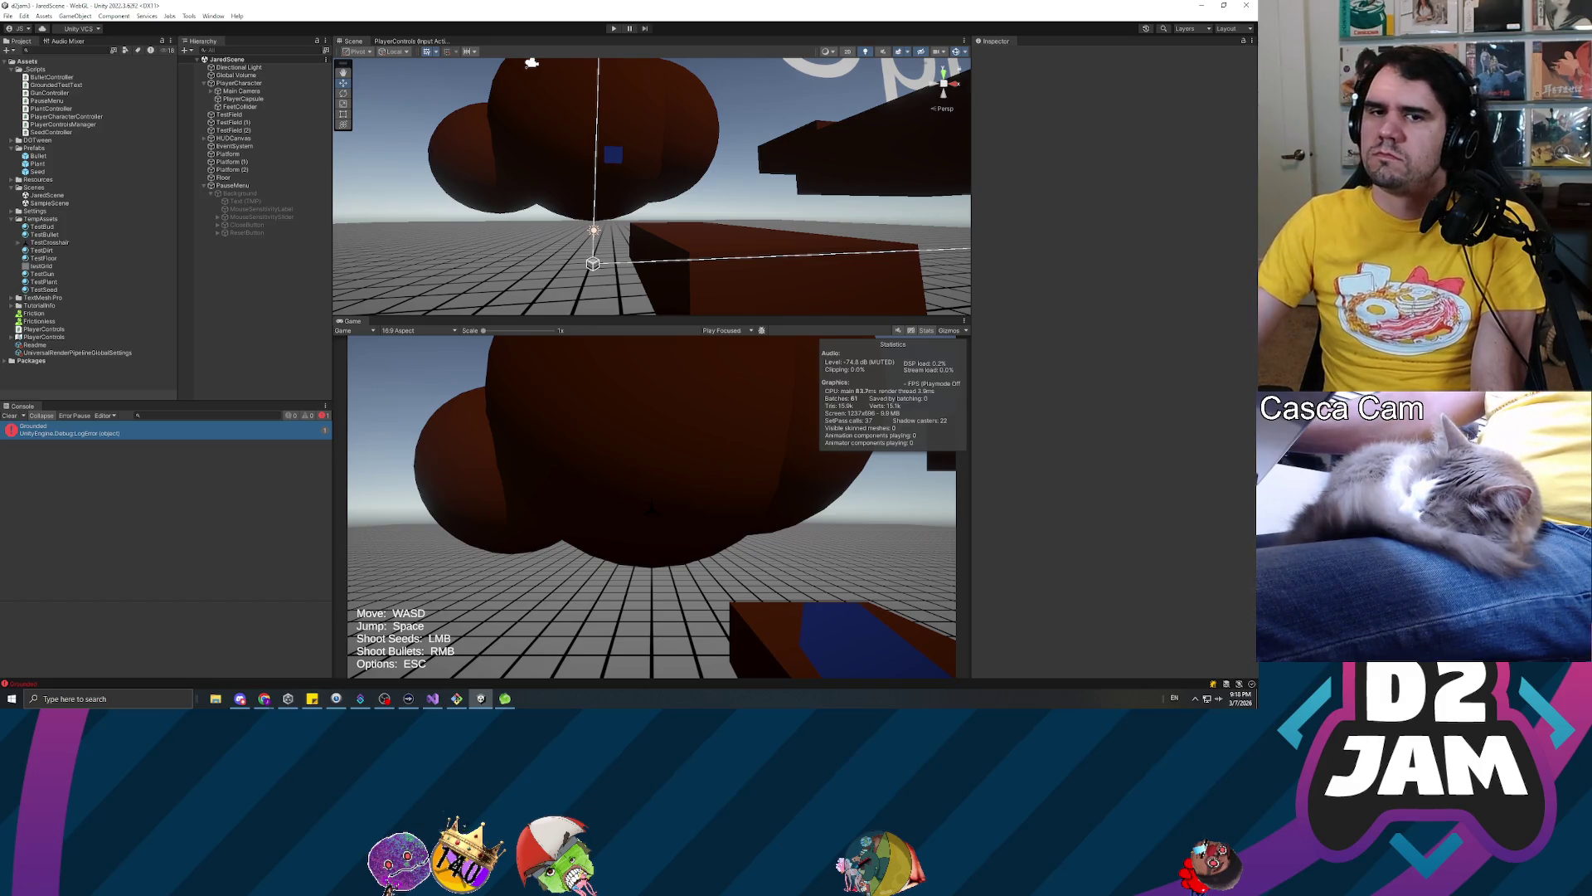
left_click(249, 107)
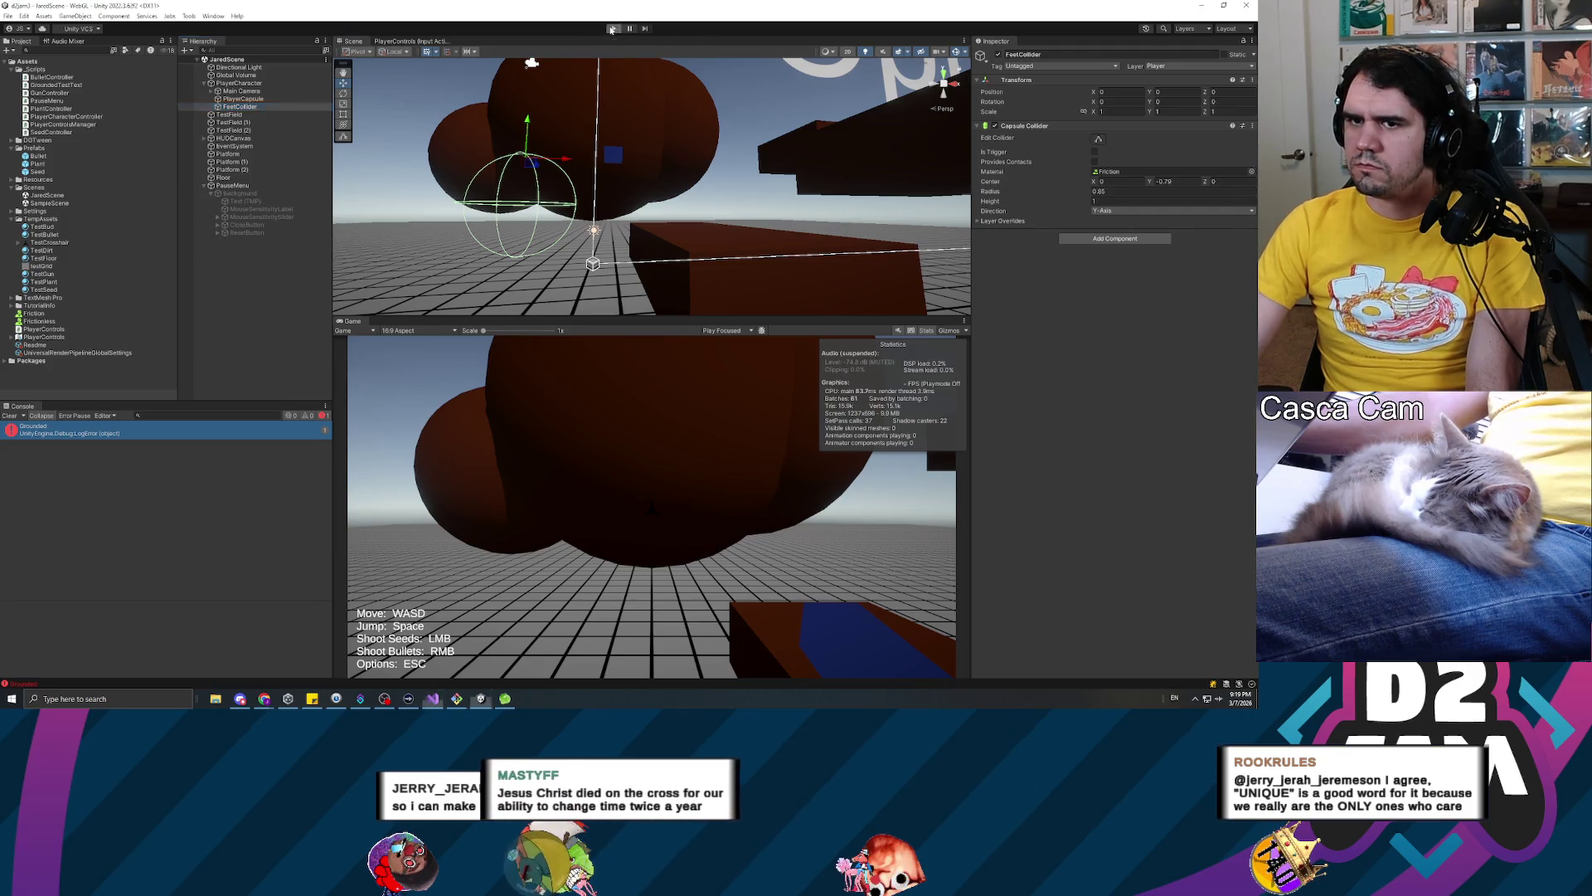
Re-enter Play mode with Ctrl+P and shoot a seed into the scene
key("ctrl+p")
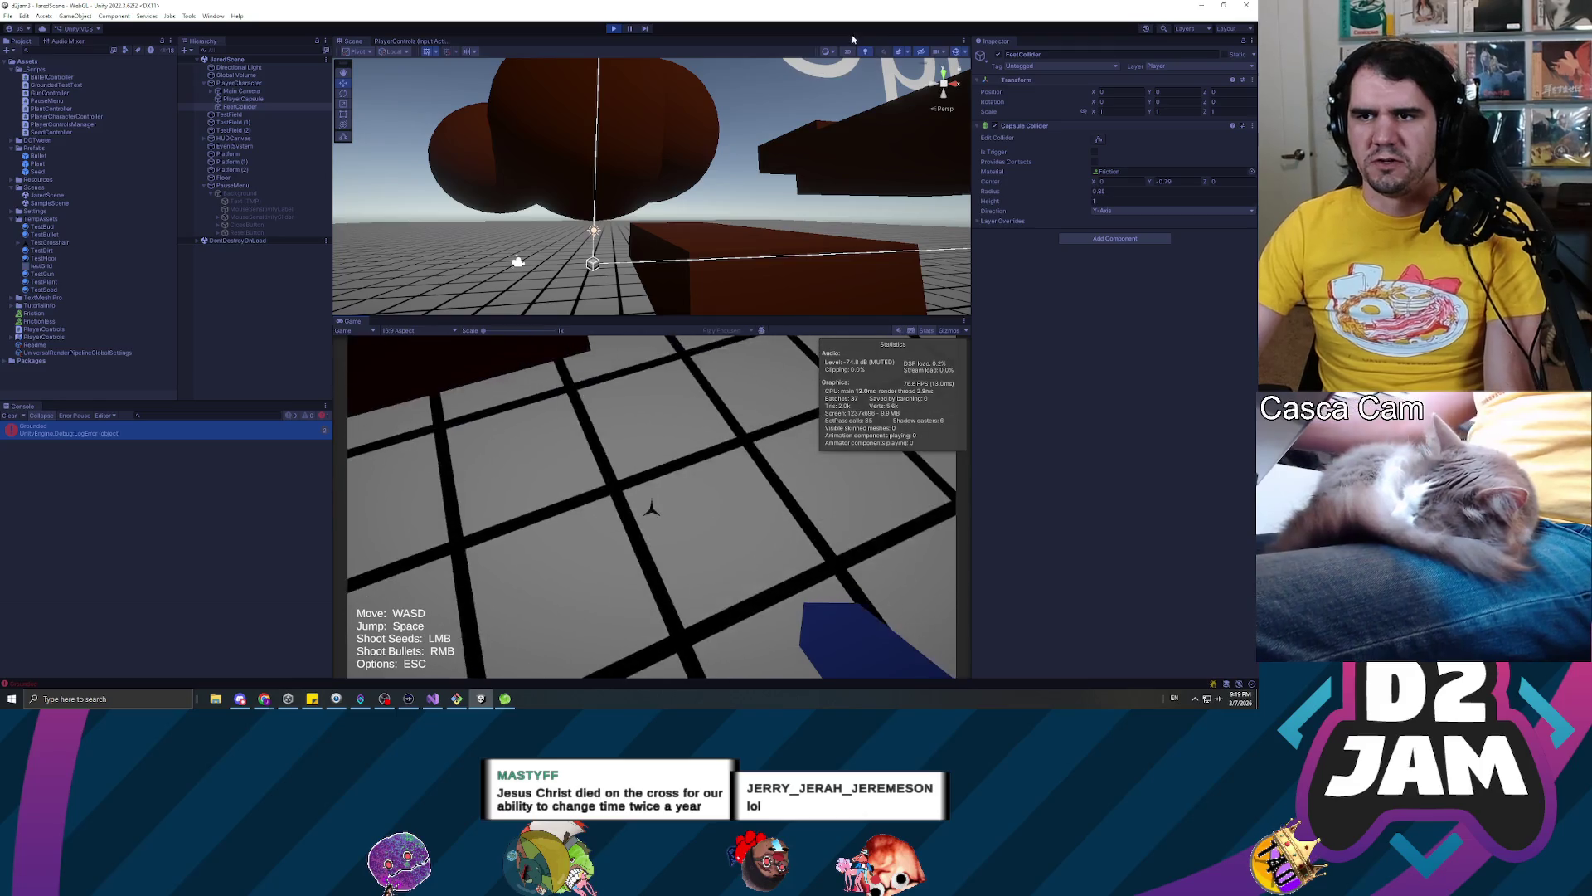
left_click(651, 507)
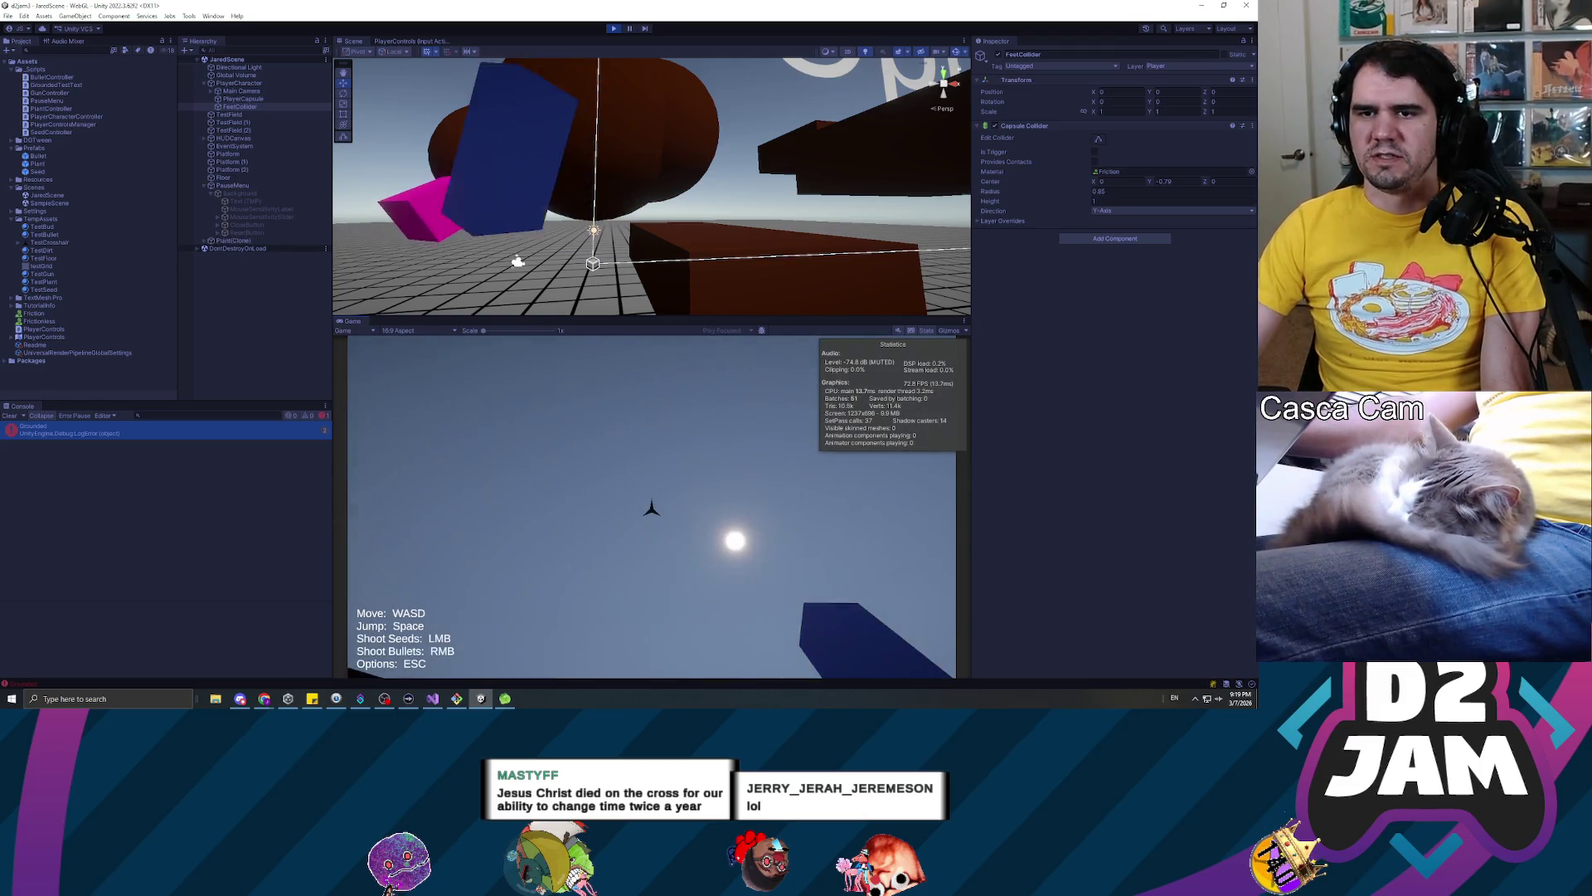
Pause, orbit the Scene view down to the feet collider at the grid floor, and restart play
key("Escape")
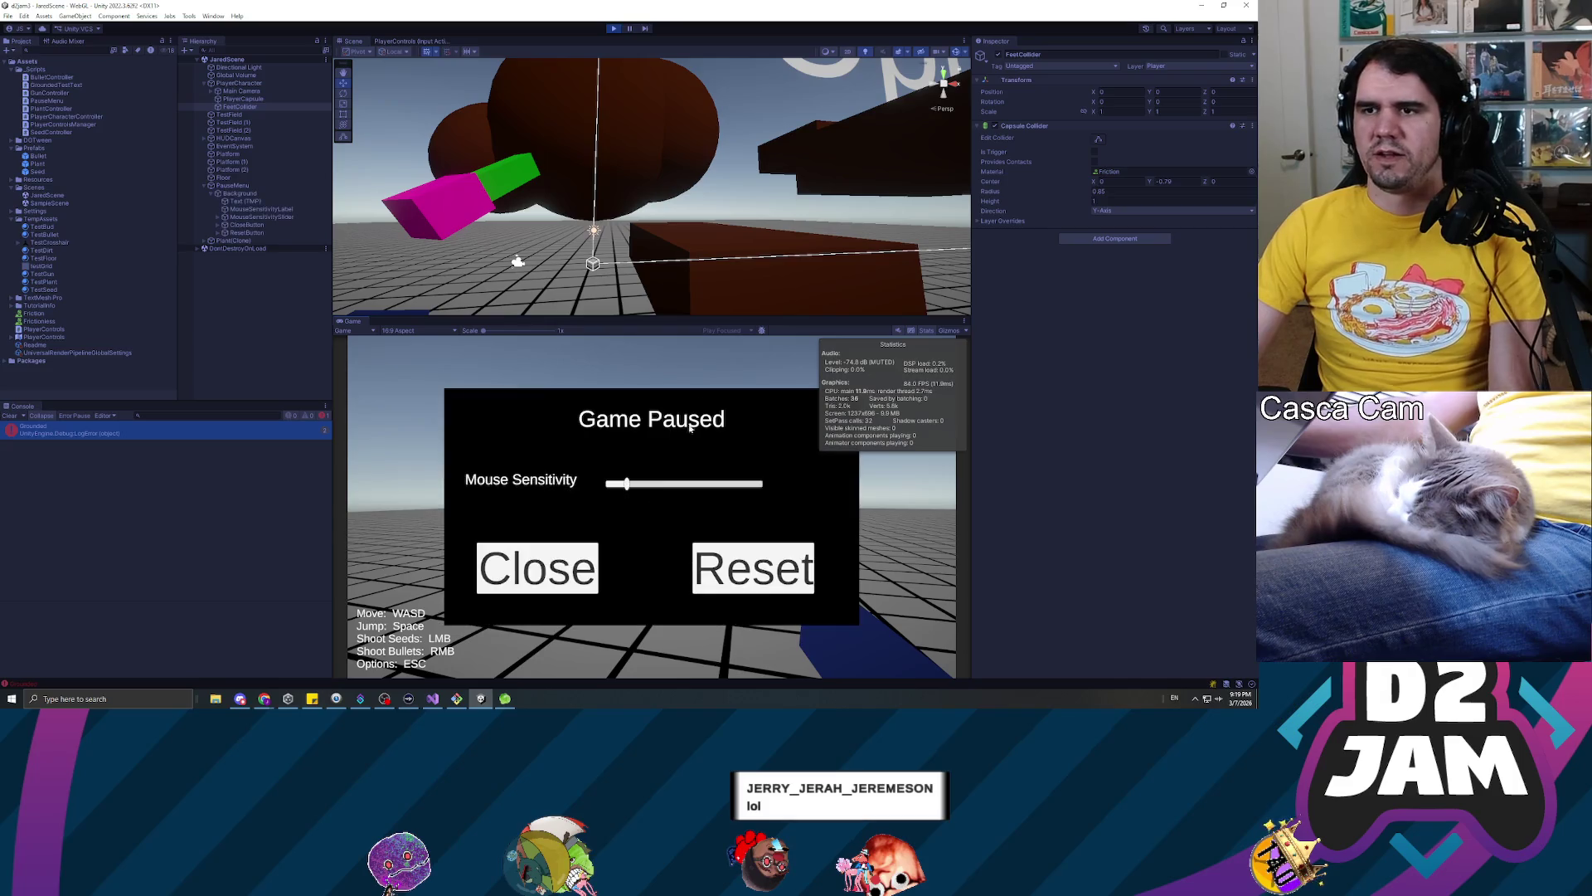
mouse_move(631, 207)
left_mouse_down()
mouse_move(594, 272)
mouse_move(746, 249)
mouse_move(1244, 229)
mouse_move(1209, 266)
mouse_move(845, 216)
left_mouse_up()
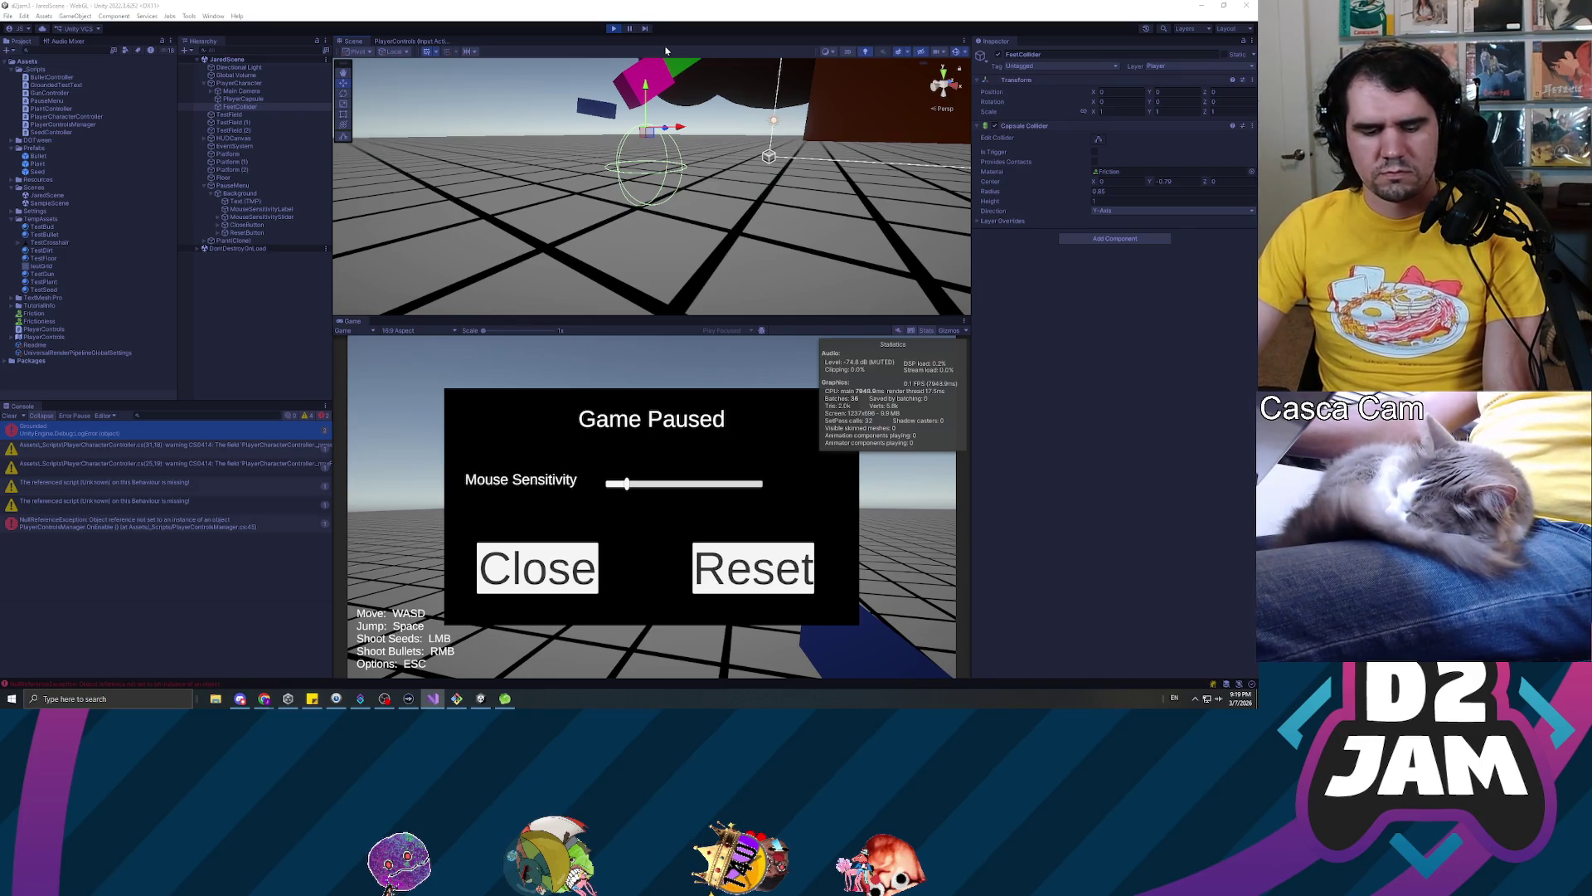
left_click(612, 30)
left_click(612, 29)
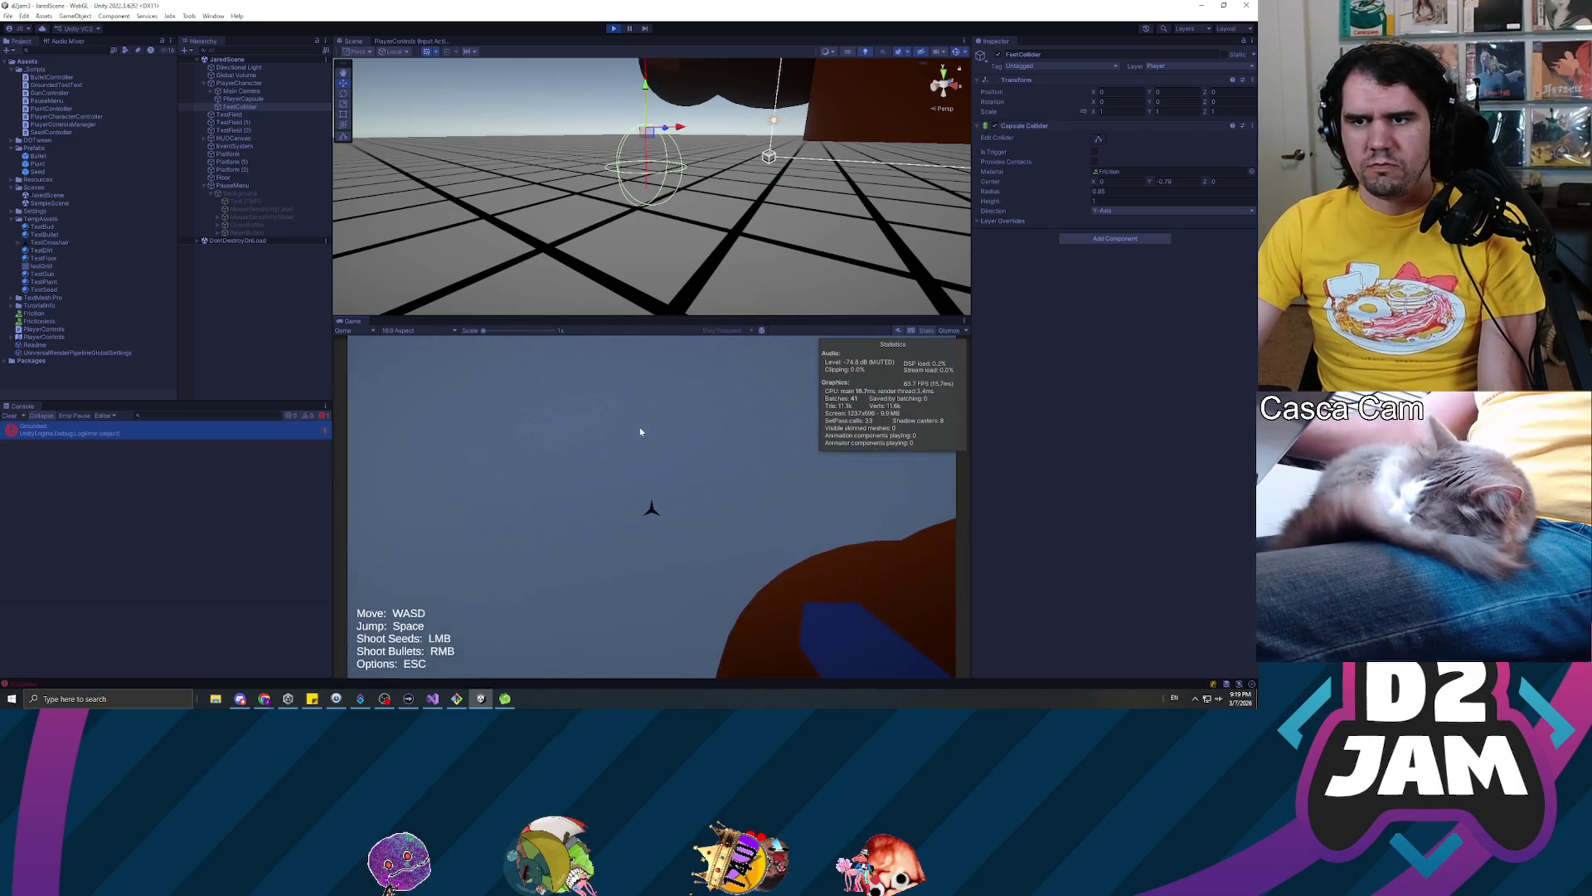
Shoot a seed, pause, orbit around the feet collider, reselect FeetCollider, and end play mode
left_click_drag(674, 125, 691, 79)
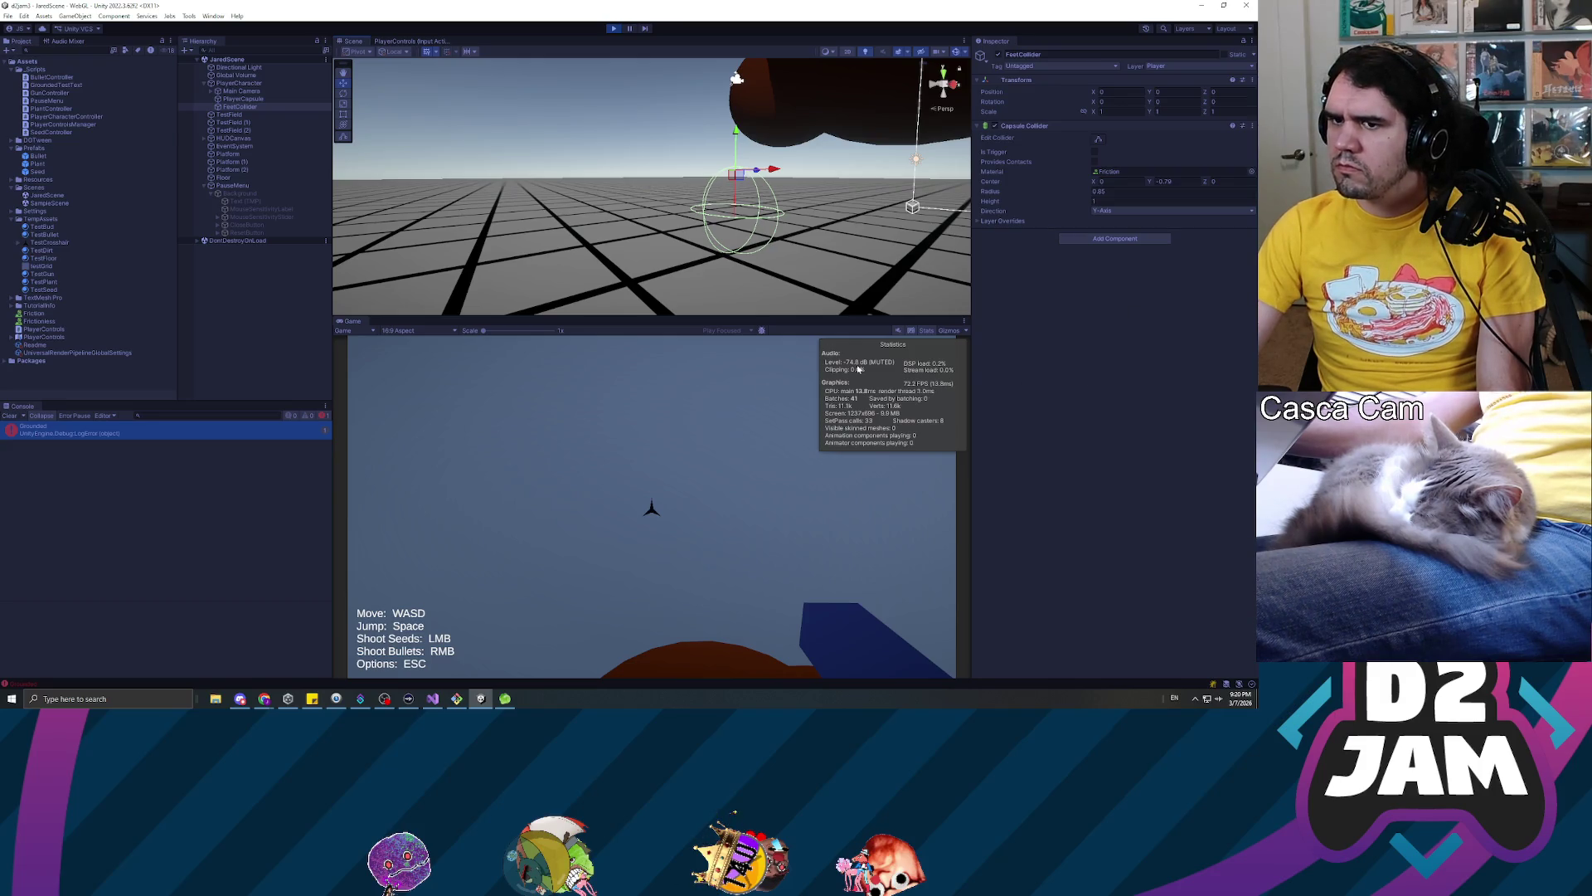
left_click(717, 409)
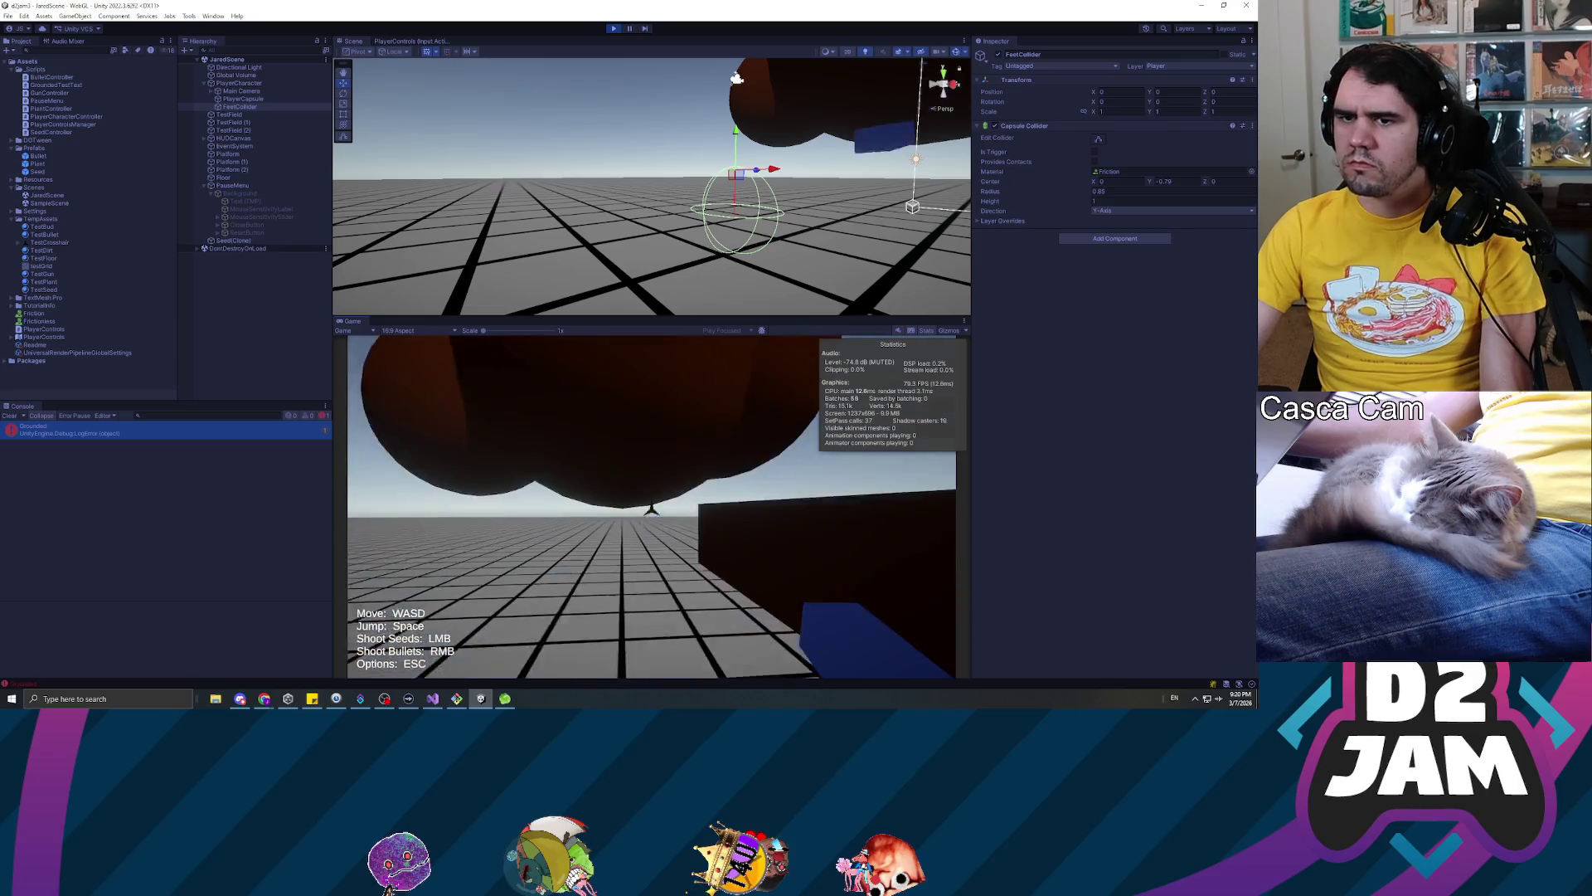
key("Escape")
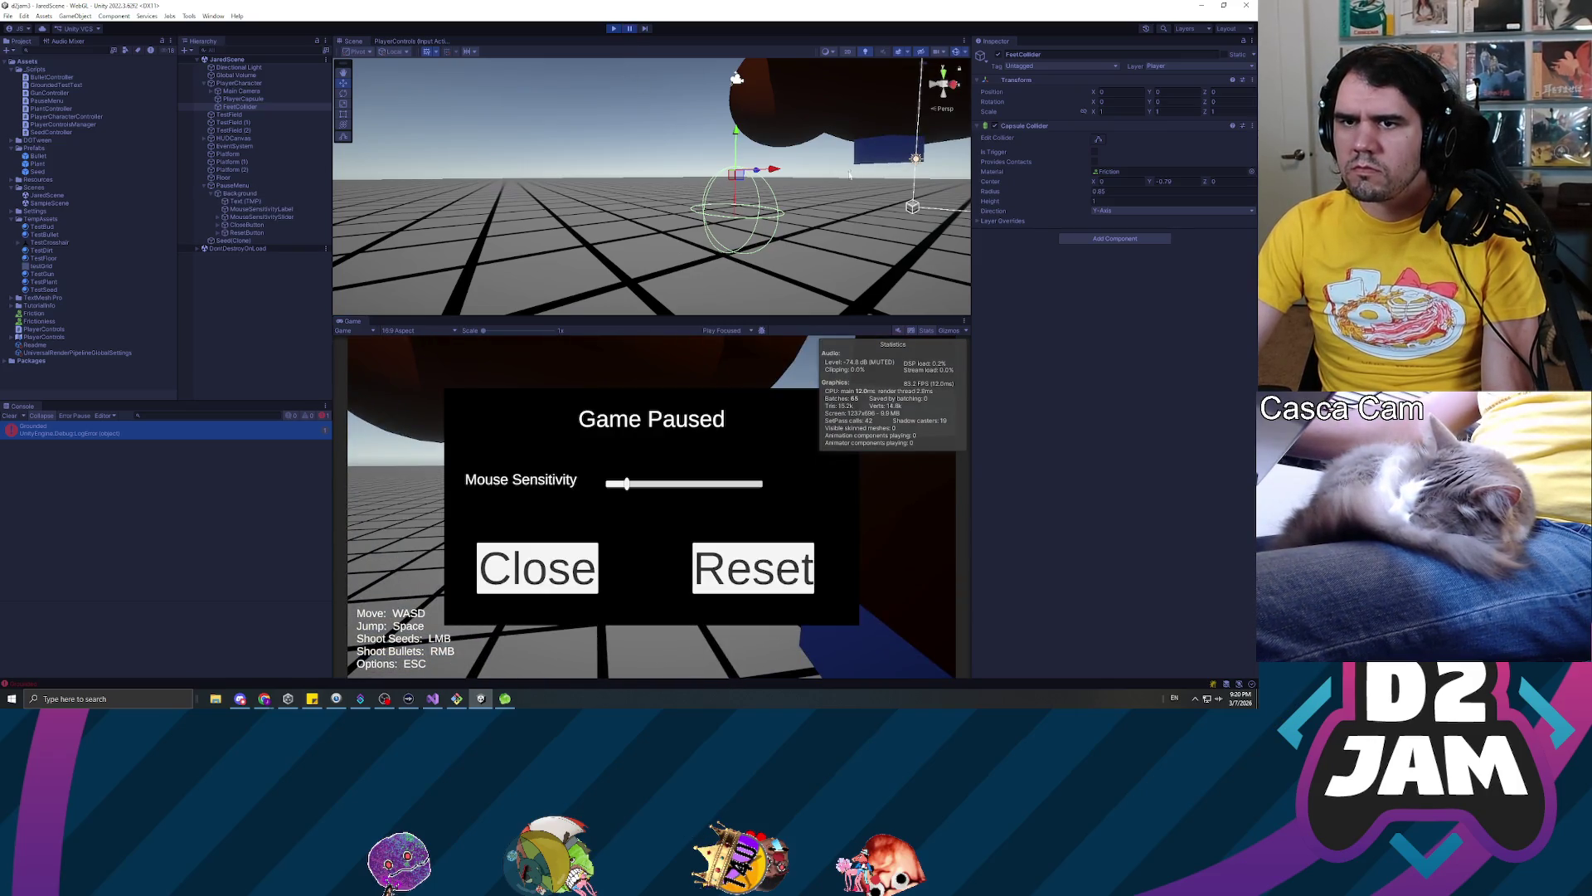
mouse_move(804, 182)
left_mouse_down()
mouse_move(746, 154)
mouse_move(797, 172)
left_mouse_up()
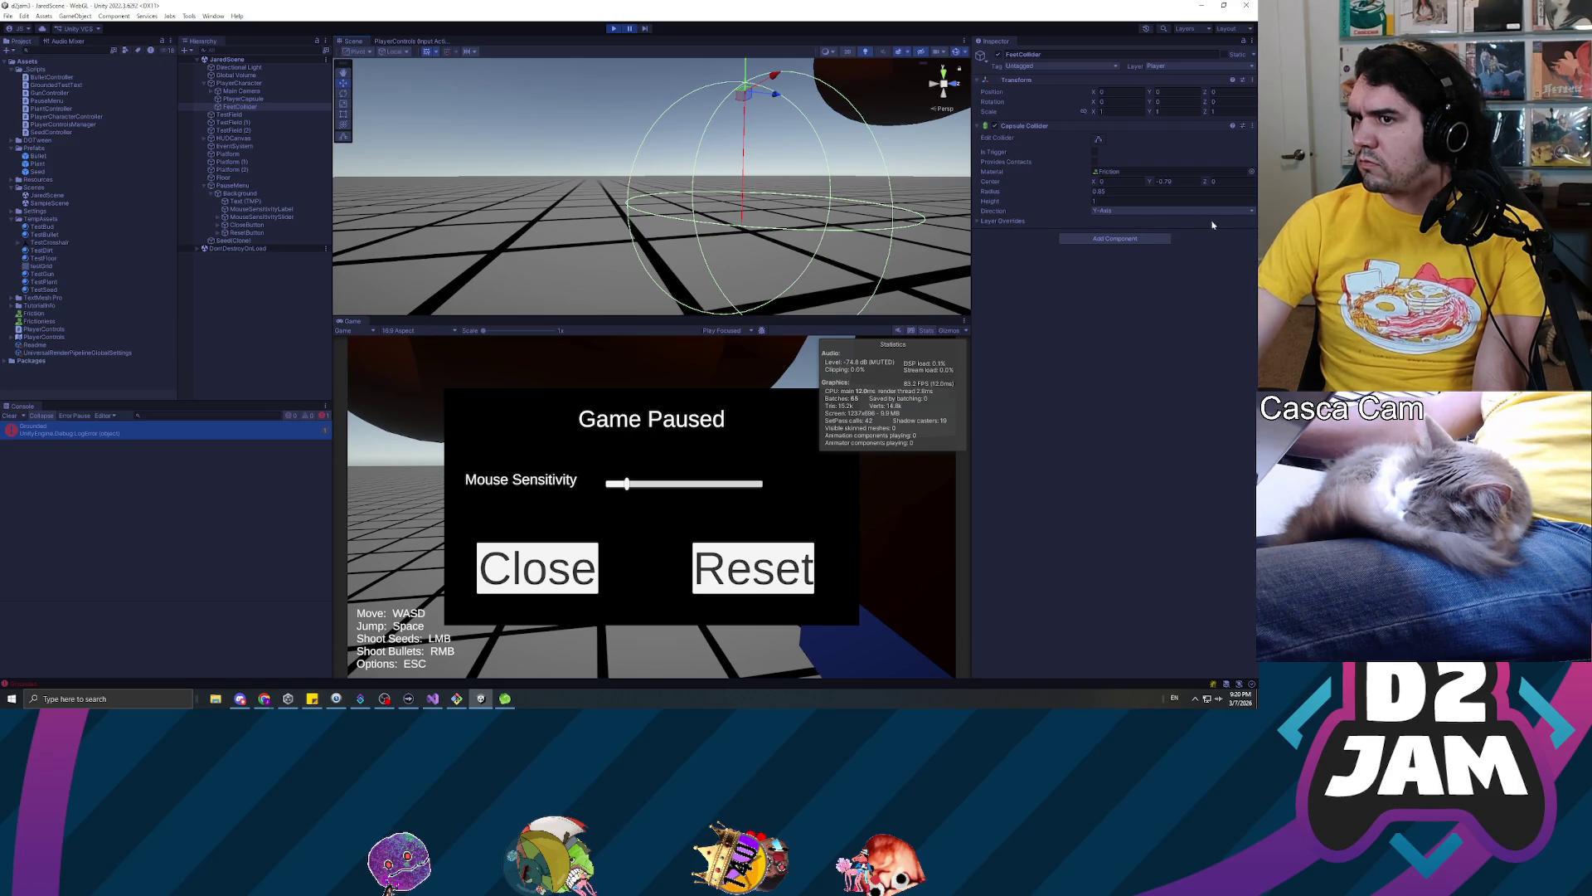
left_click(249, 106)
left_click(614, 28)
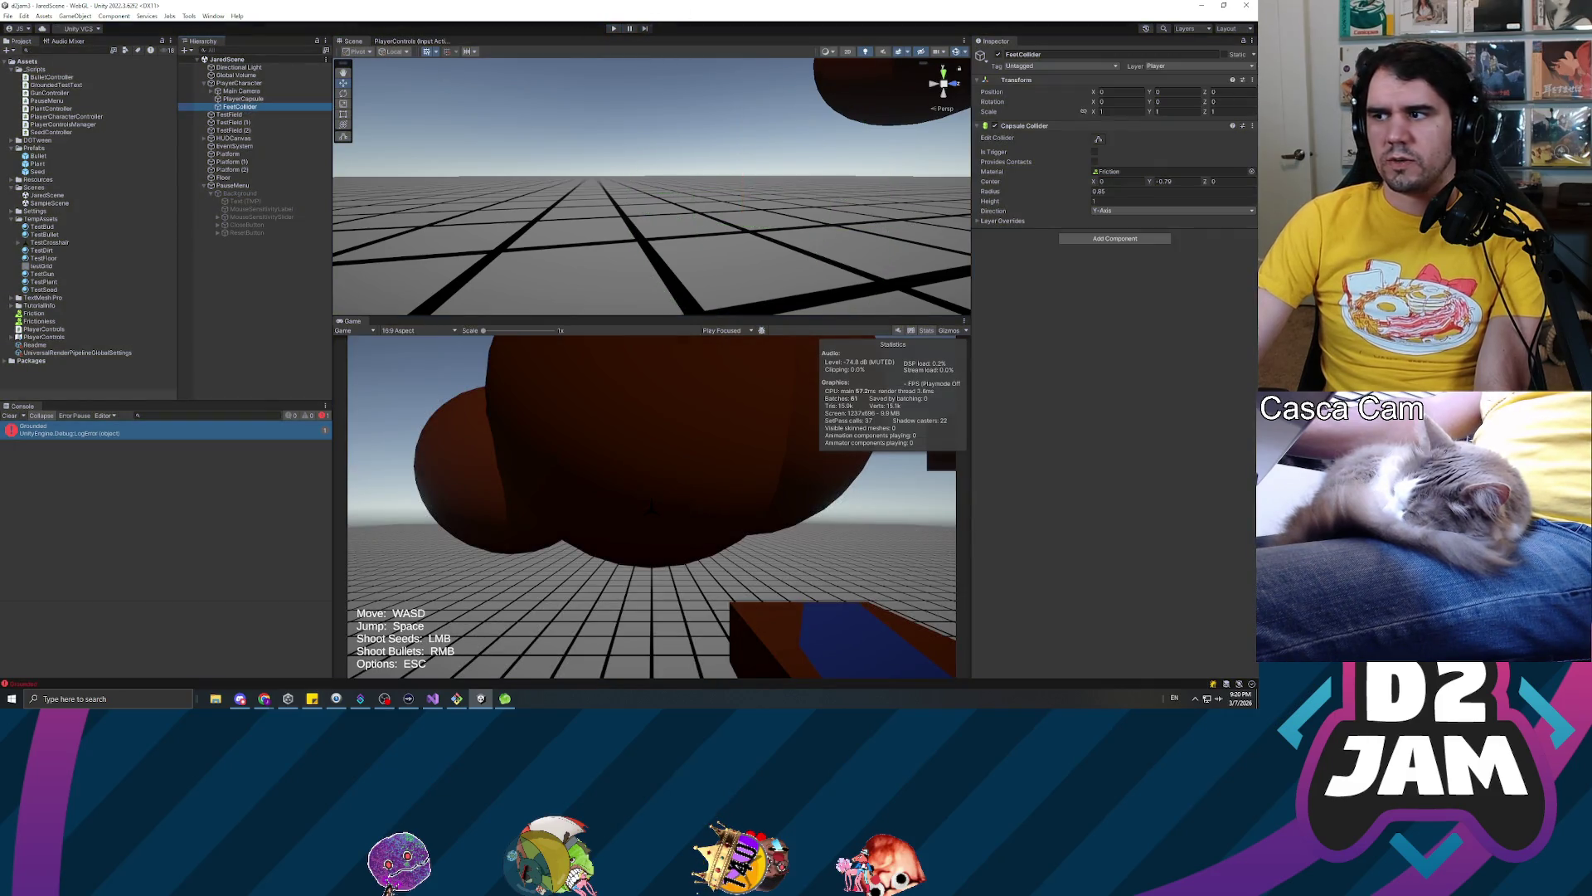
Set FeetCollider's capsule Center Y to 0 and Position Y to -0.8, then select it with PlayerCapsule
key("f")
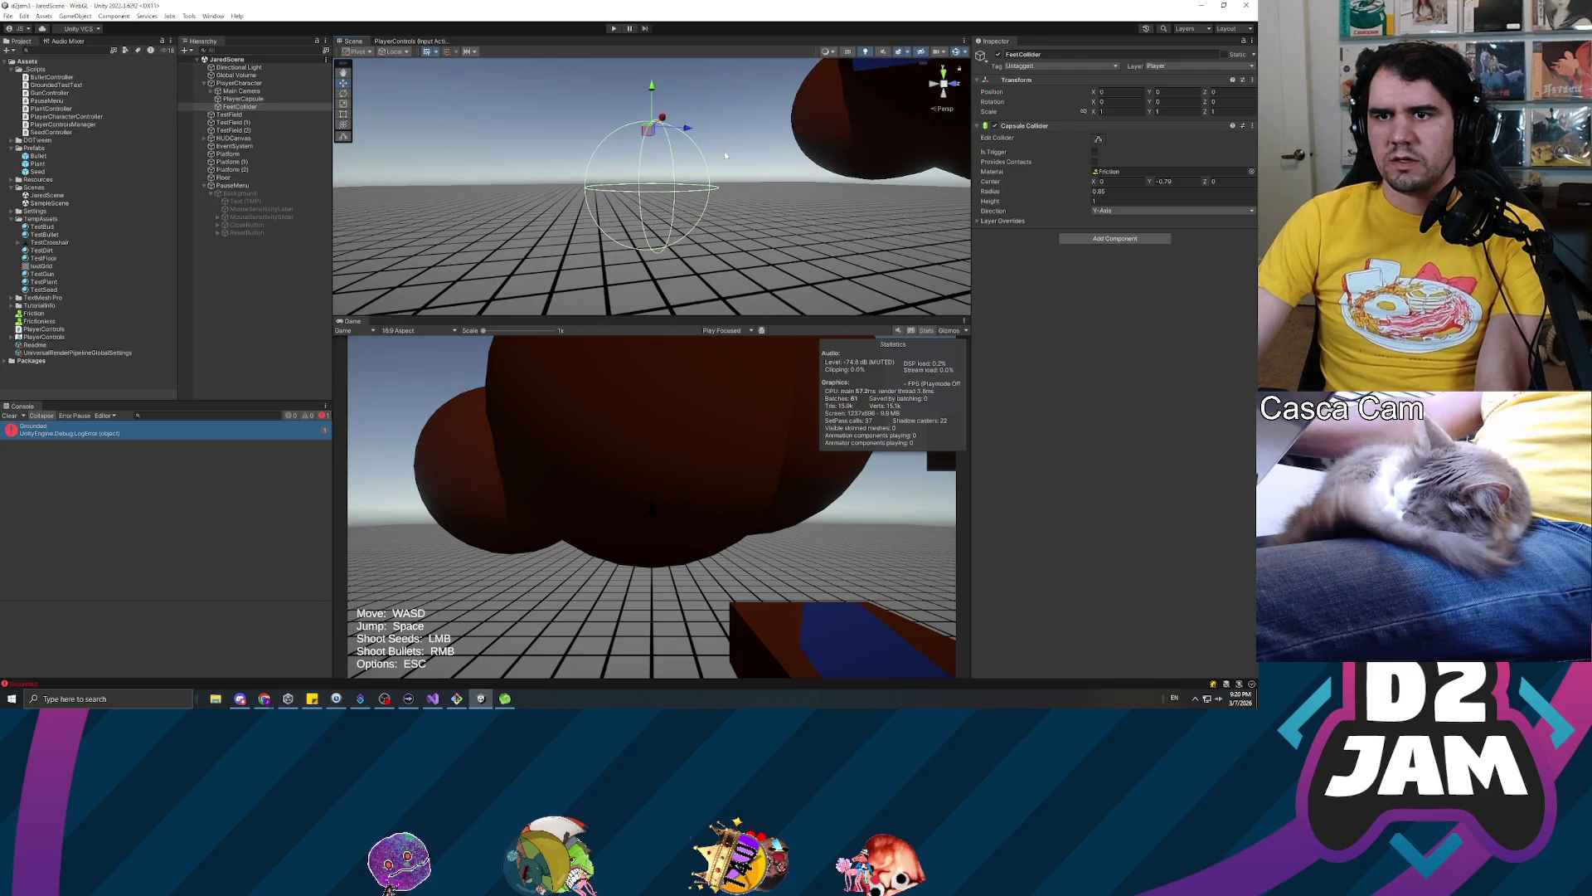
left_click(1170, 182)
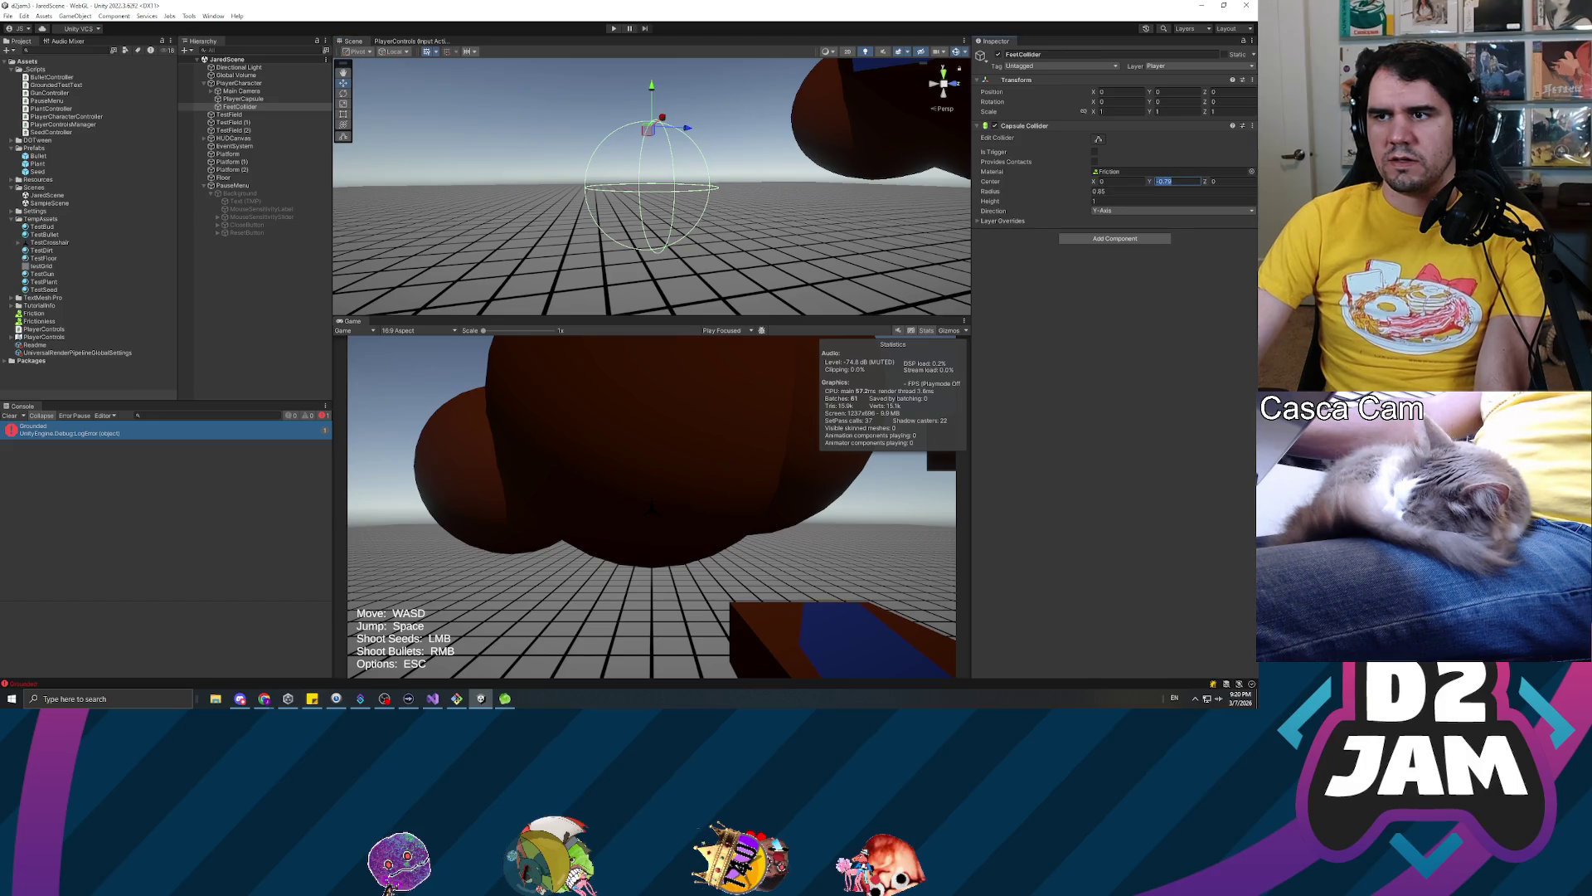
type("0")
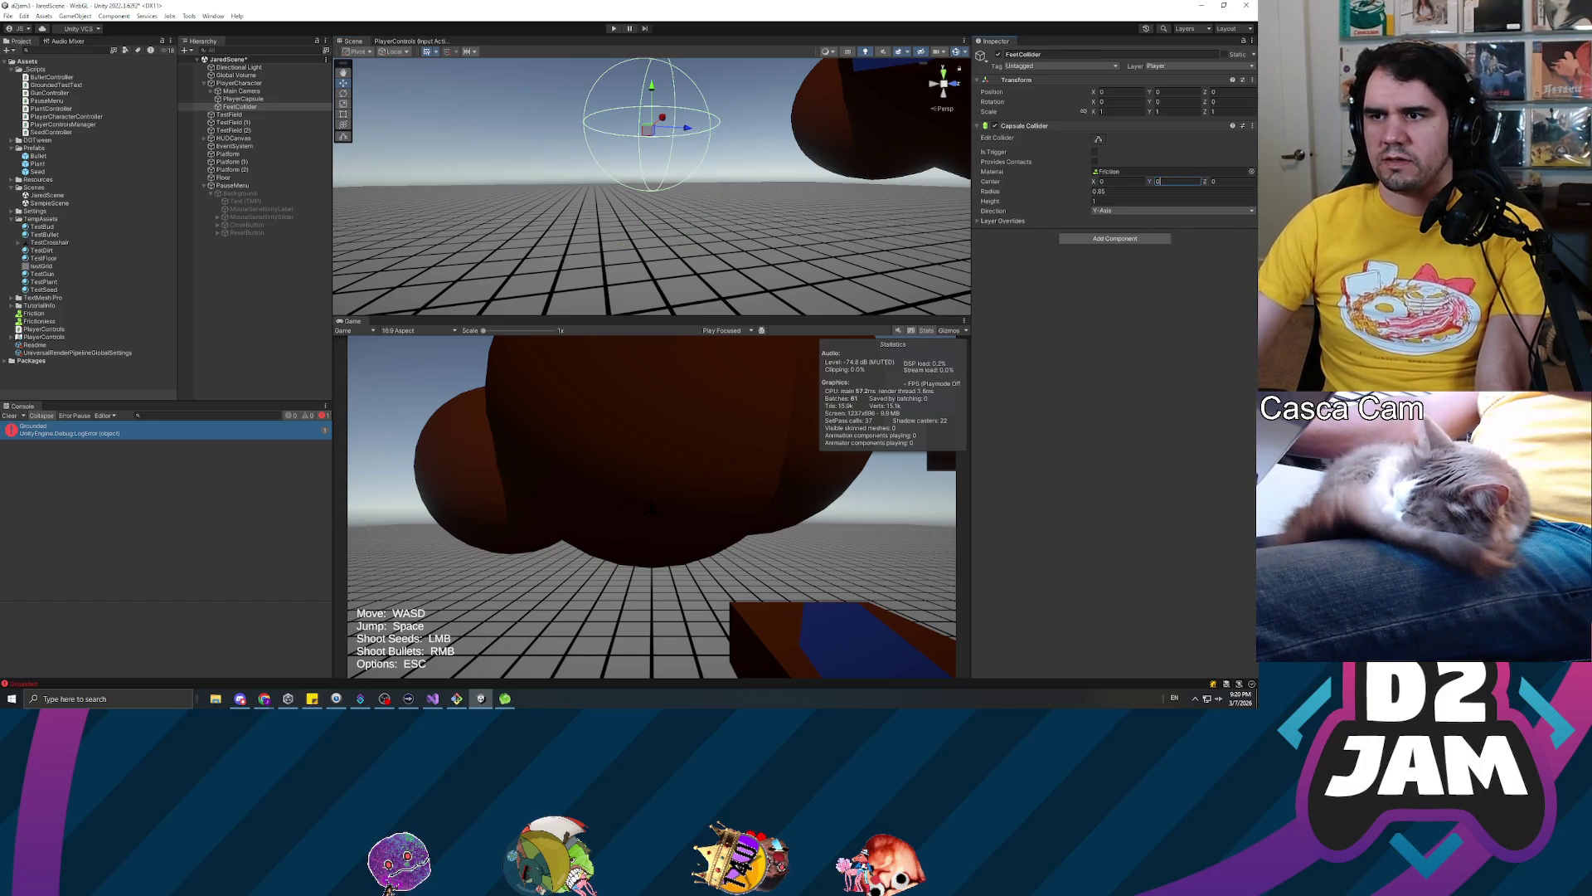
left_click(1169, 92)
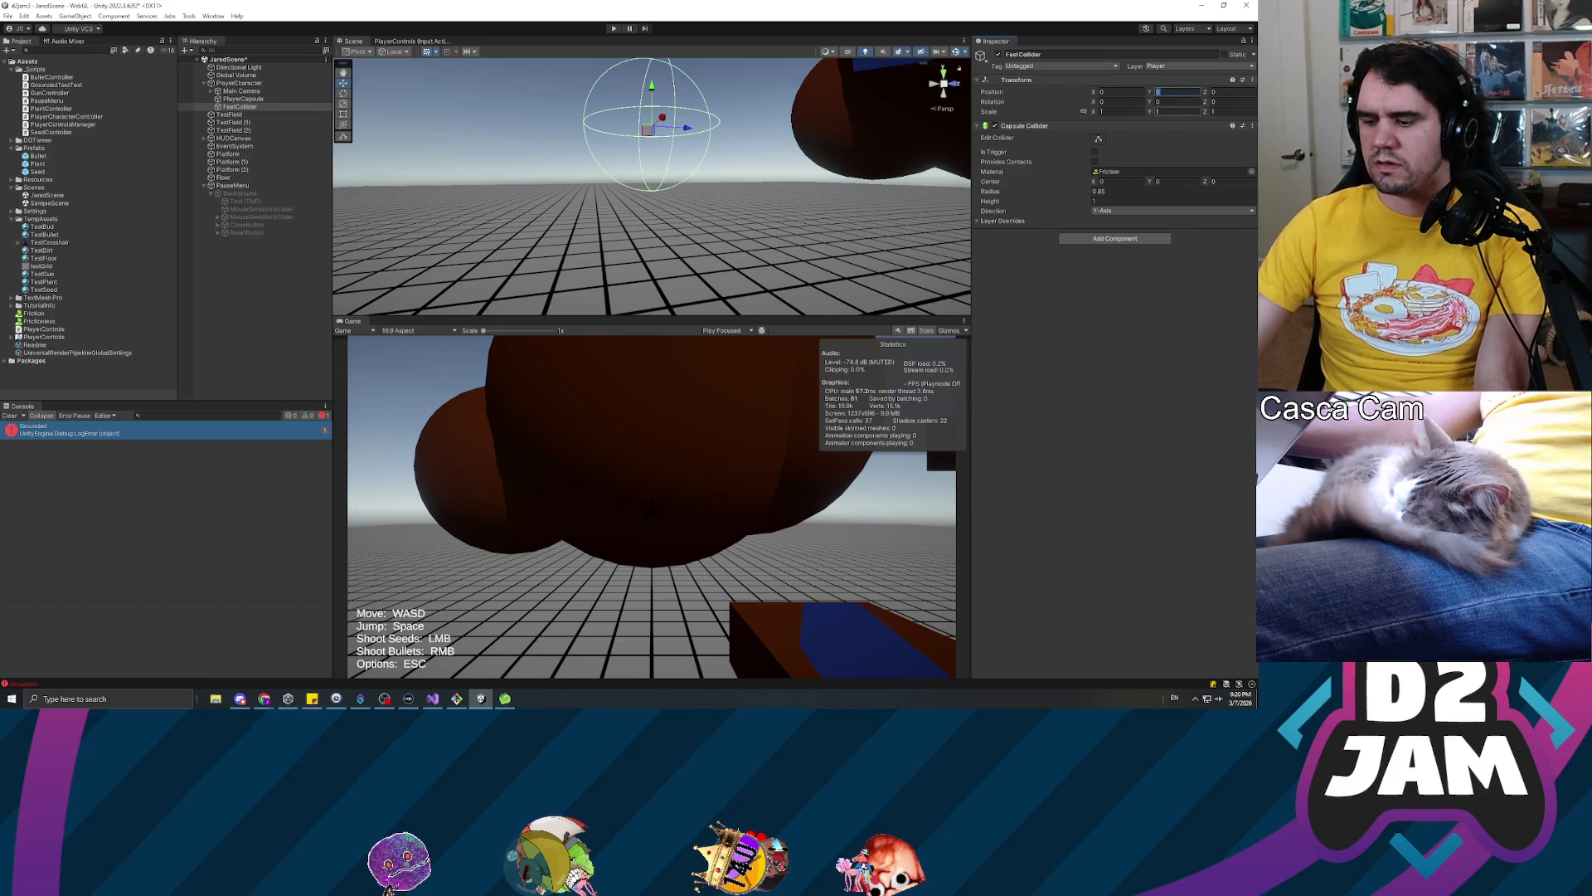
type("-0.8")
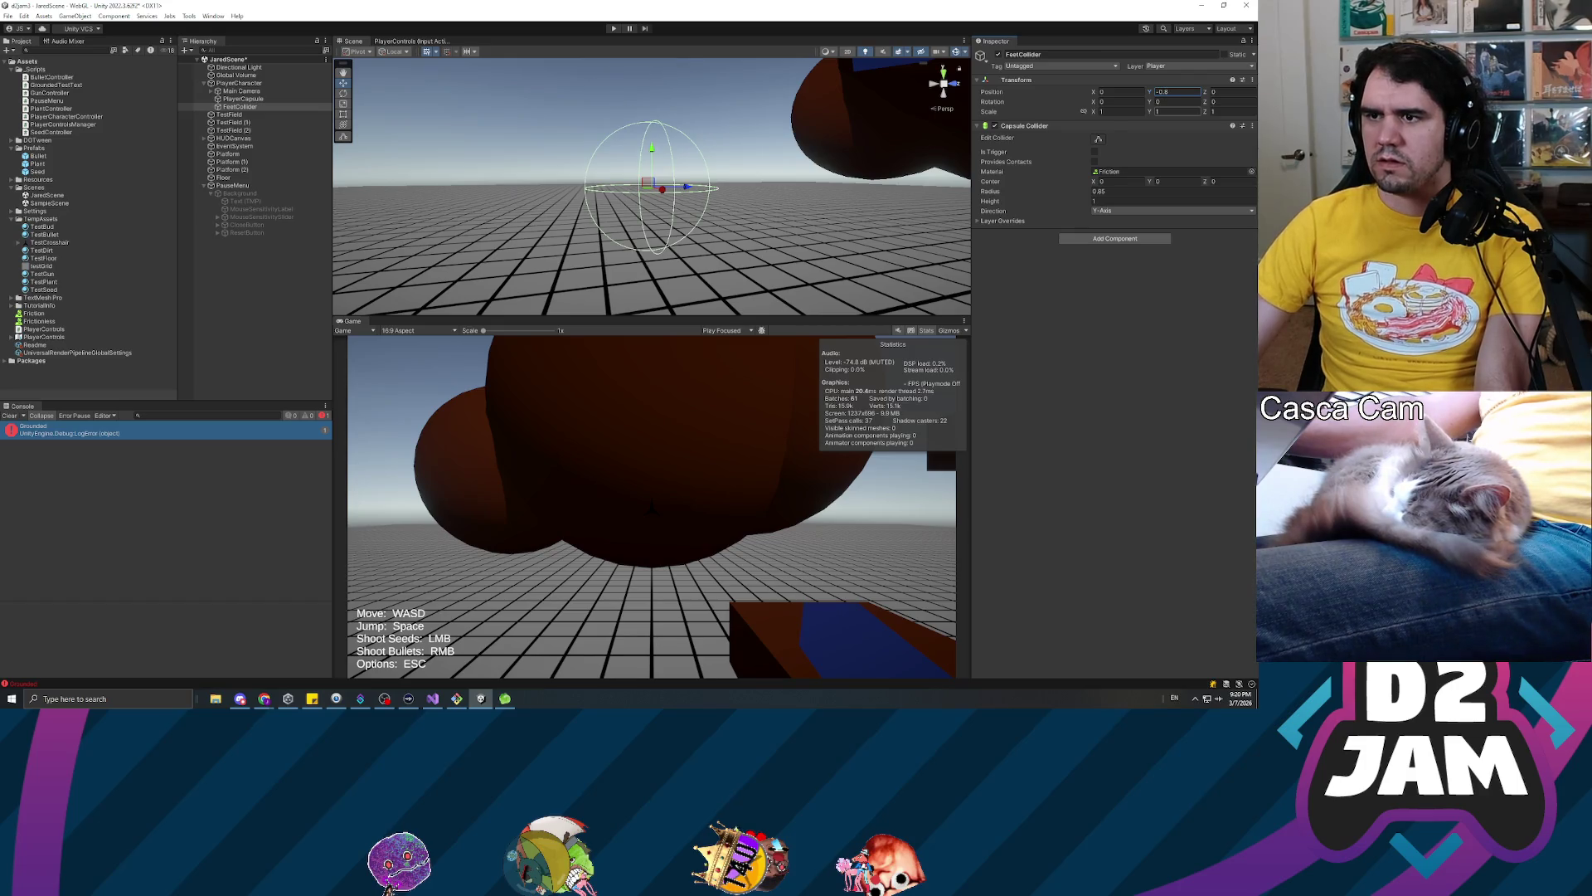
key("Return")
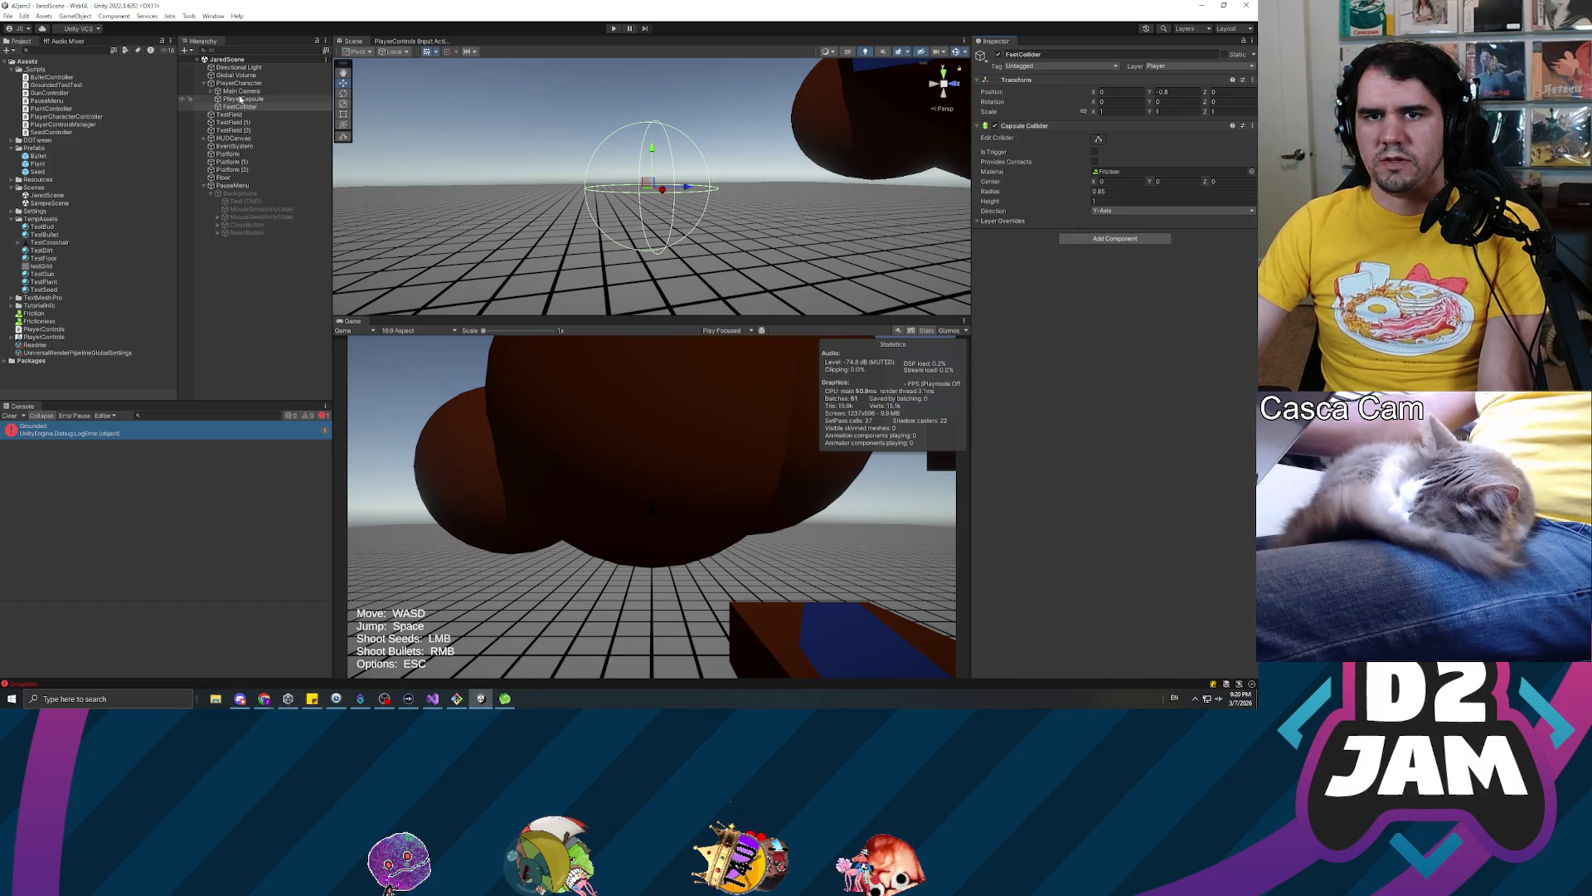
left_click(243, 100)
left_click(257, 107, "ctrl")
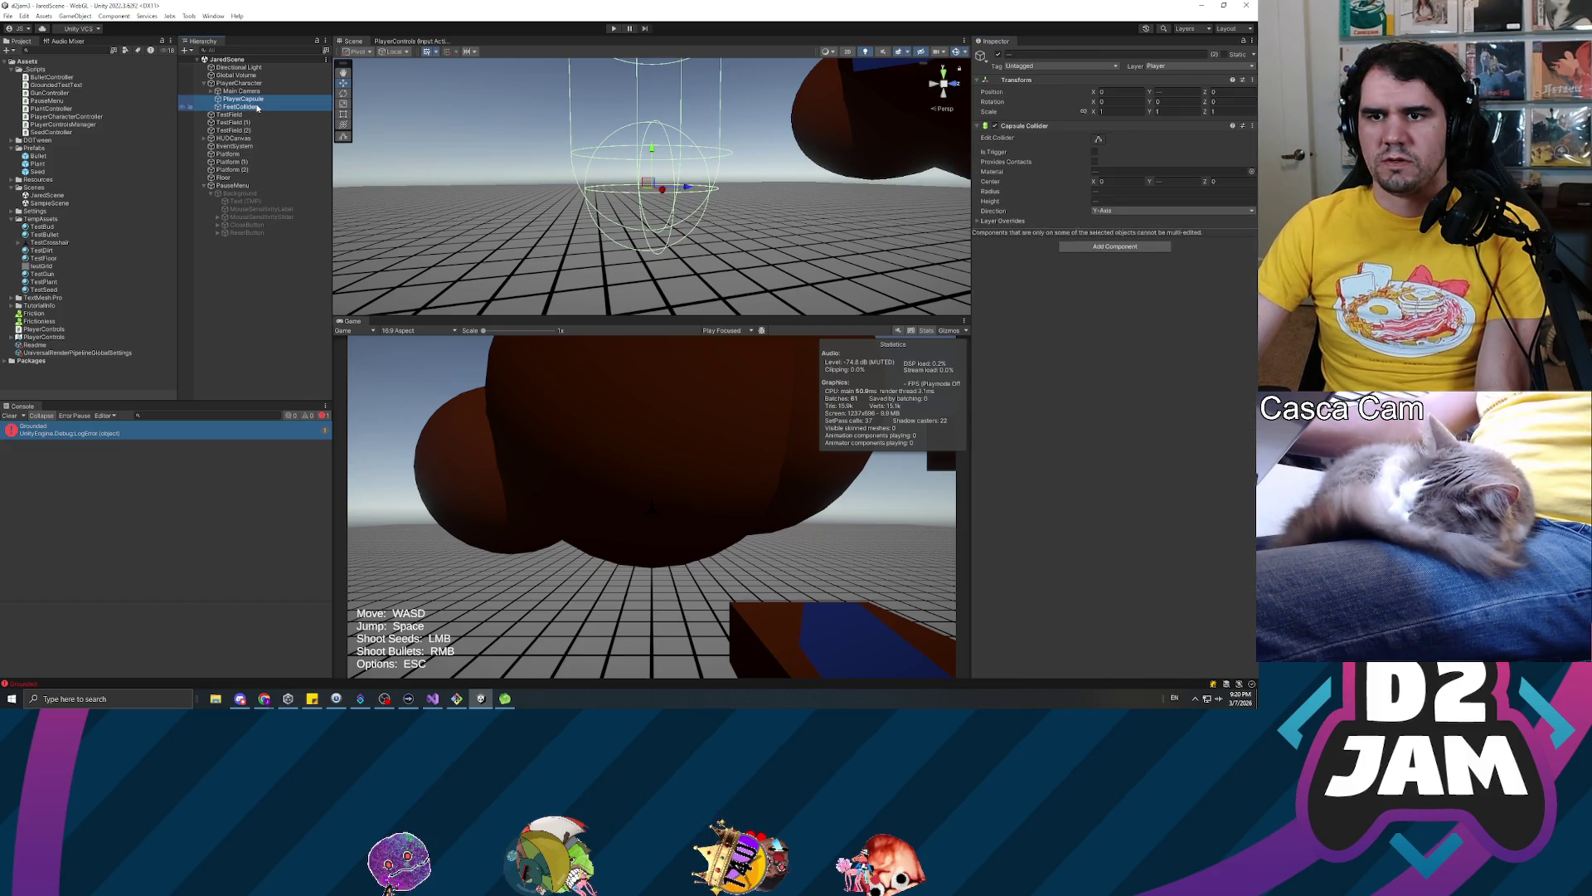
Start a play test and shoot seeds at the ground and the brown wall
left_click(615, 30)
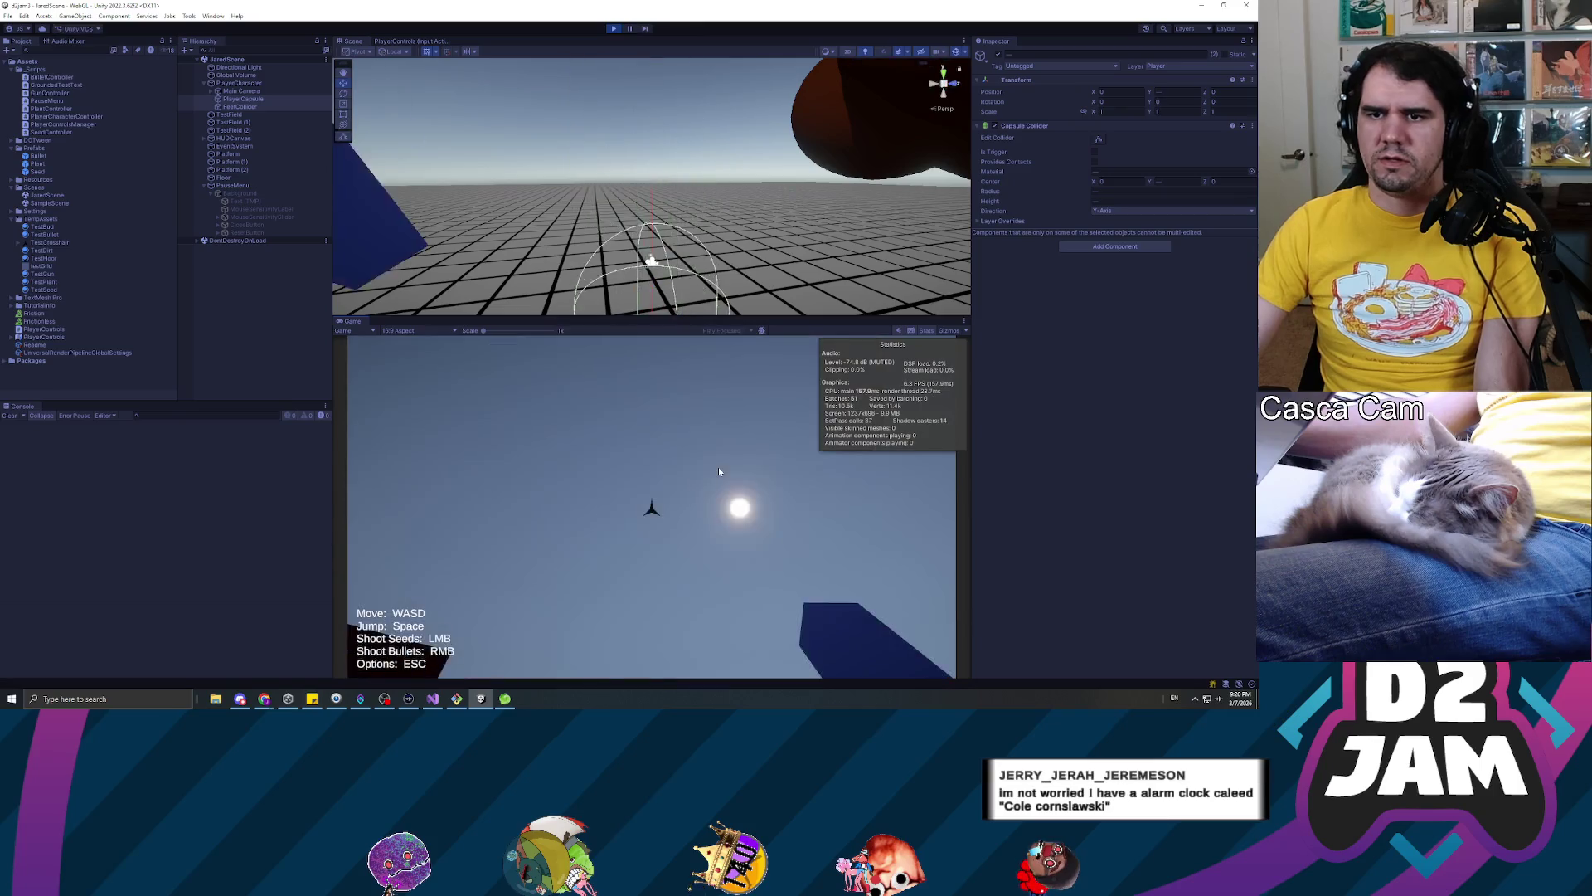
left_click(713, 471)
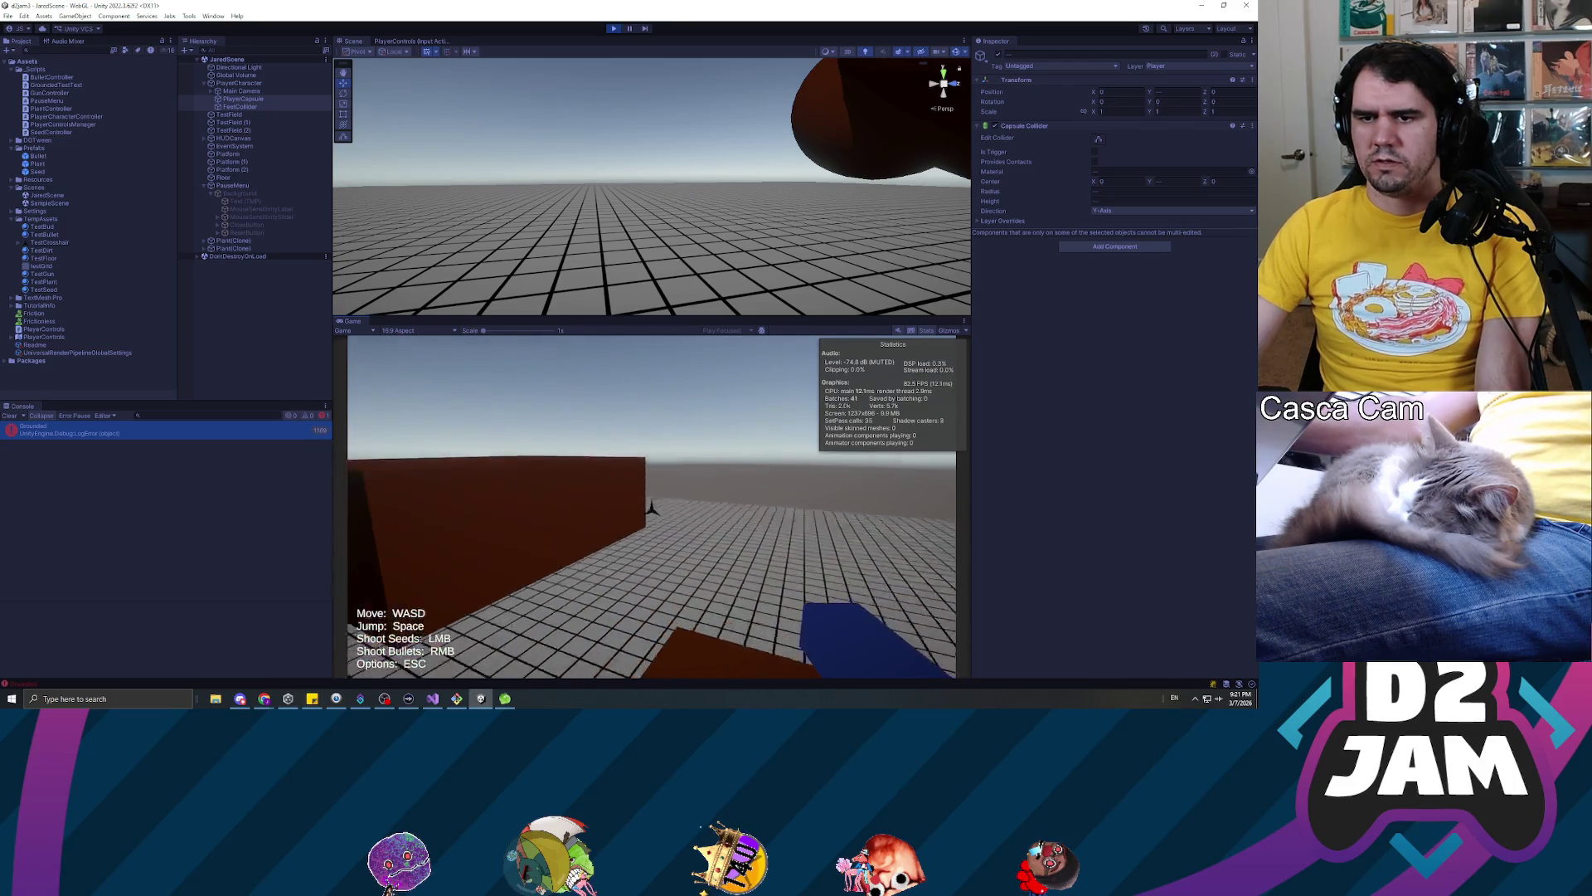
left_click(651, 507)
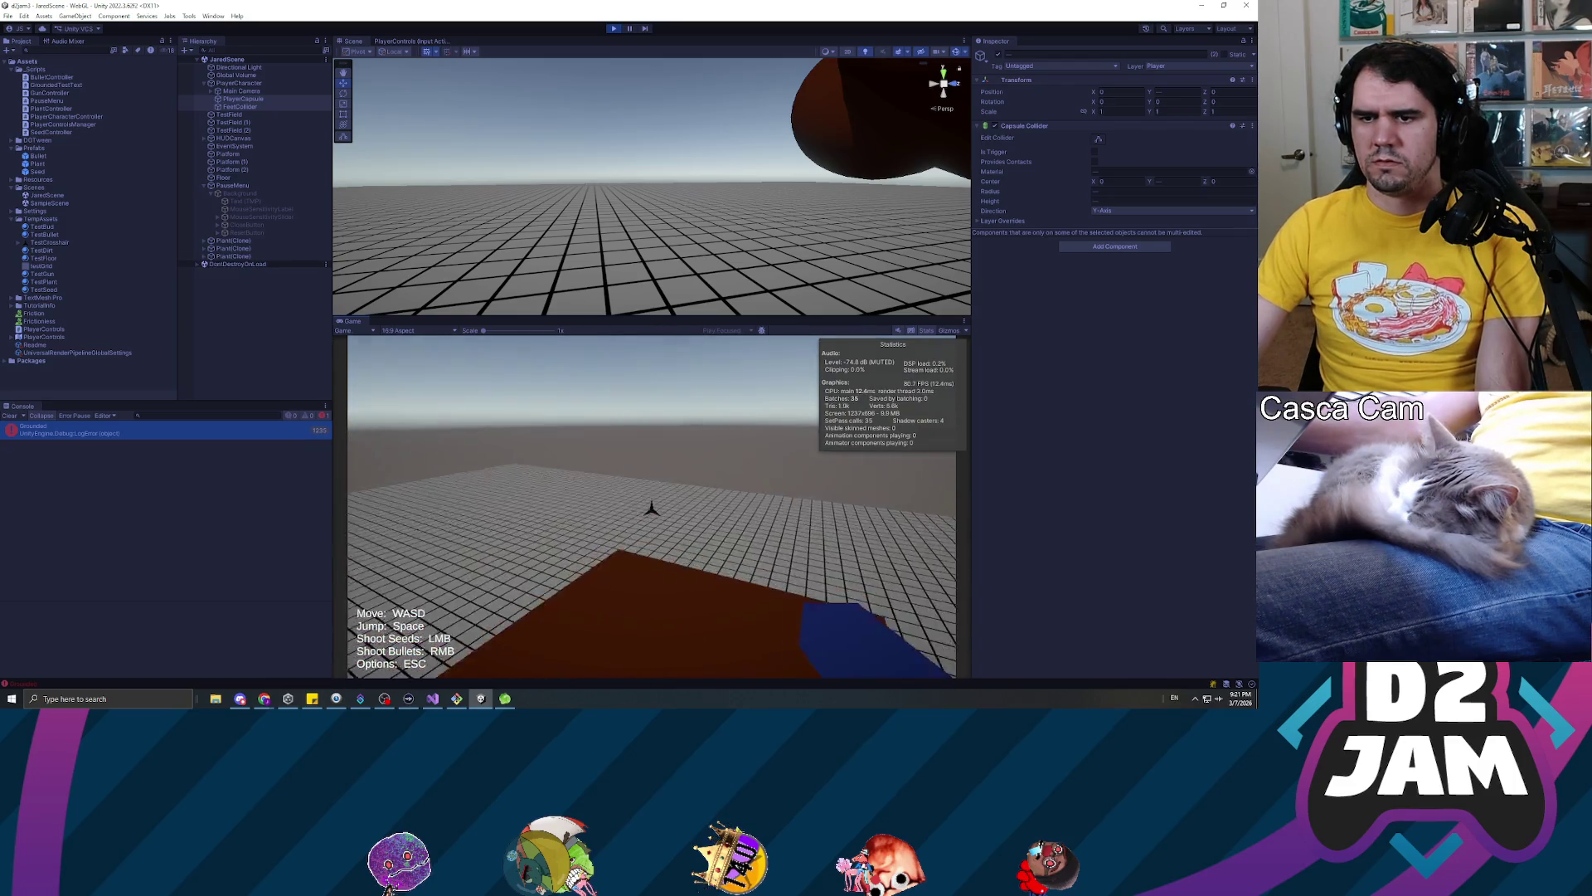
key("s")
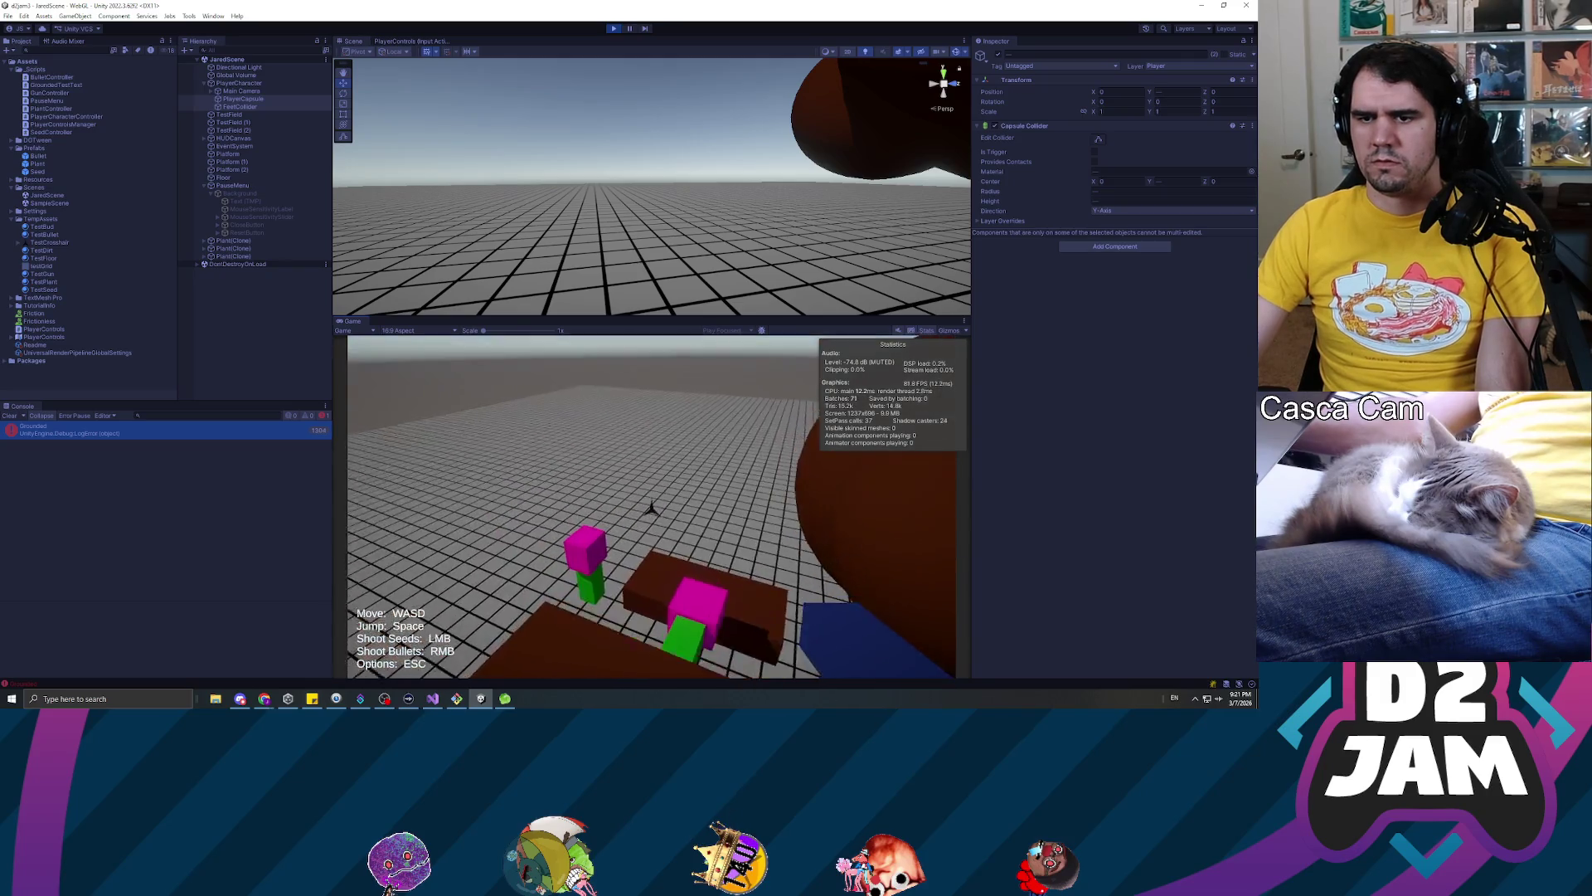
key("w")
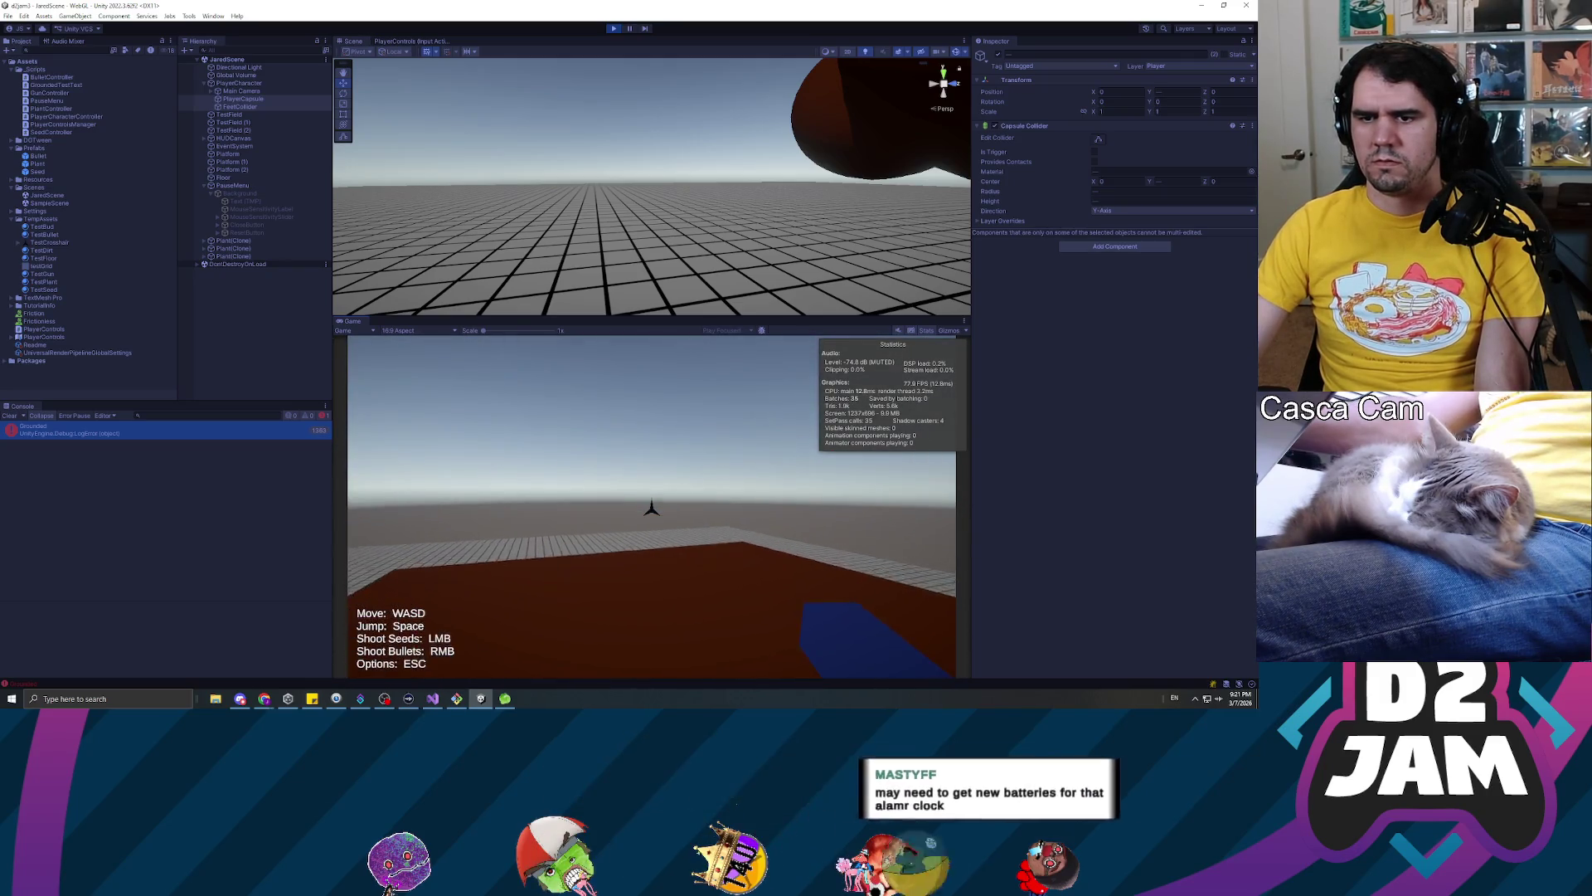
key("s")
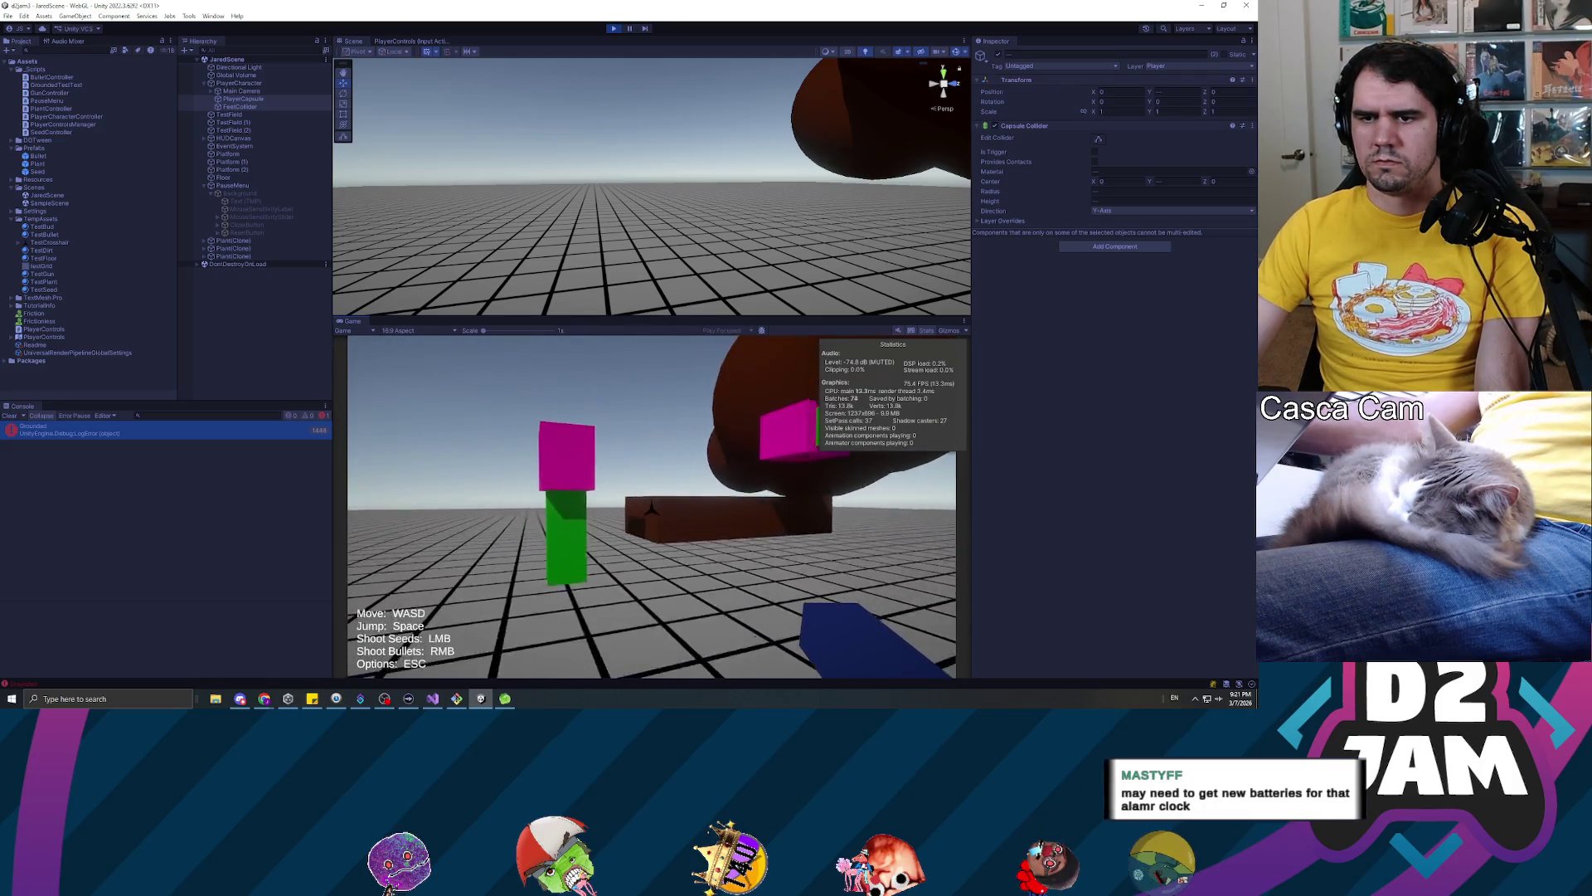
Jump onto the brown platform, walk to the magenta plant block, then stop the game
key("w")
key("space")
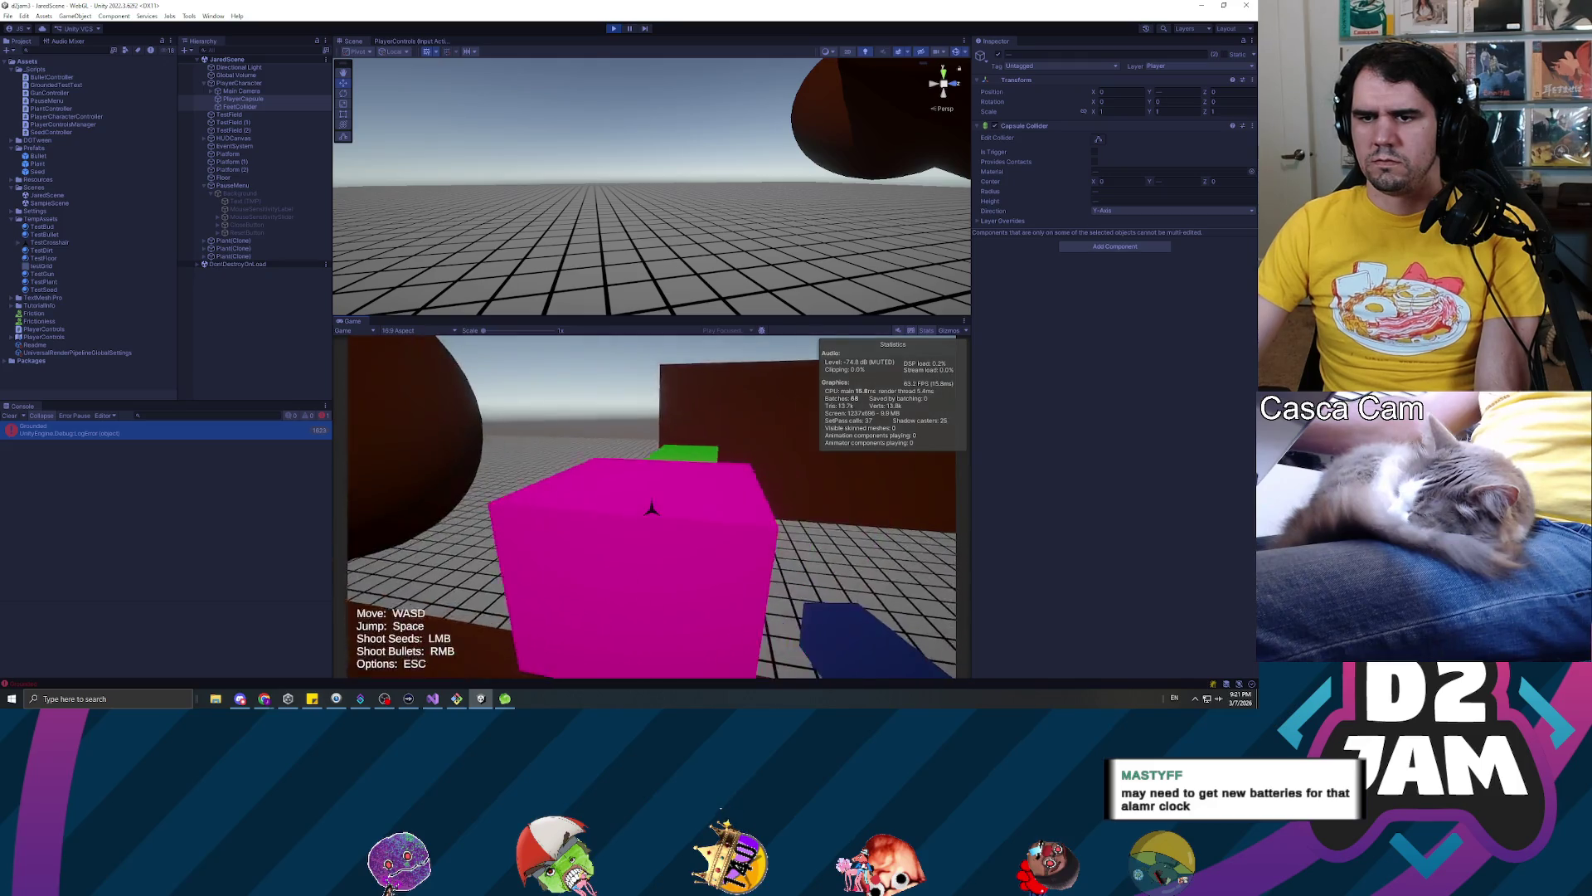
key("space")
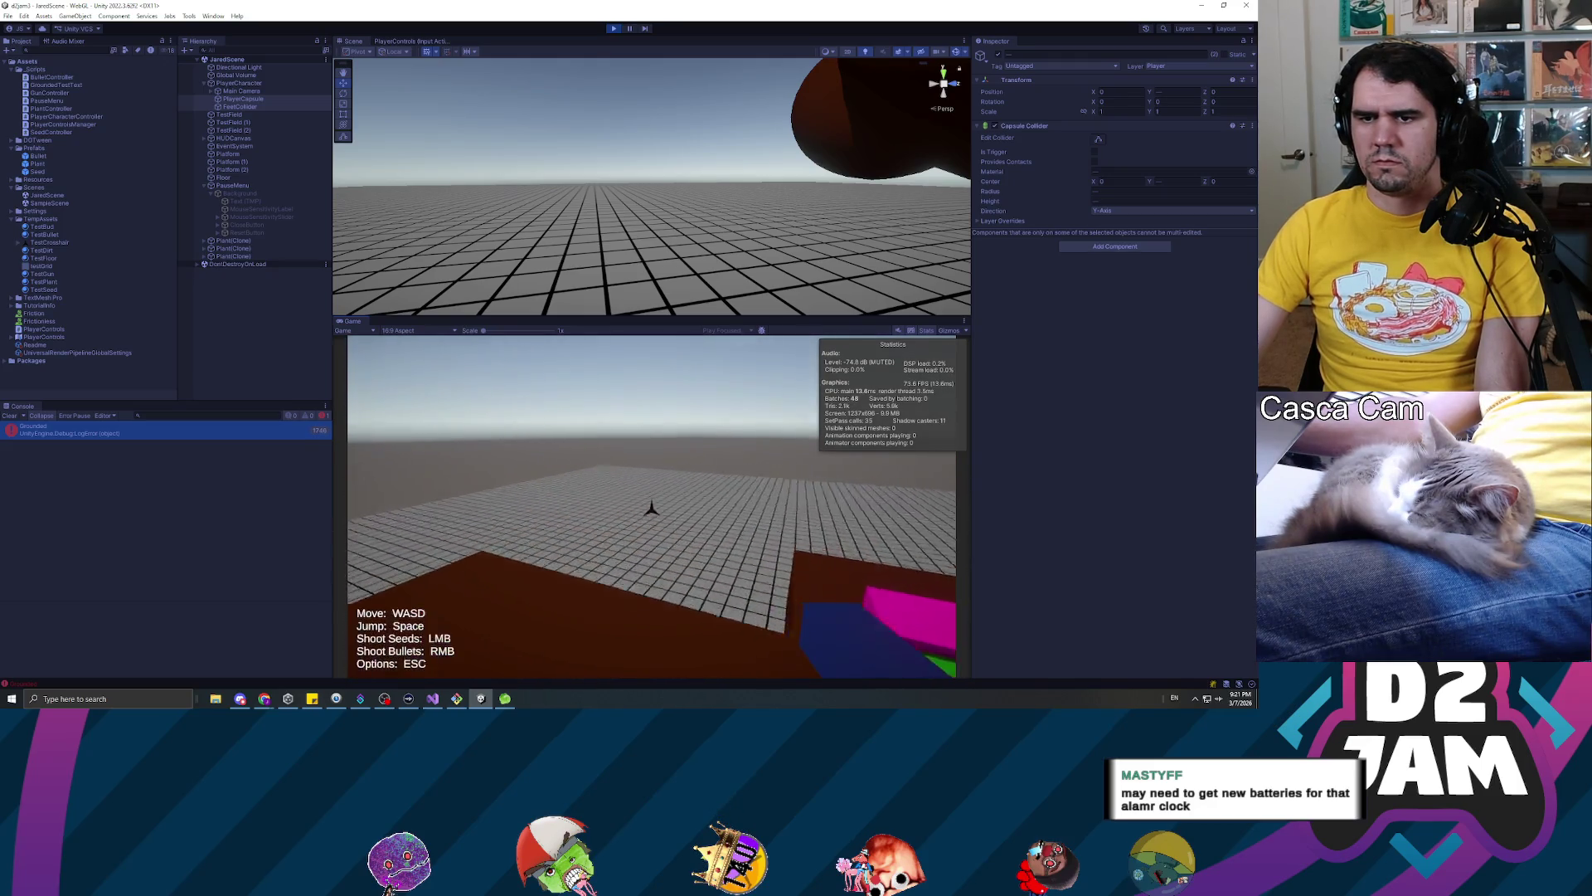
key("w")
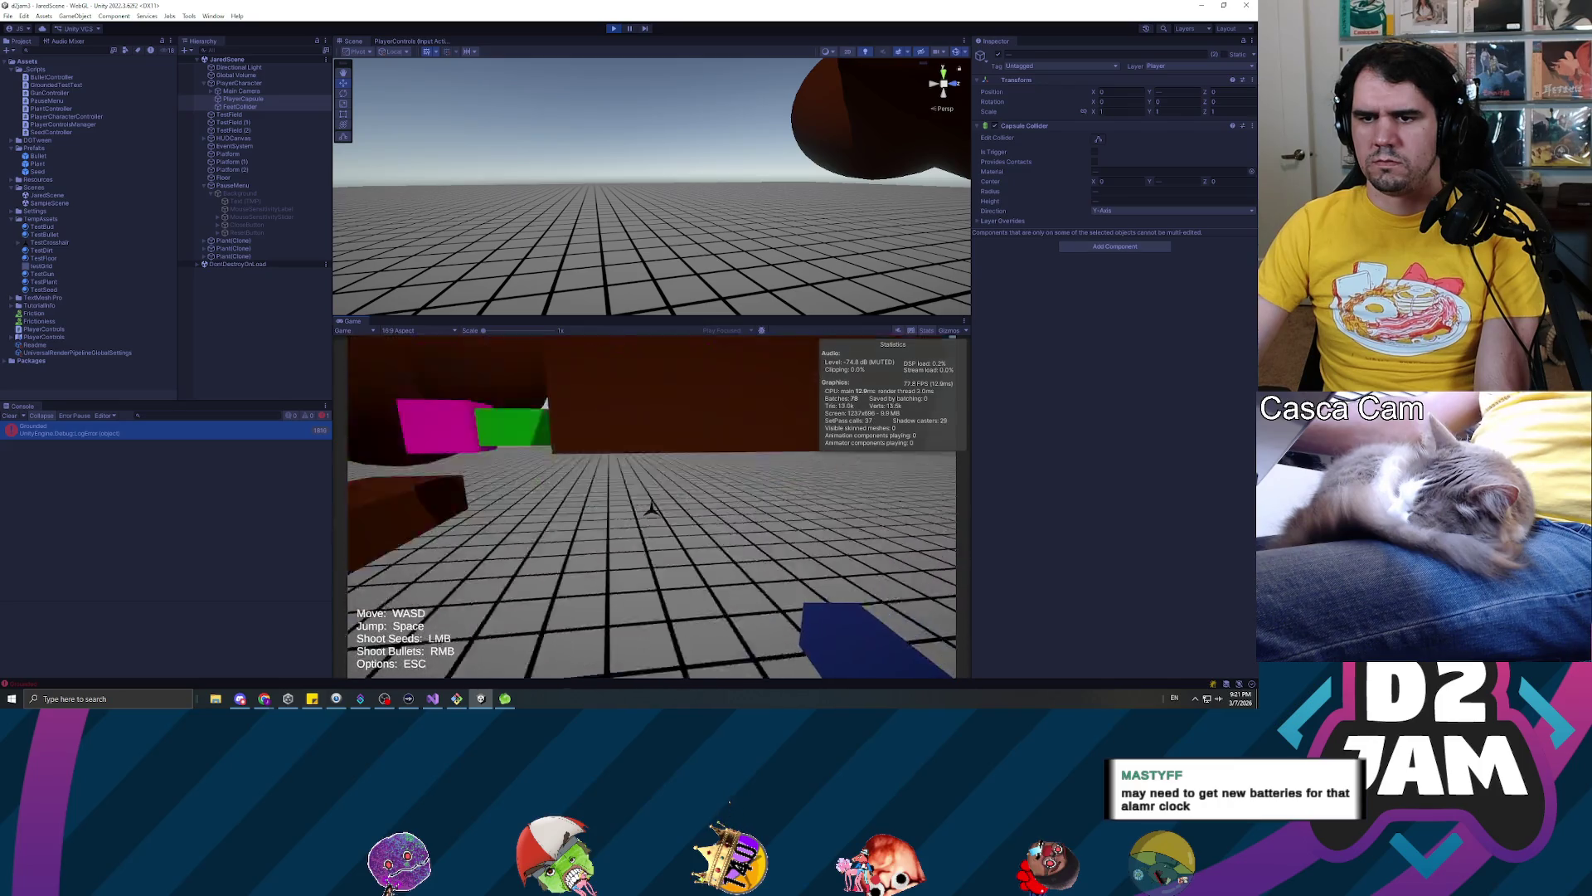
key("w")
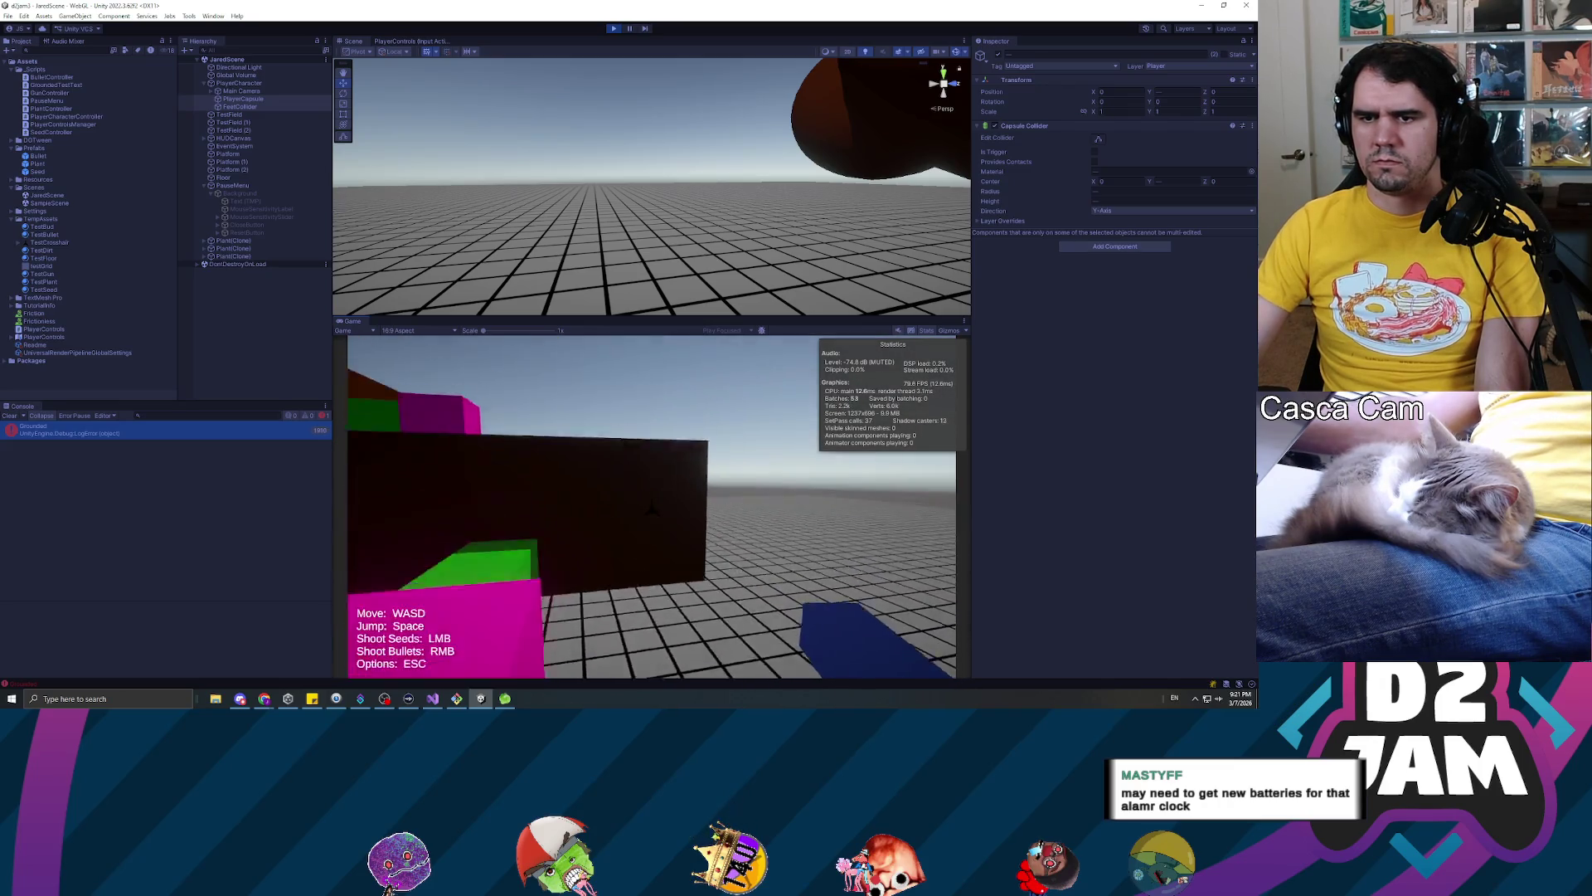
key("w")
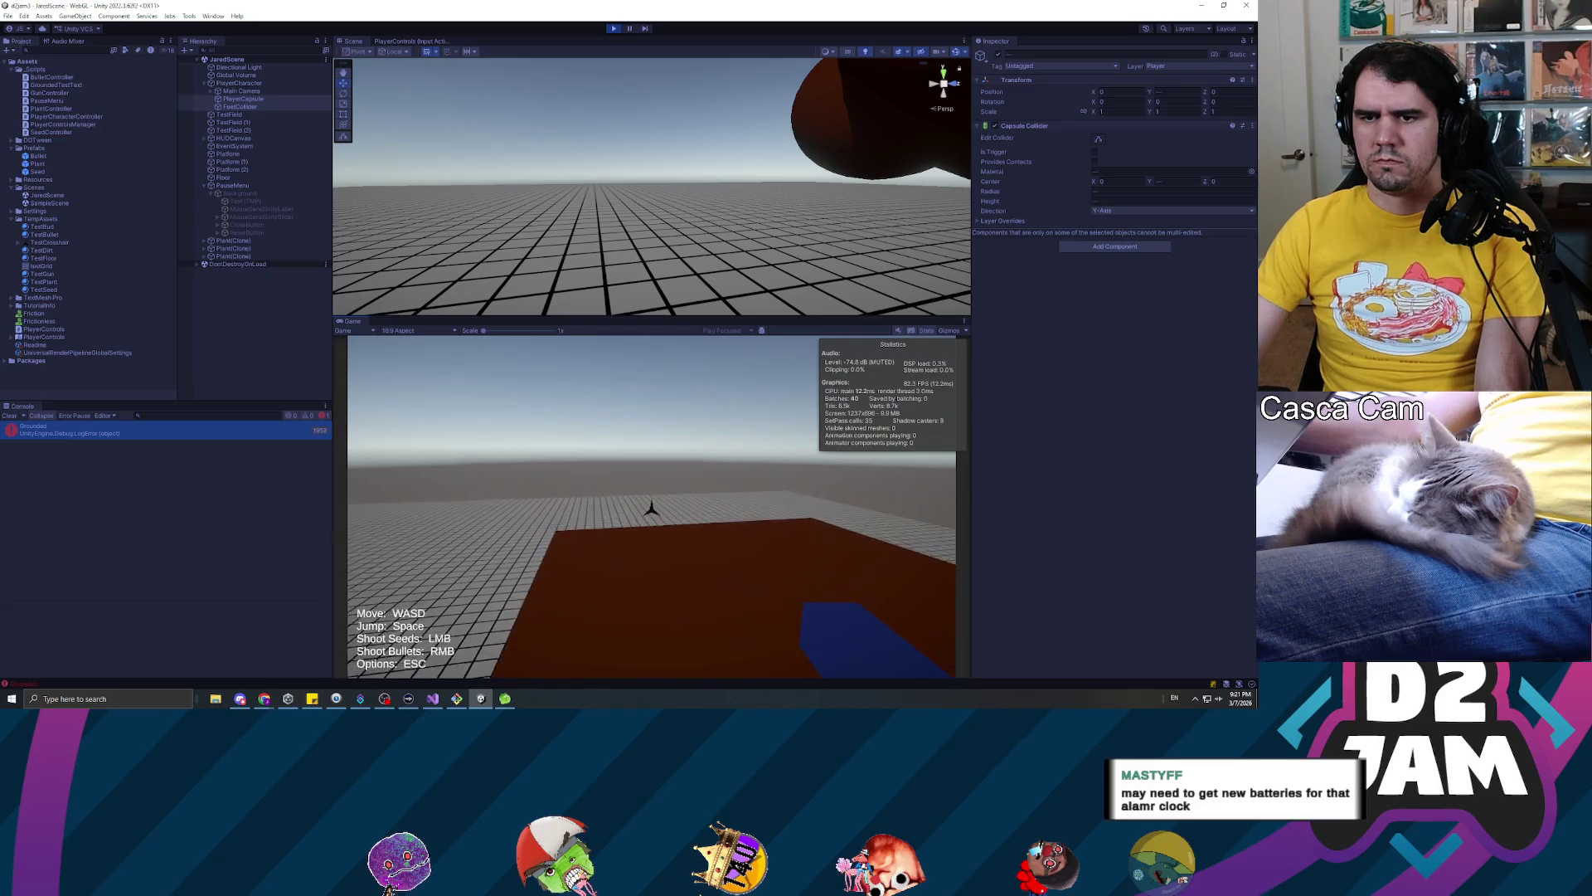
key("w")
key("w")
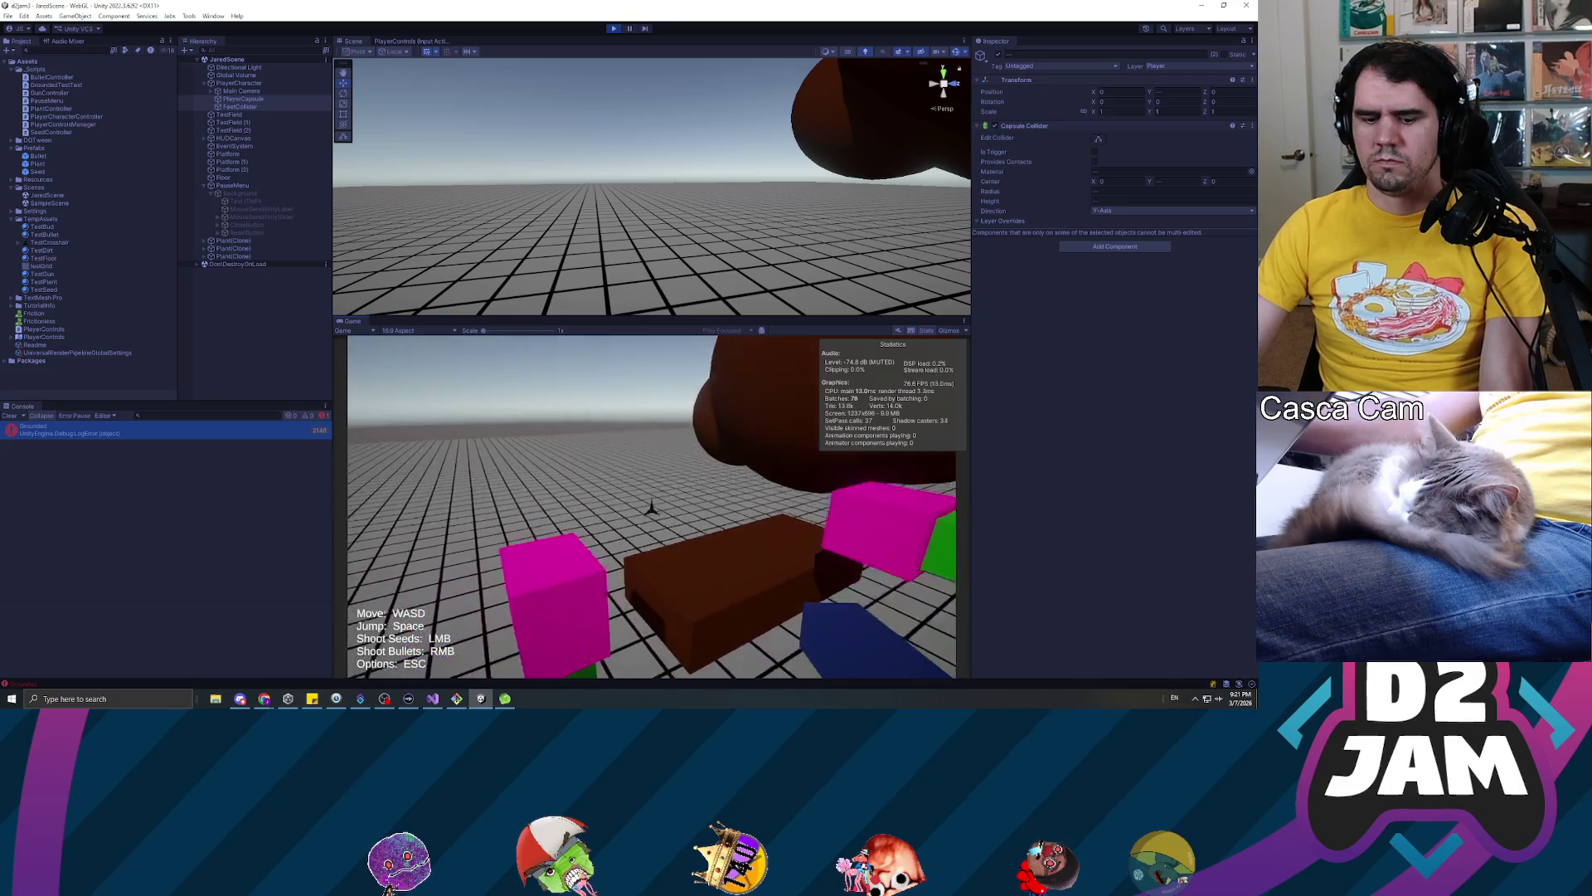
key("Escape")
key("ctrl+p")
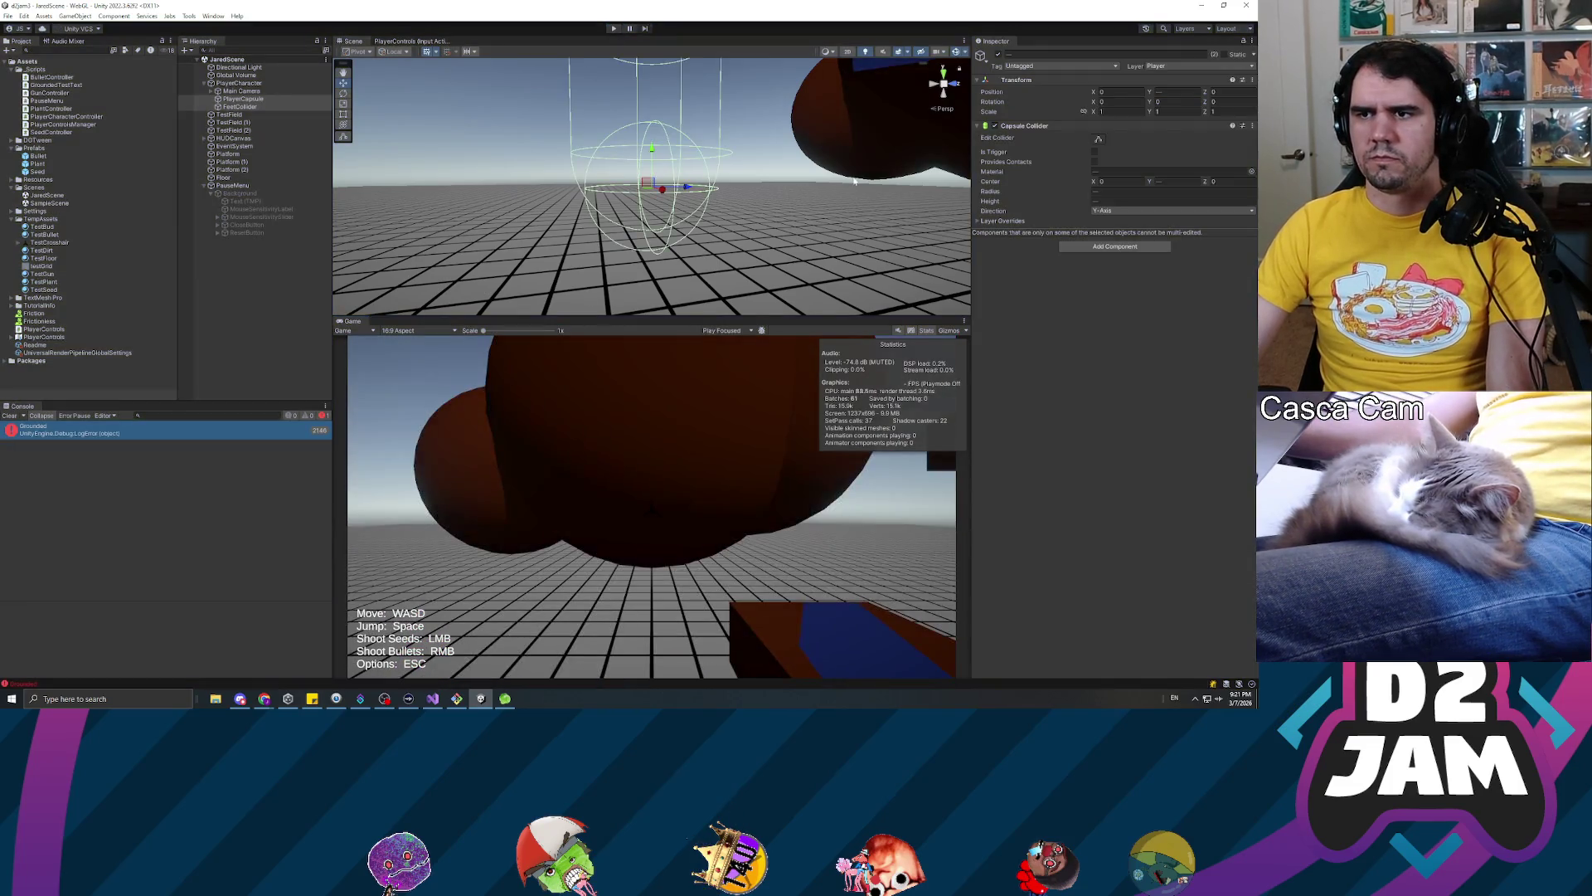
Let Unity recompile the edited scripts, restart Play mode, and fire a seed toward the sky
key("alt+Tab")
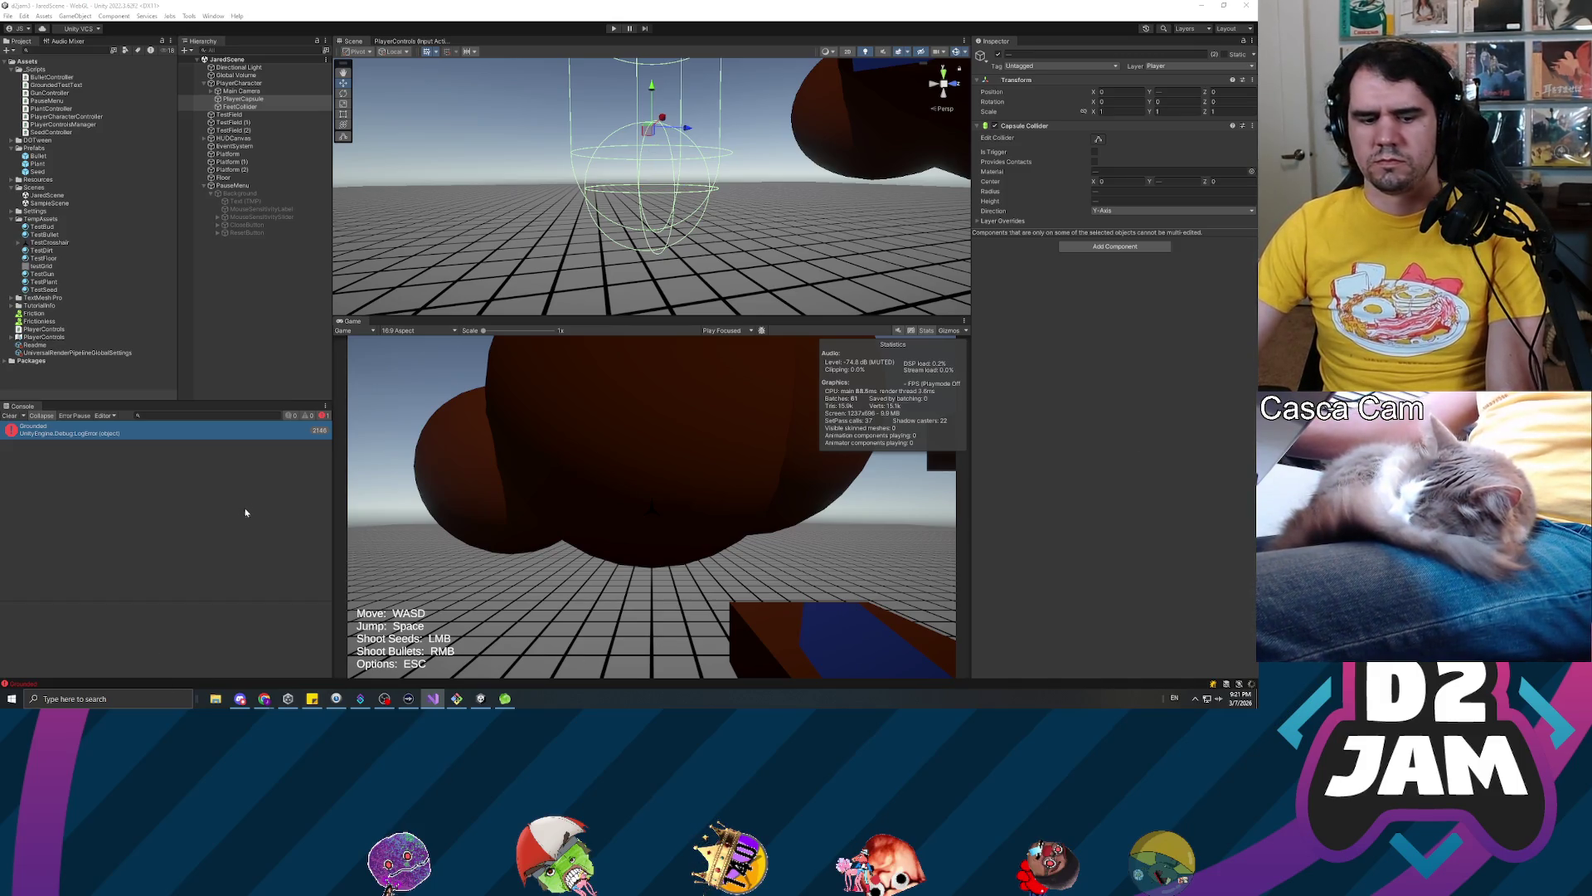
left_click(245, 508)
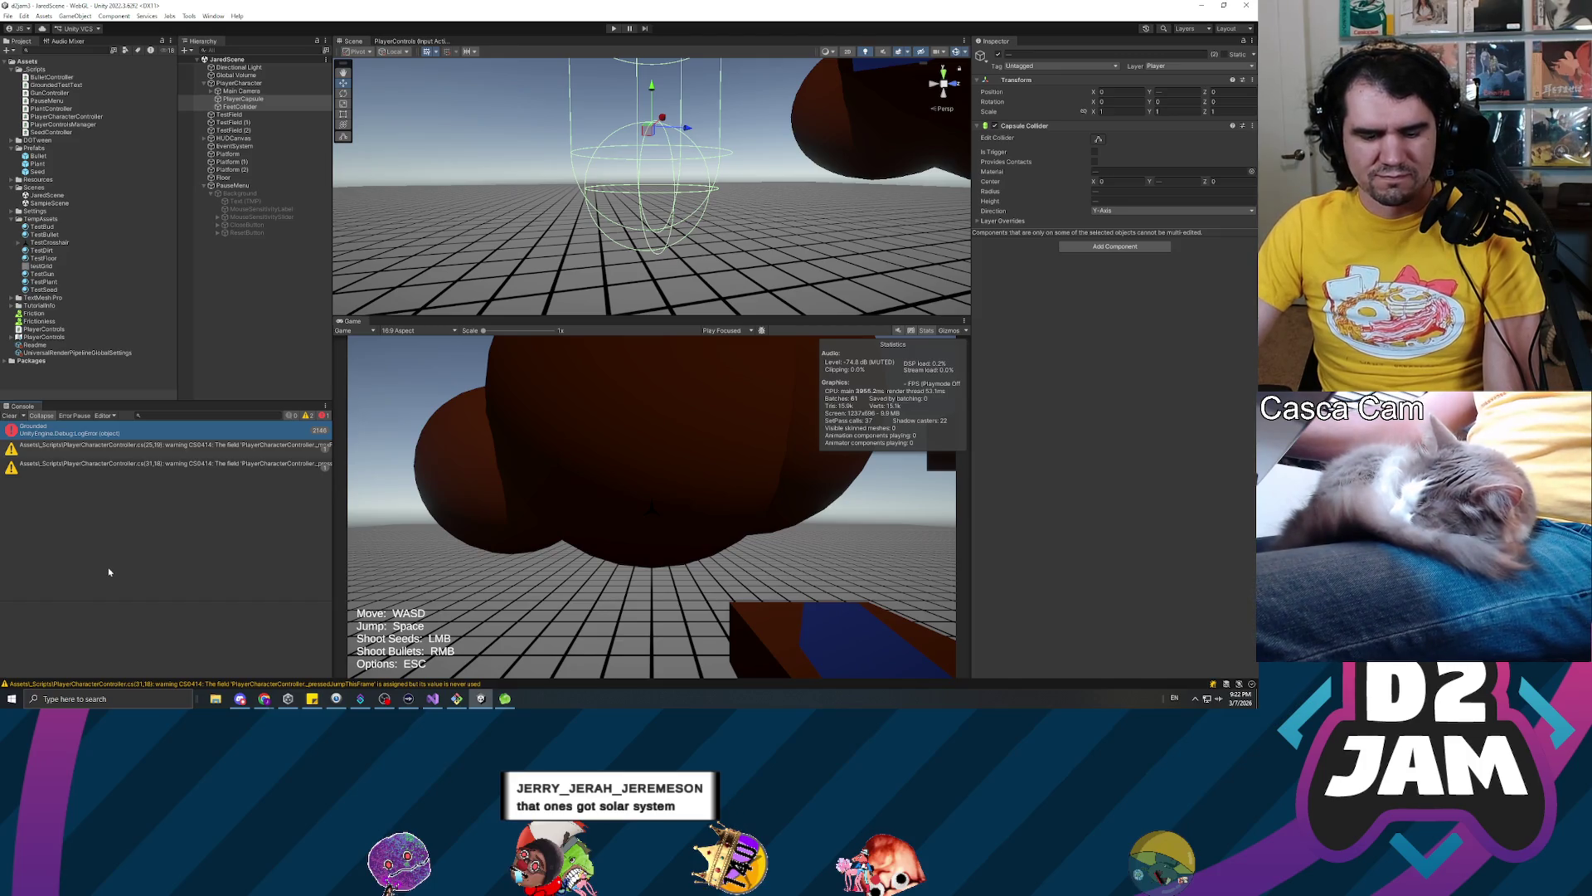
left_click(615, 30)
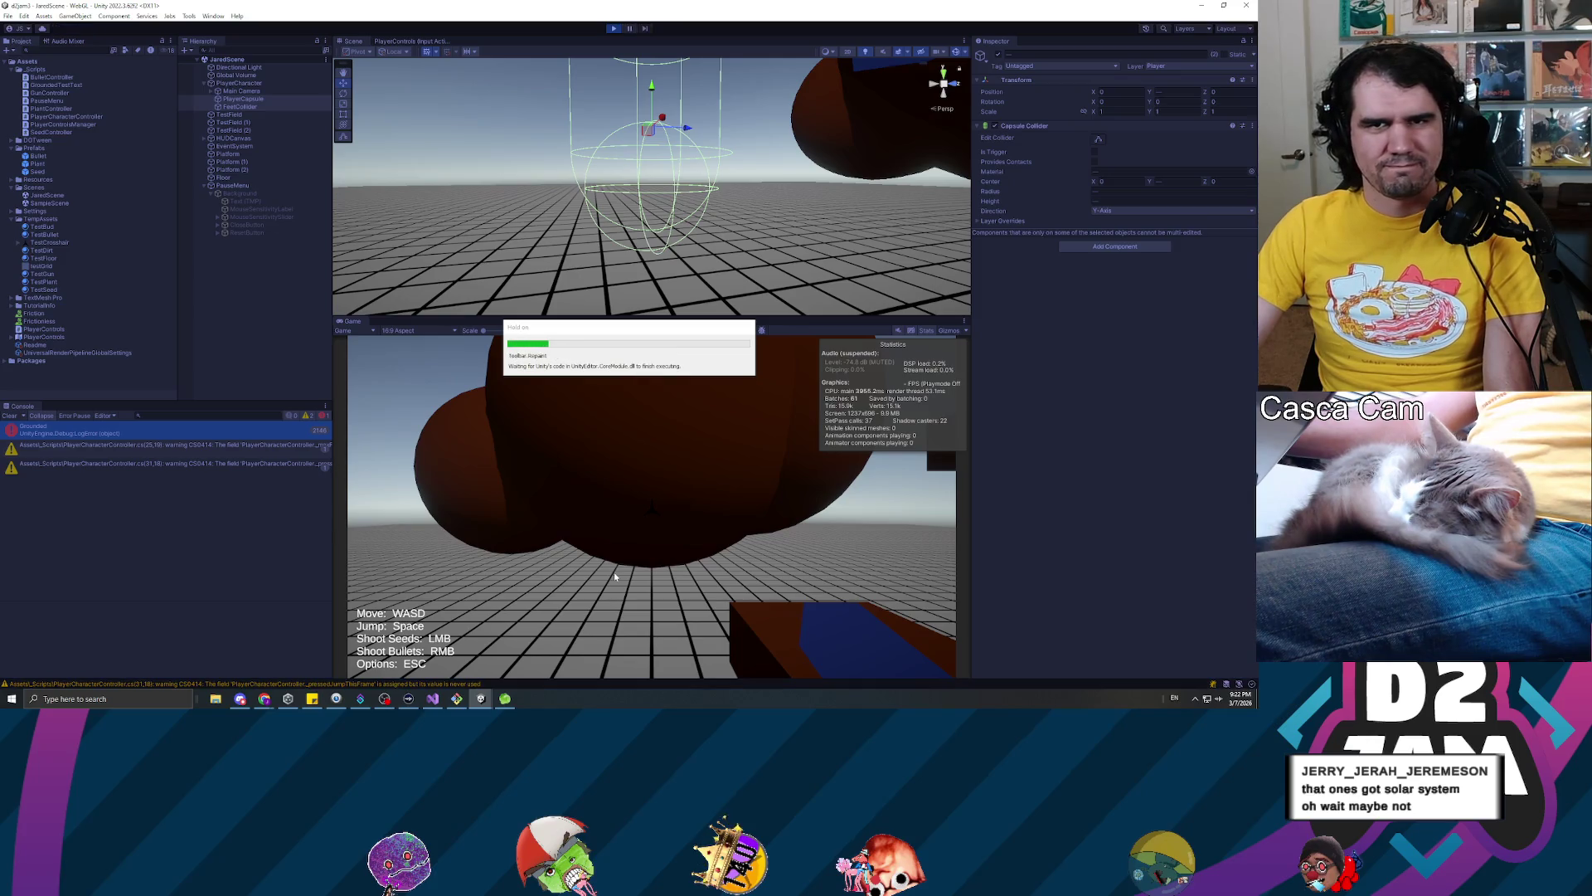
left_click(614, 570)
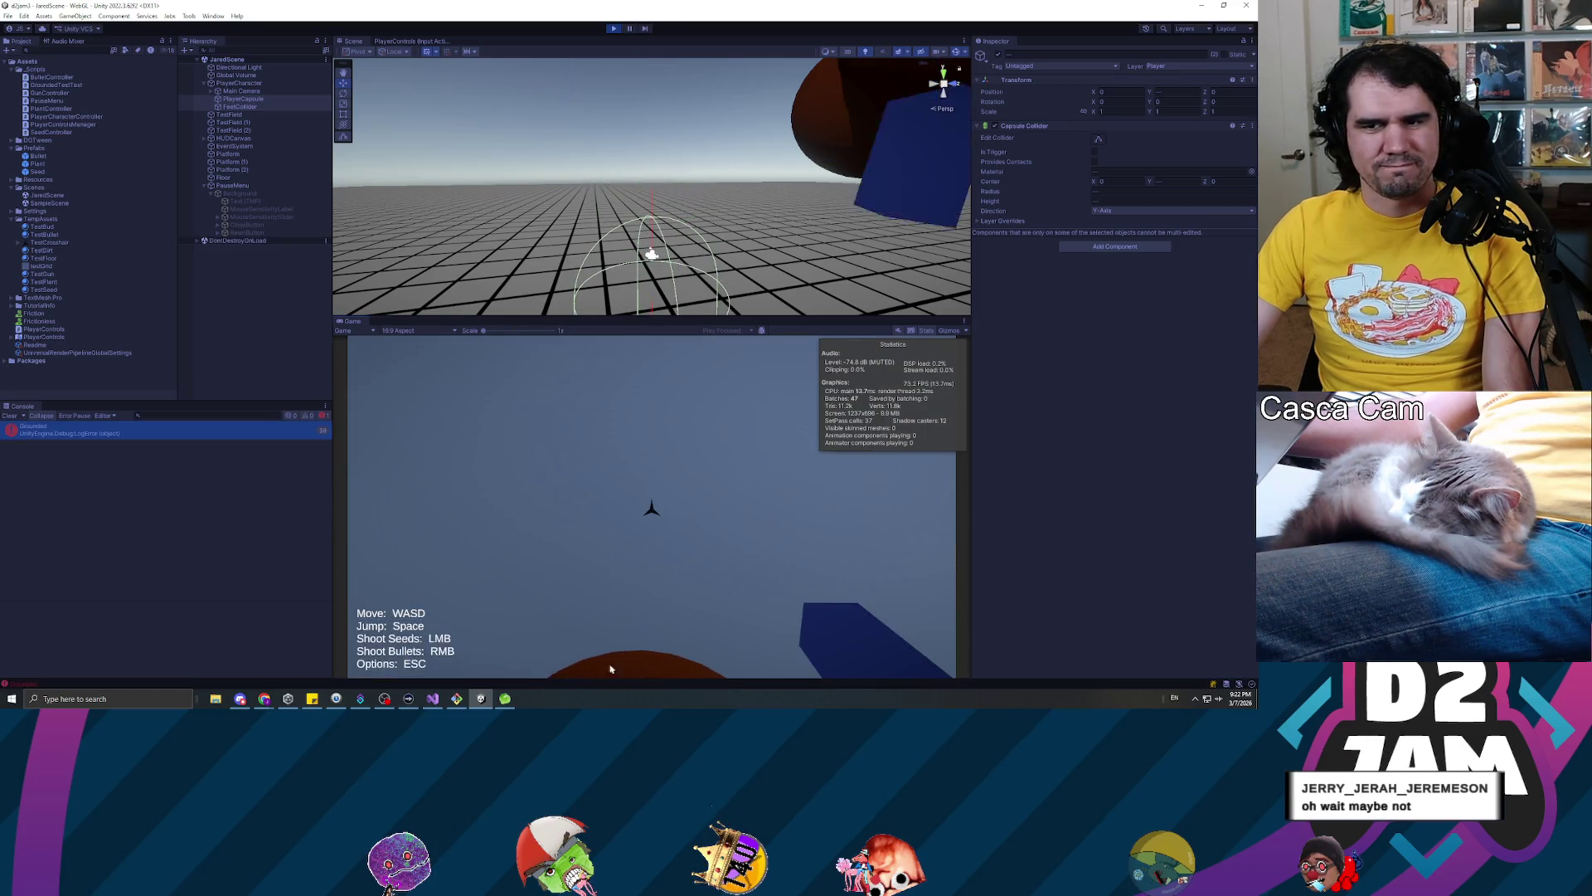
Shoot a seed at the dark block, then jump and fire seeds at the brown block
key("s")
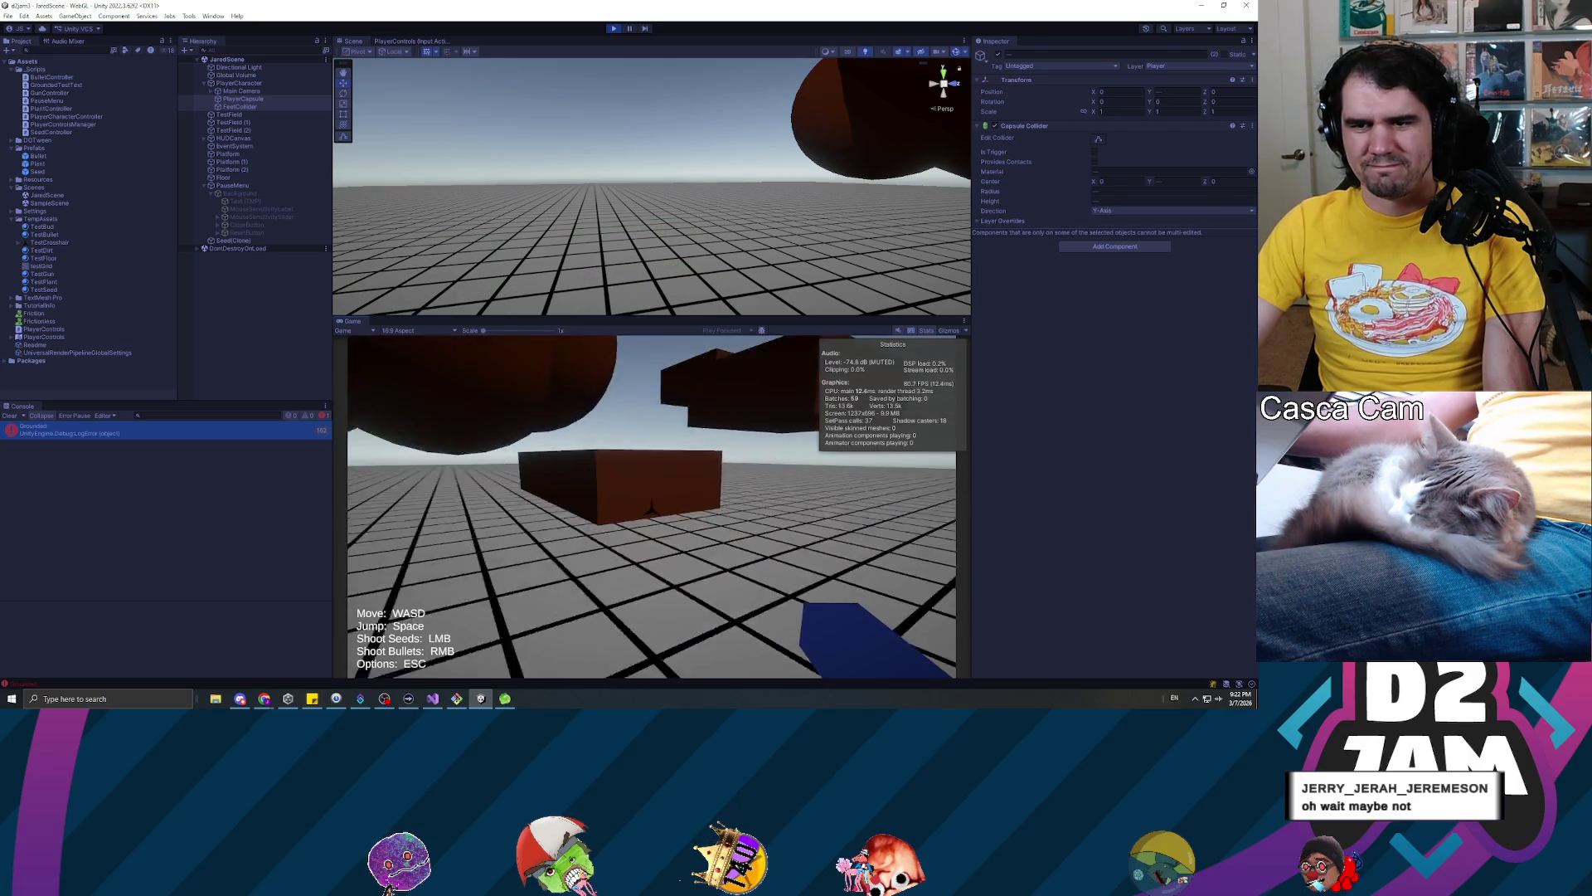
left_click(652, 507)
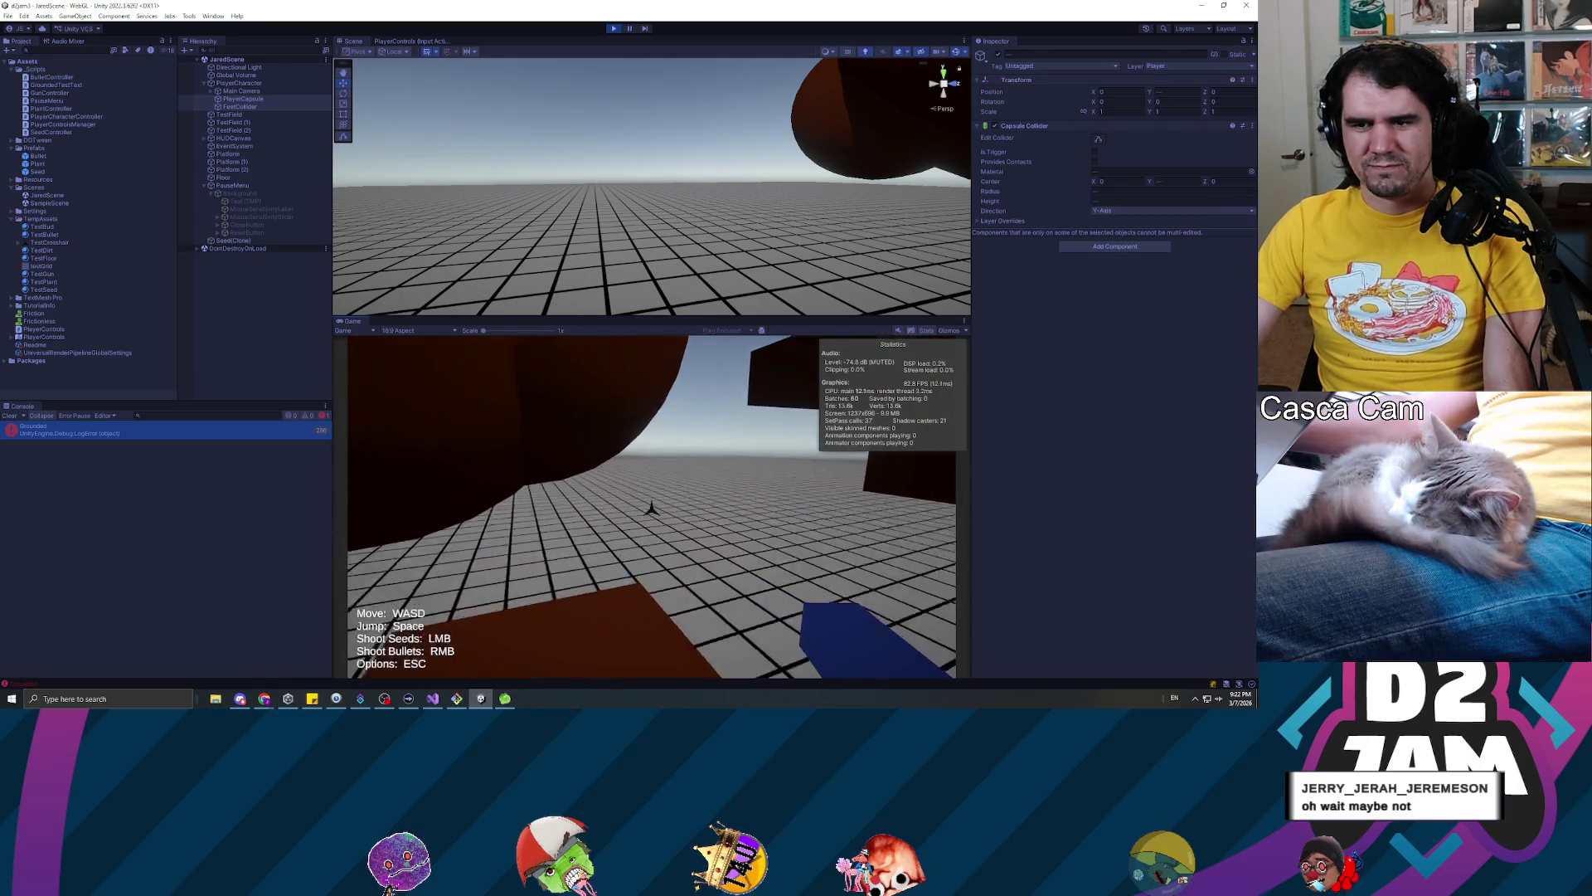
key("w")
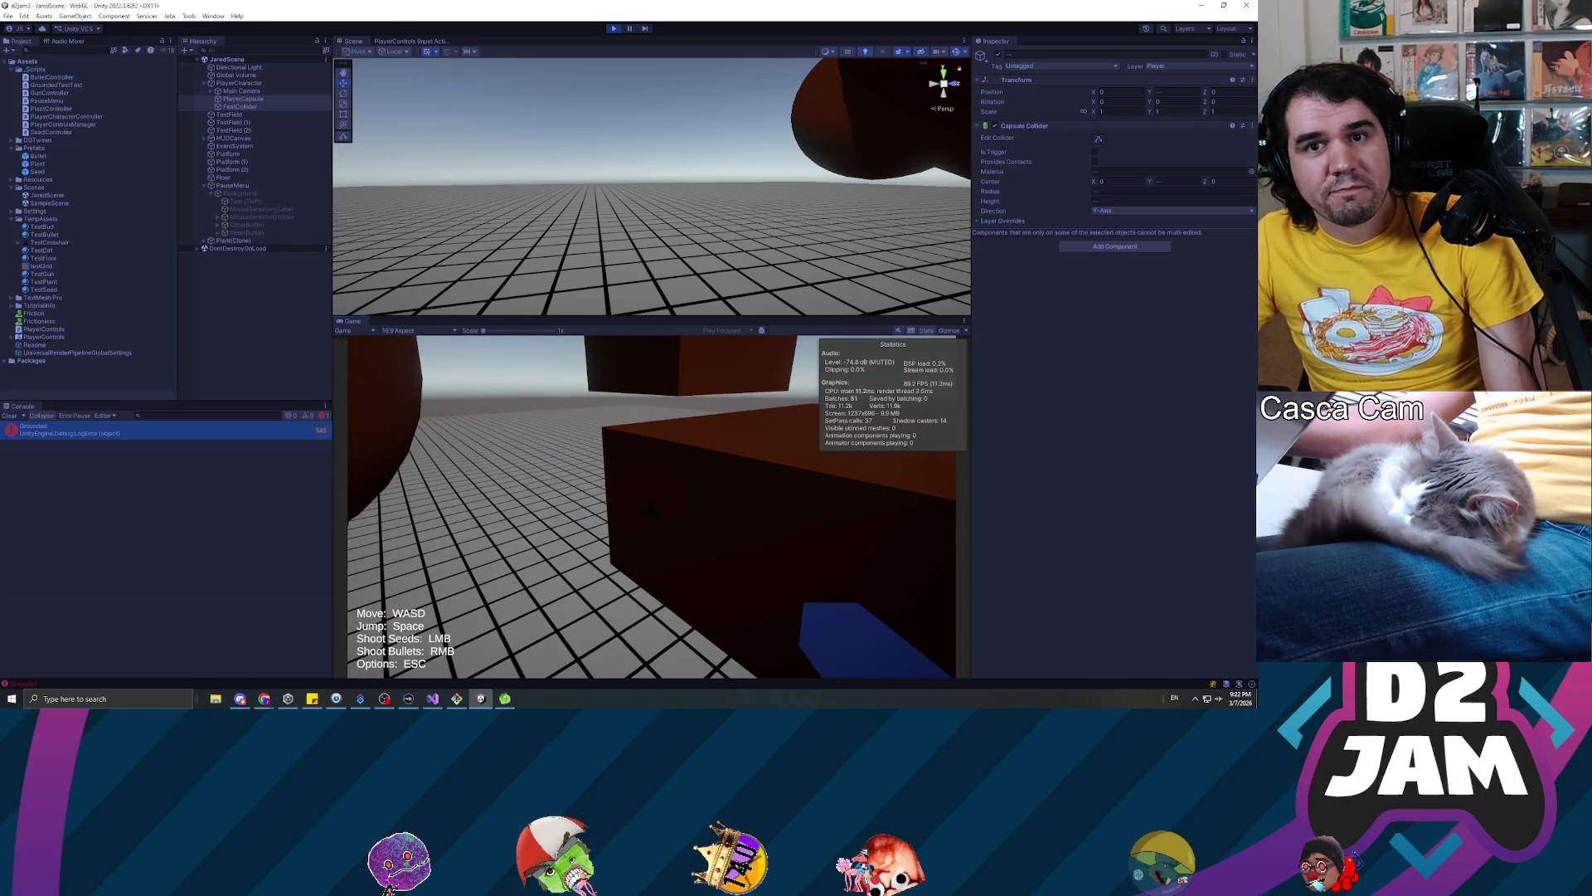
key("w")
key("space")
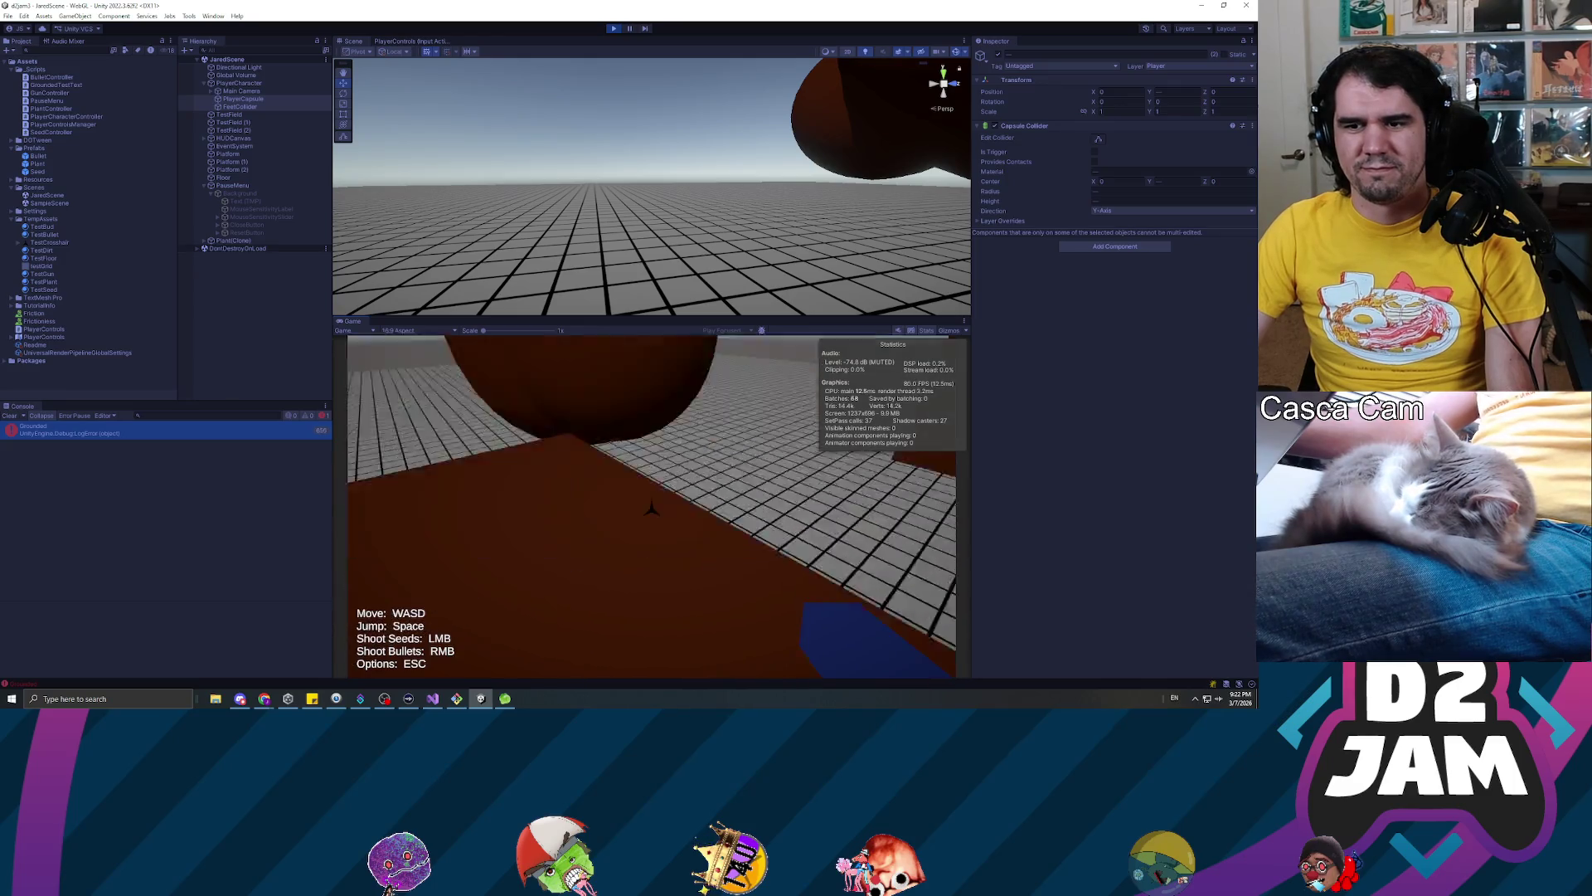
left_click(652, 509)
left_click(652, 508)
left_click(652, 508)
Walk past the plants toward the brown sphere and fire a burst of seeds onto the platform
key("w")
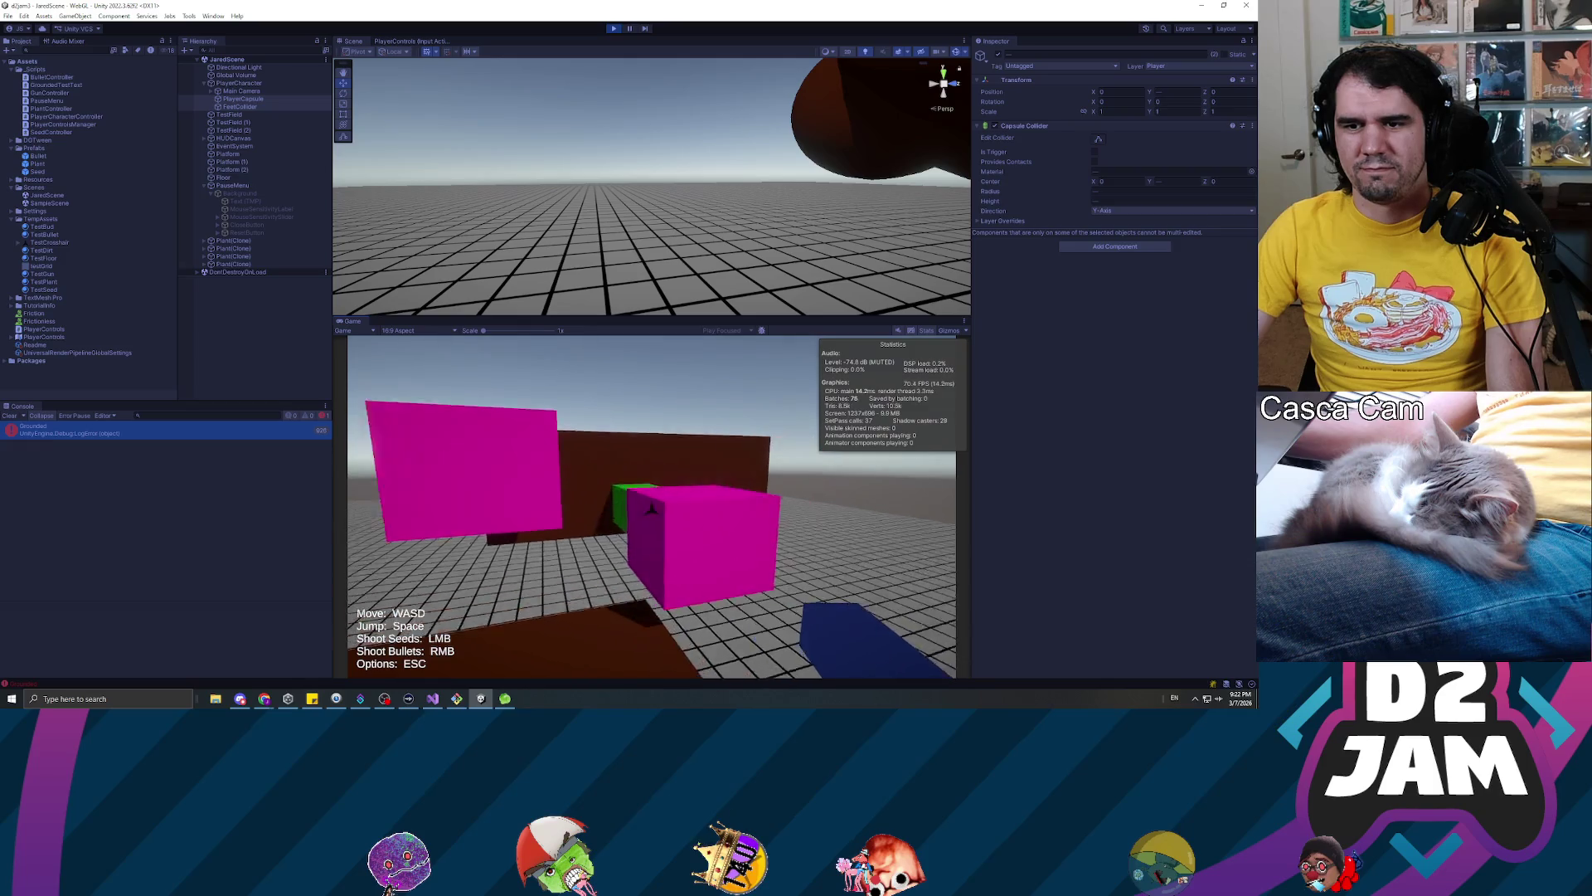
key("w")
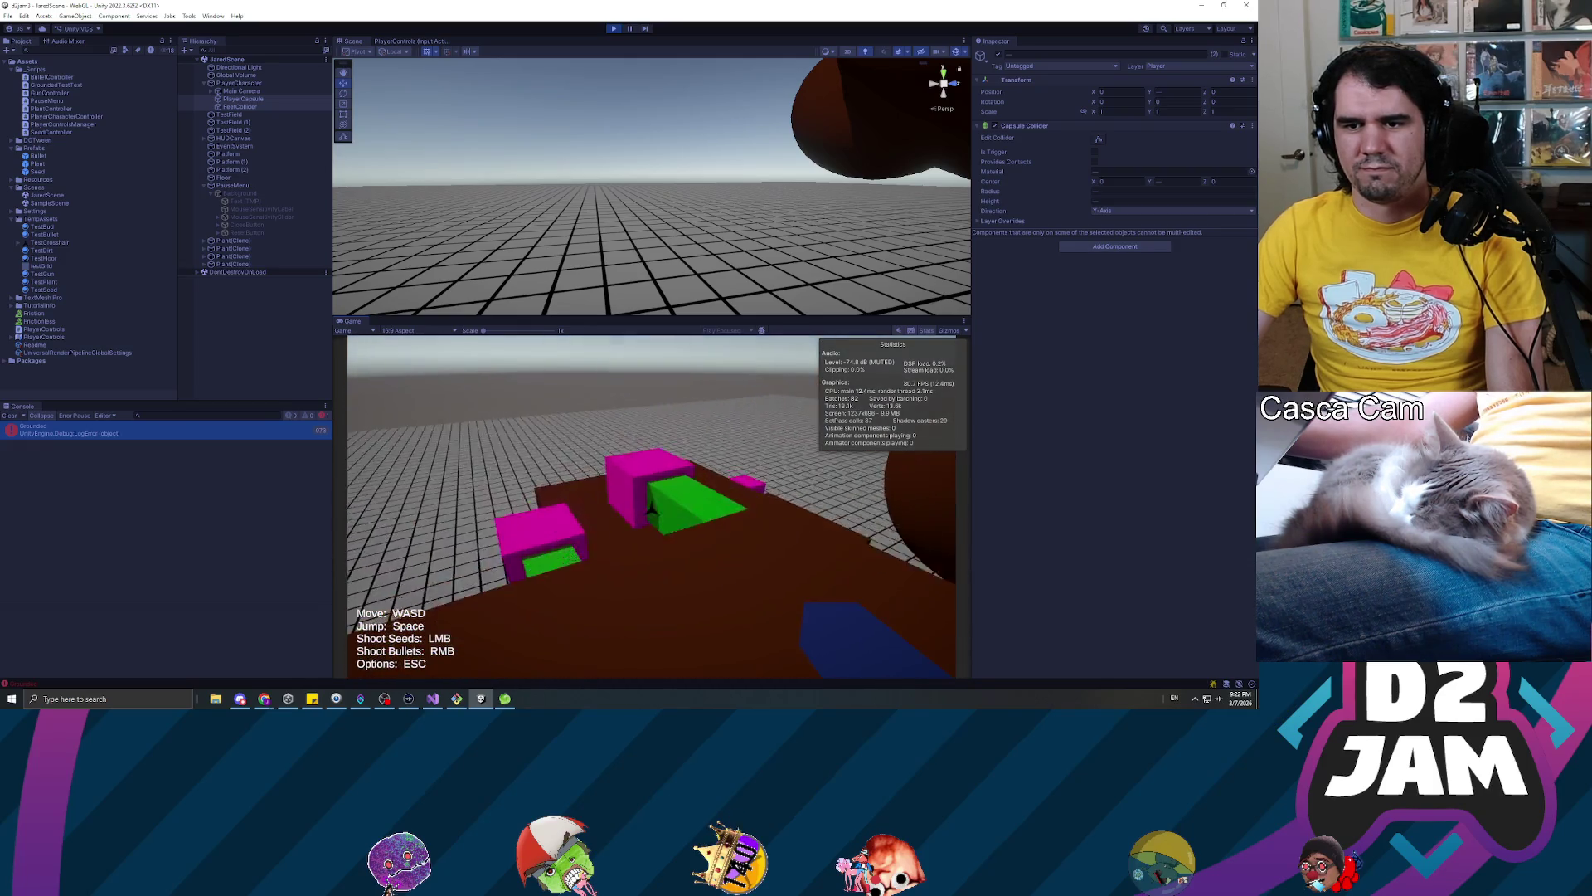
key("w")
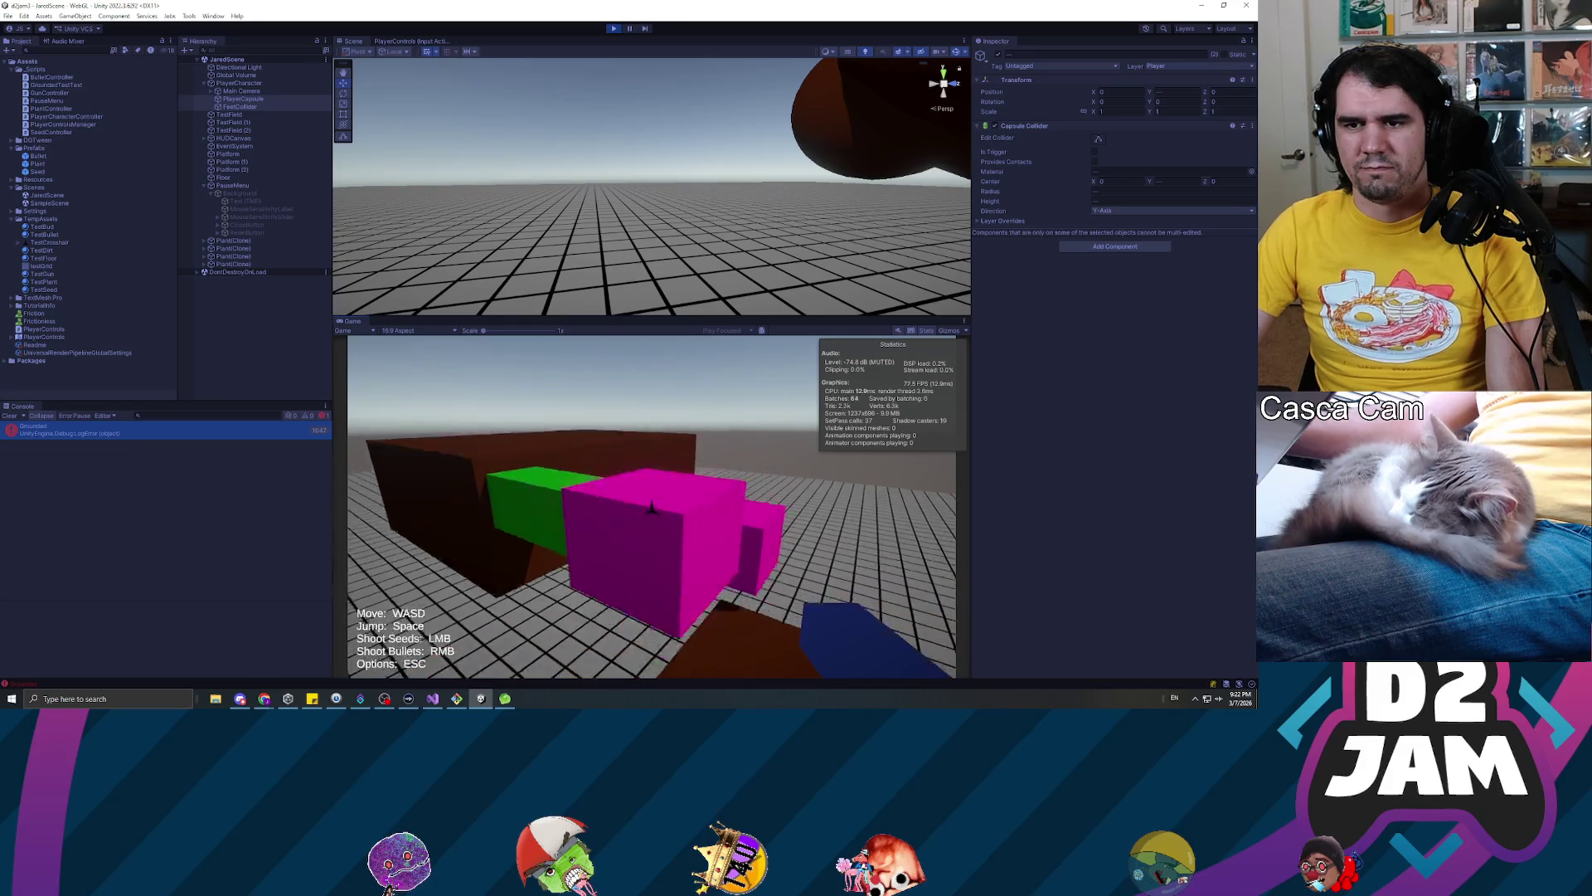
key("w")
key("w")
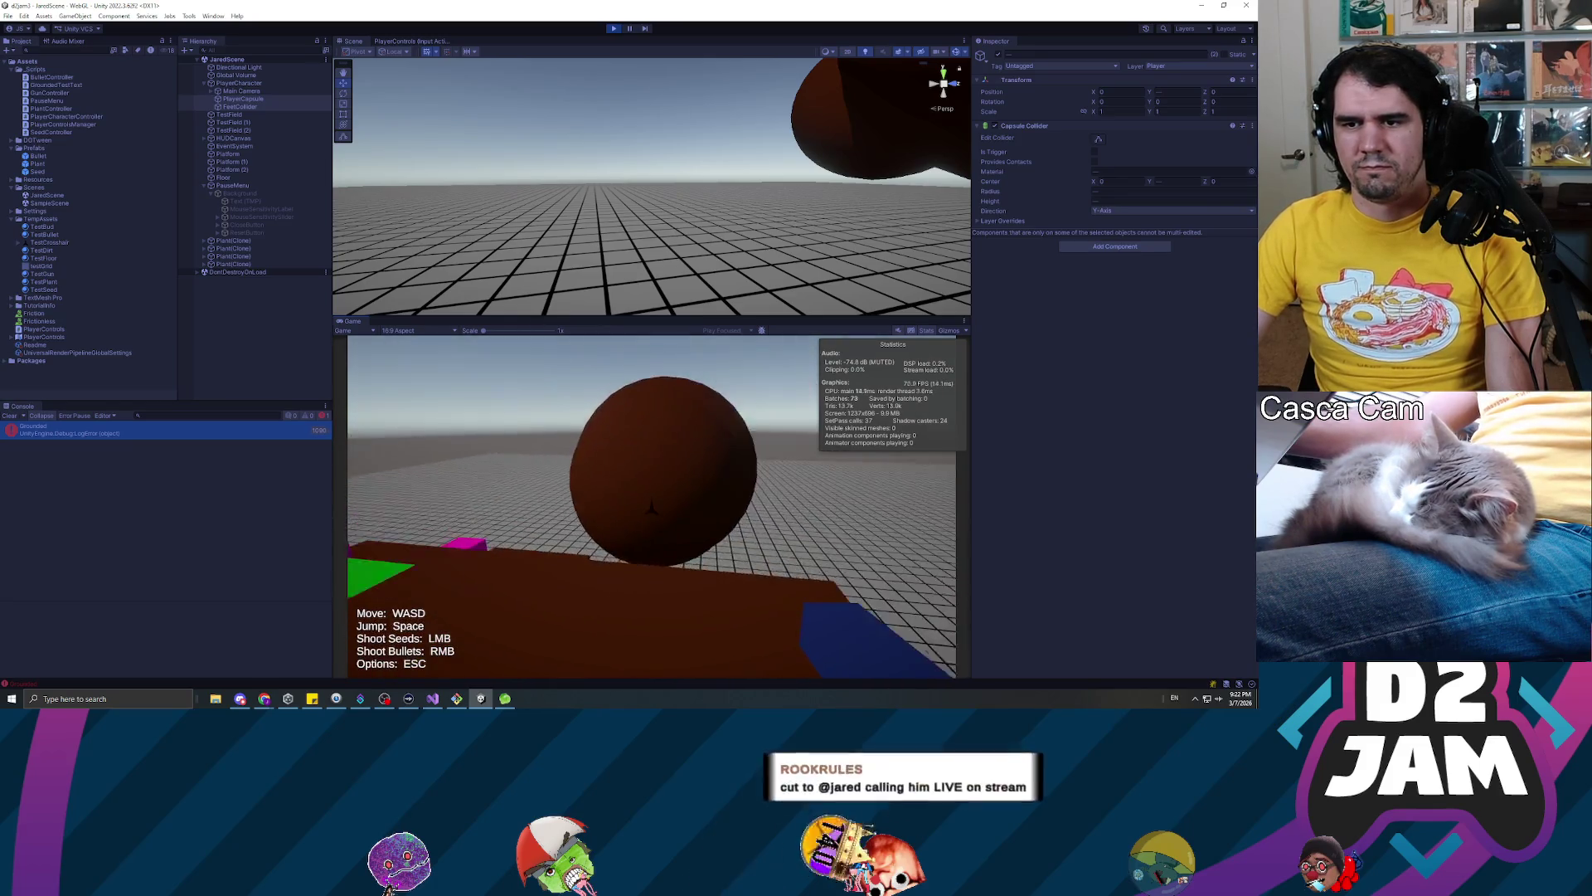
left_click(652, 507)
left_click(652, 507)
key("w")
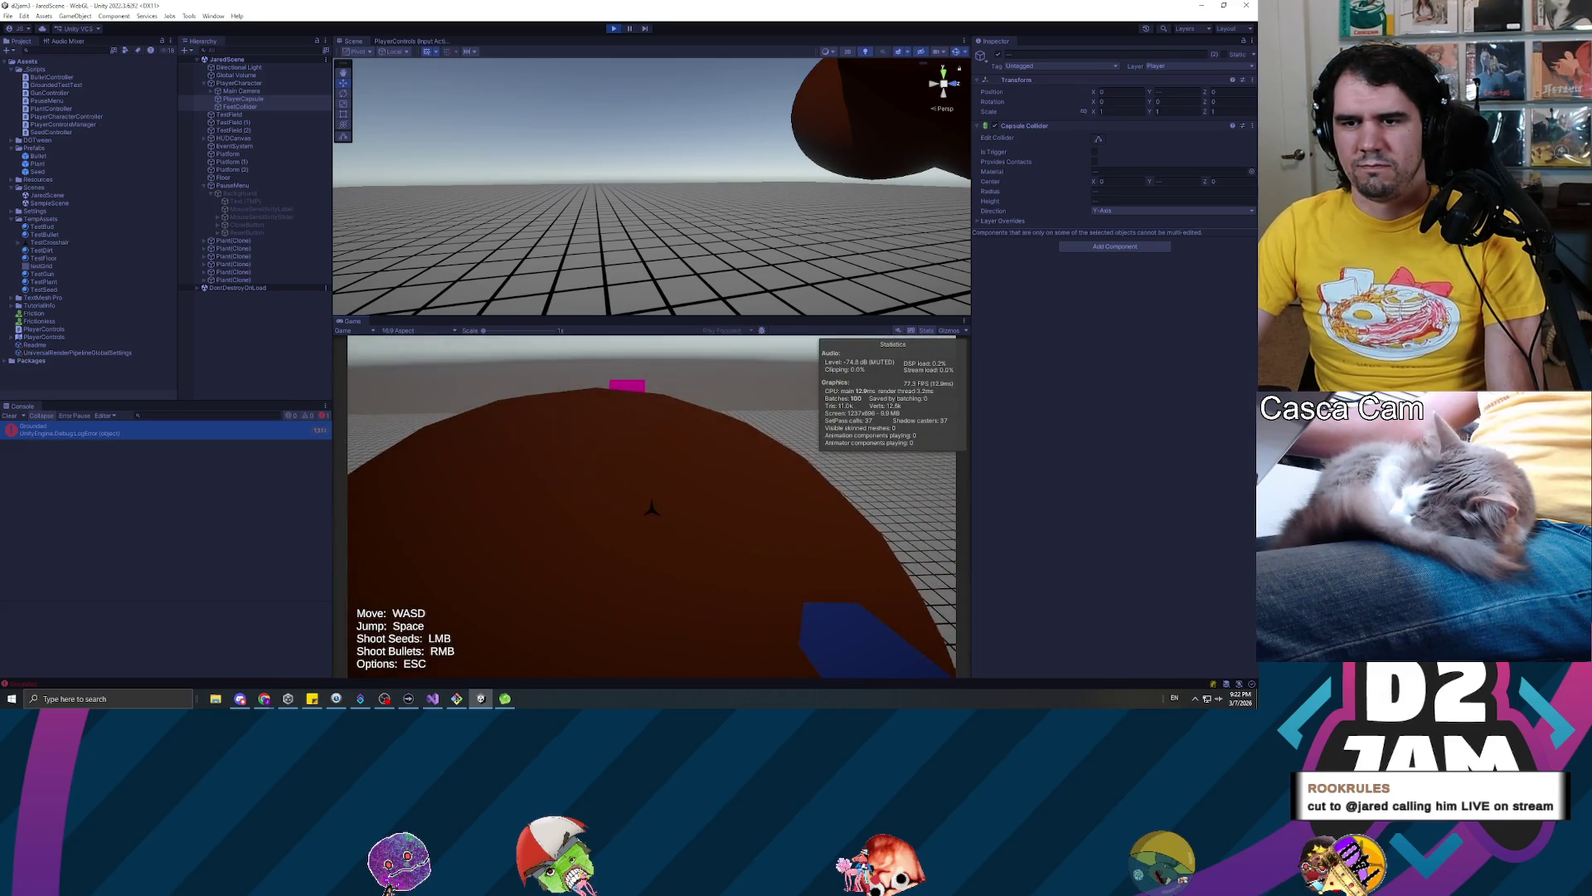
key("w")
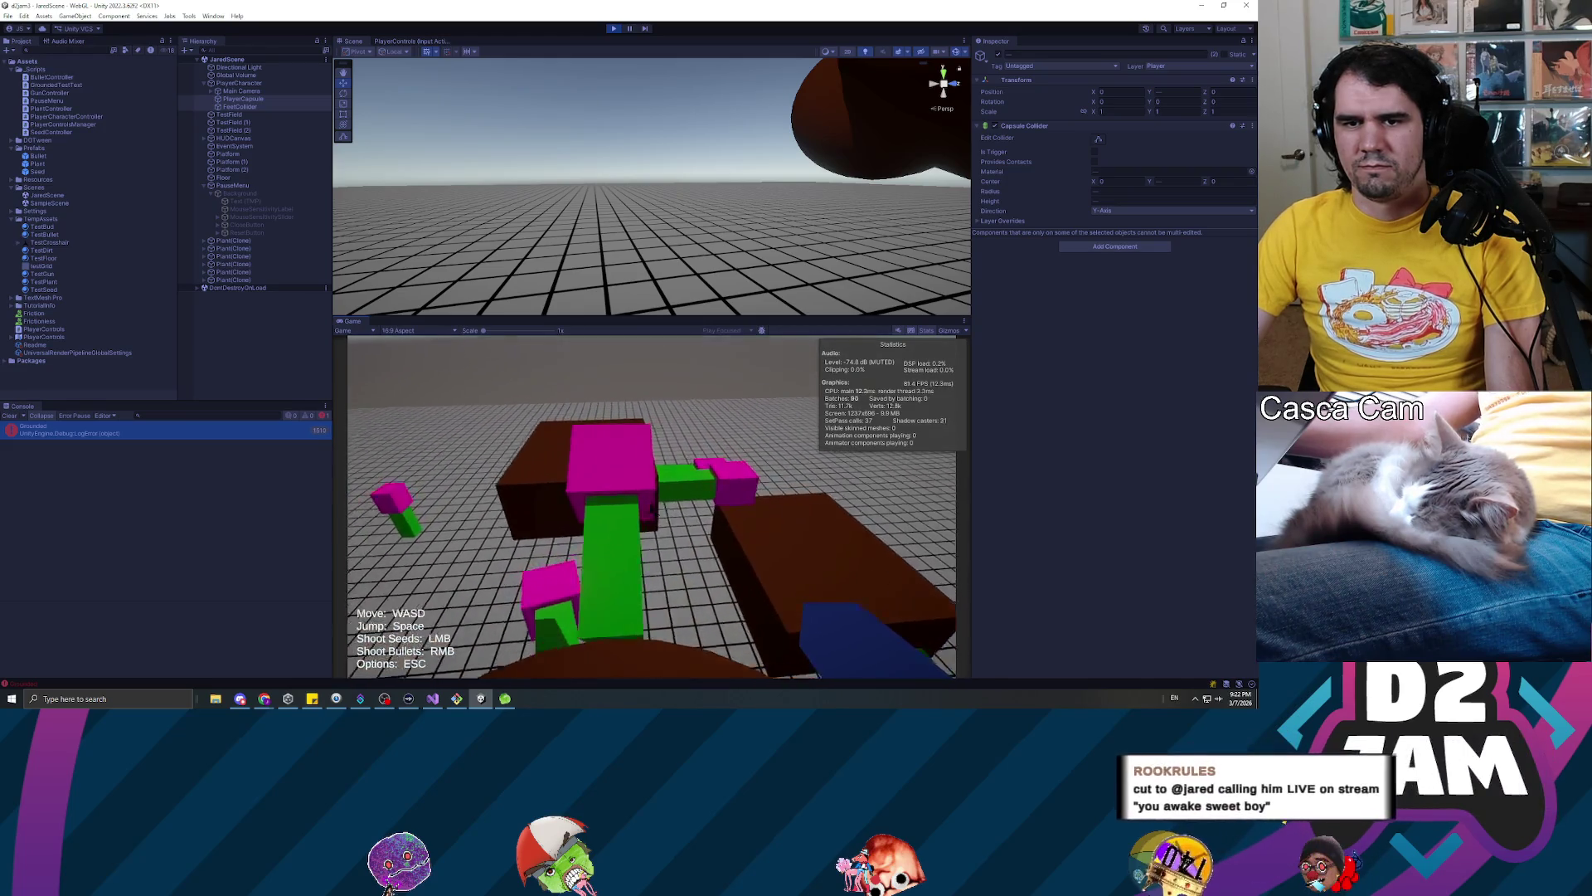
left_click(652, 508)
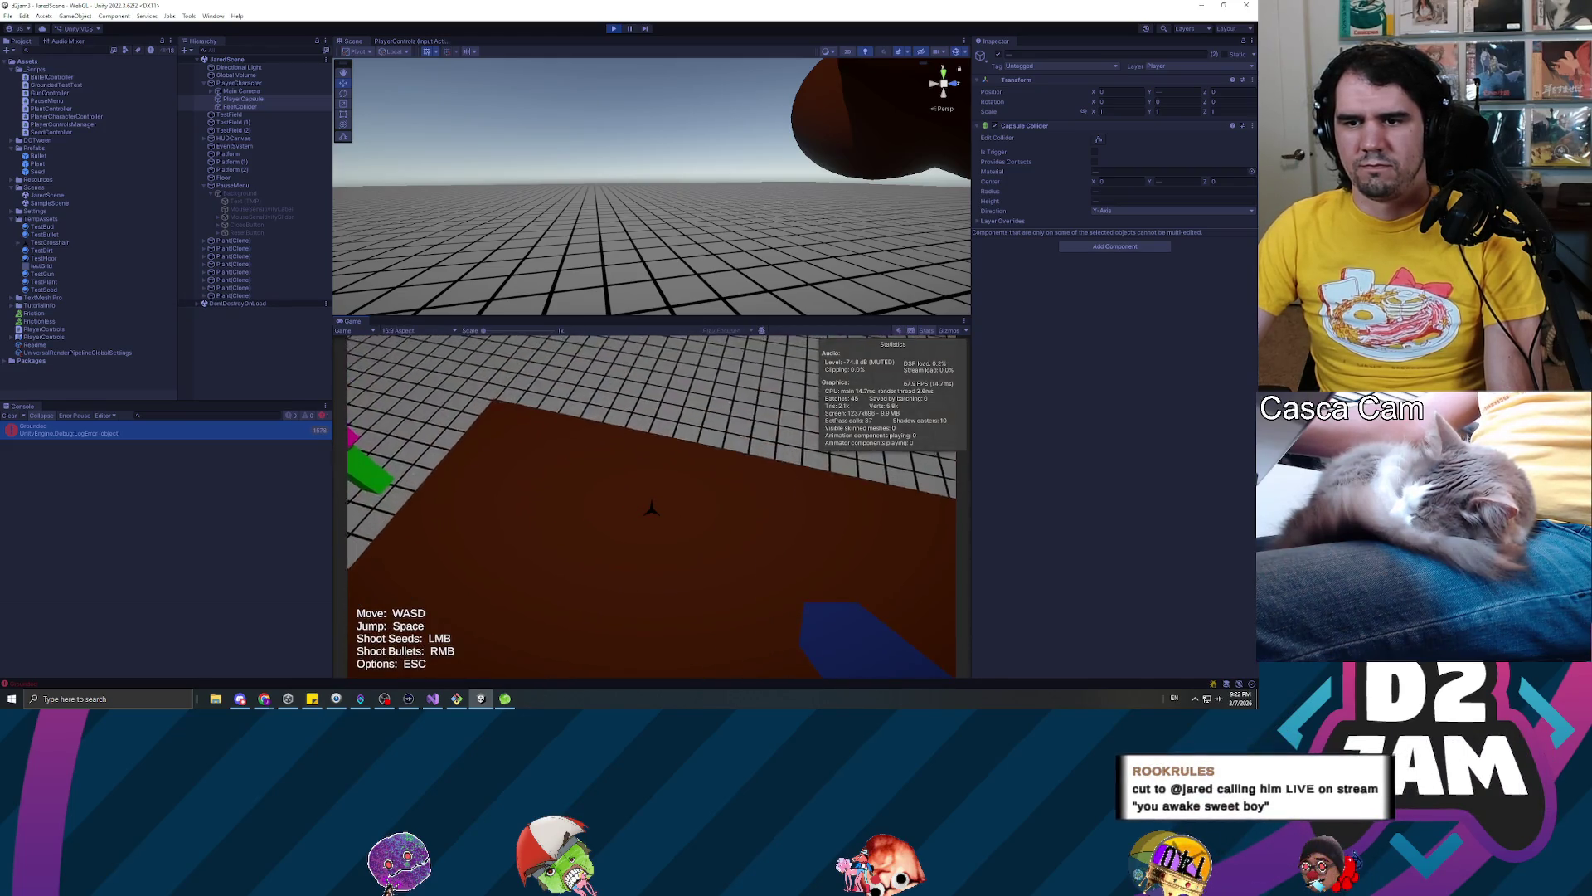
left_click(652, 508)
left_click(652, 508)
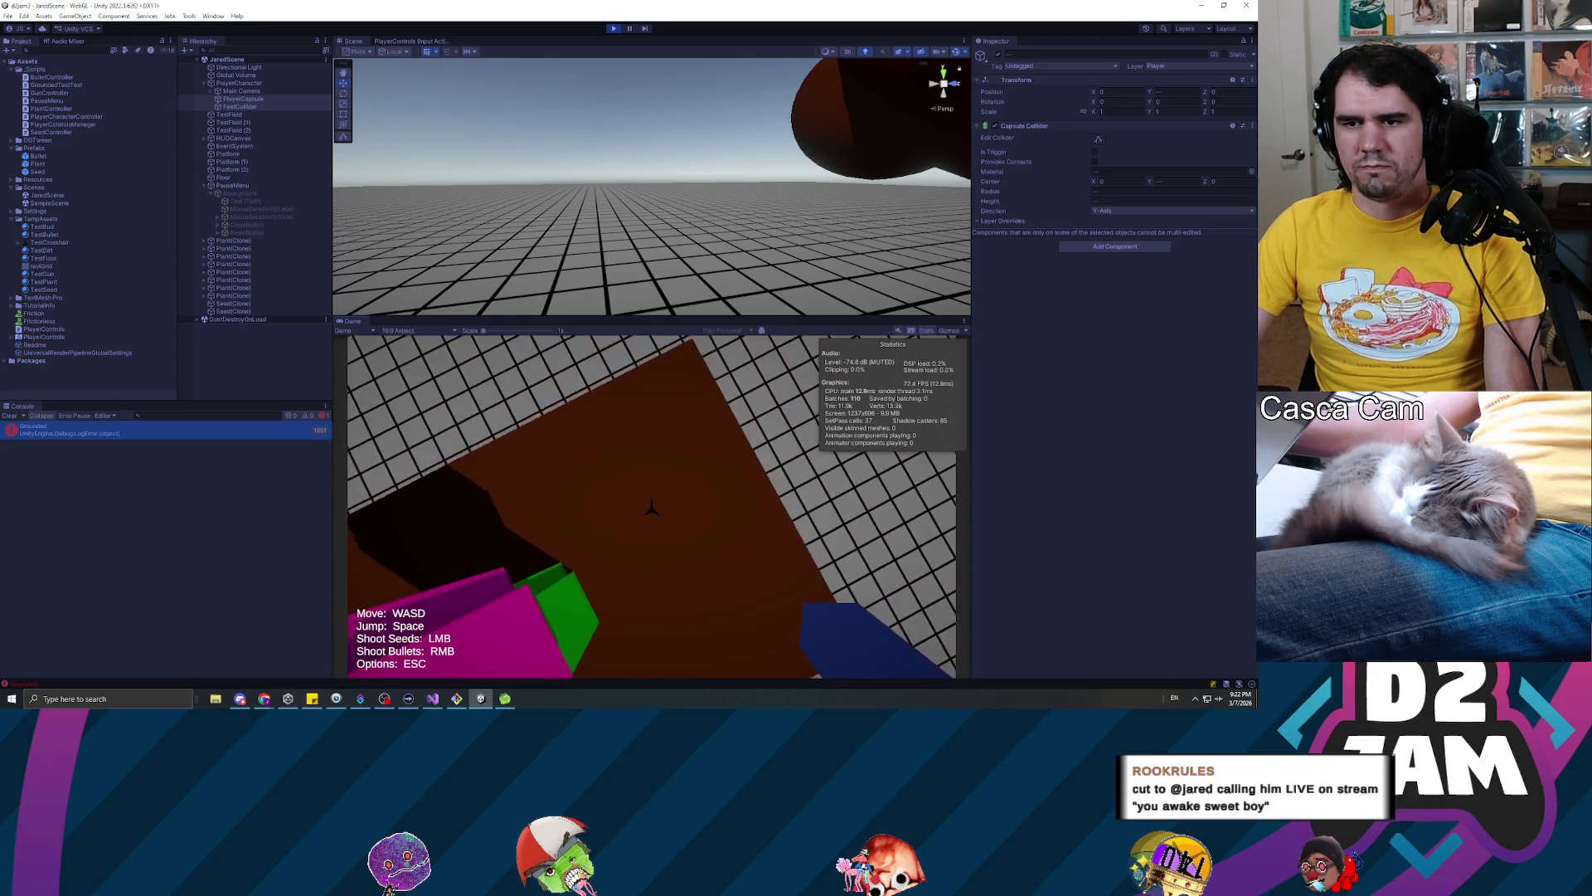
left_click(652, 508)
left_click(652, 508)
left_click(651, 507)
left_click(652, 507)
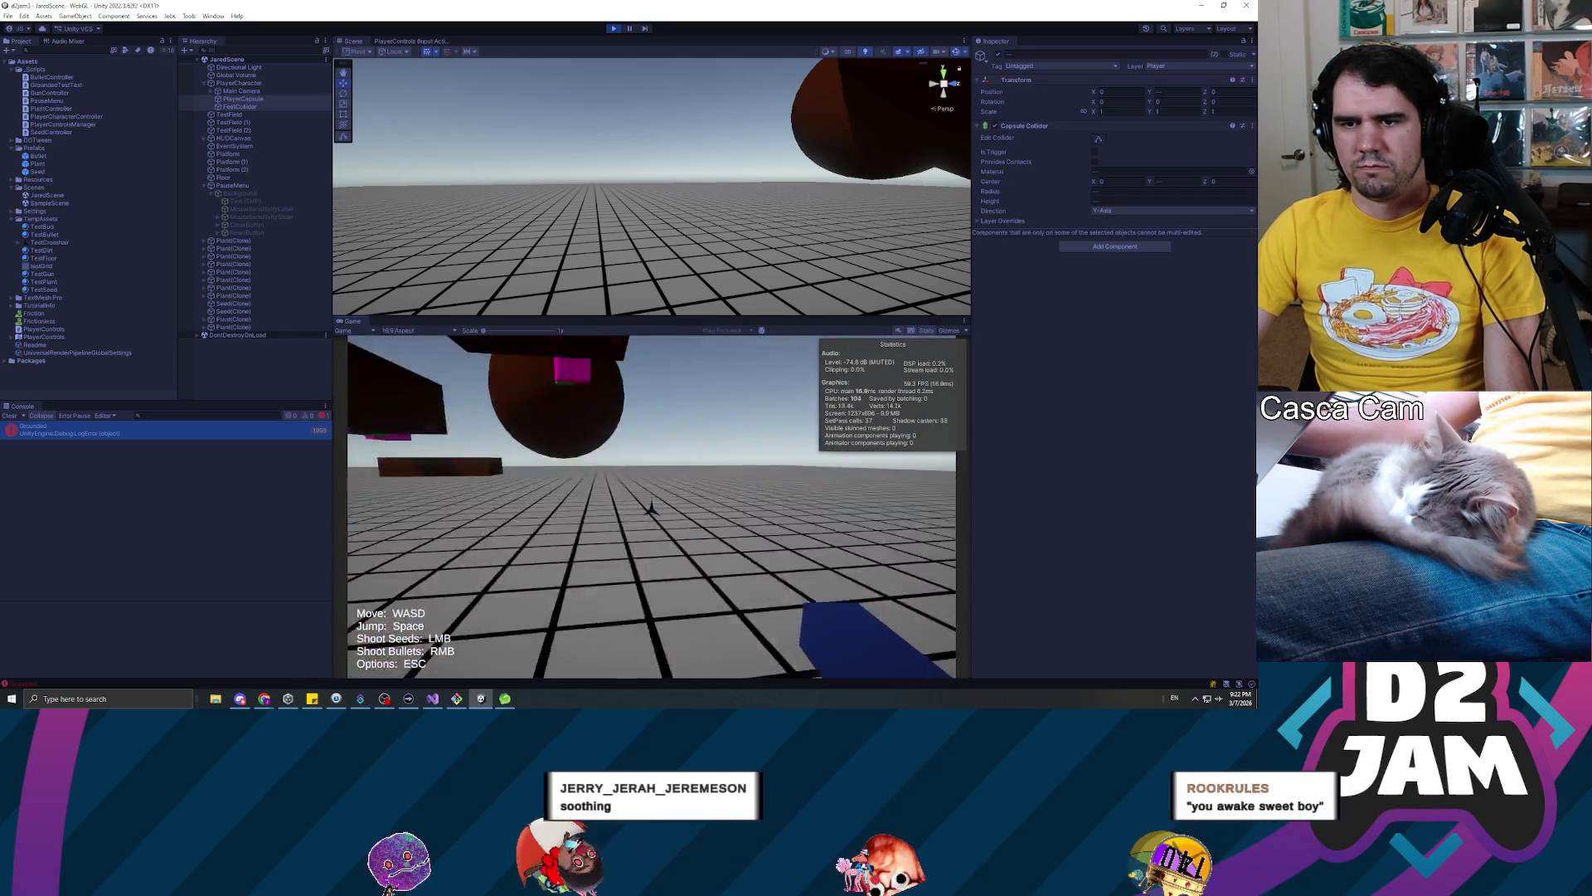
Fire more seeds toward the brown sphere and grid floor, then pause and stop the game
left_click(651, 508)
left_click(652, 508)
left_click(652, 507)
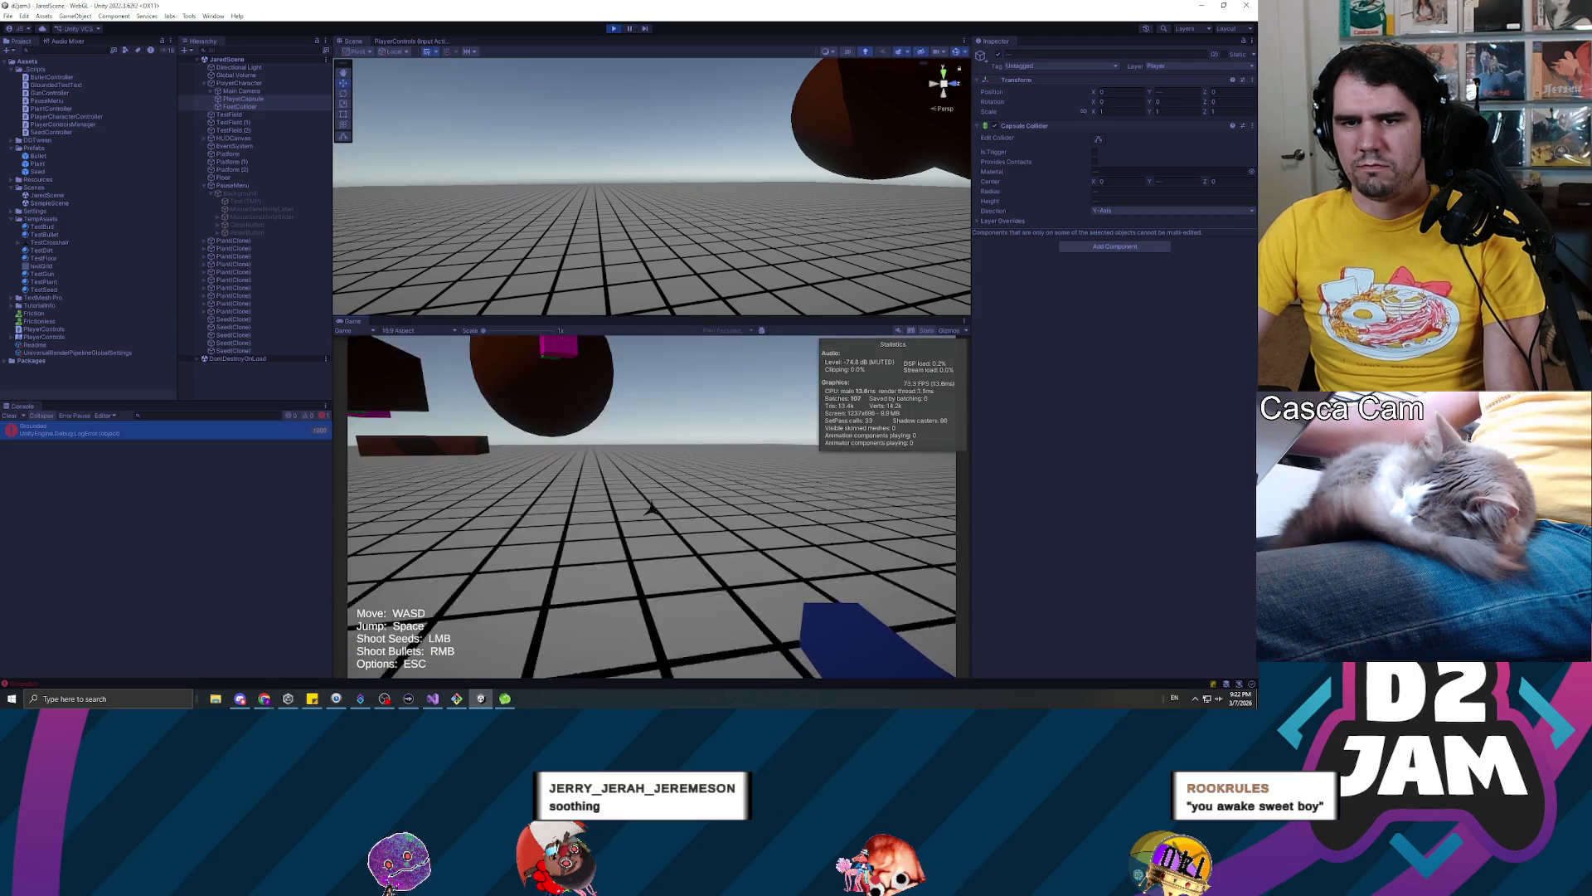
left_click(652, 508)
left_click(651, 508)
left_click(652, 508)
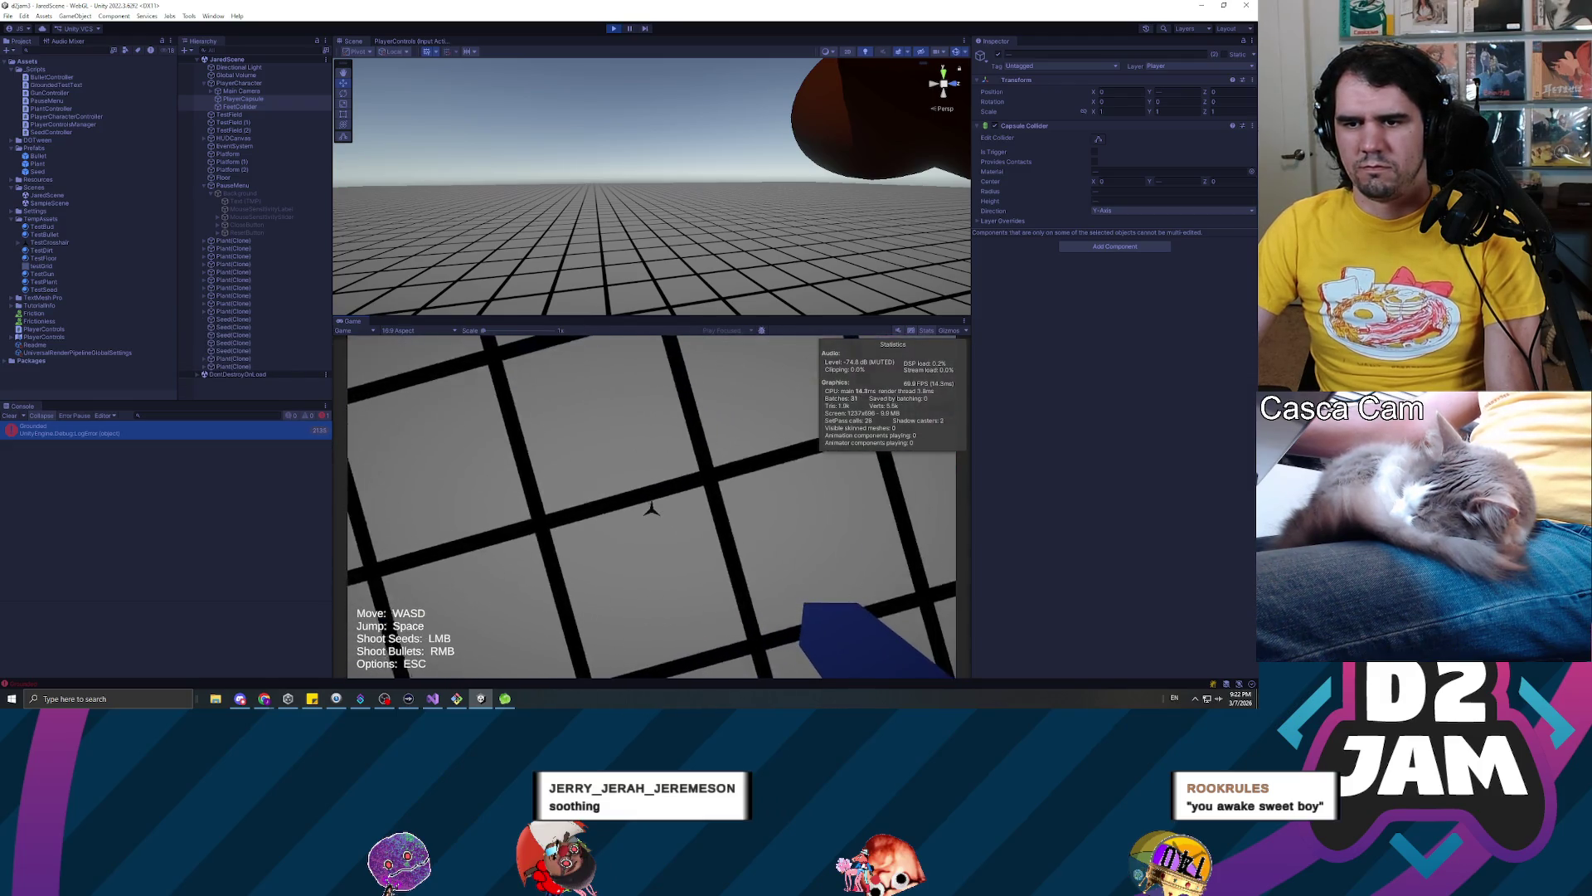
left_click(651, 507)
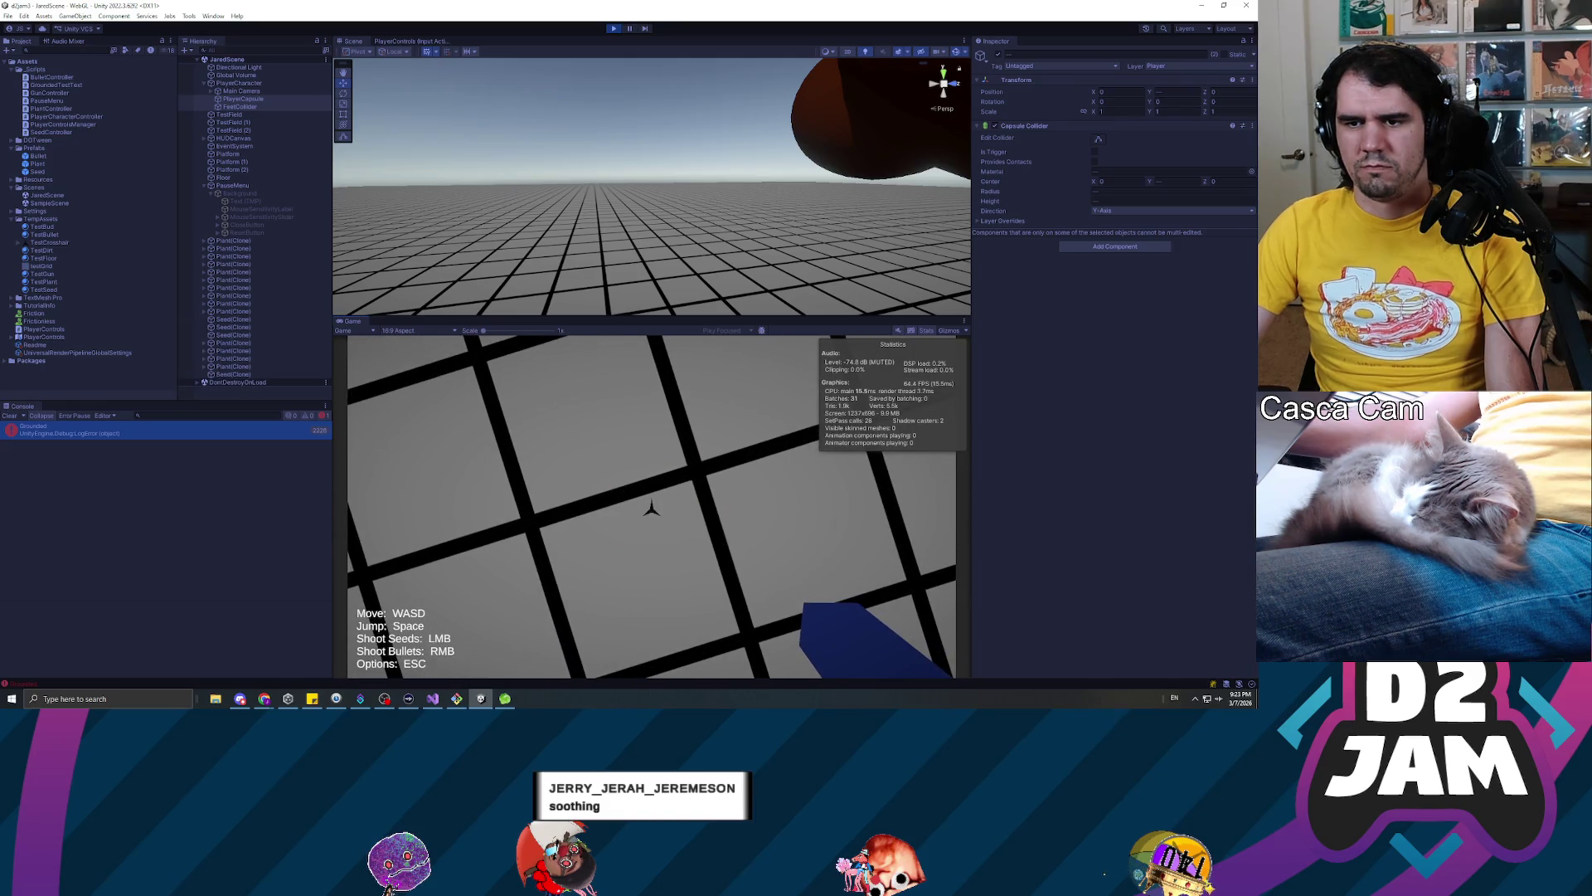
left_click(651, 508)
left_click(651, 508)
left_click(651, 507)
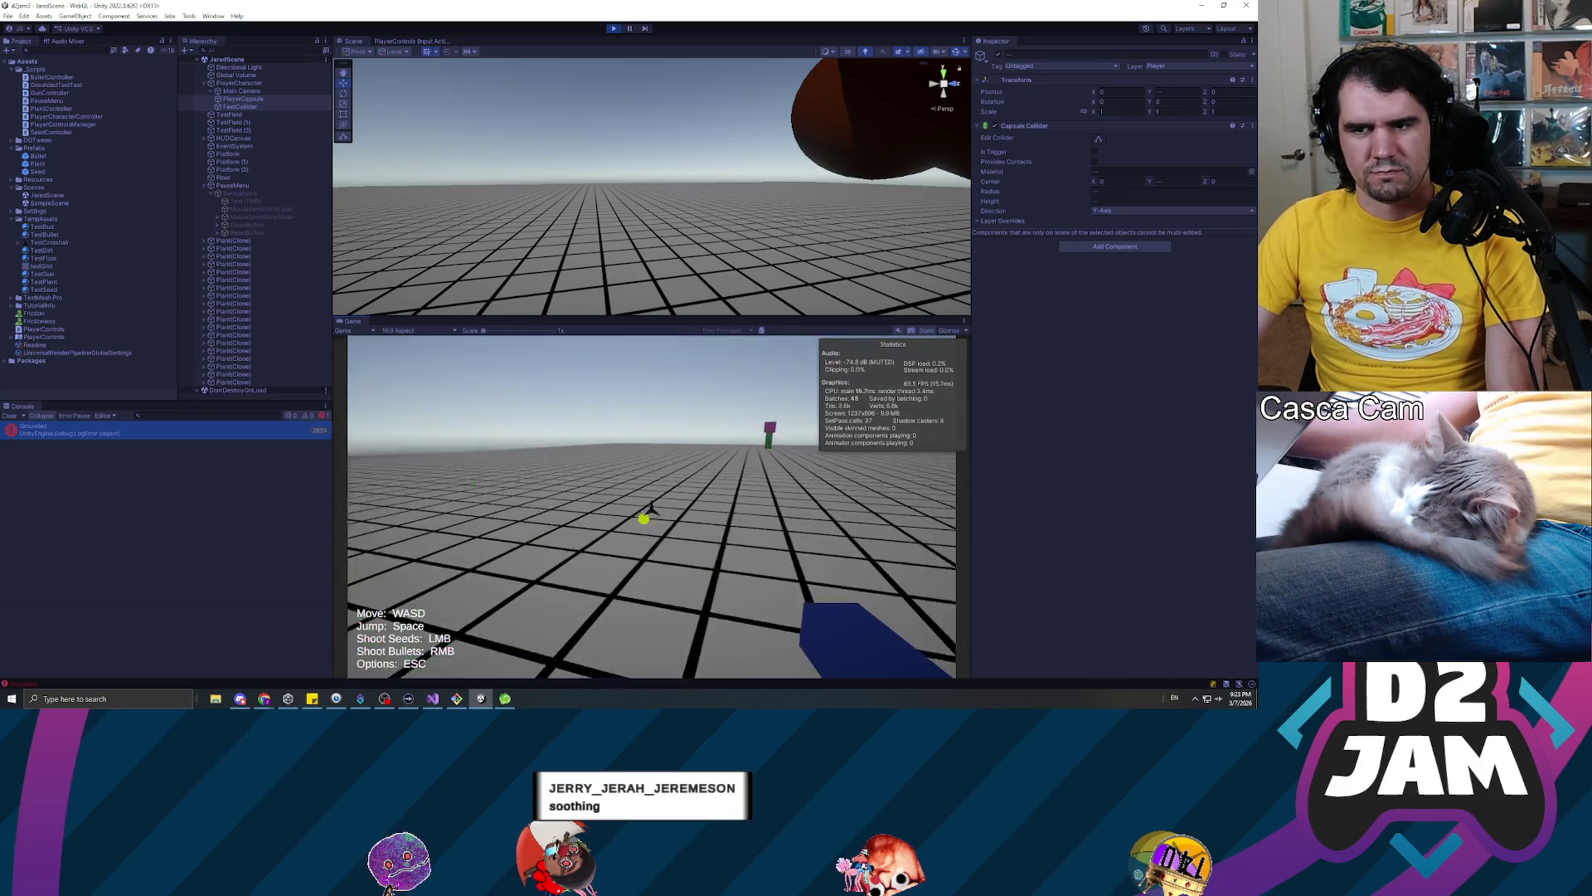
key("Escape")
left_click(615, 30)
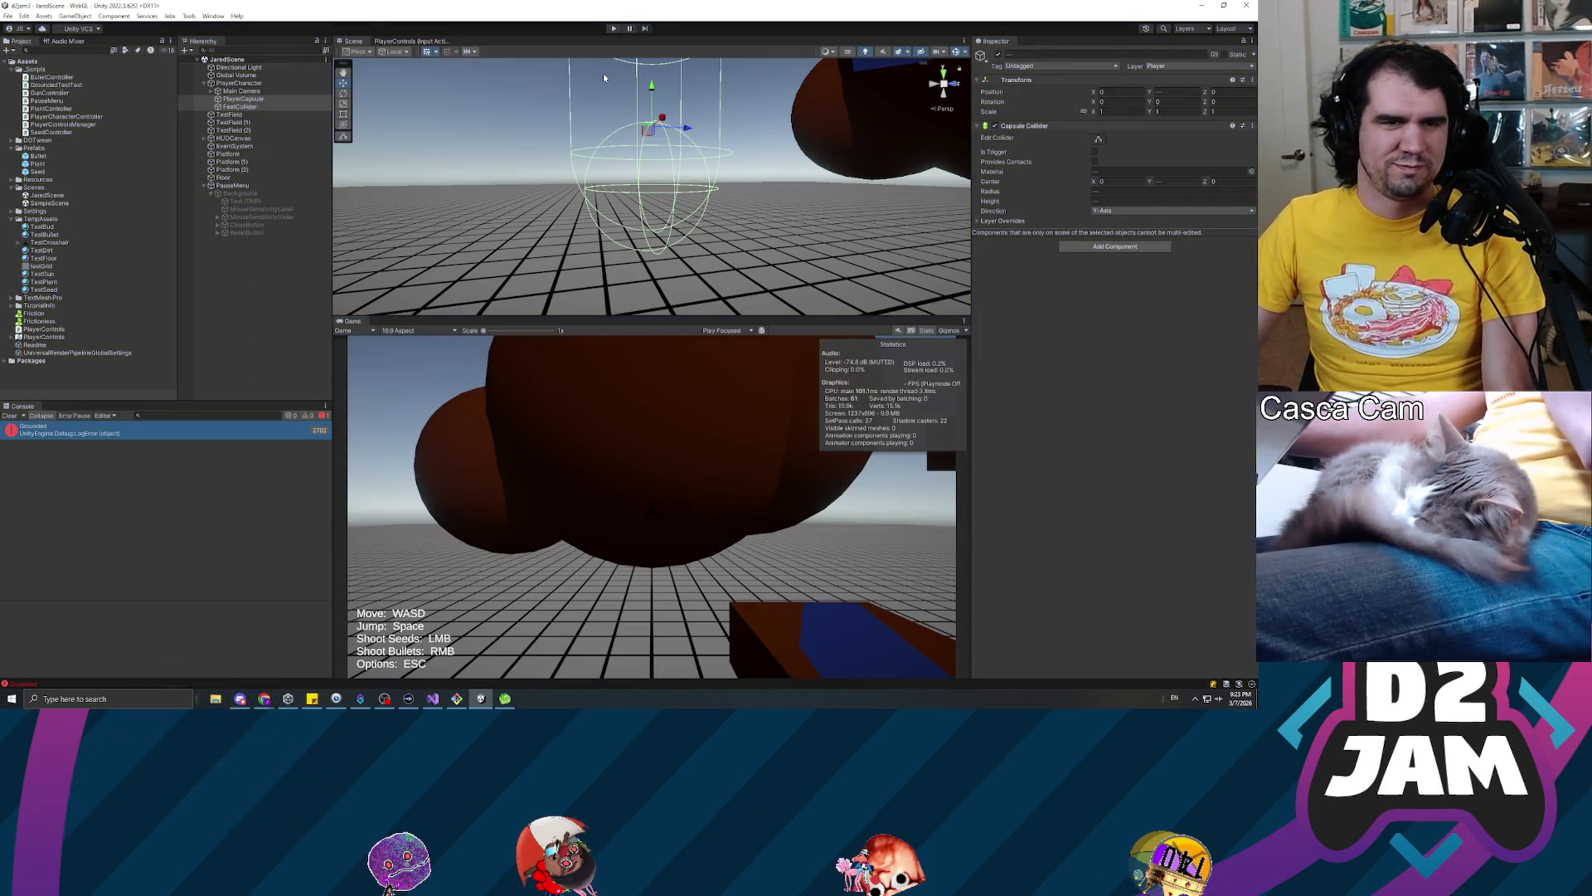
Deselect all in the Hierarchy, turn off Game view Stats, clear the Console, then go to Visual Studio
key("alt+Tab")
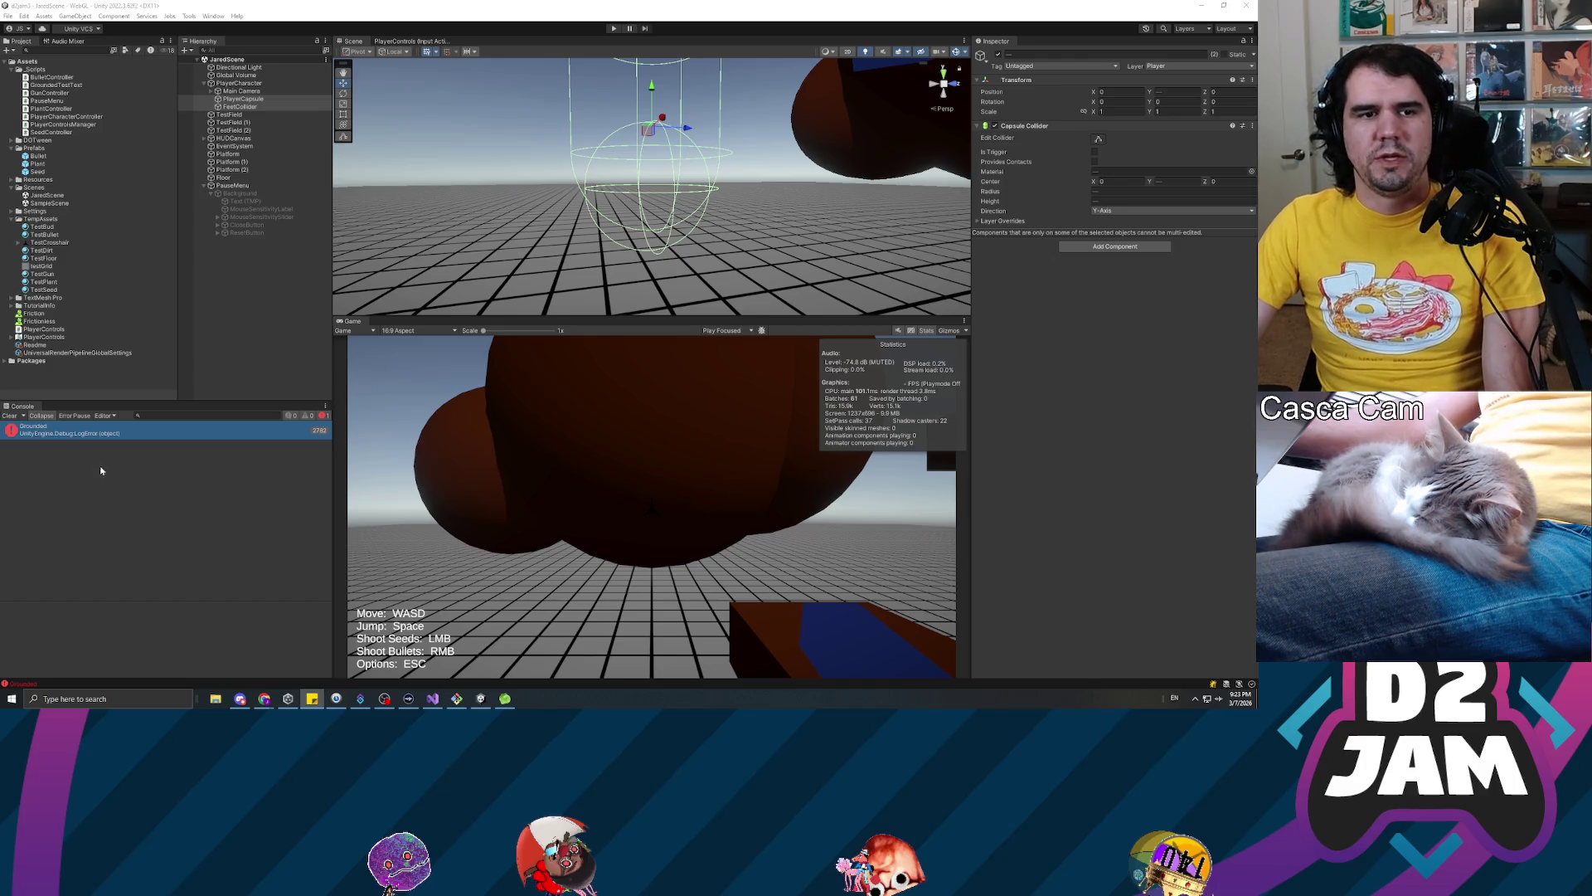
left_click(241, 338)
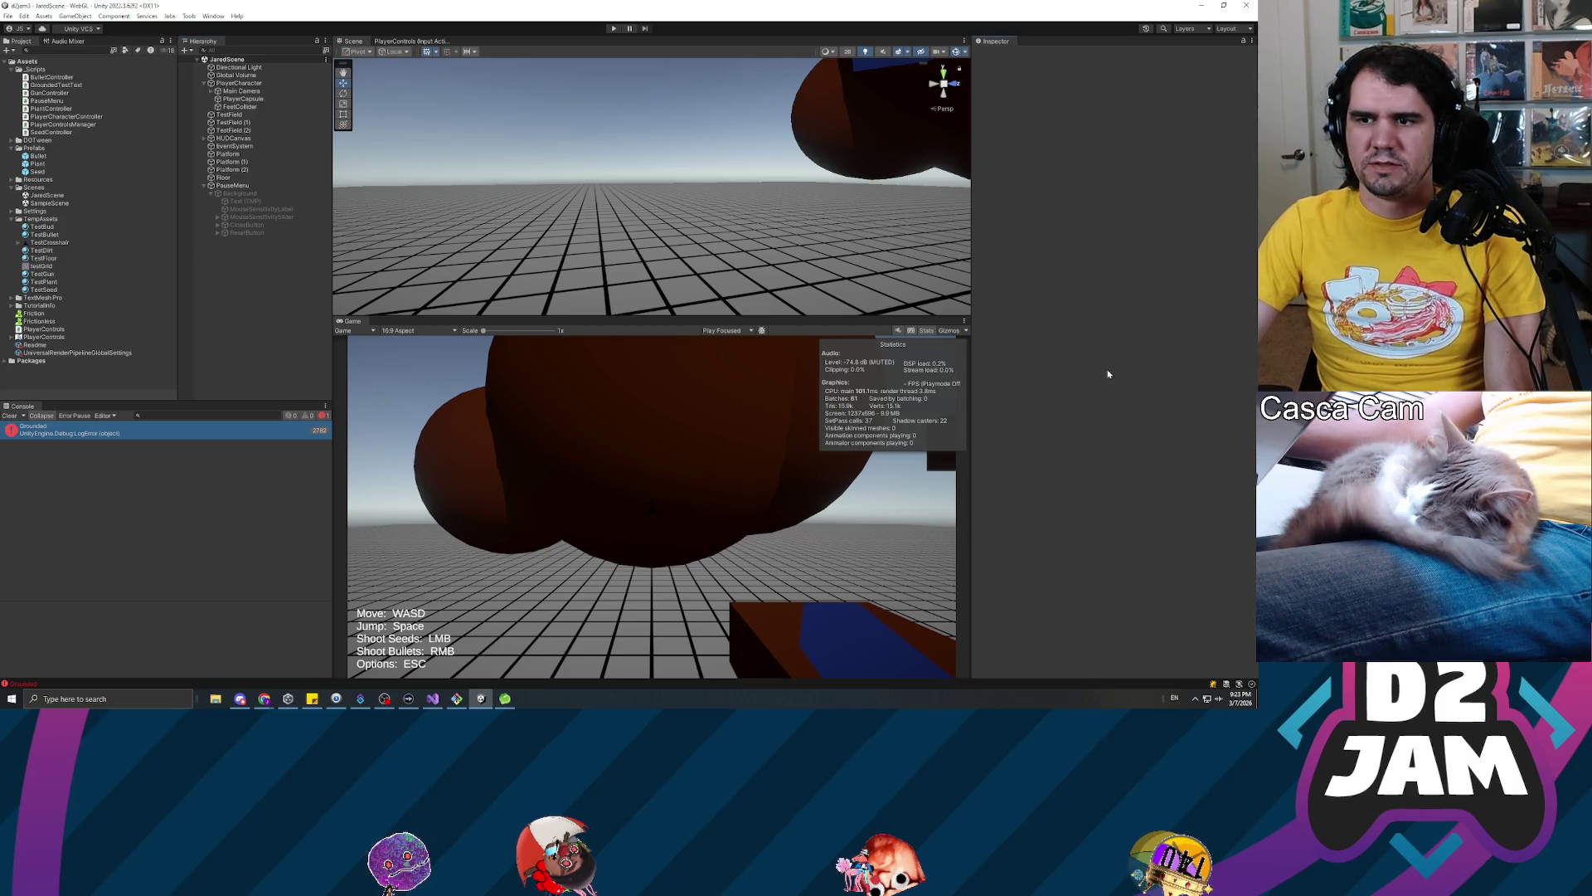
left_click(934, 329)
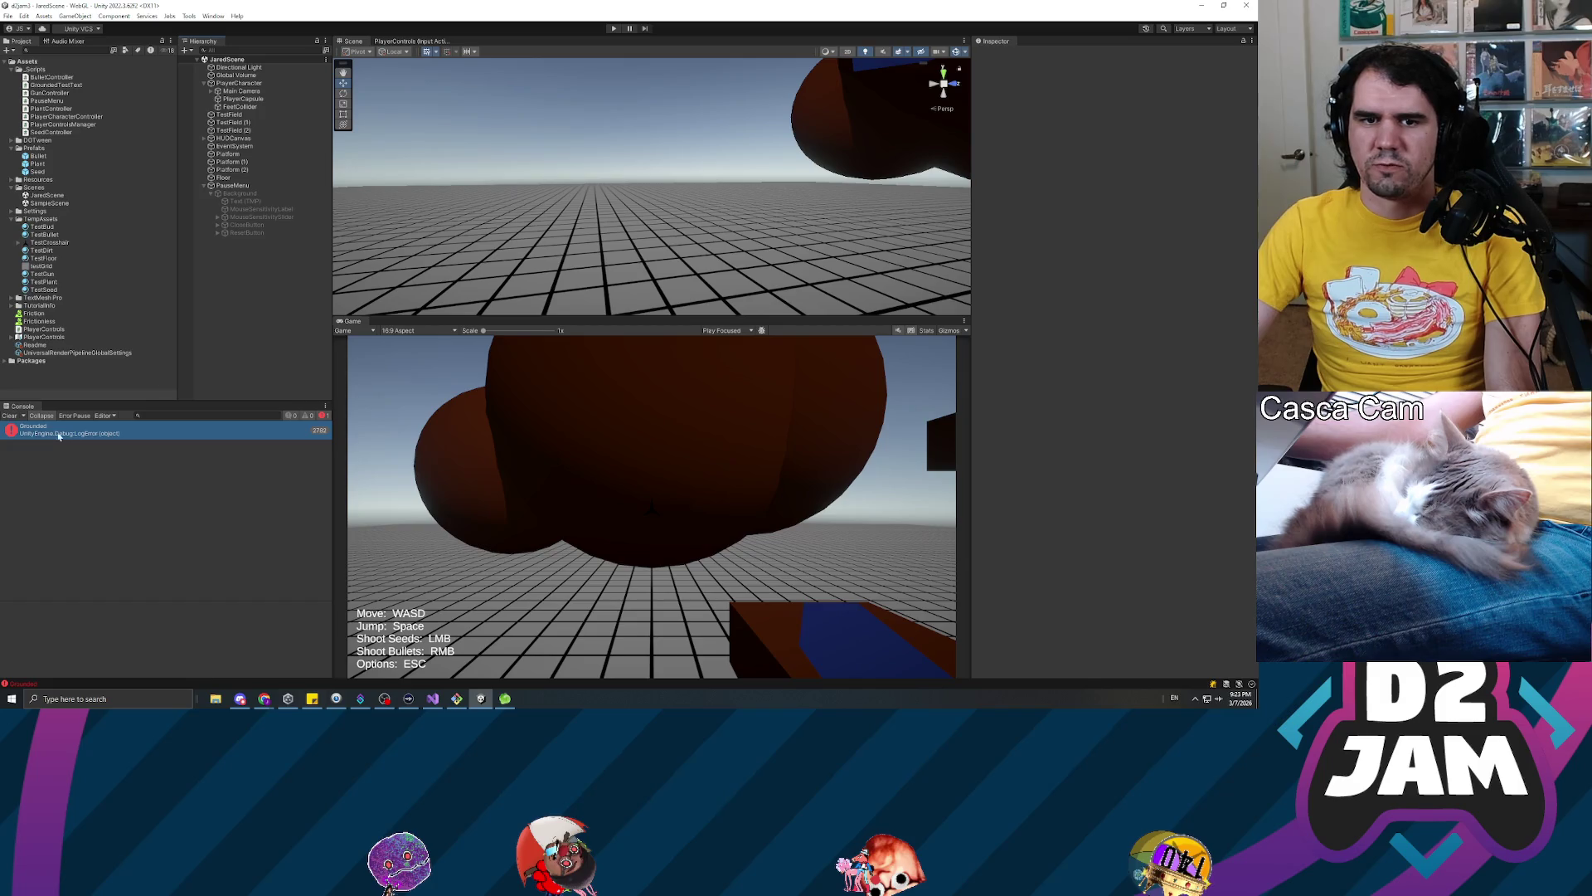
left_click(9, 415)
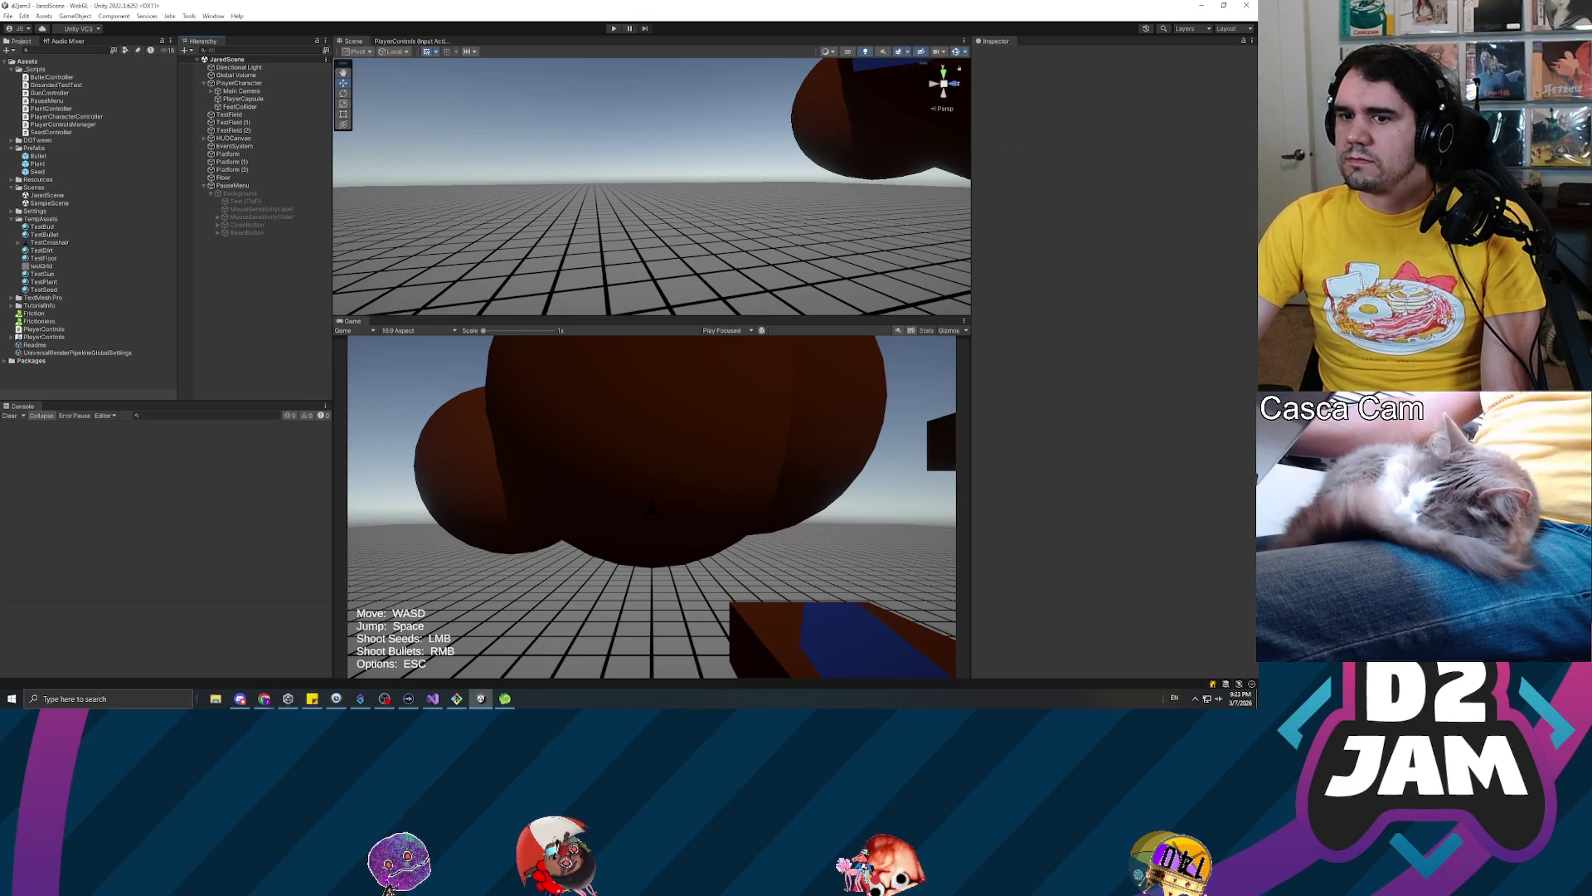
key("alt+Tab")
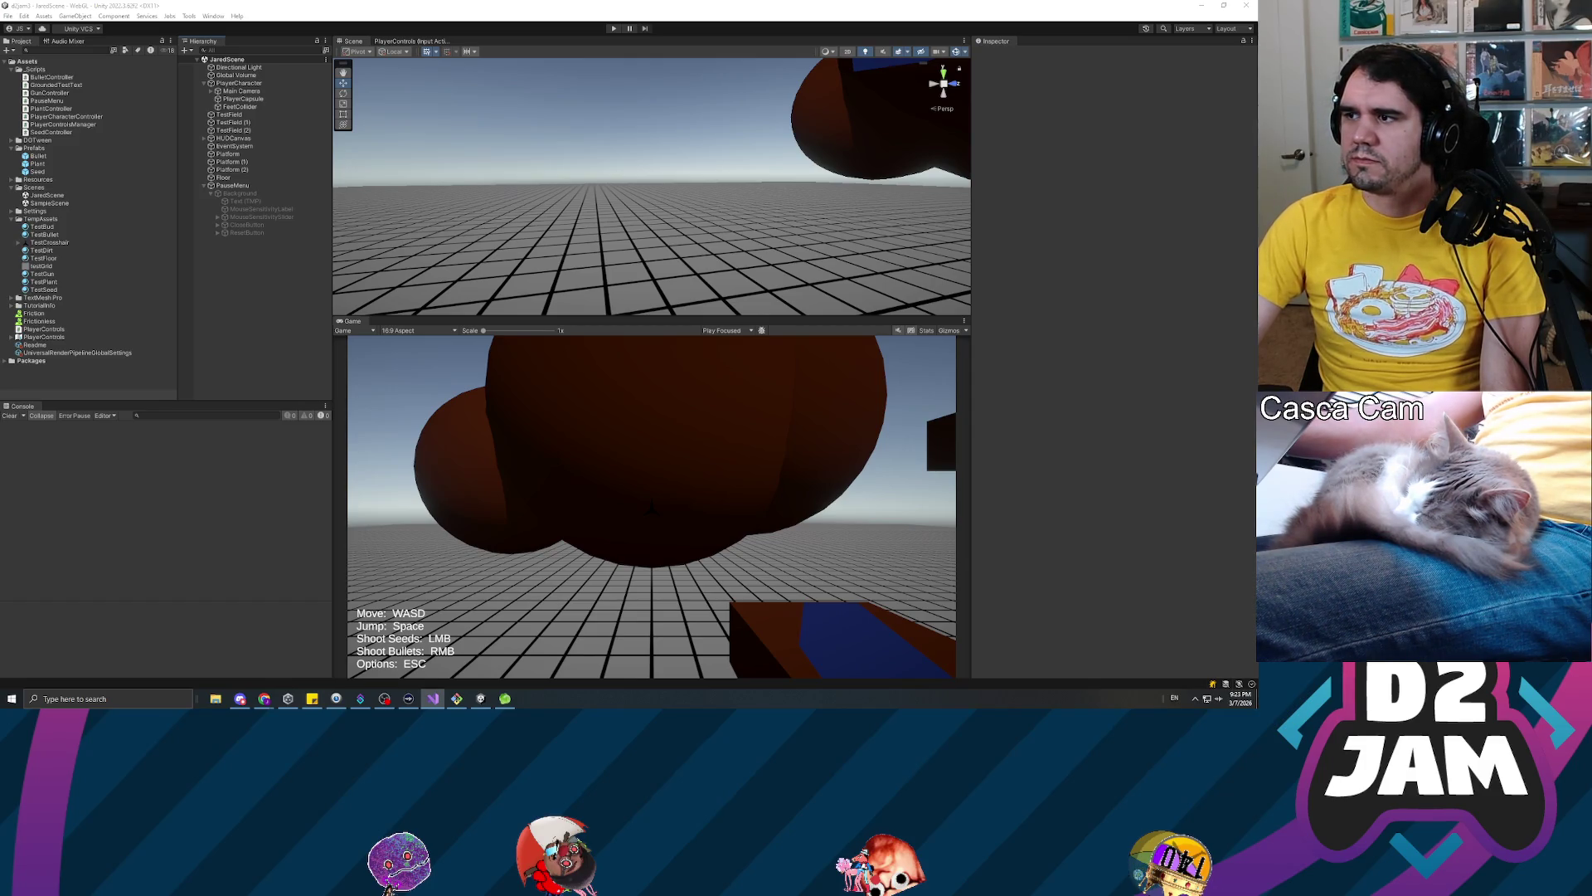
scroll(631, 282, "down", 7)
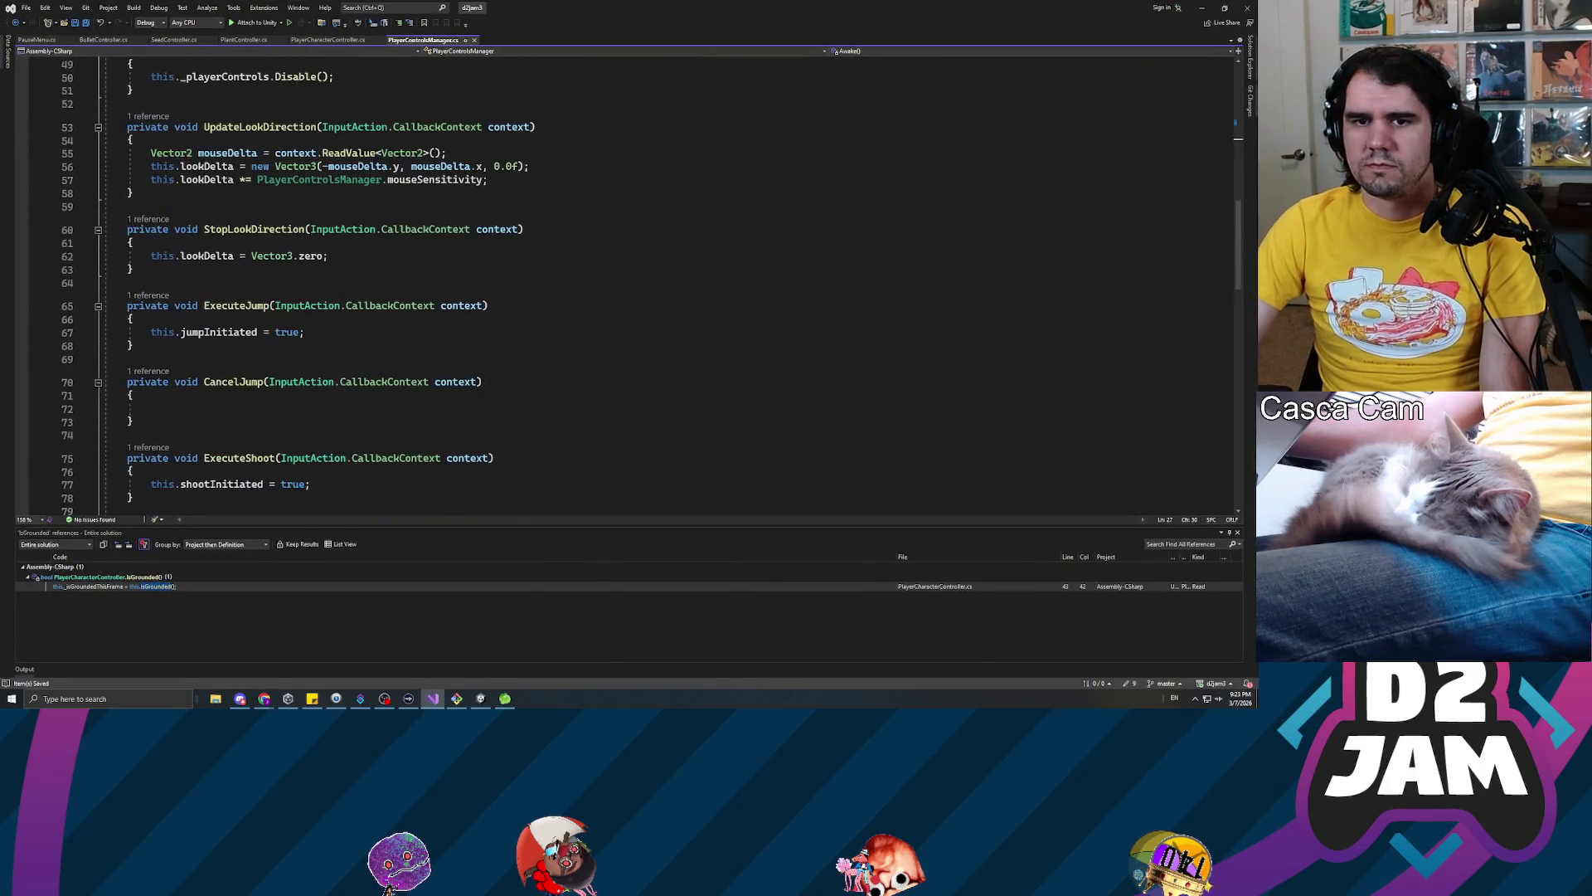
Open the GunController script from Unity's Project window
scroll(630, 282, "down", 11)
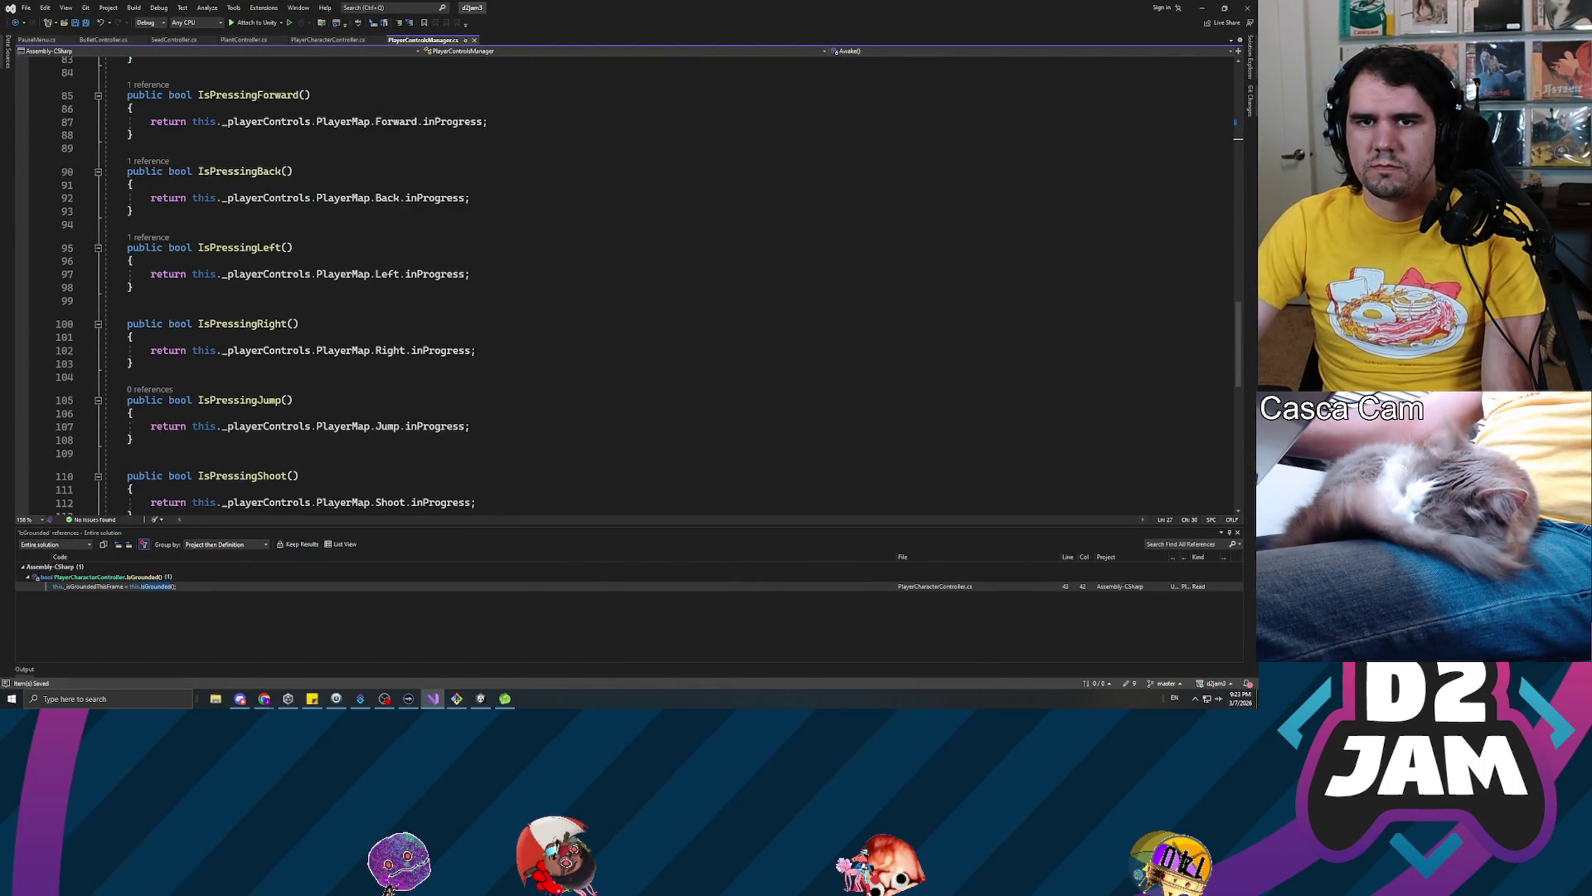
key("alt+Tab")
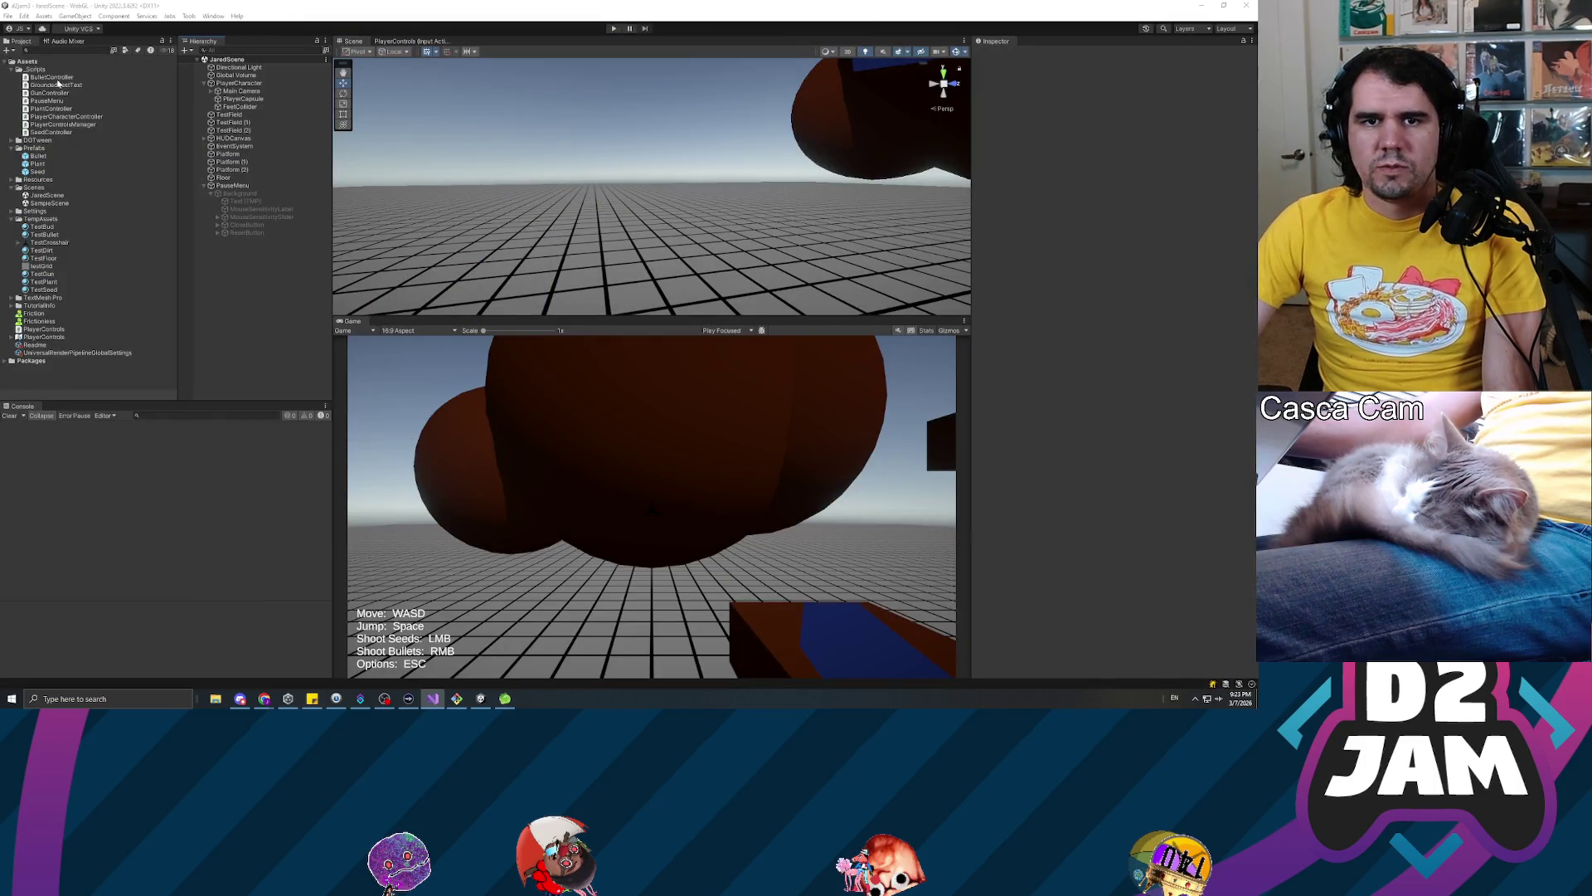
left_click(50, 93)
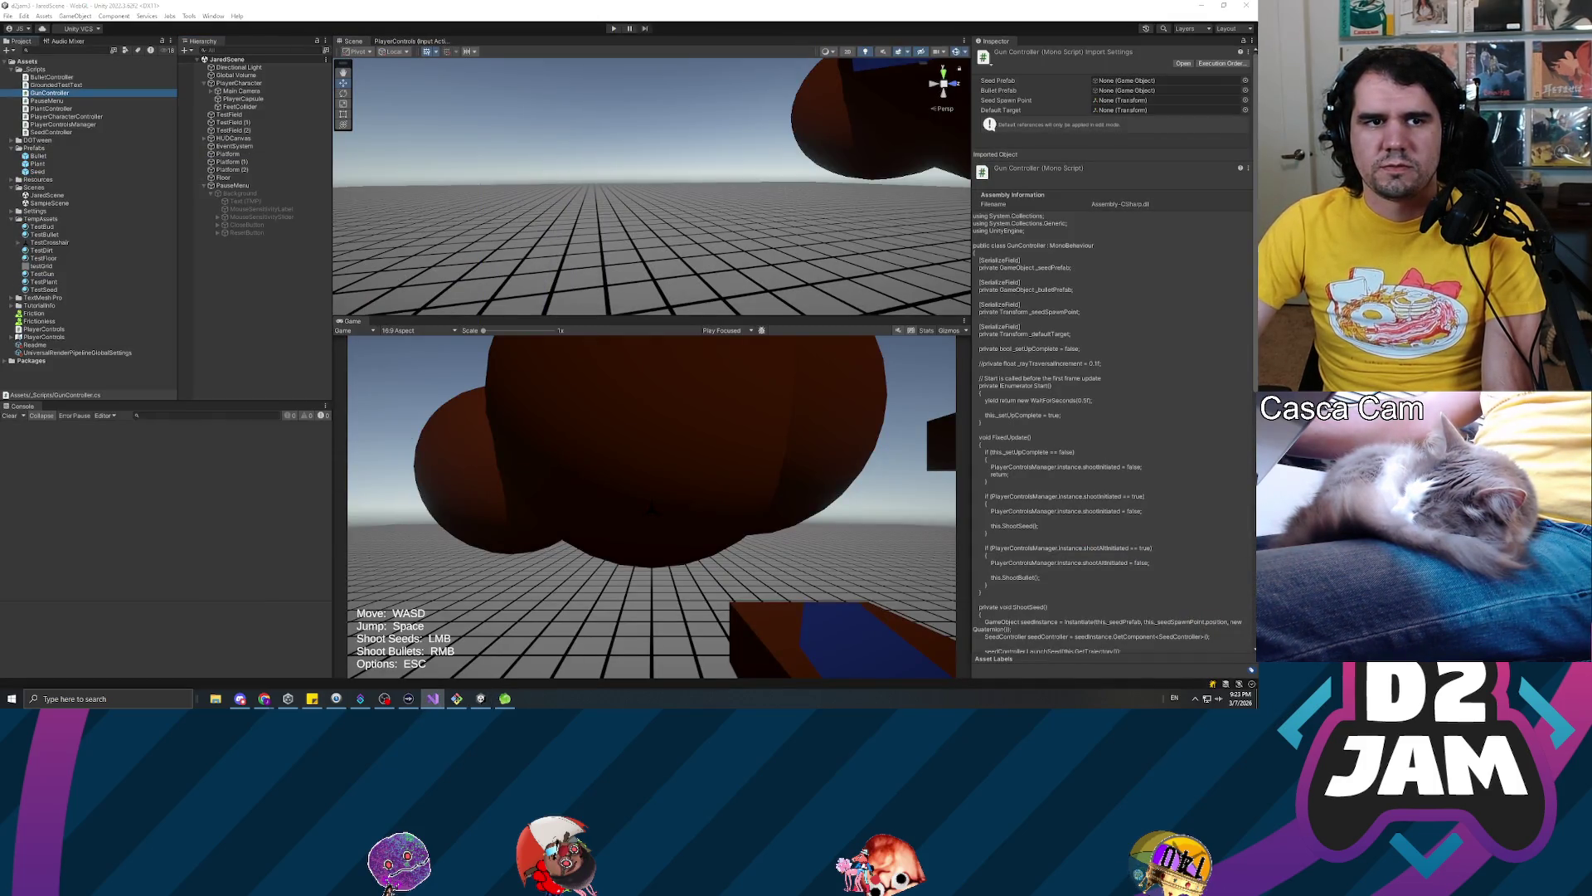
double_click(49, 93)
Remove the [SerializeField] attribute from the _seedSpawnPoint field
left_click(298, 245)
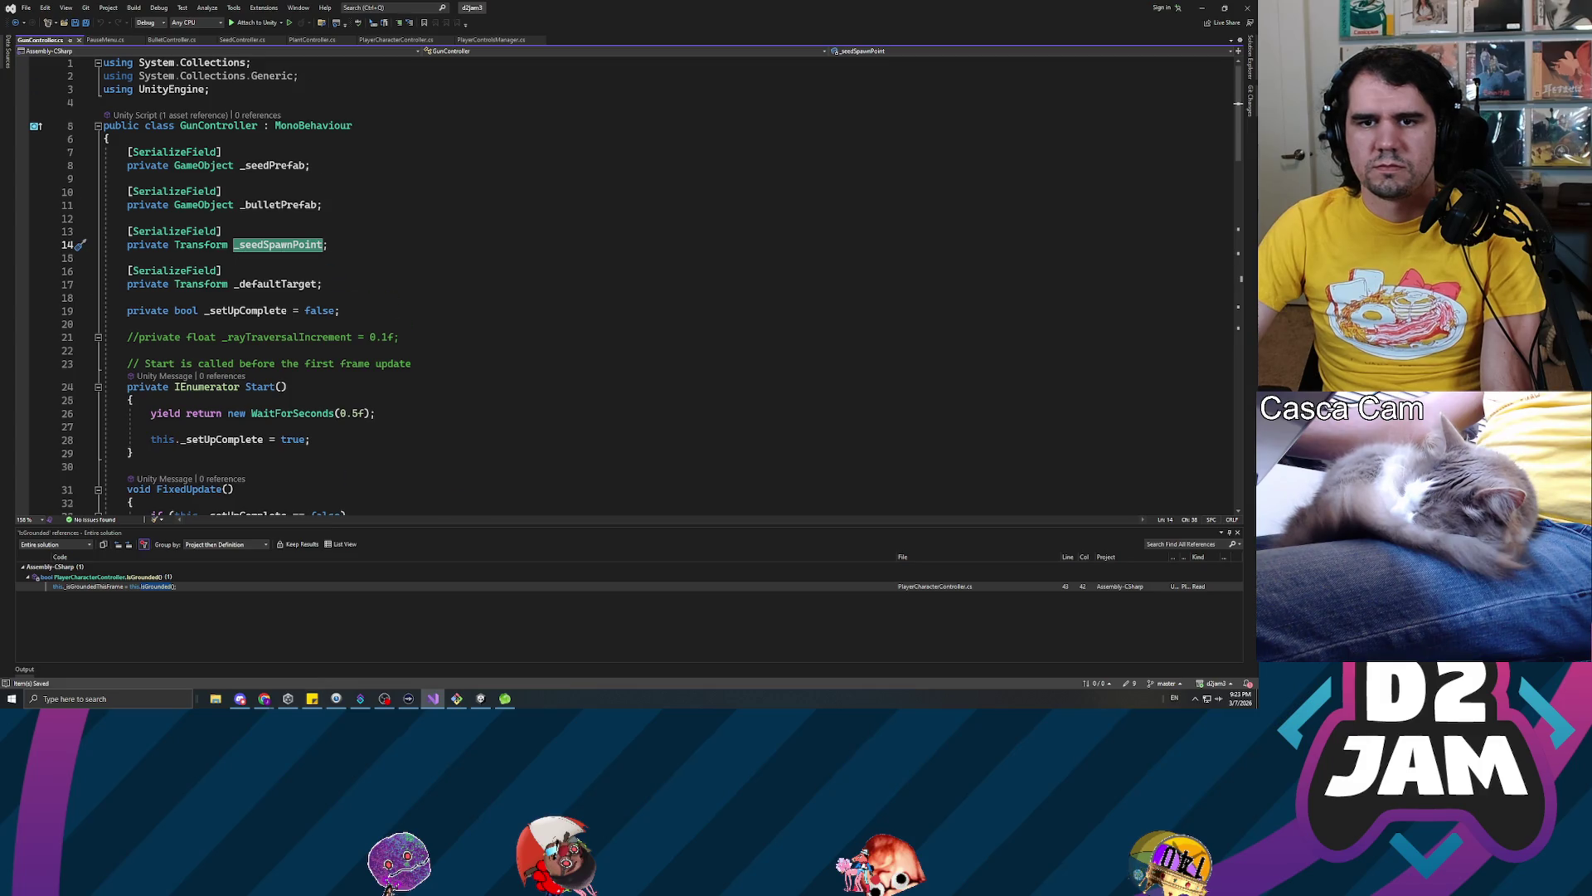
scroll(622, 282, "down", 13)
double_click(556, 275)
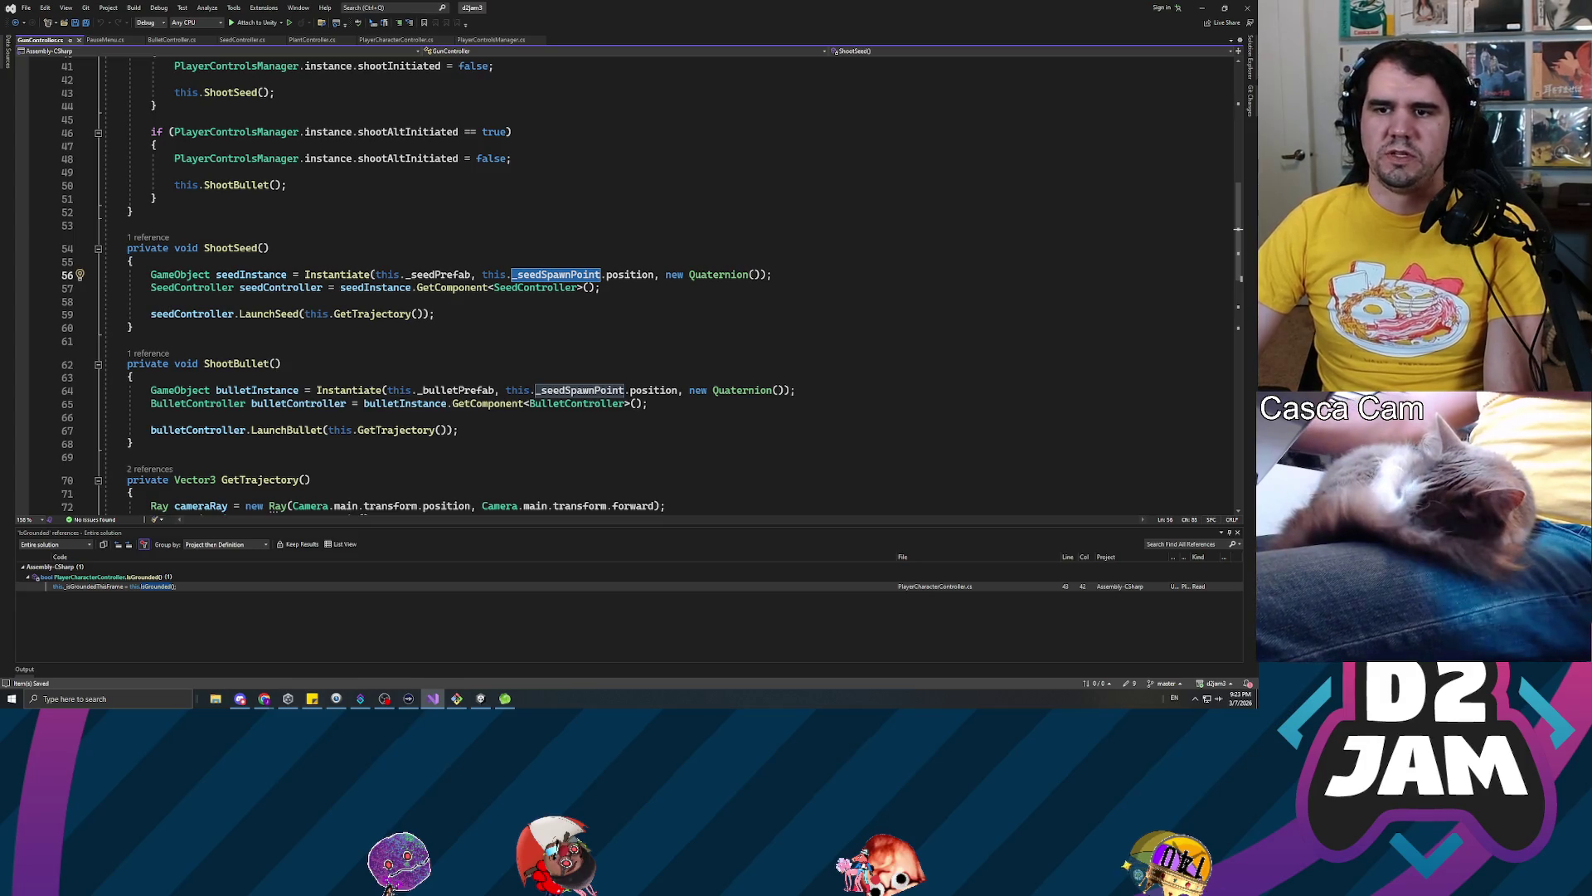
scroll(622, 282, "up", 7)
scroll(622, 282, "up", 3)
left_click(151, 267)
scroll(622, 282, "up", 3)
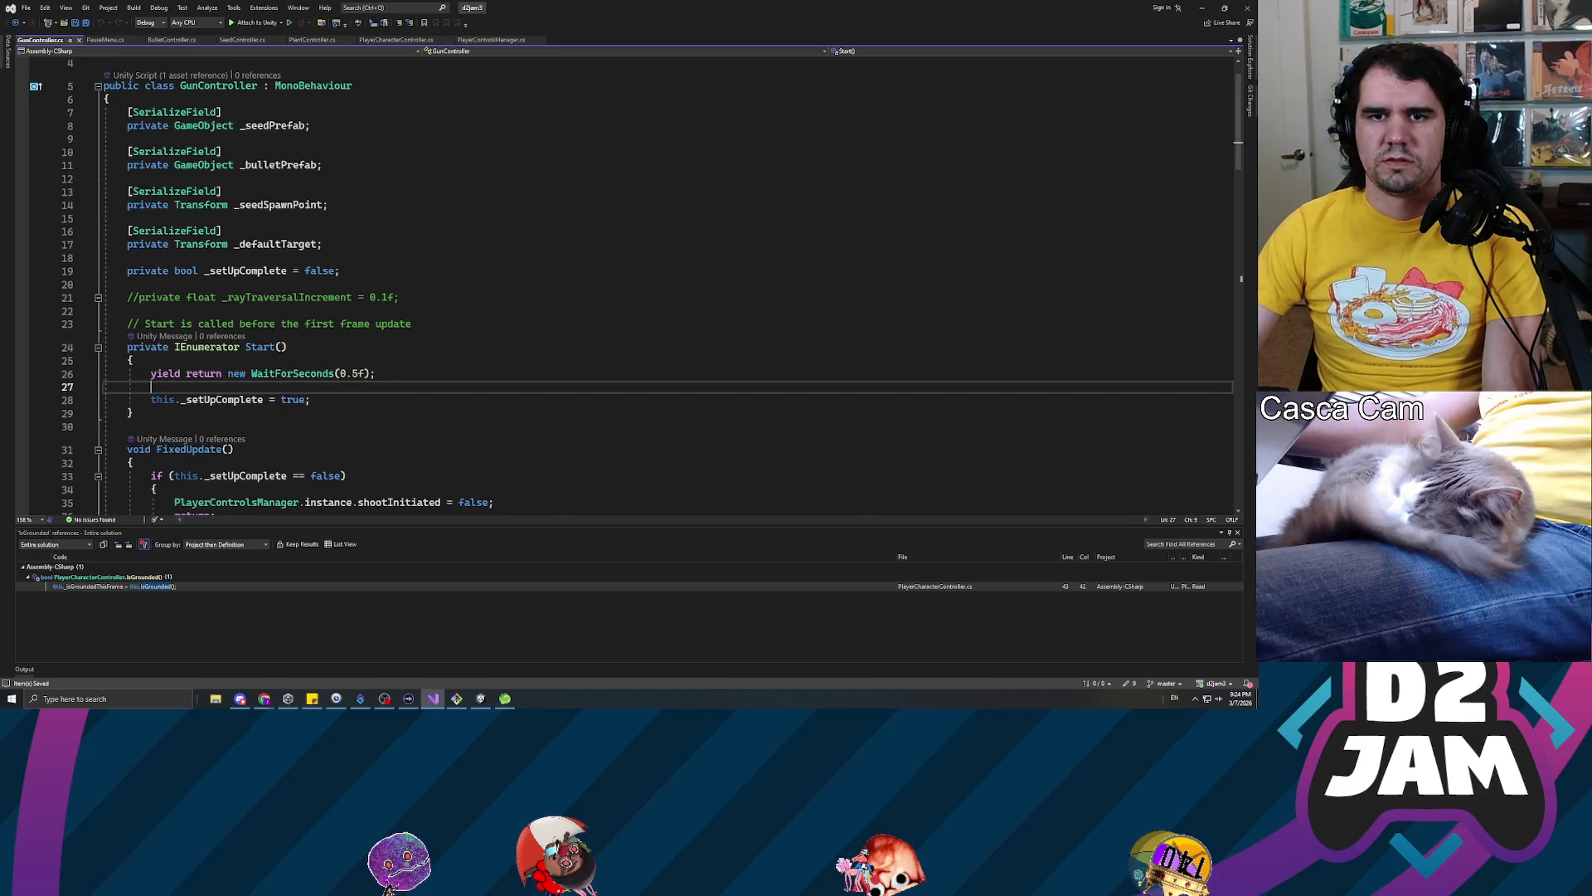
left_click(174, 191)
key("ctrl+x")
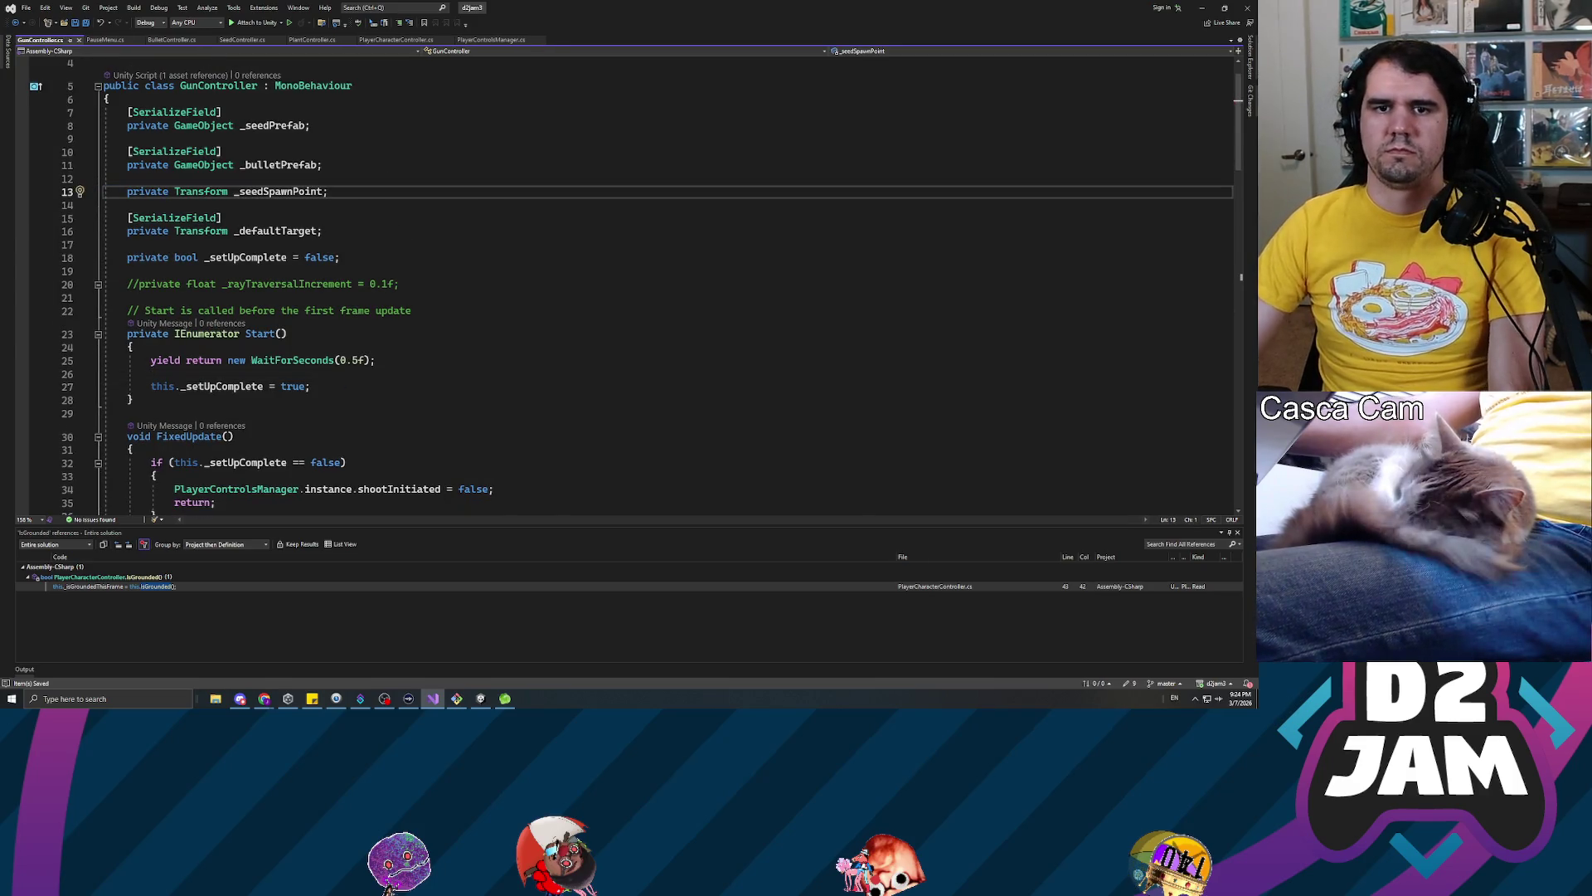
Create a new private void Awake method below the field declarations
left_click(314, 387)
key("Up")
key("Up")
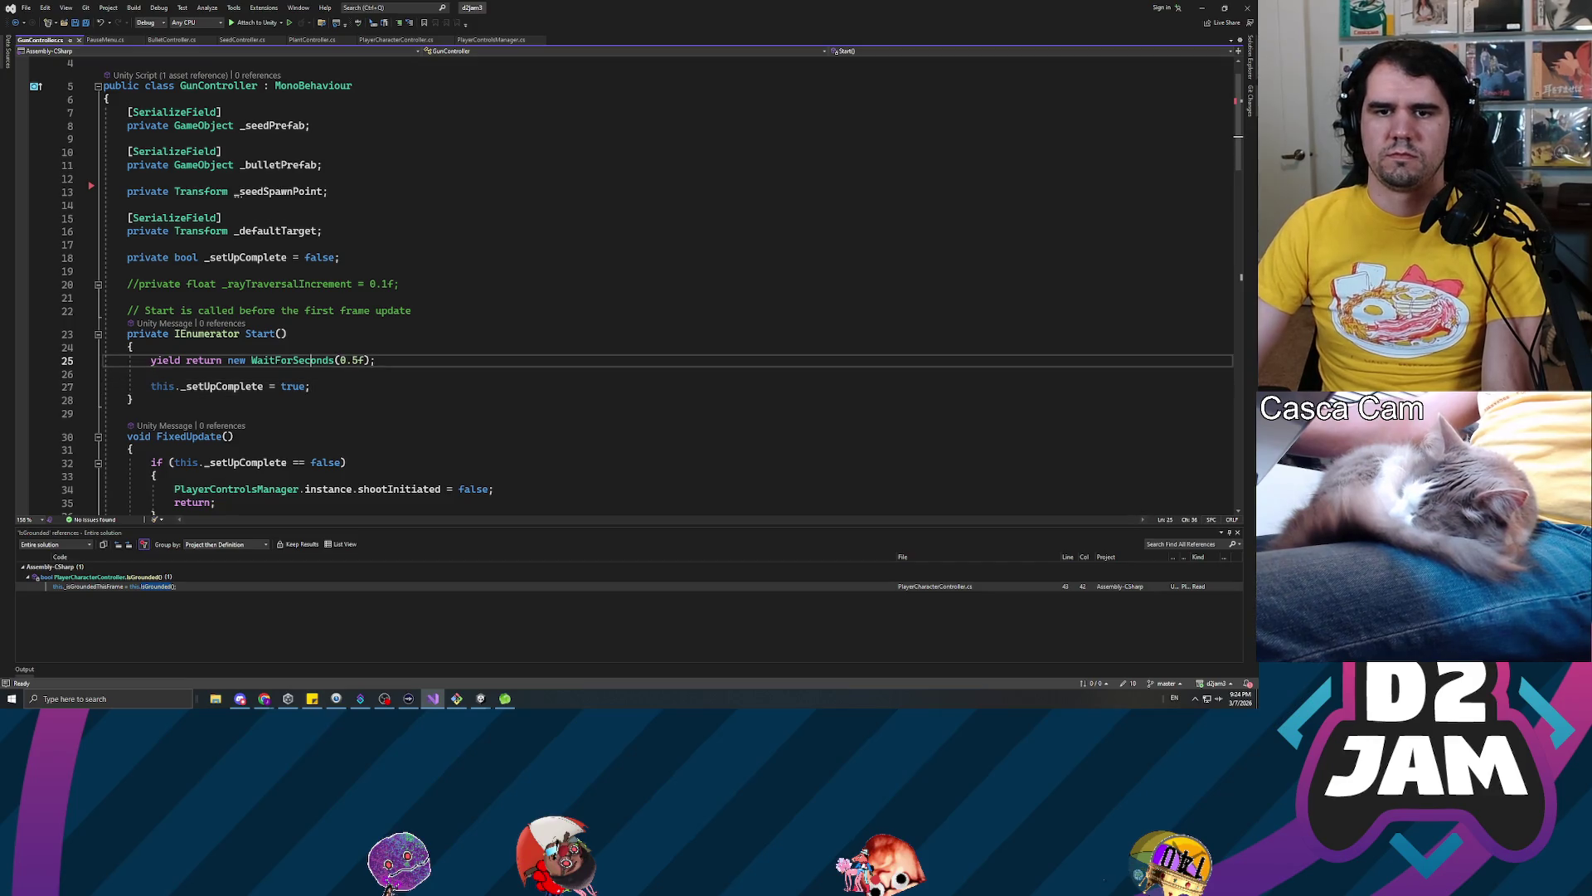
key("Up")
key("Up")
key("Up")
key("End")
key("Return")
key("Return")
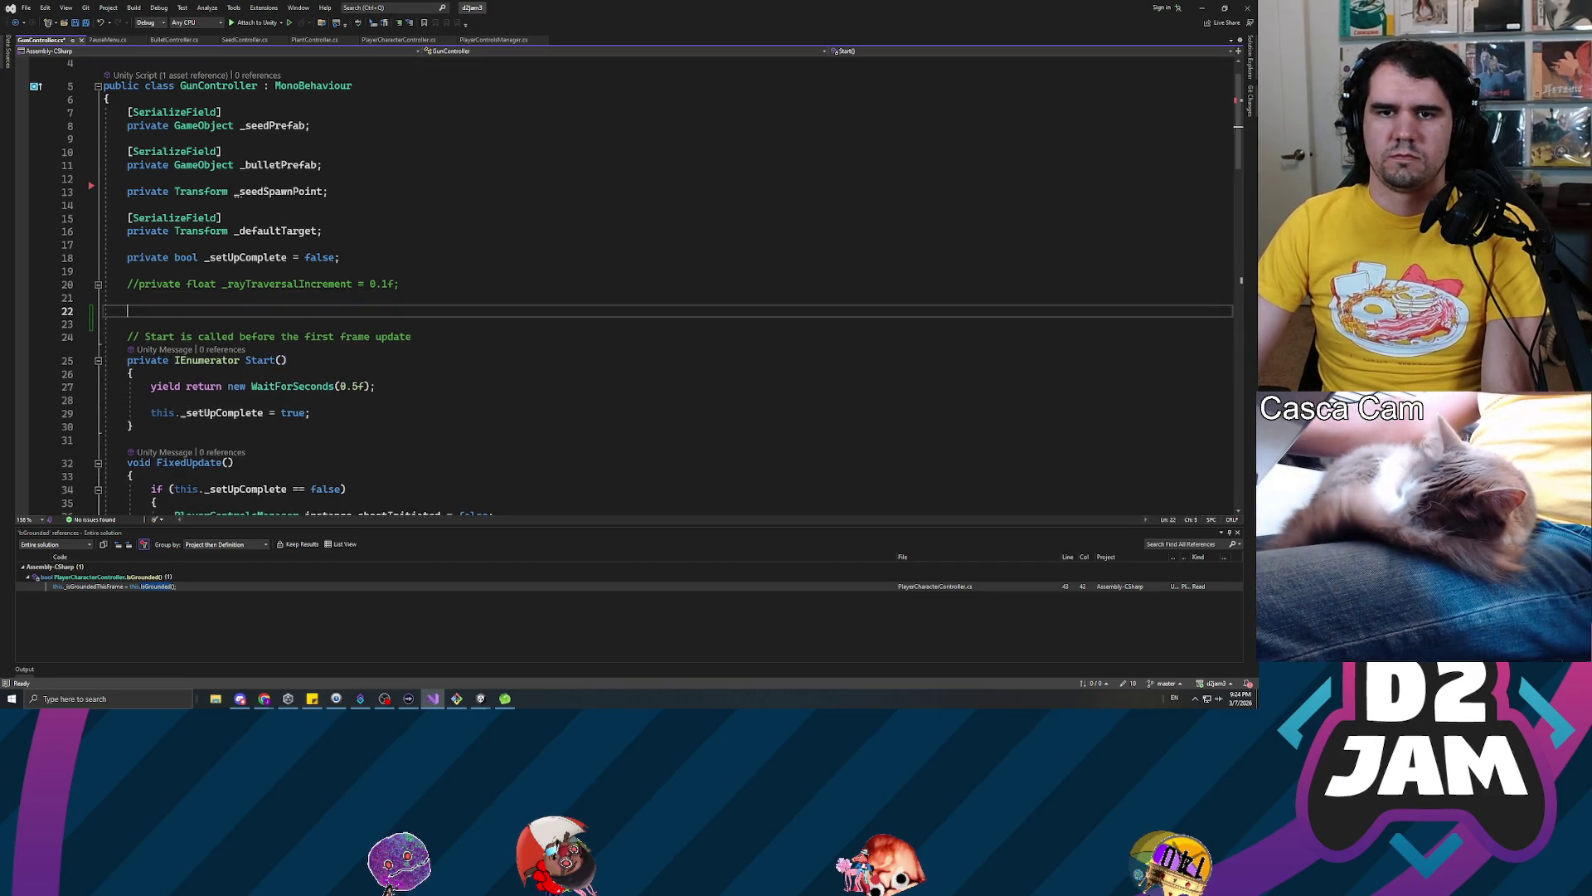
type("private void Awak")
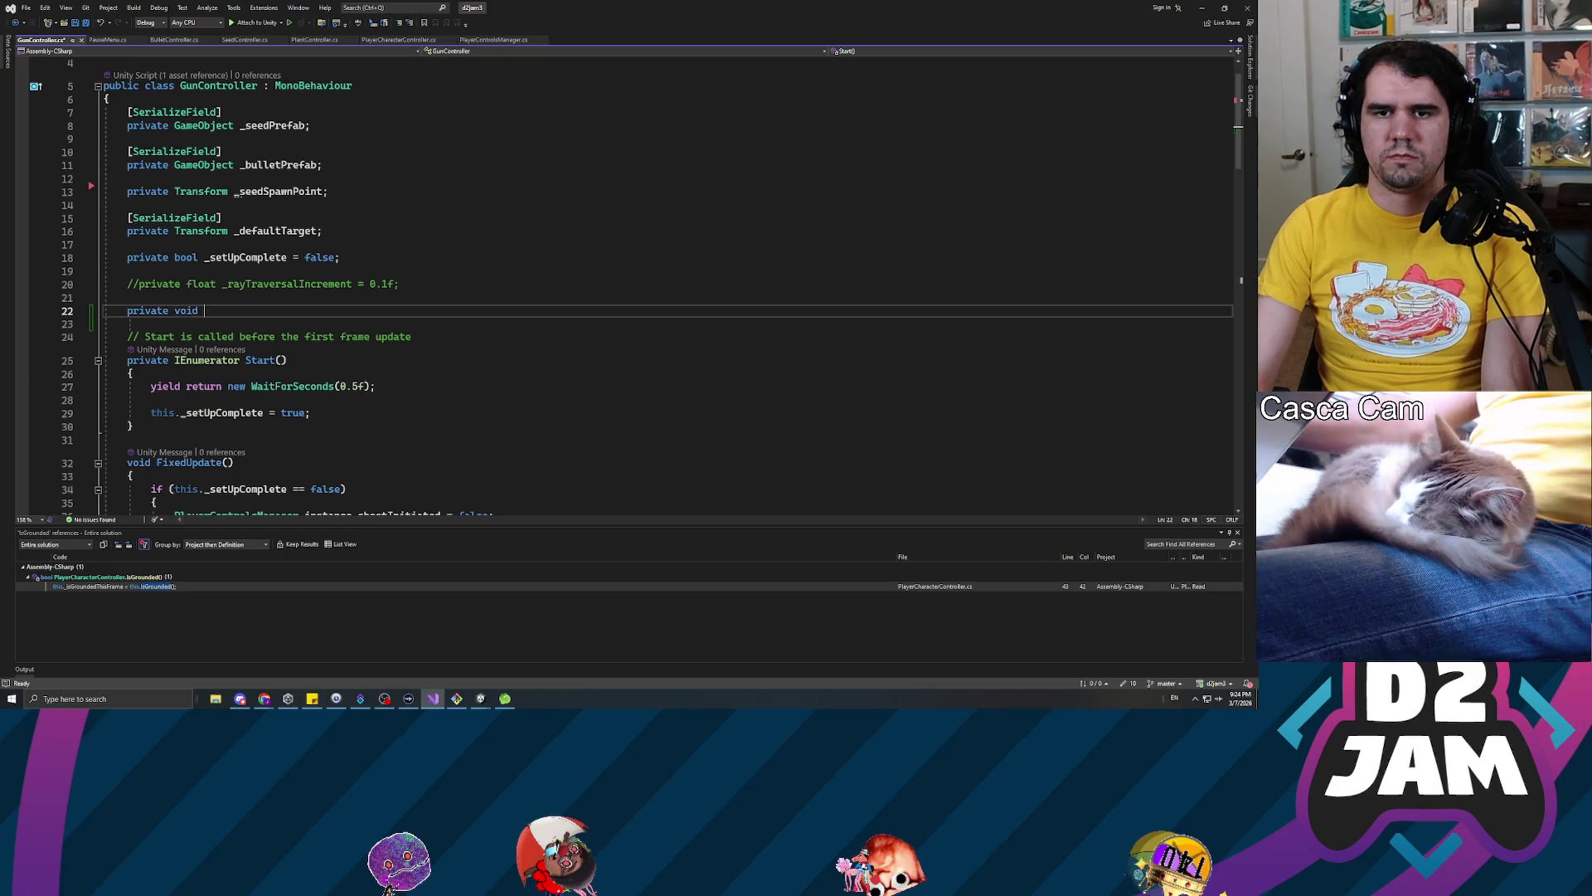
key("Tab")
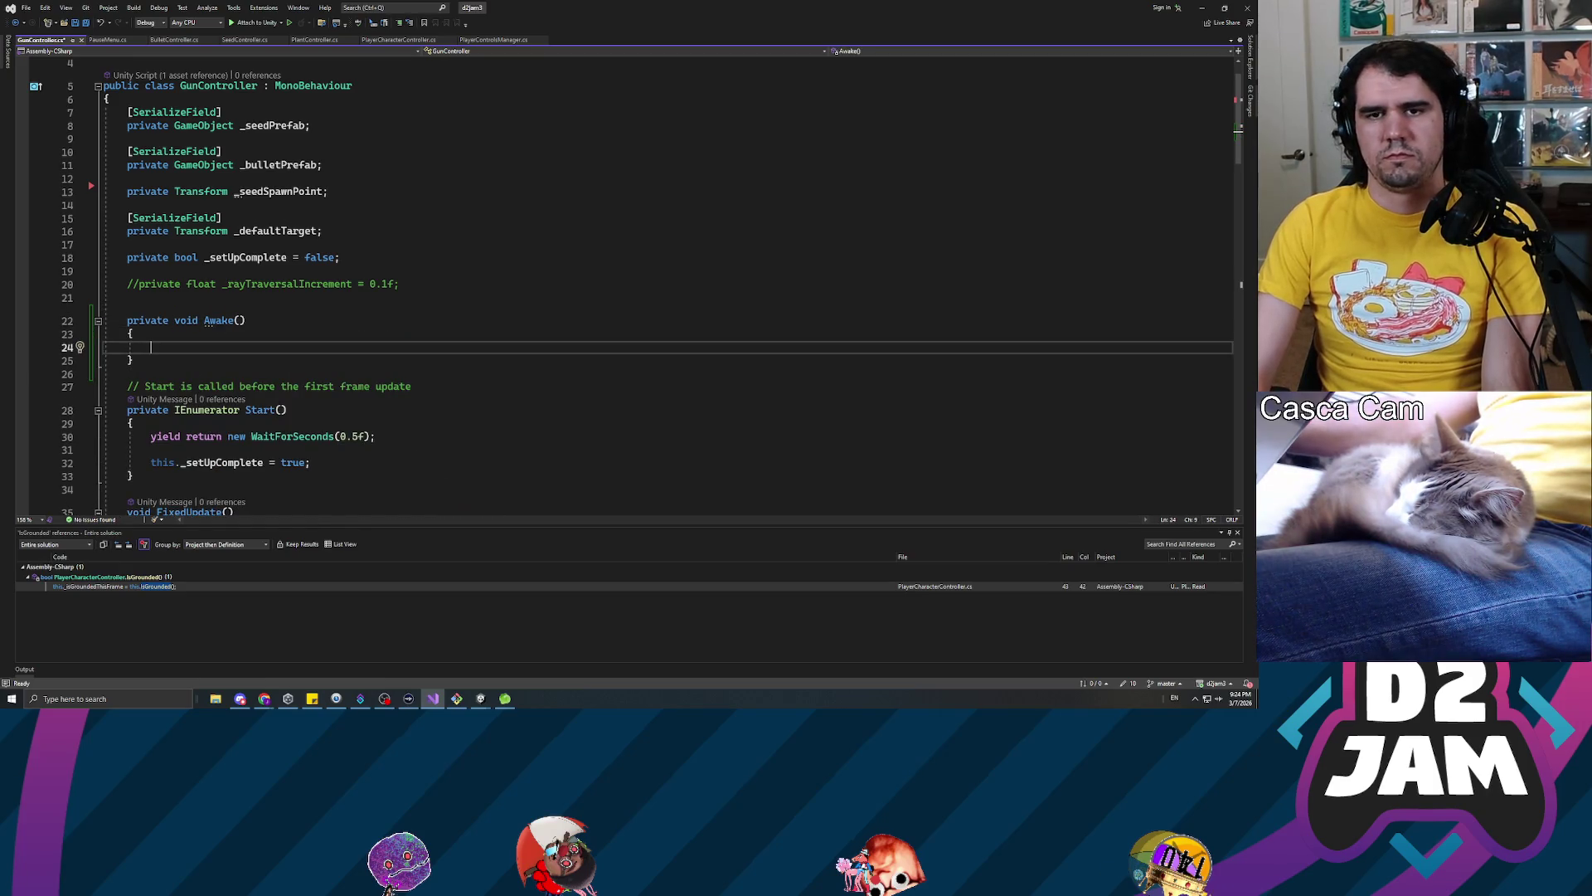
In Awake, assign this._seedSpawnPoint = Camera.main.transform;, save, and return to Unity
type("his._se")
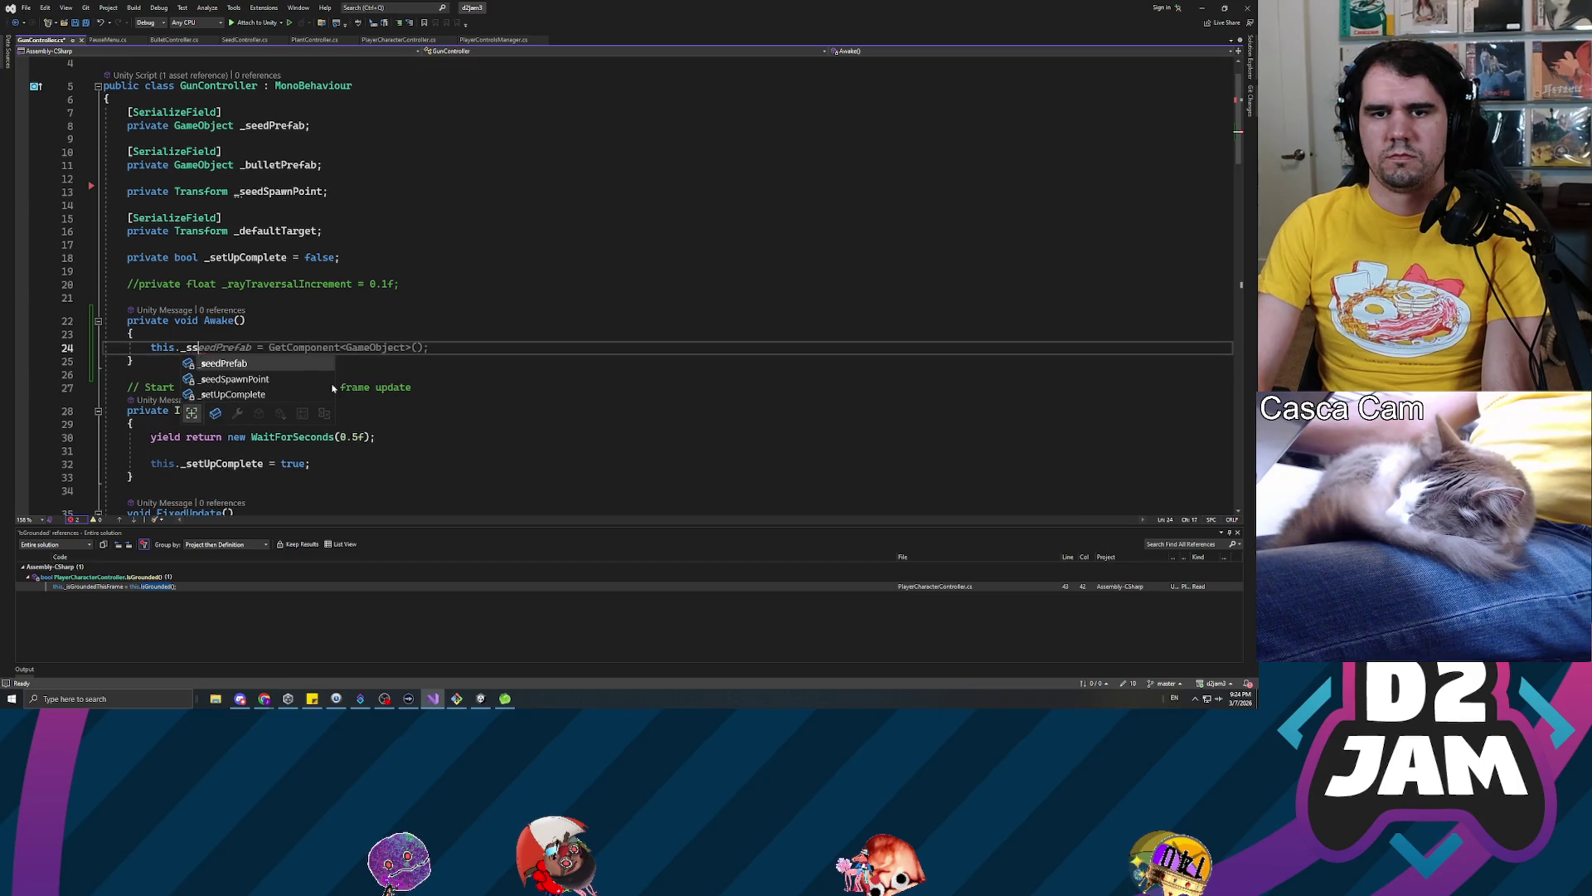
type("ed")
key("Down")
type("C")
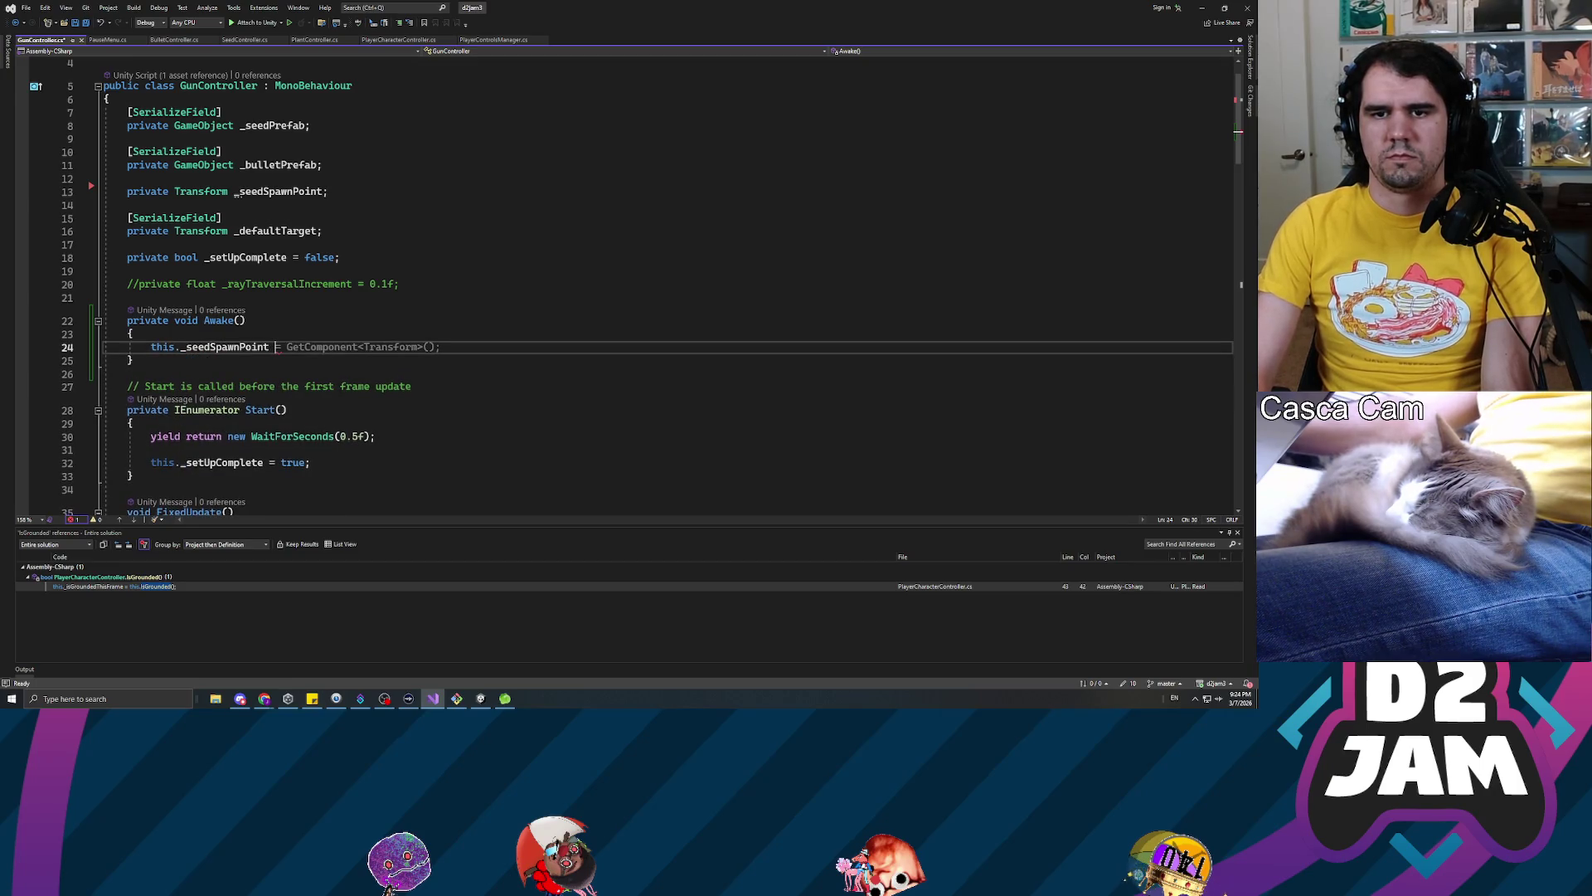
key("BackSpace")
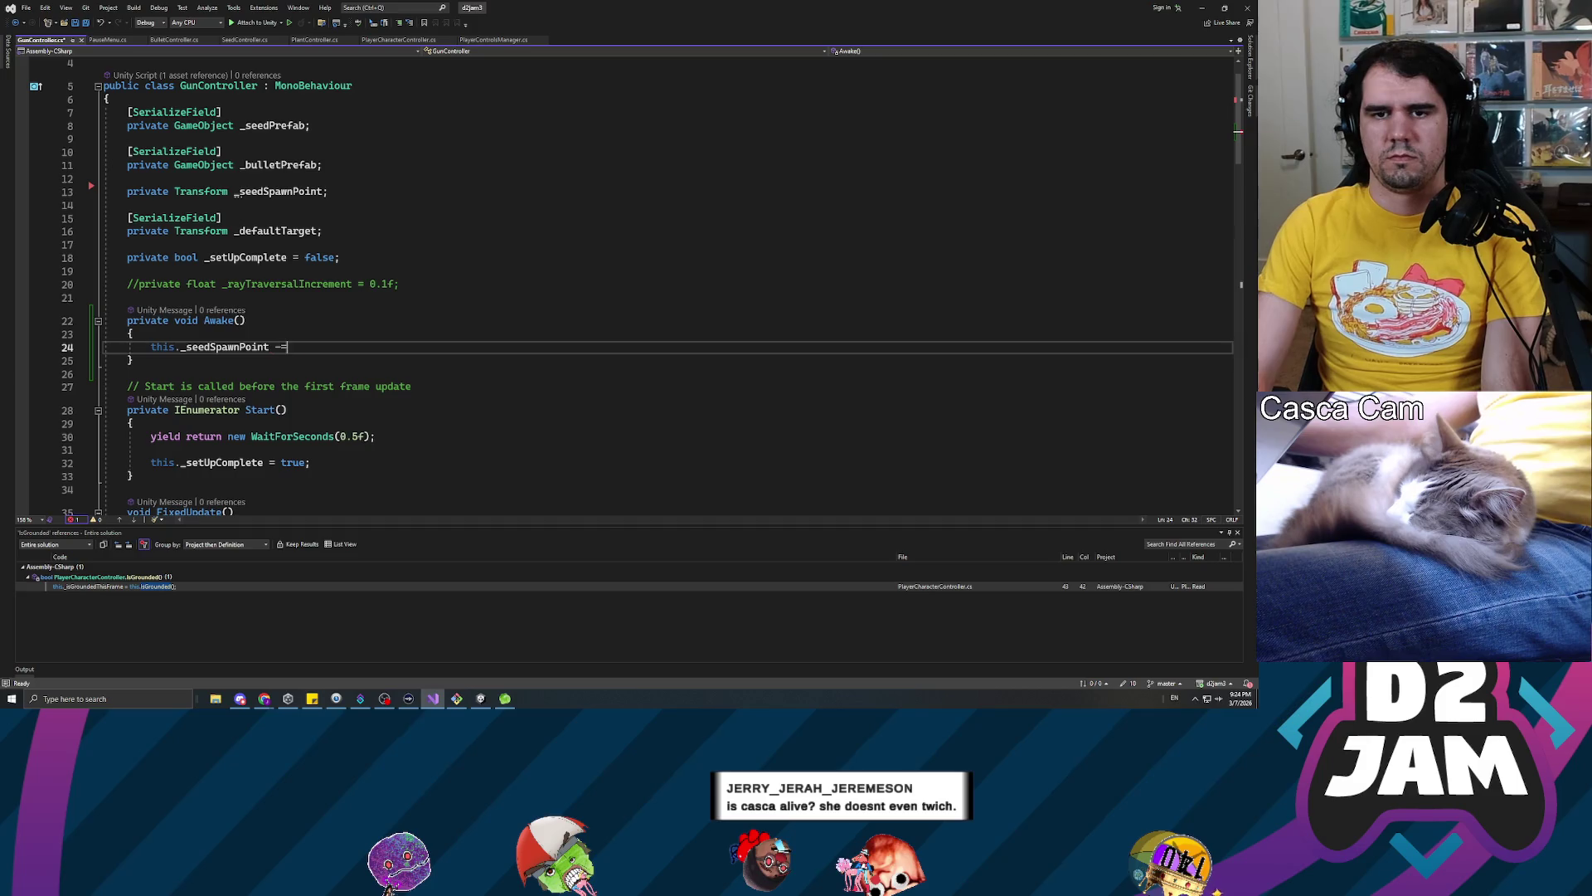
type("Camera.")
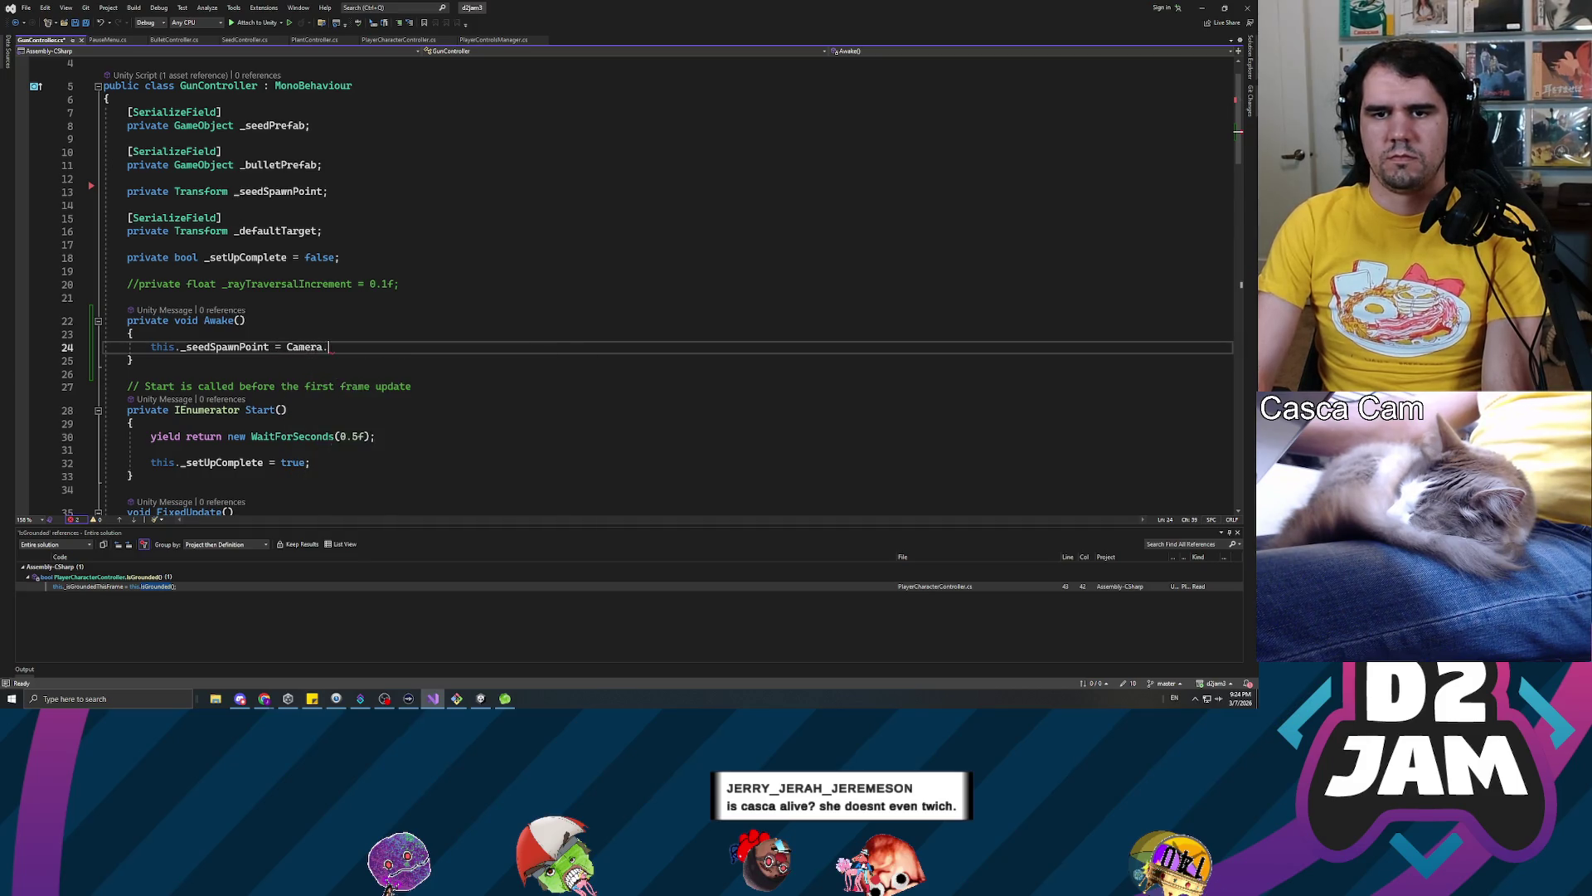
type("main.transform;")
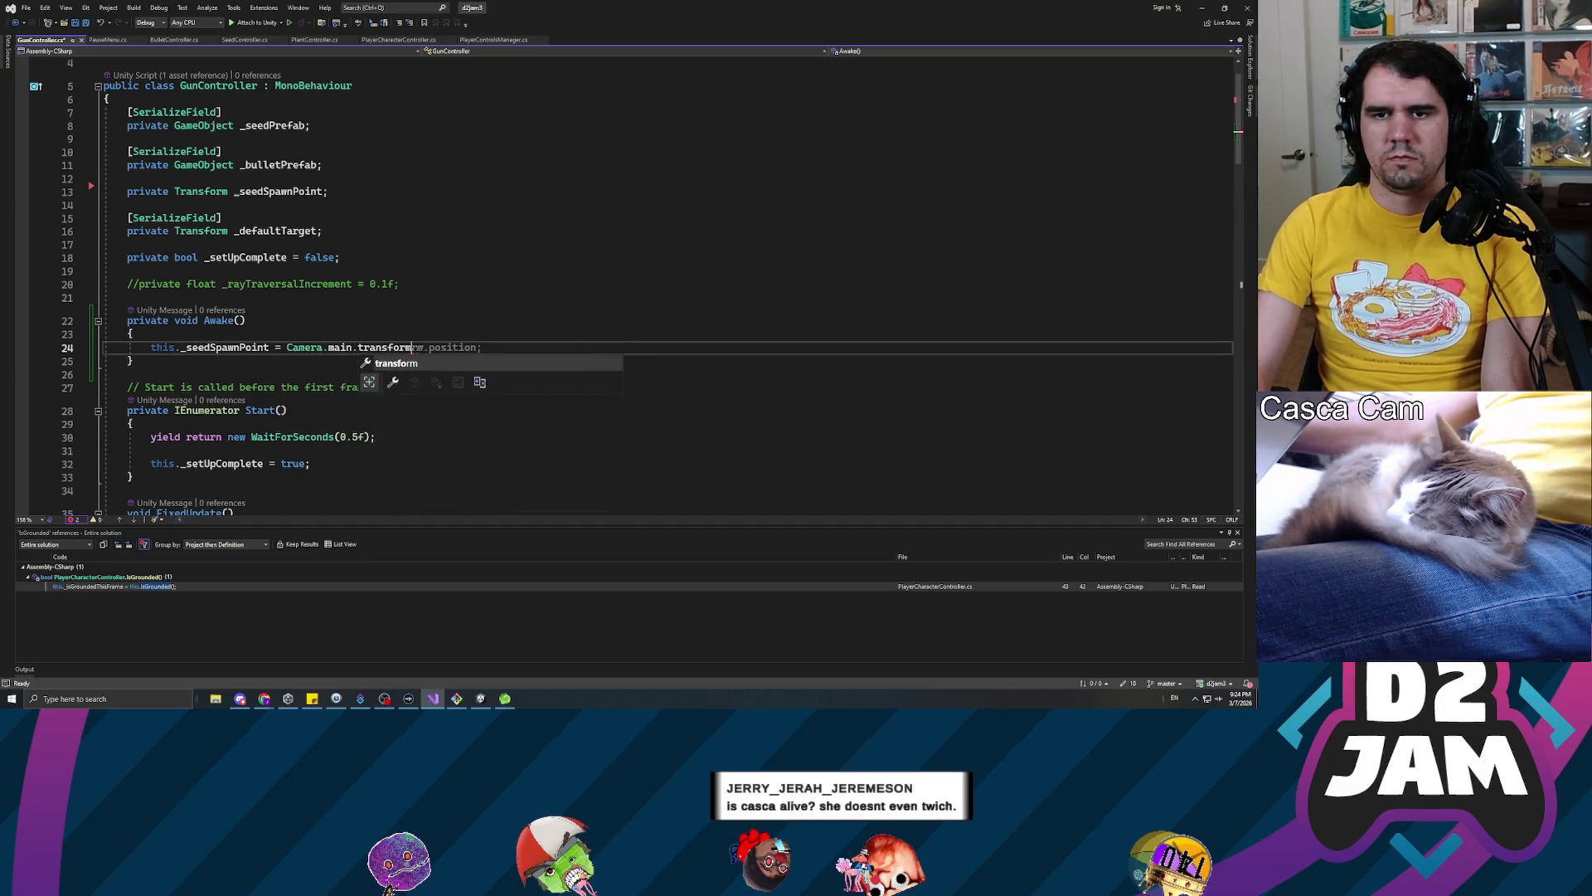
key("ctrl+s")
scroll(622, 282, "down", 14)
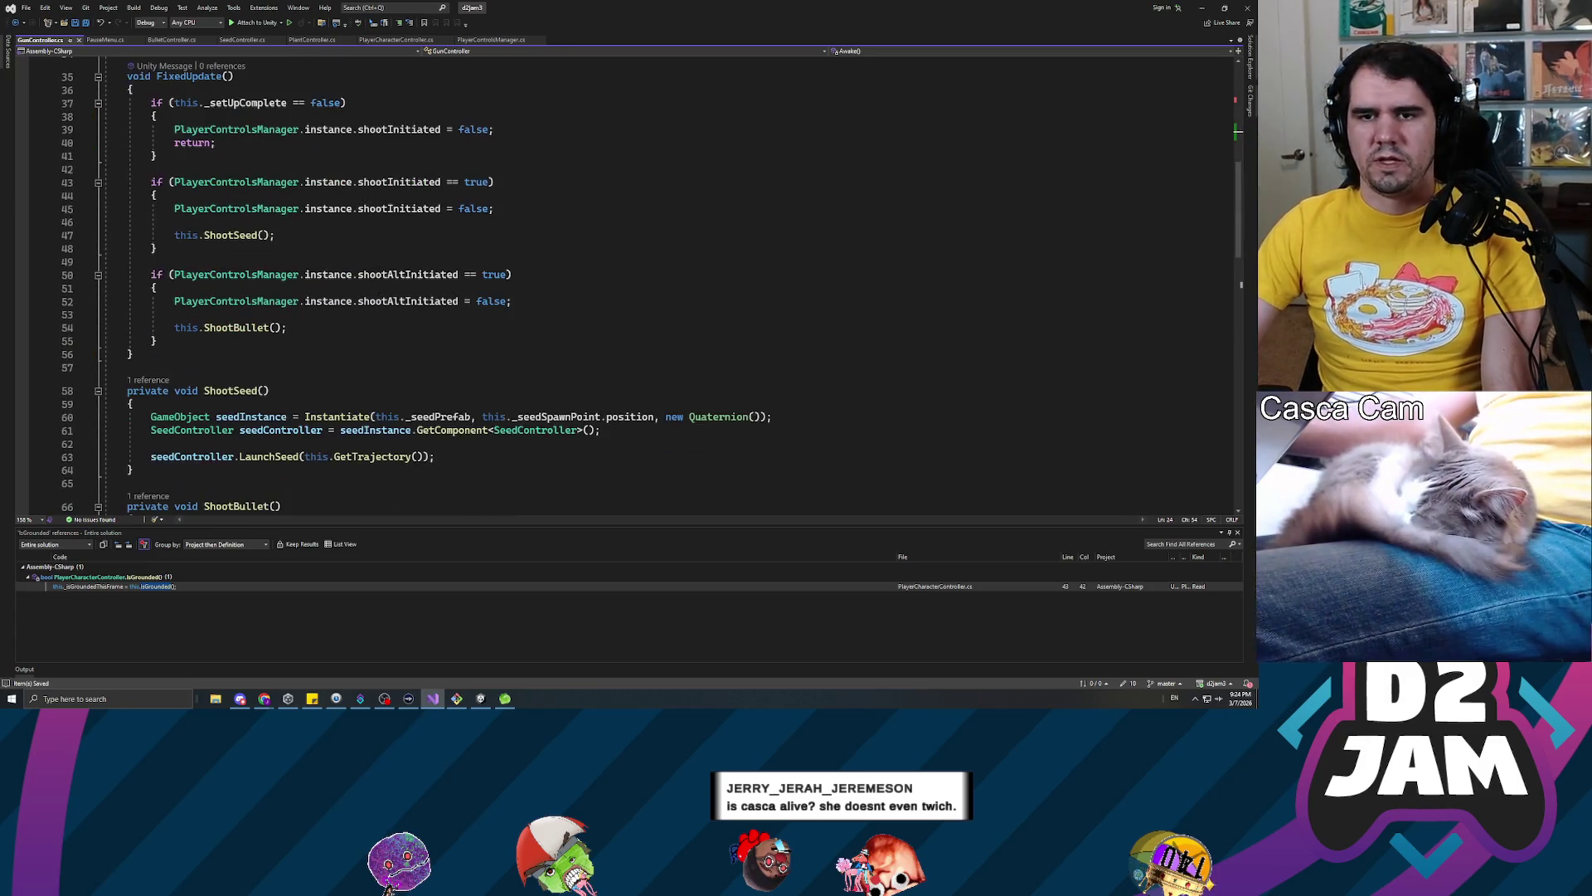
scroll(622, 282, "down", 3)
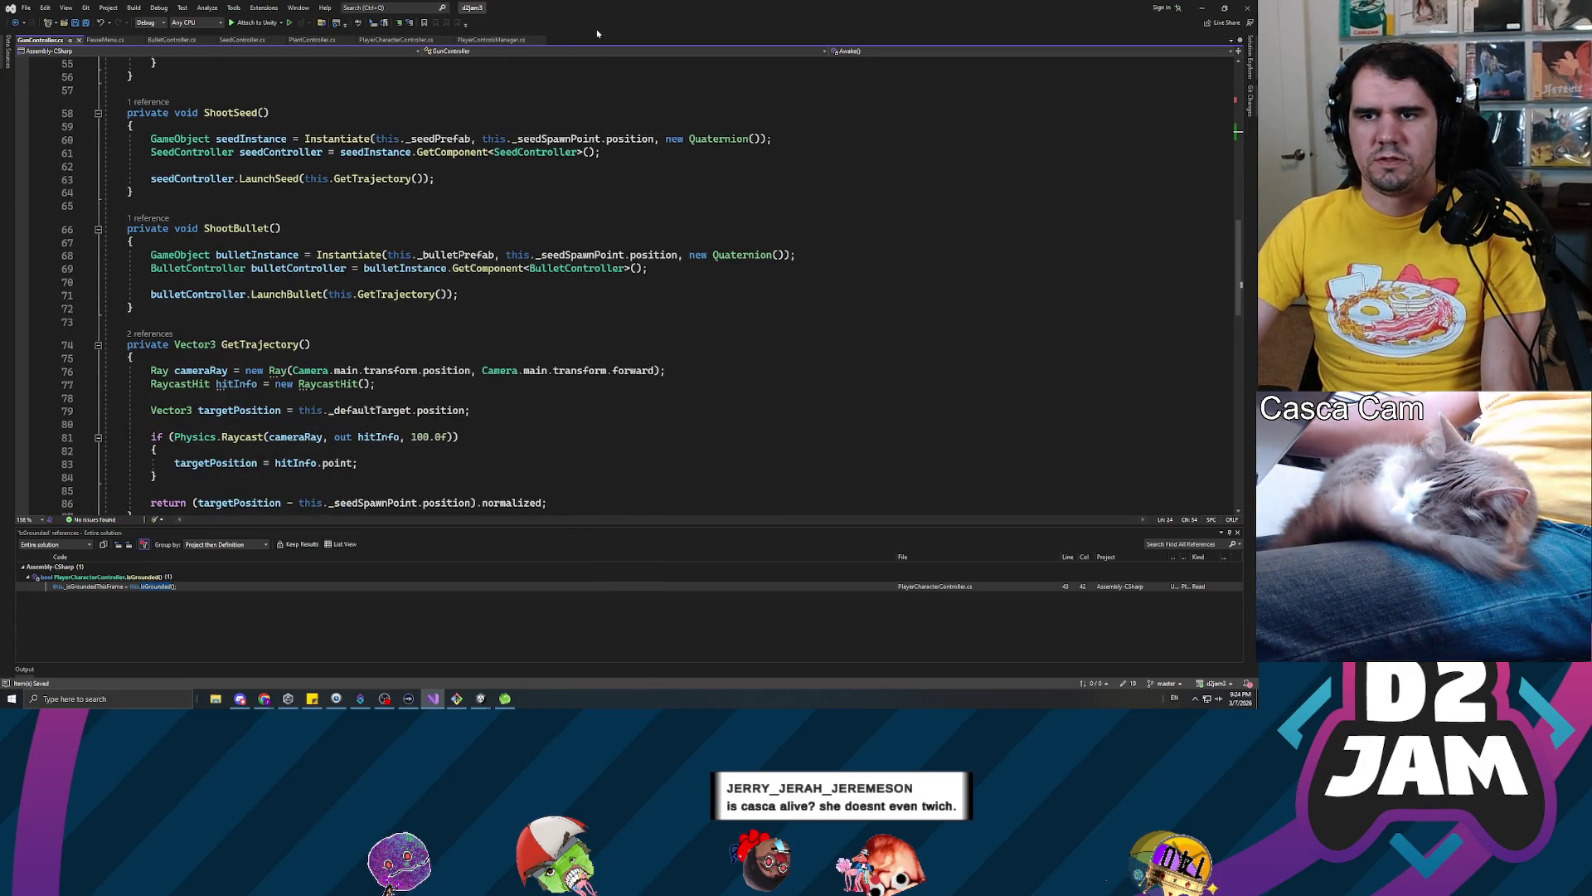
key("alt+Tab")
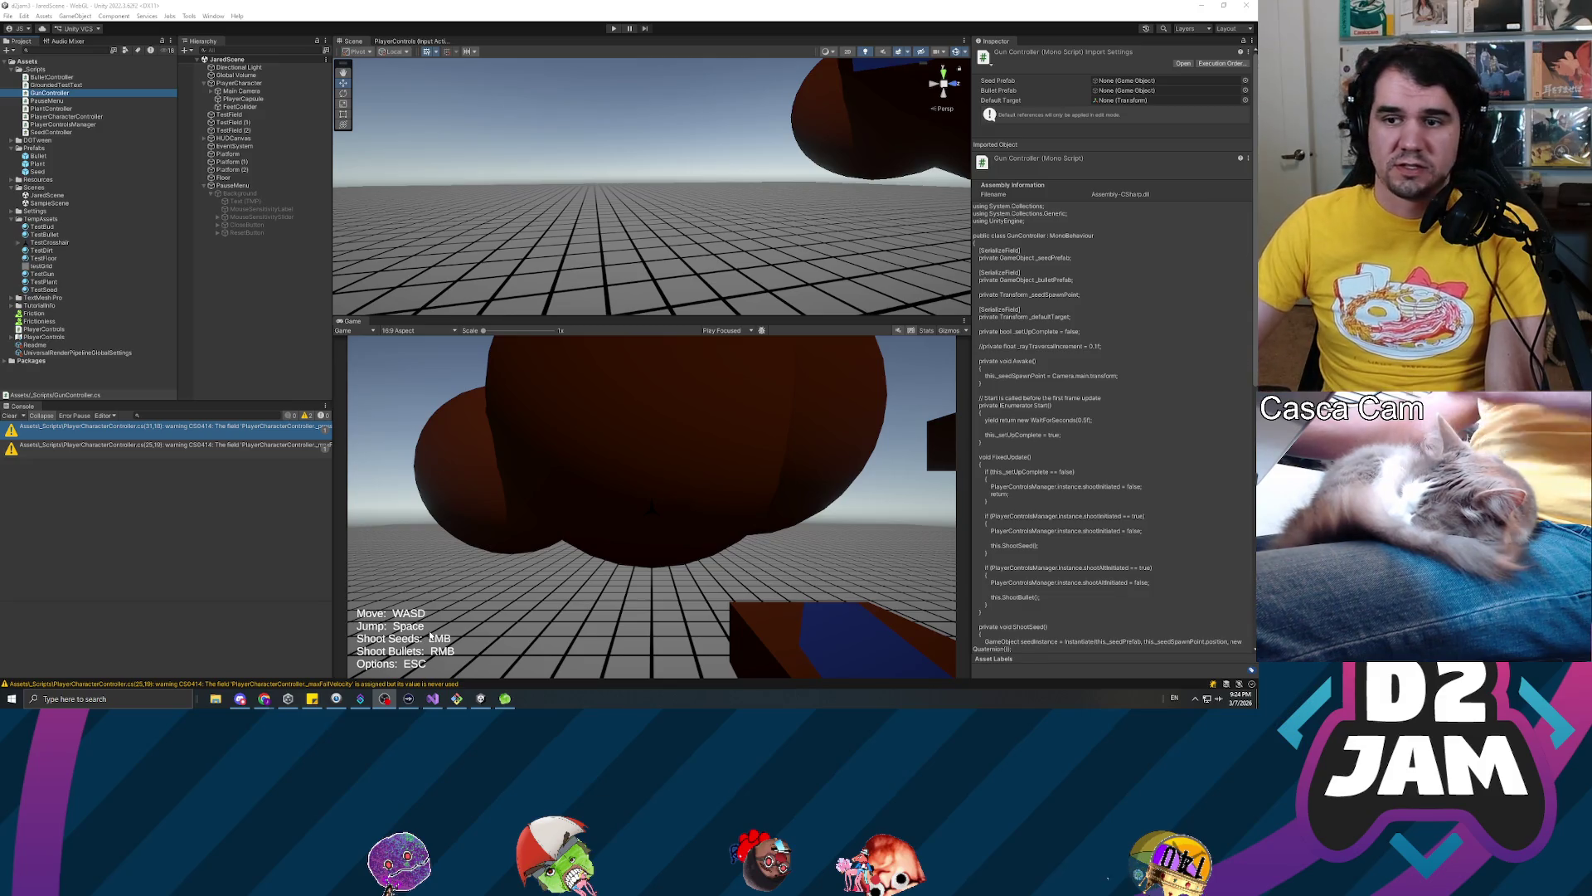
left_click(618, 30)
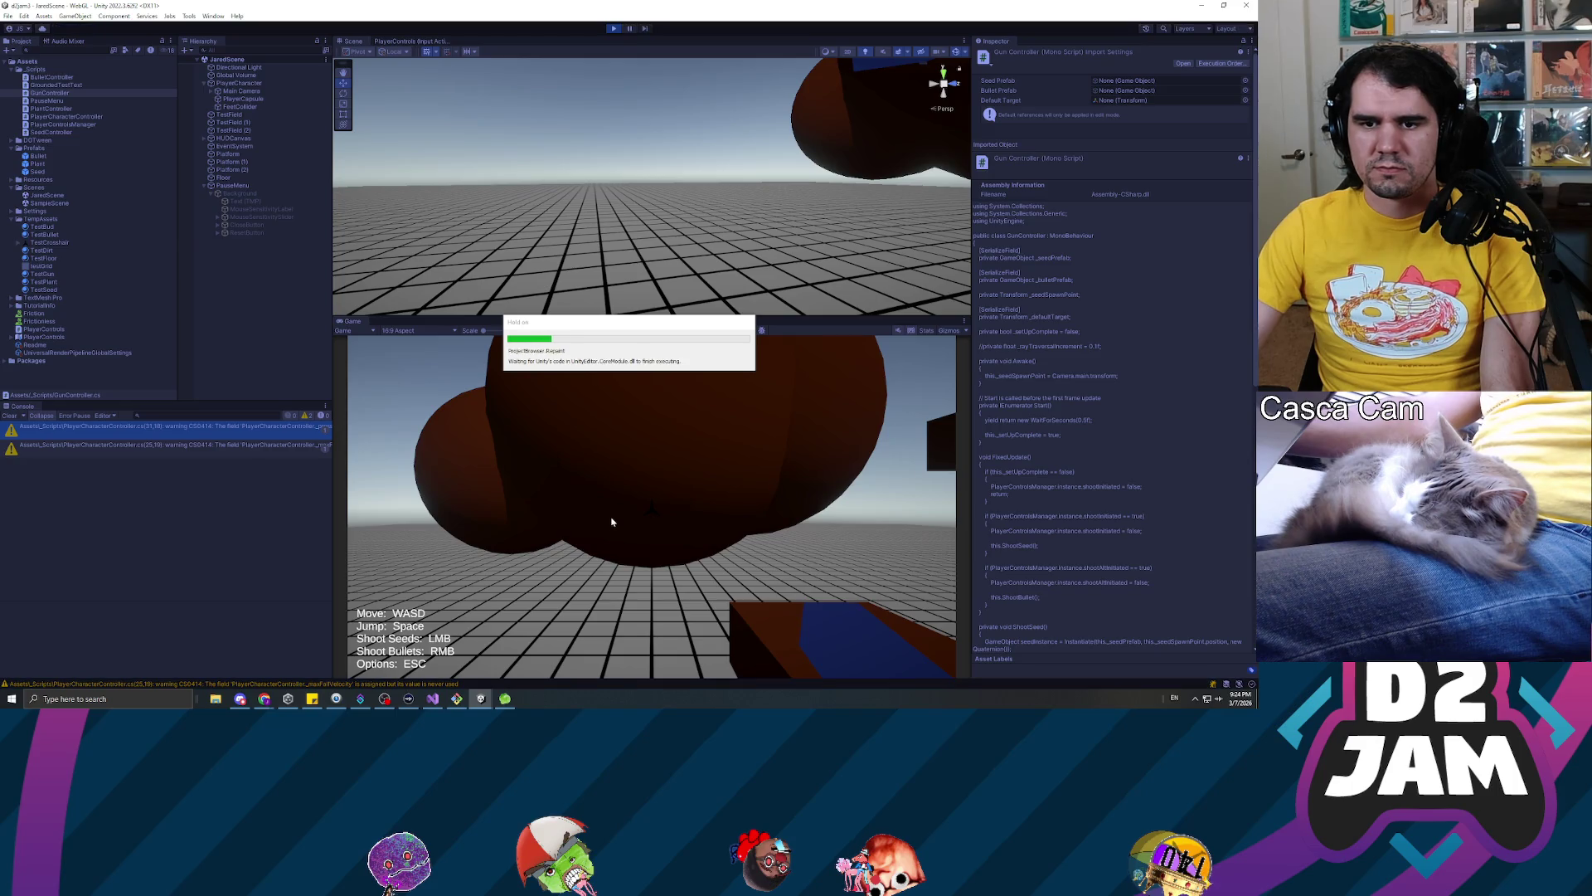
left_click(568, 499)
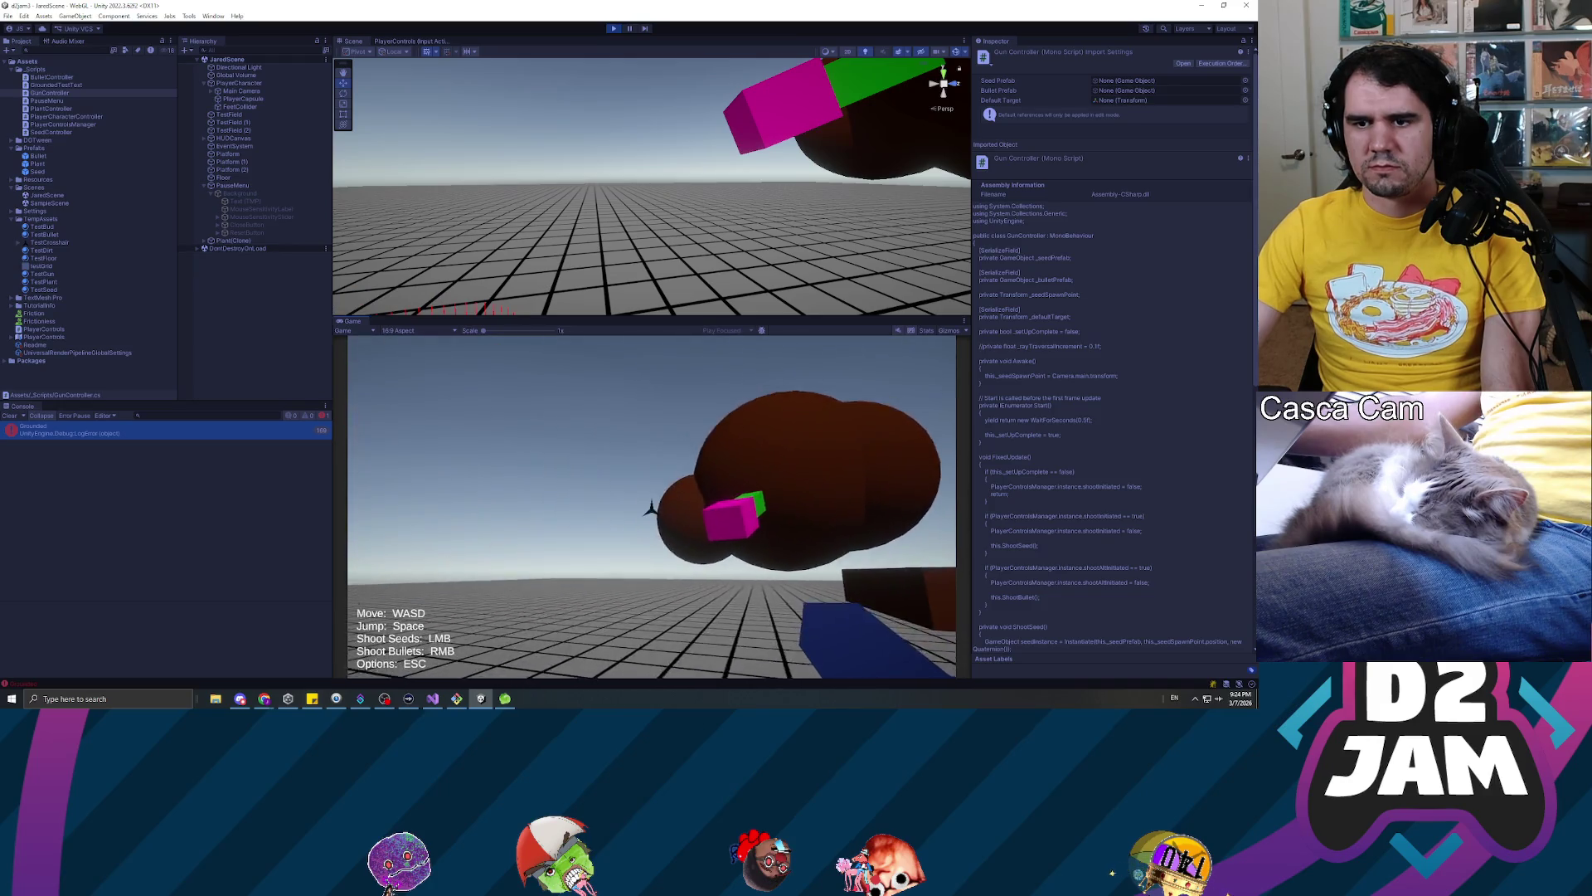
left_click(652, 507)
left_click(652, 508)
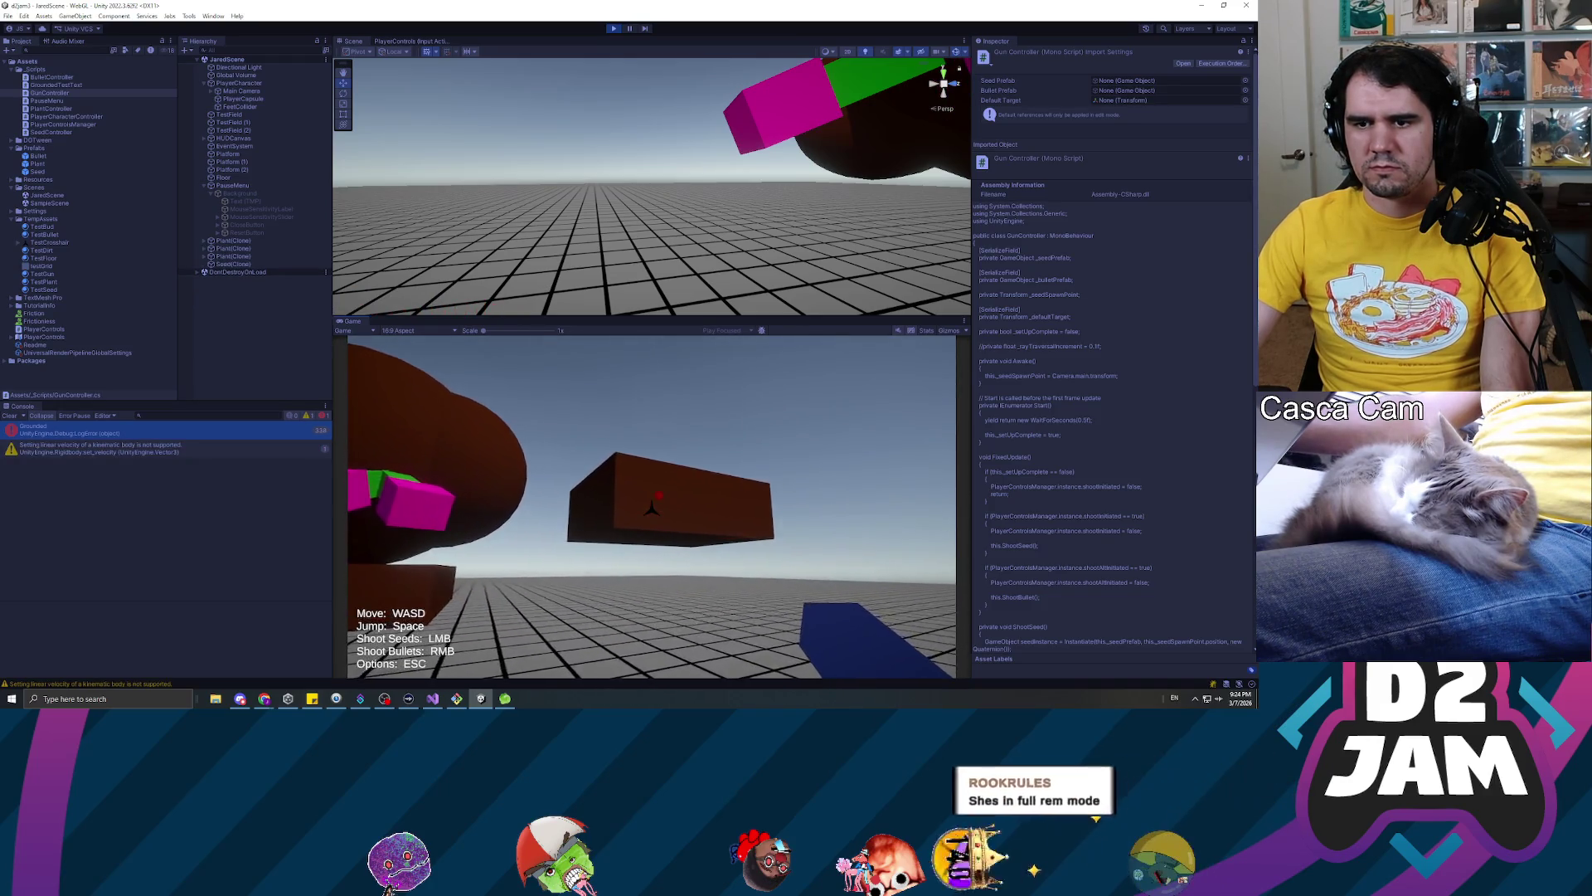
left_click(652, 508)
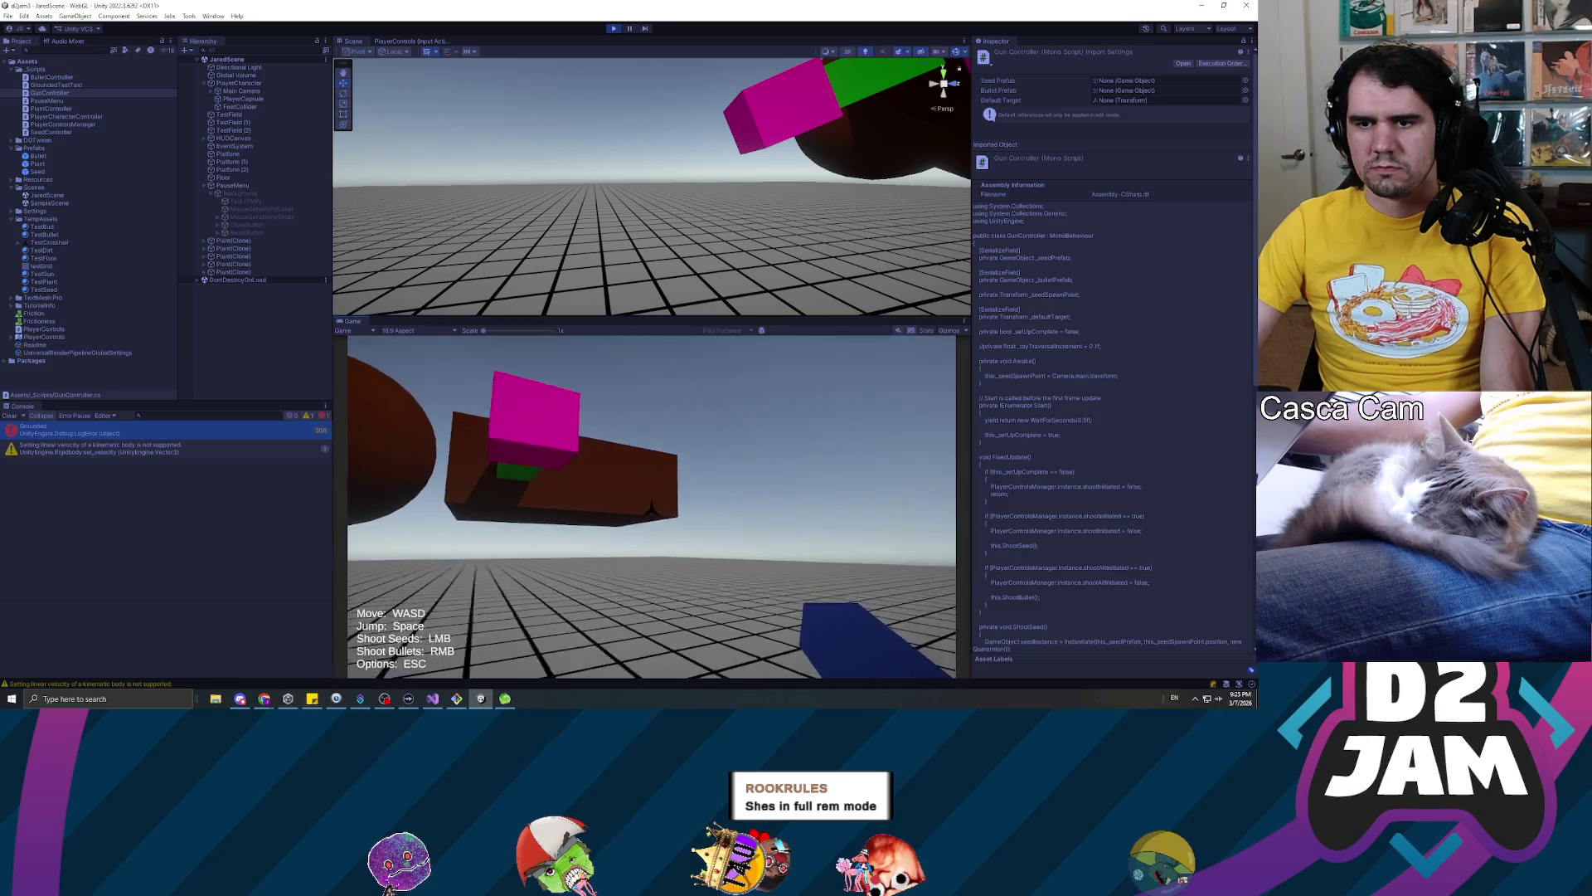
left_click(652, 508)
left_click(652, 508)
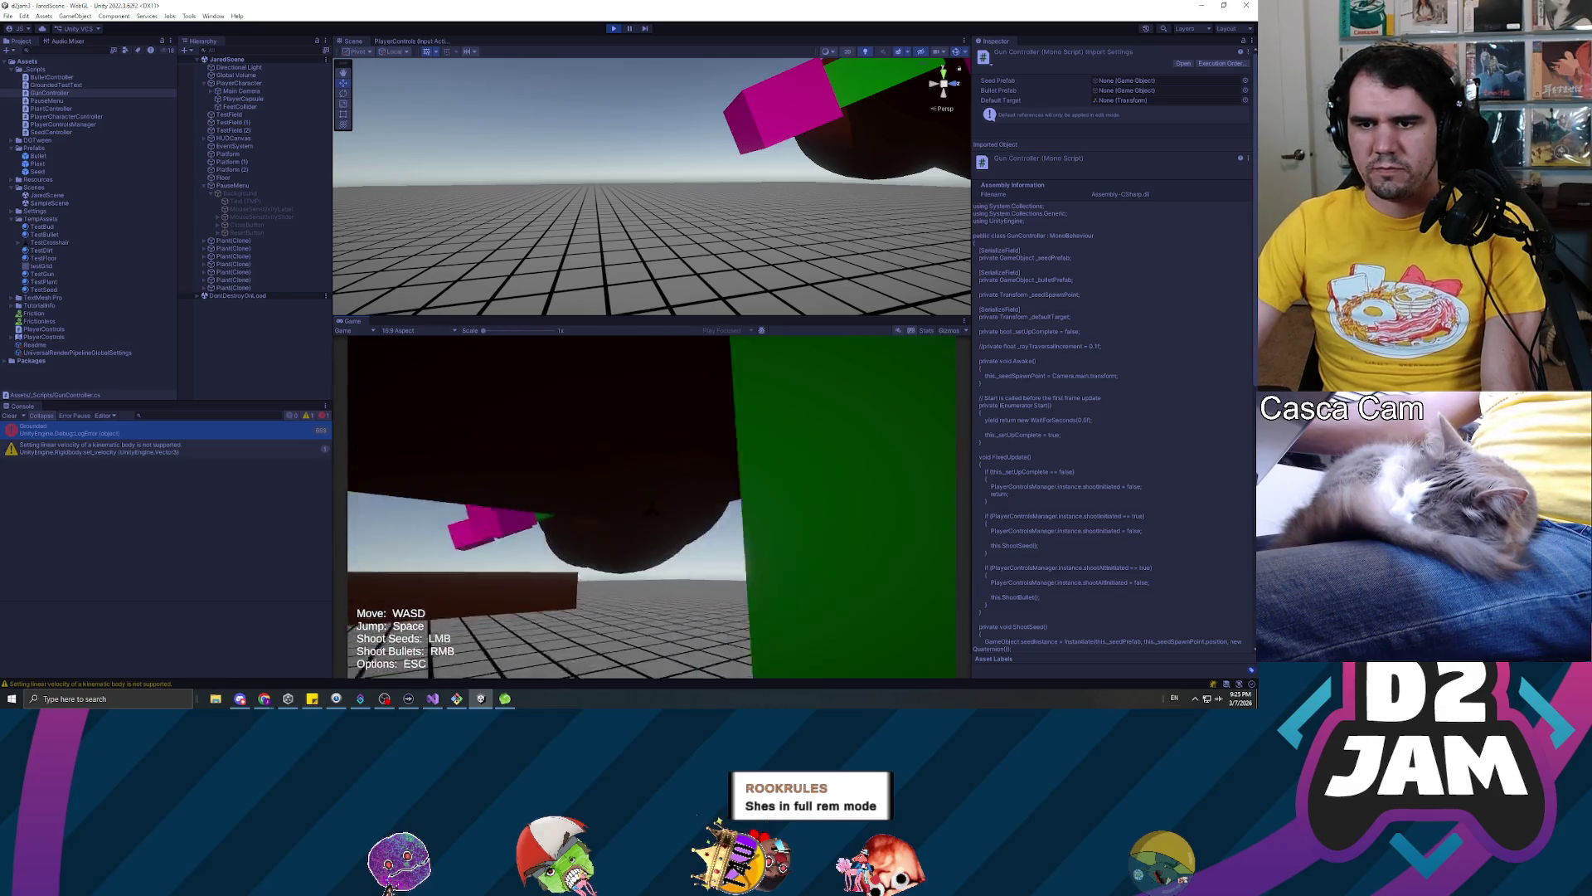
left_click(652, 508)
key("Escape")
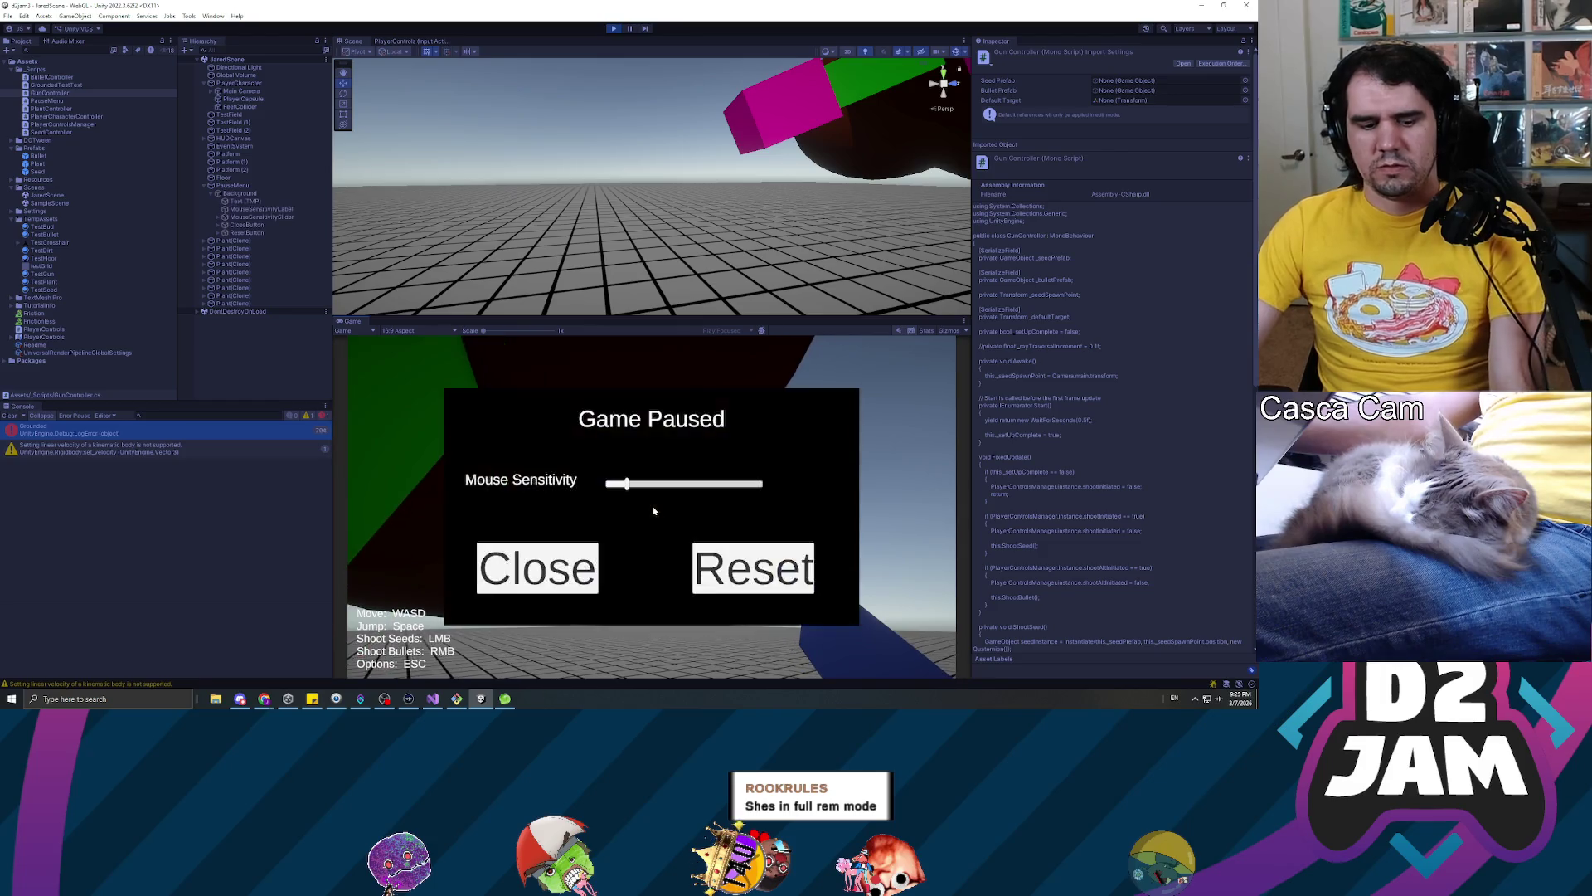
left_click(612, 30)
left_click(126, 425)
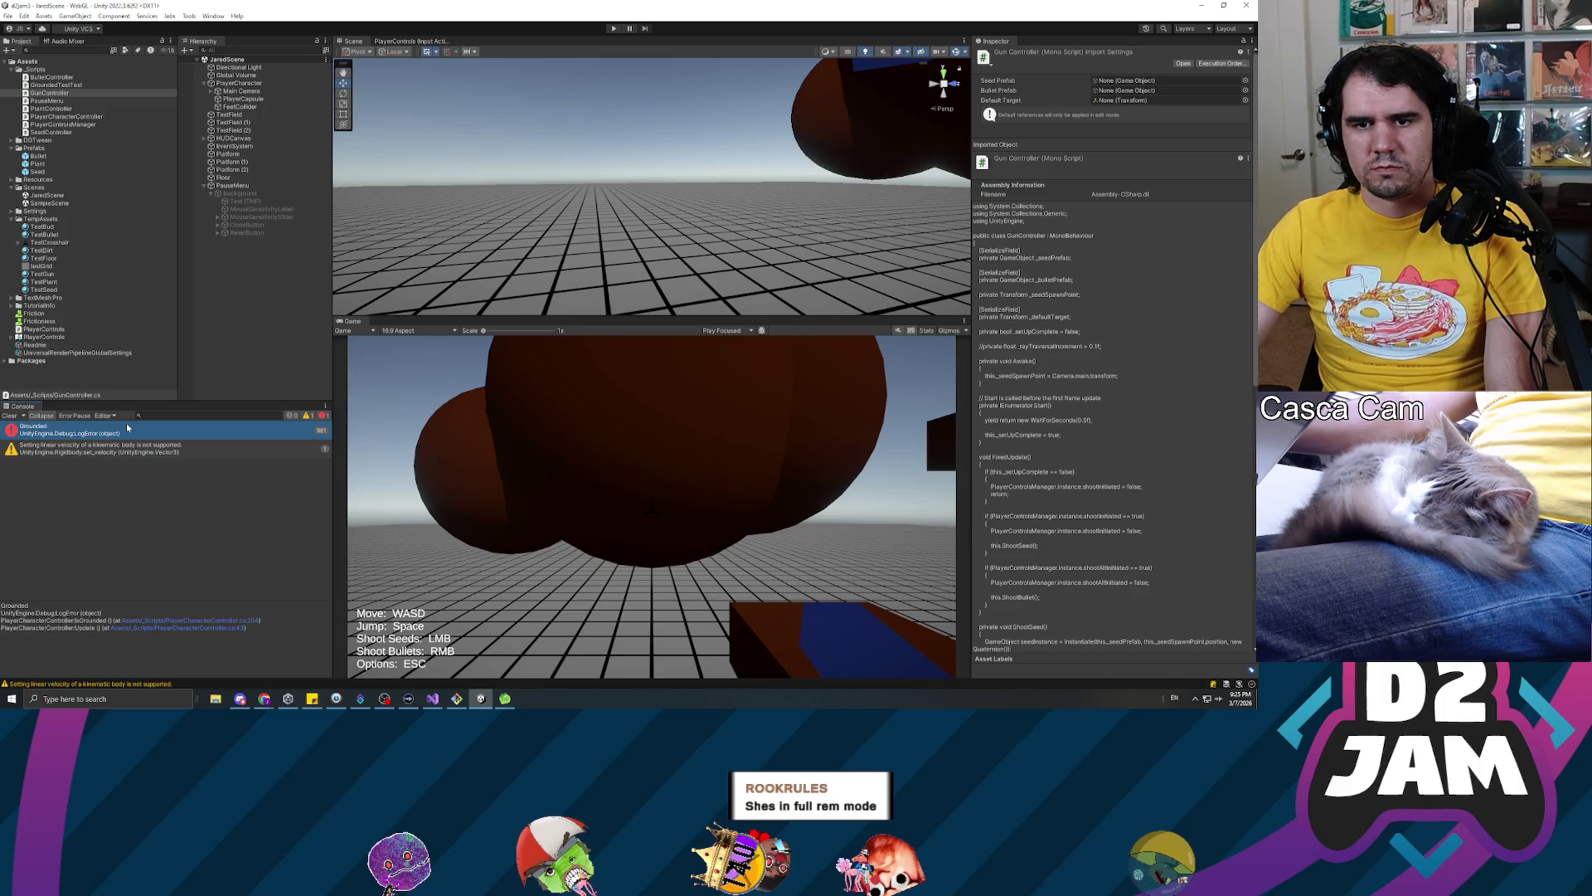
key("alt+Tab")
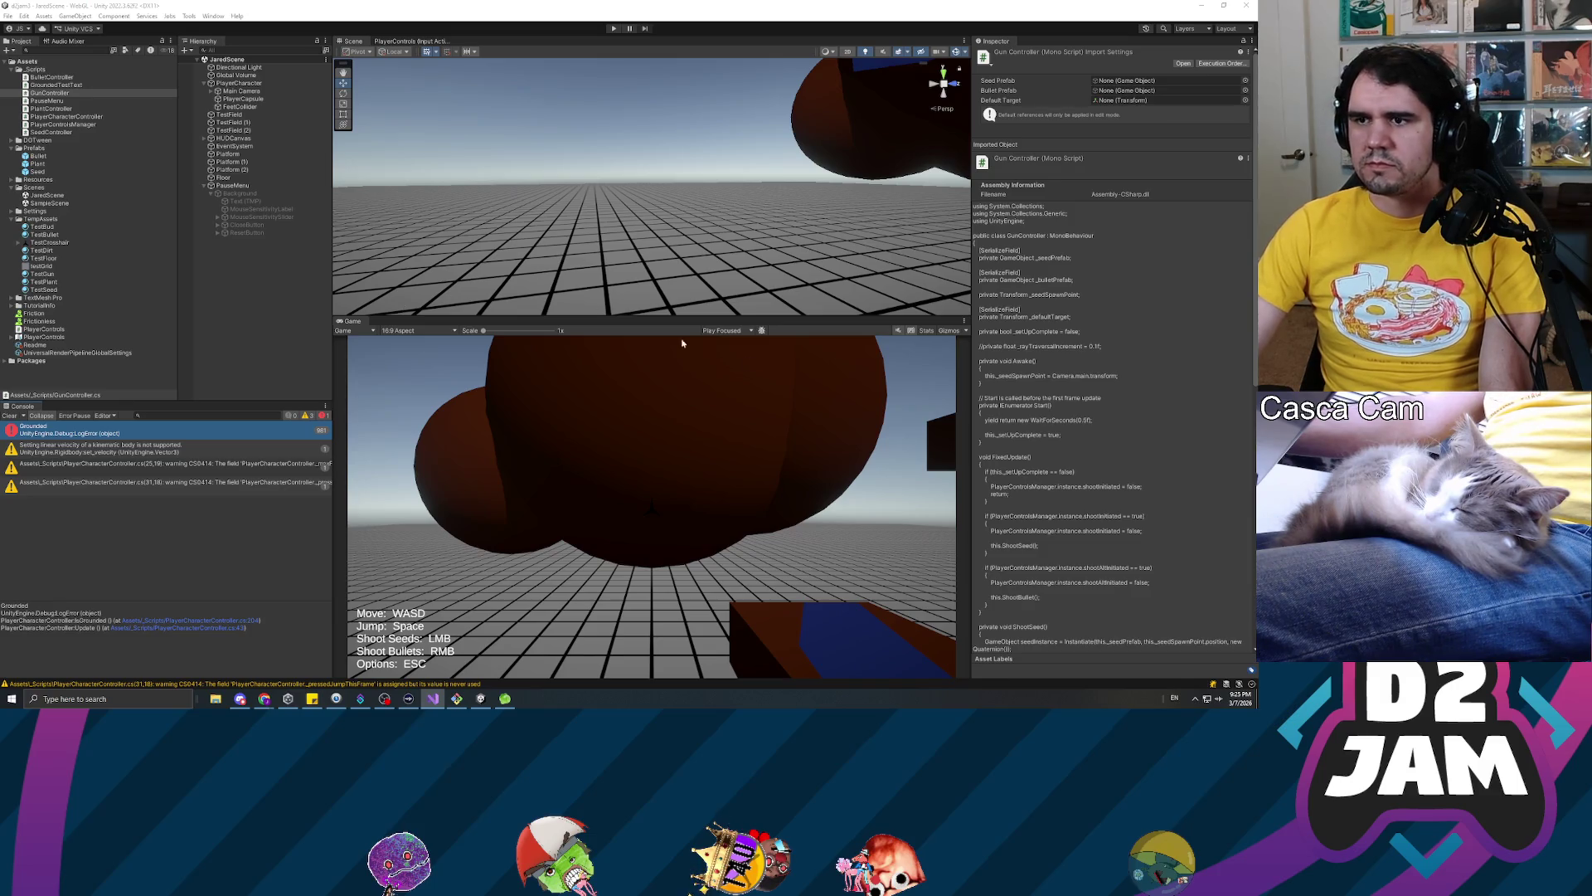
left_click(232, 115)
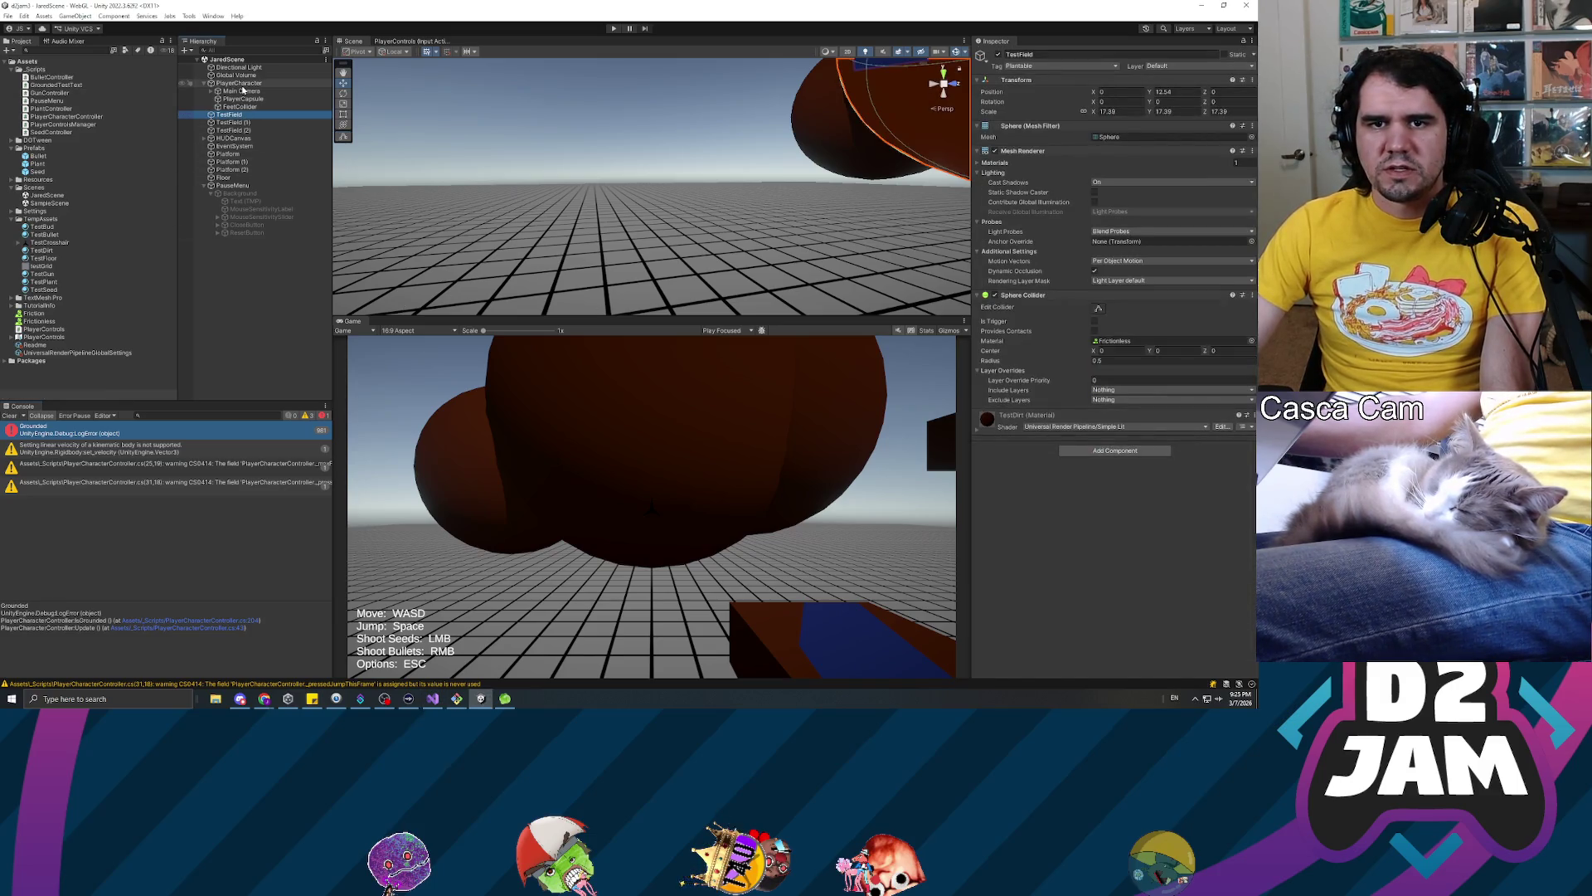
Set the PlayerCharacter's Rigidbody Collision Detection to Continuous
left_click(240, 84)
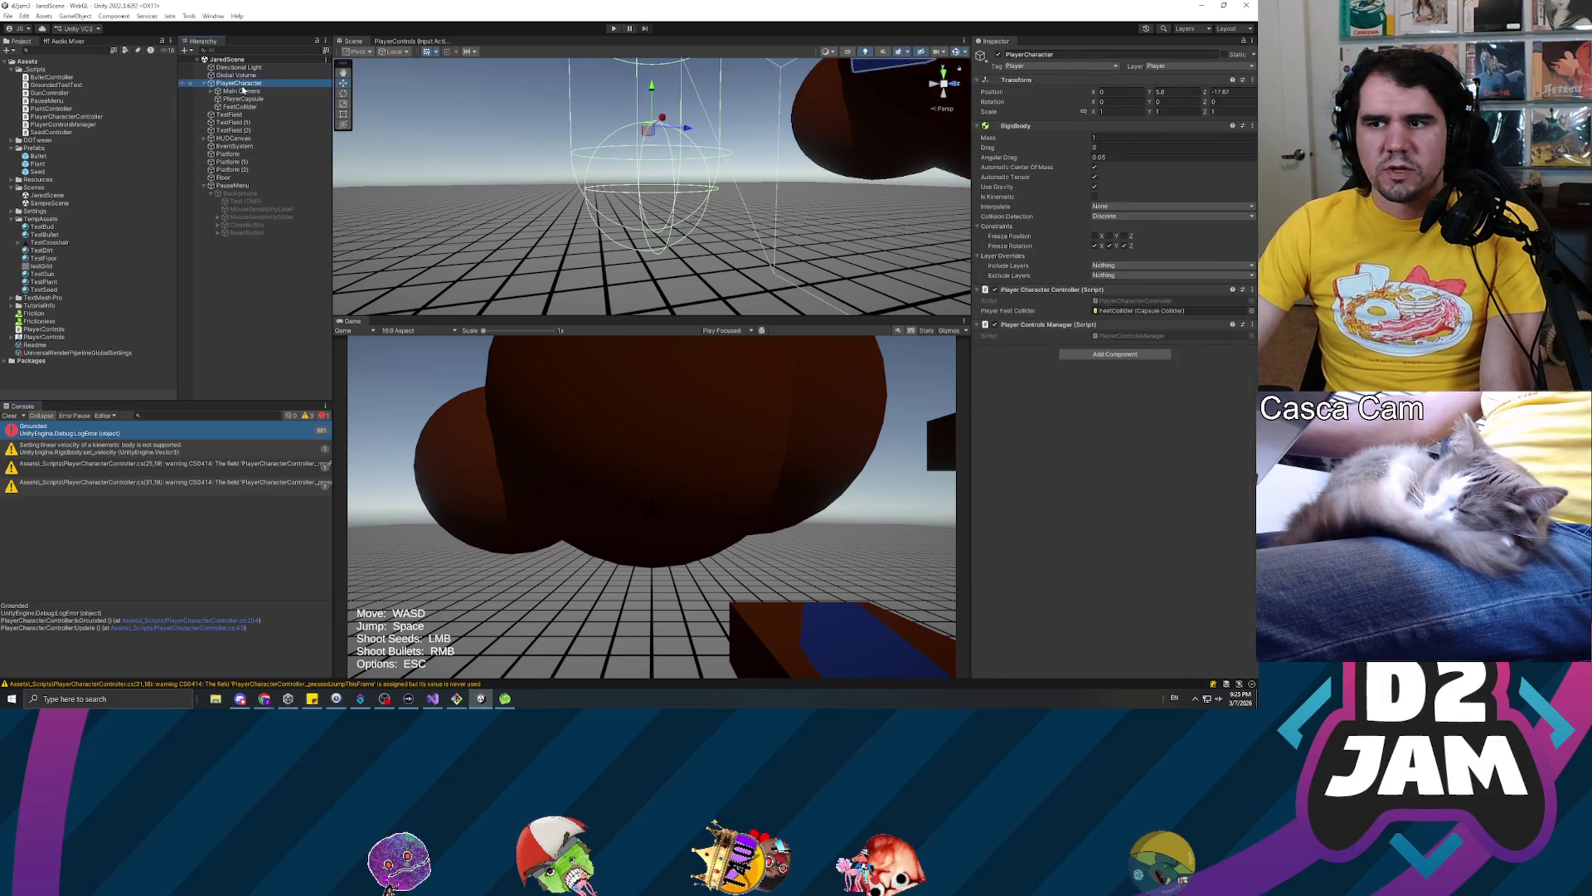
left_click(1113, 214)
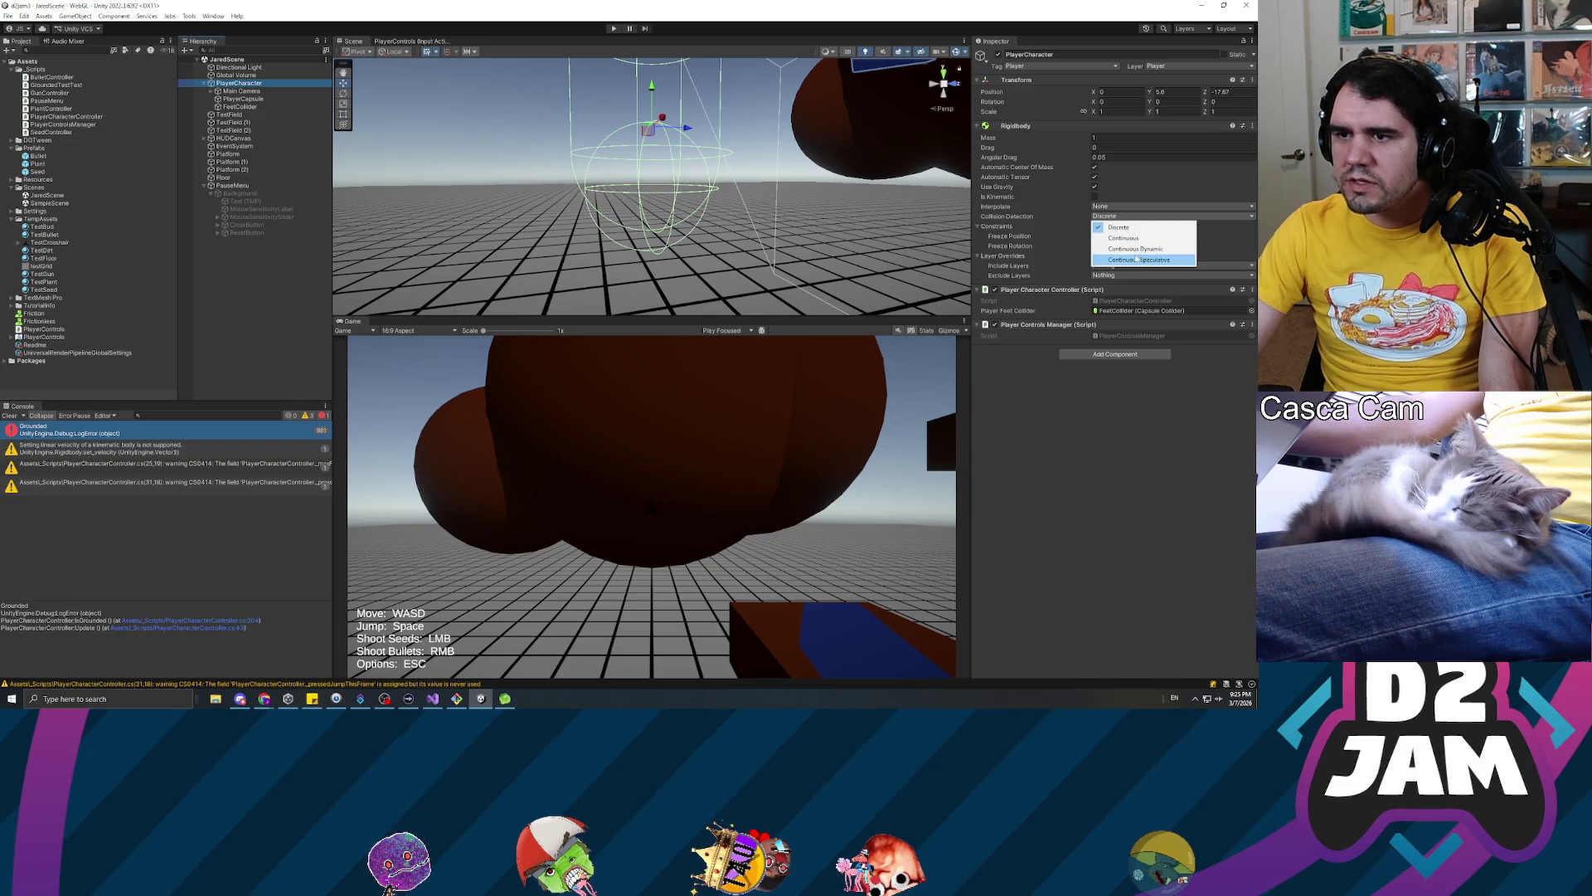
left_click(1124, 238)
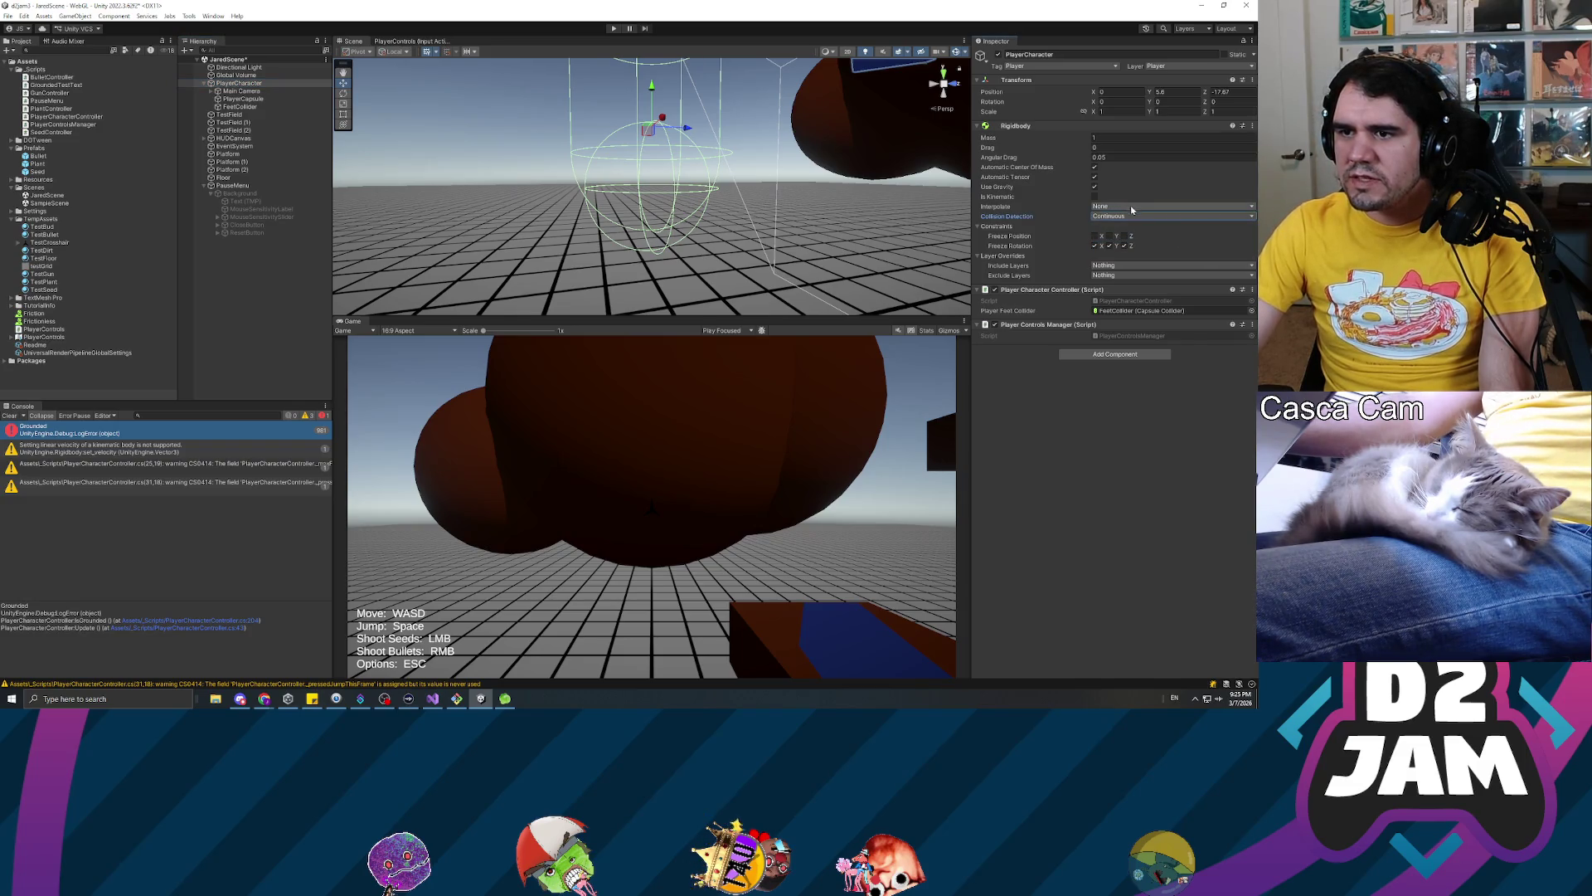
left_click(1105, 444)
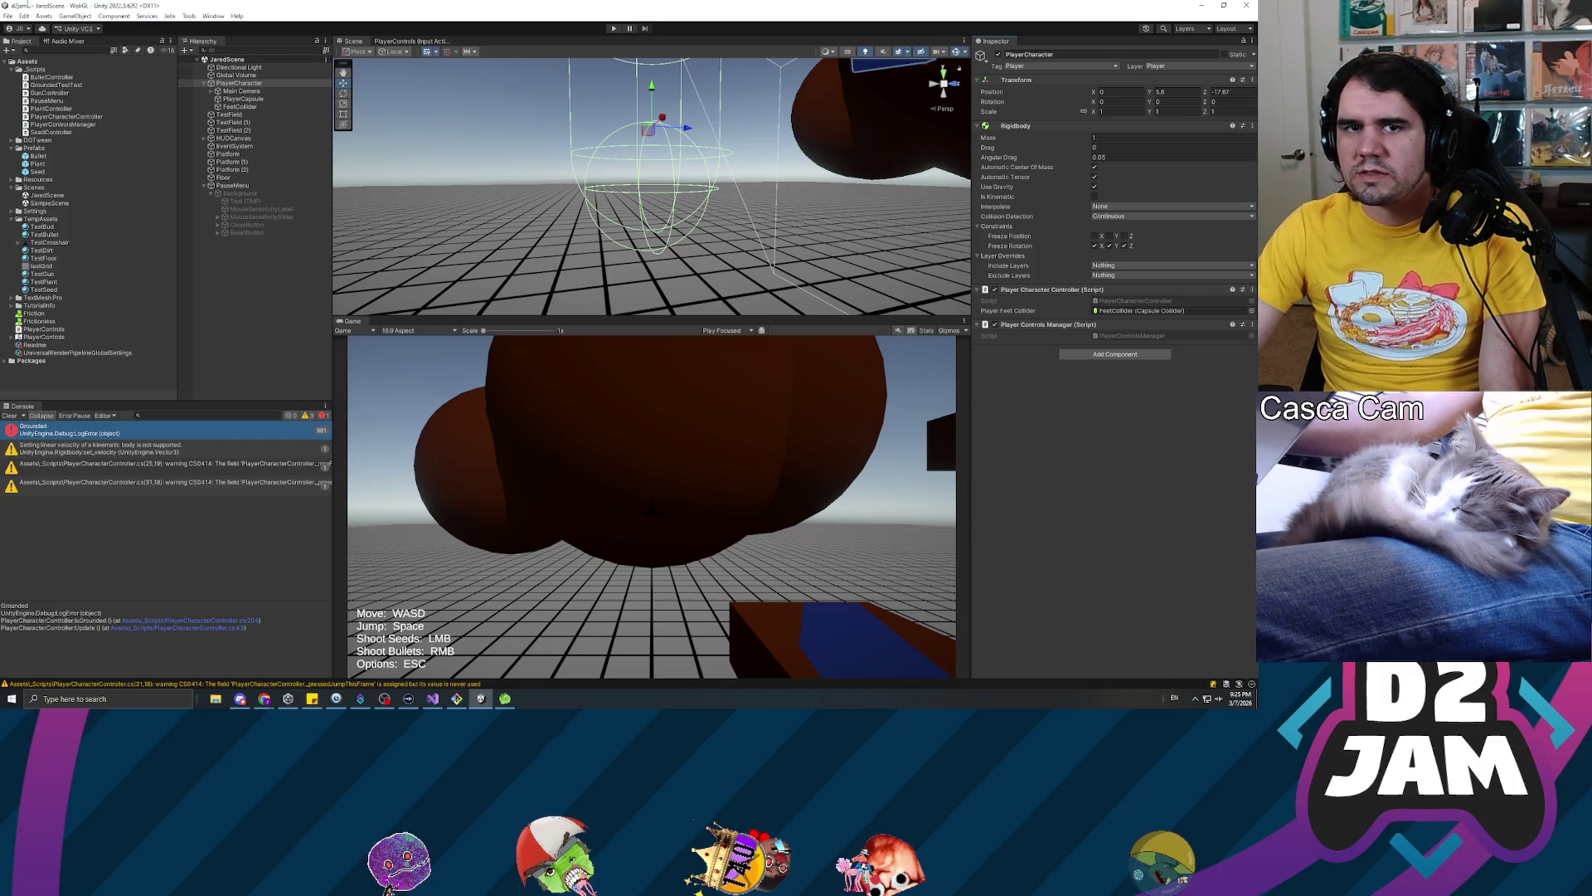
In Project Settings > Physics, change Default Solver Iterations from 6 to 10, then close the window
left_click(25, 17)
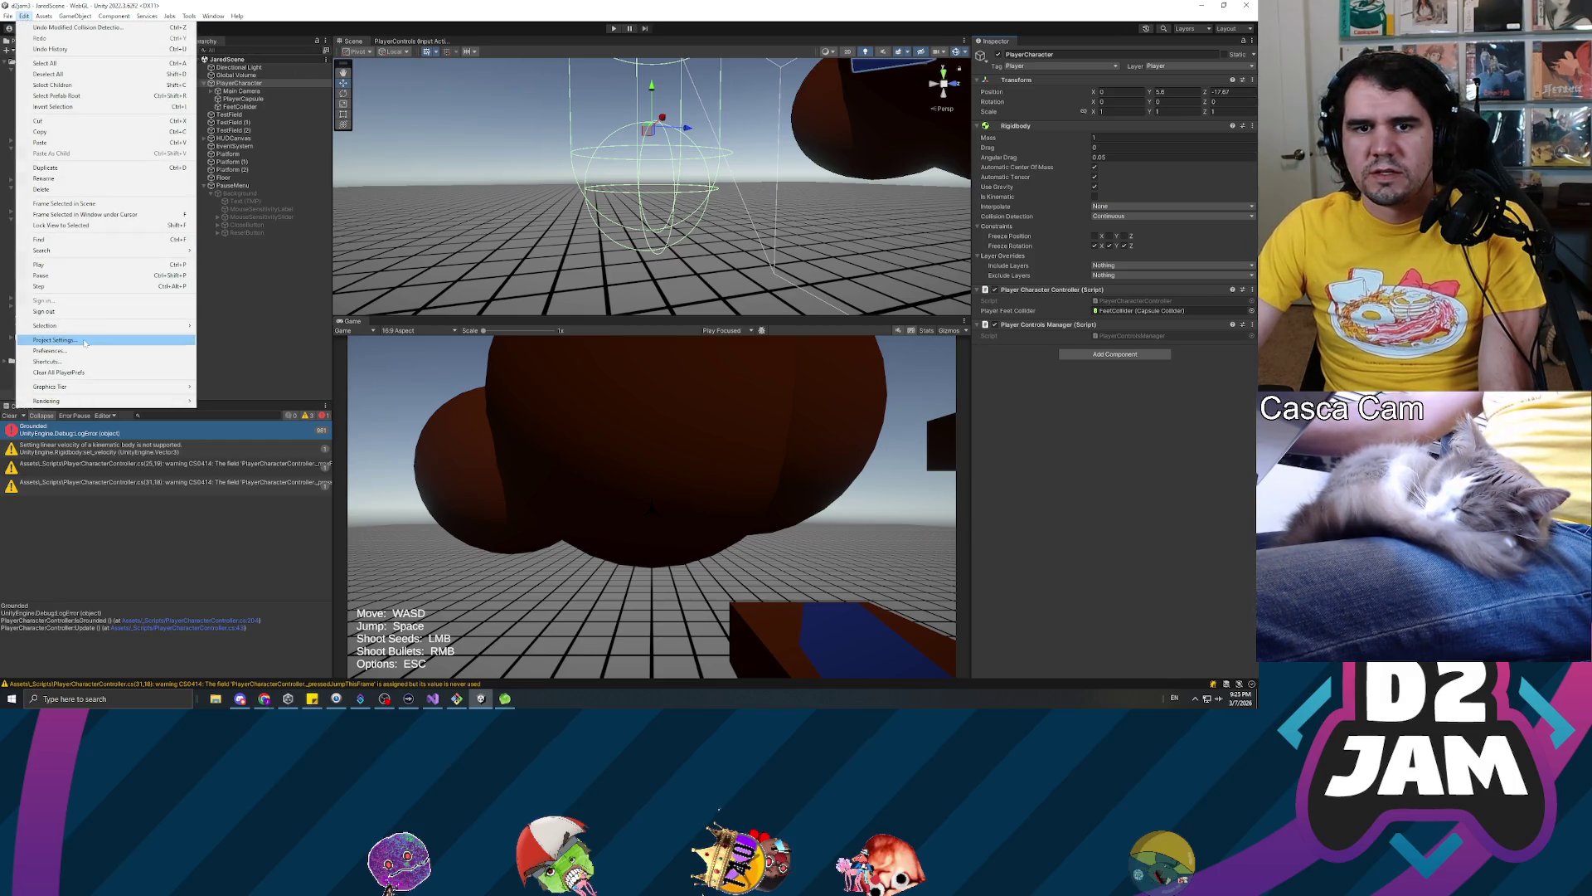
left_click(55, 340)
left_click(444, 221)
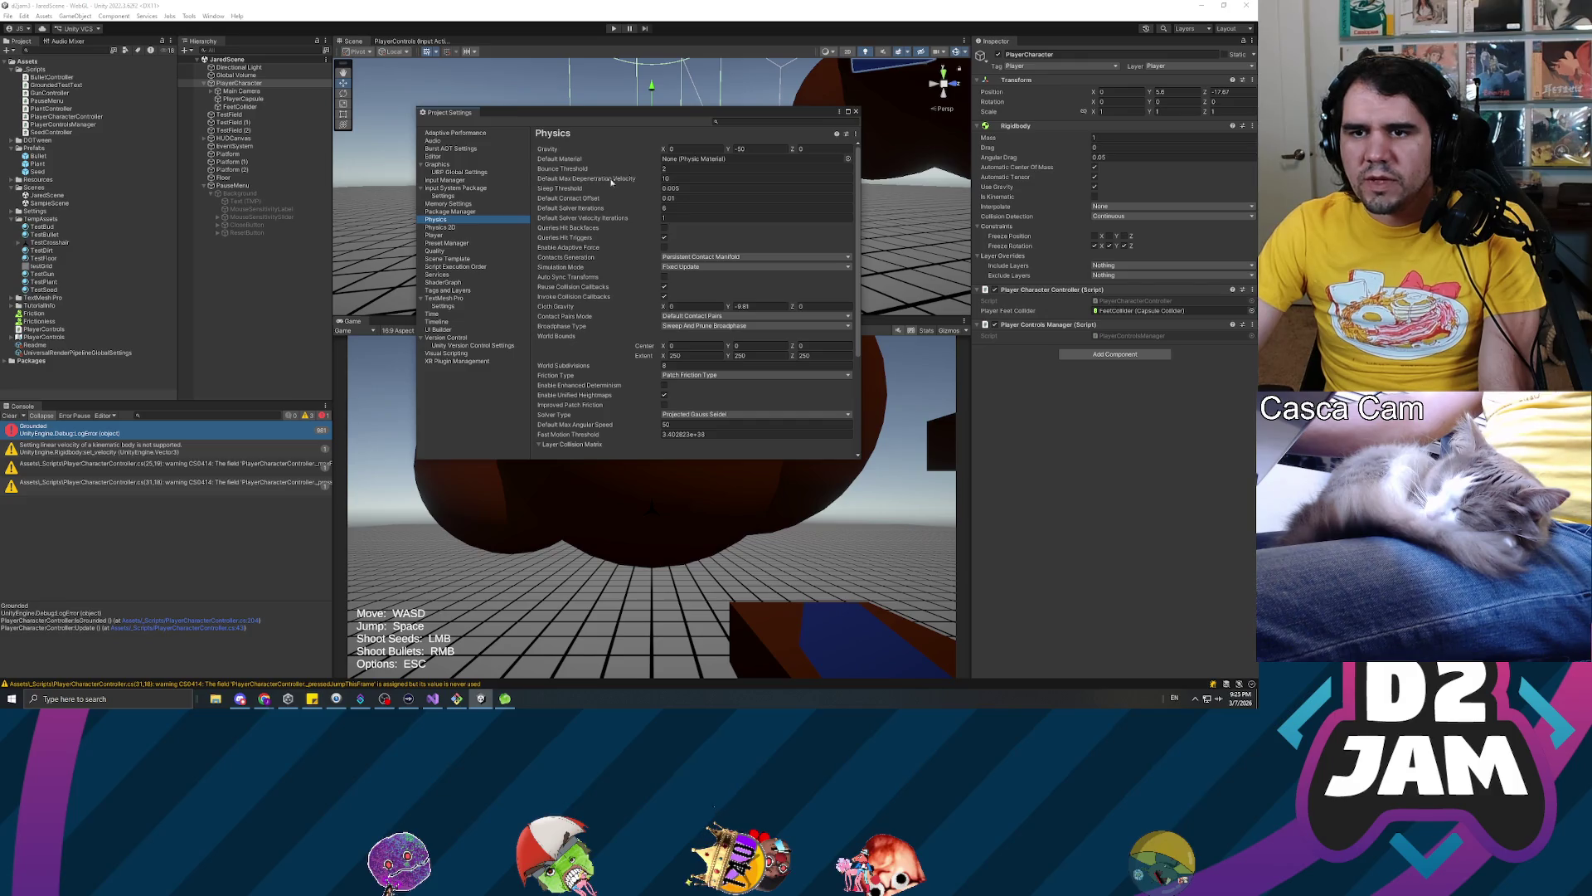
left_click(637, 182)
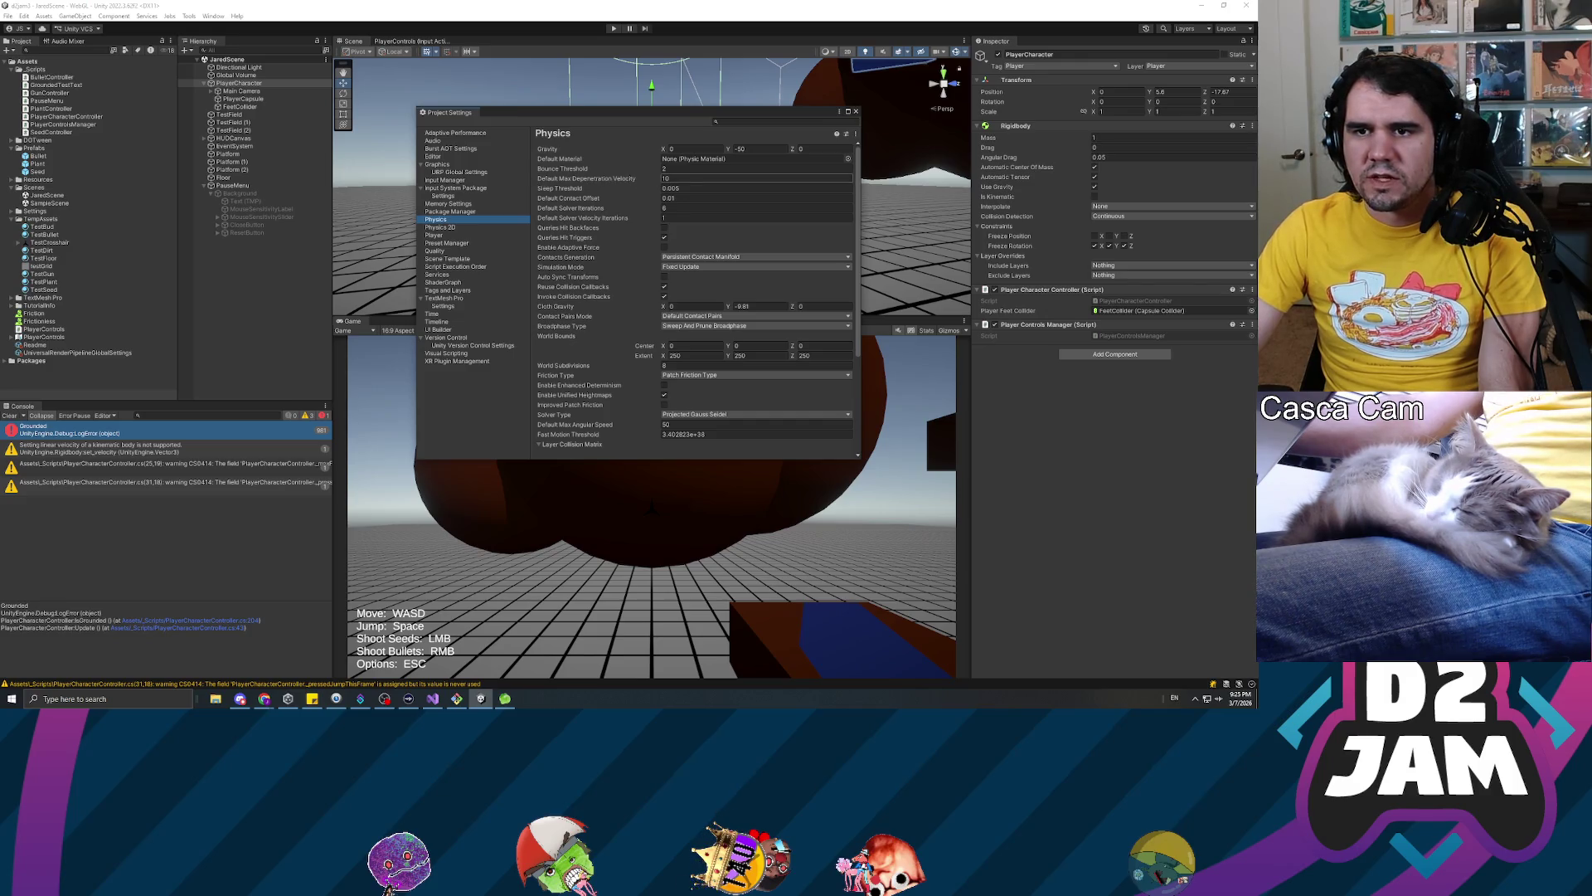
left_click(587, 190)
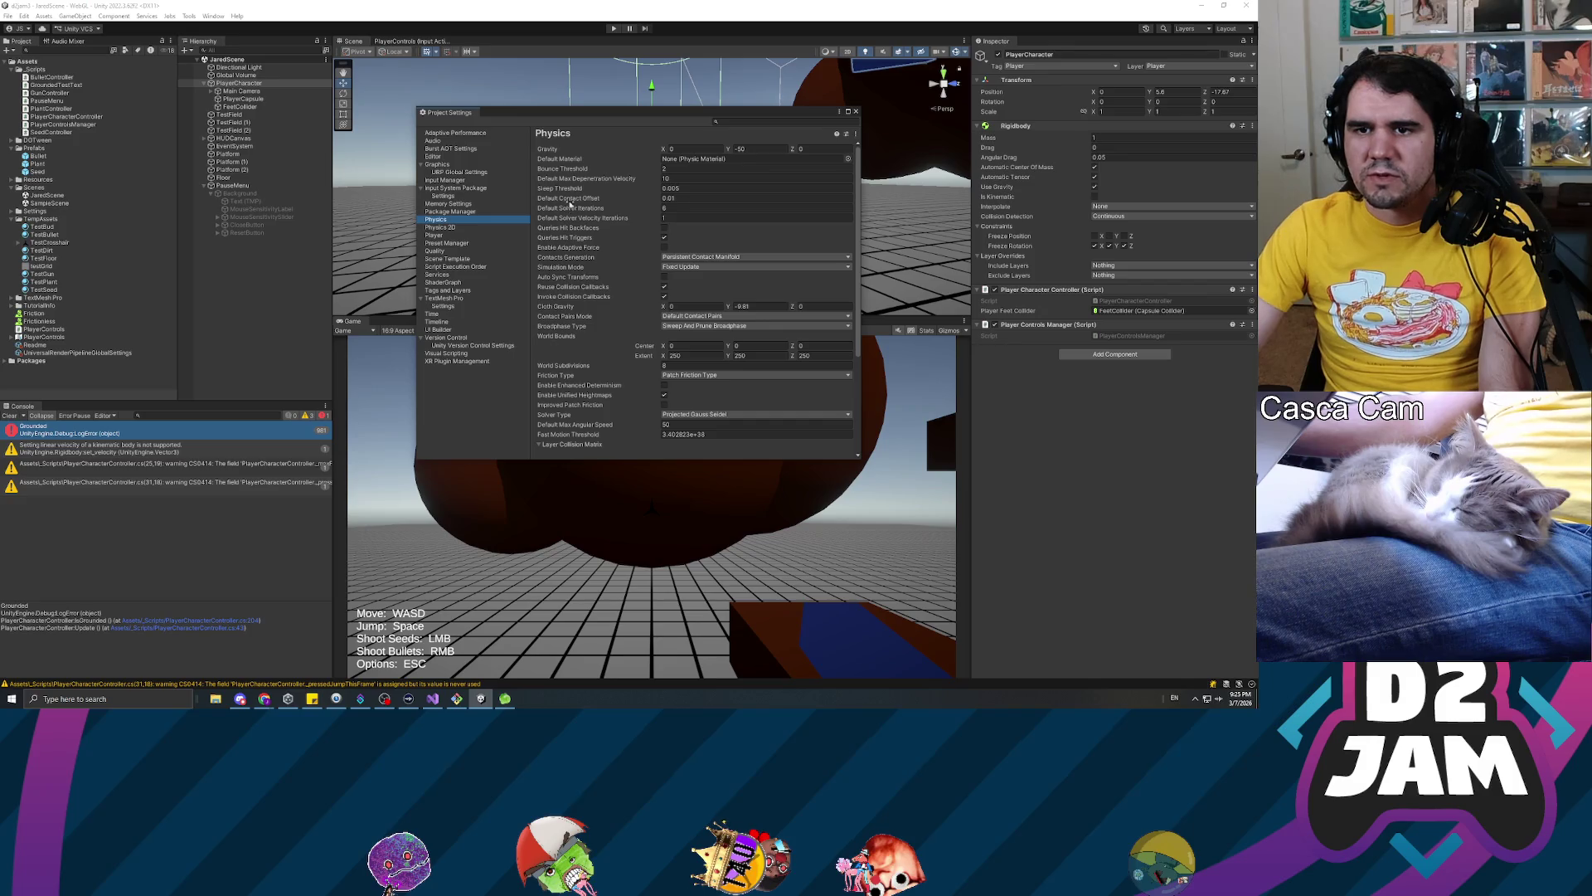
left_click(688, 198)
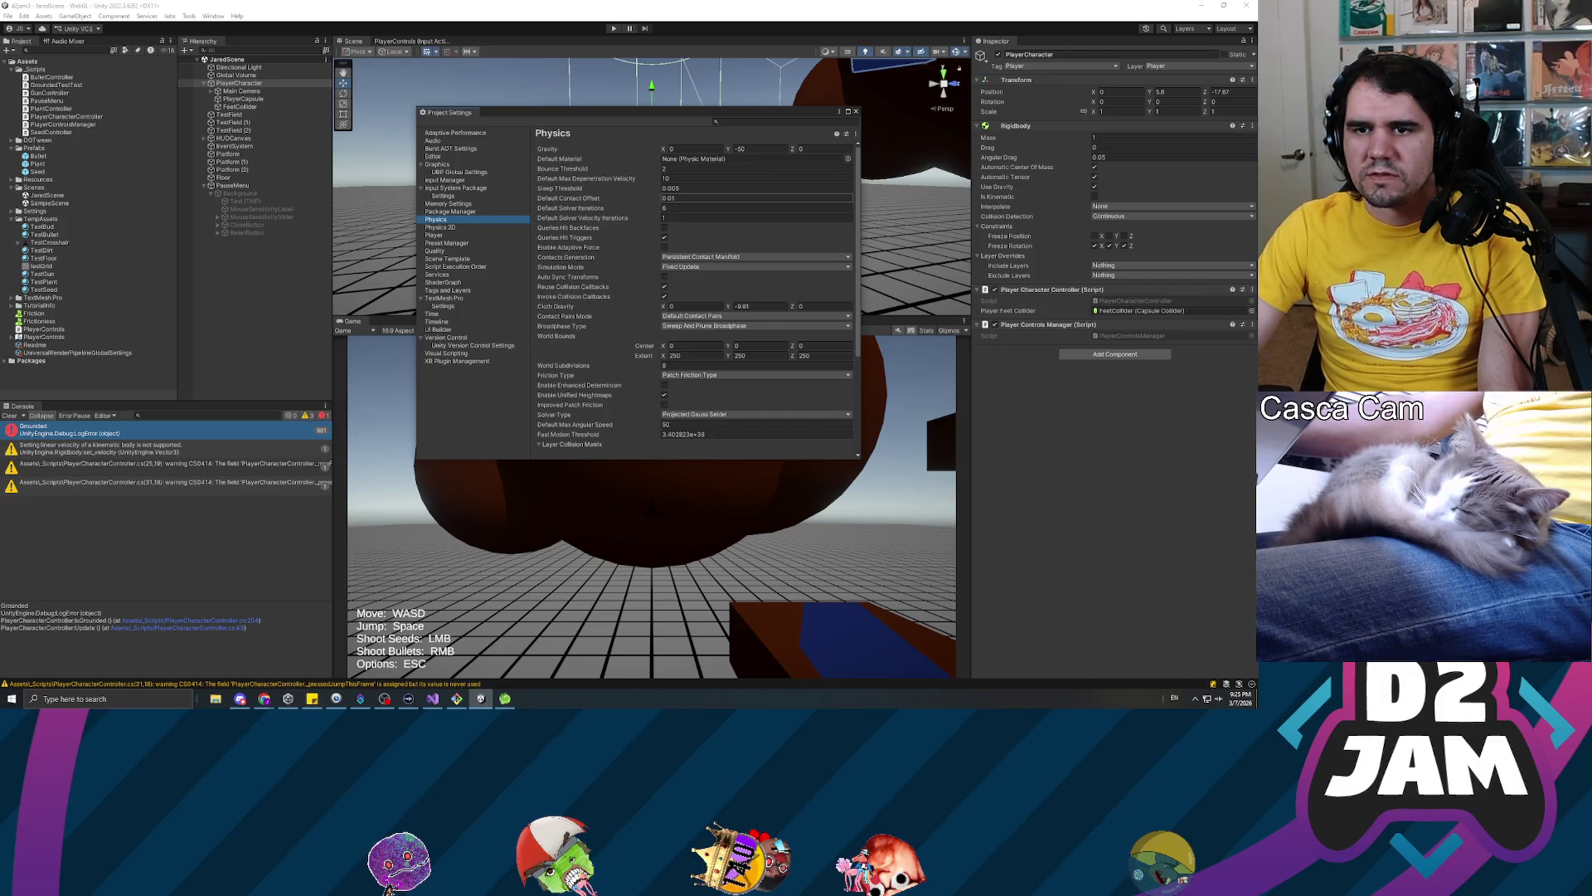
left_click(689, 208)
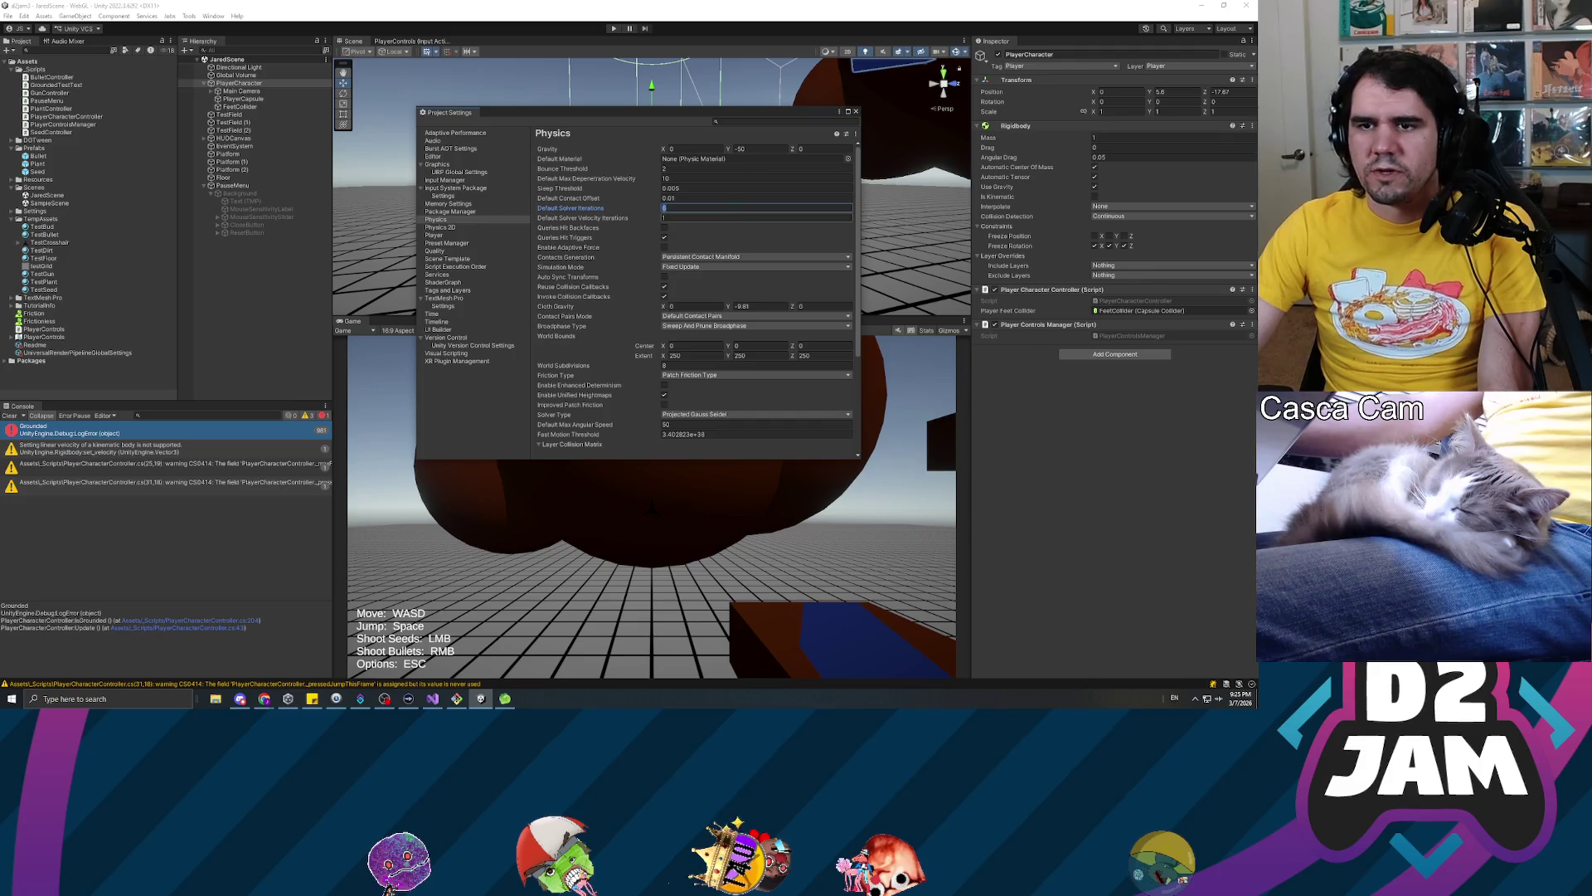
type("10")
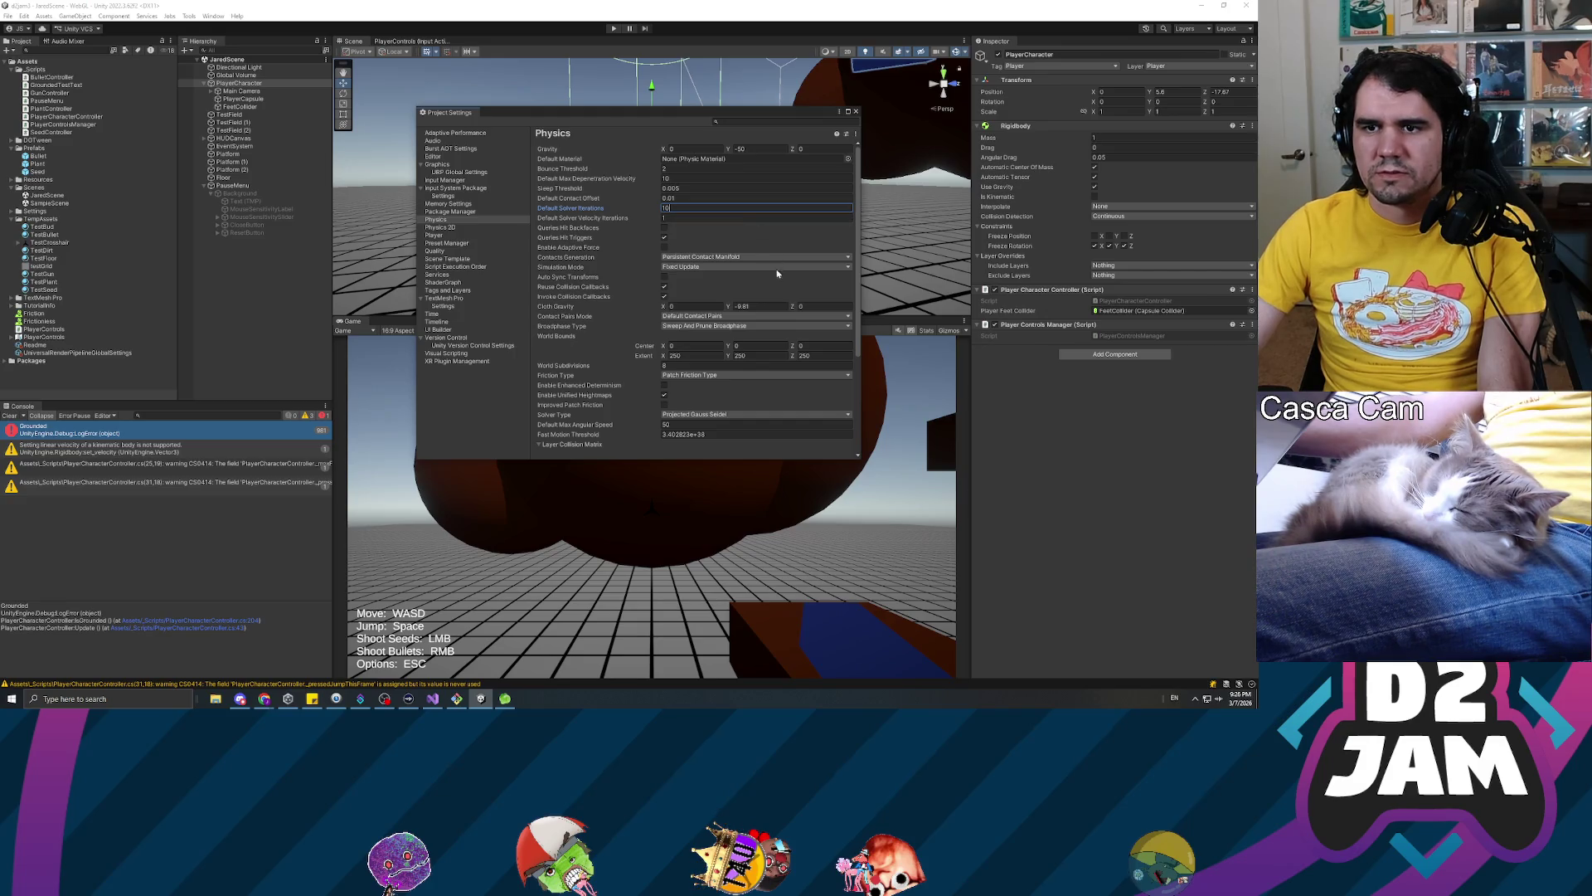
left_click(858, 112)
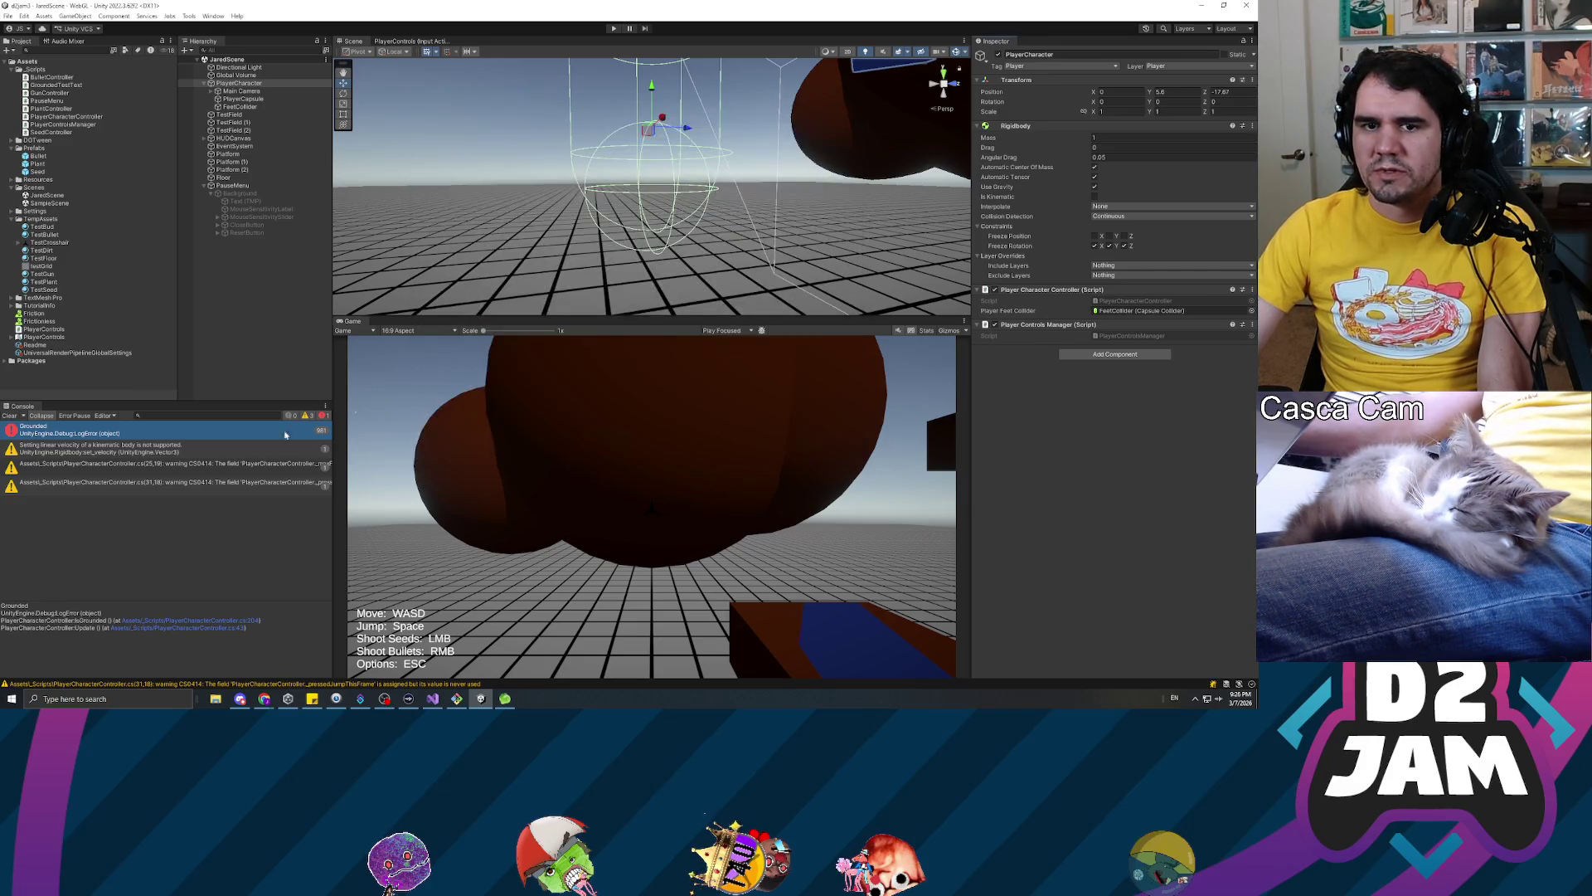
Clear the Console, turn on Stats, and choose Play Maximized for the Game view
left_click(10, 416)
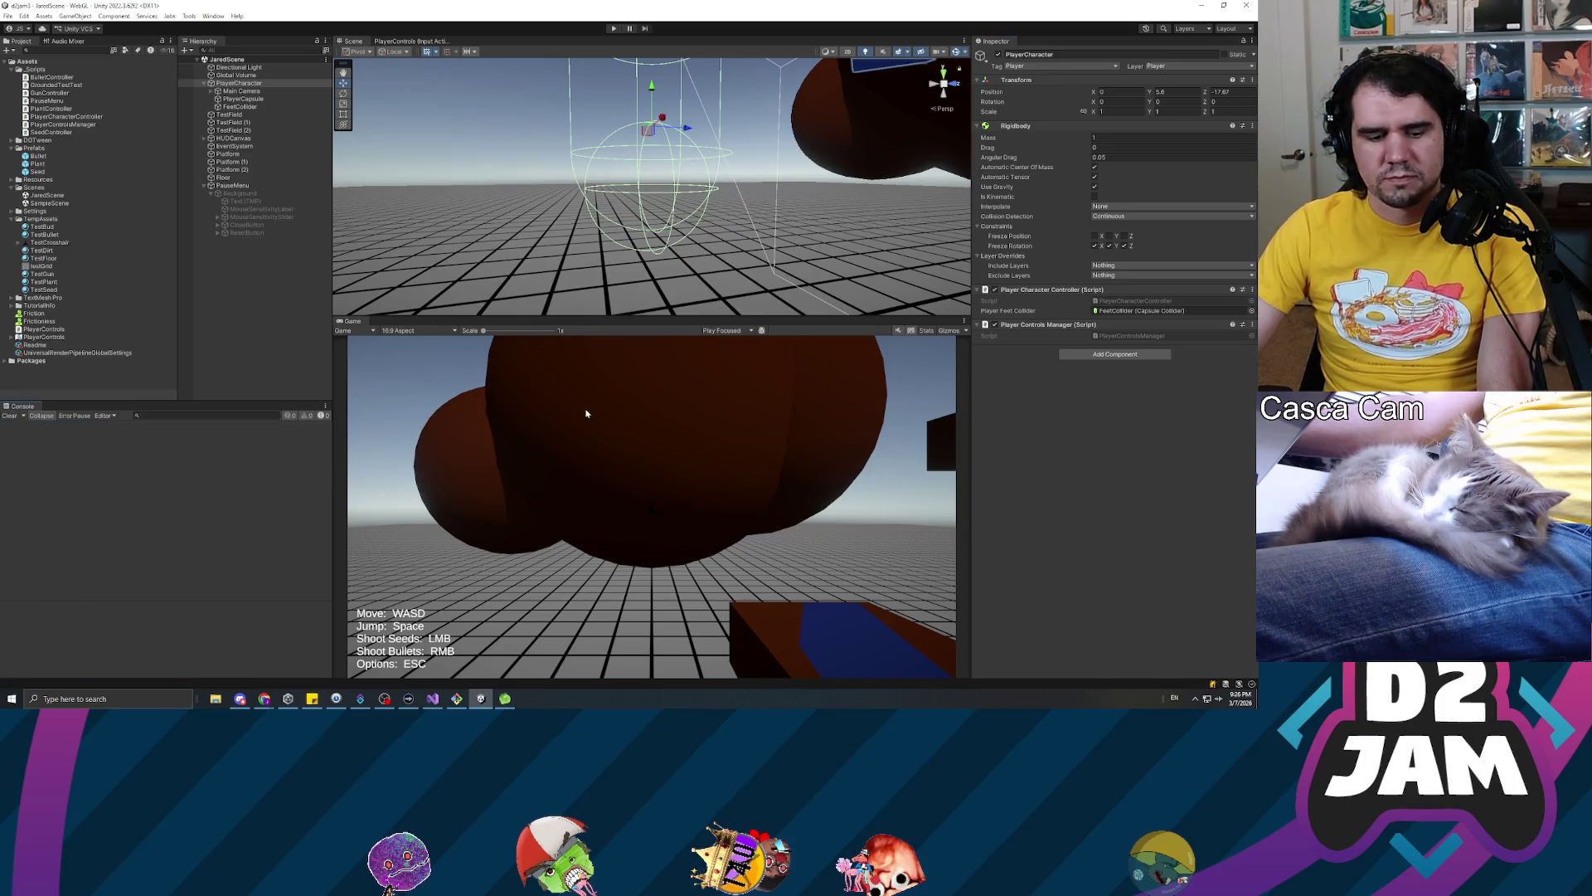
left_click(922, 331)
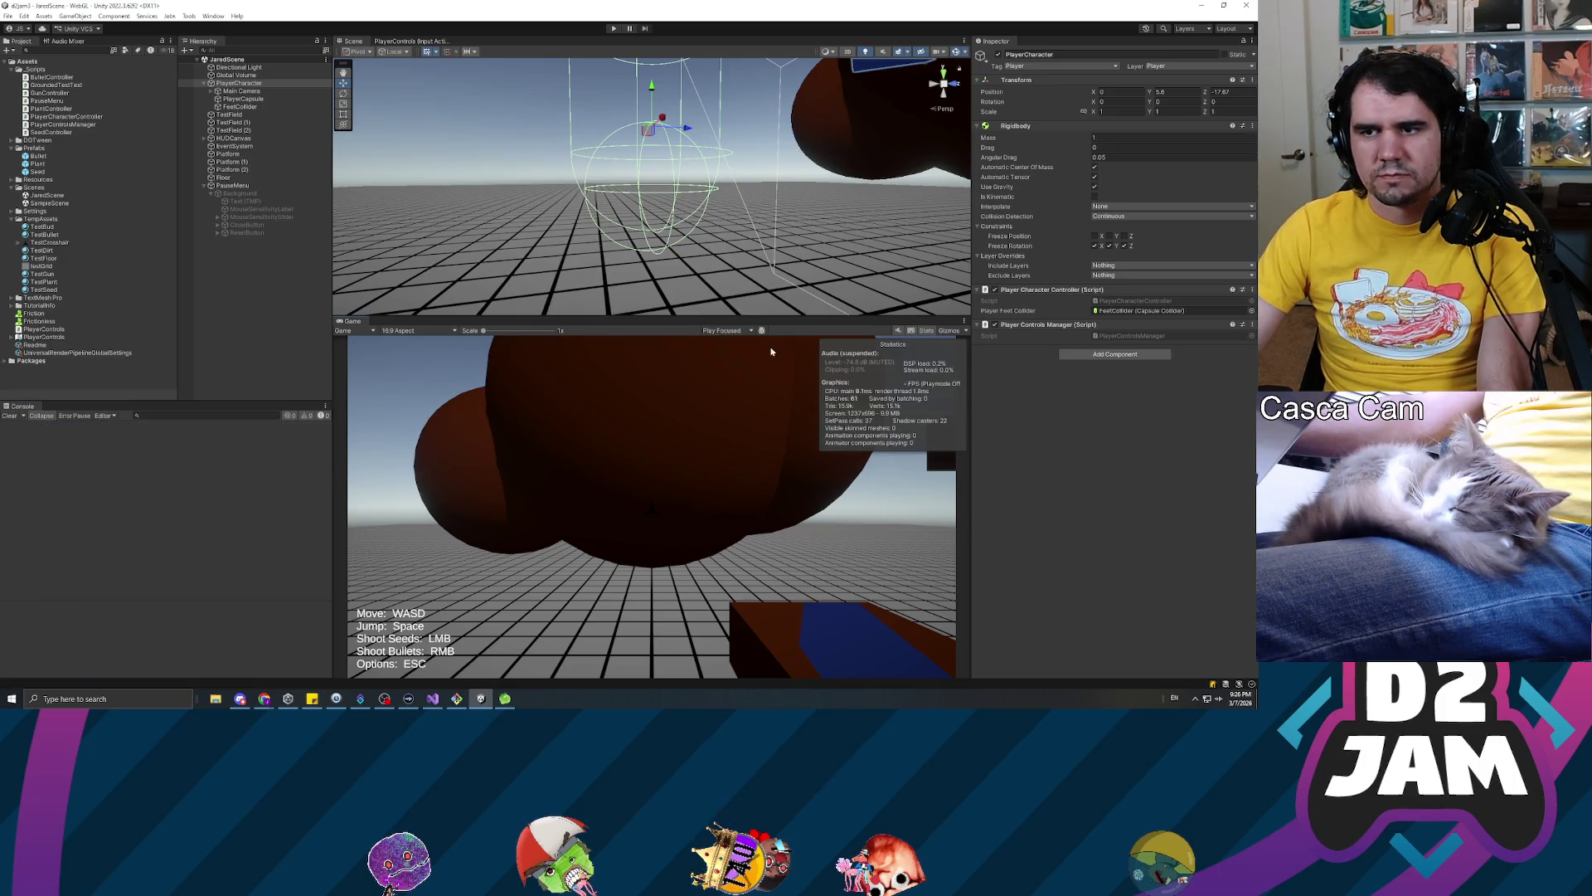
left_click(726, 330)
left_click(742, 346)
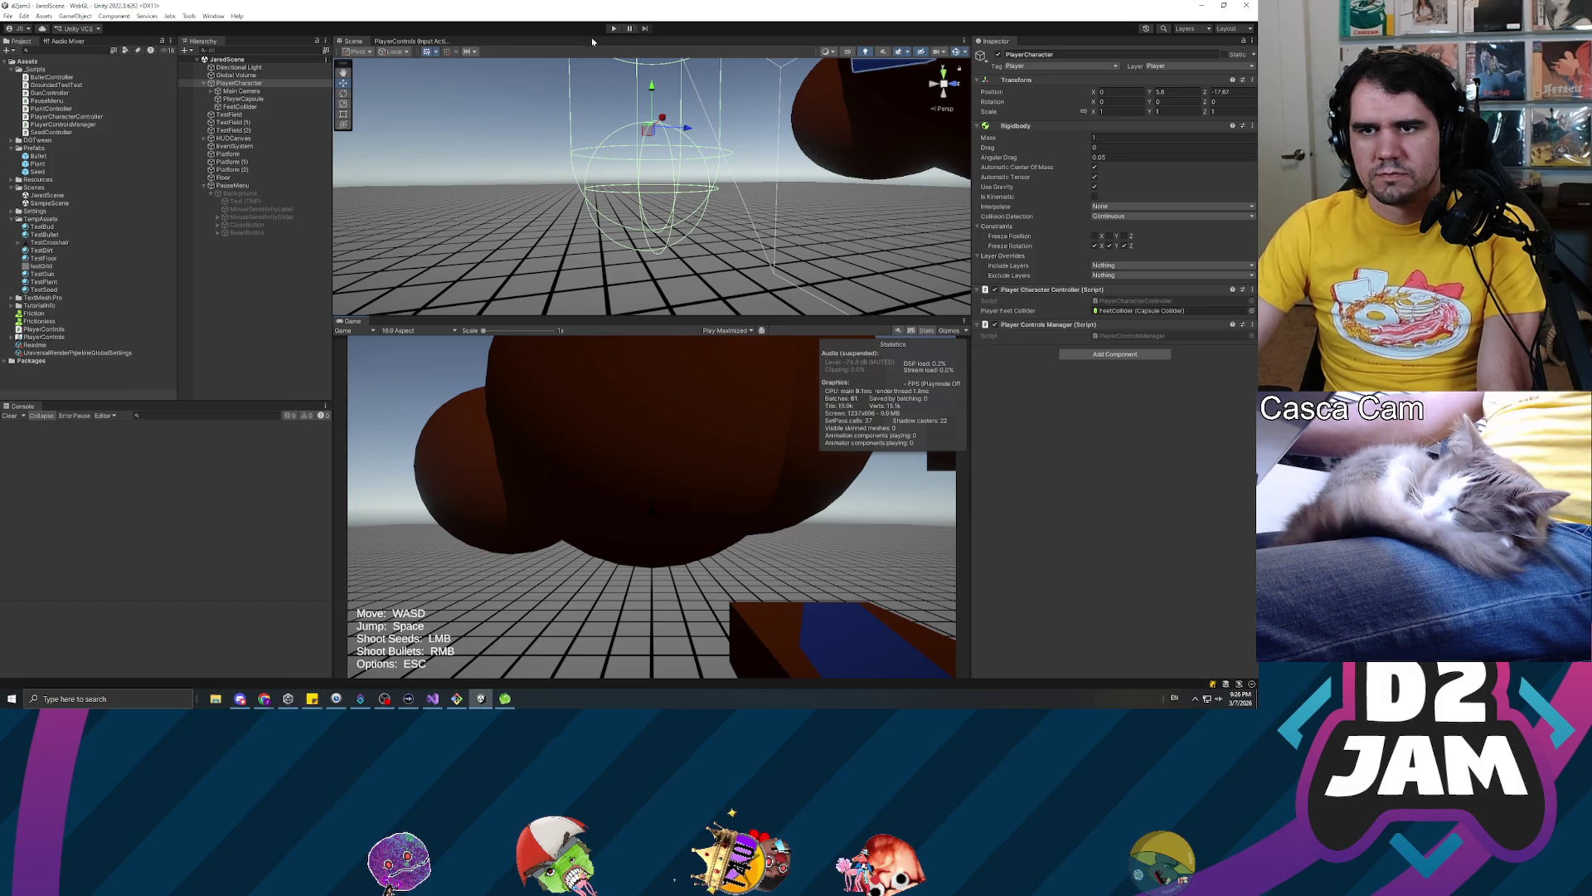
Playtest by firing seeds at the gridded floor and platforms, pause with Esc, then stop Play mode
left_click(615, 29)
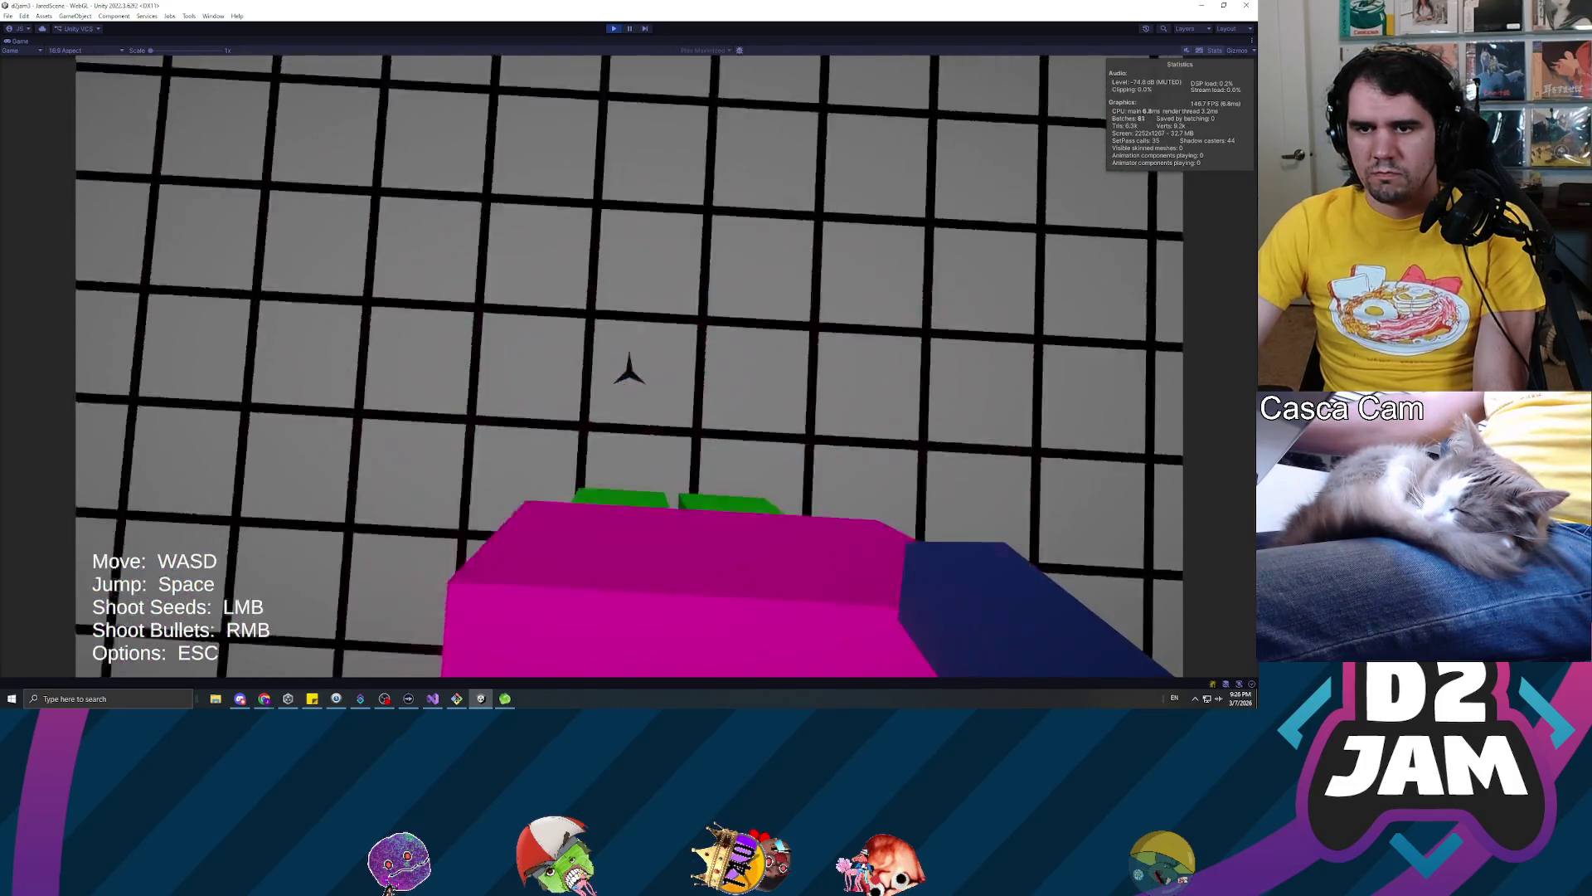
left_click(629, 369)
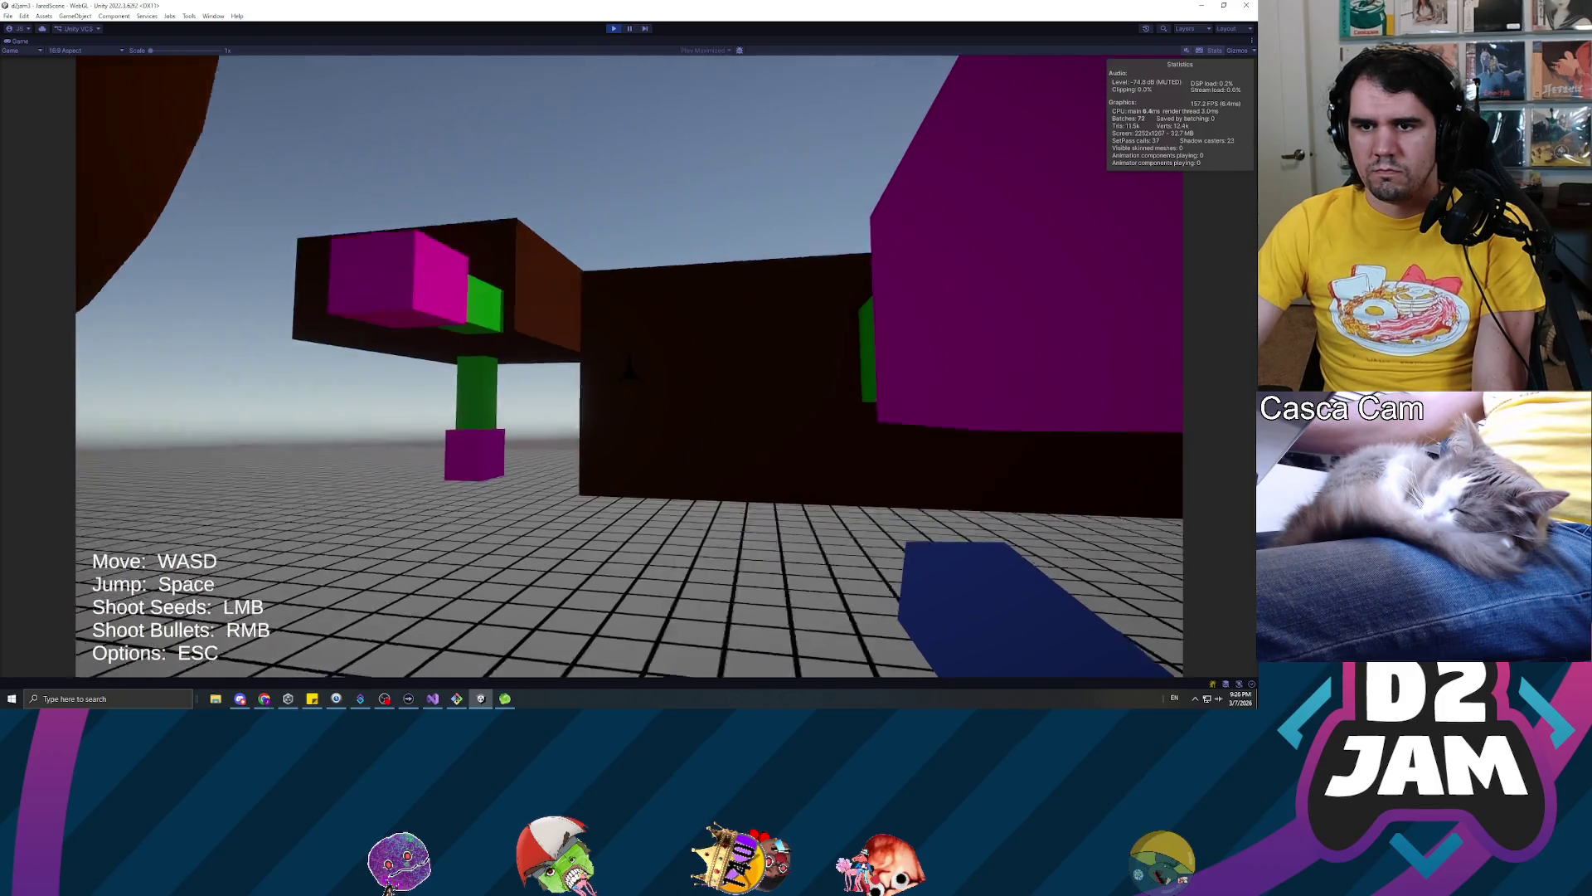
left_click(630, 369)
key("Escape")
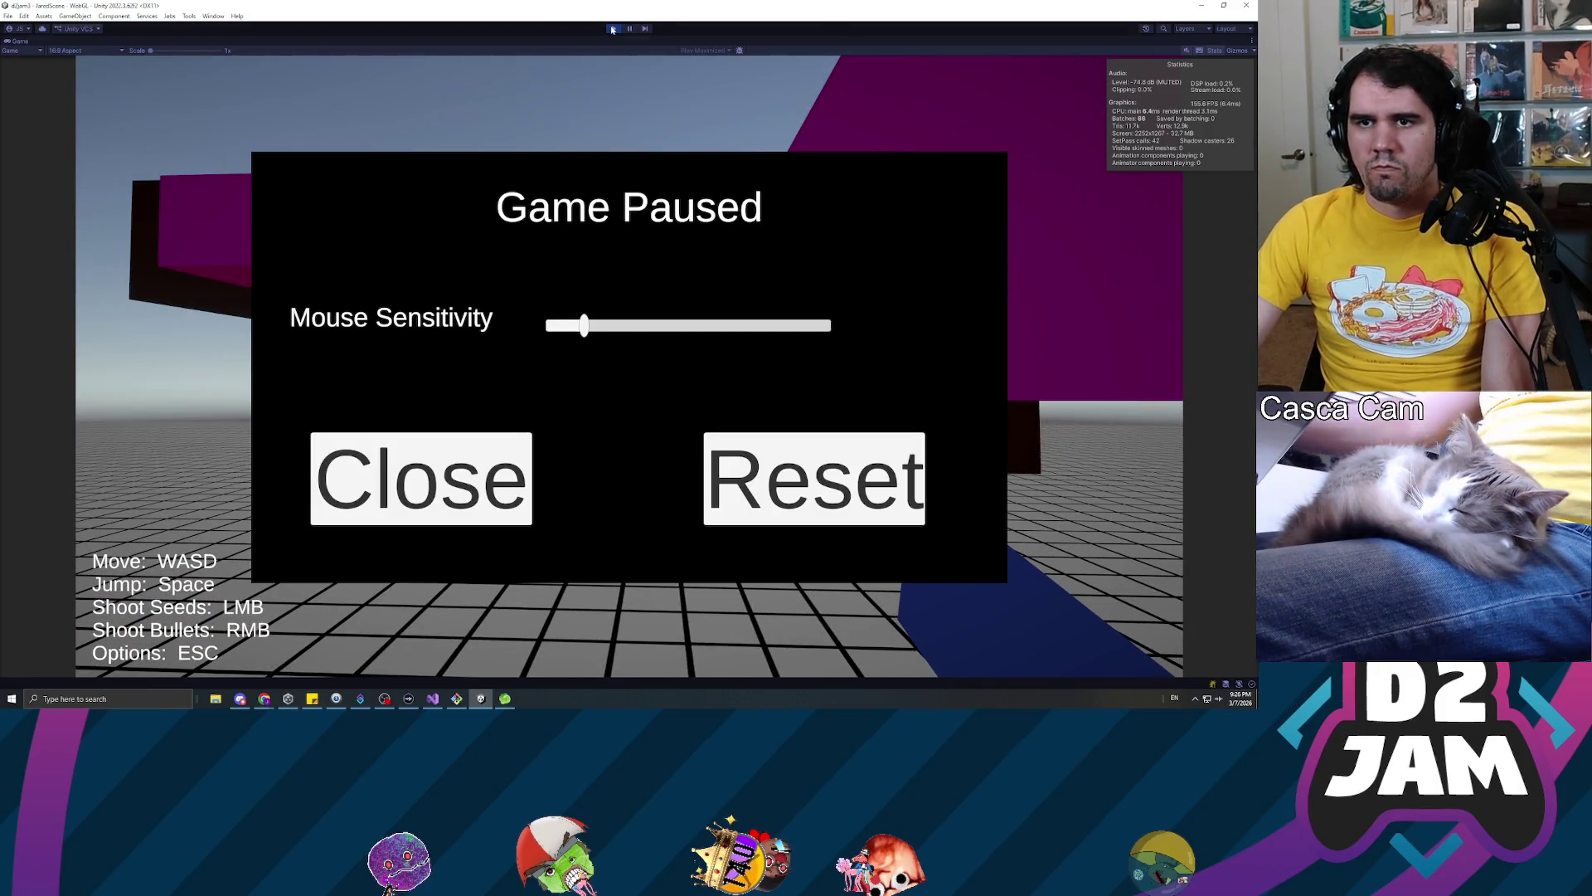
left_click(613, 29)
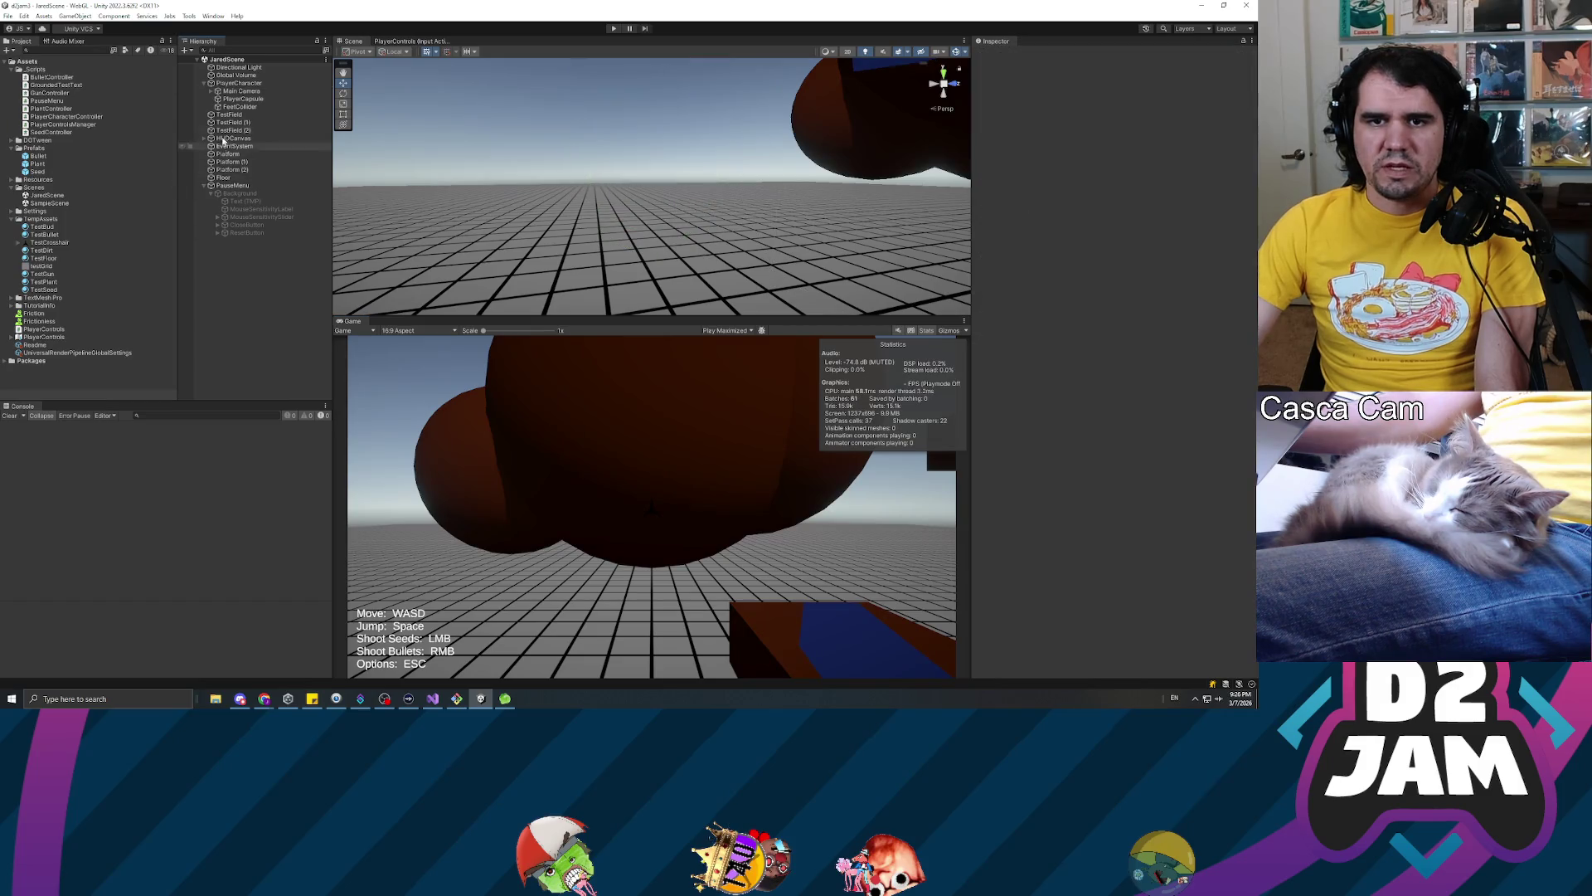
left_click(40, 156)
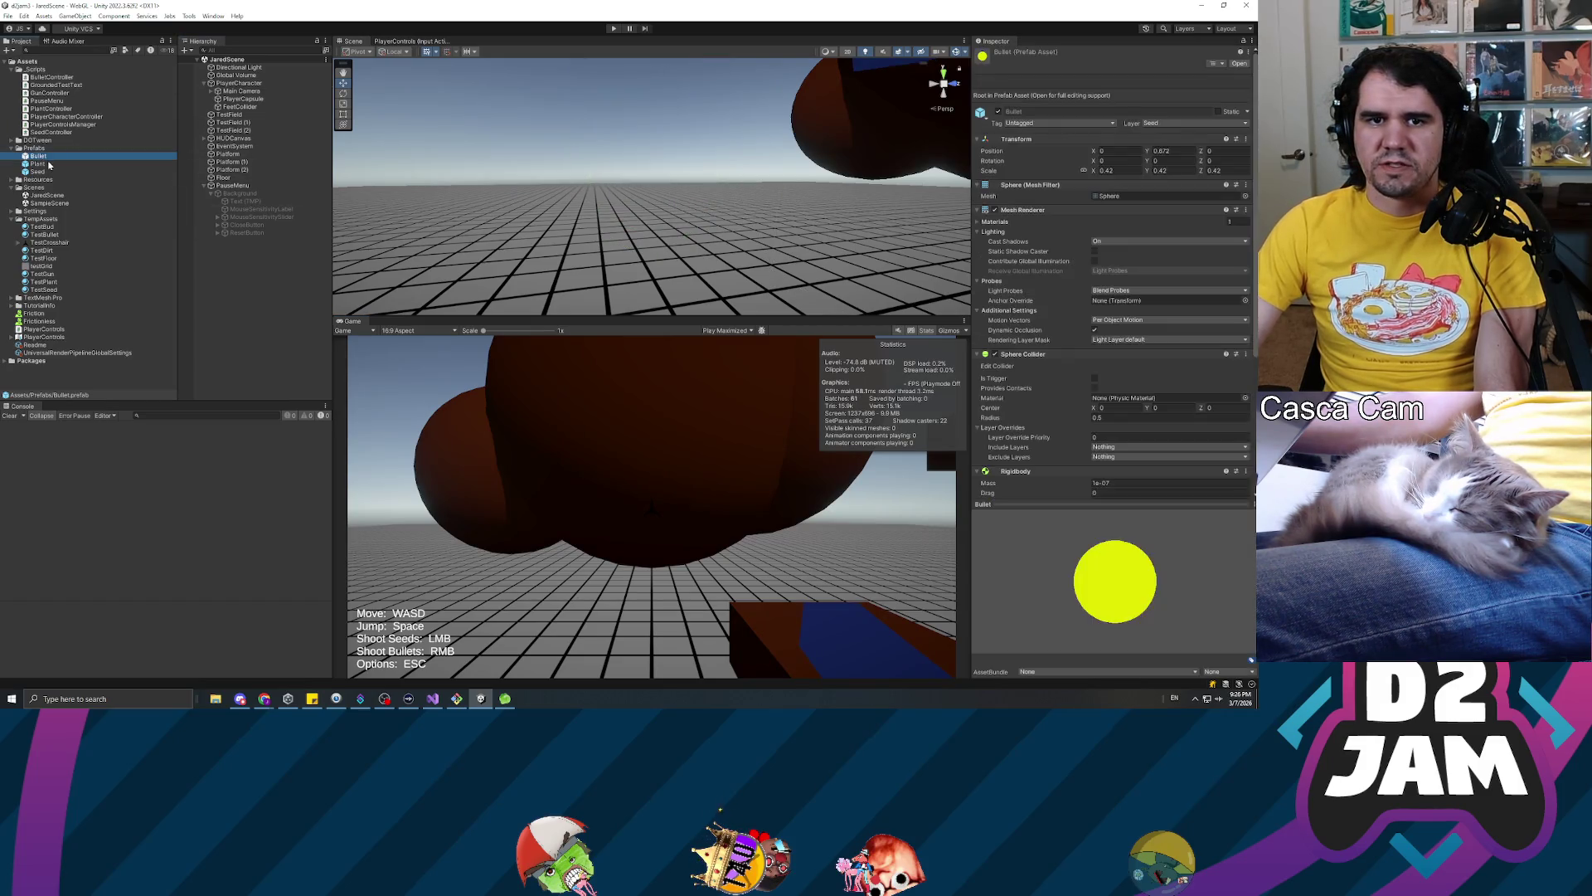
left_click(48, 164)
left_click(42, 171)
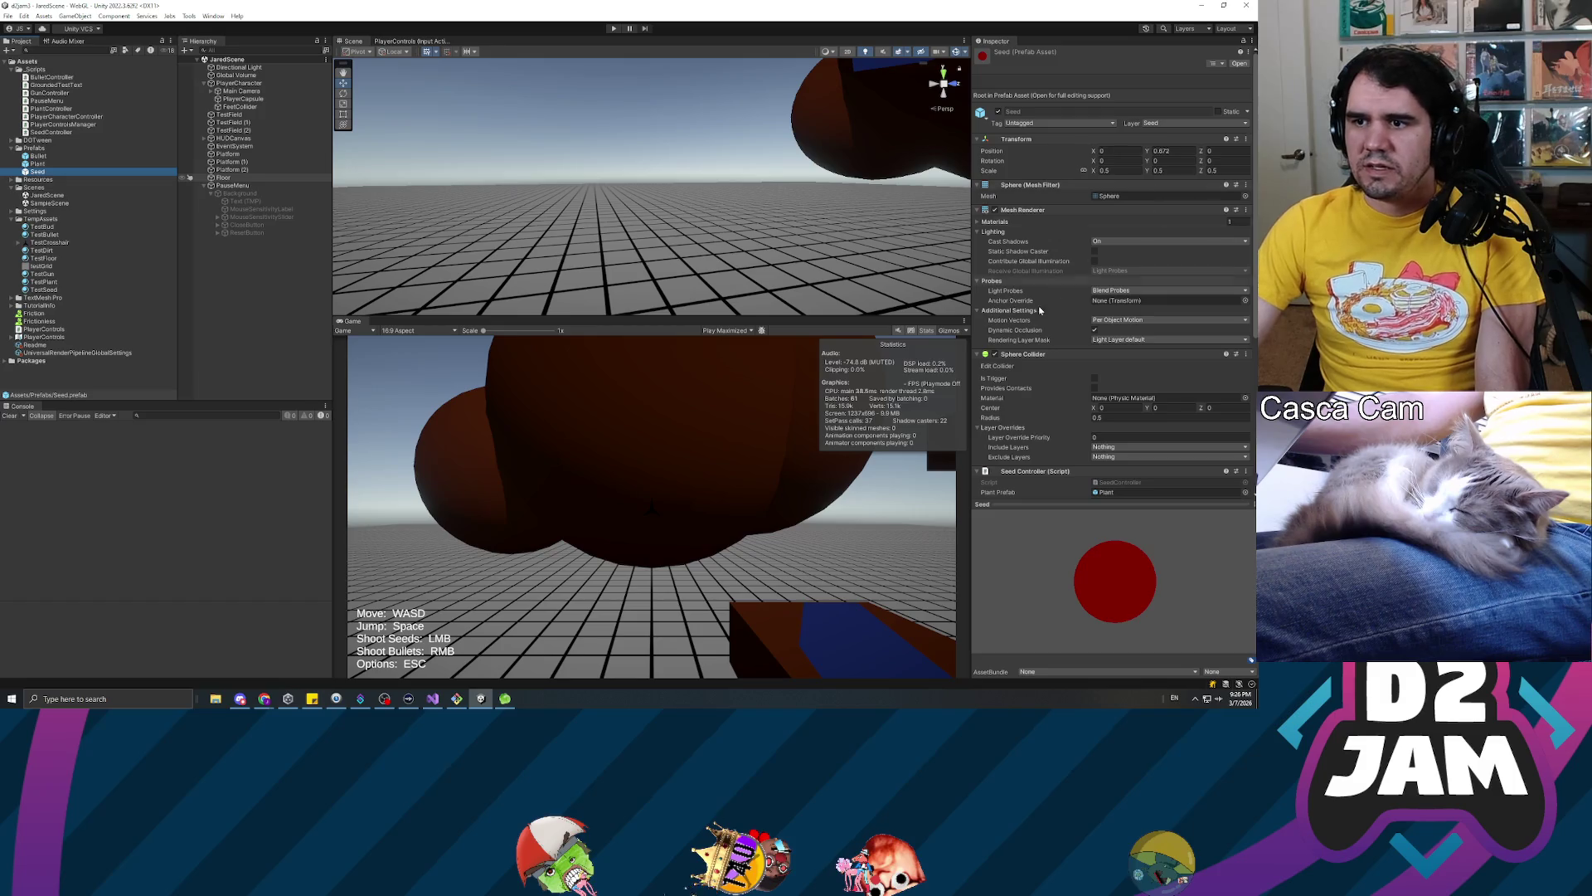
scroll(1244, 374, "down", 4)
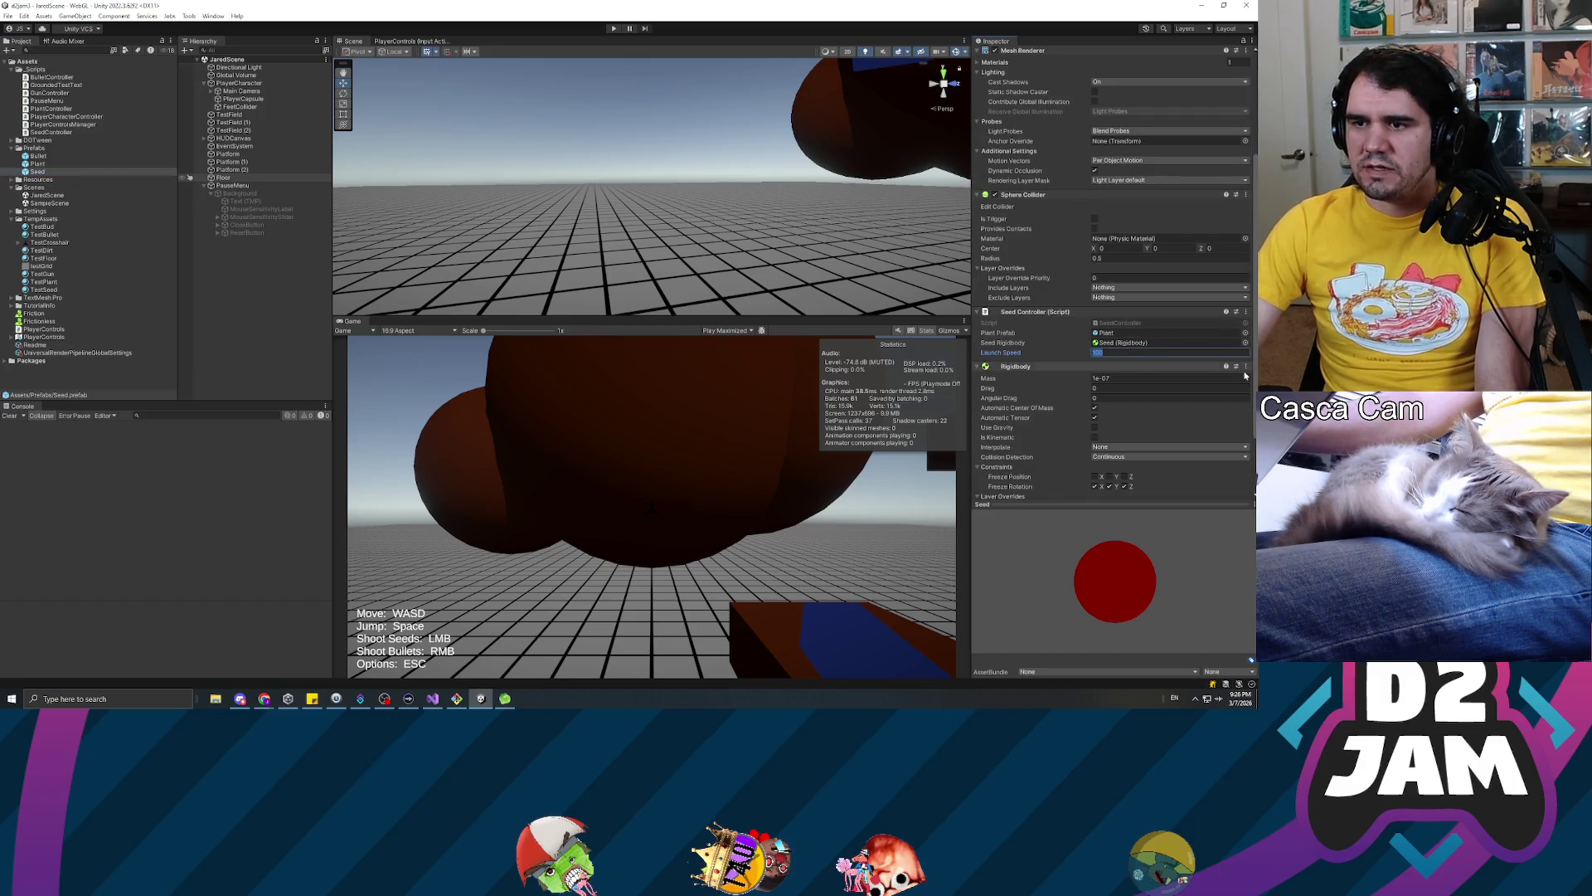
type("300")
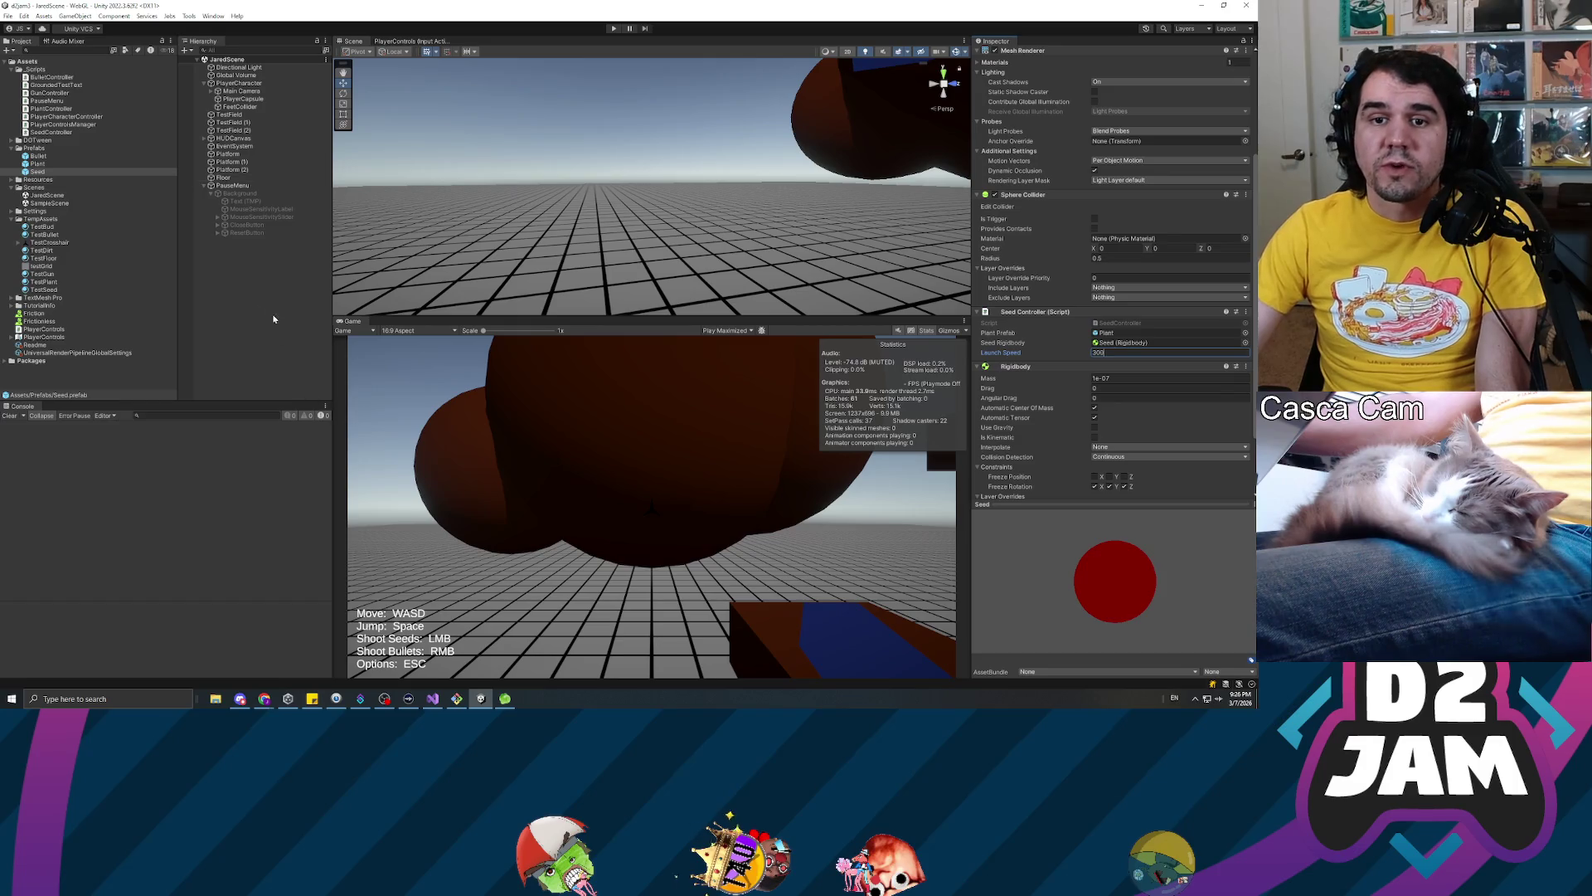
left_click(251, 296)
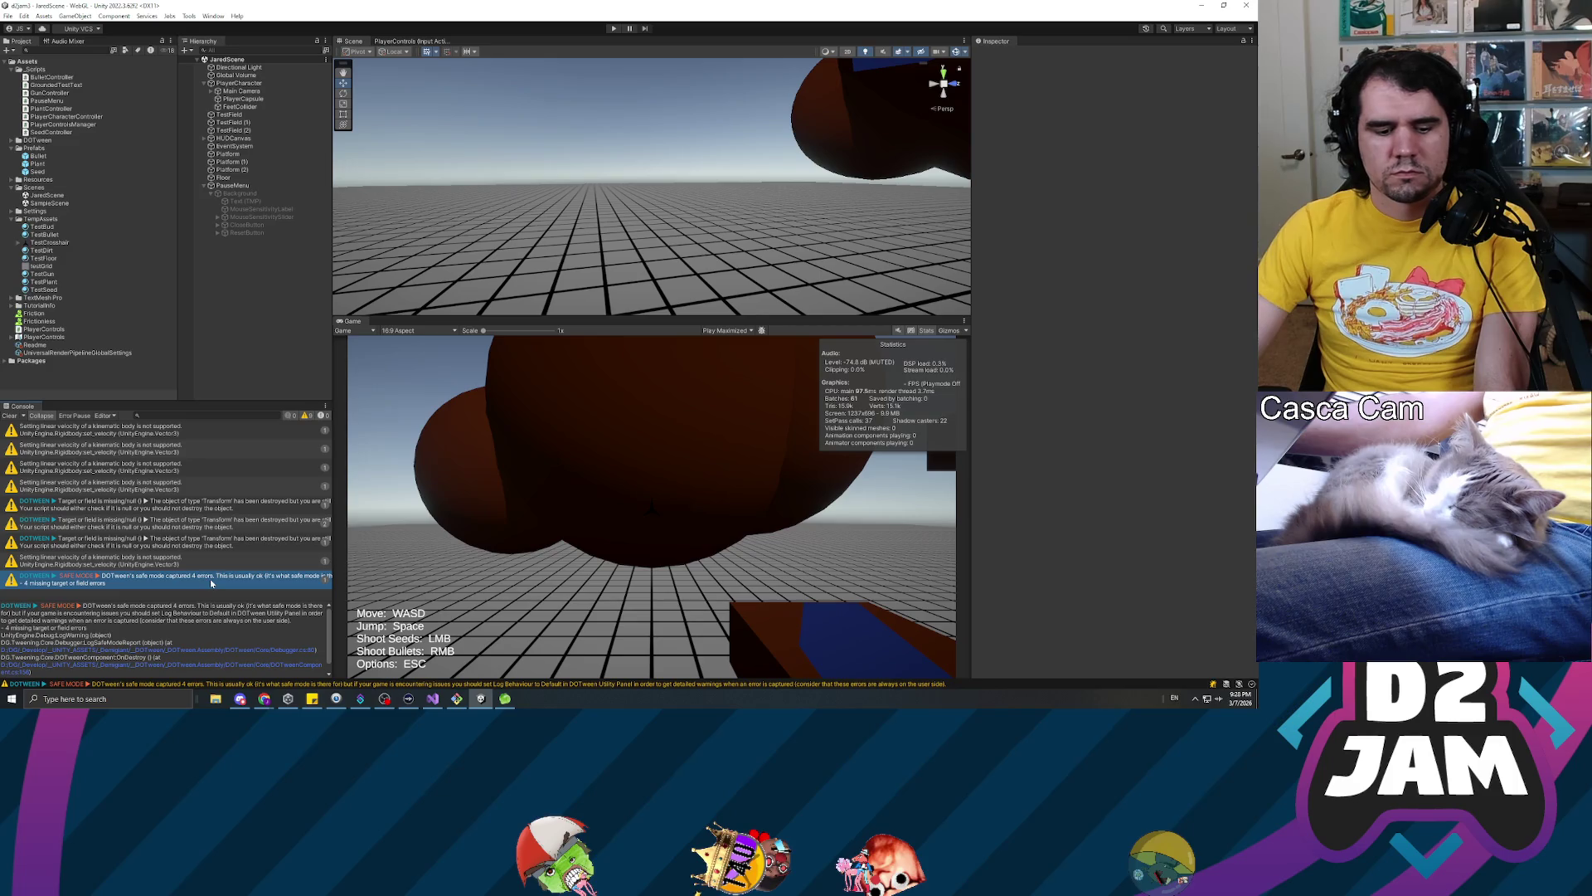
left_click(166, 505)
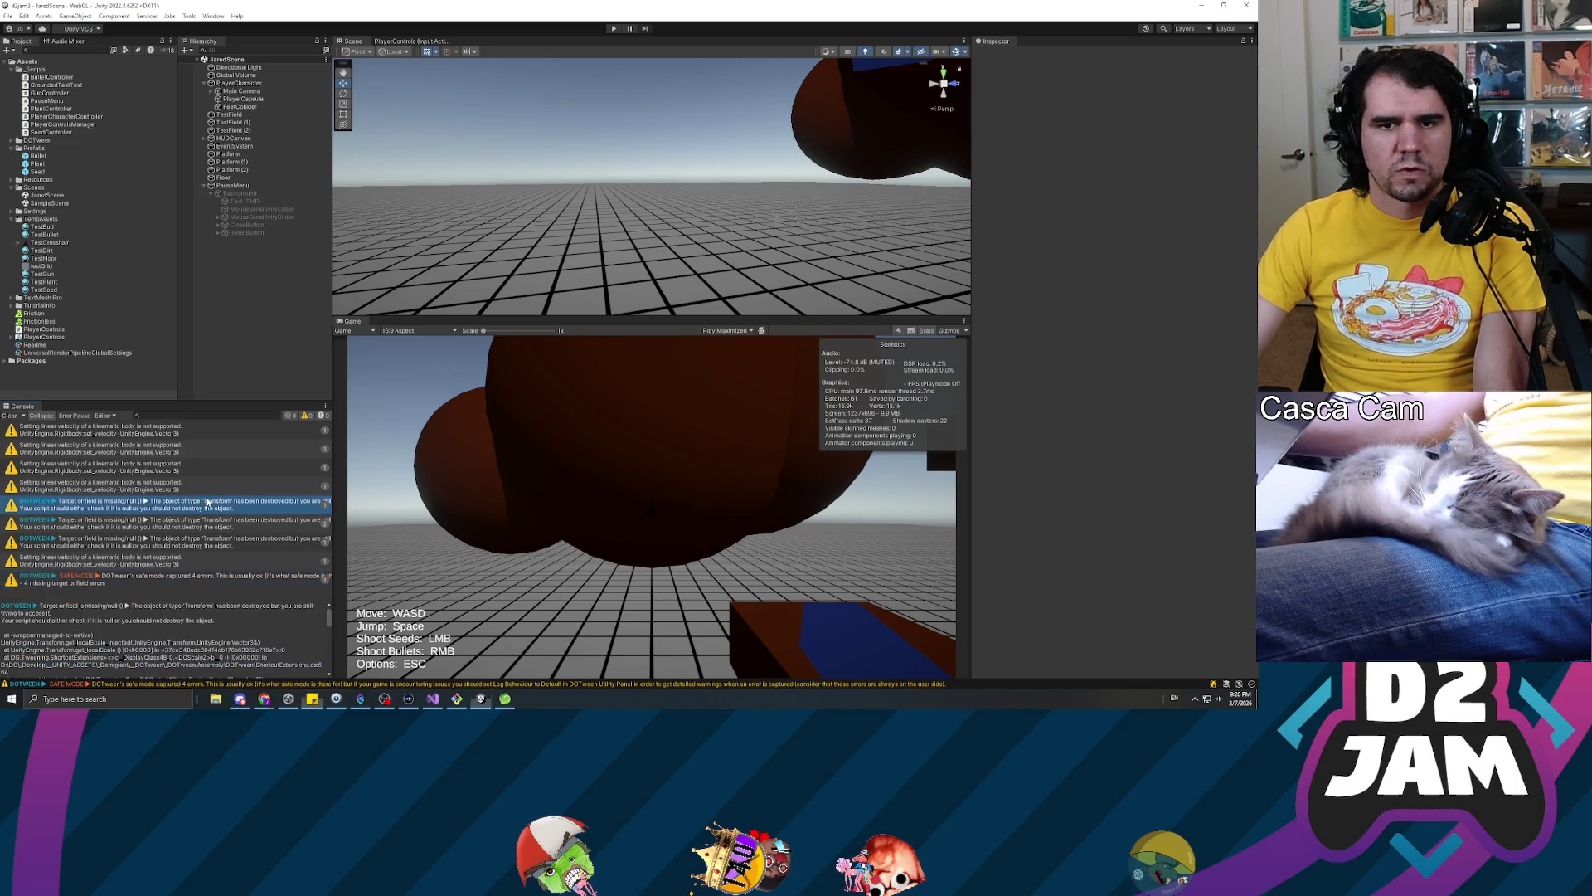
left_click(38, 171)
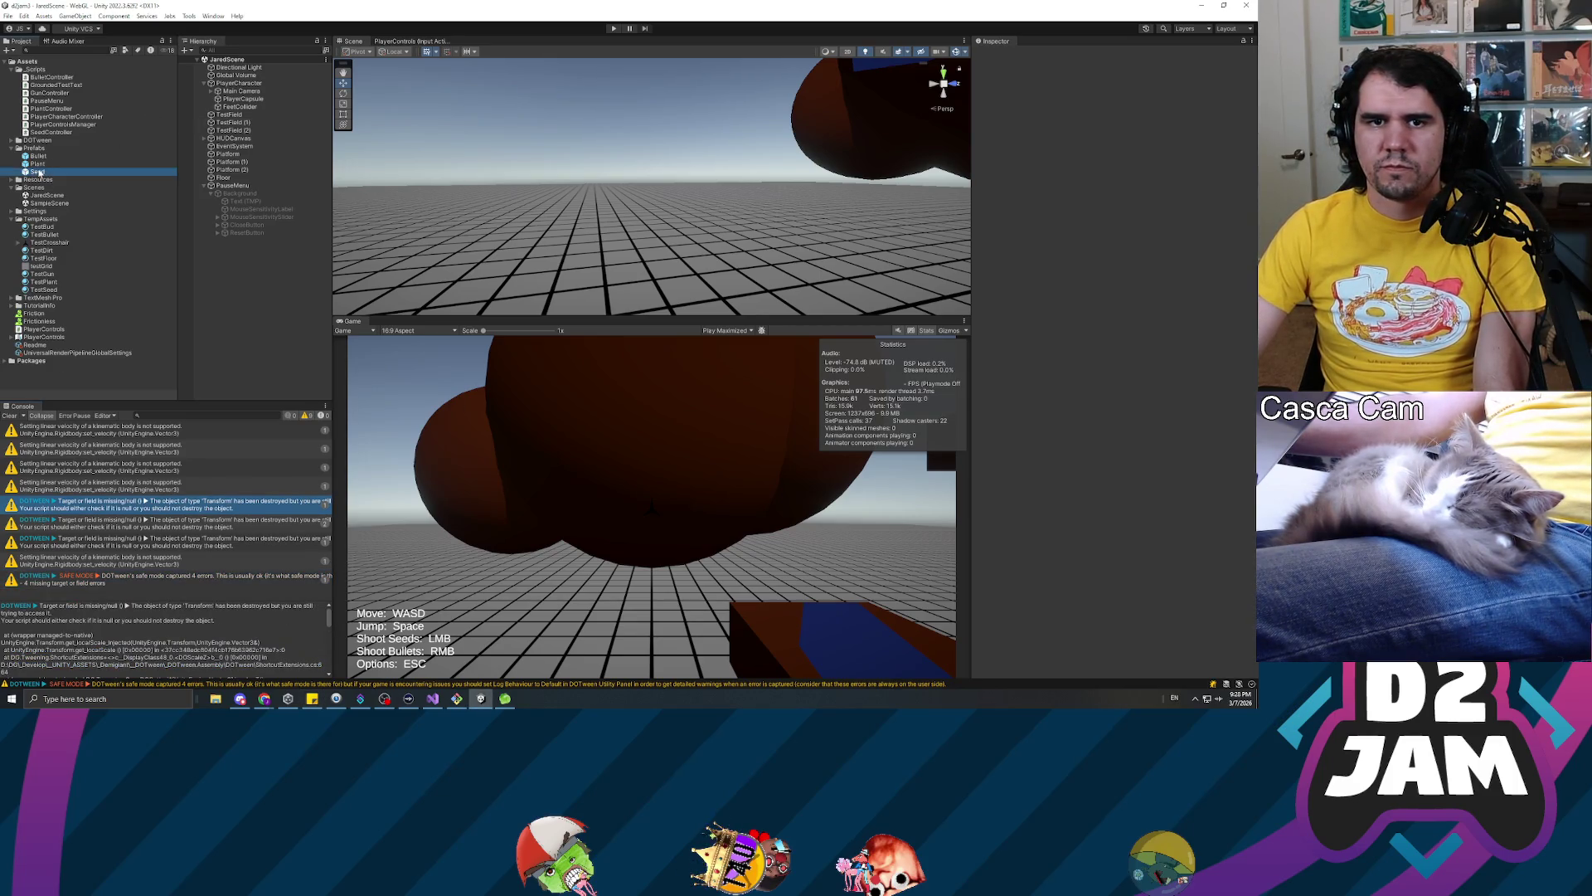
scroll(1077, 427, "down", 3)
left_click(1155, 431)
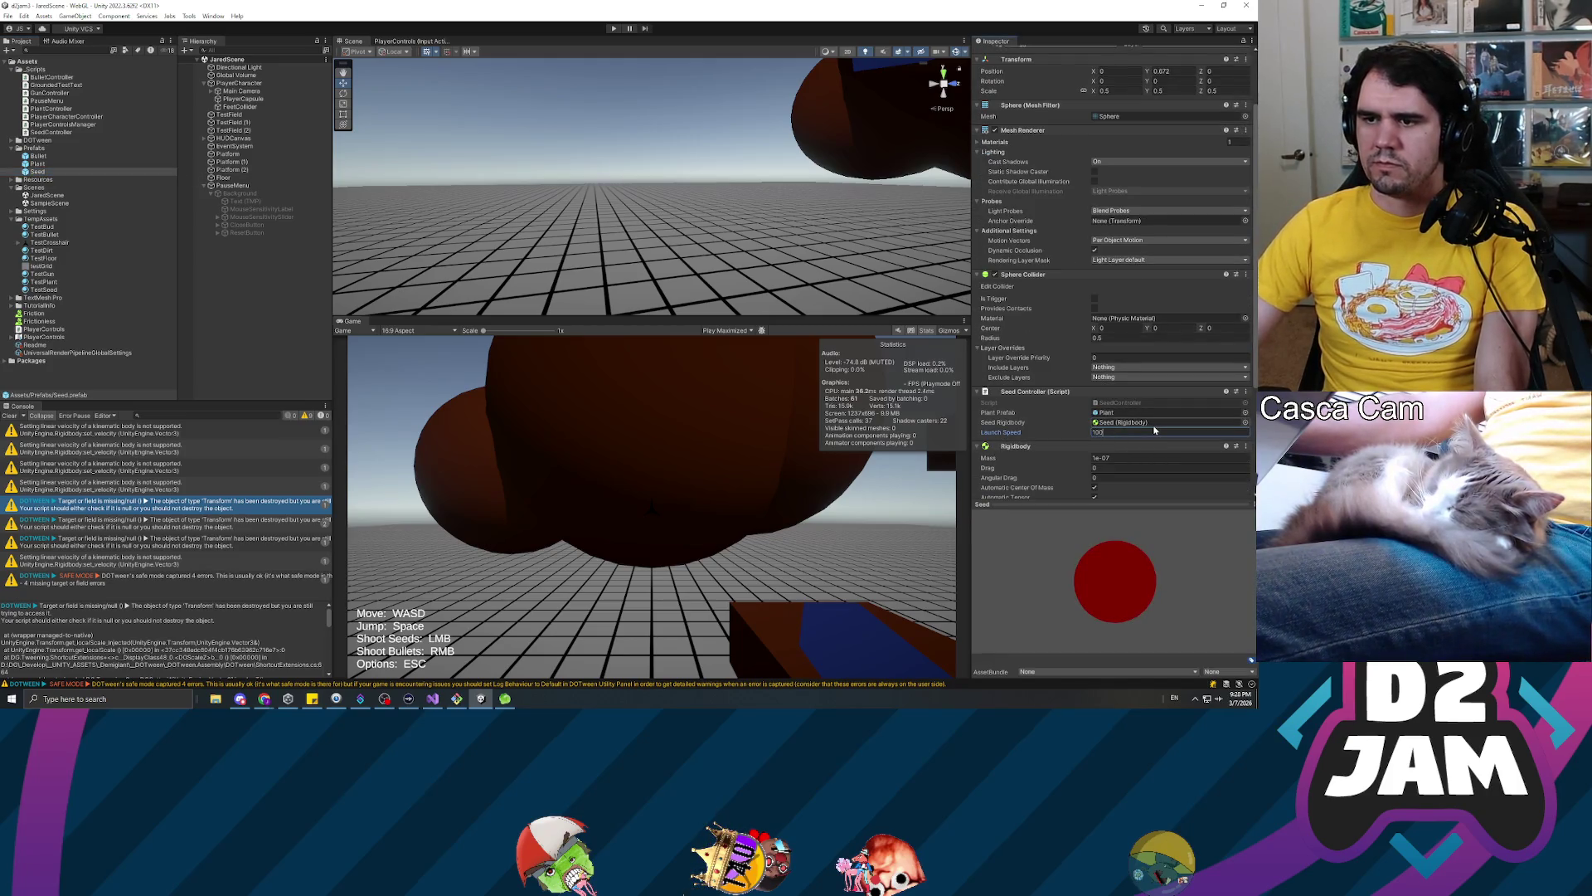
left_click(285, 301)
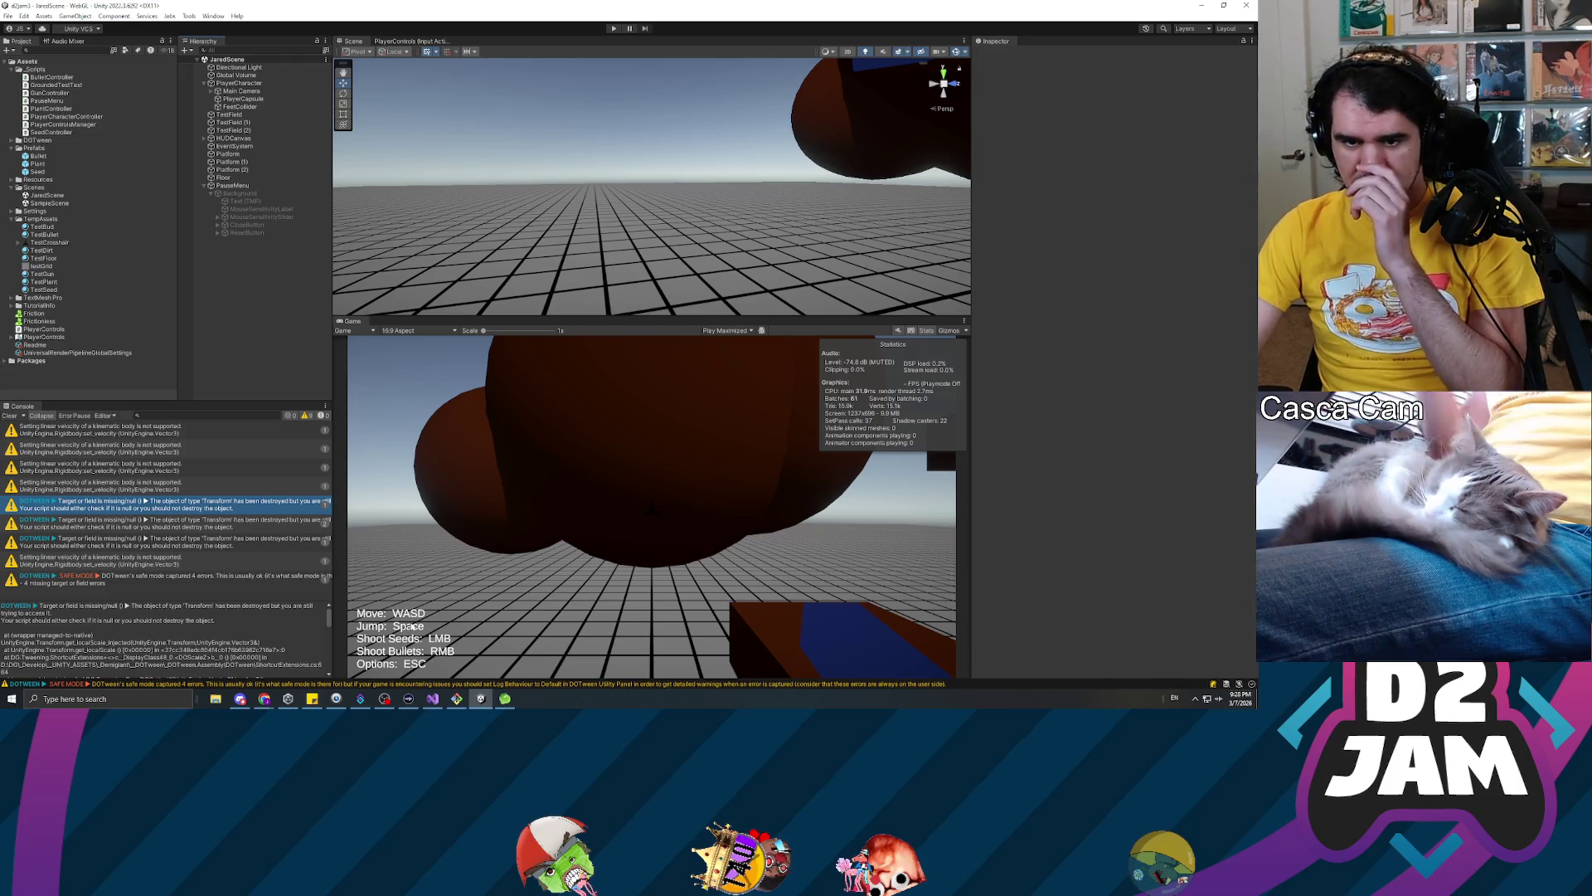
left_click(108, 699)
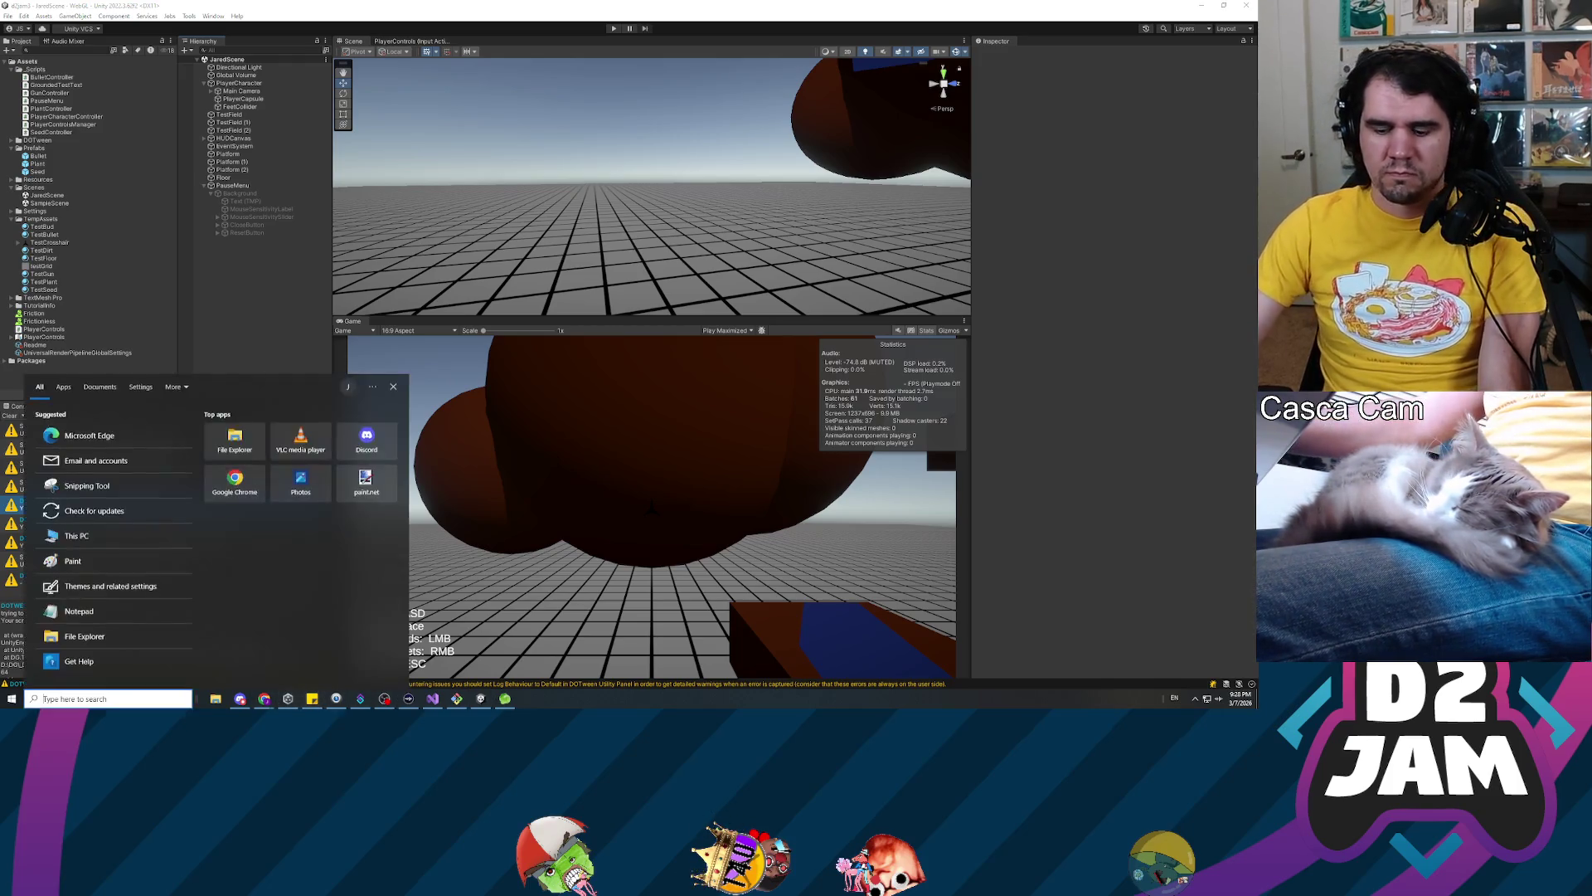
Search 'paint' in the Start menu and launch Paint.NET with a blank canvas
type("paint")
key("Return")
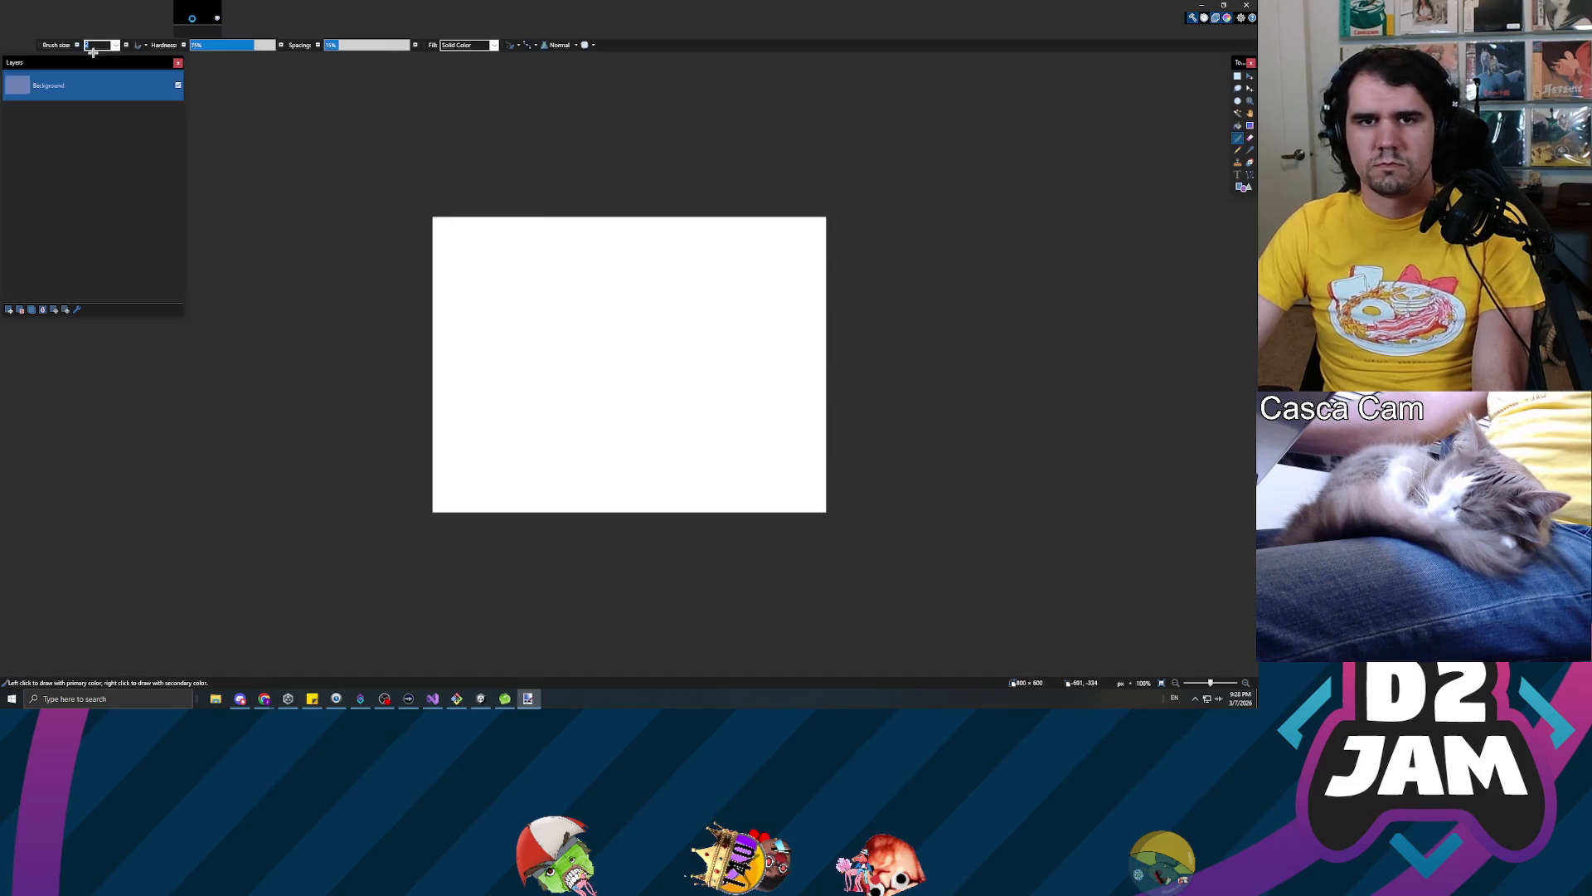
Clear the canvas to transparent and draw a large five-point star with a thick outline
left_click(1241, 188)
left_click(50, 45)
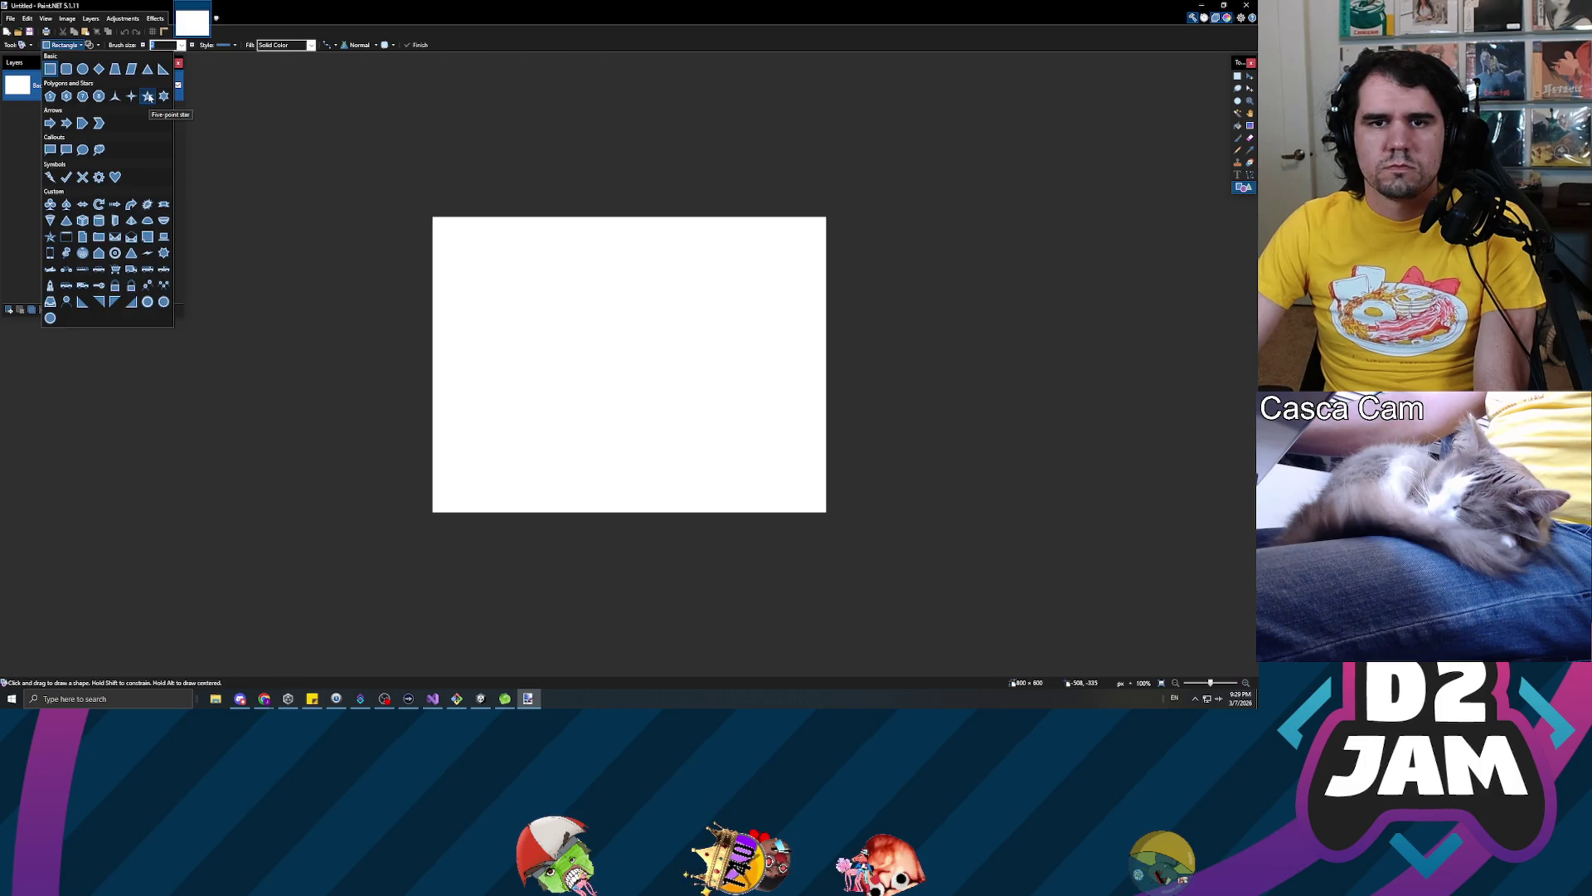
left_click(147, 96)
key("ctrl+a")
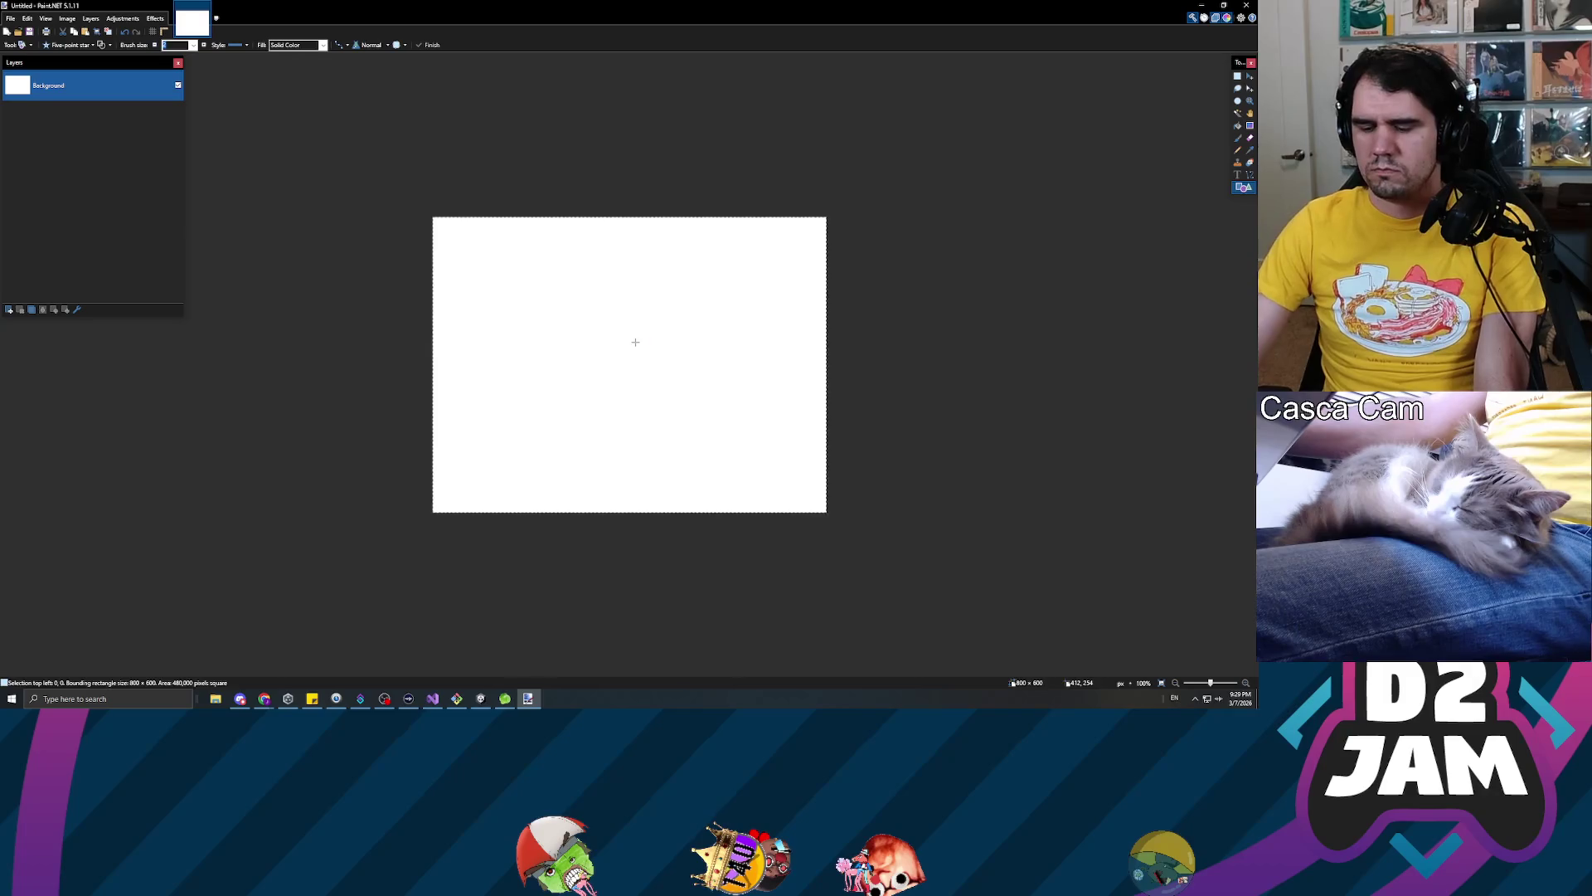
key("Delete")
left_click_drag(503, 249, 747, 479)
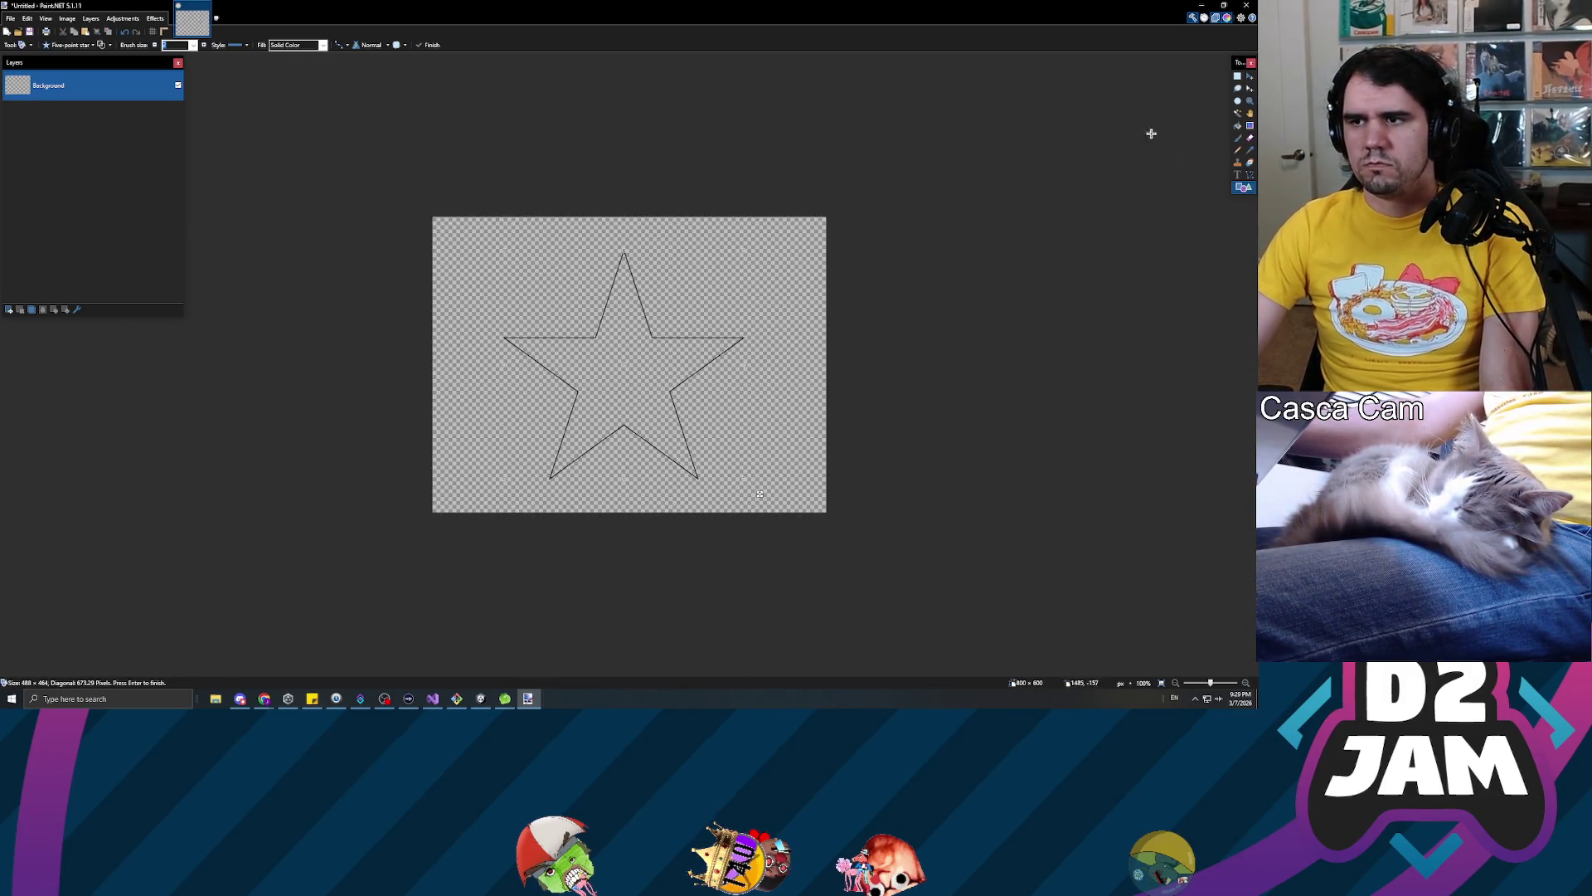
type("10")
key("Return")
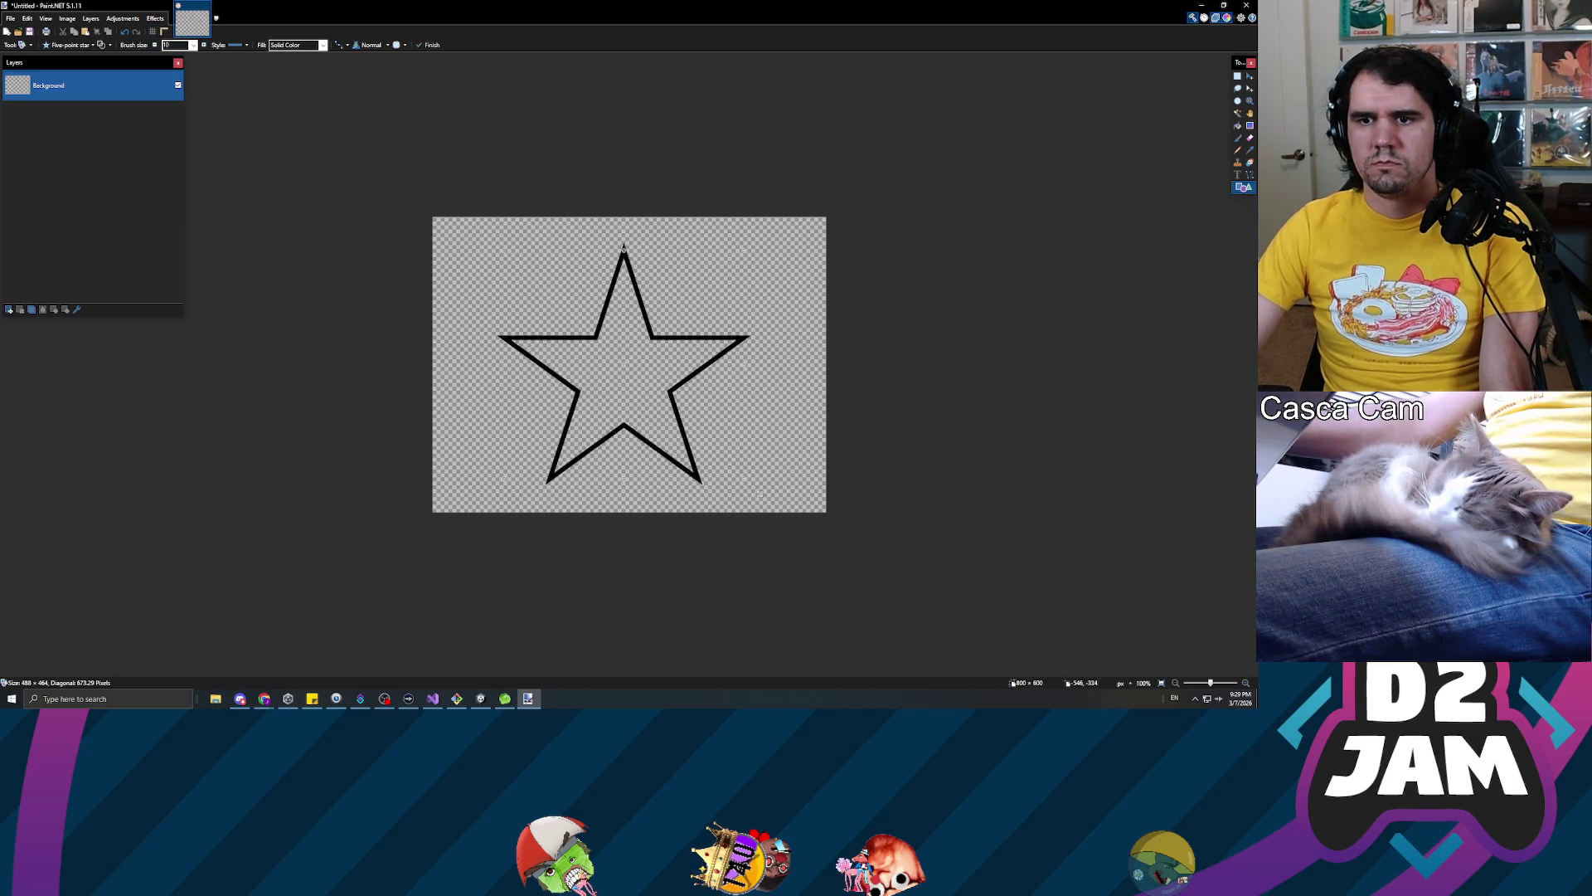
scroll(187, 54, "up", 6)
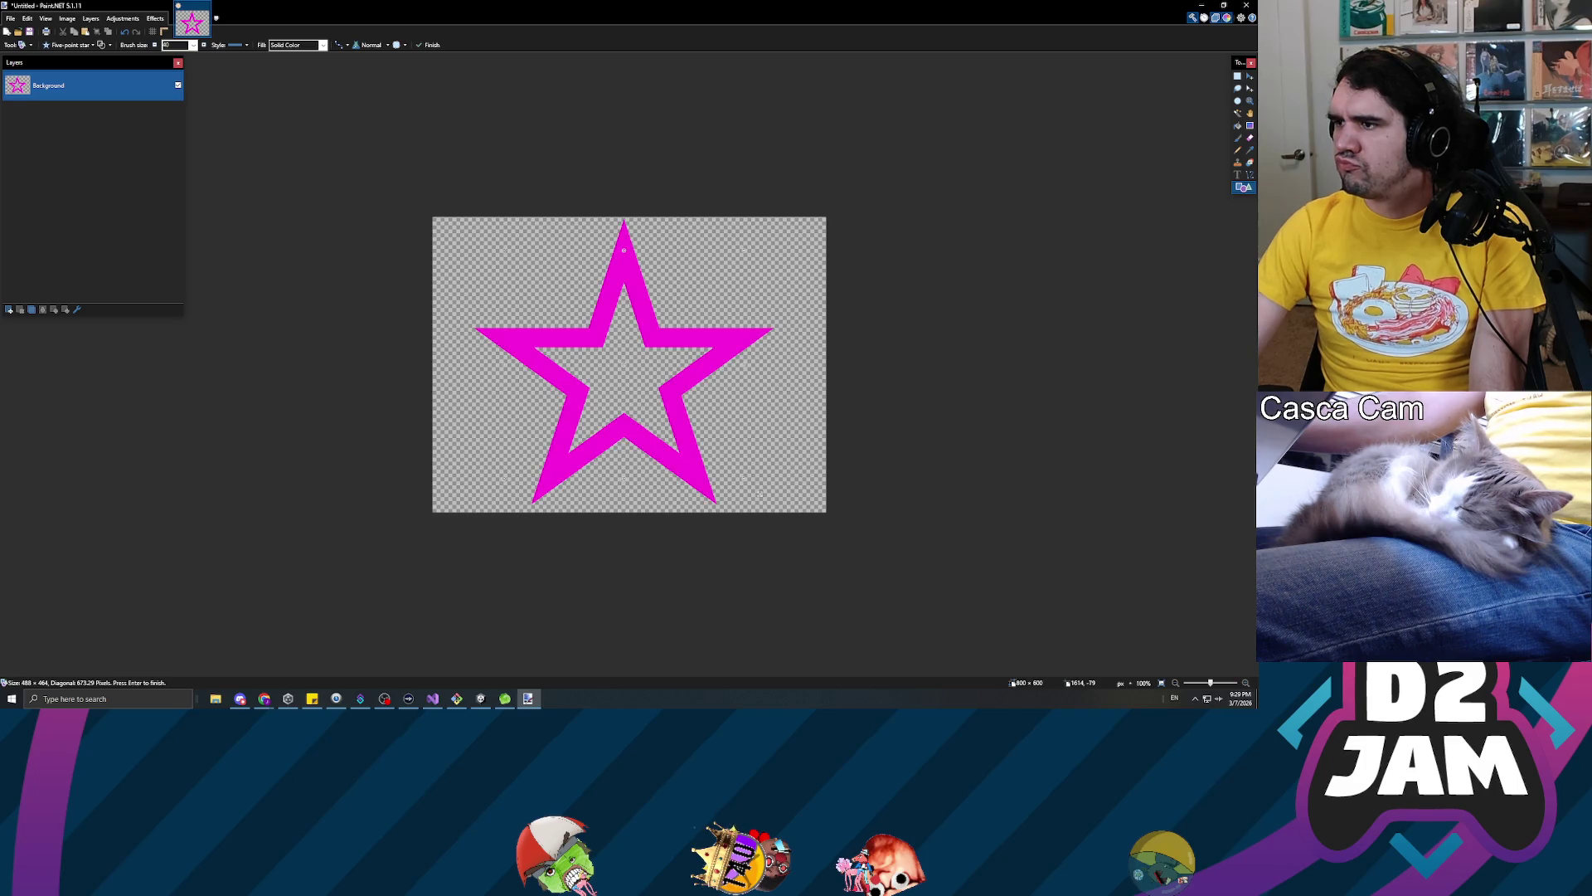
Paint Bucket the star's outline purple and its interior magenta
left_click(1237, 125)
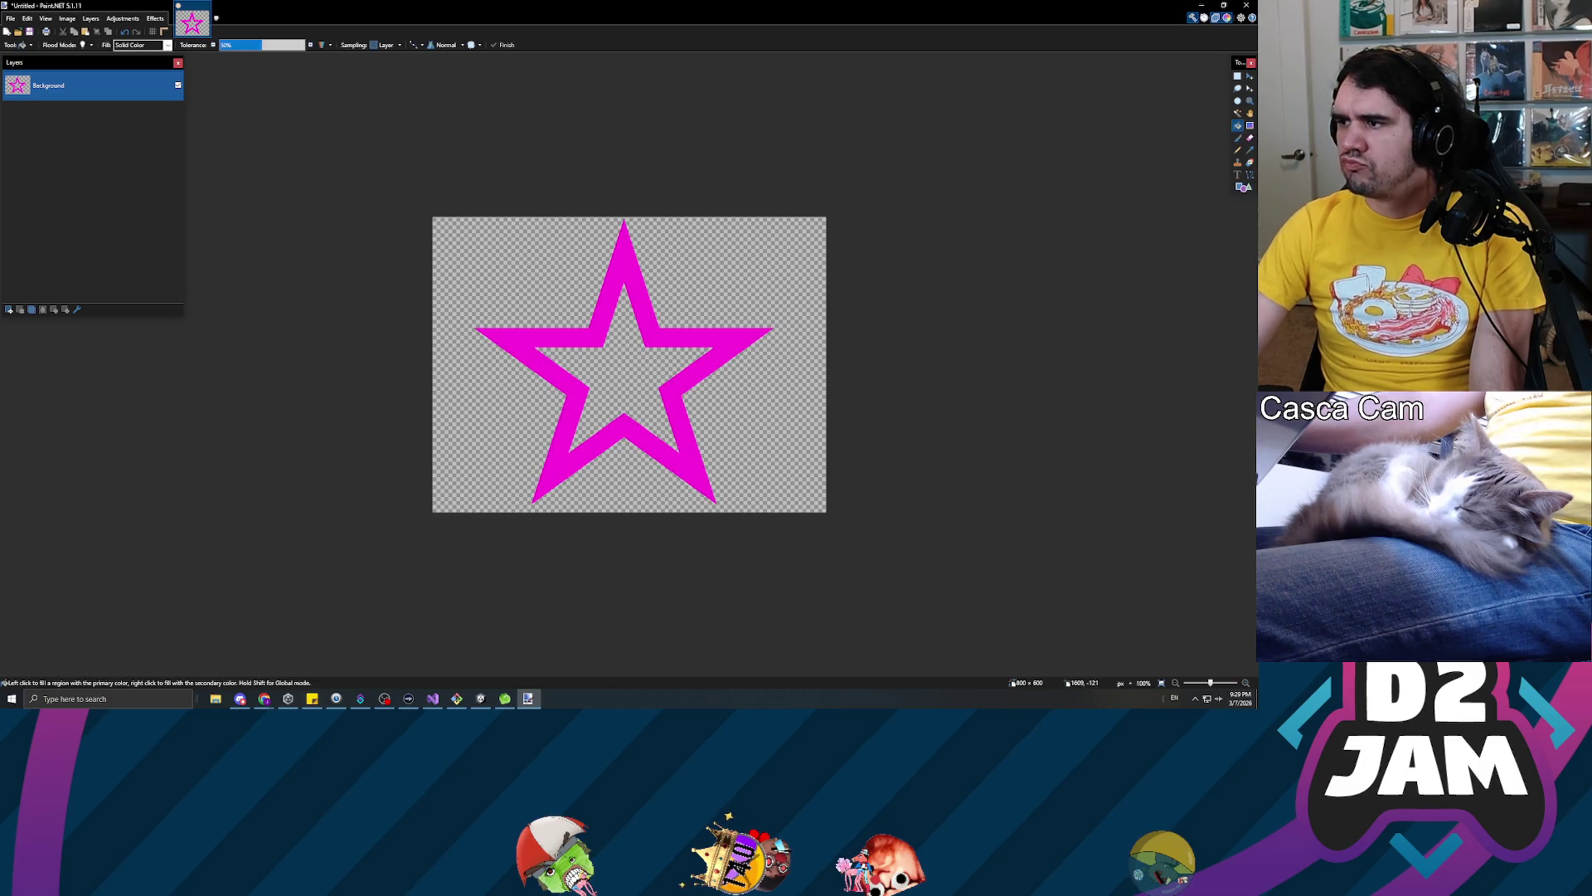
left_click(615, 383)
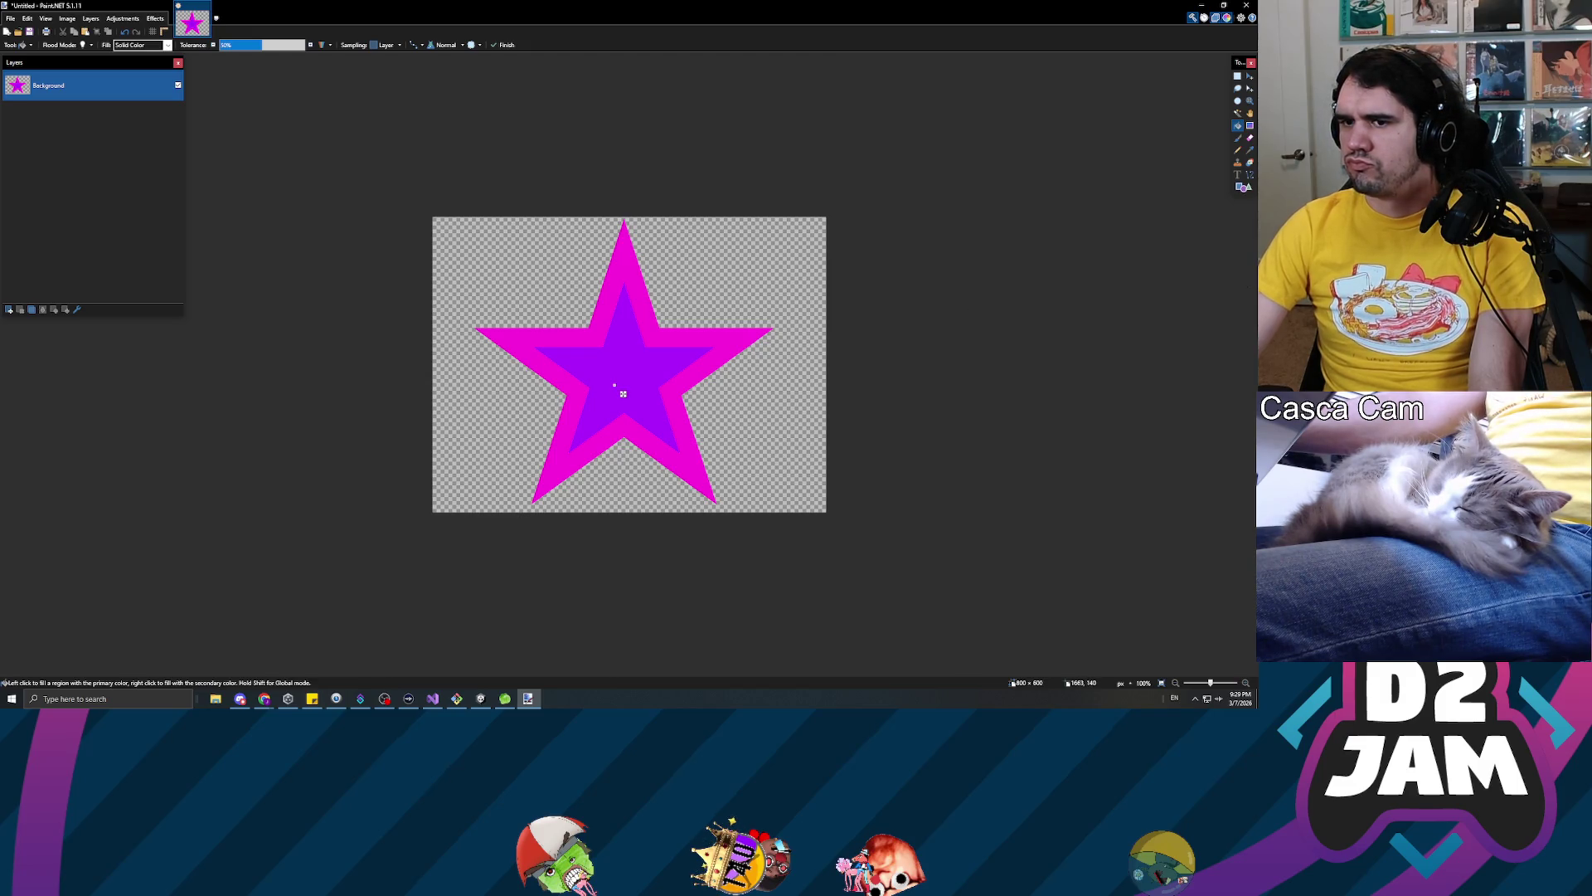
left_click(623, 393)
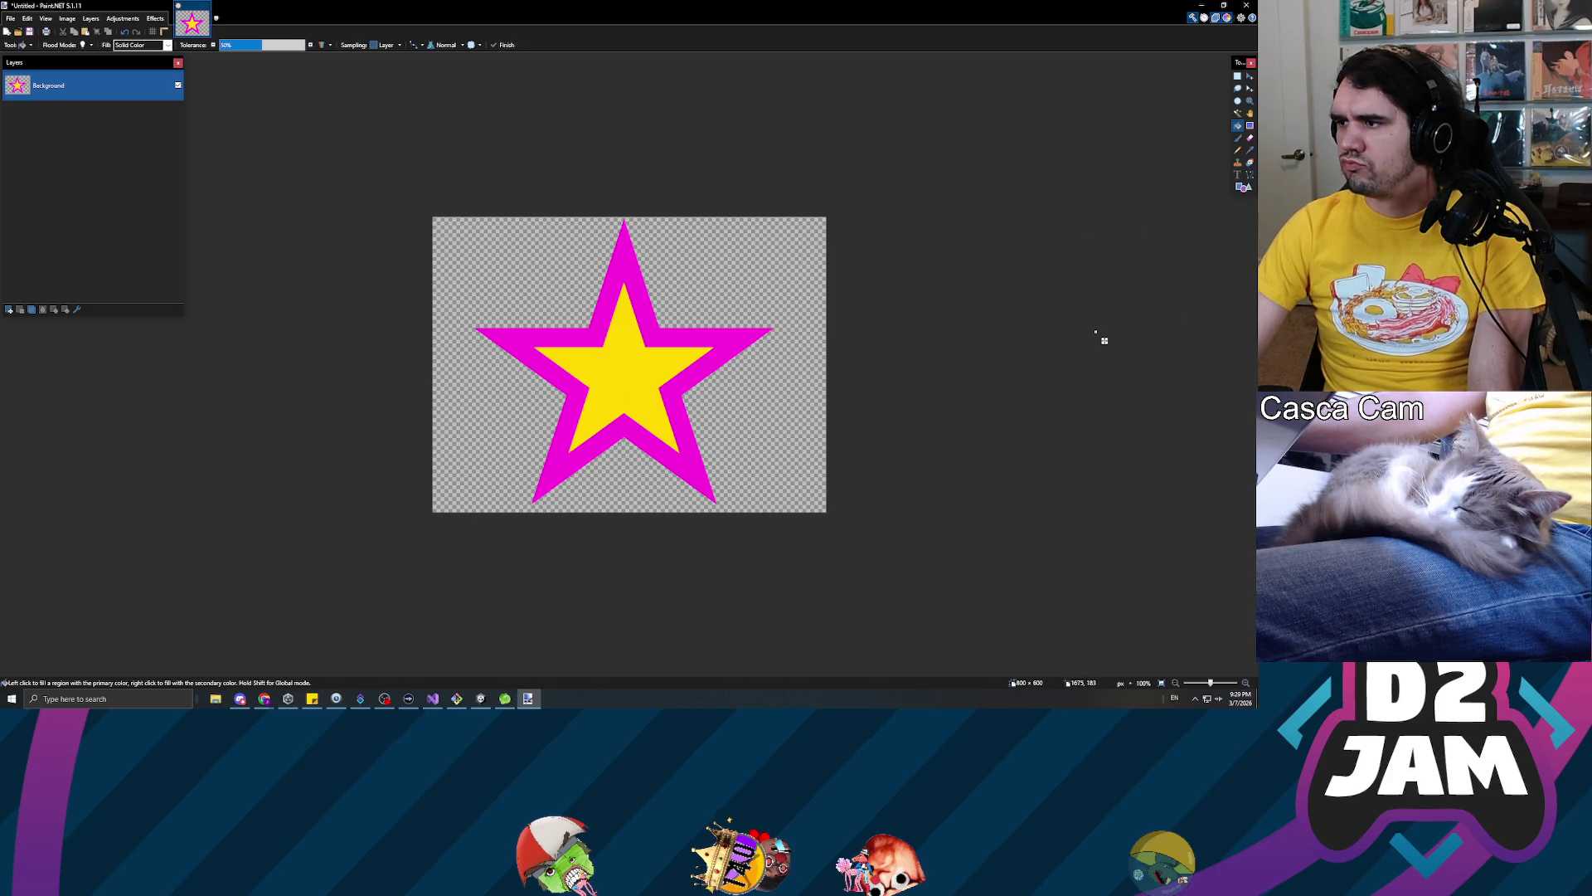
left_click(661, 329)
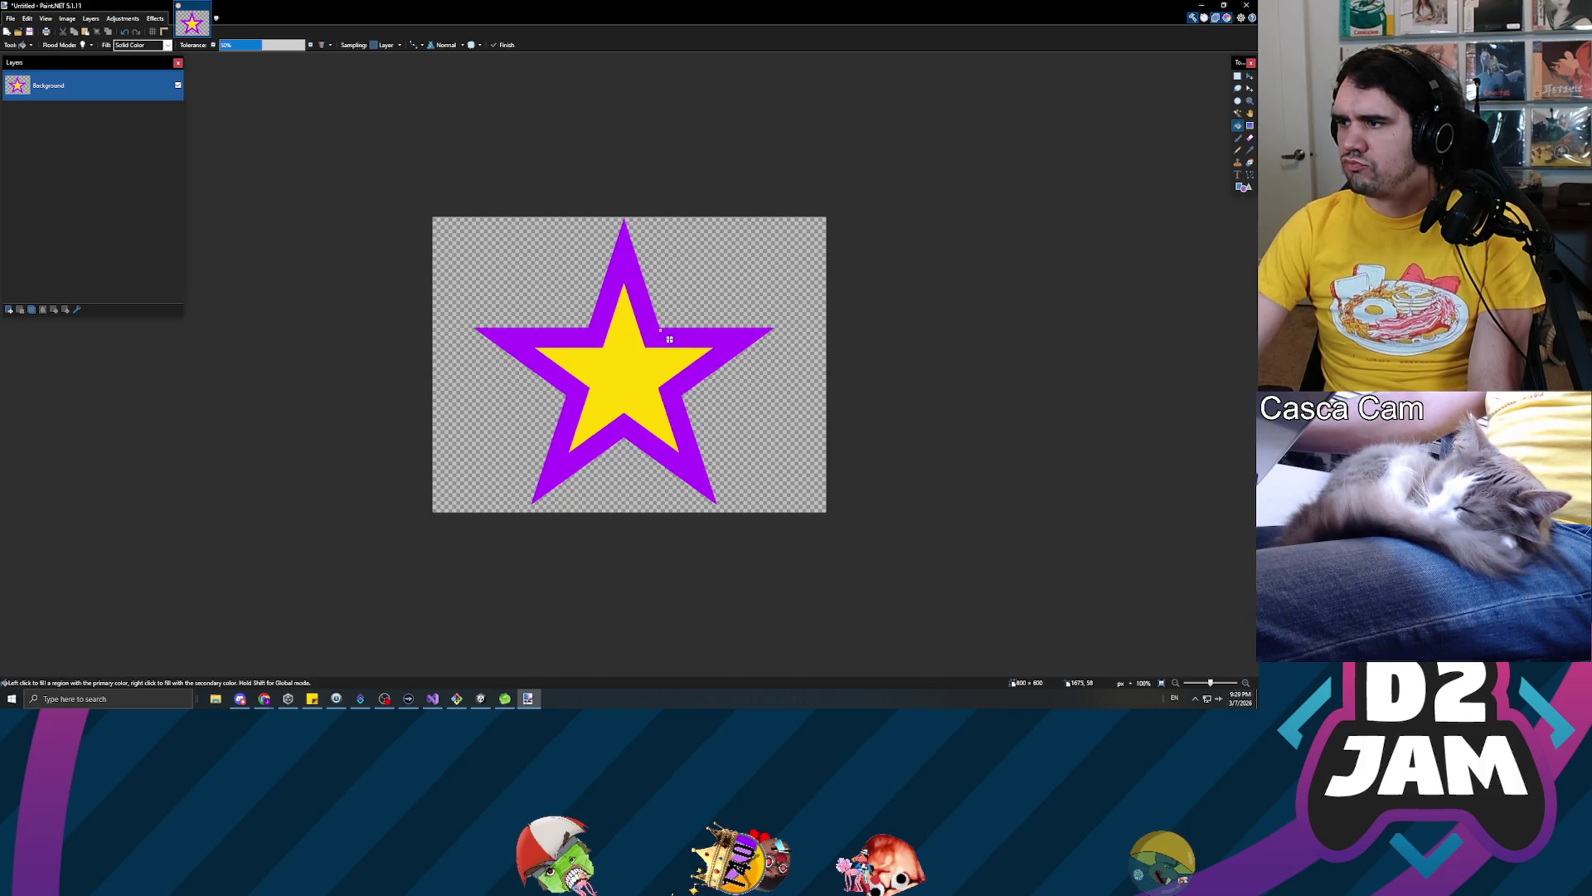
left_click(661, 330)
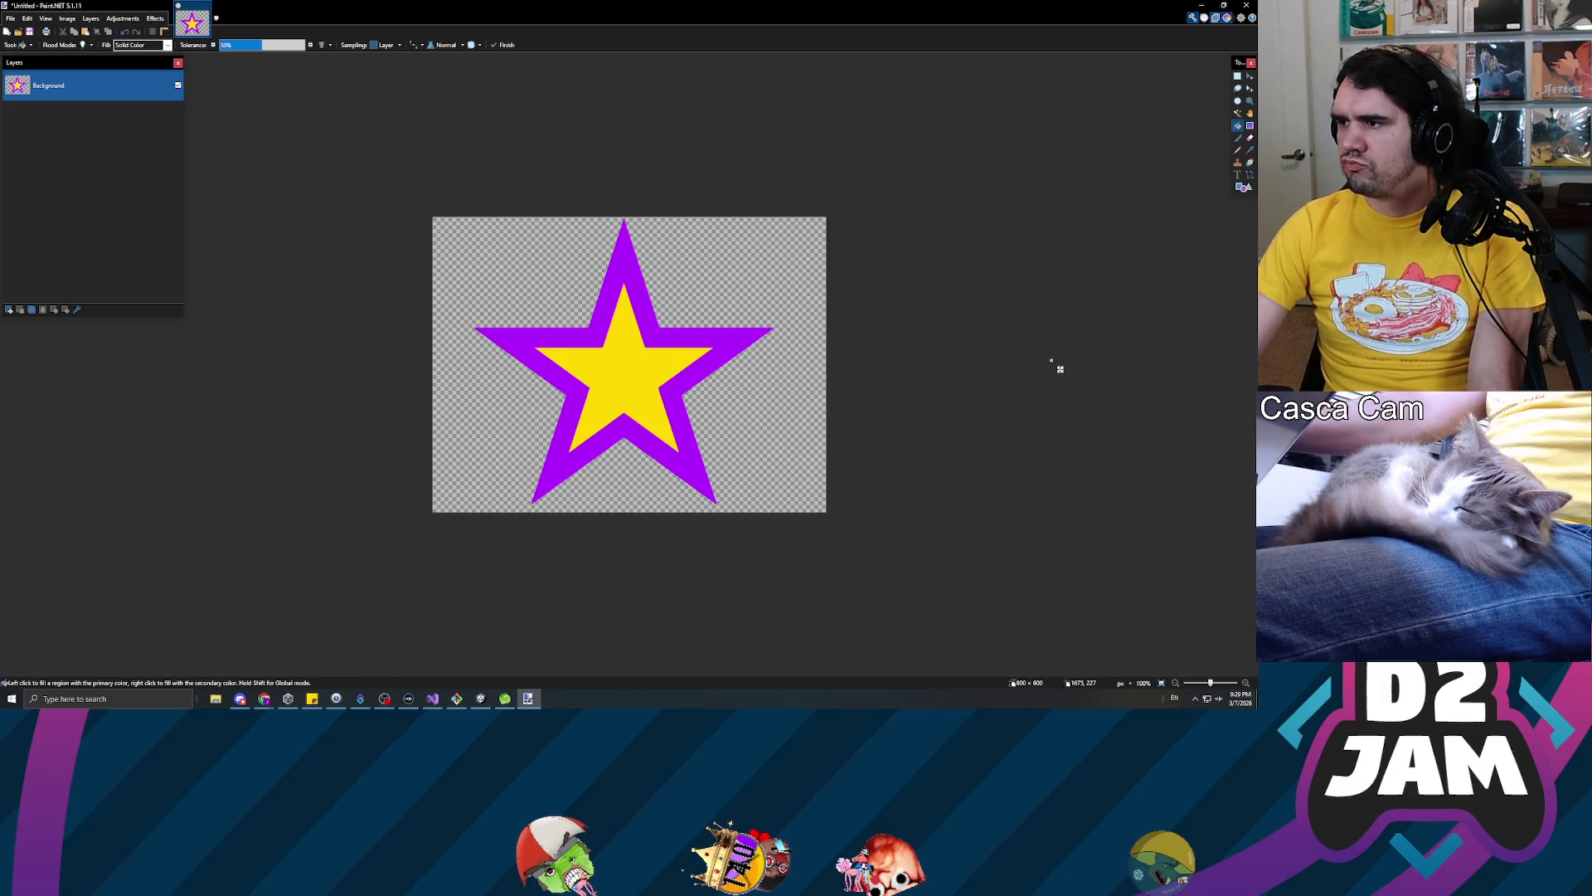
left_click(642, 384)
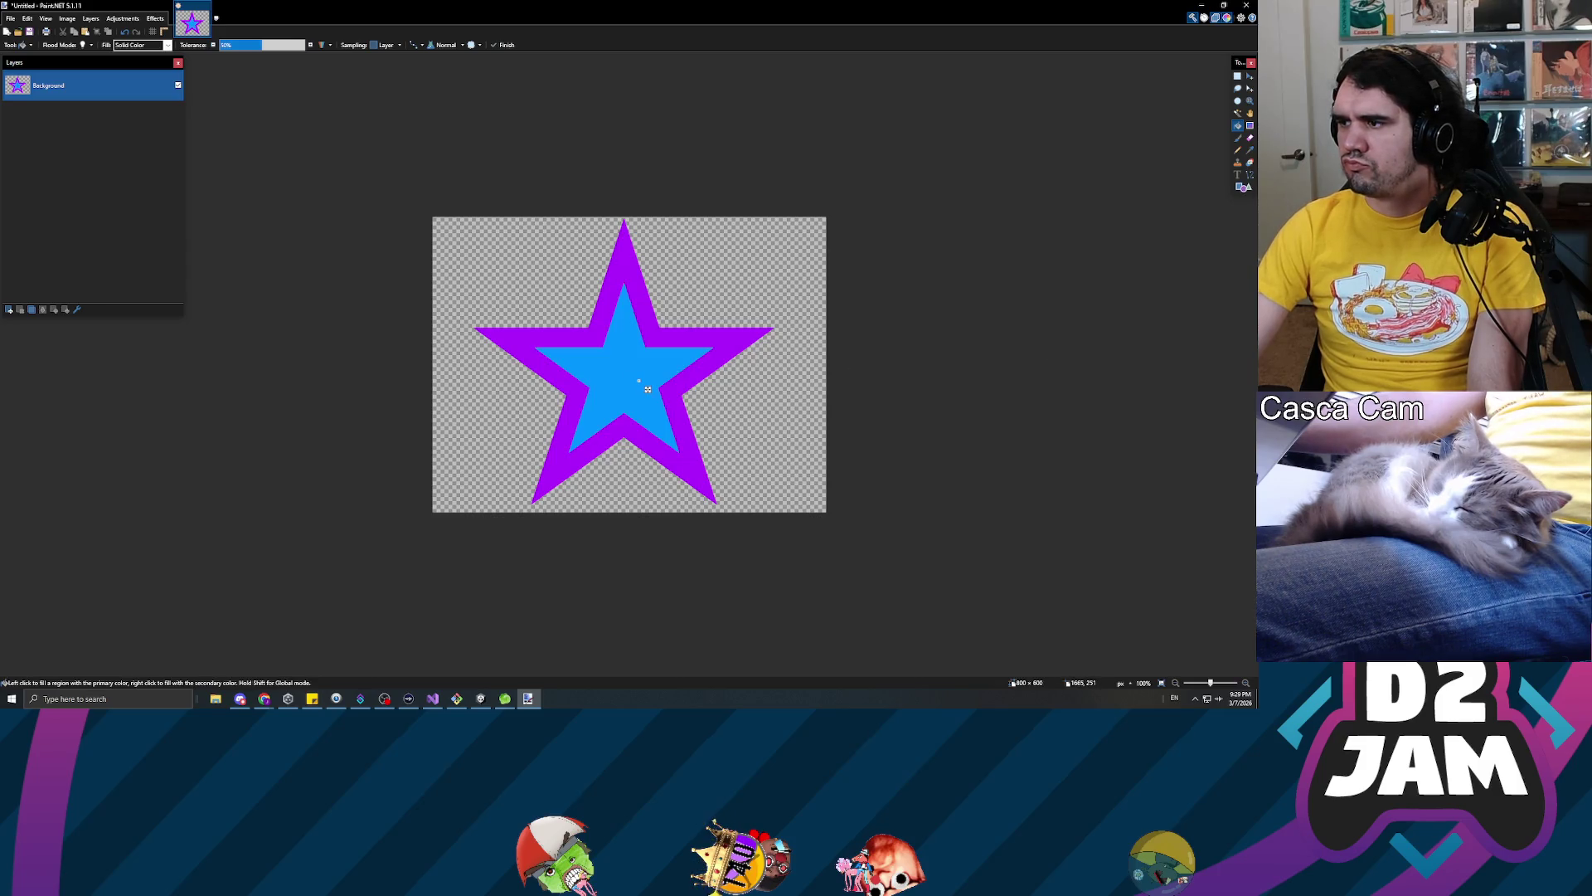
left_click(640, 381)
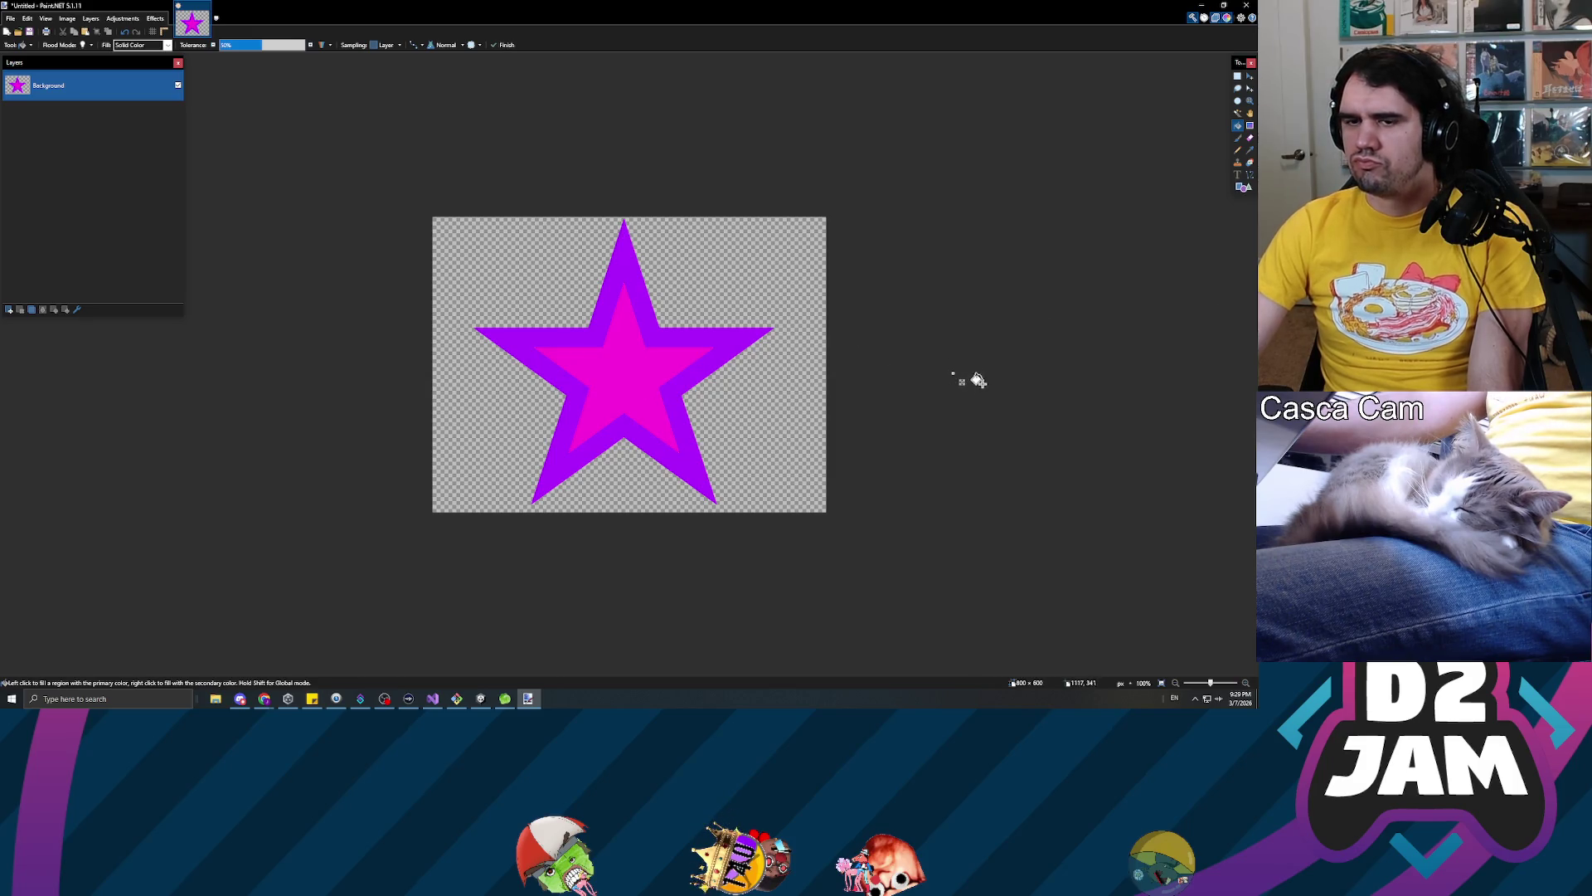
Magic Wand the transparent background, invert the selection, and crop to the star
left_click(1238, 114)
left_click(758, 272)
key("ctrl+i")
key("ctrl+shift+x")
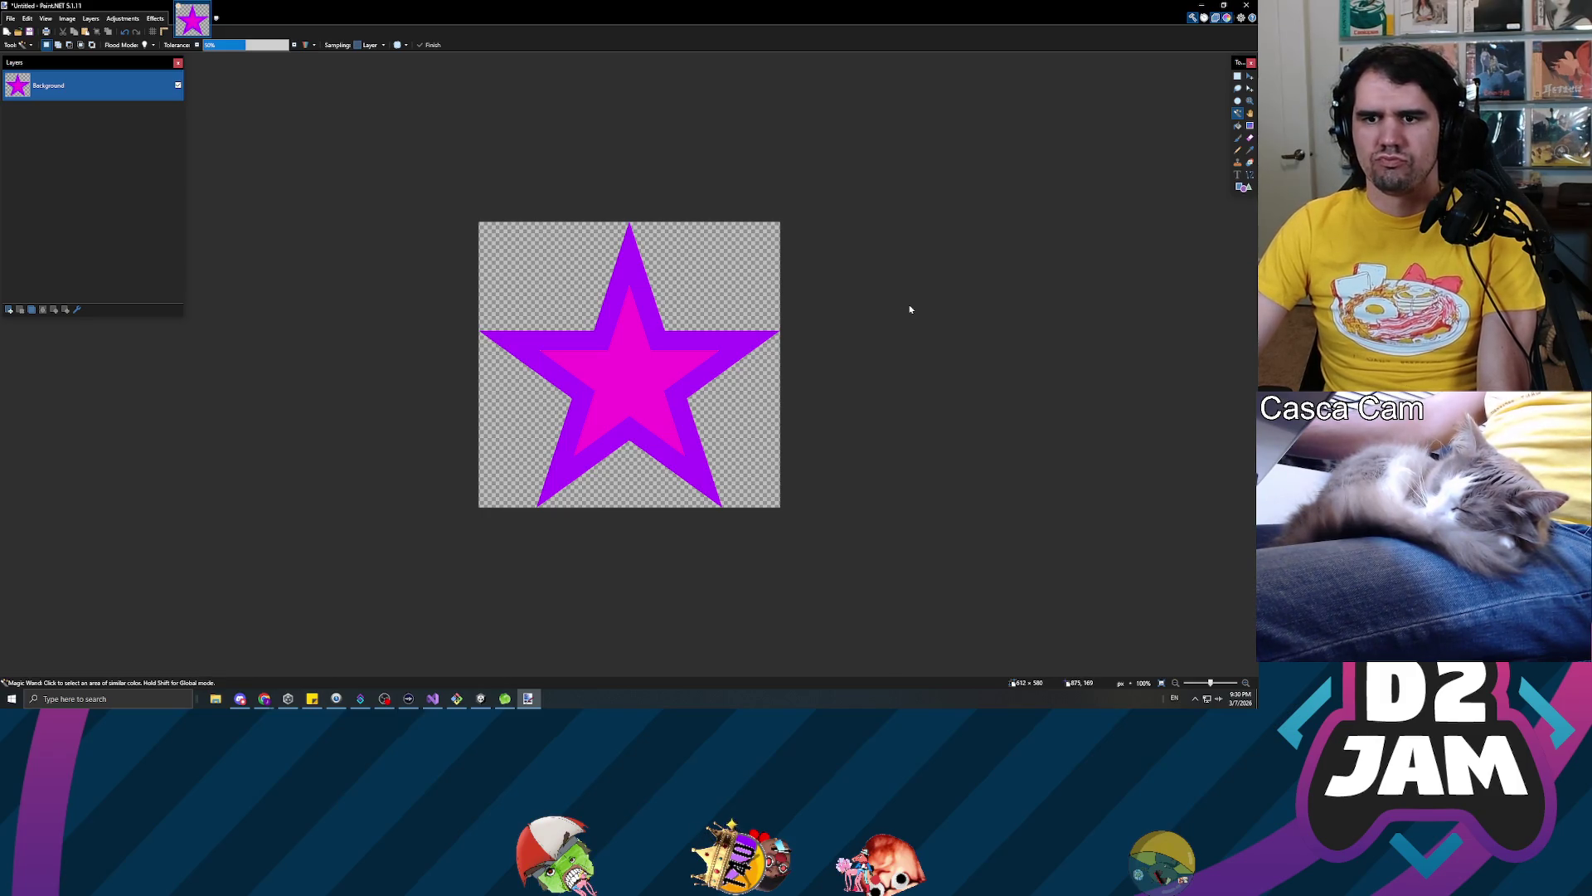
Save the star as dynamicReticle.png in TempAssets, accept the PNG settings, and minimize Paint.NET
key("ctrl+s")
type("d")
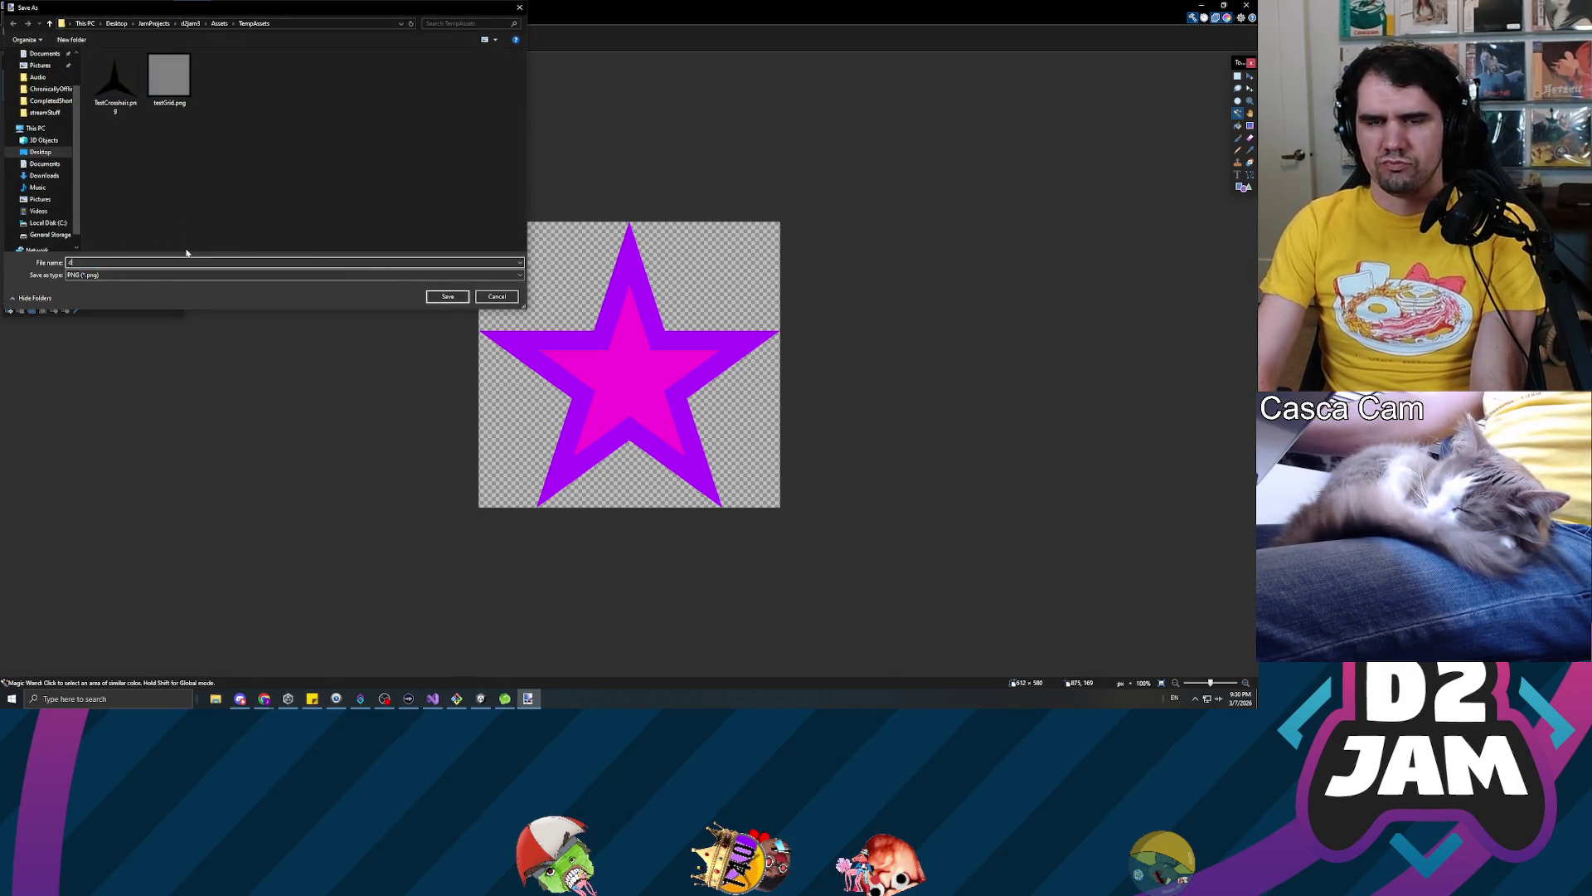
type("ynamicRe")
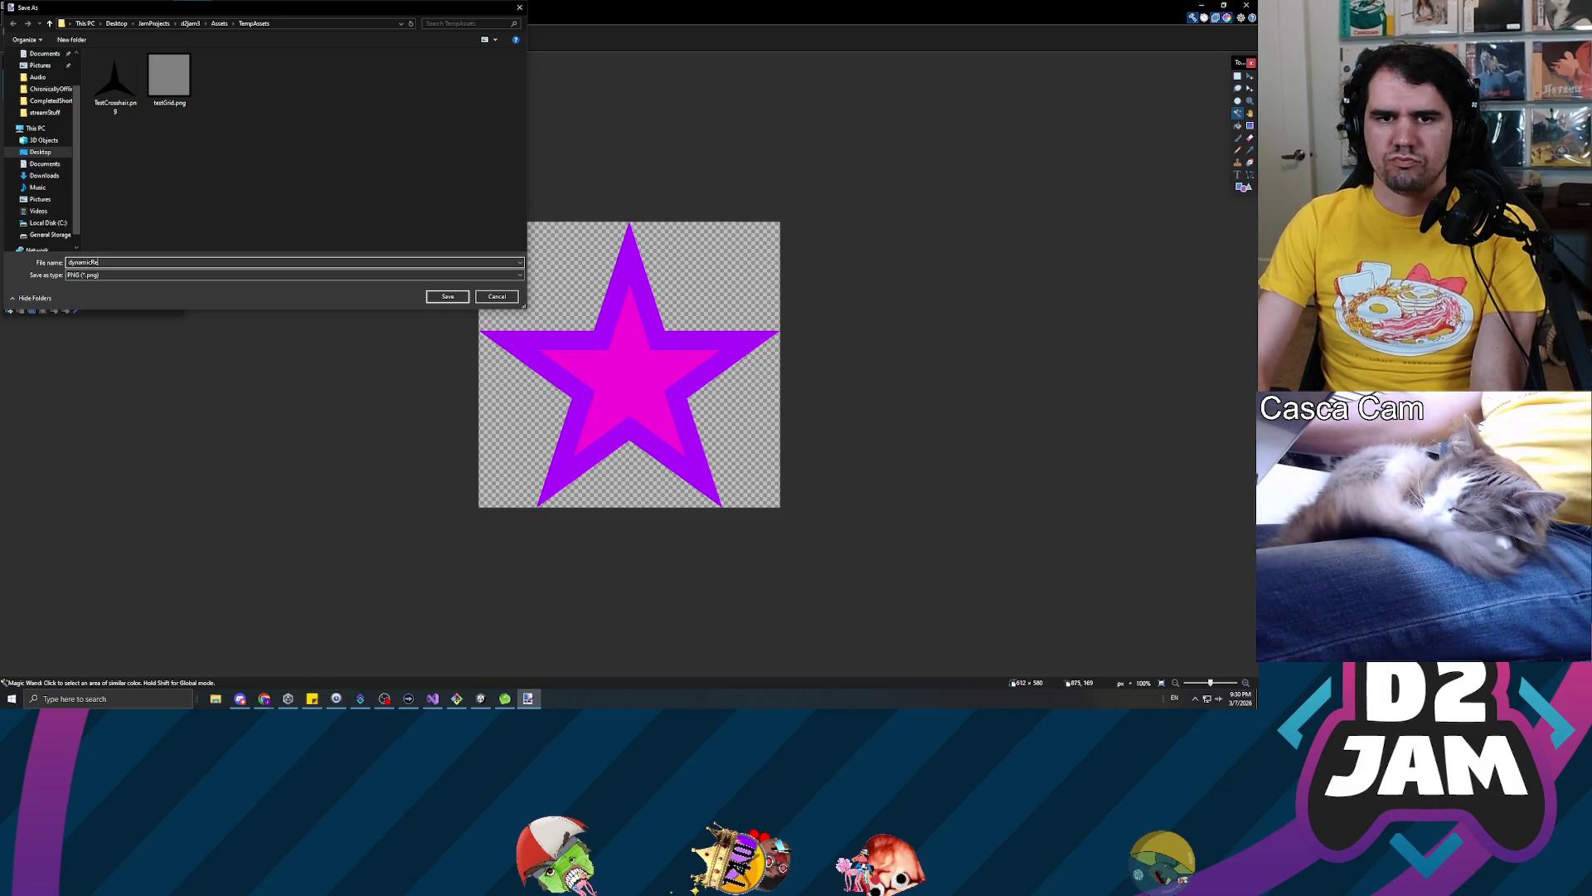
type("ticle")
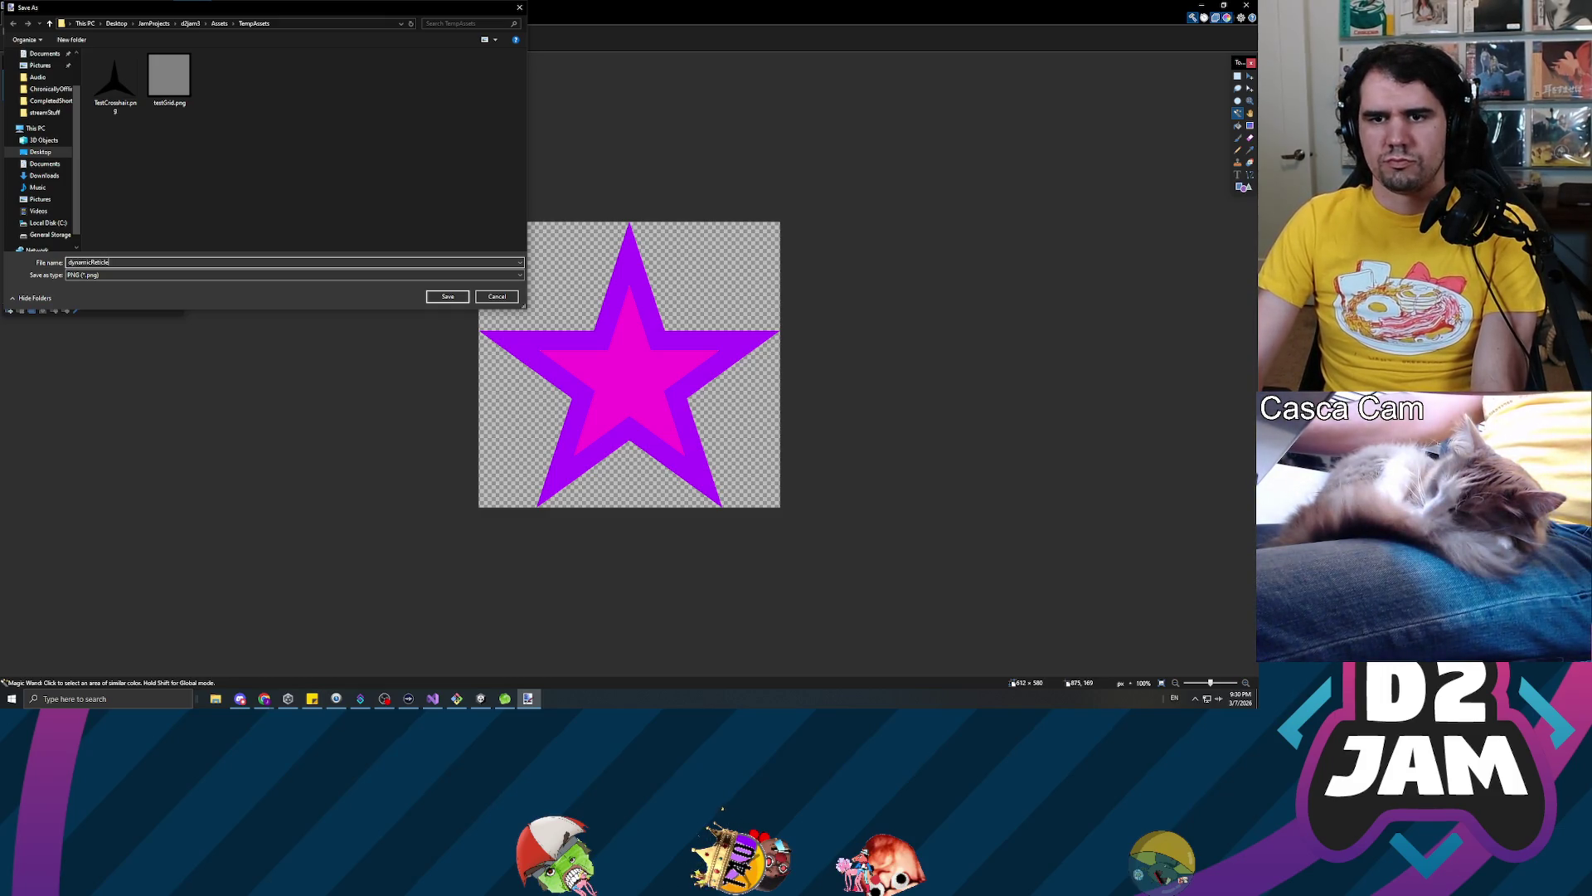
key("Return")
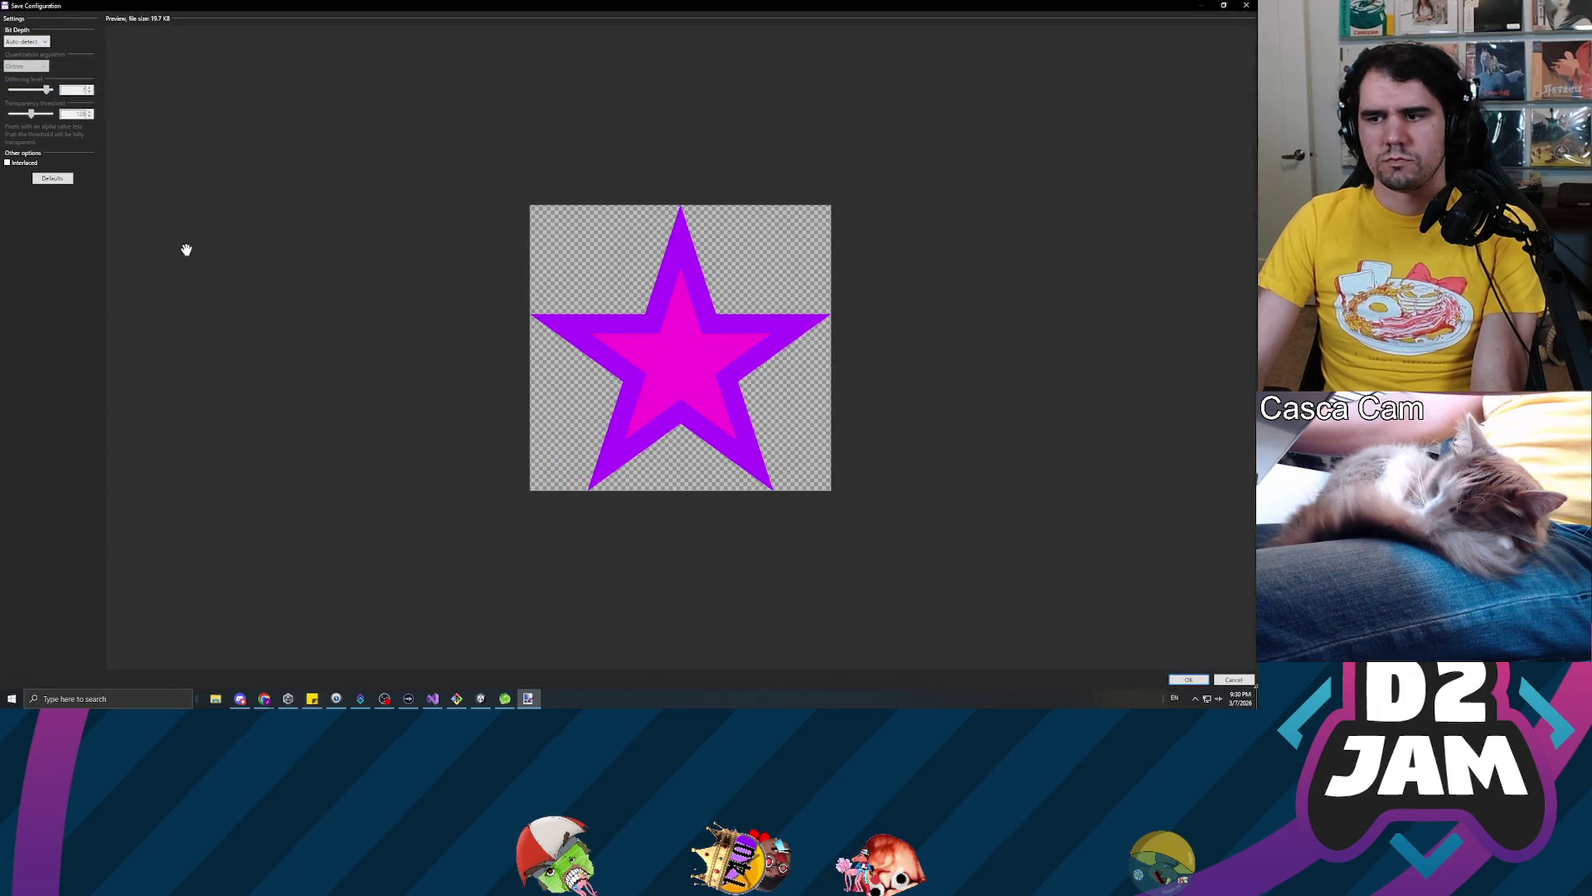
key("Return")
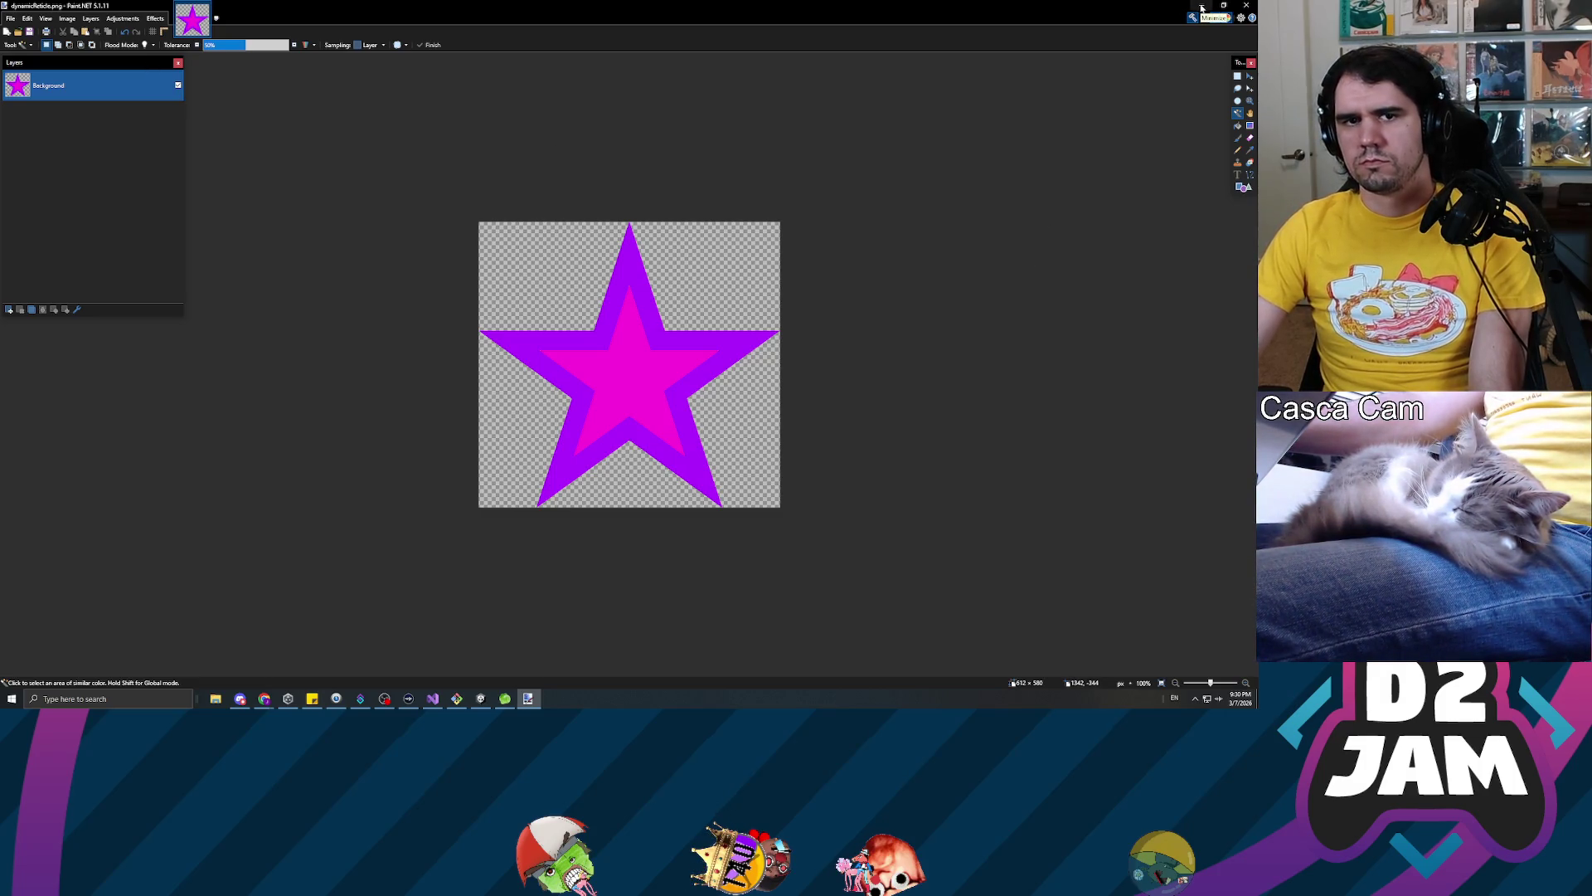
left_click(1202, 7)
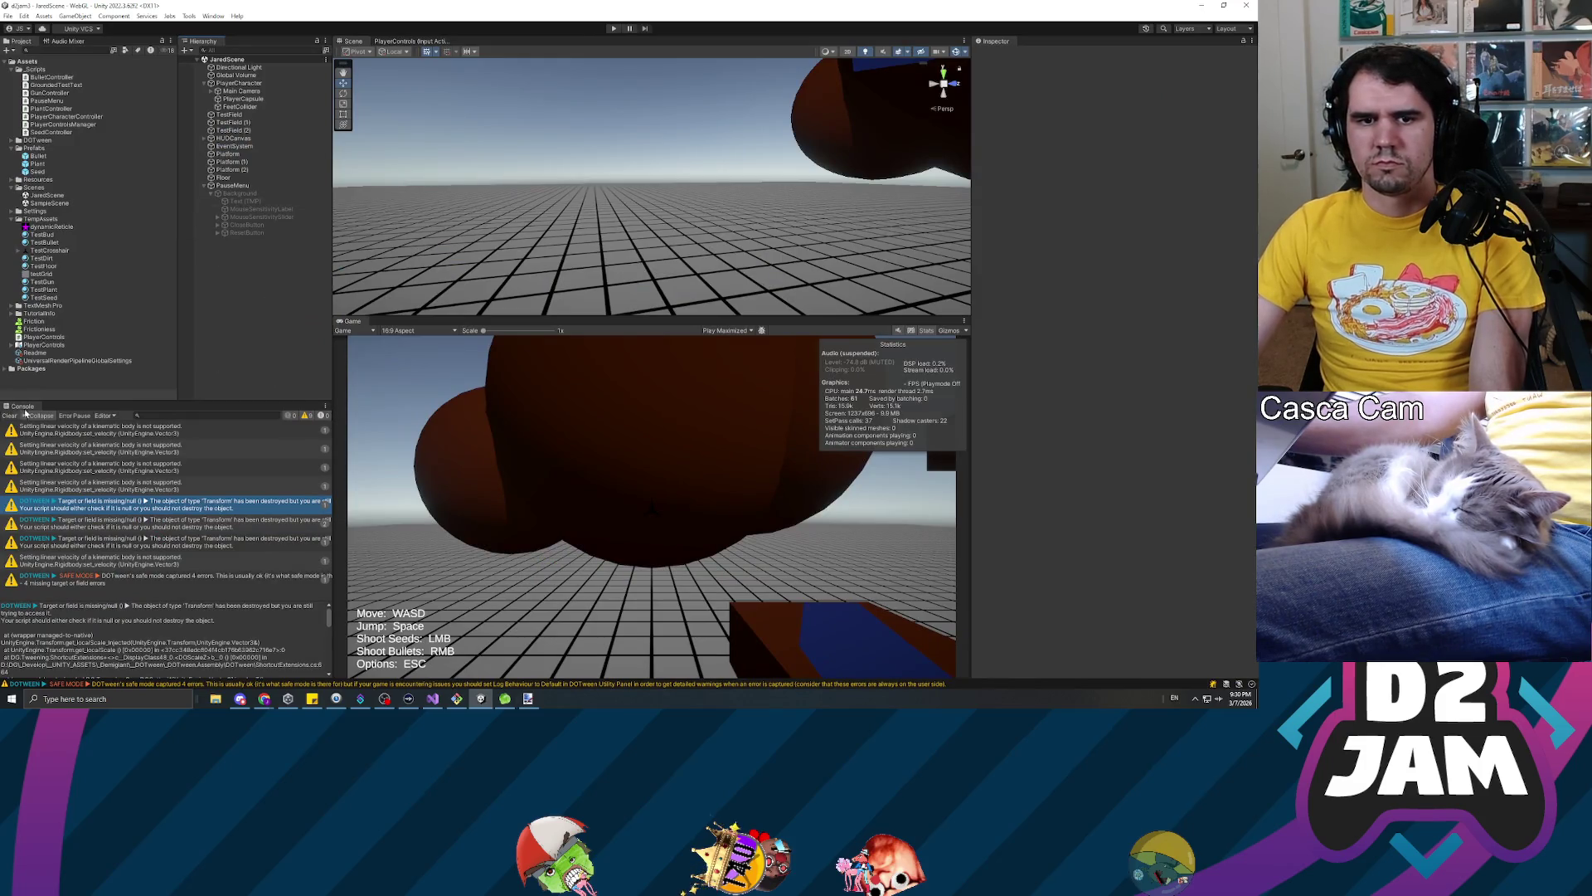
Clear the Unity Console messages and collapse the PauseMenu object's children
left_click(129, 546)
left_click(124, 504)
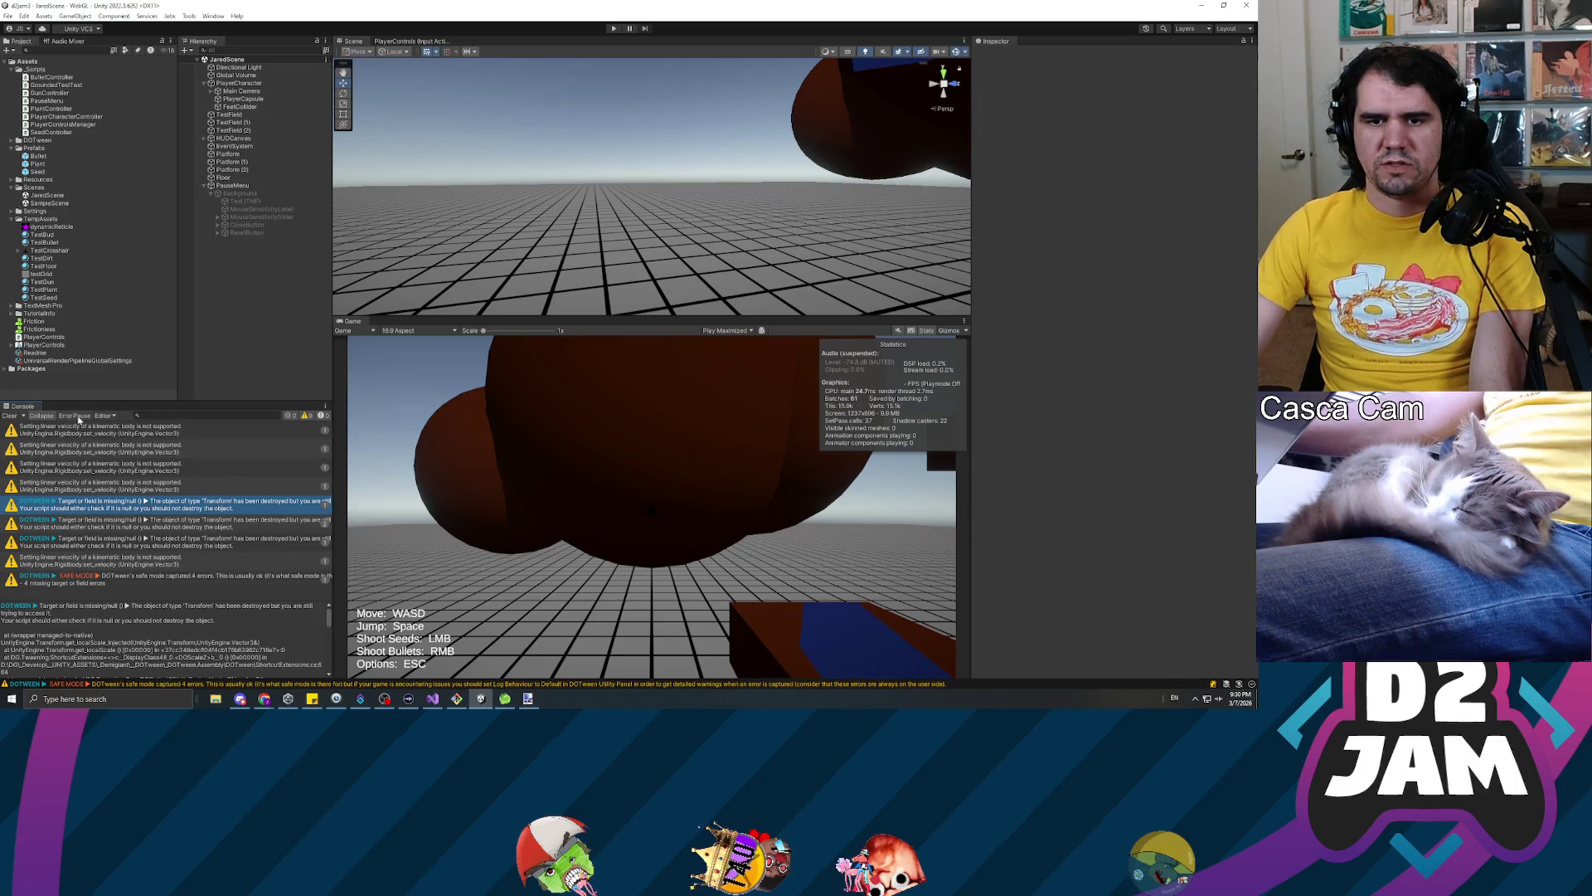
left_click(8, 416)
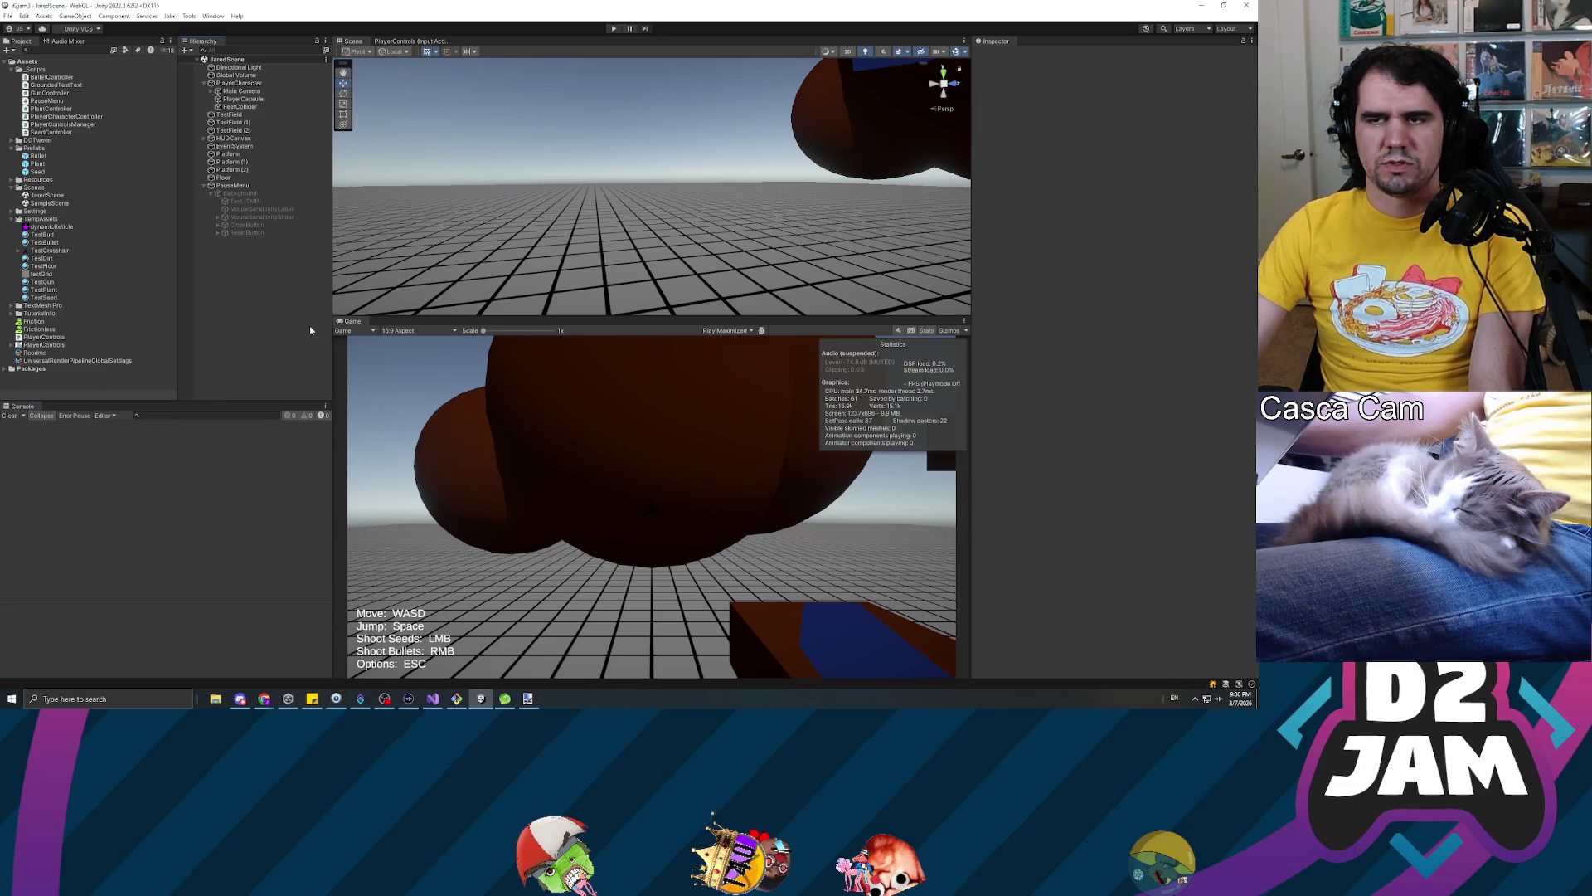
left_click(205, 187)
key("alt+Tab")
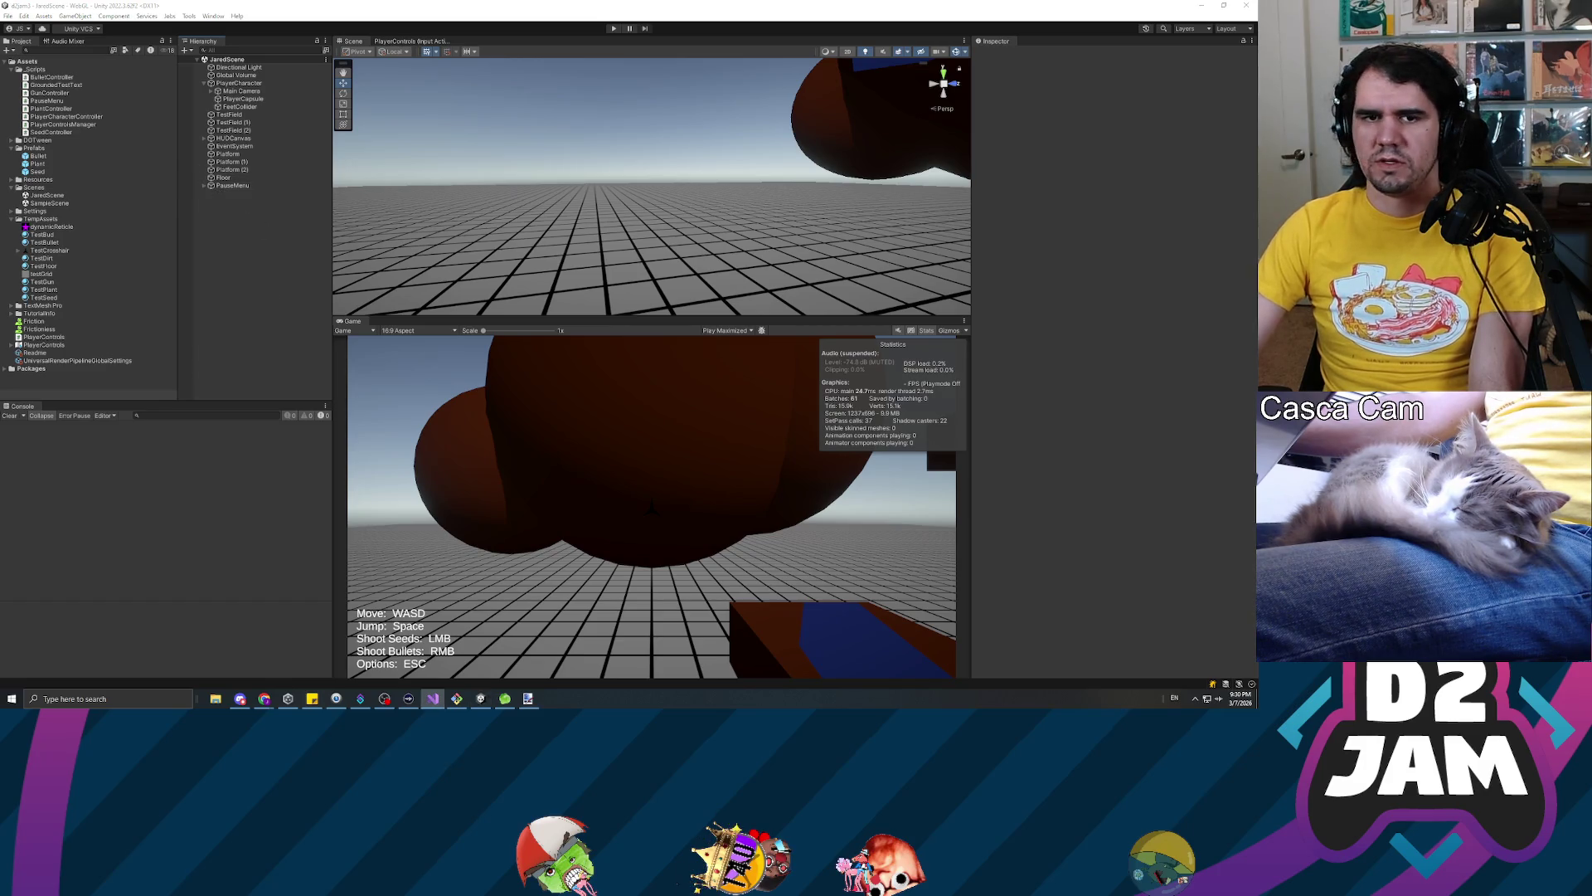
Import dynamicReticle as a Sprite (2D and UI) at 612 pixels per unit, then return to GunController.cs
left_click(50, 227)
left_click(1161, 84)
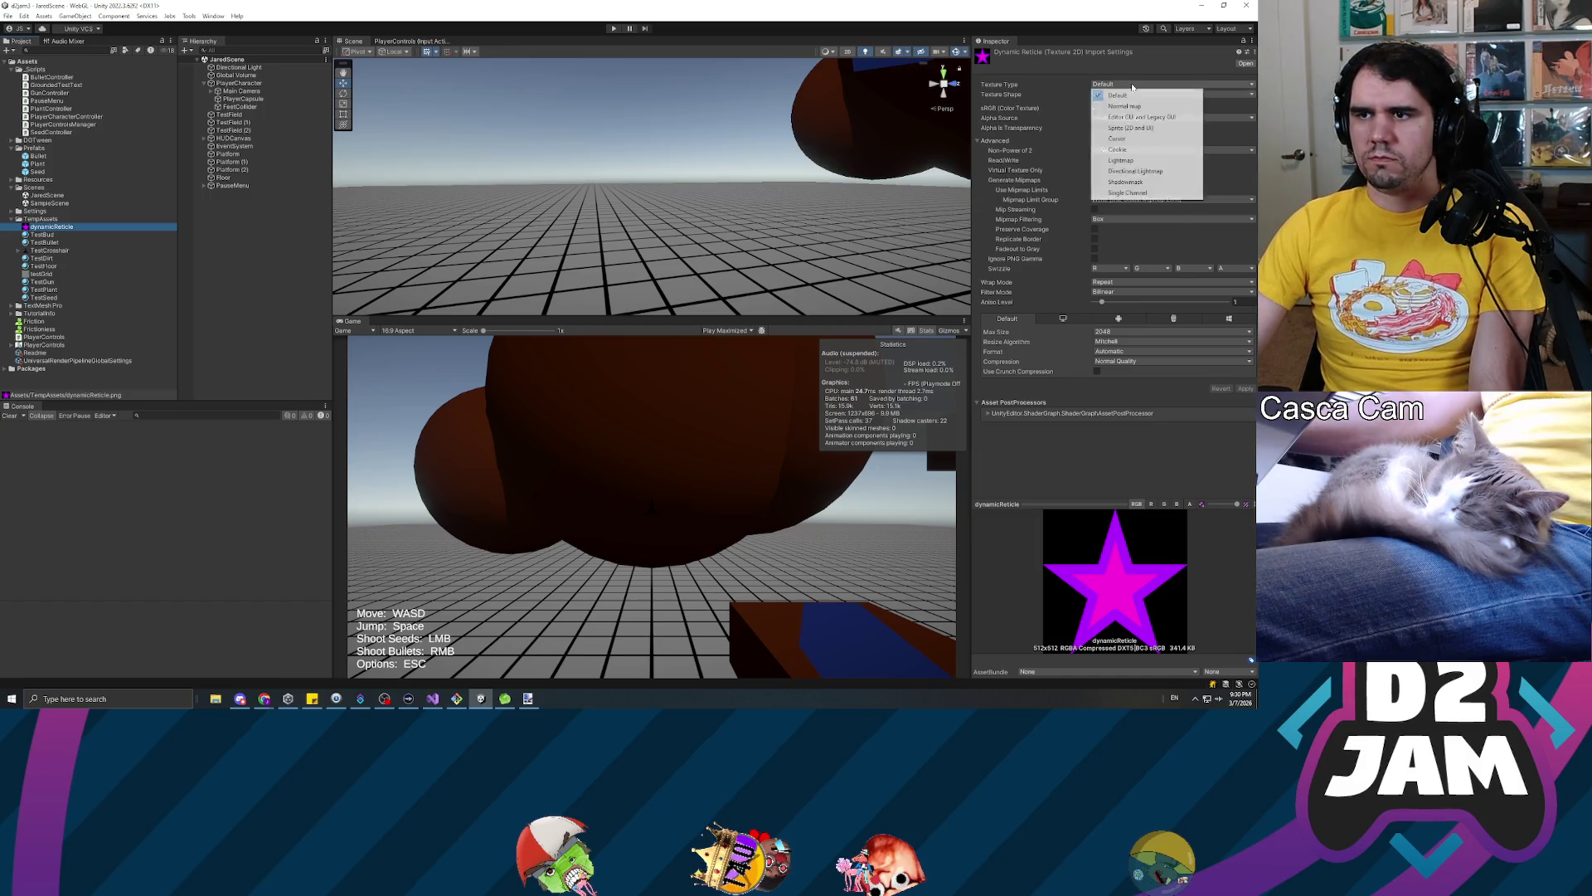
left_click(1131, 128)
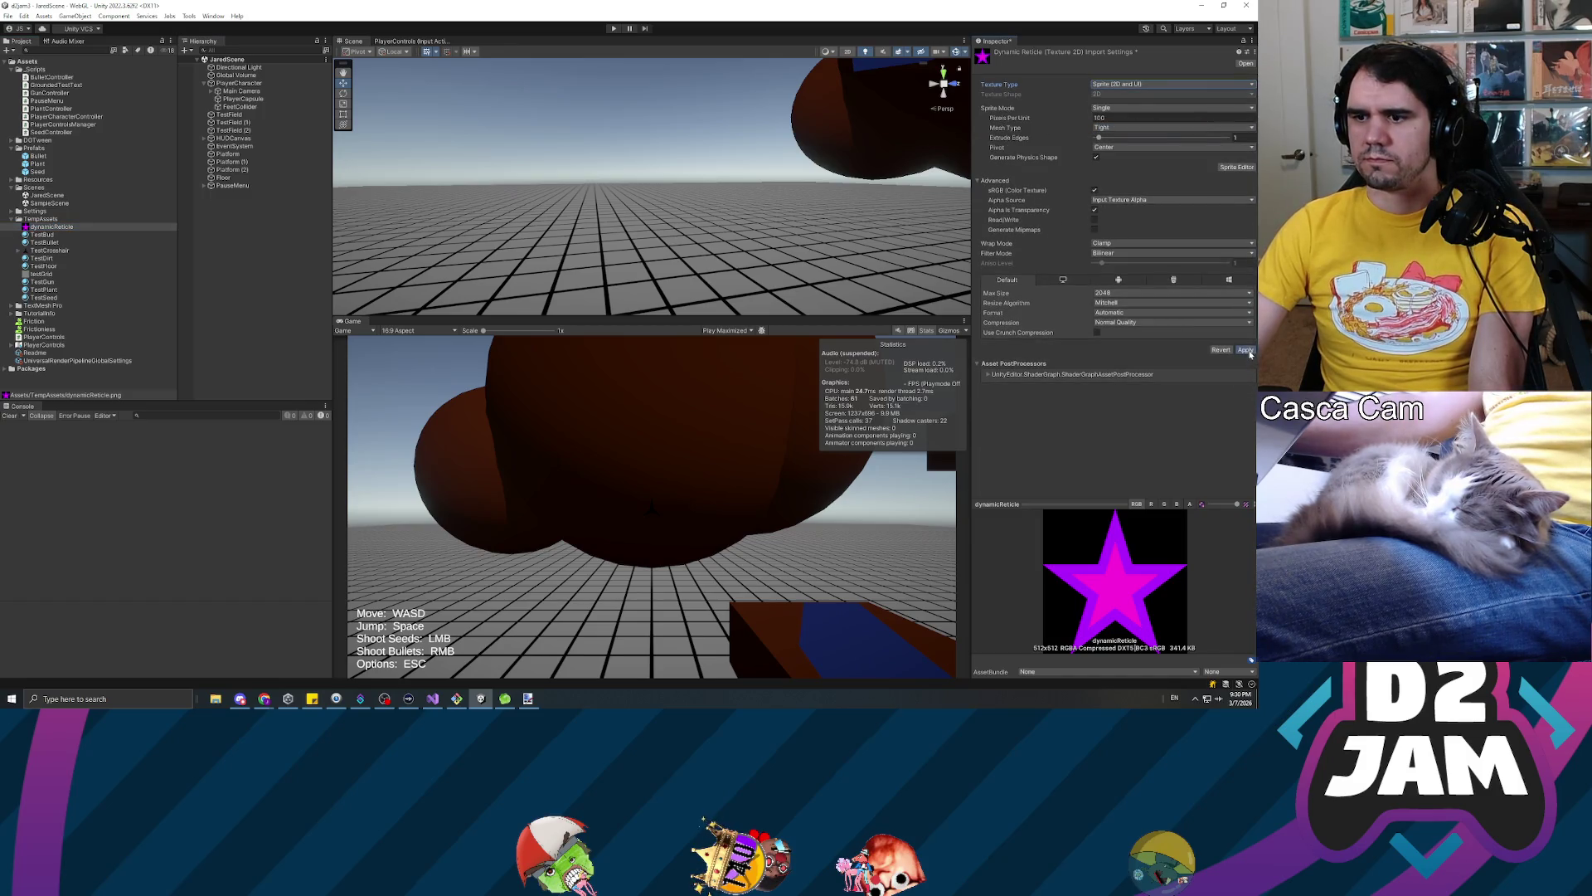
left_click(1248, 351)
left_click(1161, 118)
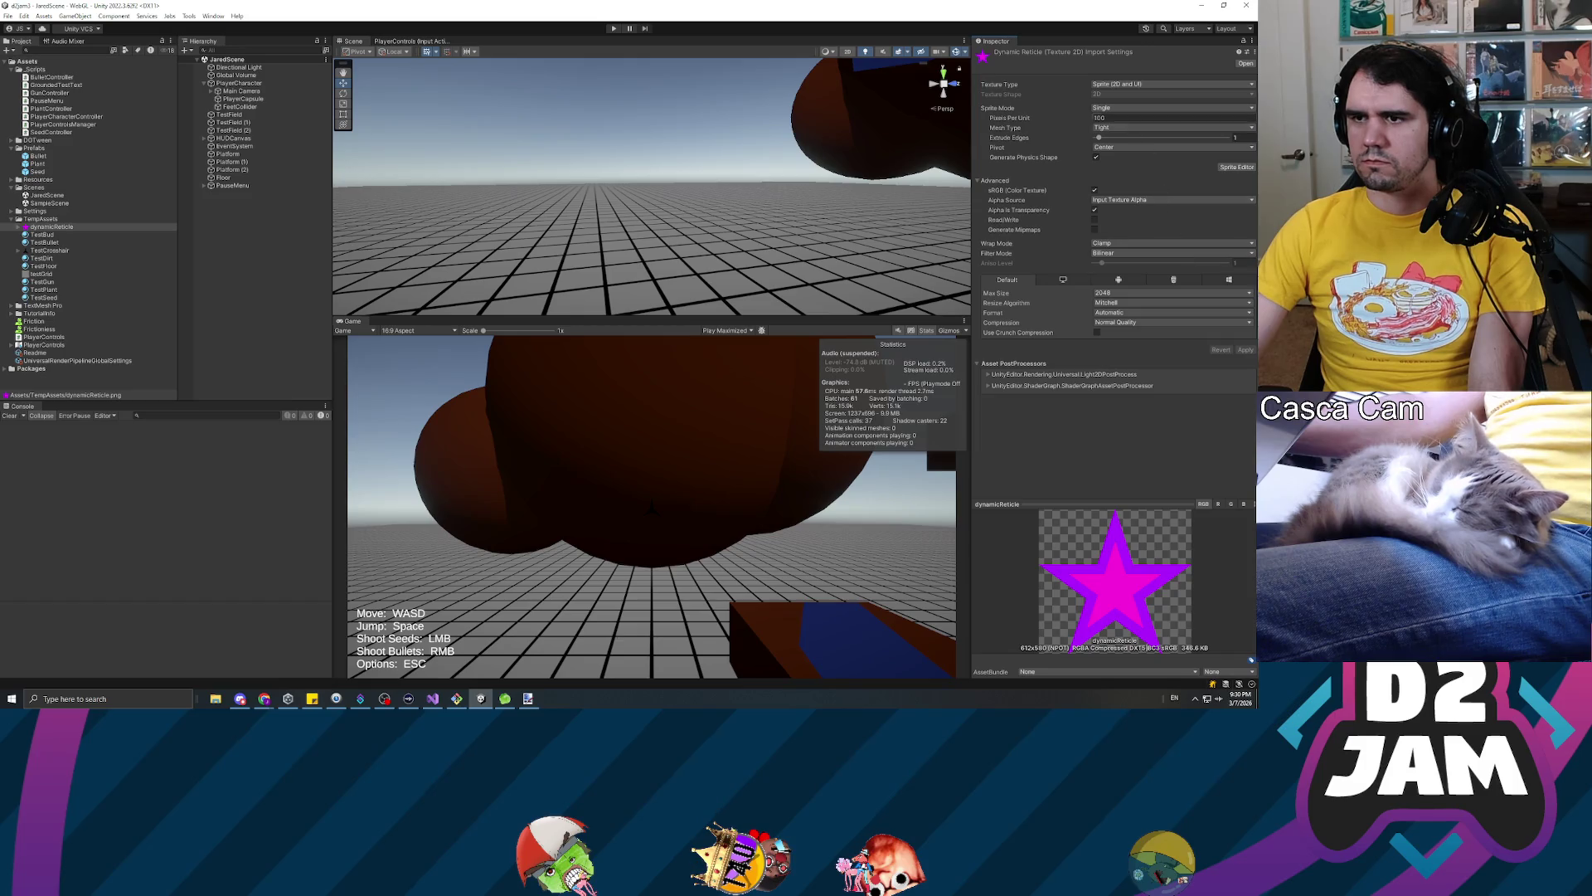
type("612")
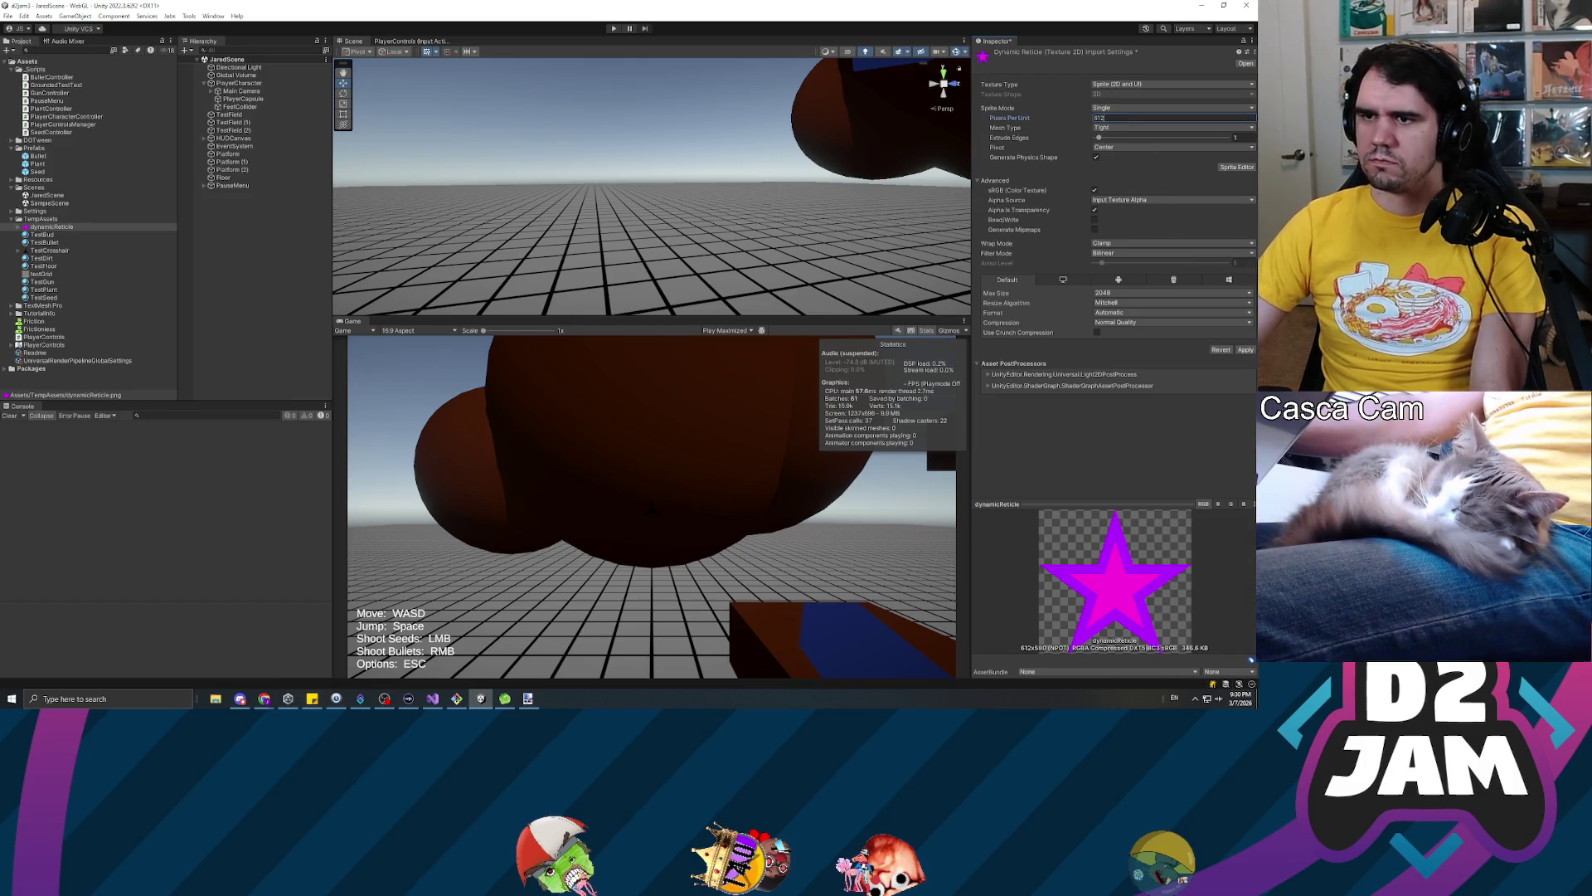
key("Return")
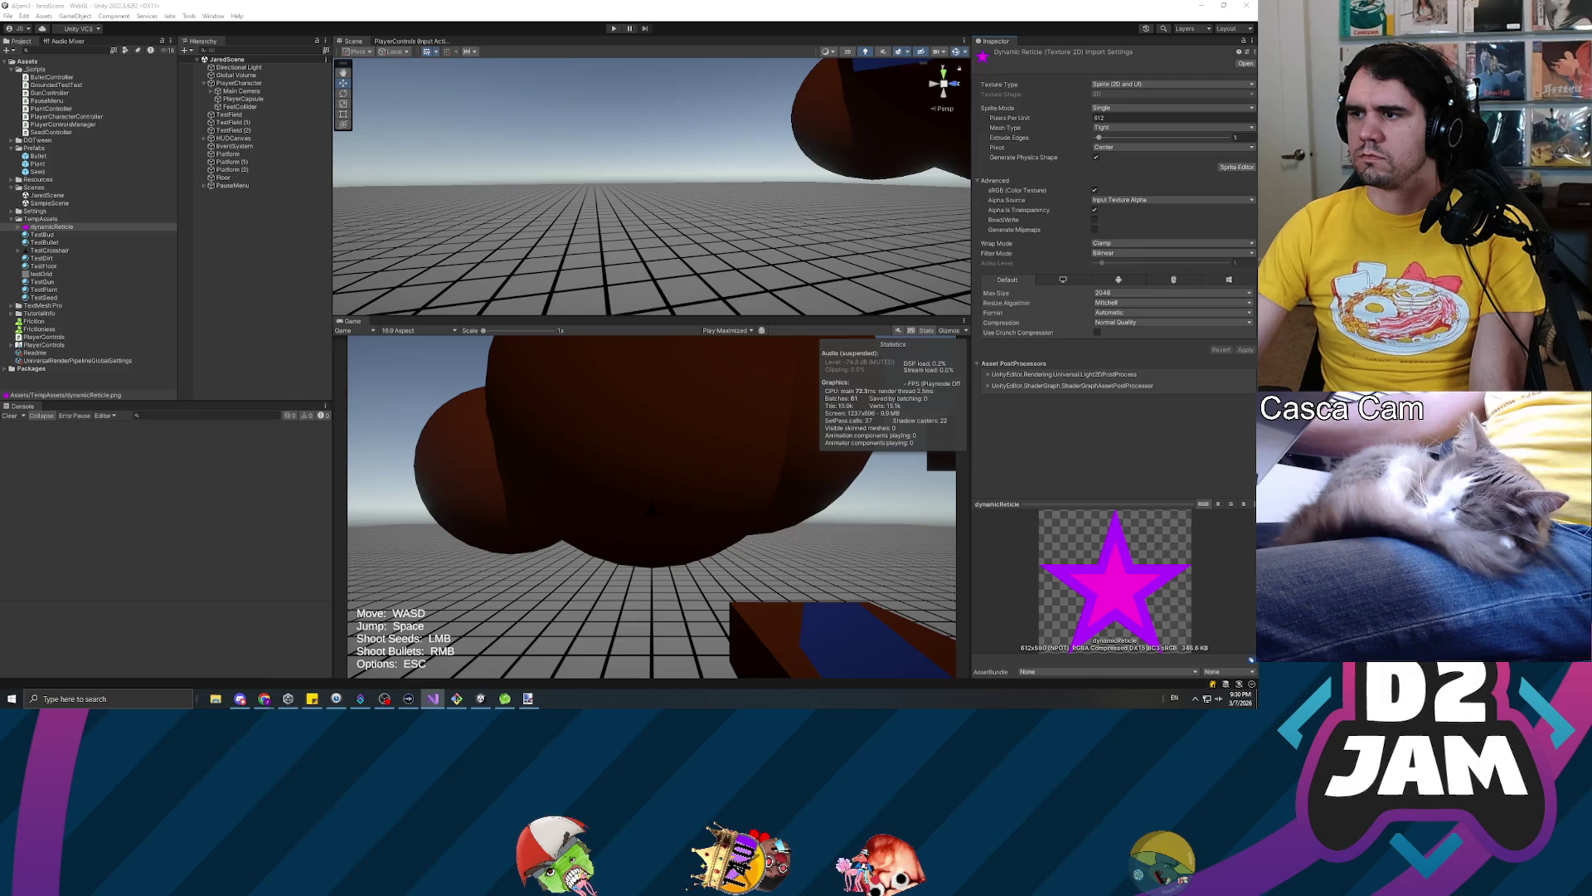
left_click(433, 699)
scroll(622, 282, "up", 20)
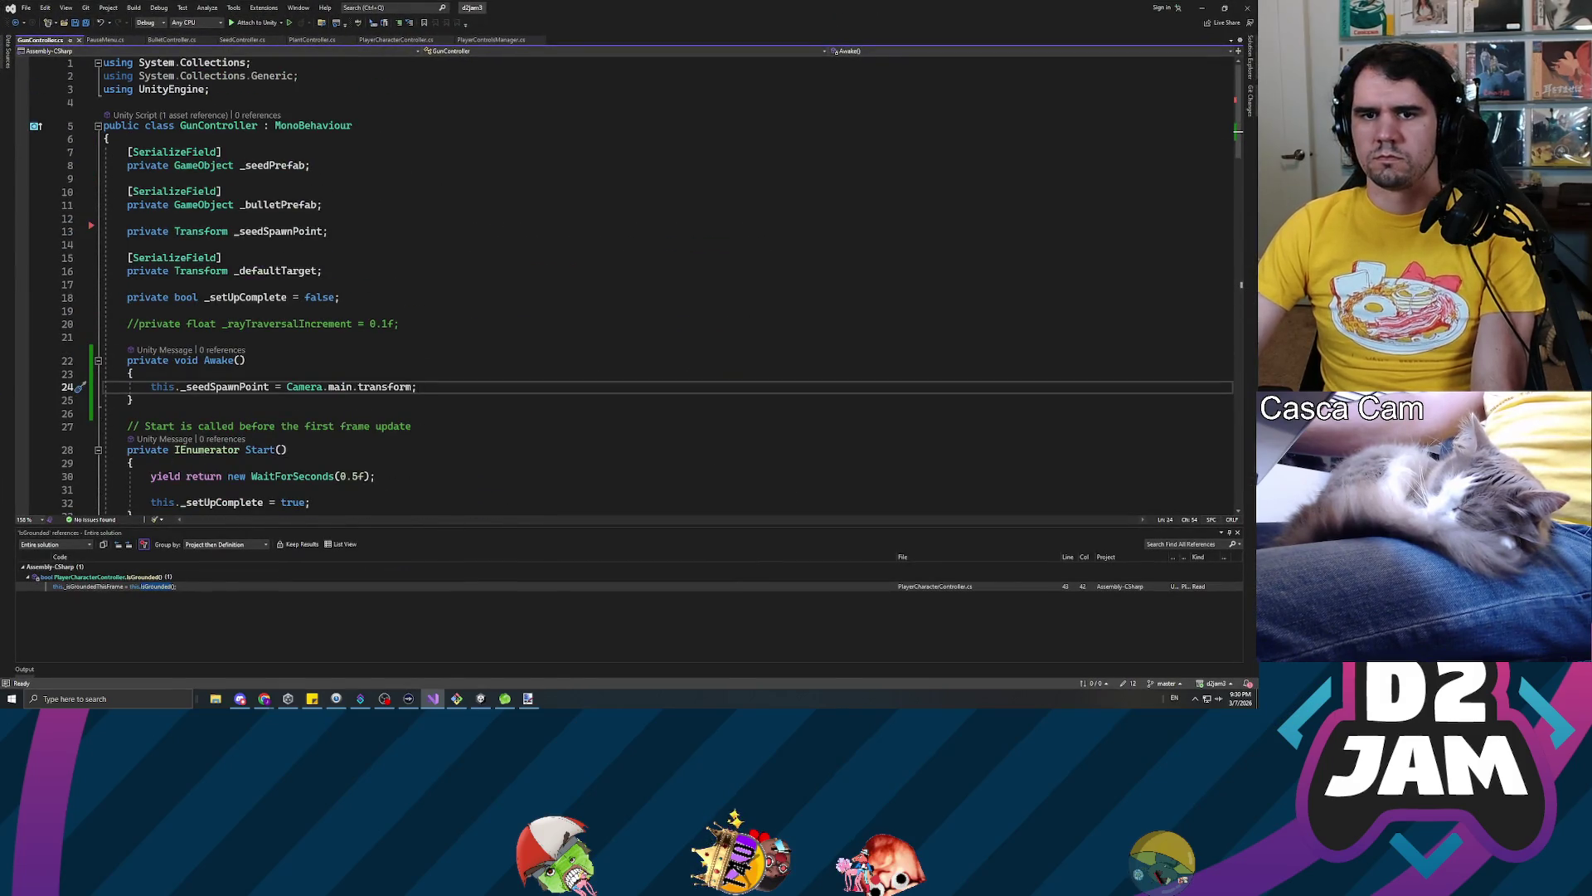
Open blank lines below the _bulletPrefab field in GunController.cs
scroll(622, 282, "down", 5)
scroll(622, 282, "up", 5)
left_click(127, 337)
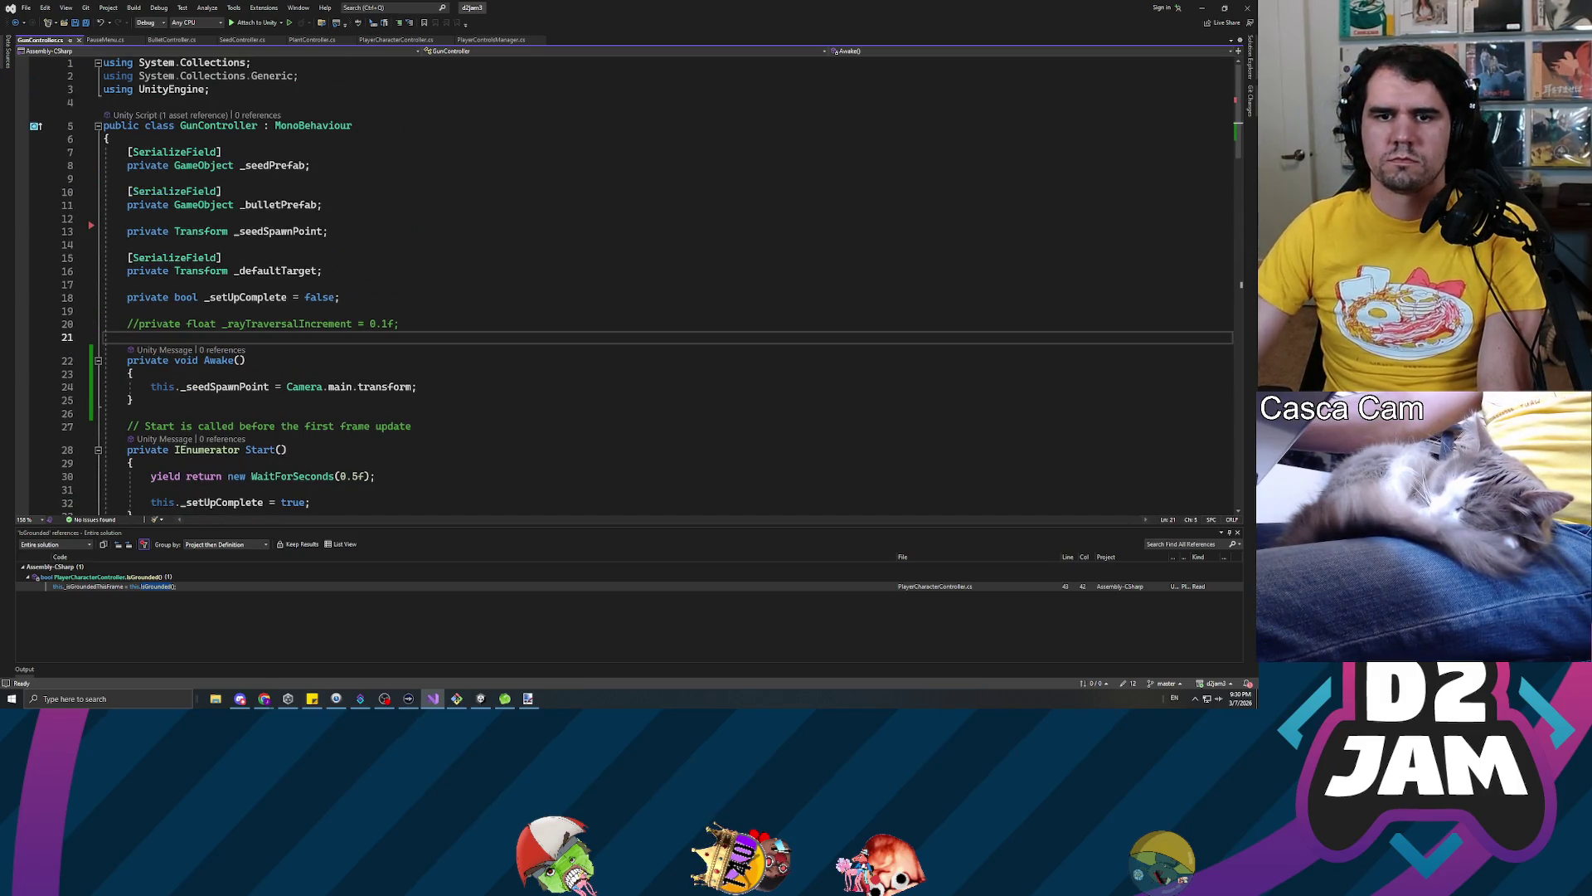
key("Return")
key("Return")
key("Up")
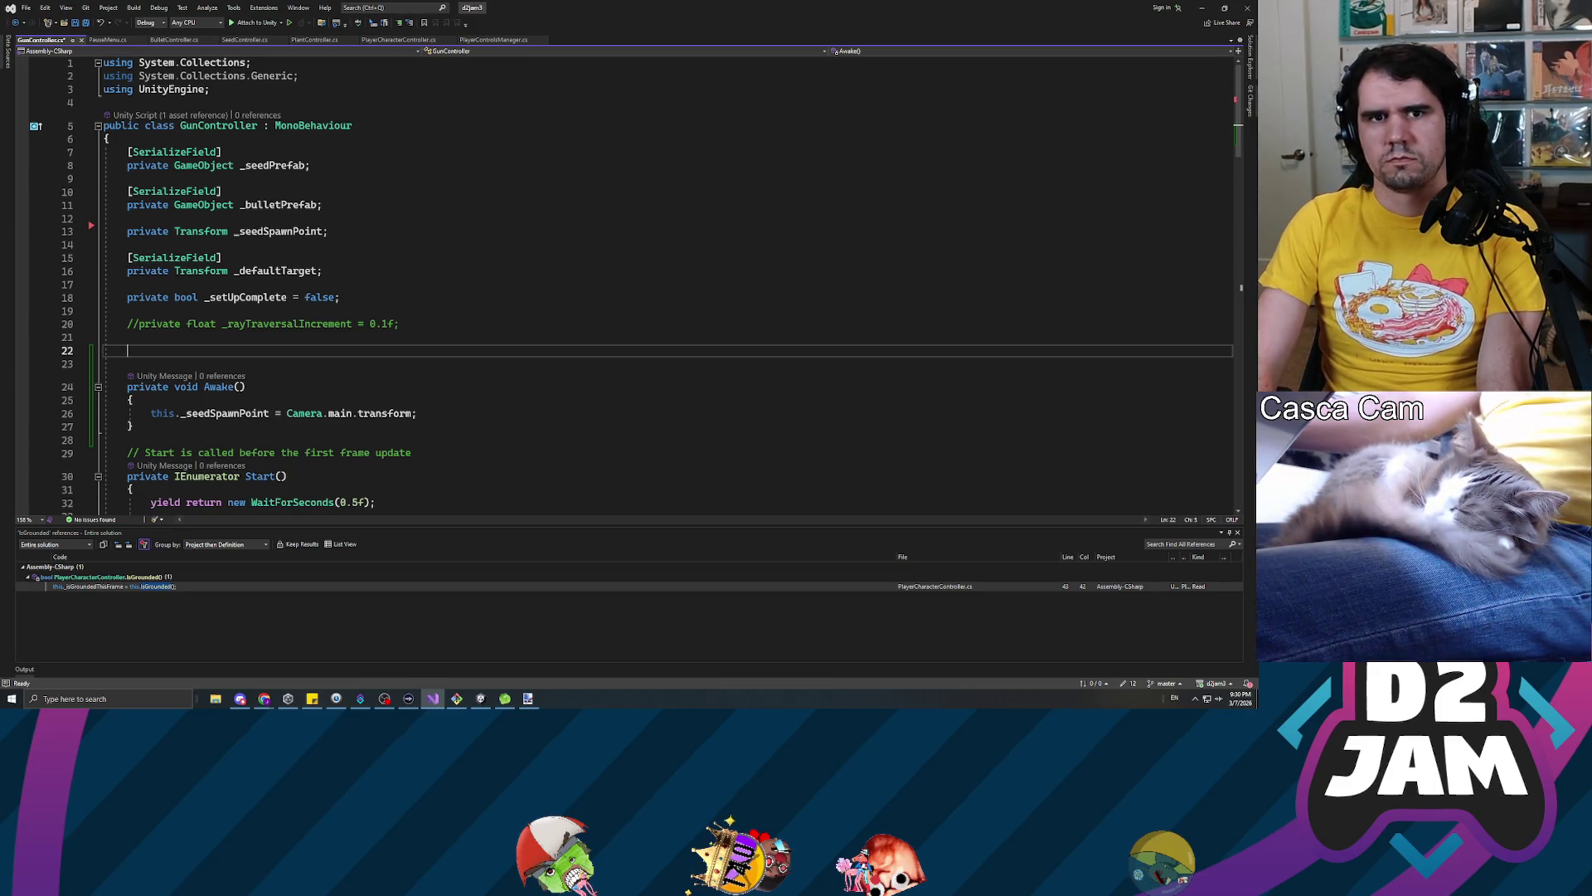
key("Up")
key("Up")
key("Up")
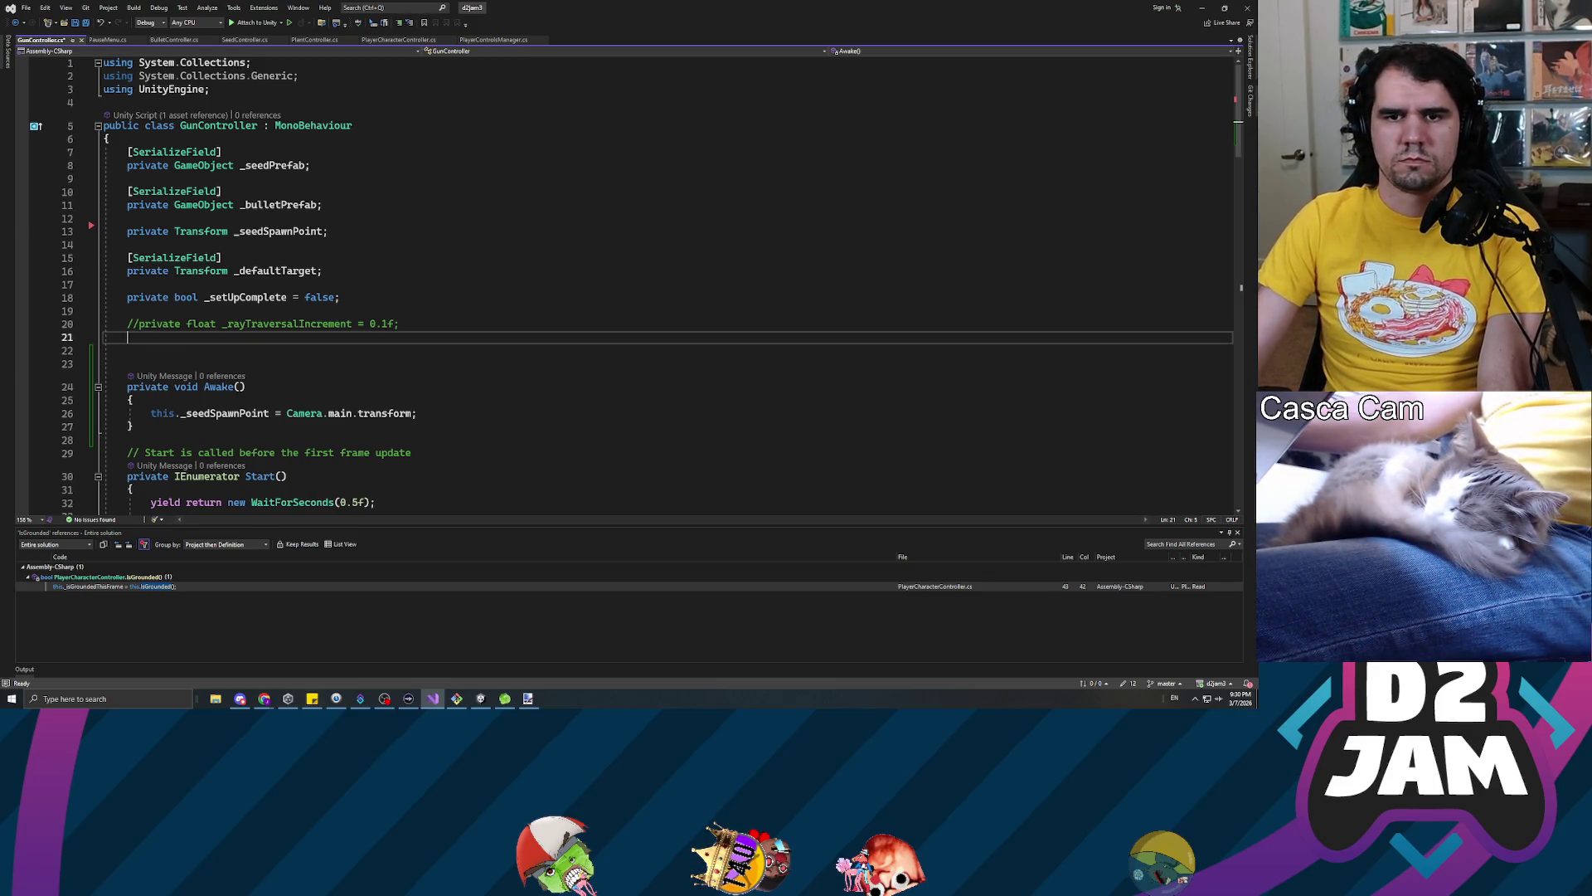
key("End")
key("Return")
key("Return")
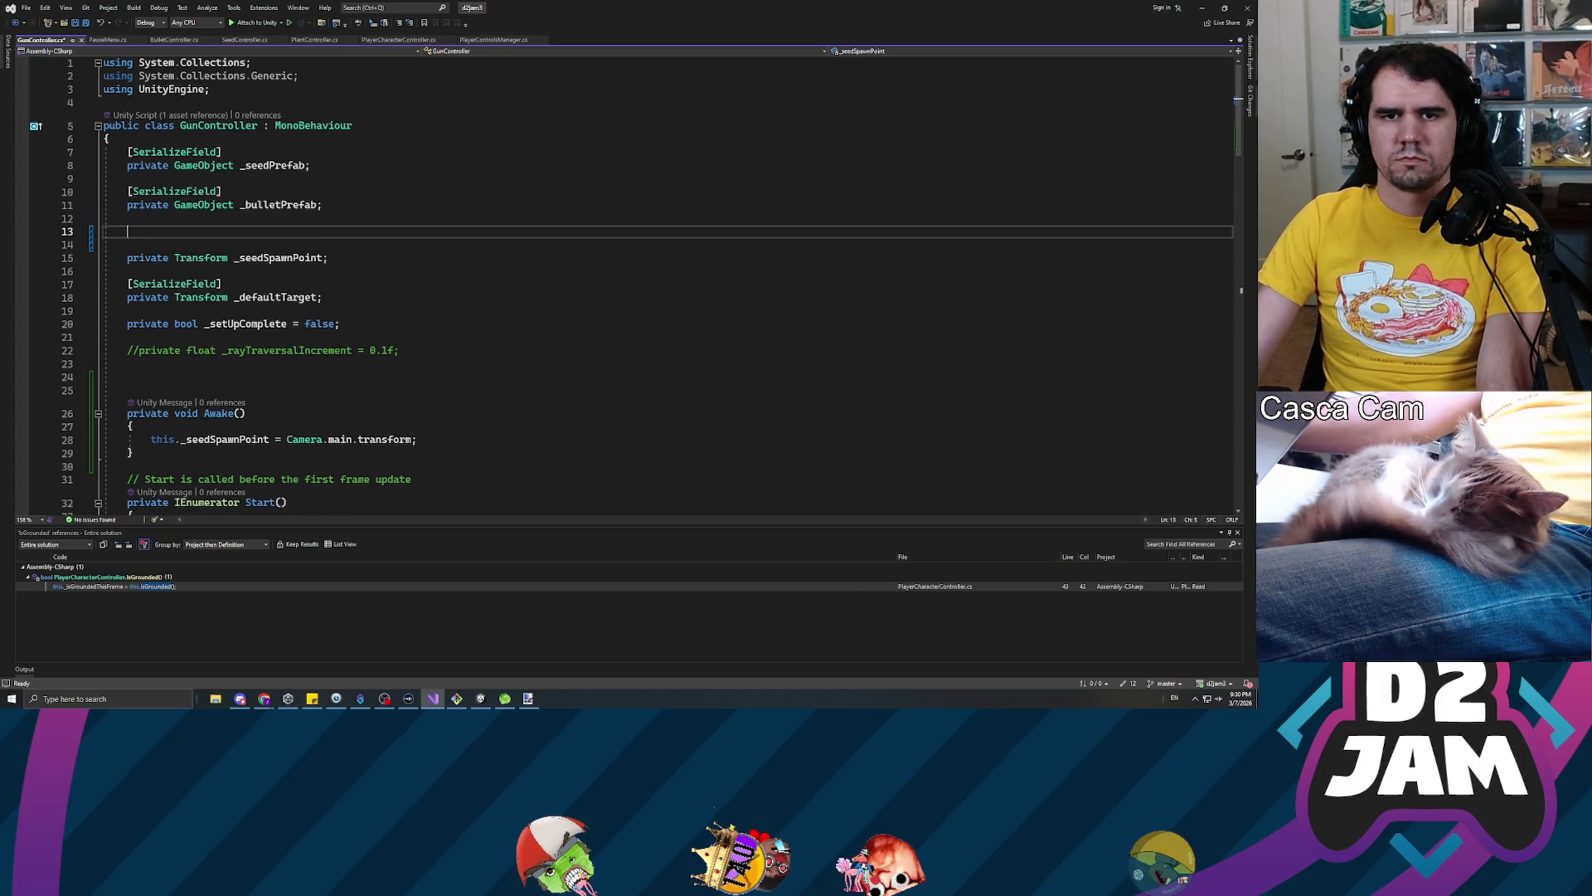
Declare [SerializeField] private GameObject _reticlePrefab; below _bulletPrefab and save the script
type("[Seri")
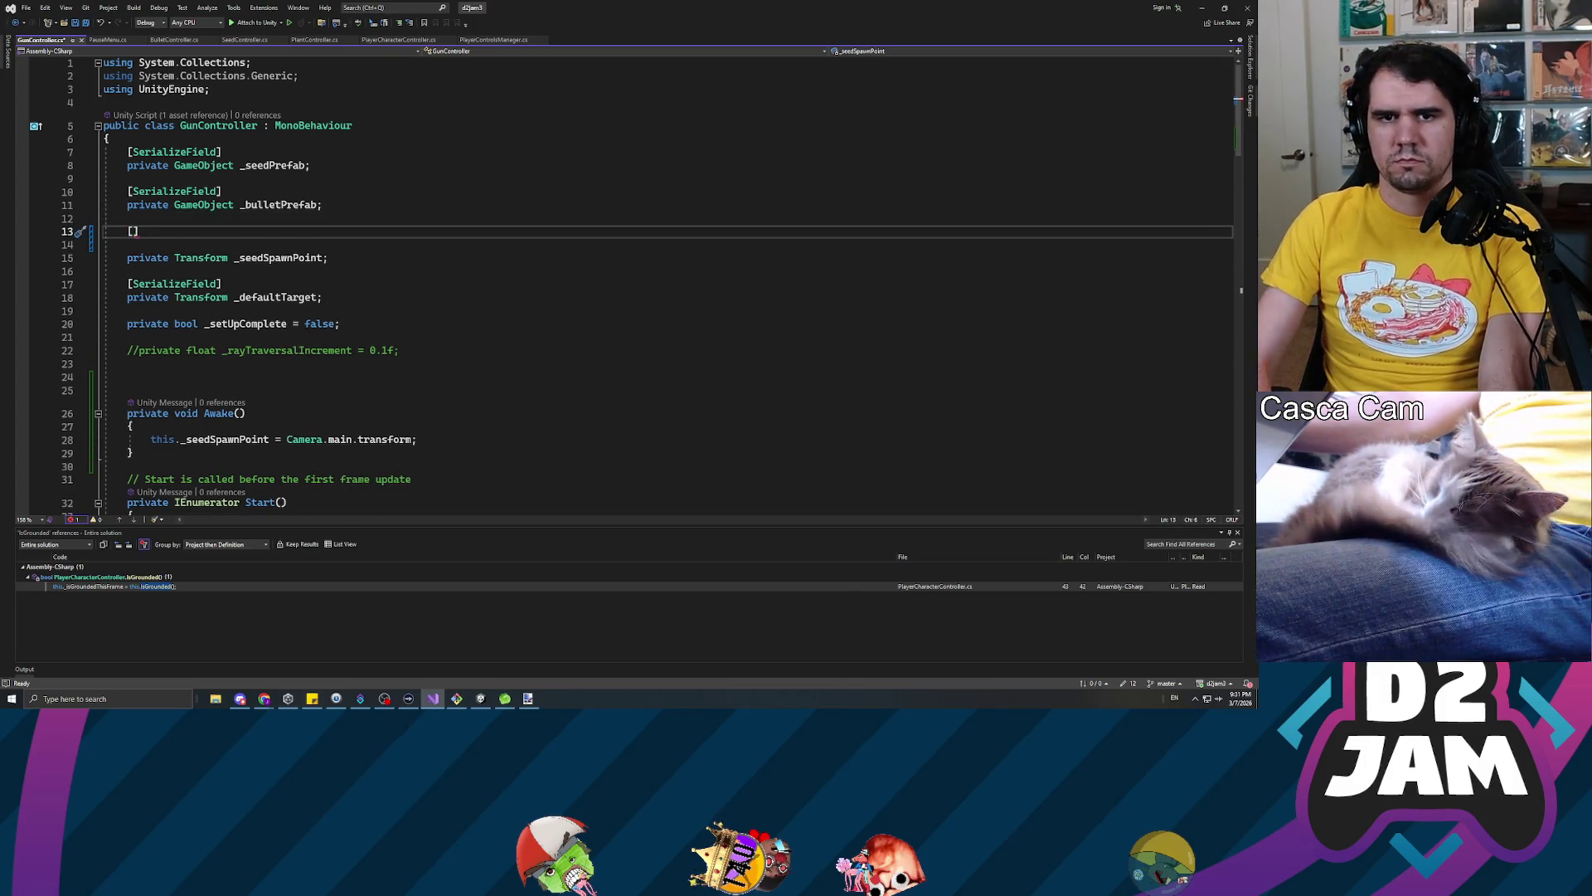
type("alizeField]")
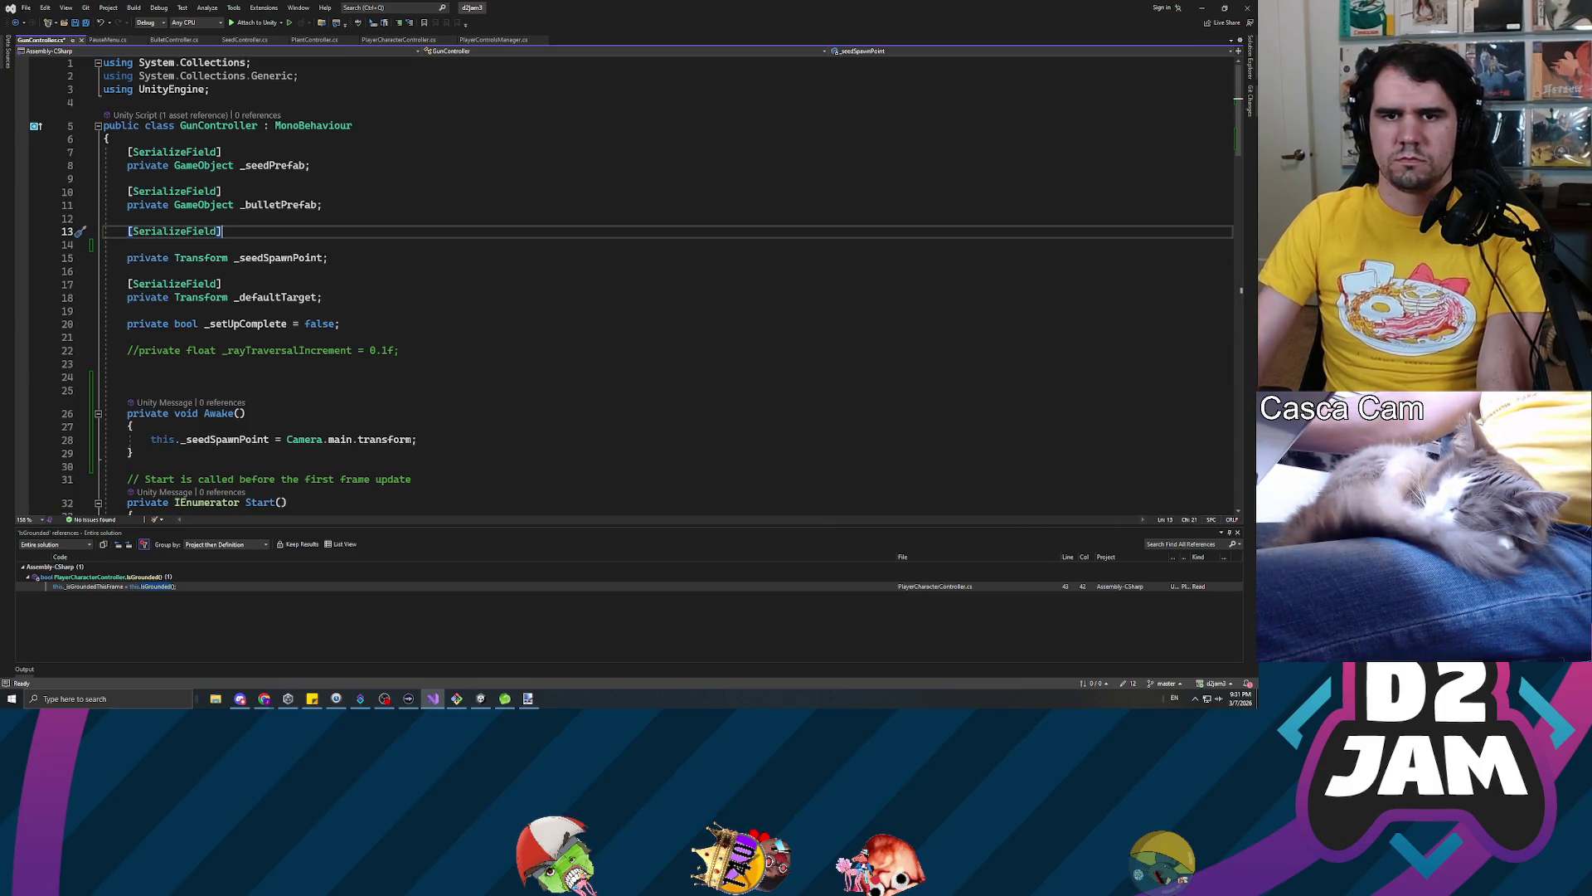
key("Return")
type("private GameObj")
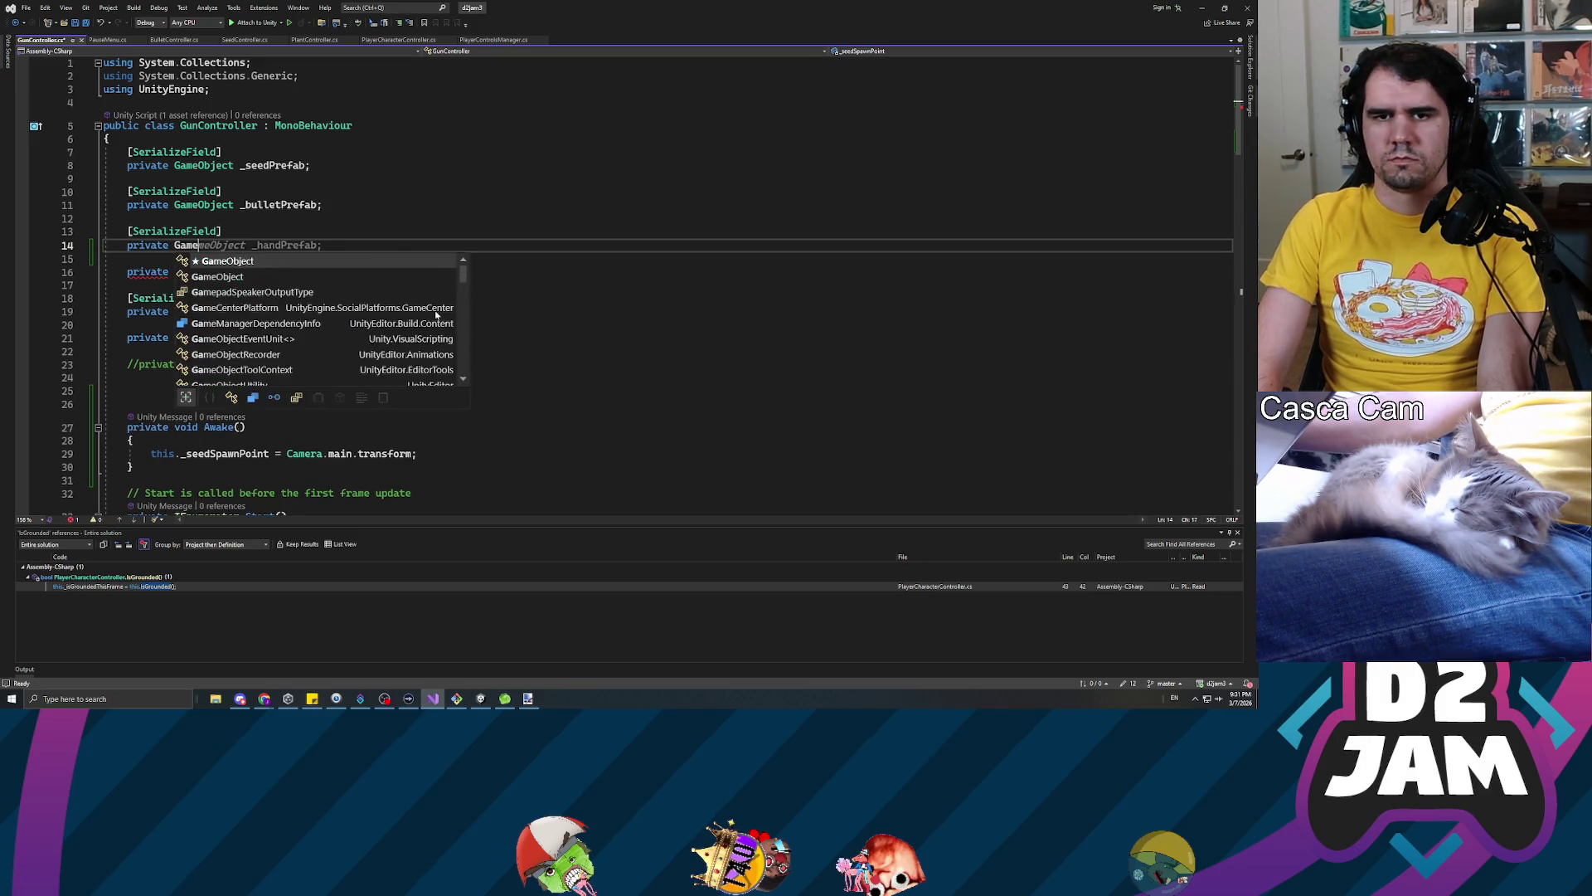
type("ect _re")
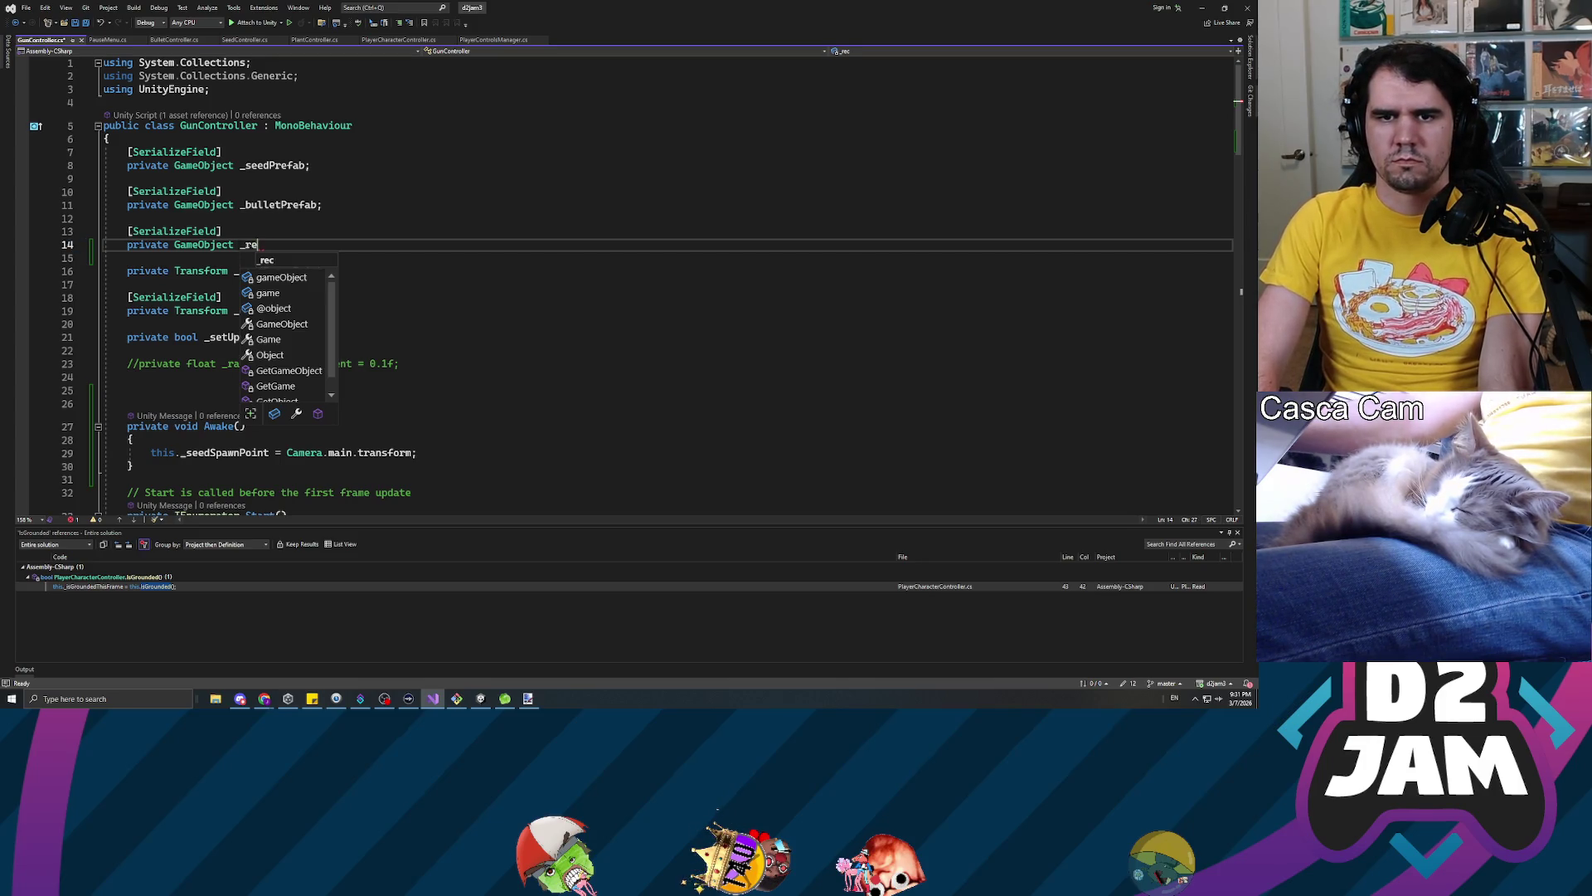
type("ticlePrefab;")
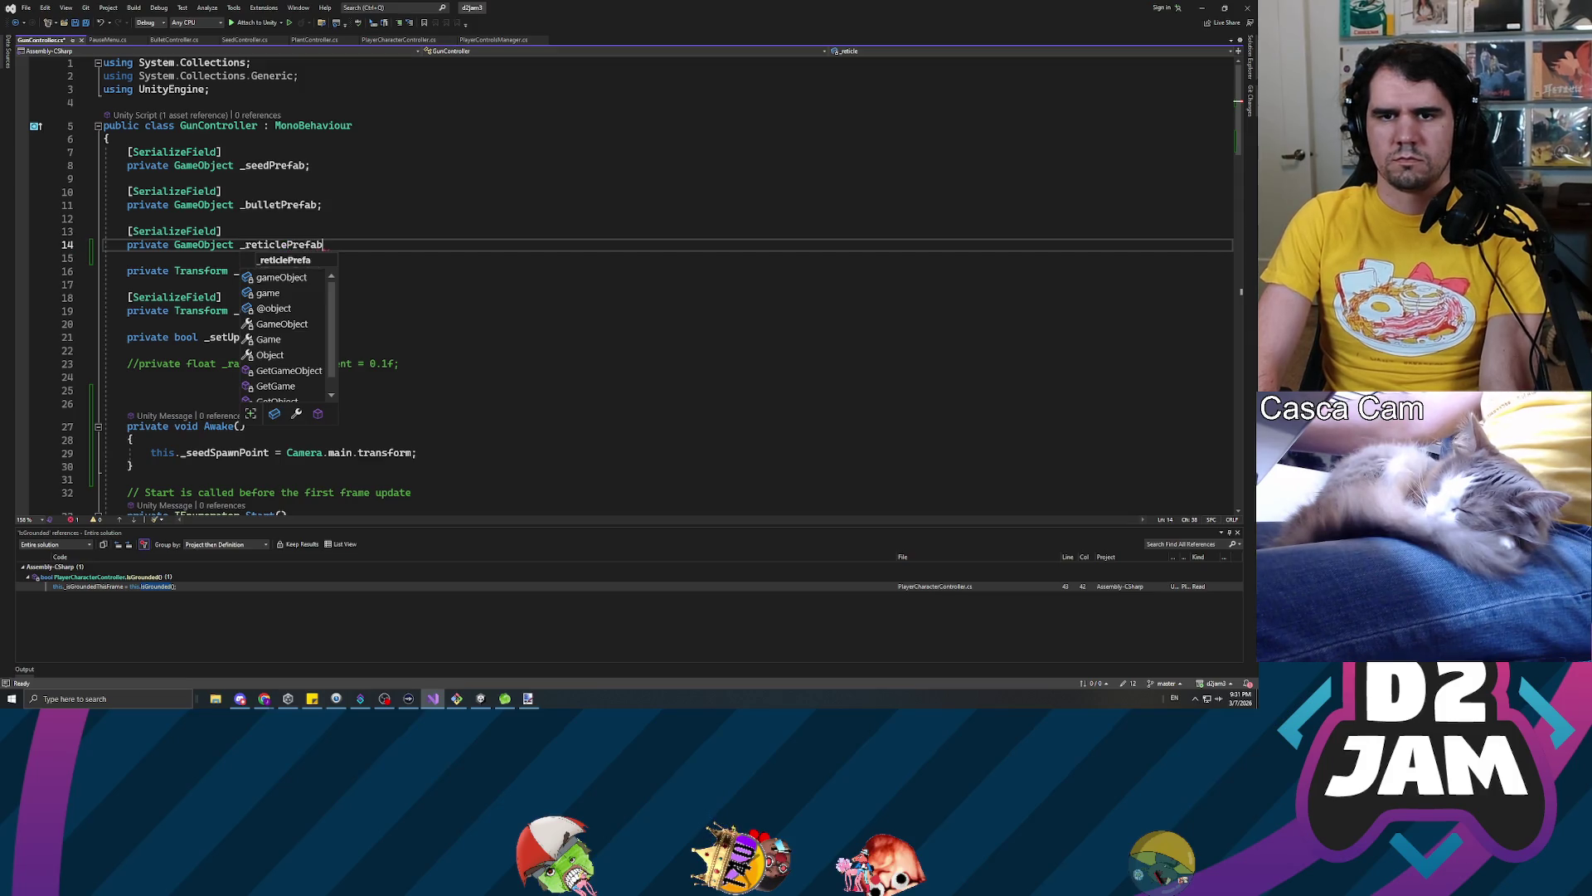
key("ctrl+s")
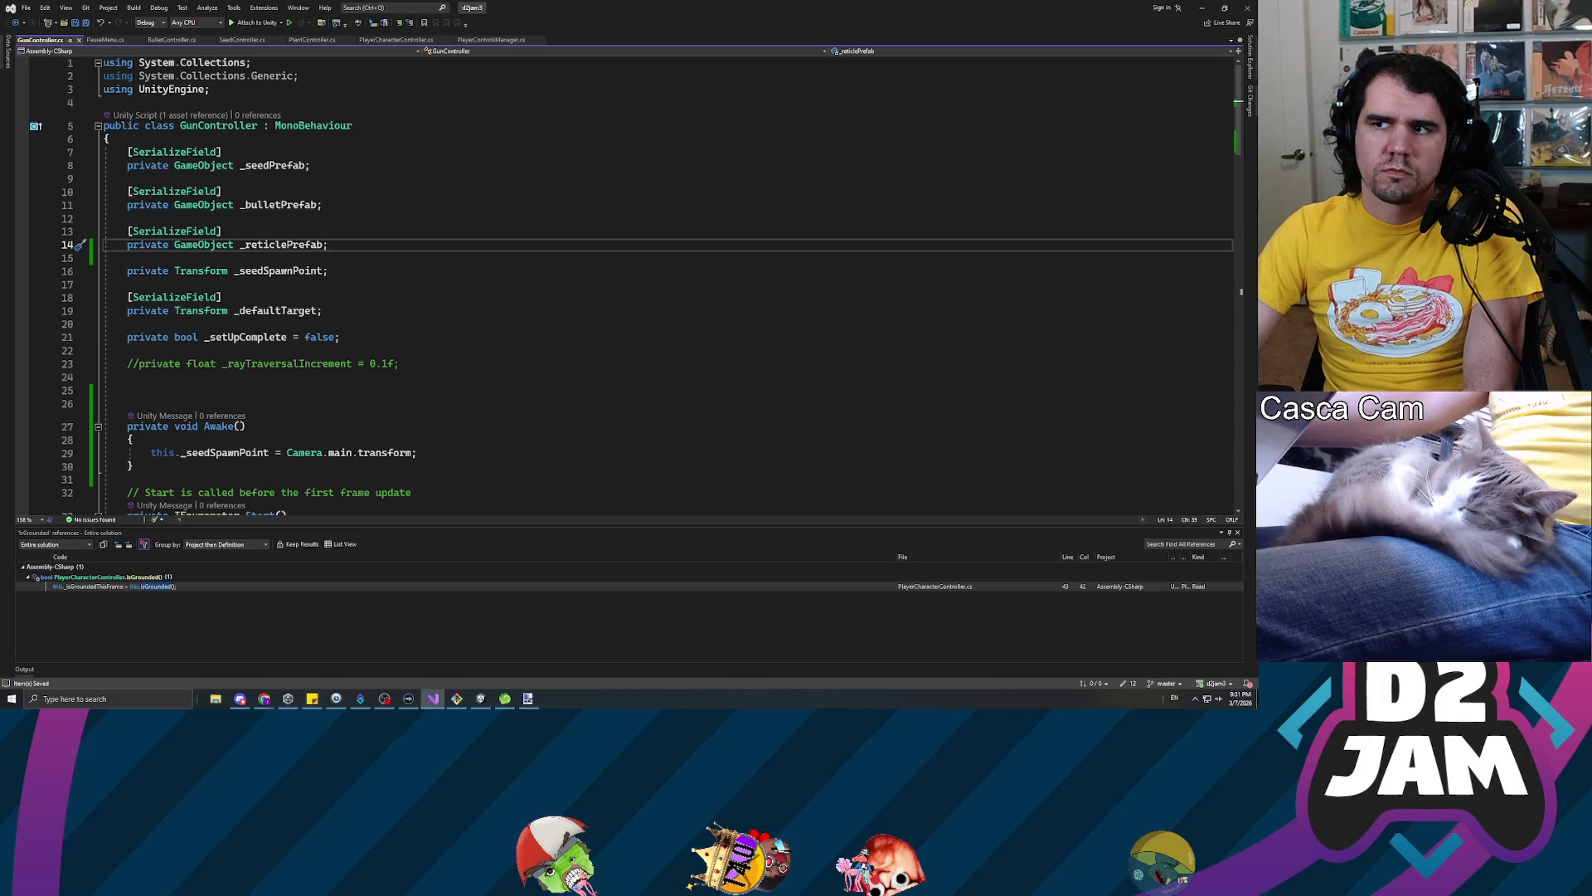
scroll(651, 290, "down", 5)
Add an empty private void Update() method below the Start coroutine
scroll(651, 290, "down", 3)
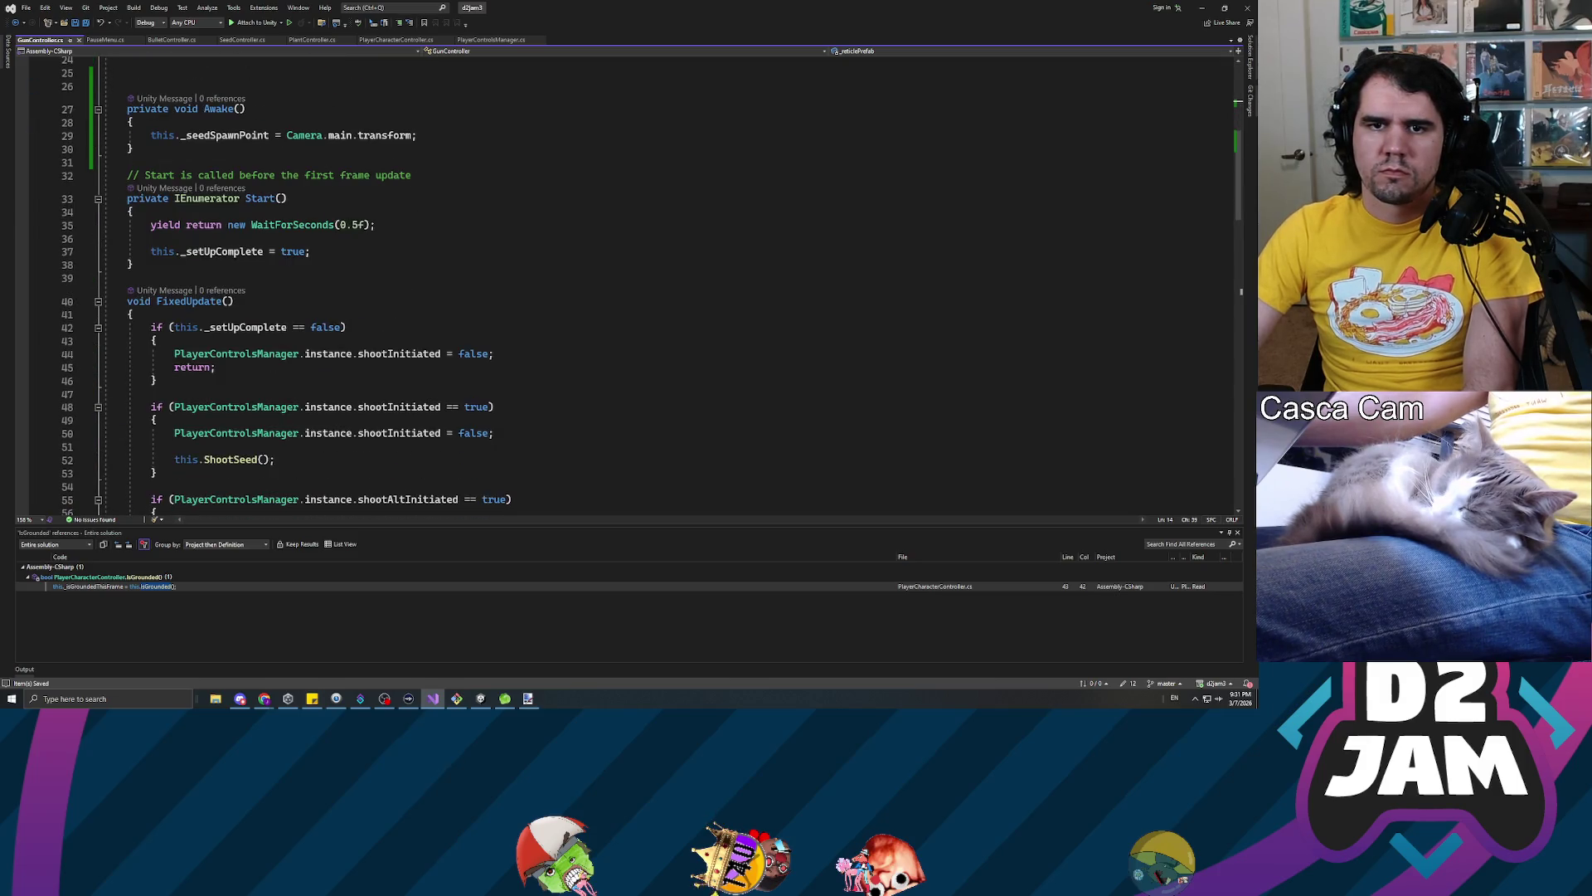
scroll(651, 290, "down", 4)
left_click(132, 119)
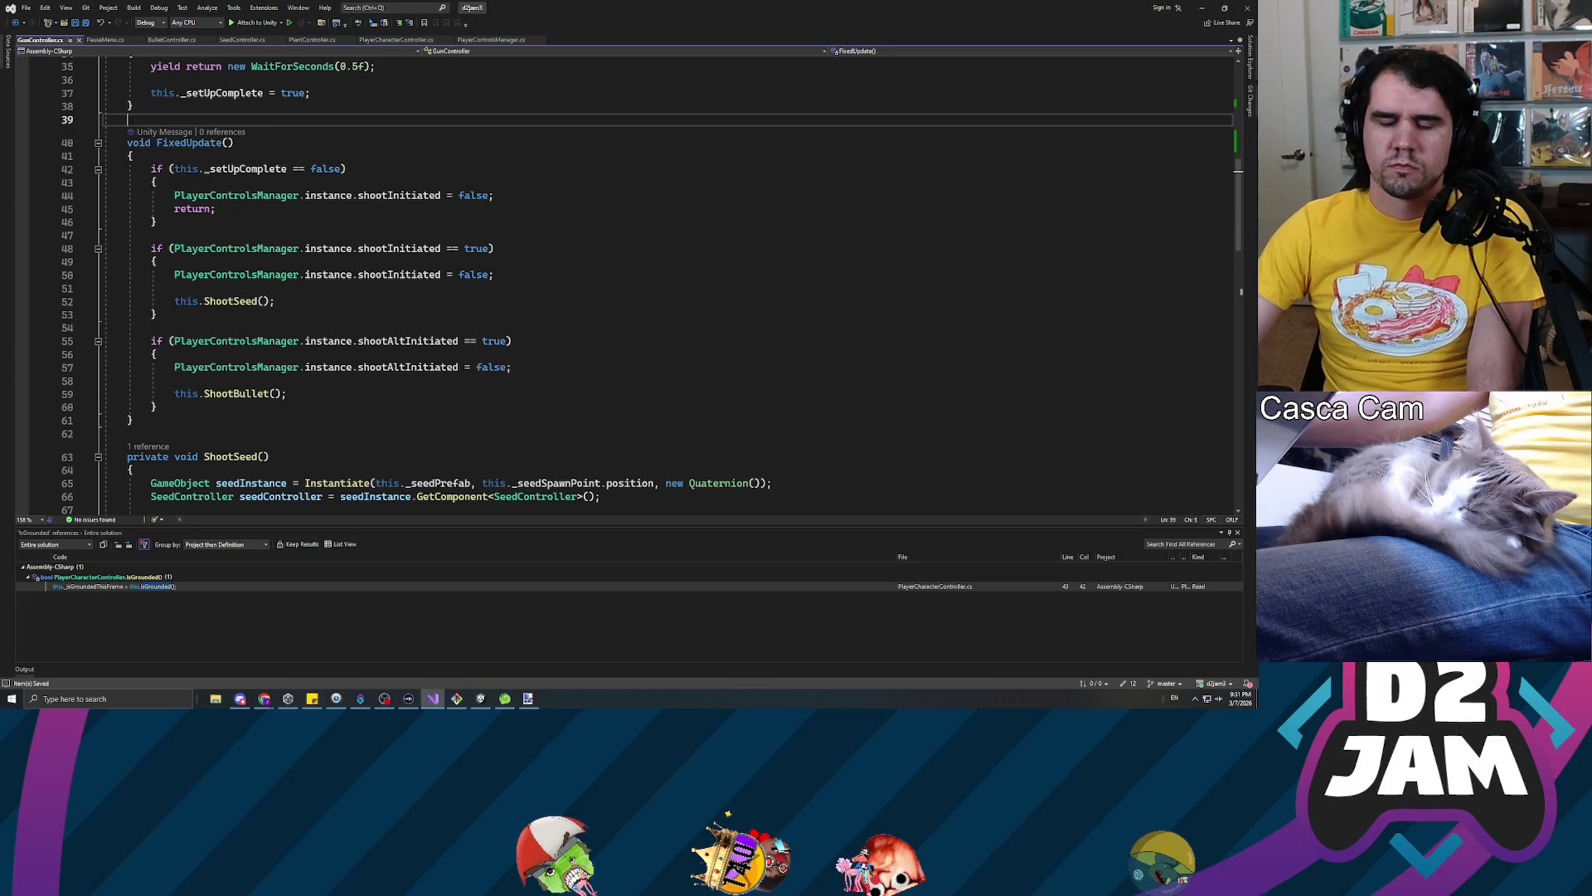
key("Return")
key("Return")
key("Up")
type("private void Updazte")
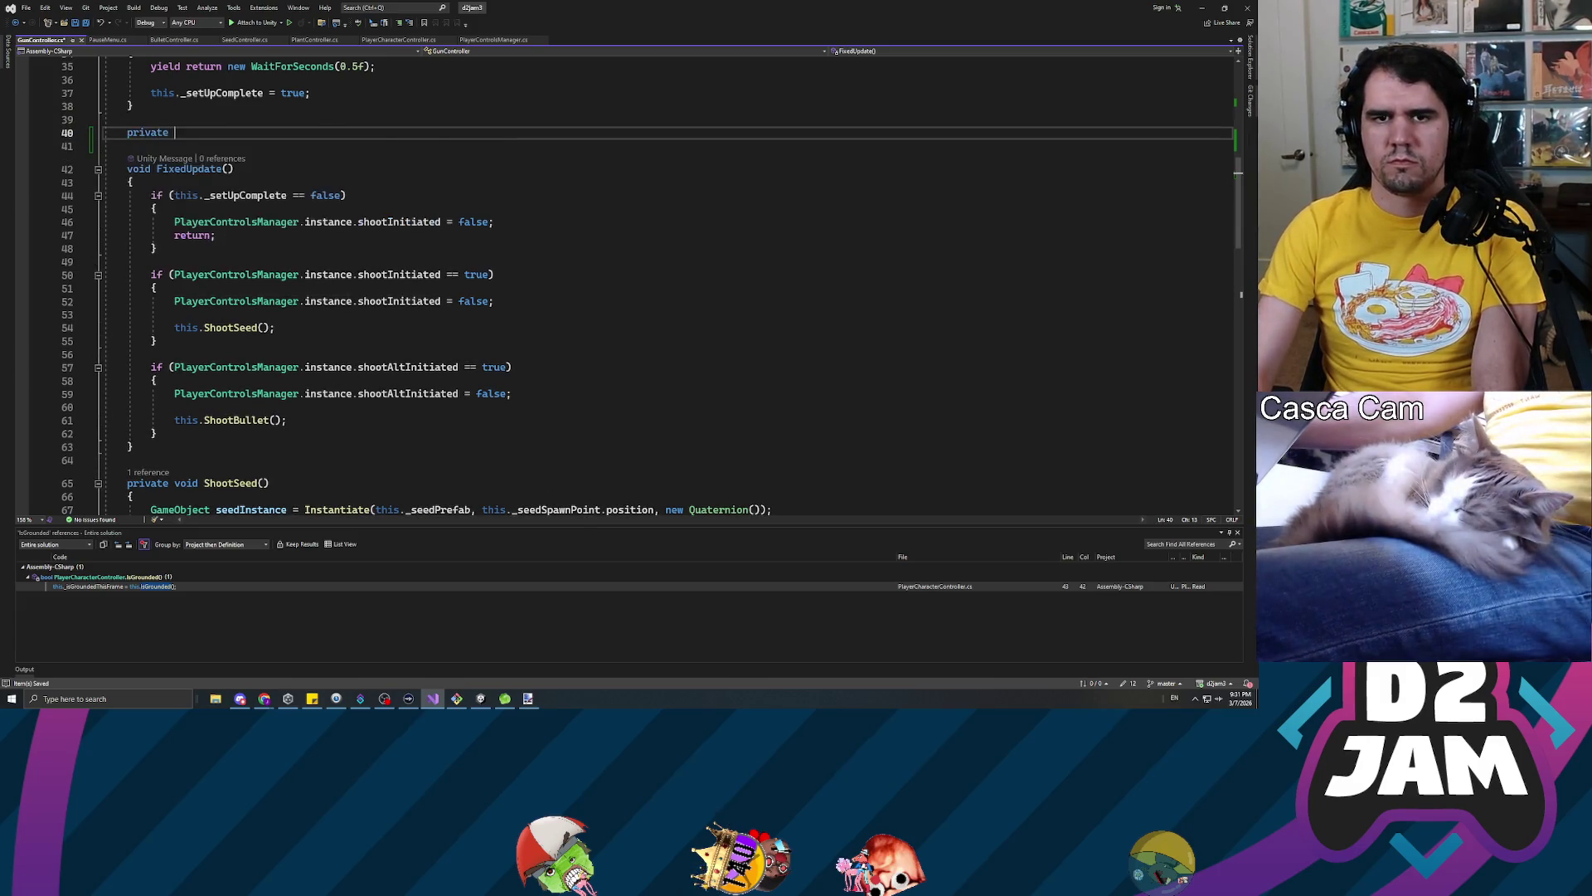
key("BackSpace")
type("()")
key("Return")
type("{")
key("Return")
type("}")
key("BackSpace")
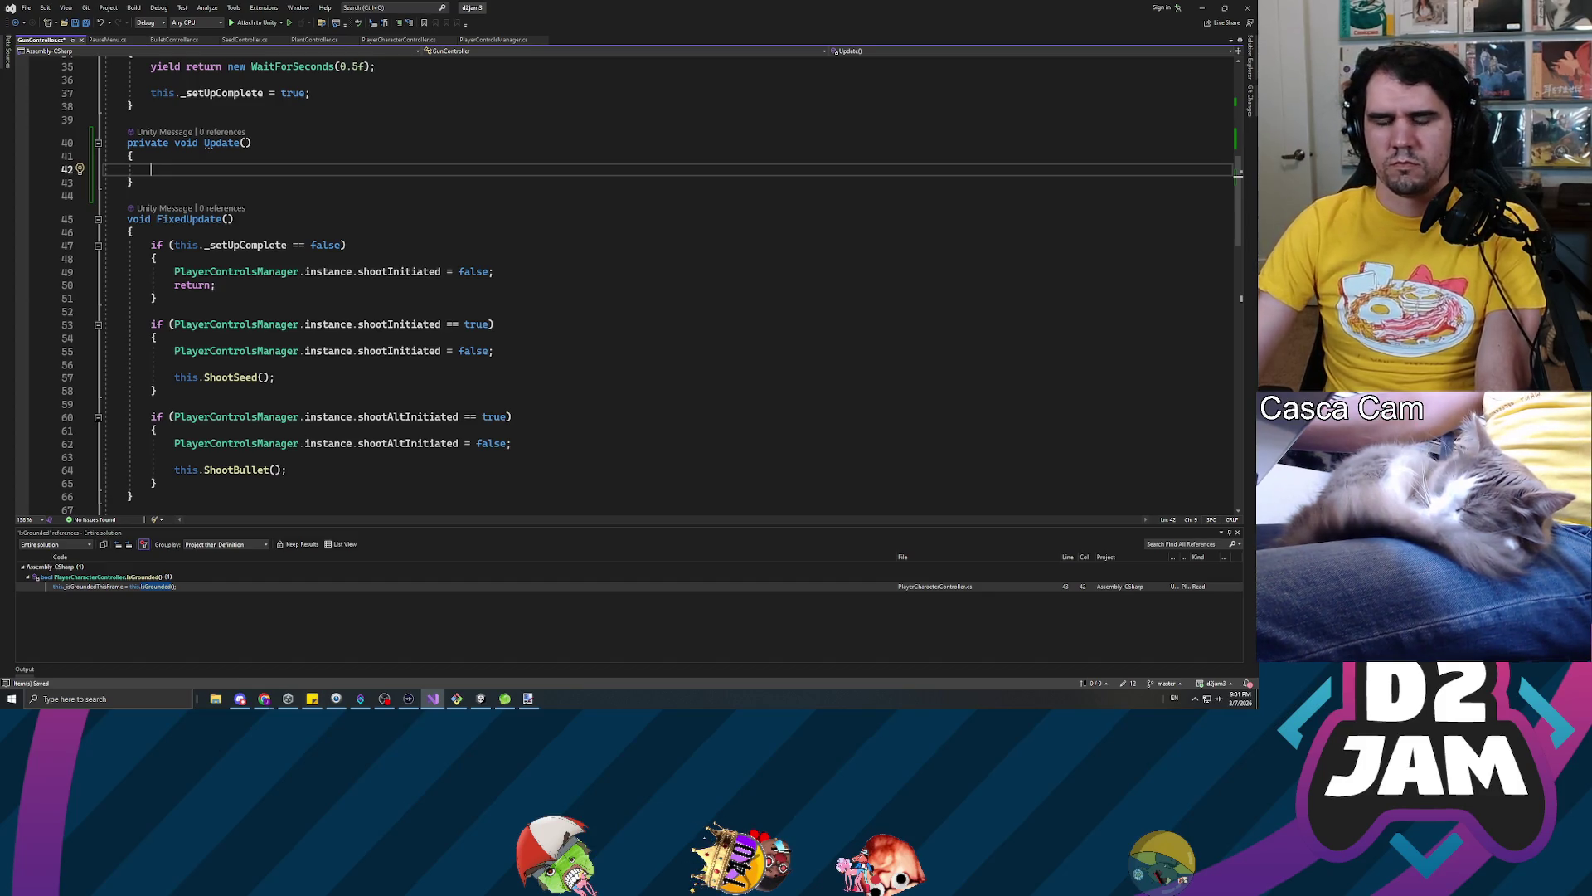
Select the cameraRay raycast lines in GetTrajectory
scroll(622, 282, "down", 7)
scroll(195, 348, "down", 10)
scroll(195, 349, "up", 6)
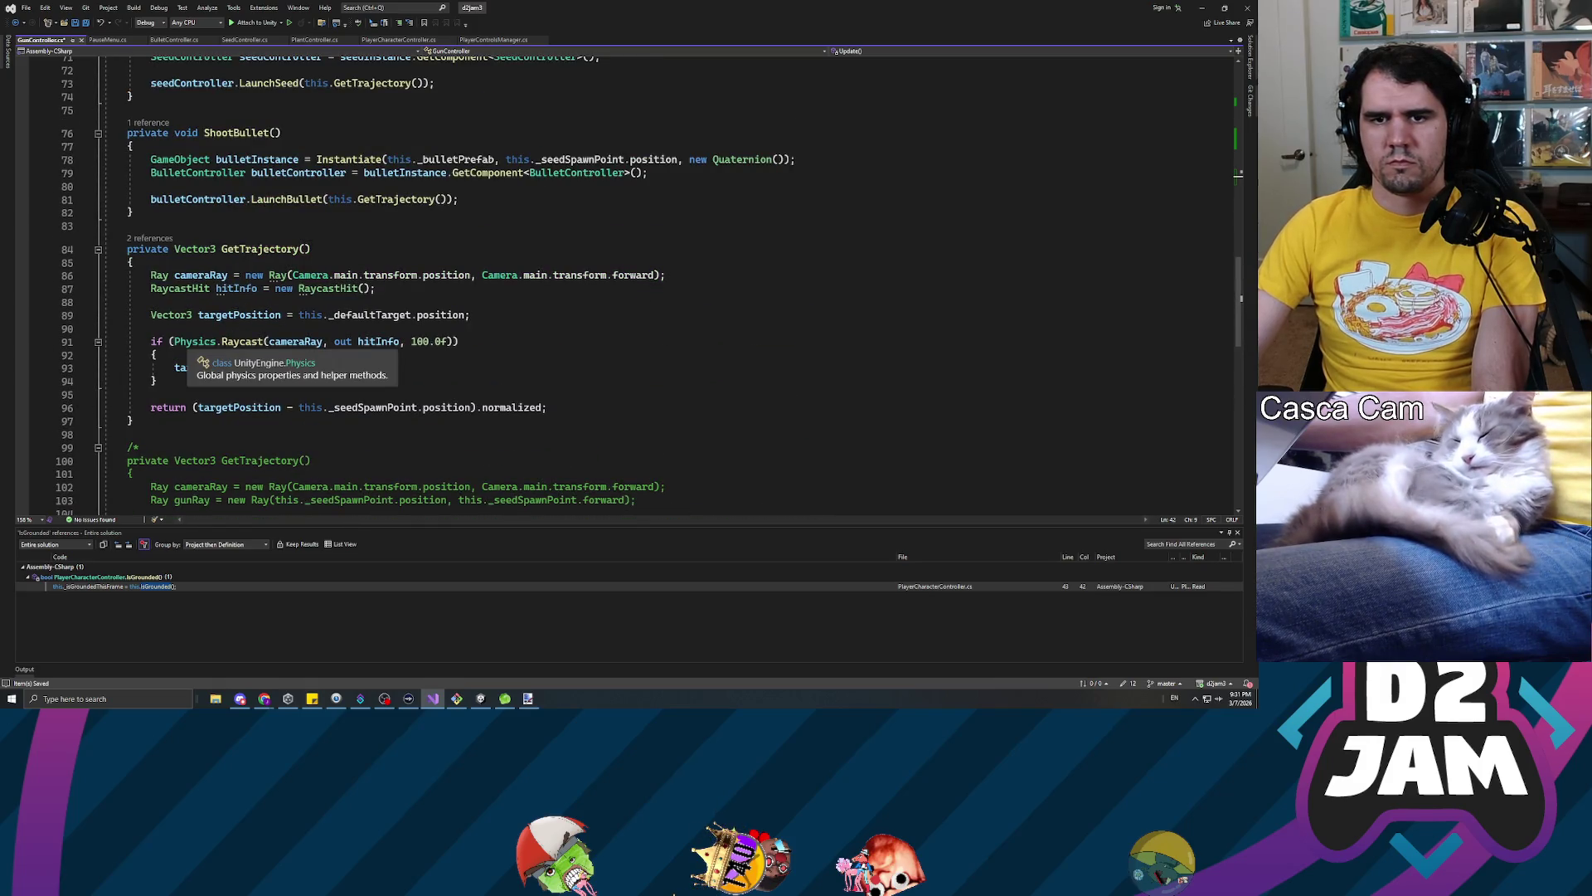
left_click(175, 342)
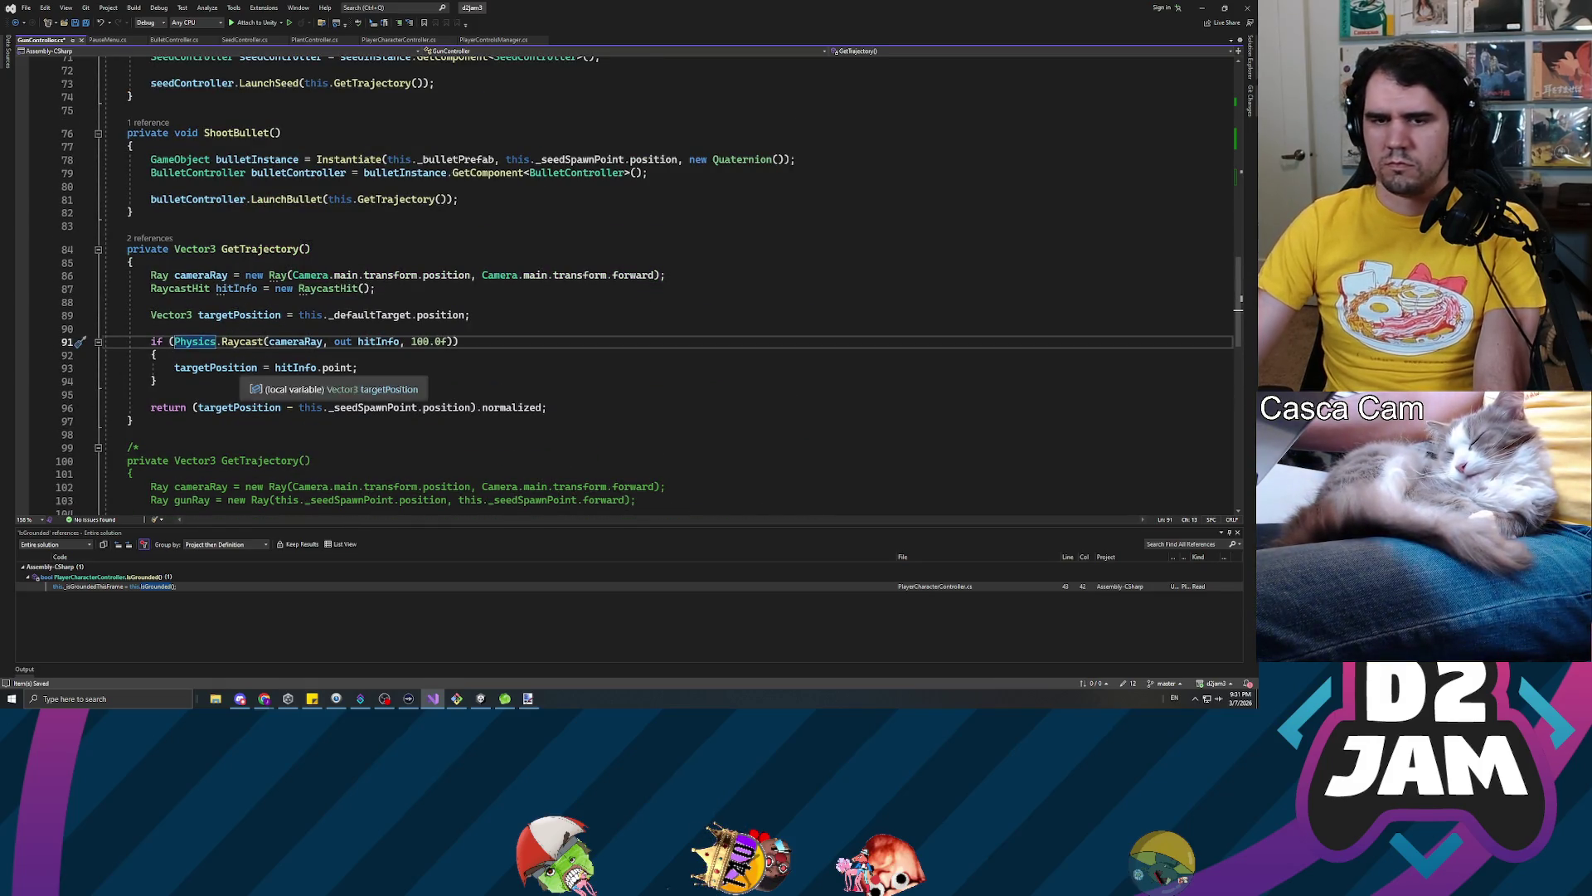
left_click(165, 341)
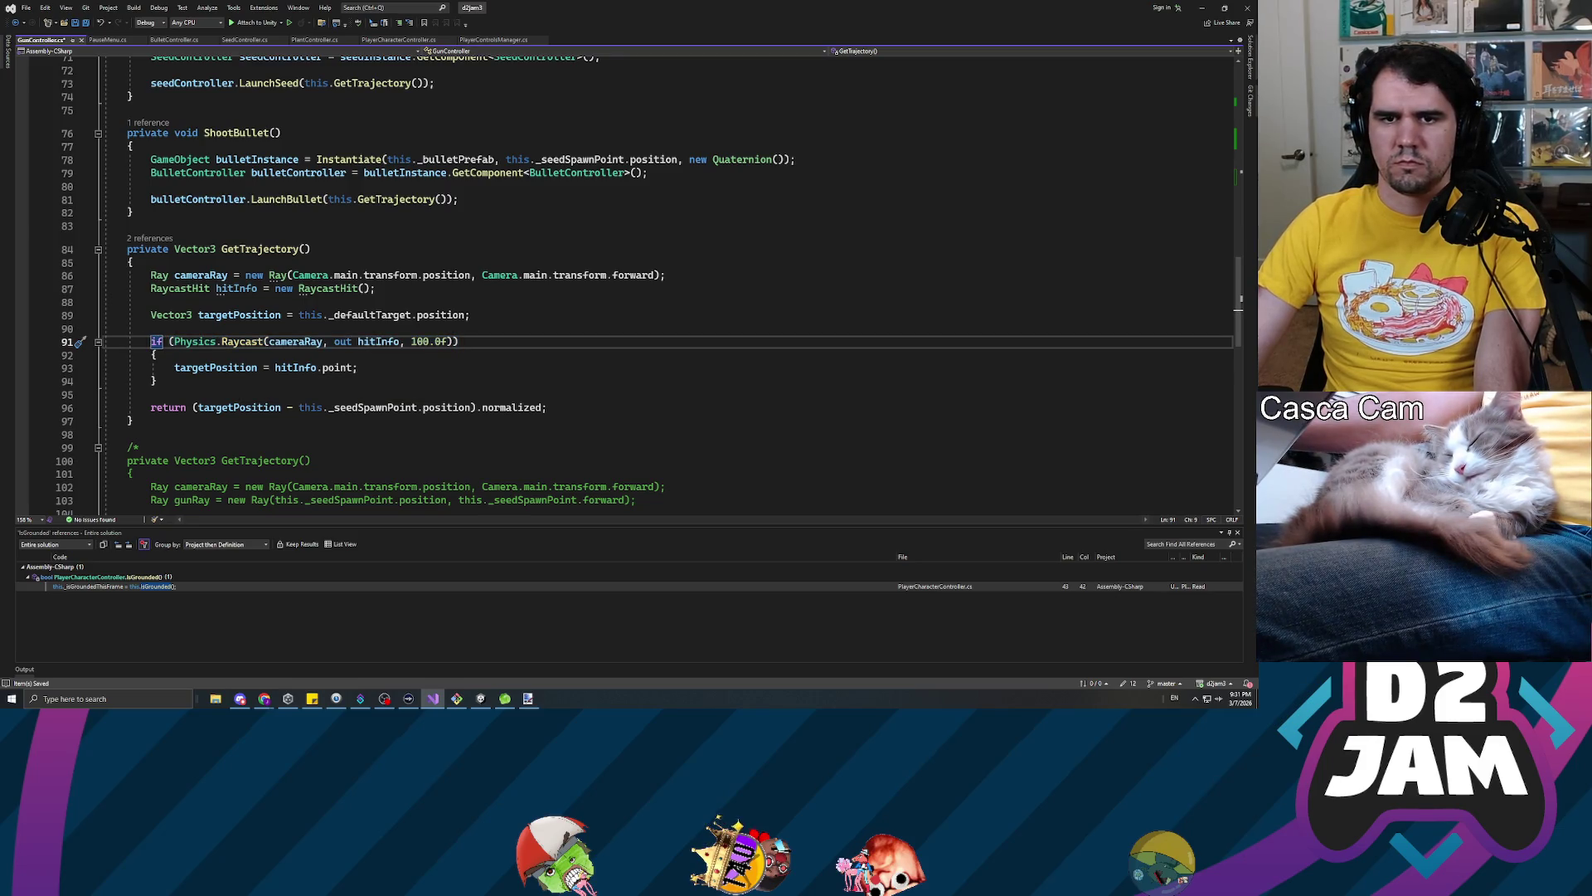
key("Up")
key("Up")
key("Up")
key("Home")
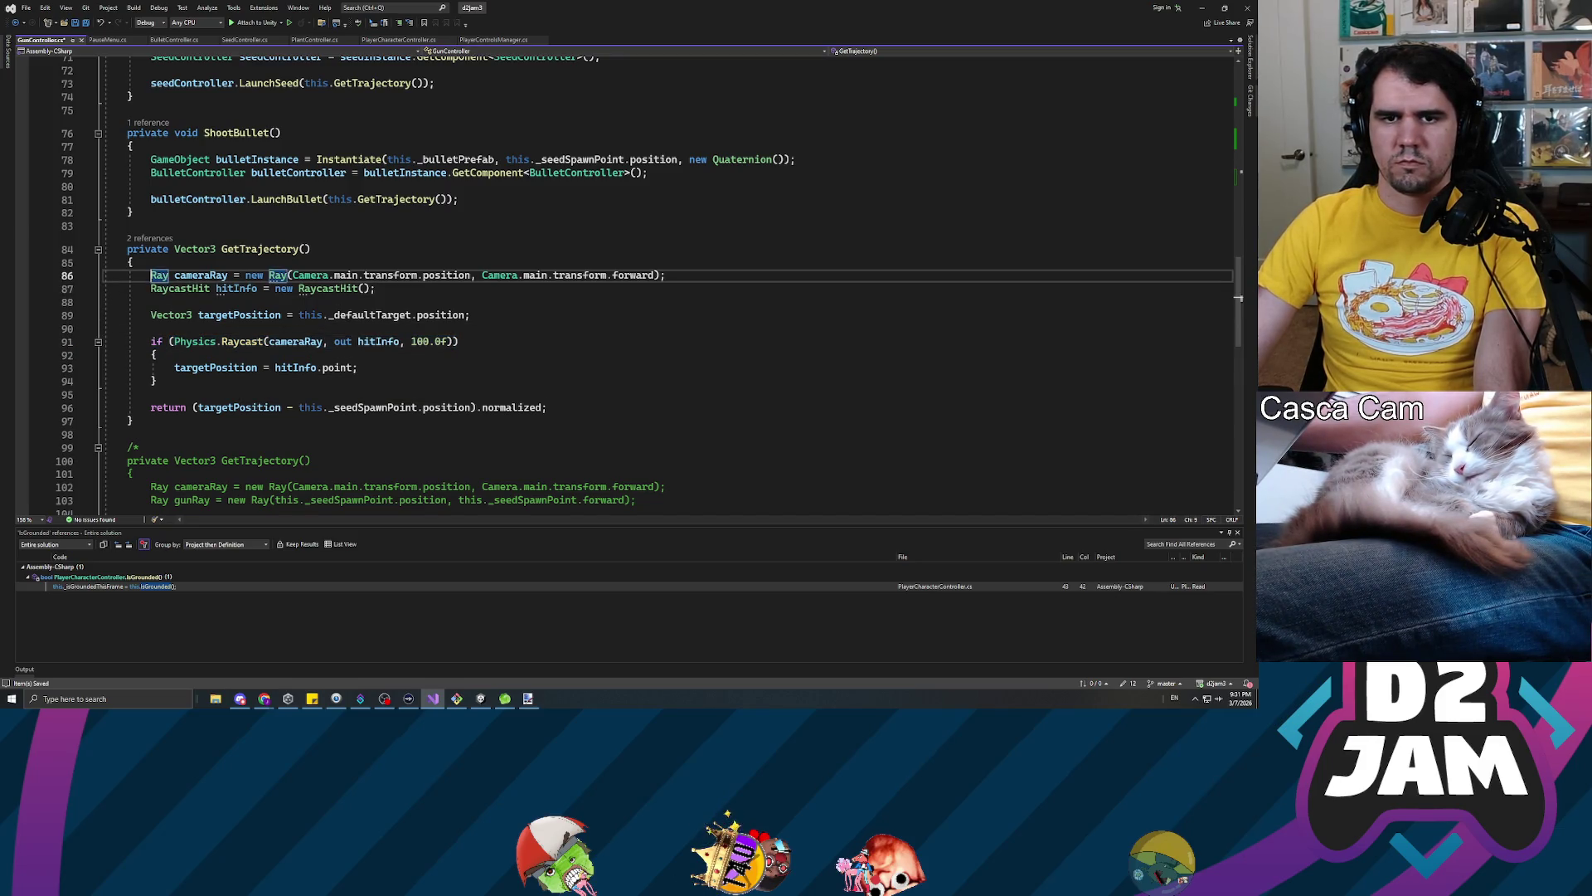
key("shift+Down")
key("shift+Down")
key("shift+Down")
key("shift+Down")
key("shift+End")
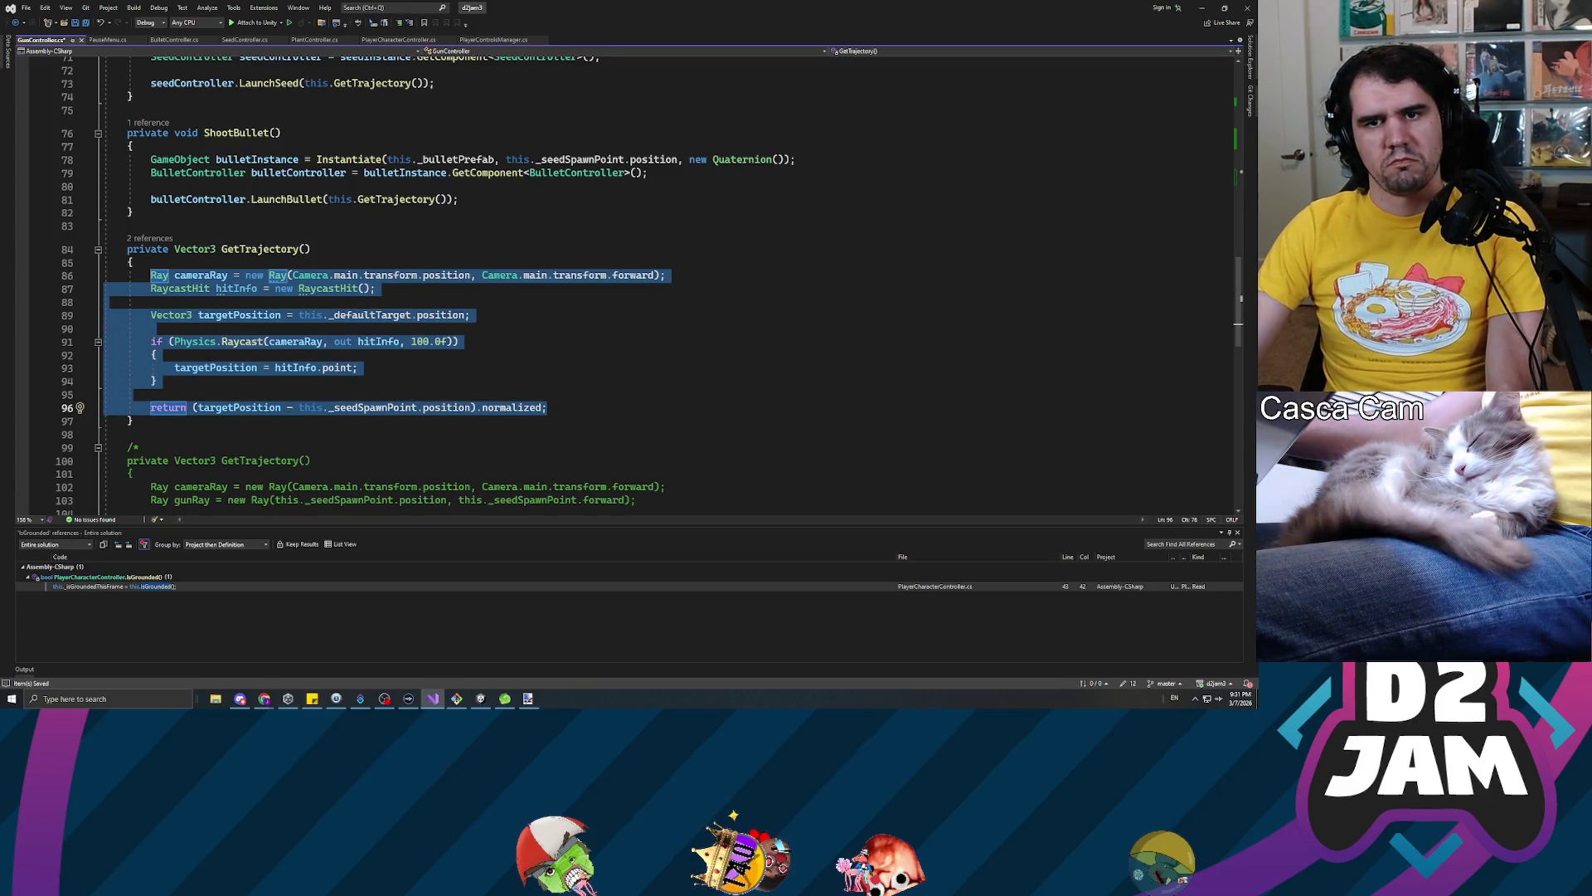
scroll(422, 284, "up", 3)
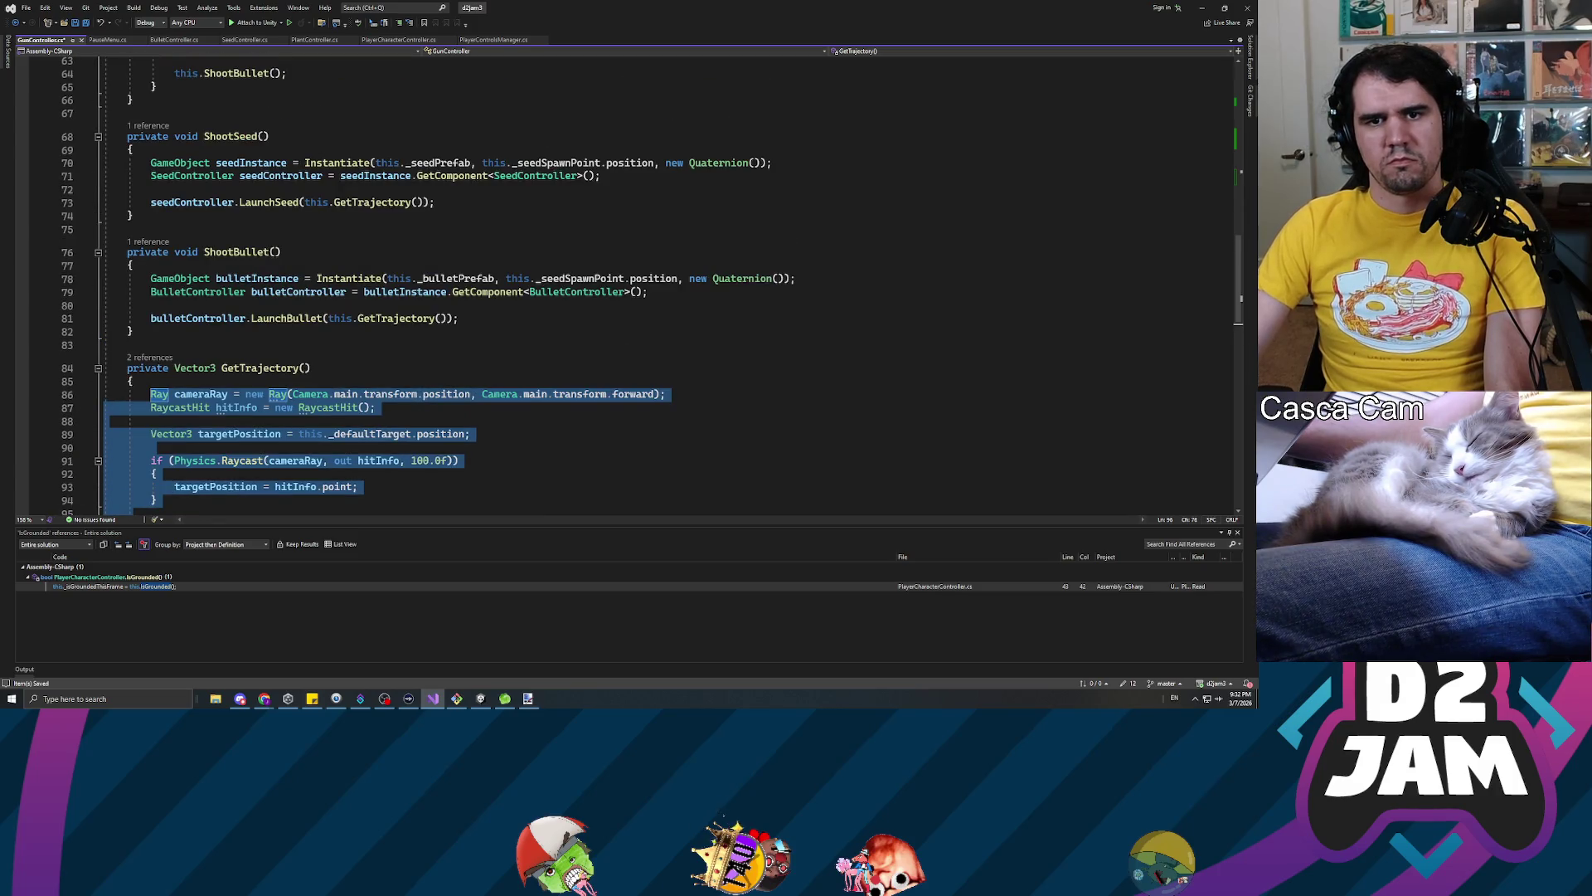
left_click(128, 344)
Declare a new private HitInfo CastCameraRay() method with an empty body below GetTrajectory()
scroll(129, 344, "down", 6)
left_click(128, 315)
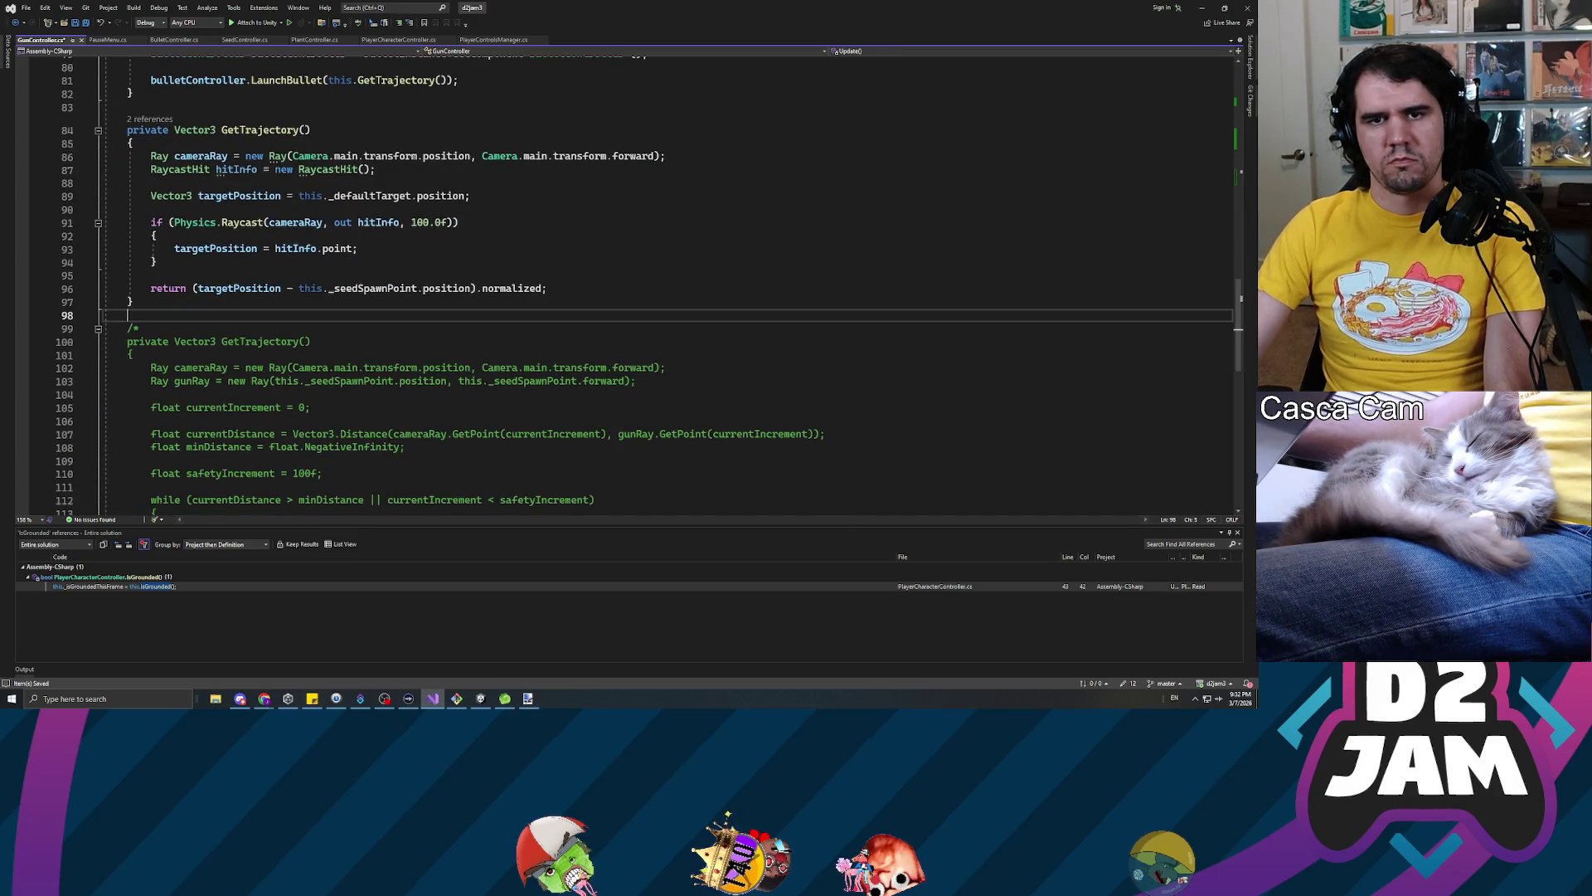
key("Return")
key("Return")
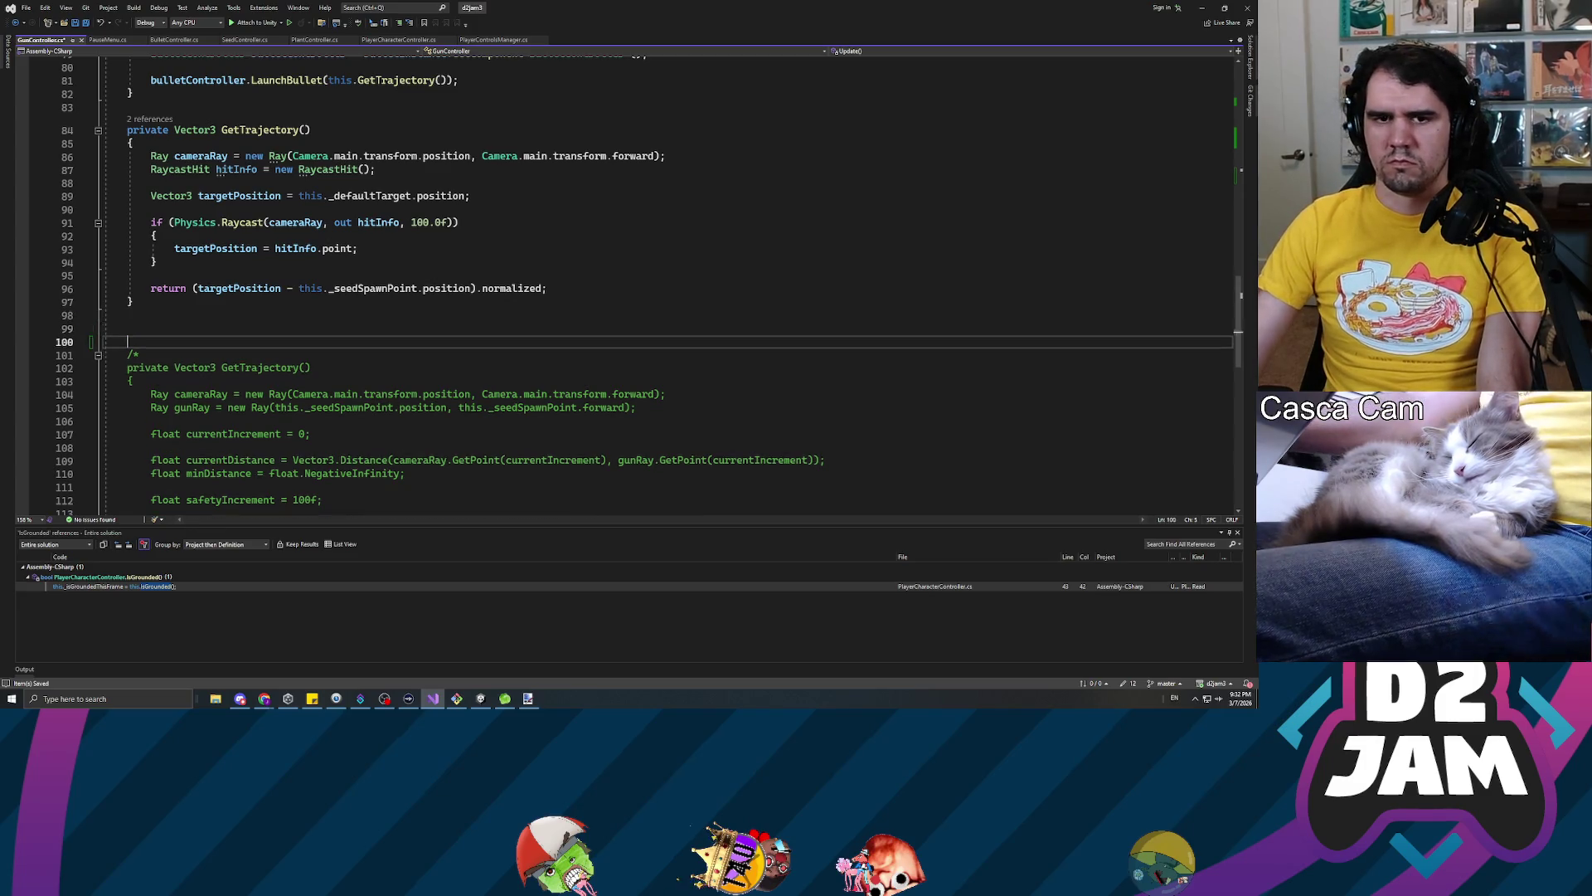
key("Up")
type("private")
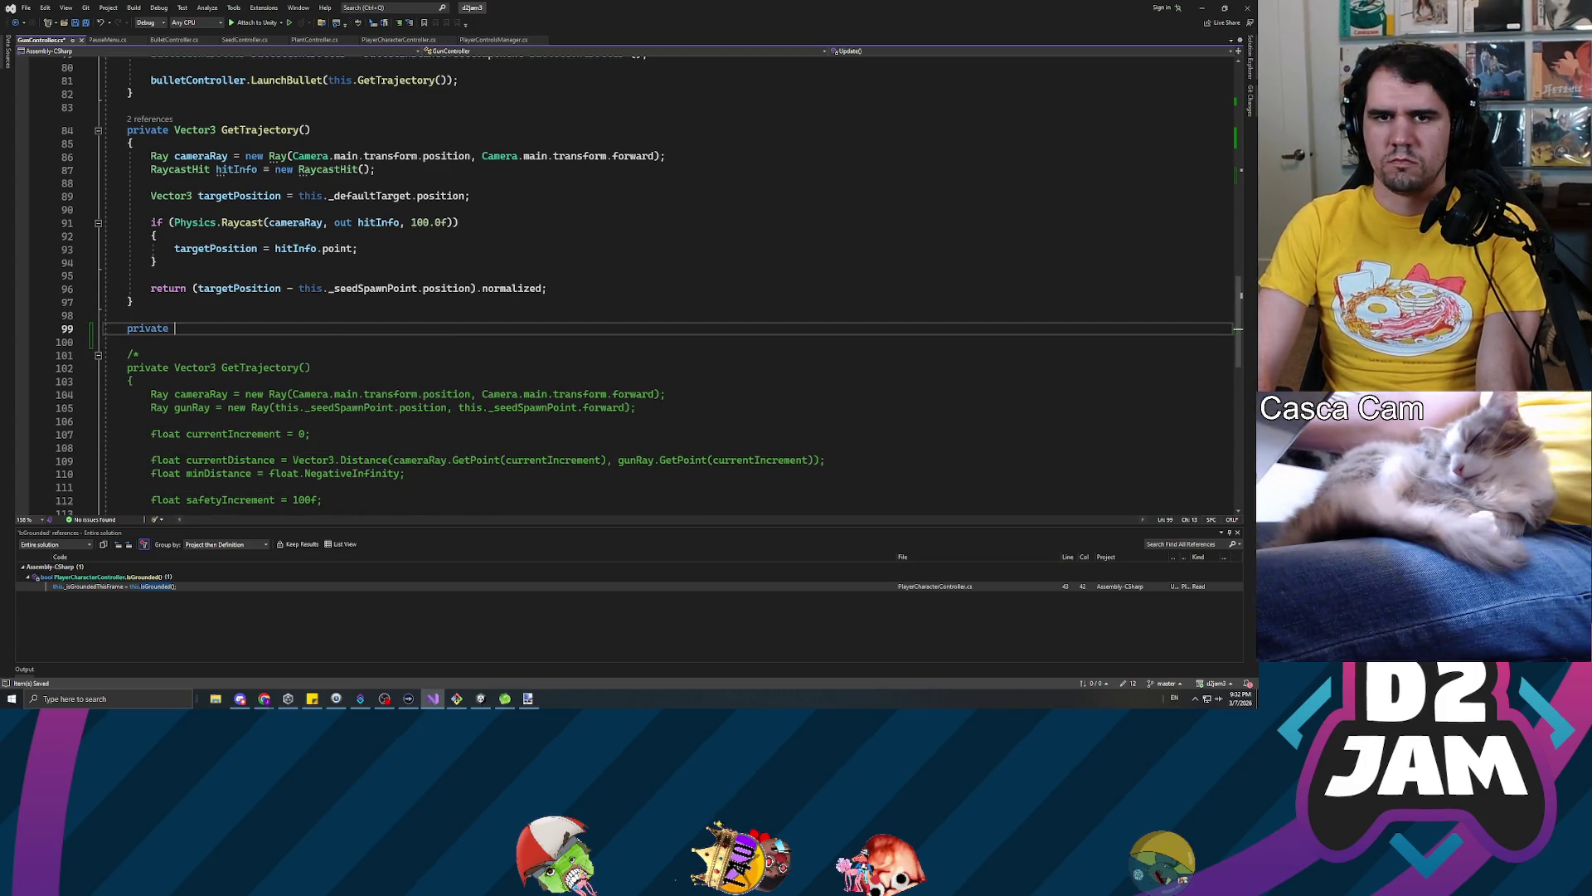
type(" Hi")
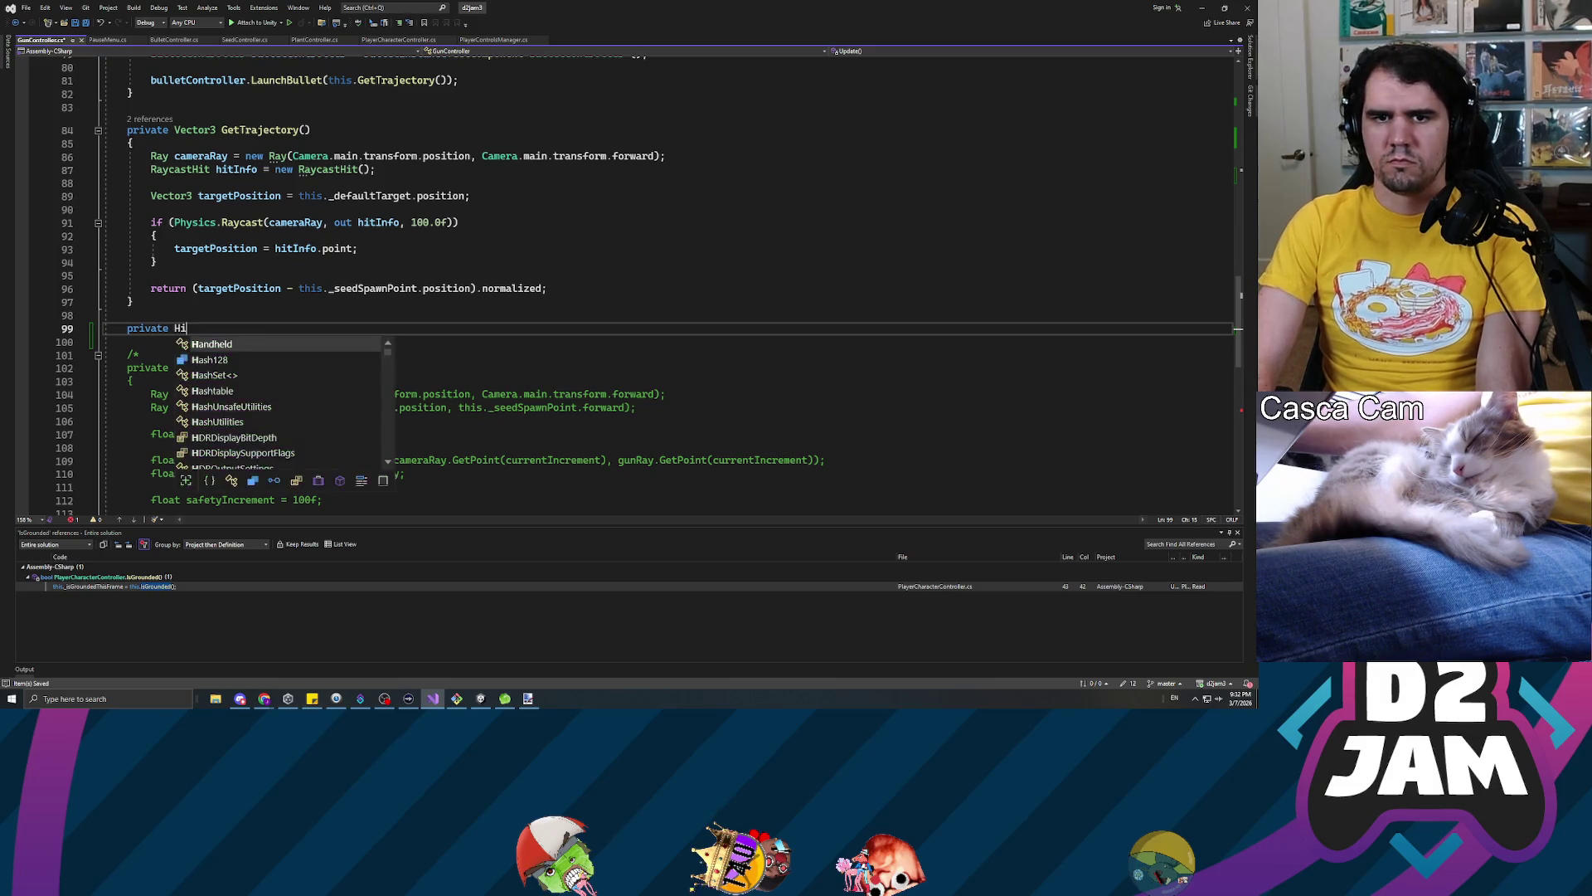
type("tInfo Cast")
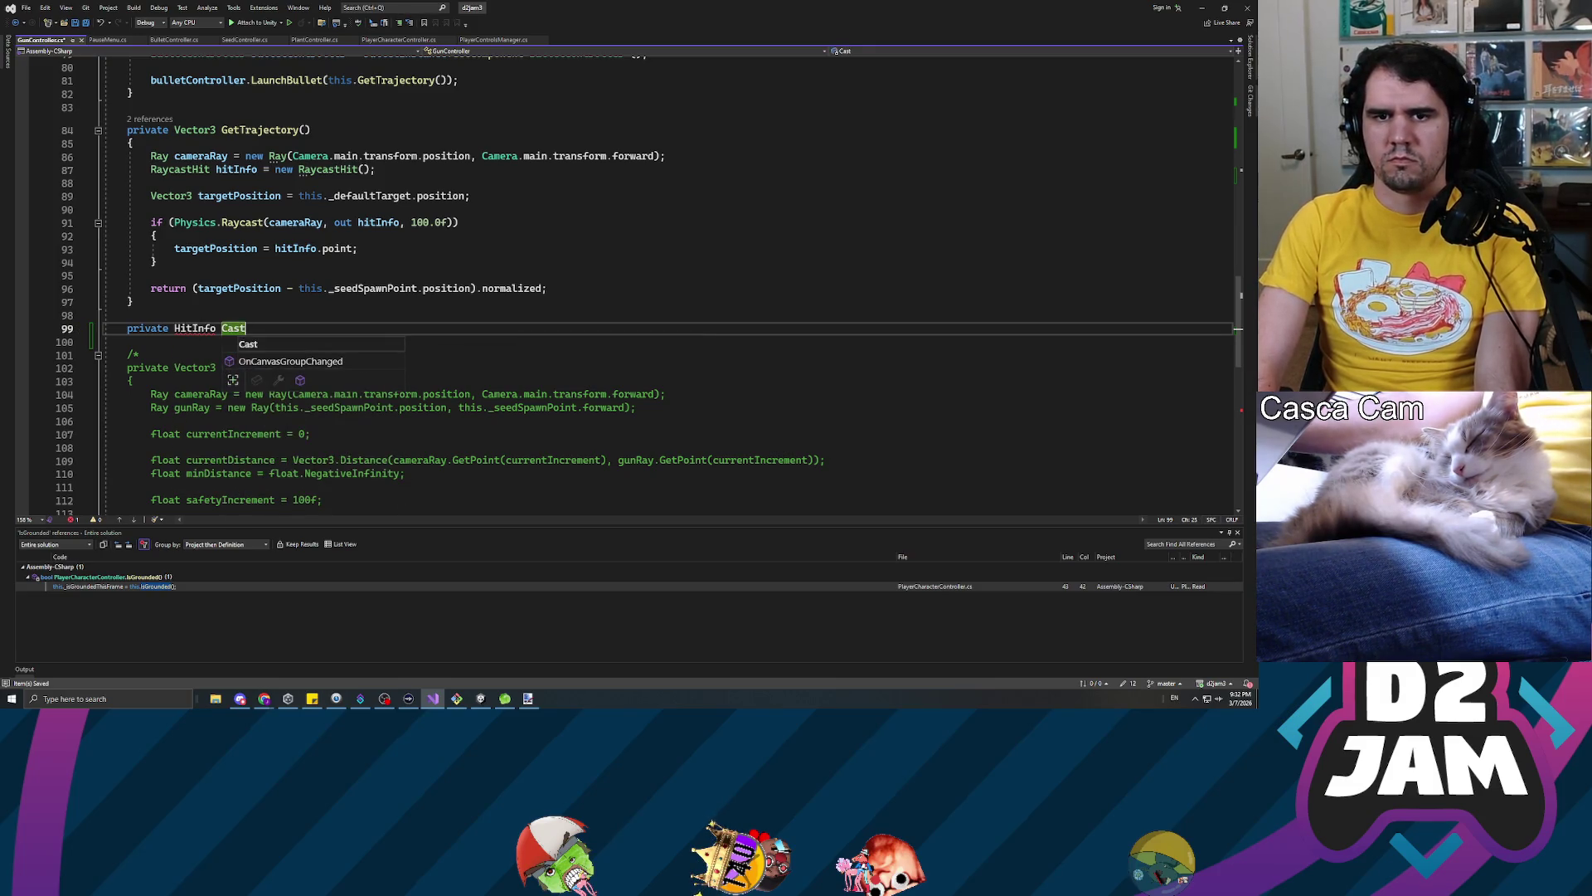
type("CameraRay()")
key("Return")
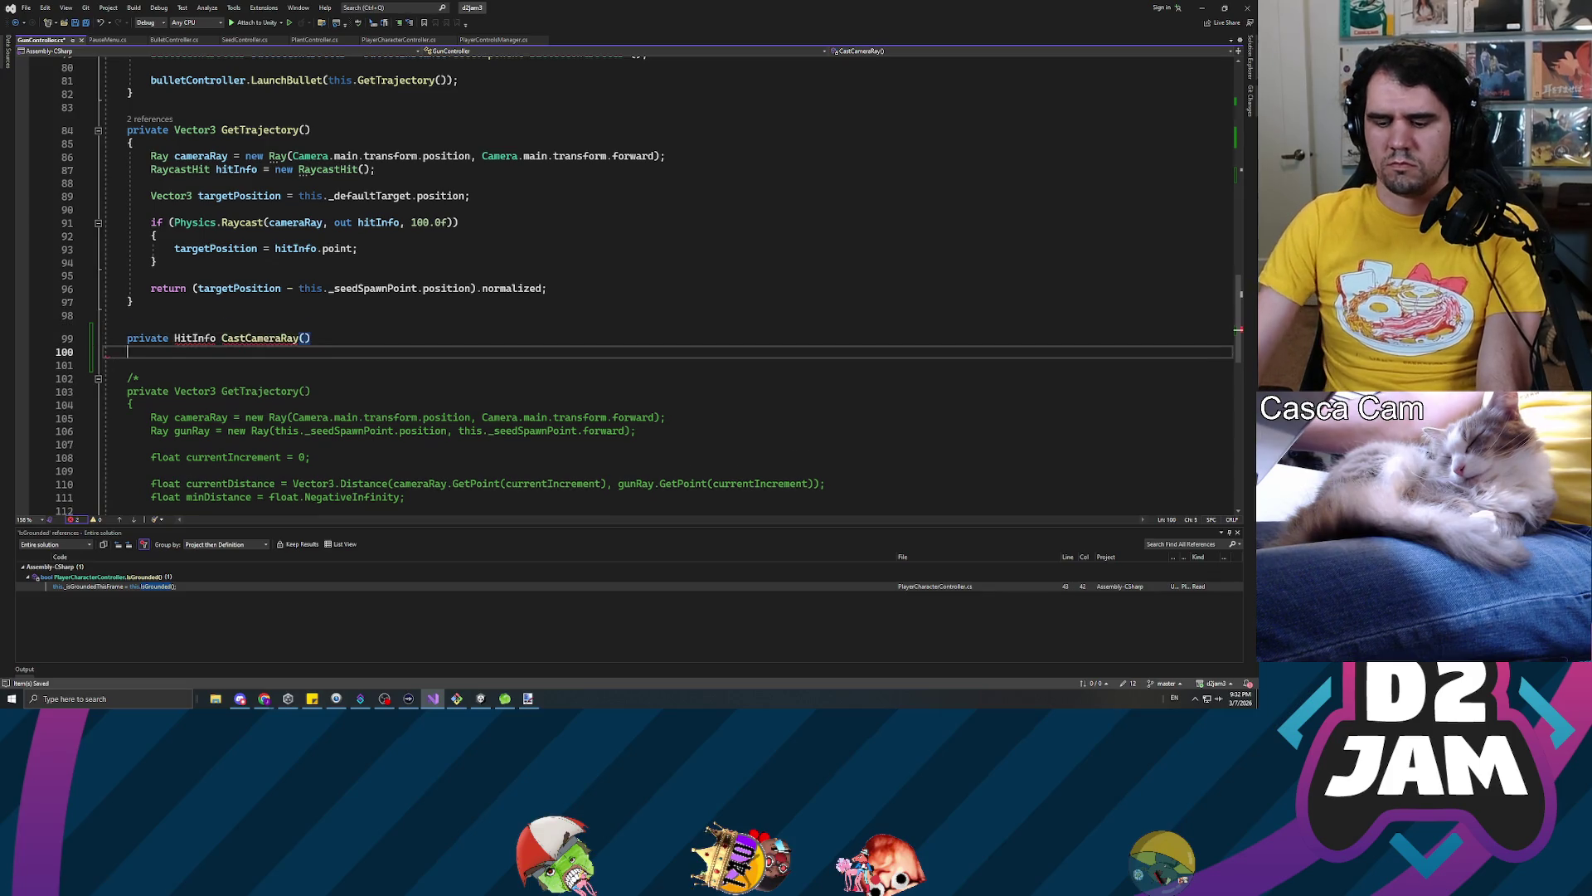
type("{")
key("Return")
Paste the raycast code into CastCameraRay and change its return type to RaycastHit
key("Up")
key("Up")
key("Up")
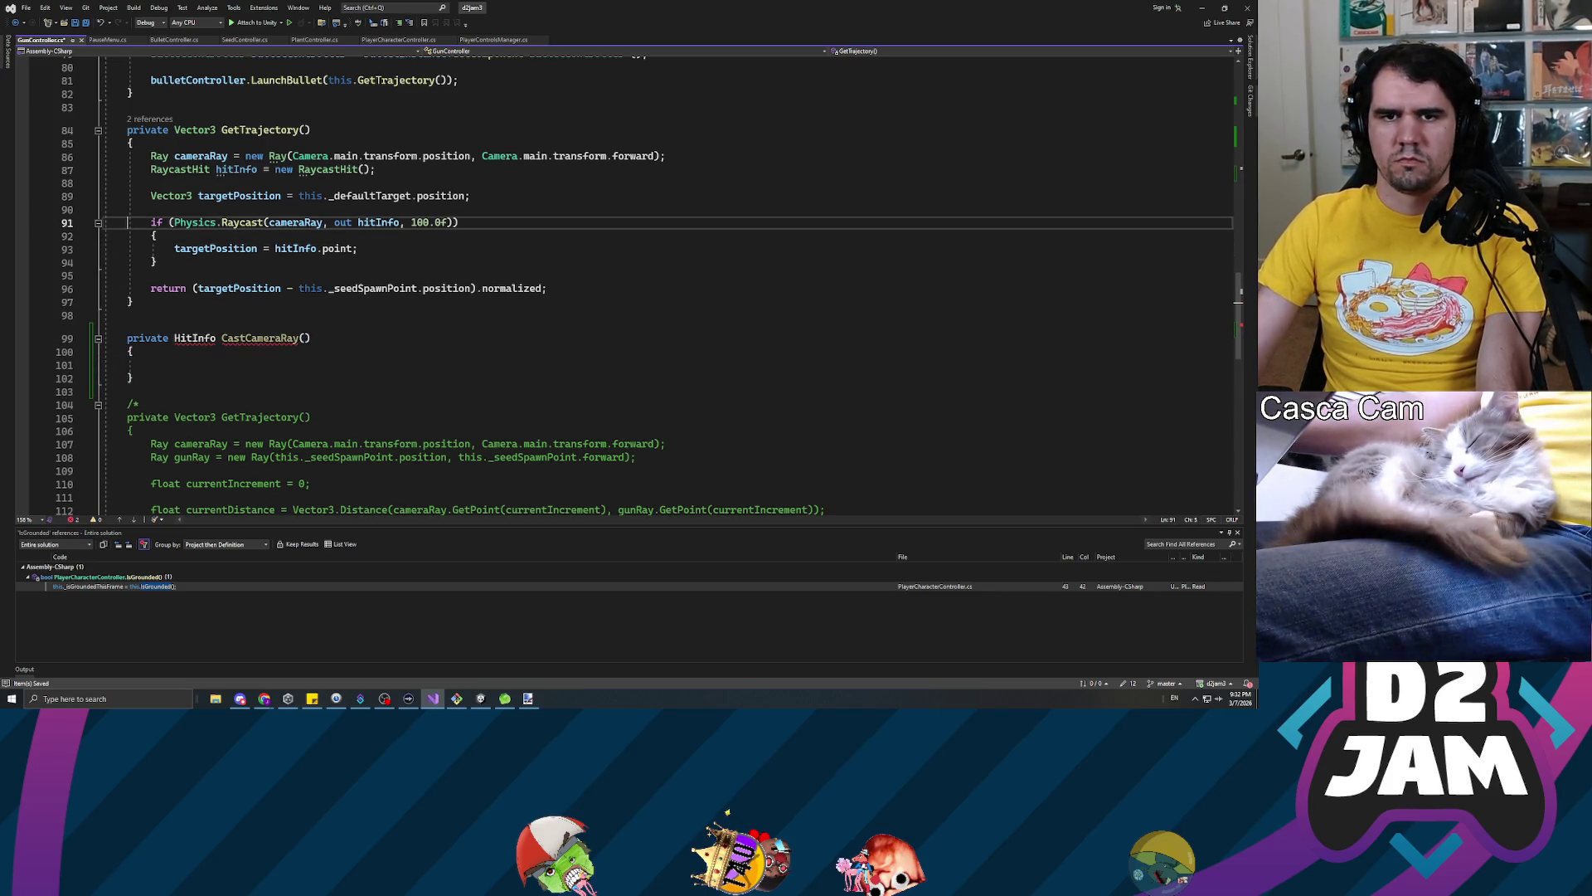
key("Down")
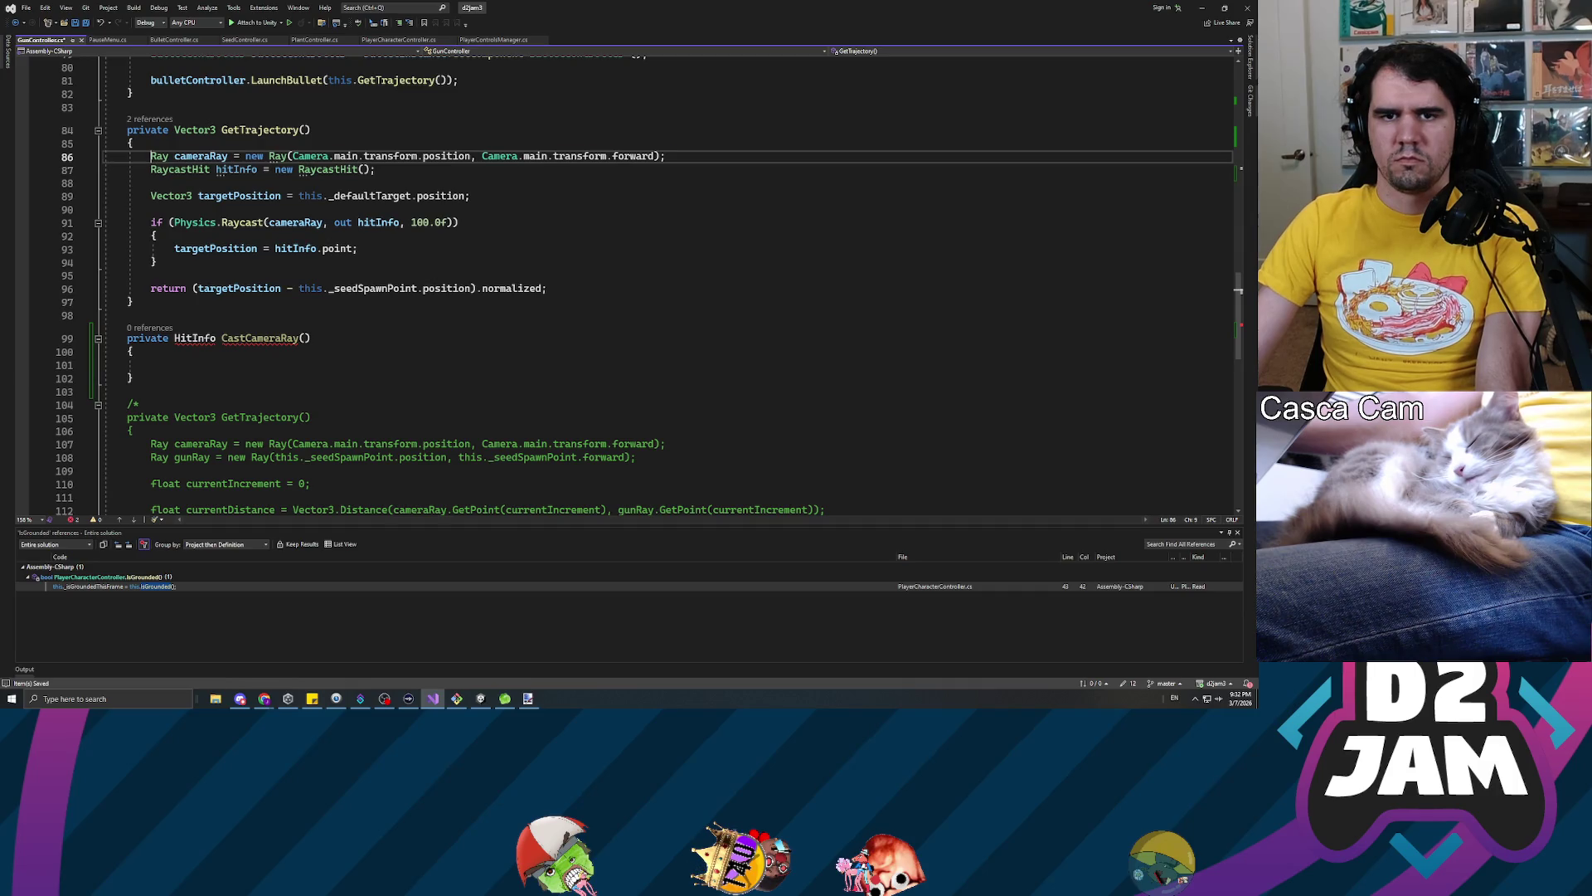
key("shift+Down")
key("shift+Down")
key("shift+Down")
key("shift+End")
key("ctrl+c")
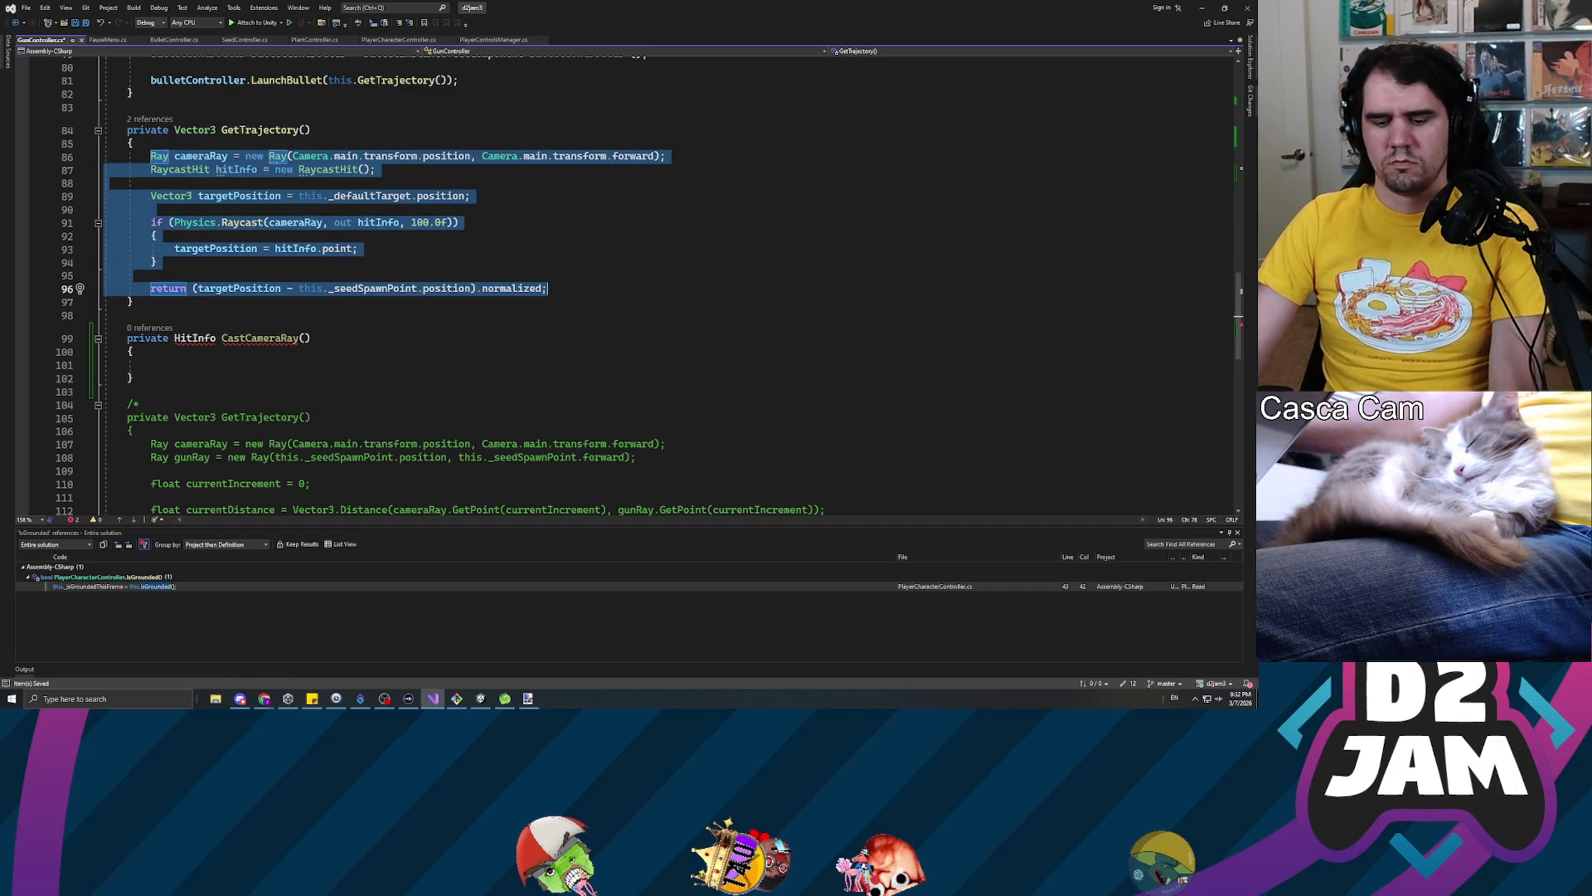
left_click(129, 365)
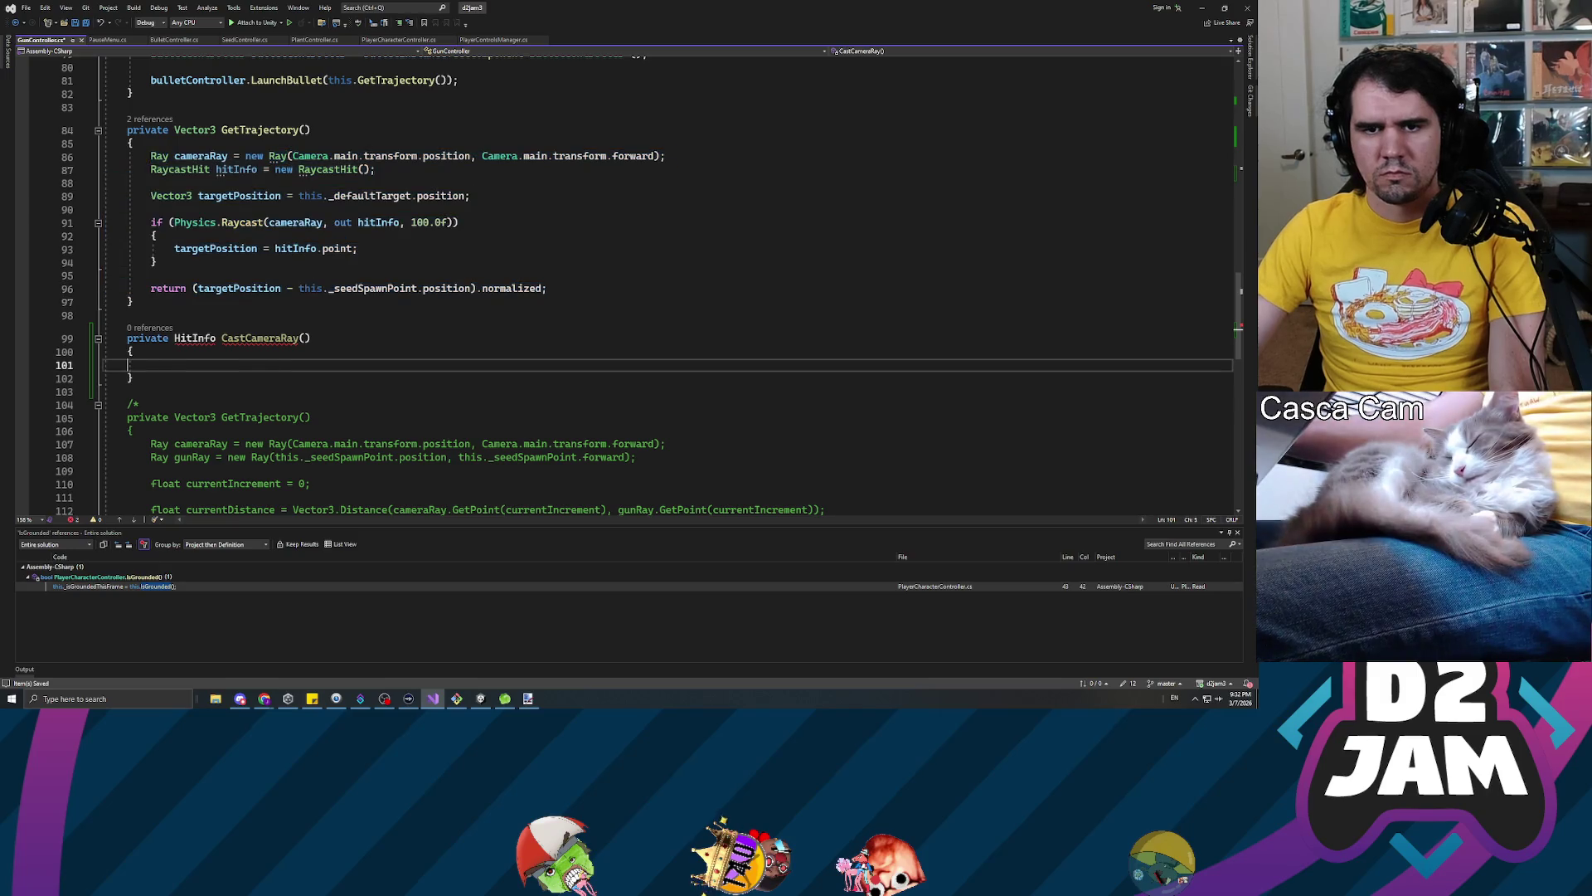
key("ctrl+v")
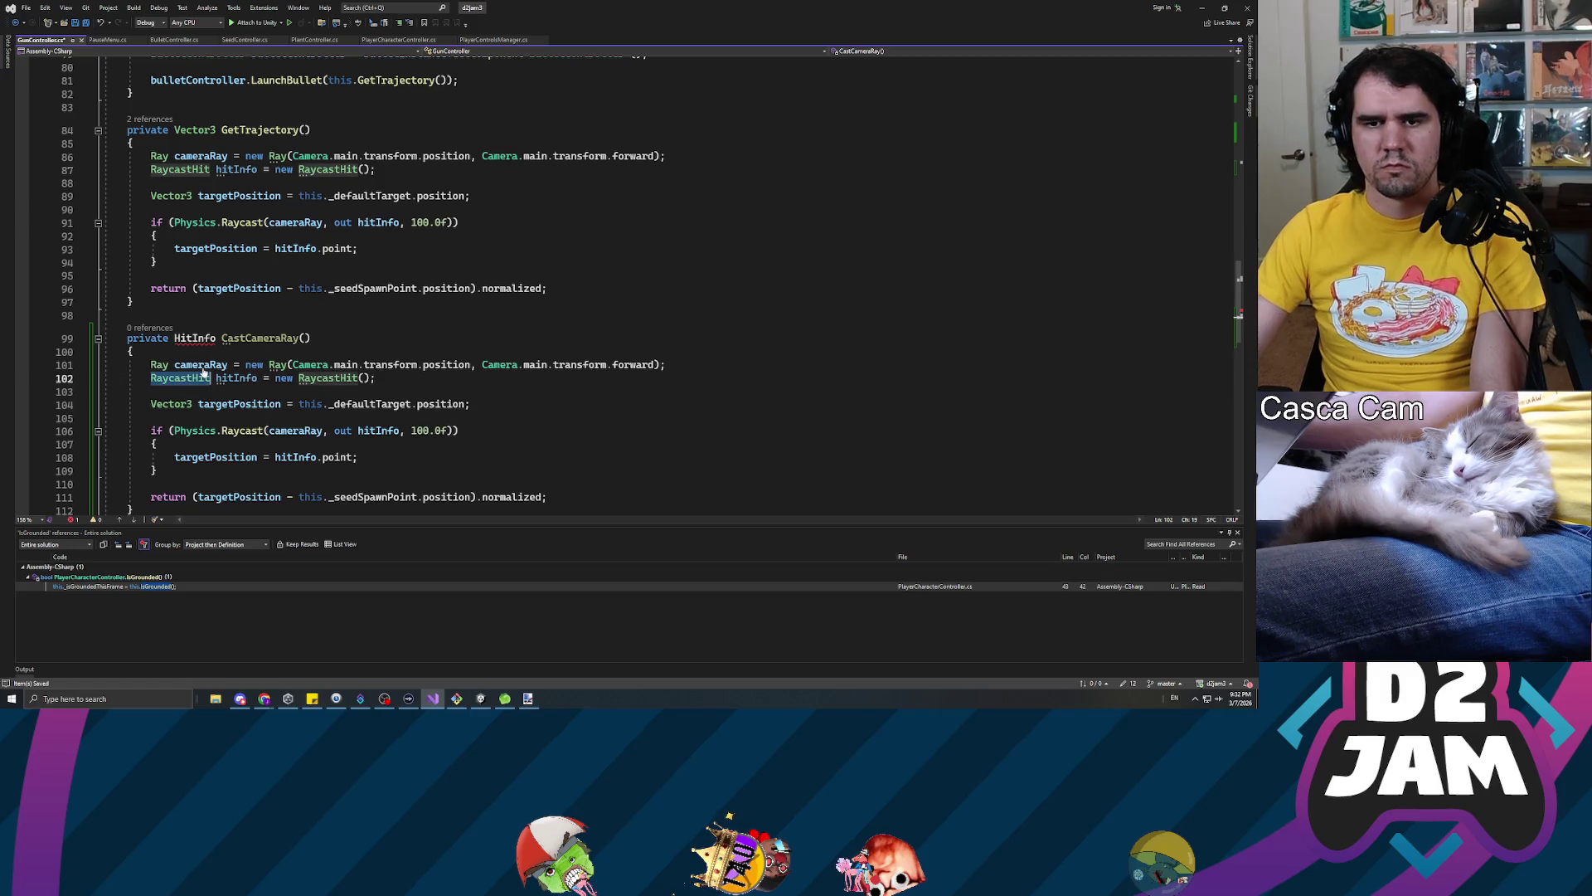
double_click(196, 338)
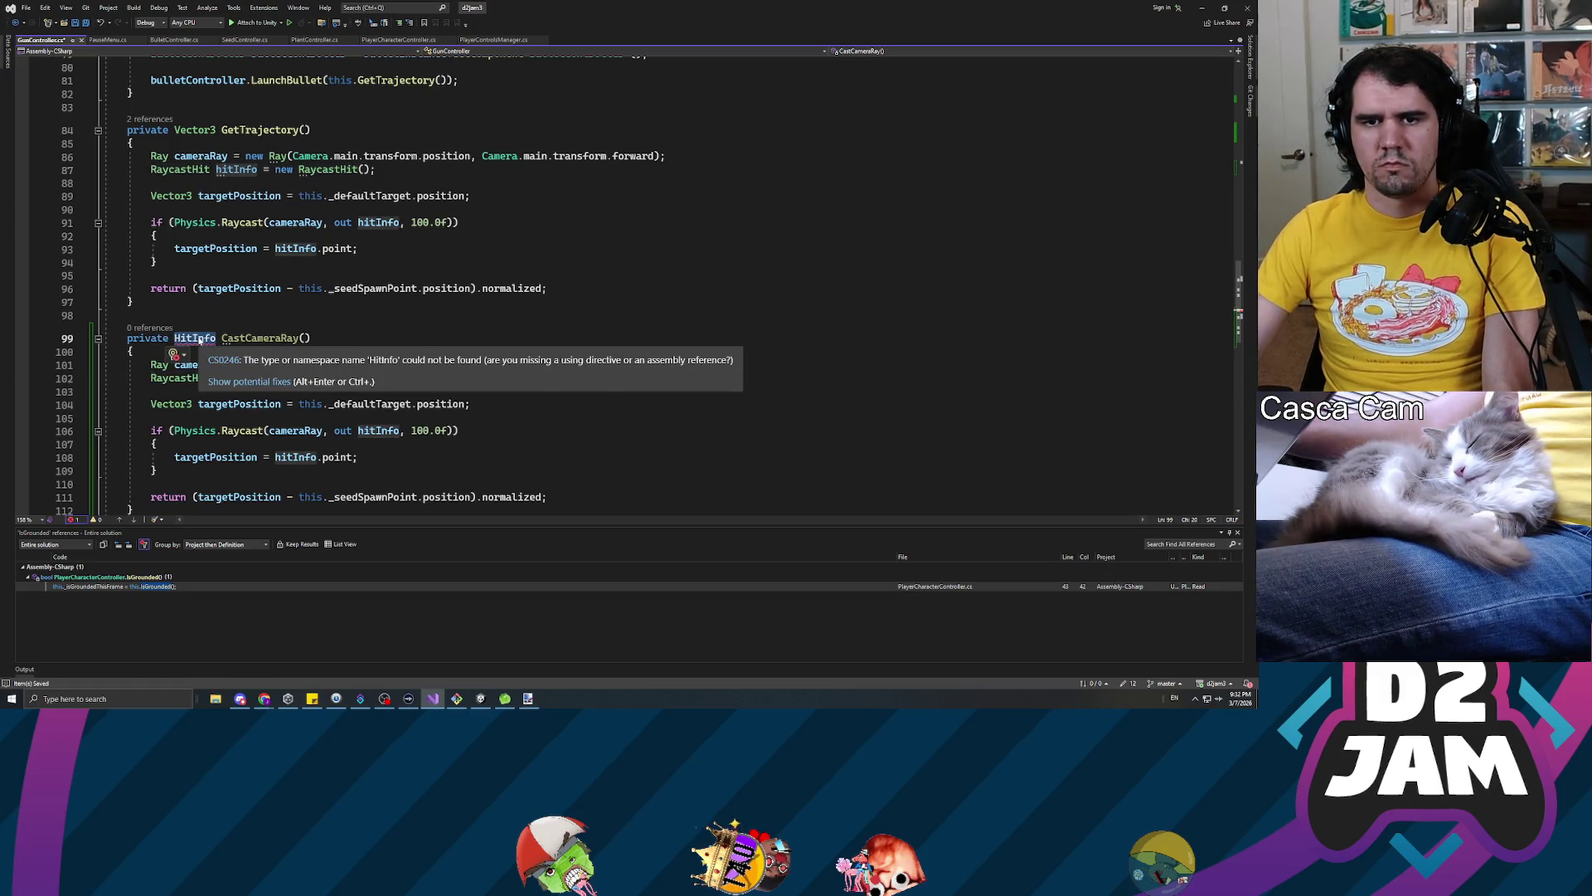
type("RaycastHit")
Add a return hitInfo; statement below the if block
scroll(219, 284, "down", 3)
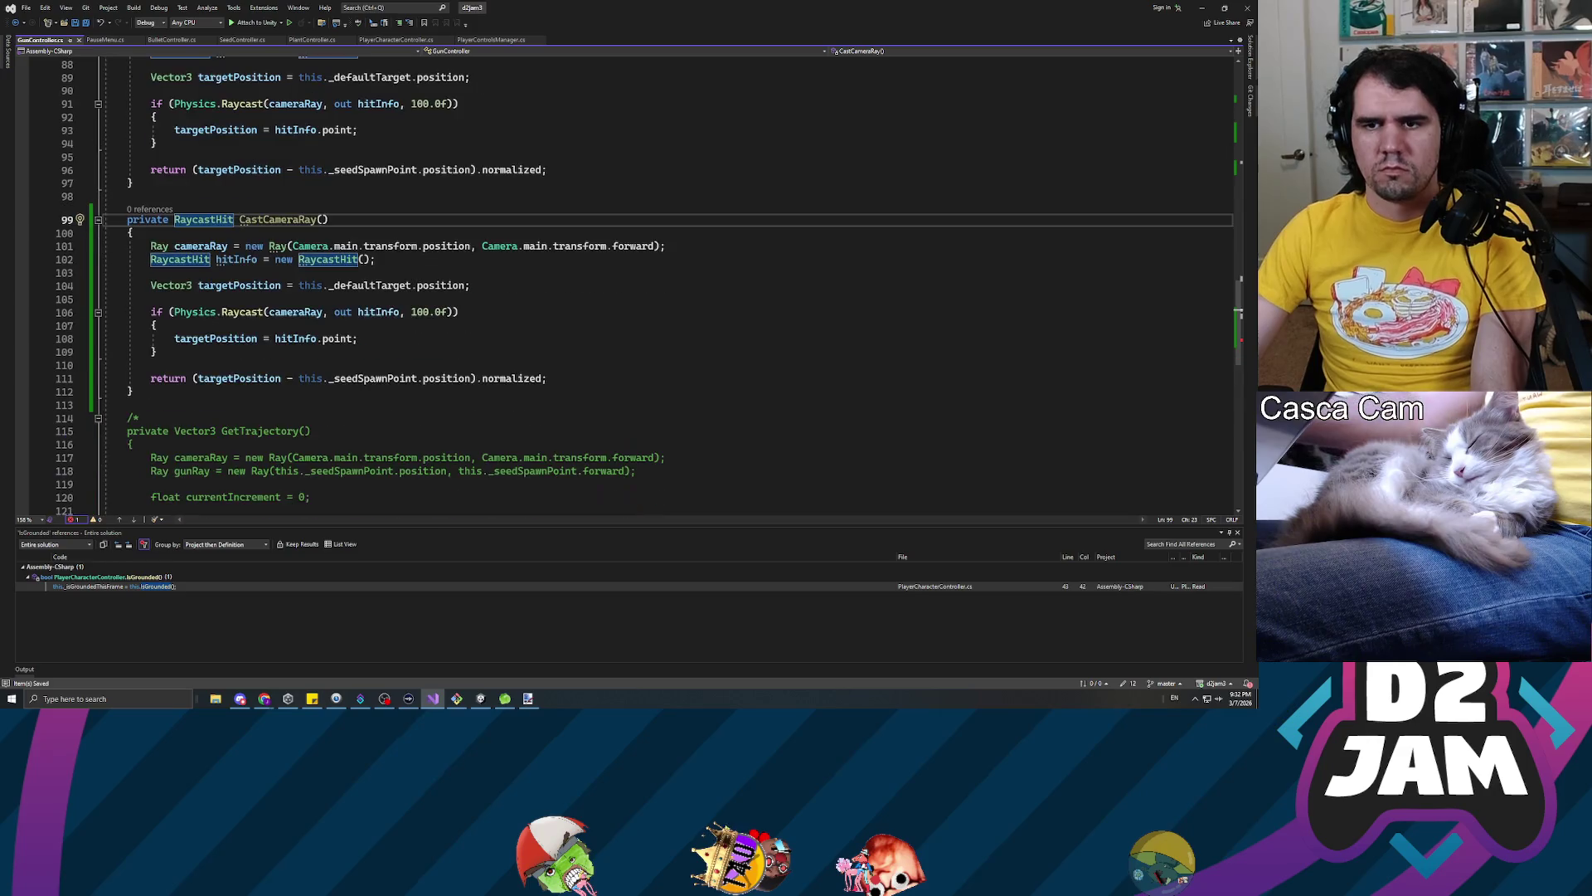
double_click(318, 262)
left_click(238, 286)
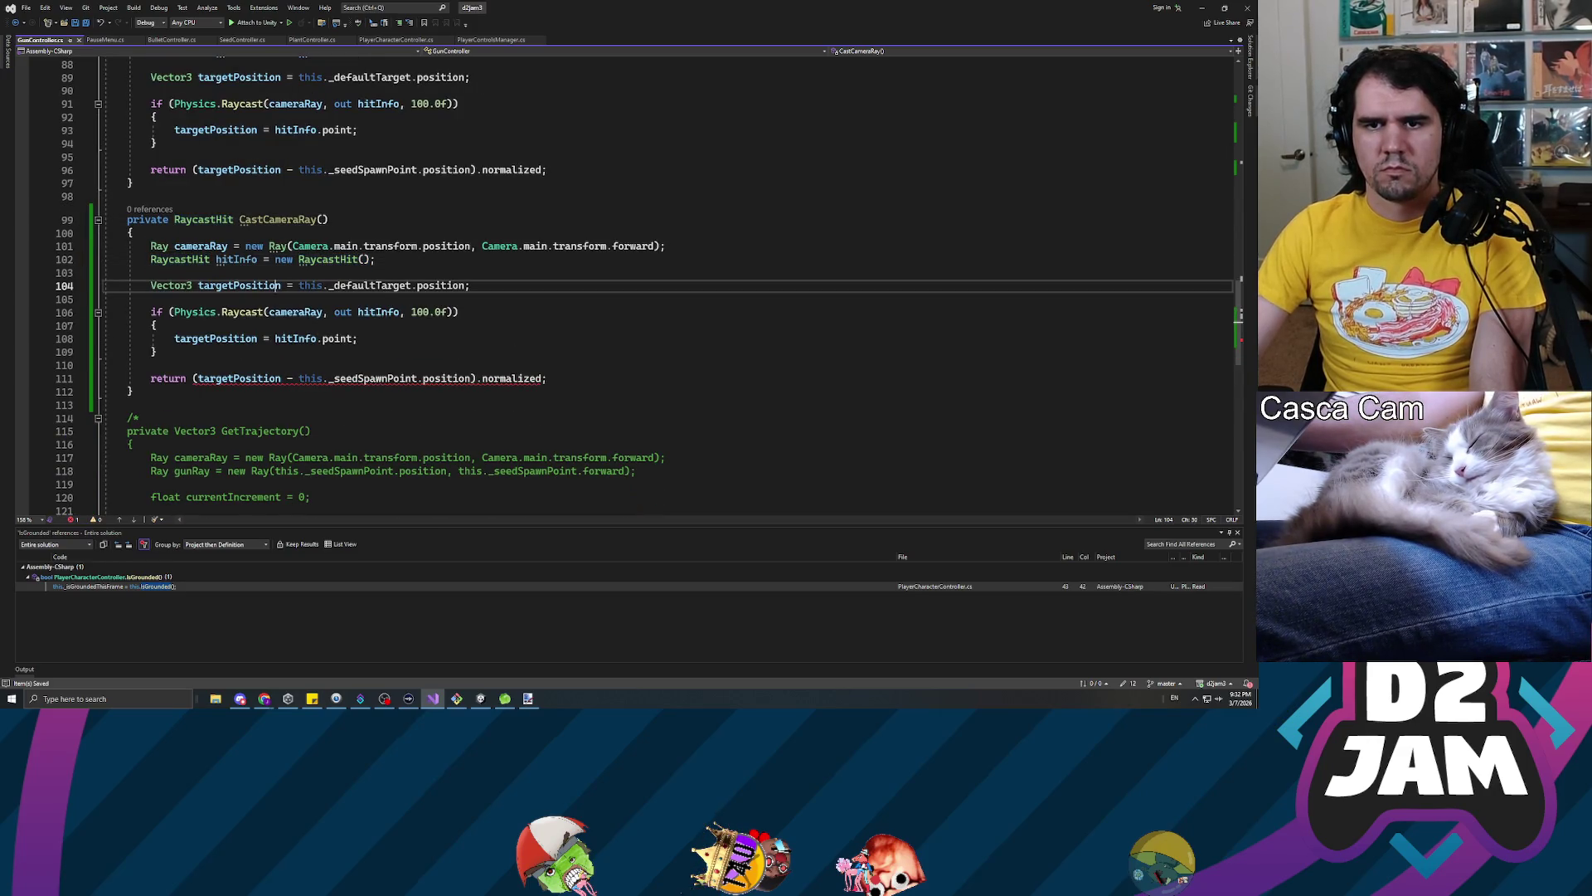
double_click(448, 285)
left_click(276, 312)
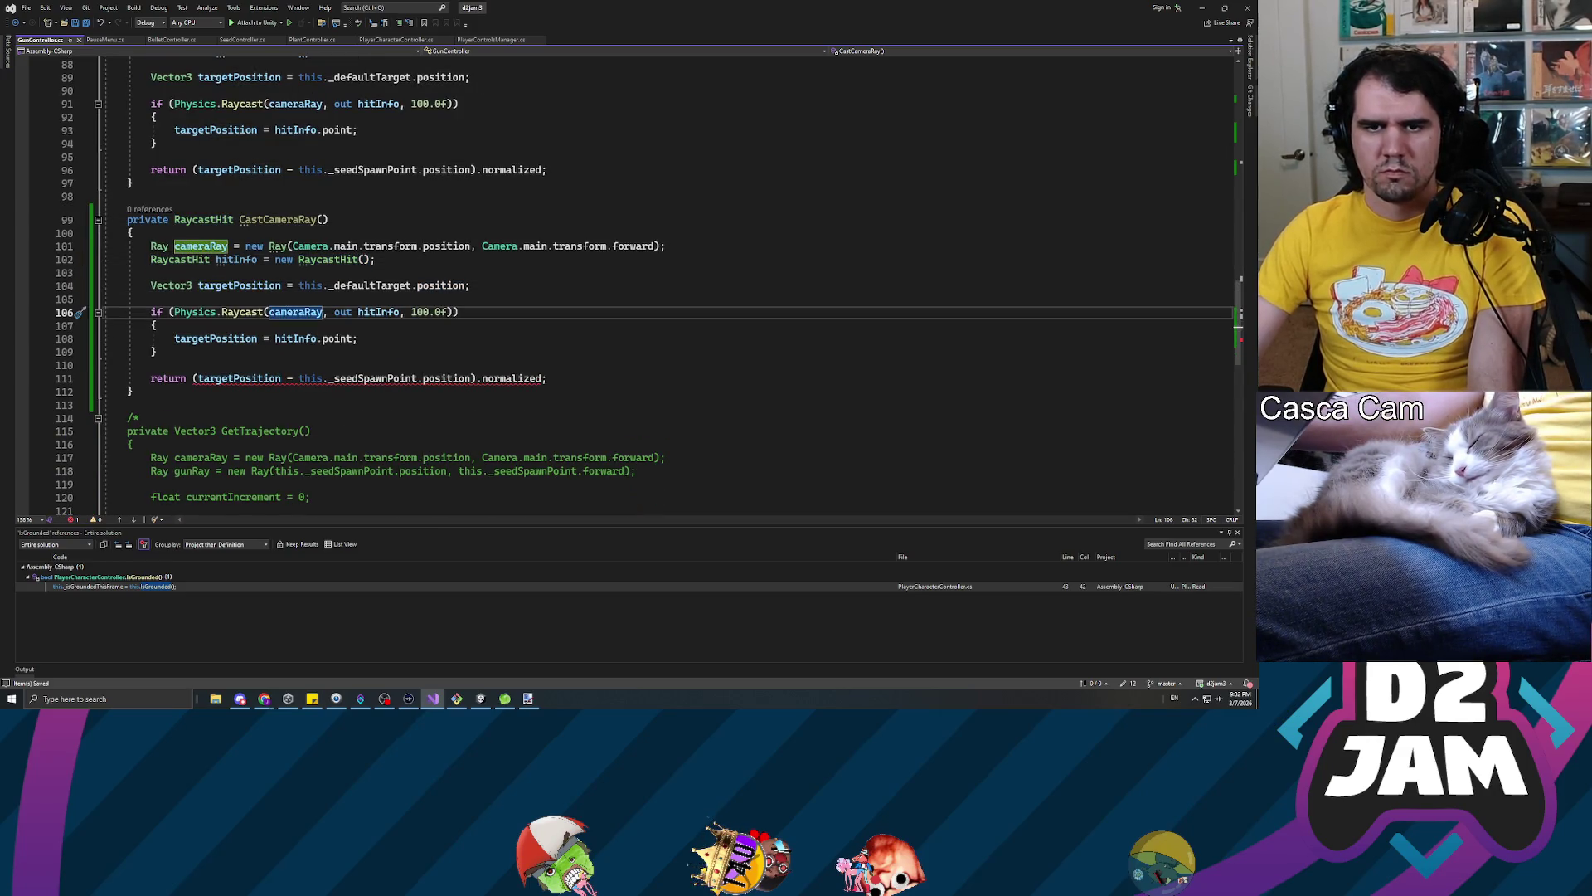
left_click(170, 312)
left_click(358, 338)
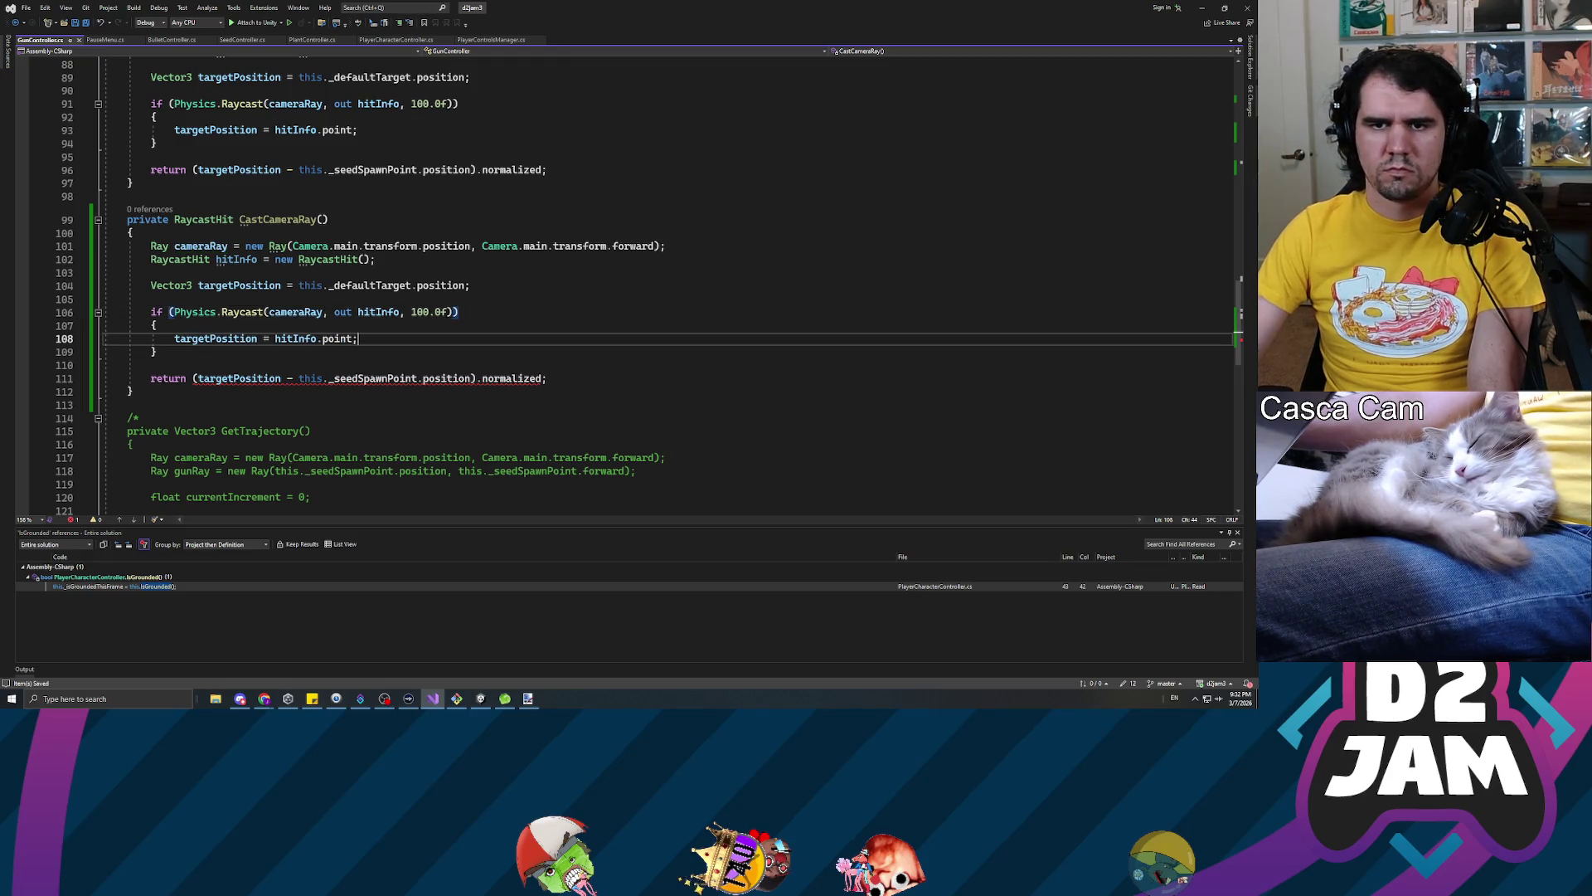
left_click(130, 364)
key("Return")
key("Return")
key("Up")
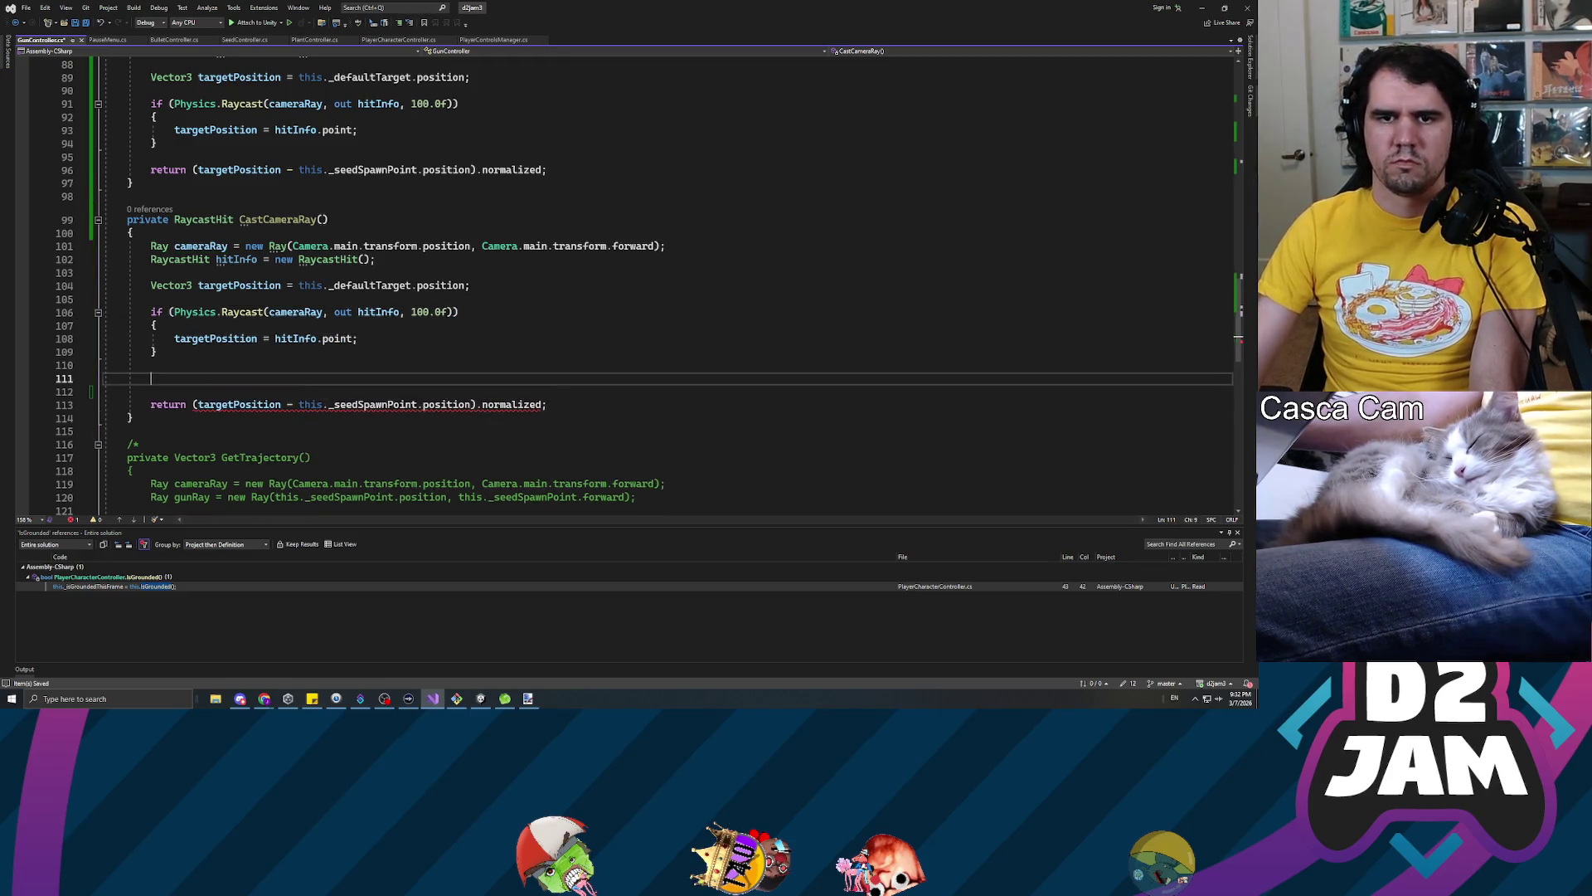
type("turn hitInfo;")
key("Up")
key("Up")
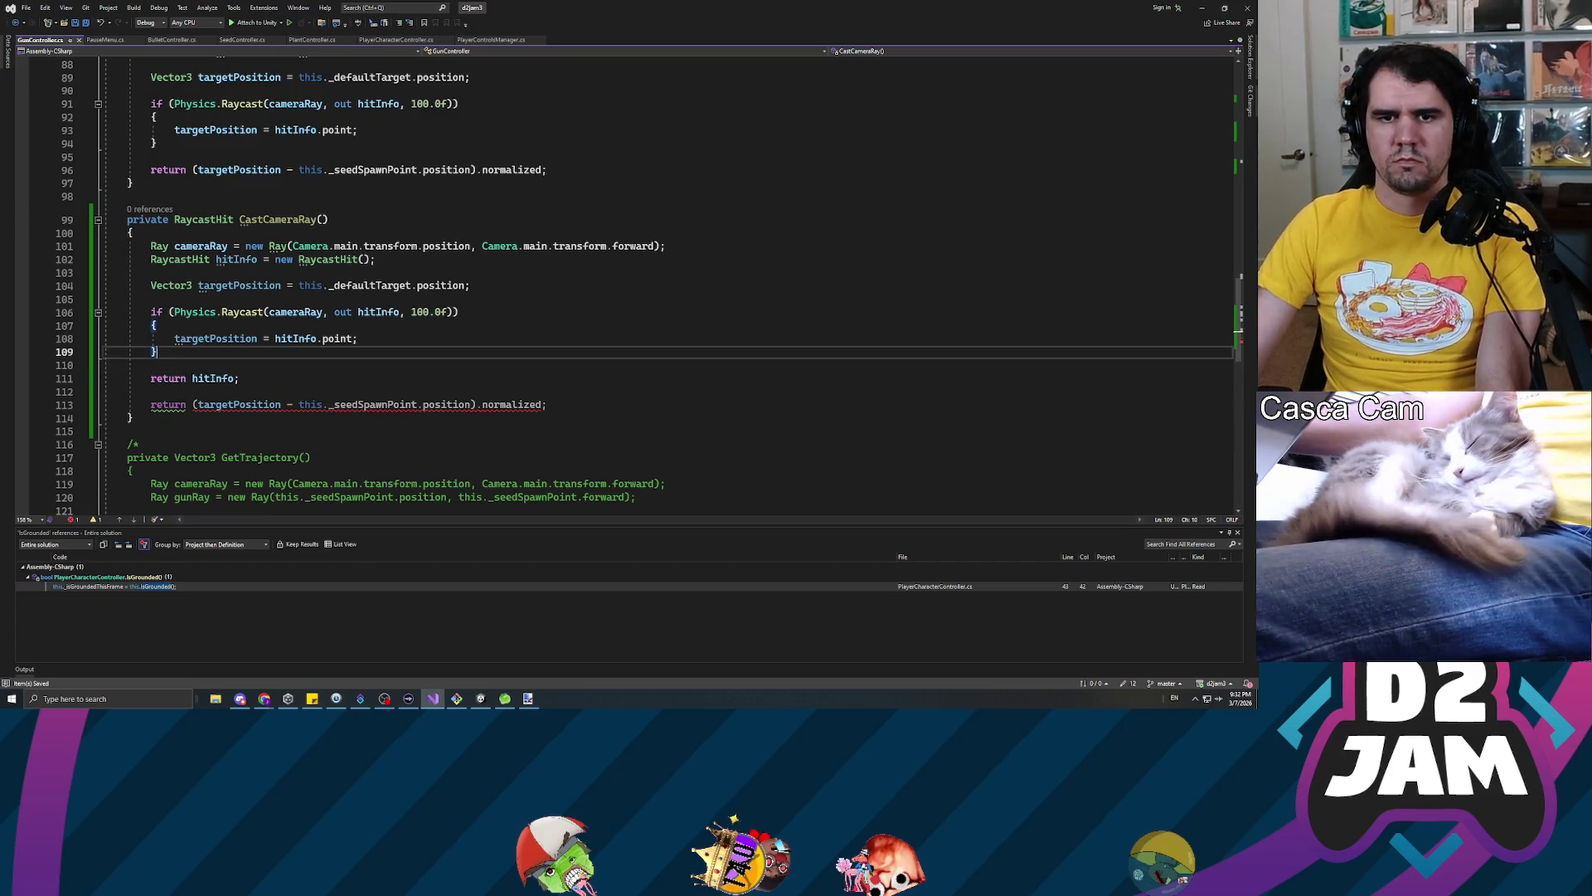
Delete the old normalized-direction return line
left_click(235, 403)
key("Home")
key("shift+End")
key("BackSpace")
key("BackSpace")
key("BackSpace")
key("Up")
key("Up")
key("Up")
Remove targetPosition, return hitInfo inside the if, and end with return null;
left_click(157, 325)
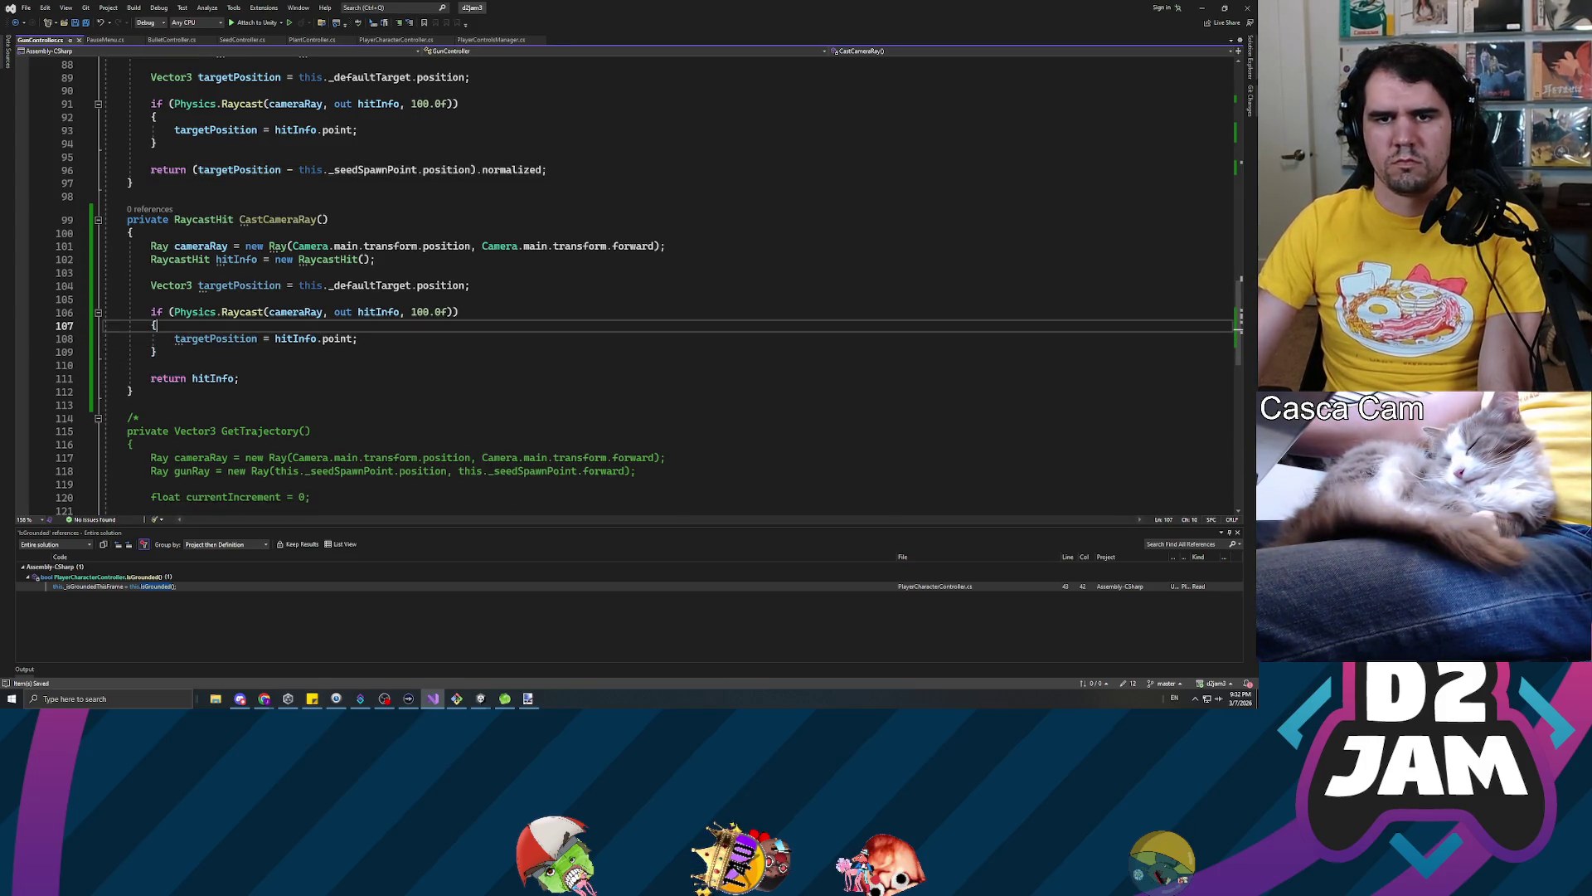
triple_click(330, 286)
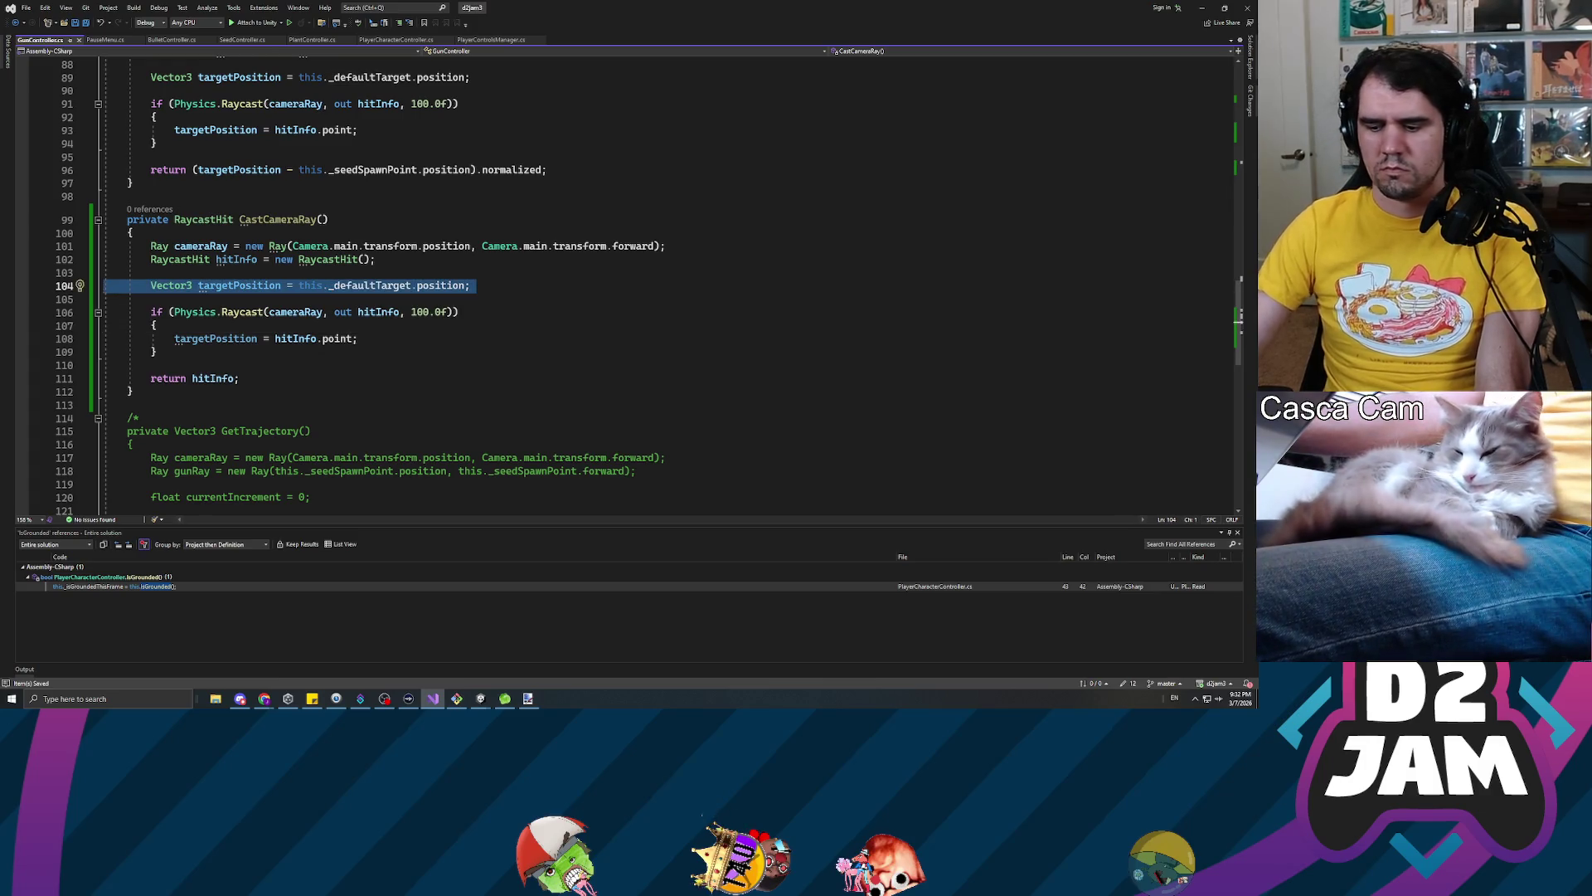
key("BackSpace")
key("BackSpace")
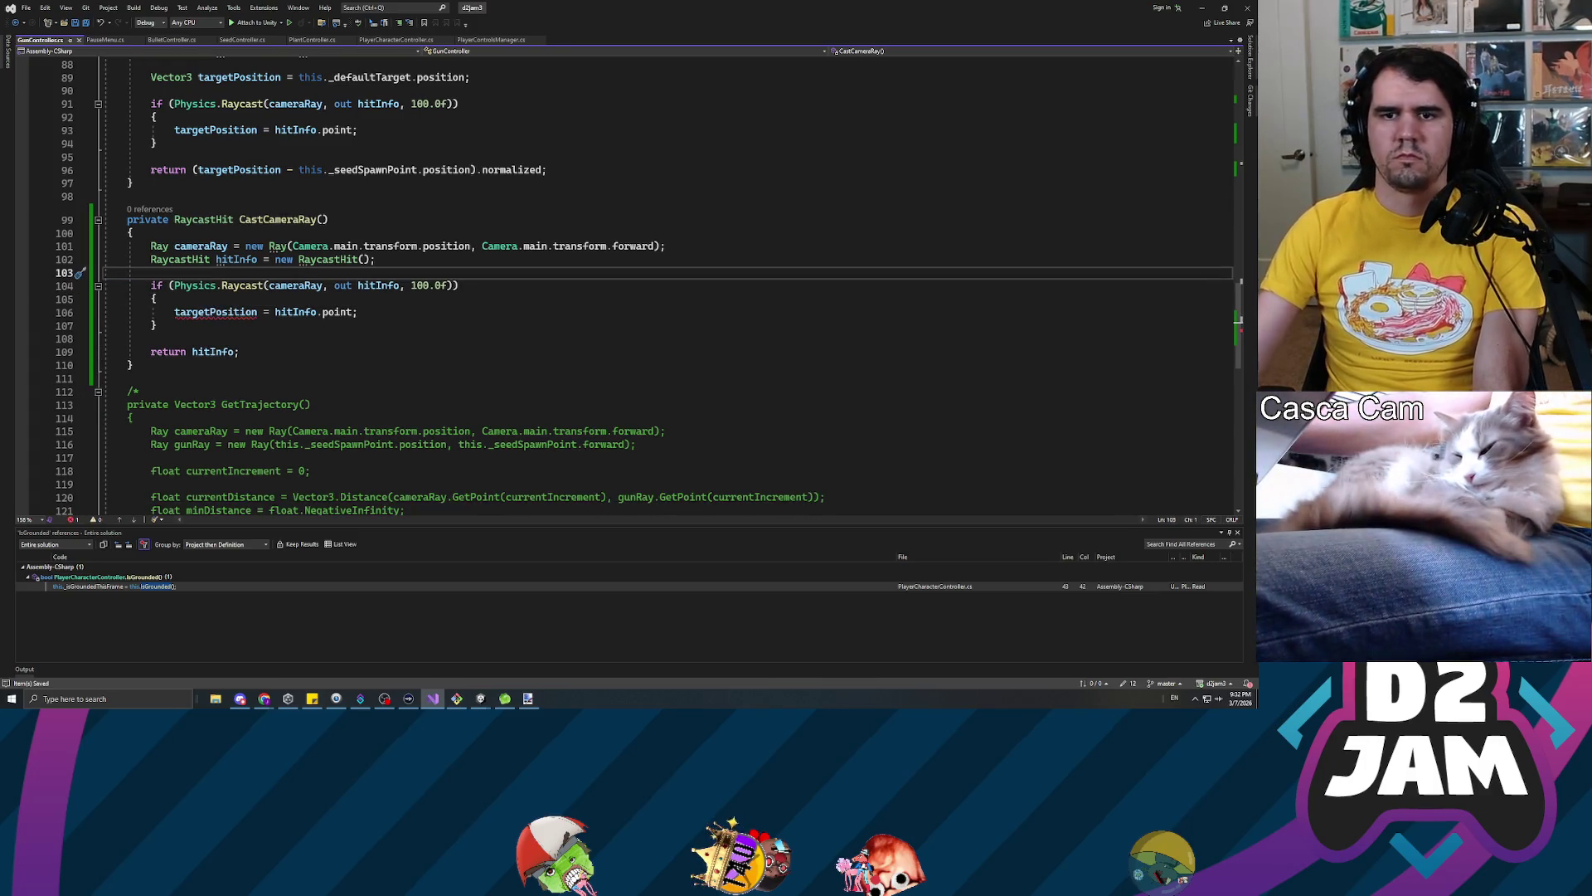
left_click_drag(174, 312, 357, 311)
type("return hit")
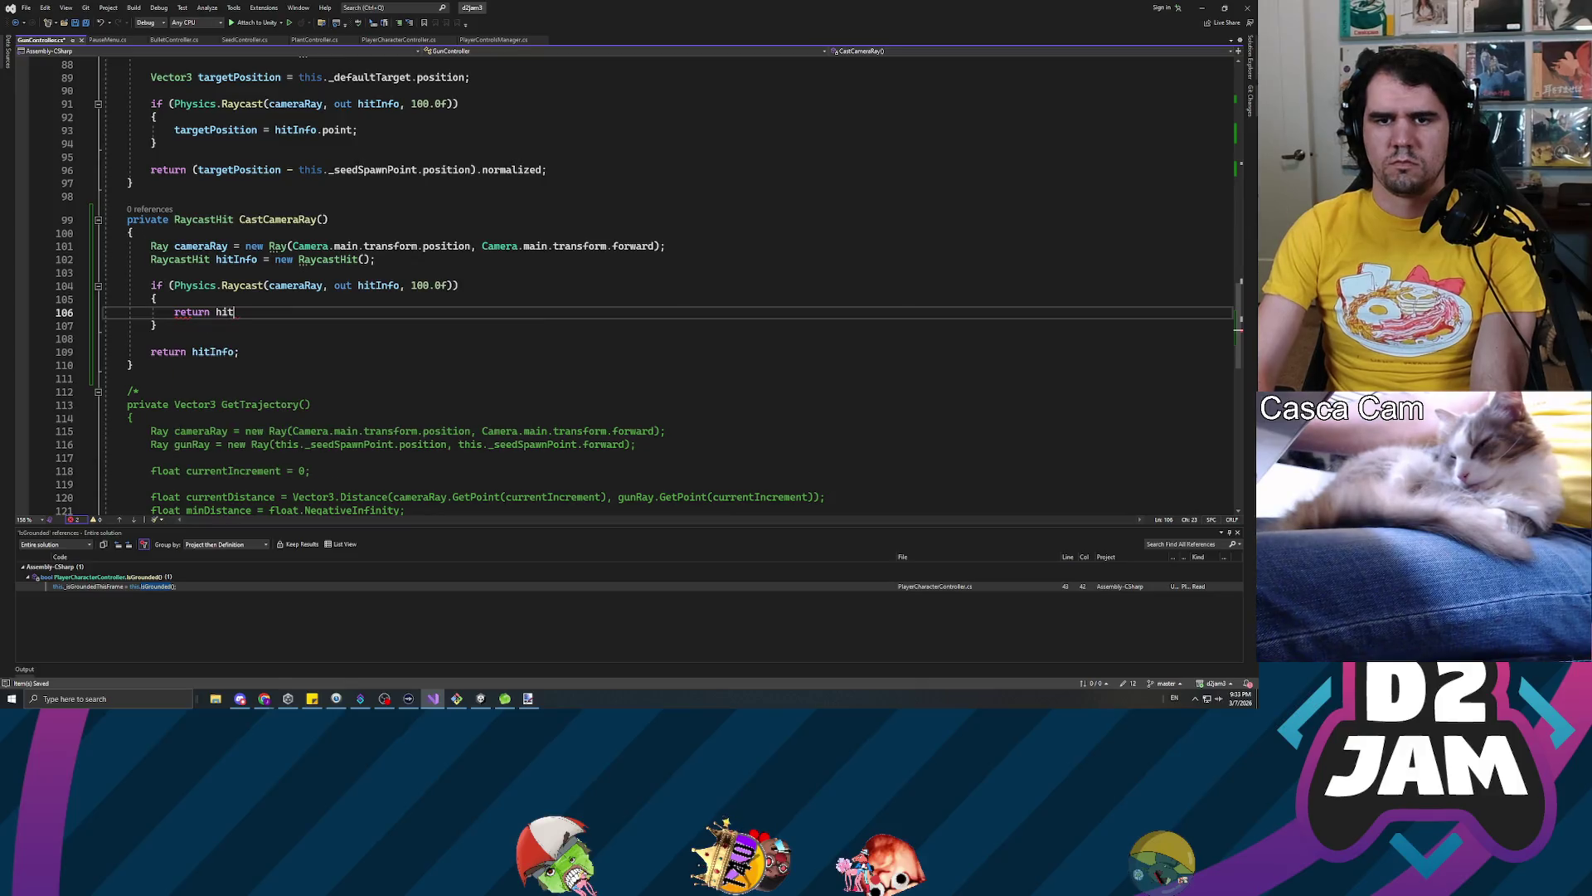
type("Info")
key("Escape")
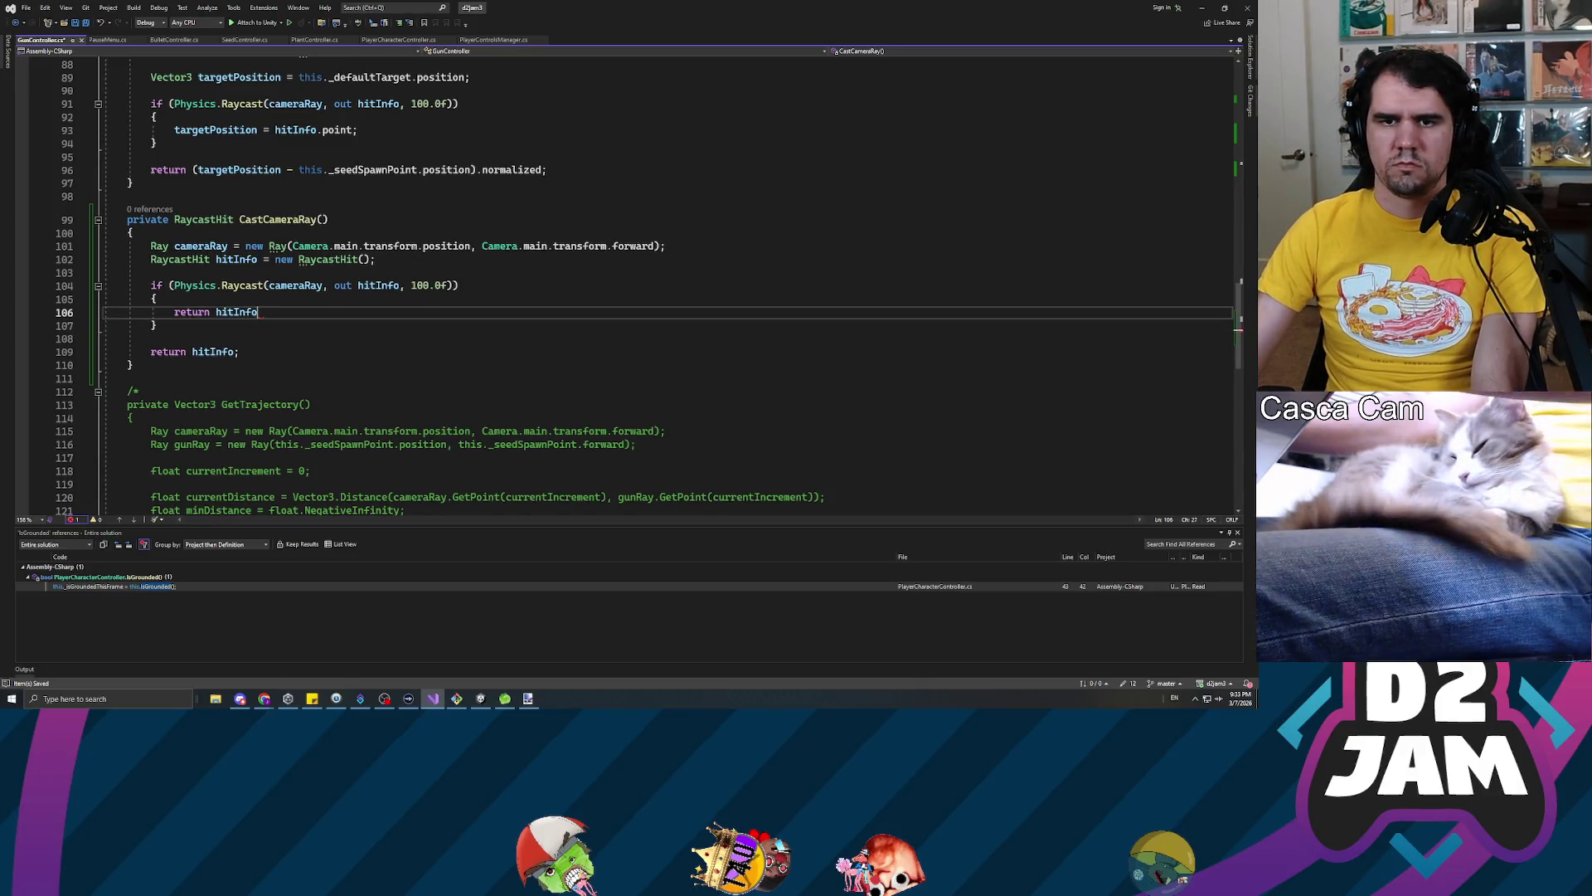
type(";")
key("Down")
key("Down")
key("Down")
key("End")
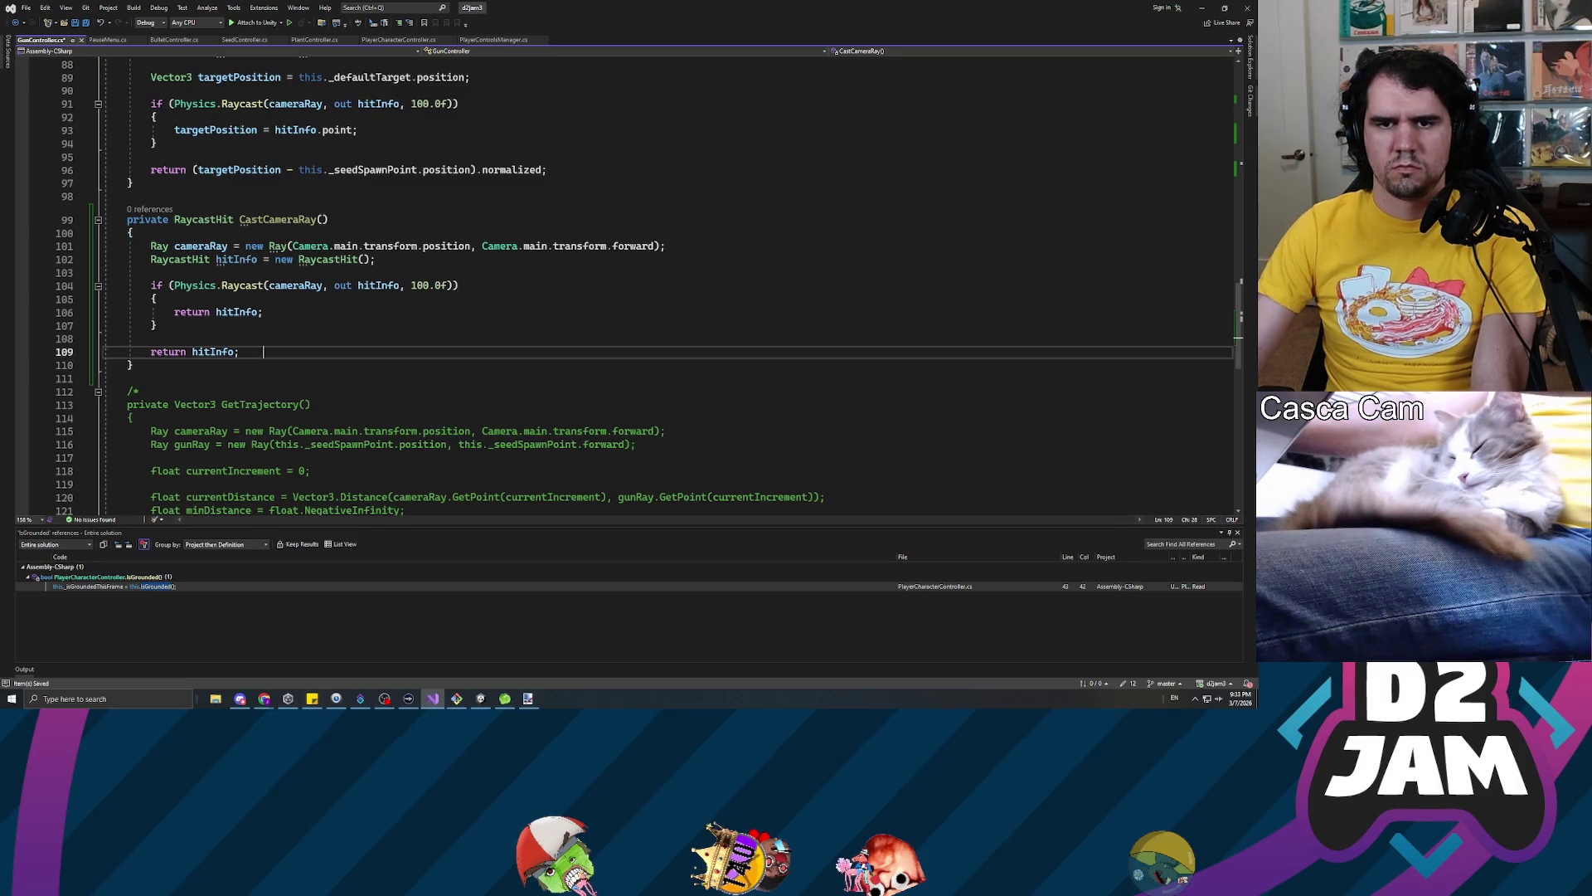
key("BackSpace")
key("BackSpace")
key("BackSpace")
type("turn null;")
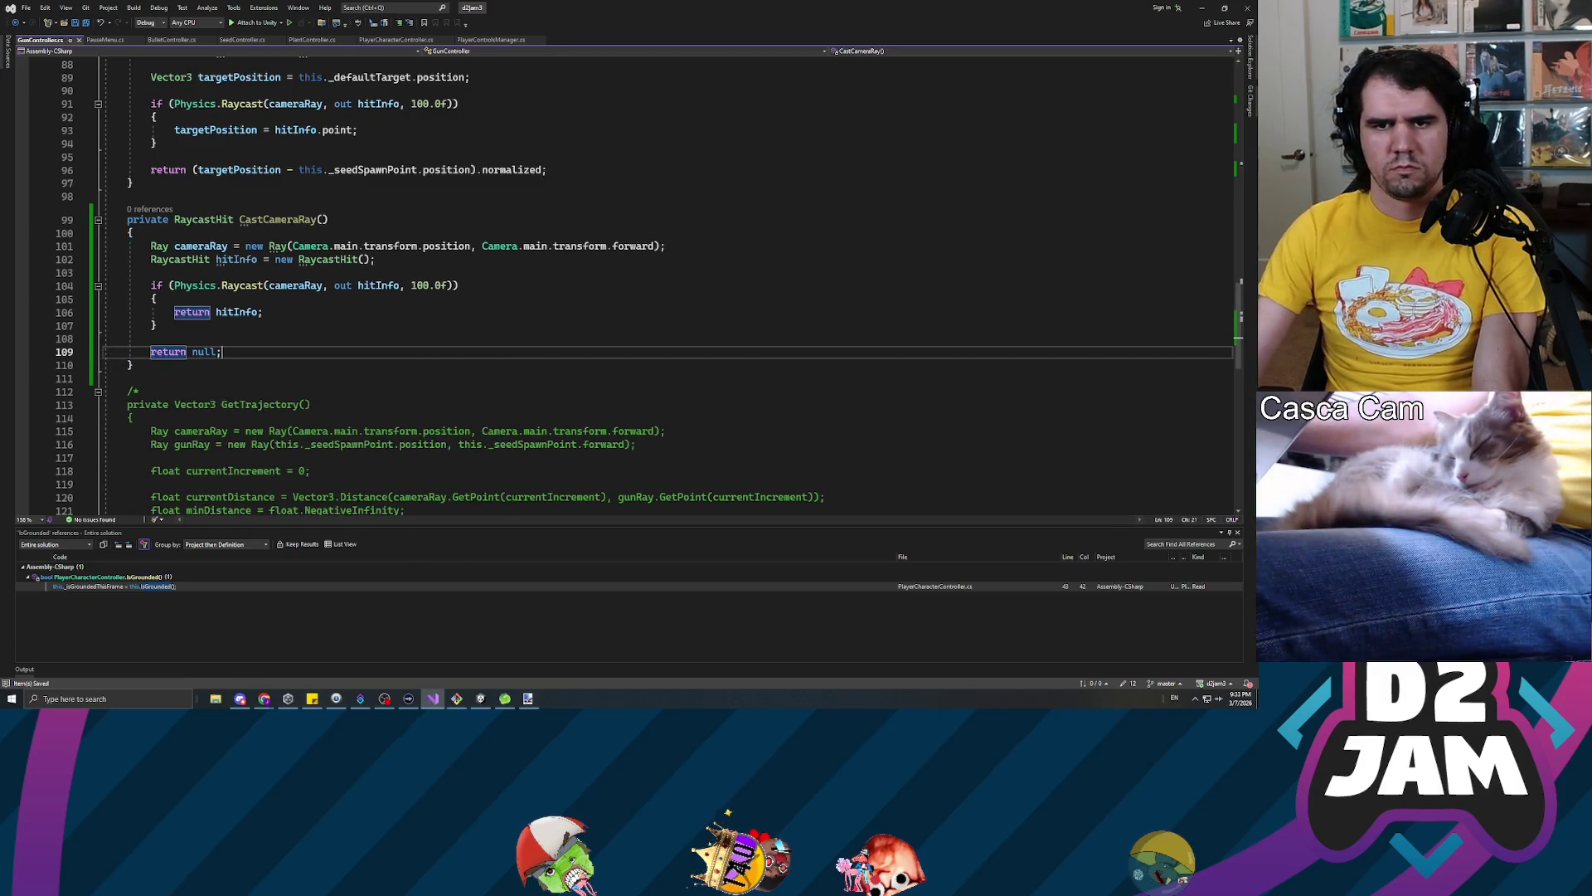
In Update, store this.CastCameraRay()'s result in RaycastHit hitInfo
scroll(622, 282, "up", 20)
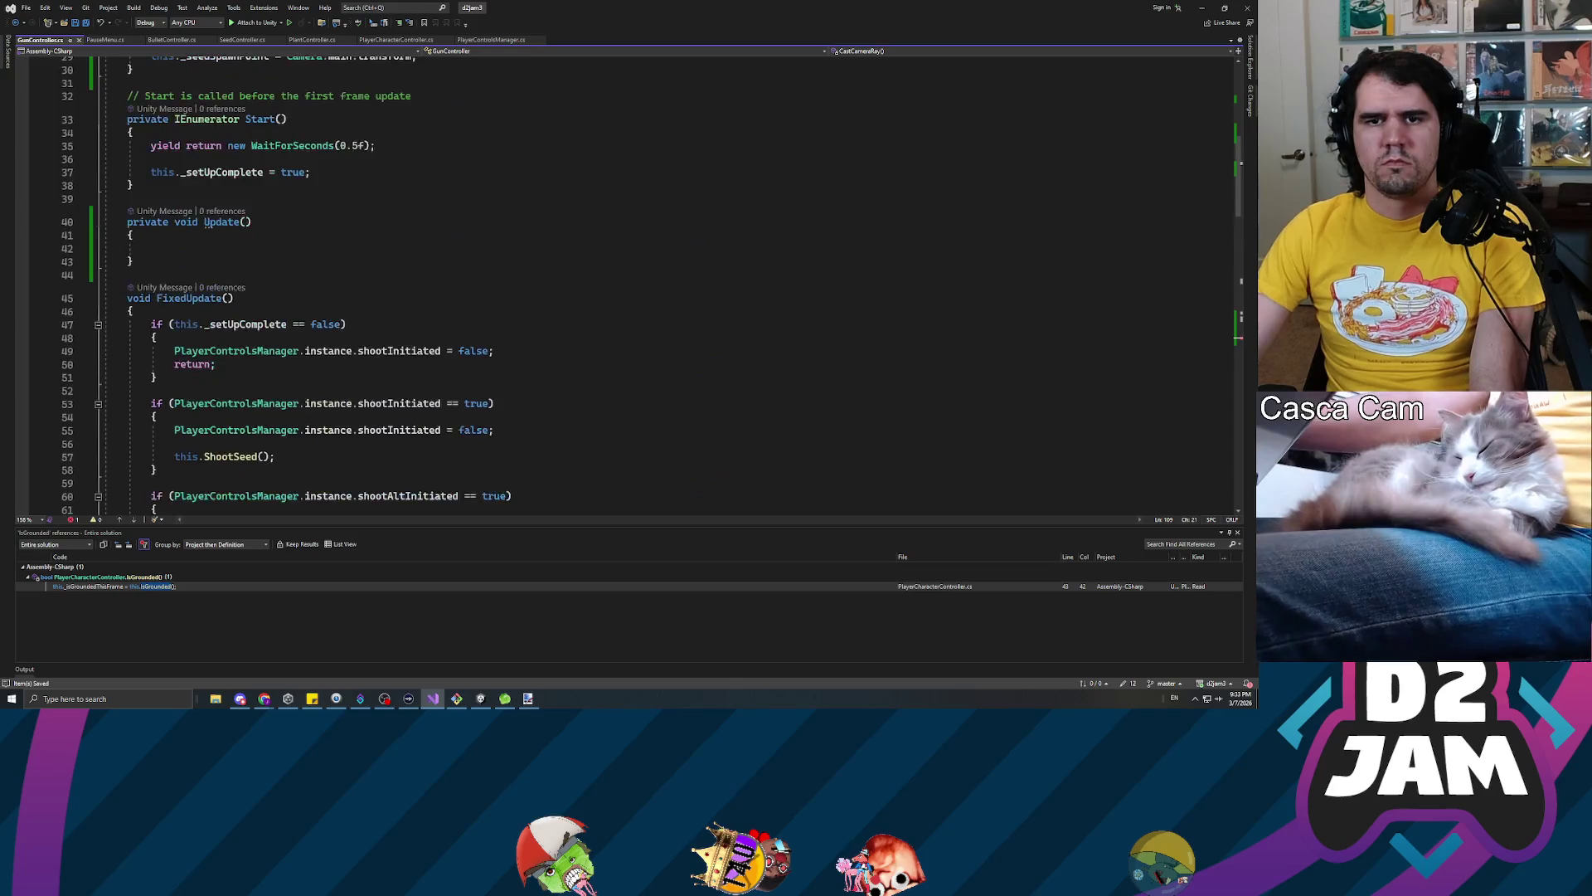
scroll(622, 282, "down", 18)
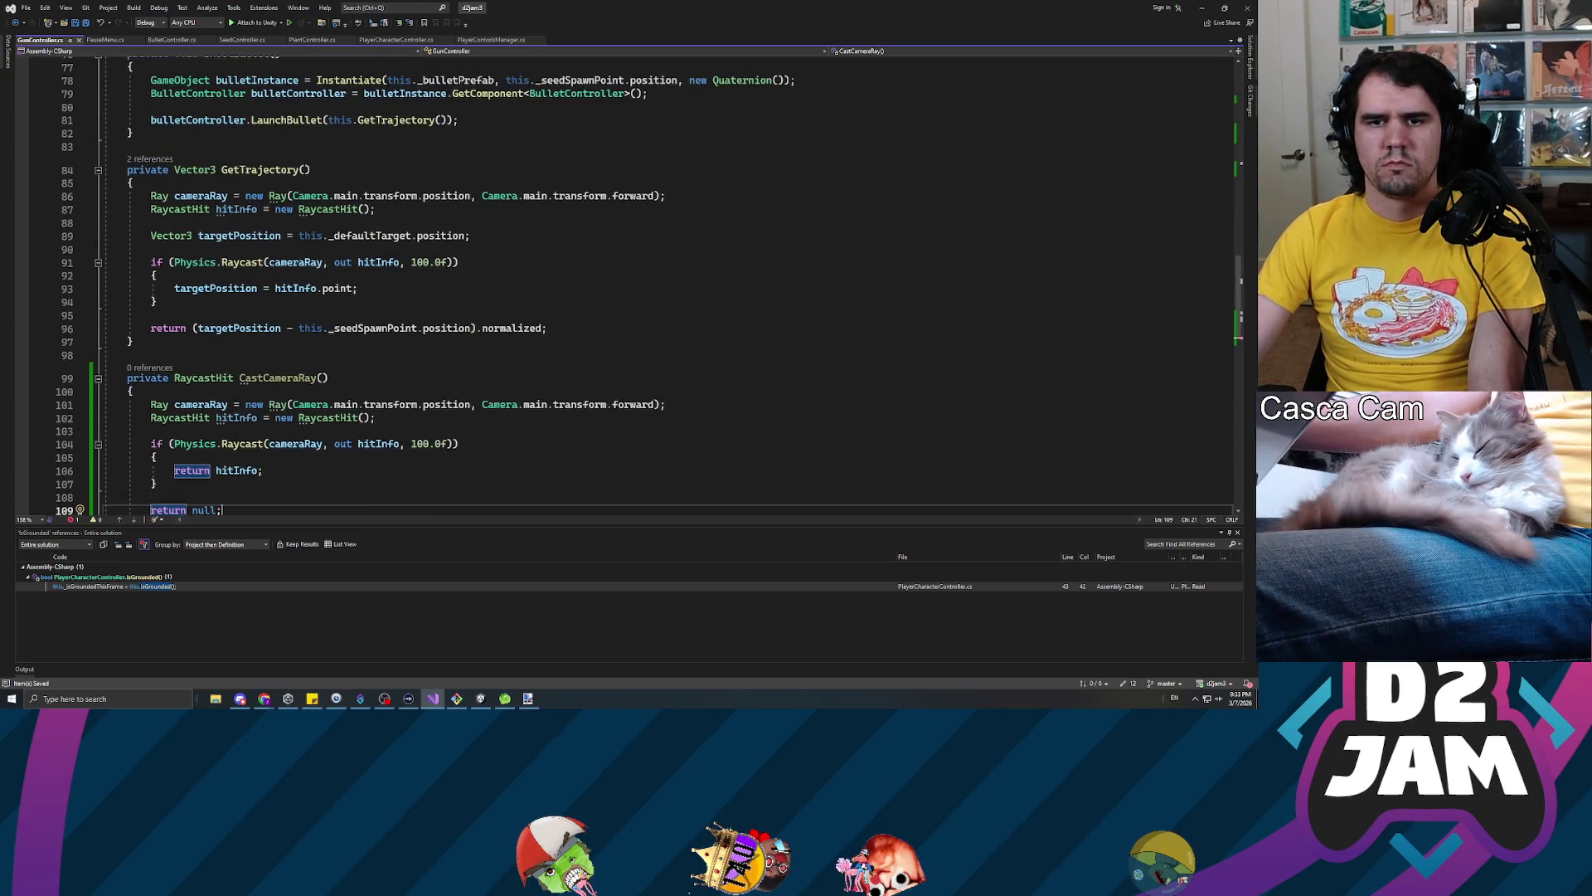
scroll(246, 289, "up", 16)
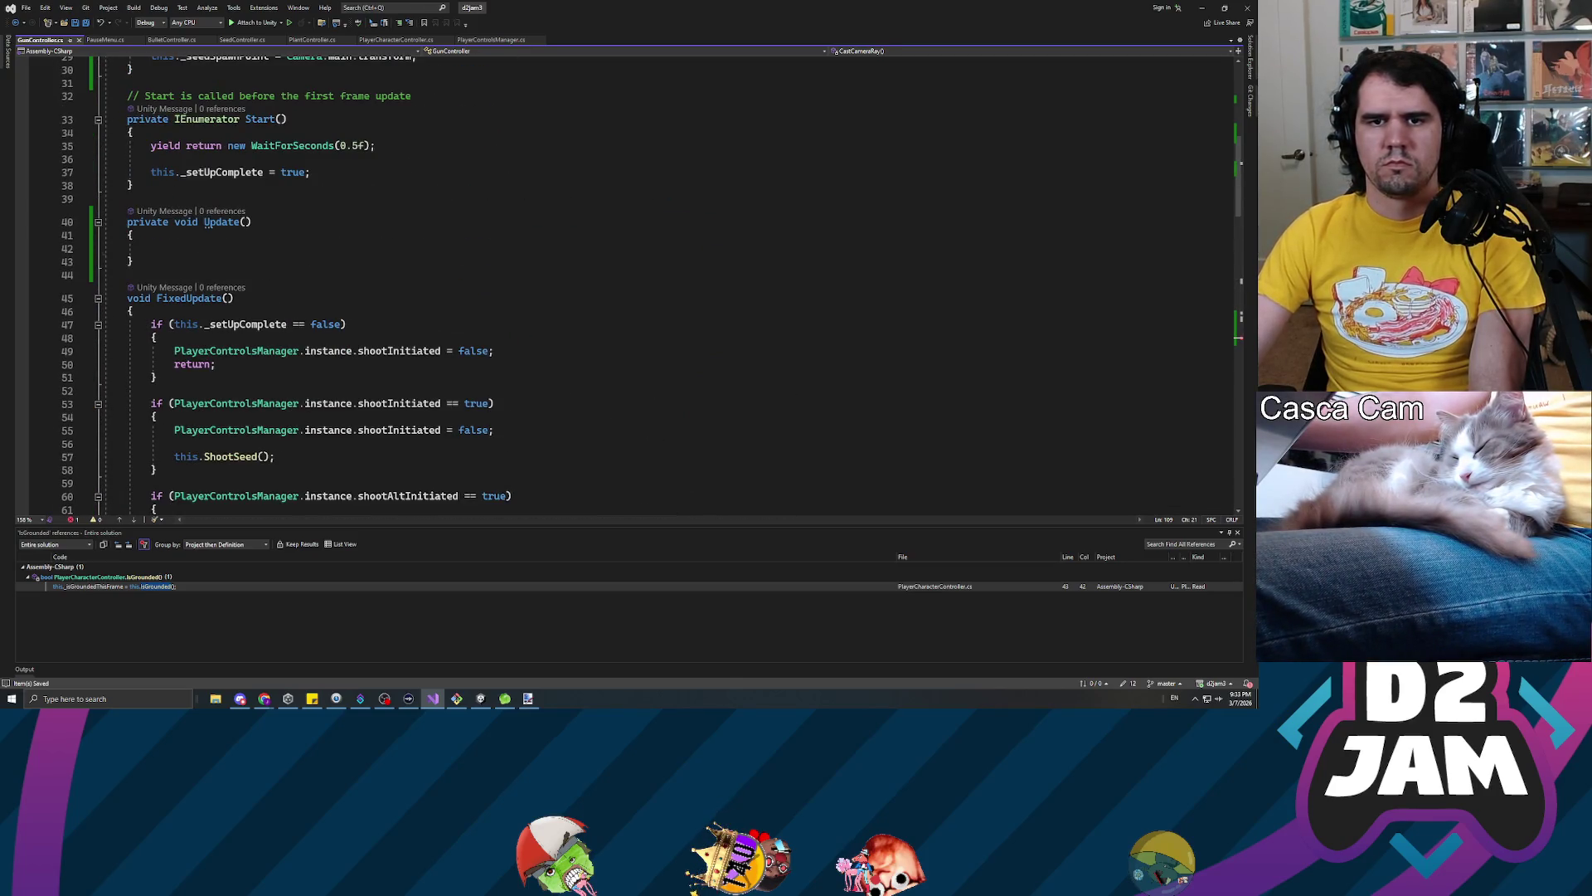
left_click(151, 248)
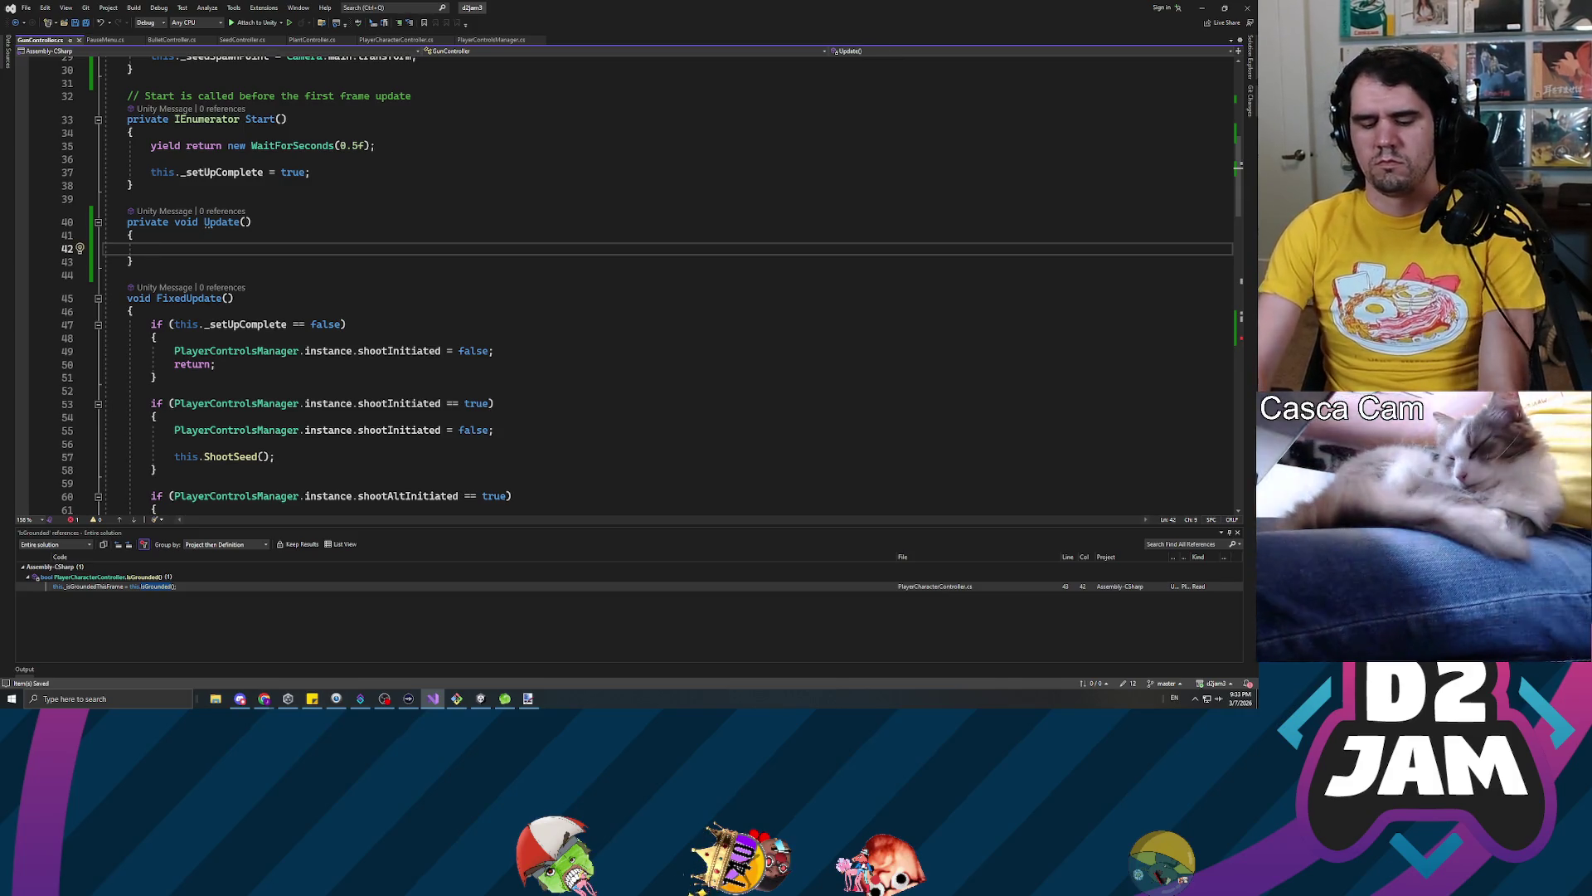
type("raycasthi")
type("t hitIn")
type("fo ")
type(".")
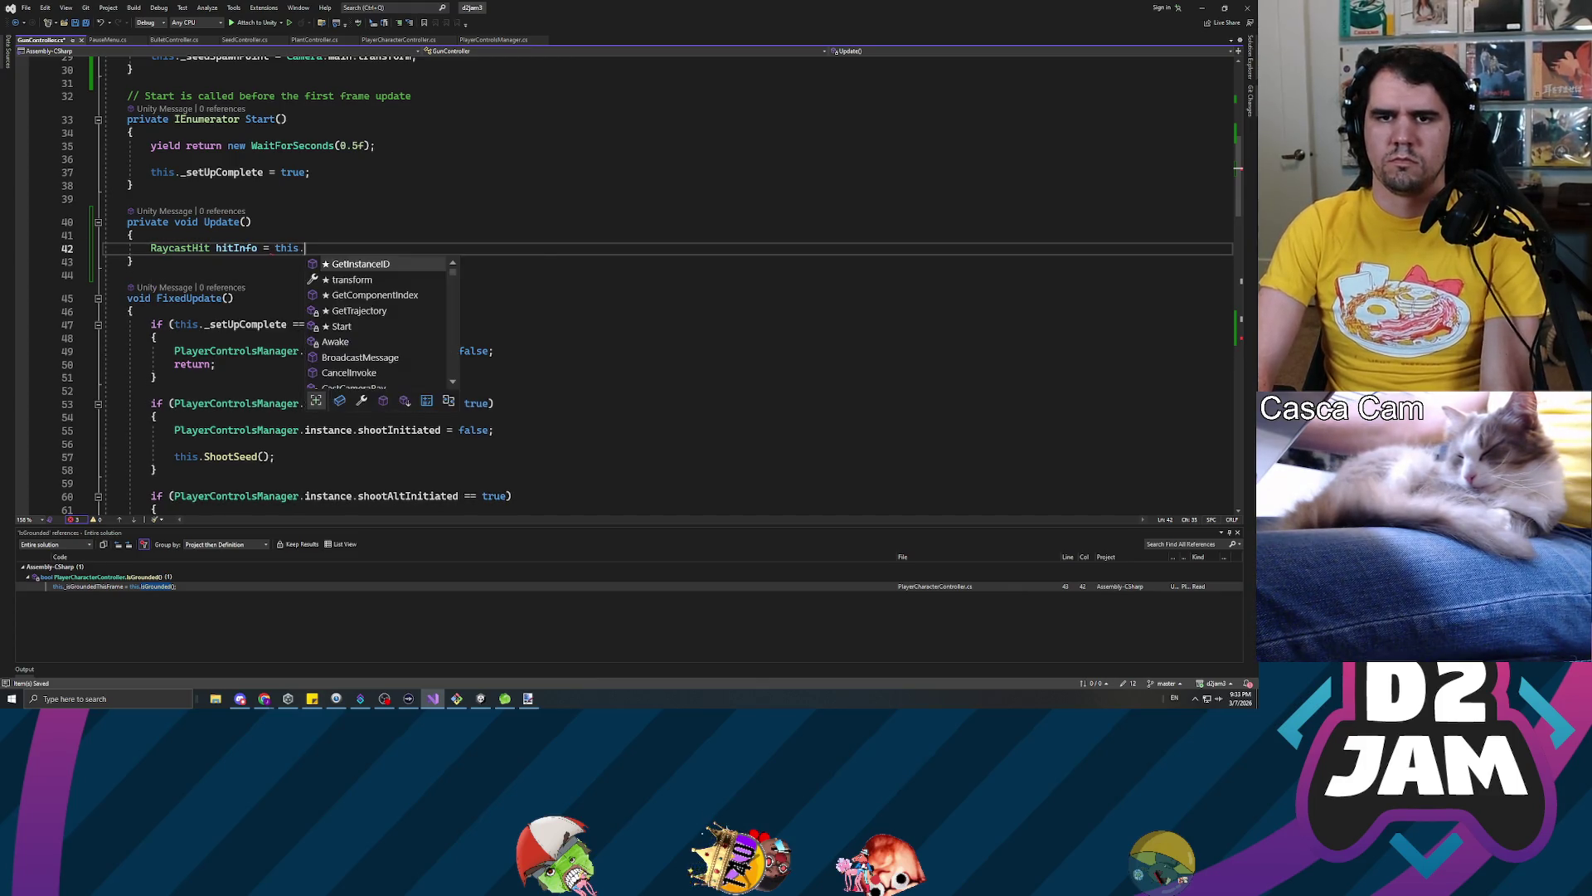
type("Castcameray();")
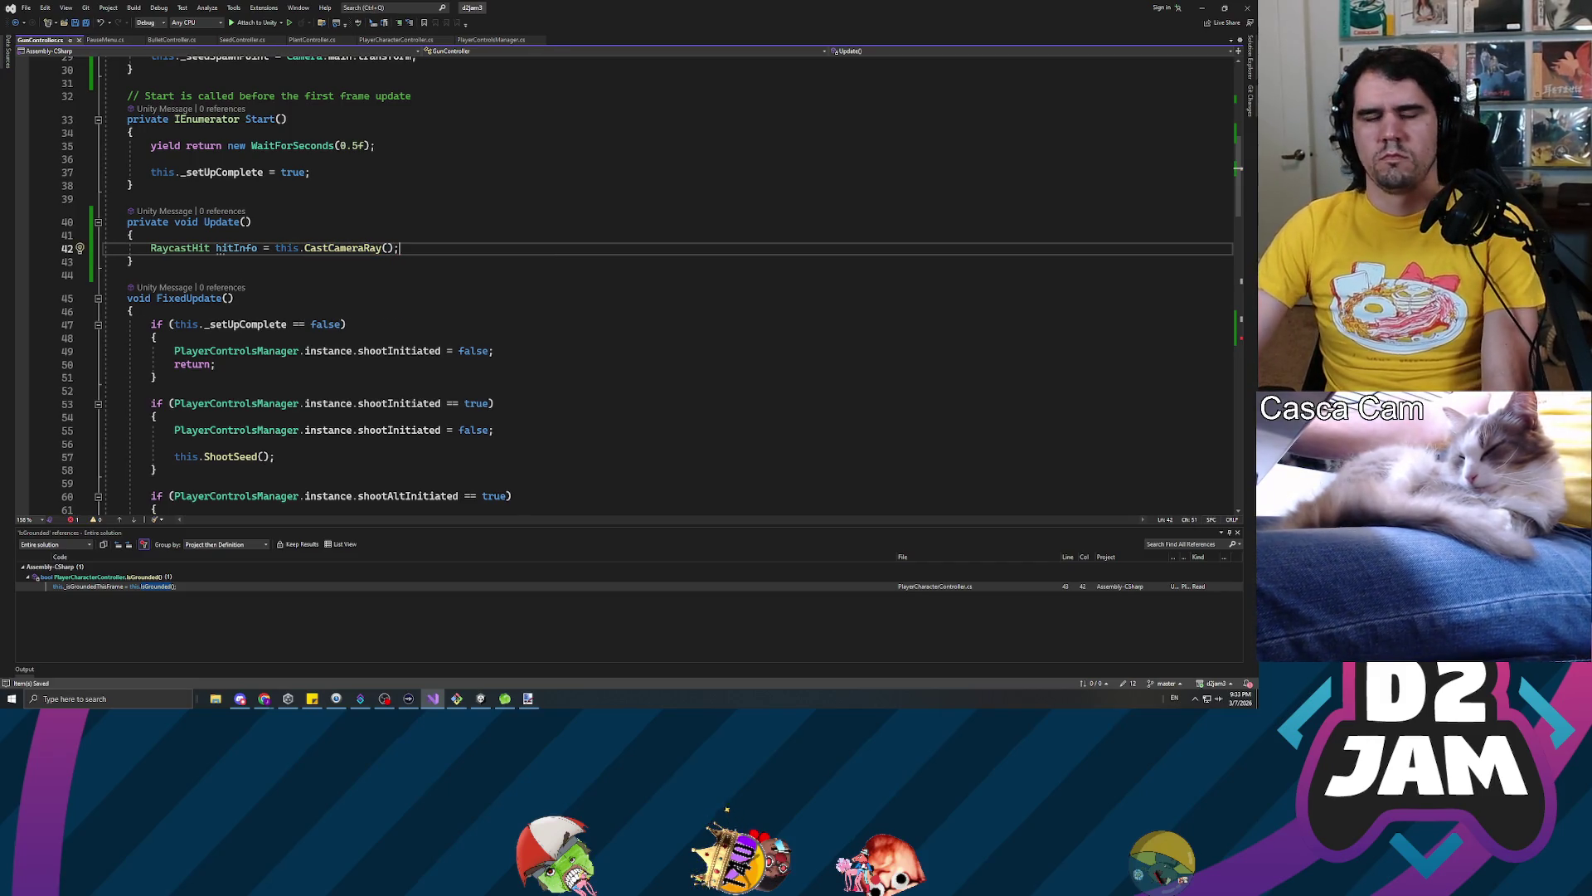
Add an empty if (hitInfo != null) block below the assignment
key("Return")
key("Return")
type("if (hit")
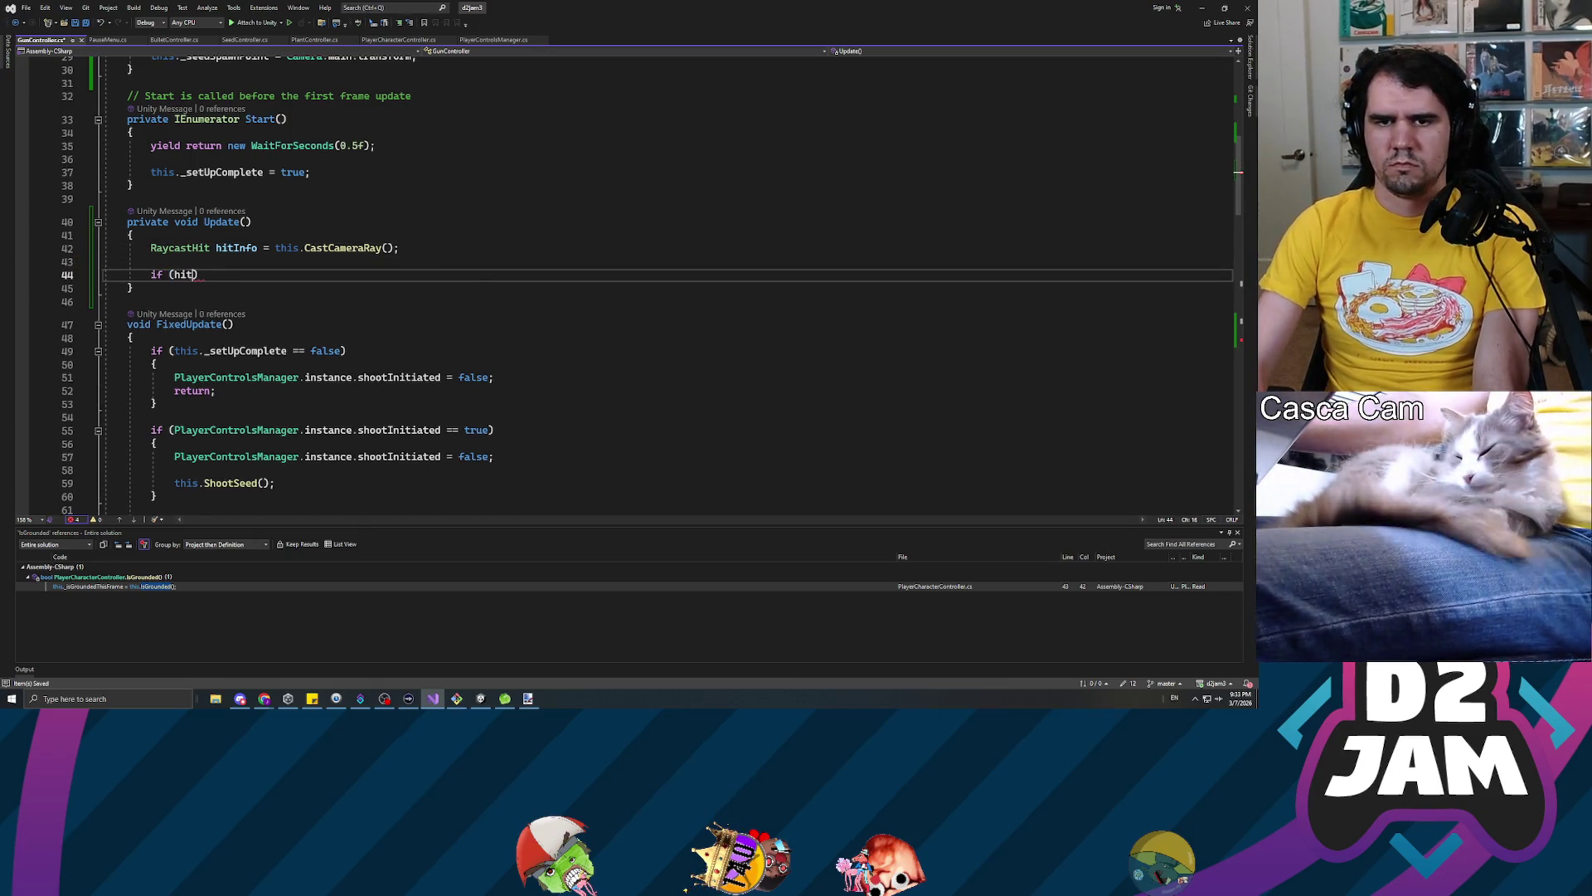
type("Info != n")
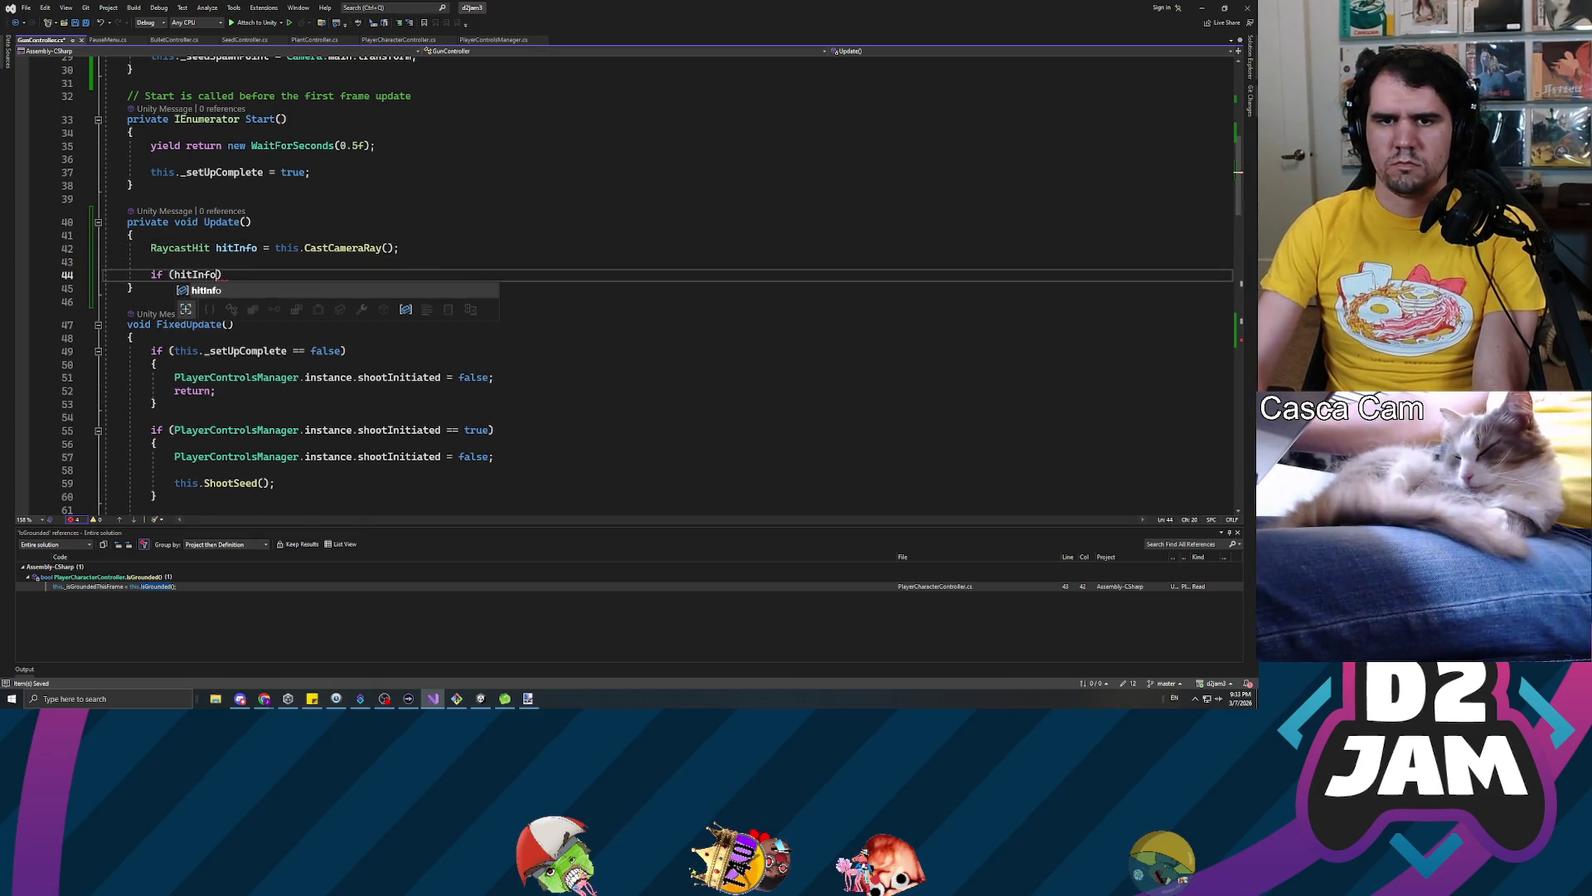
type("ull")
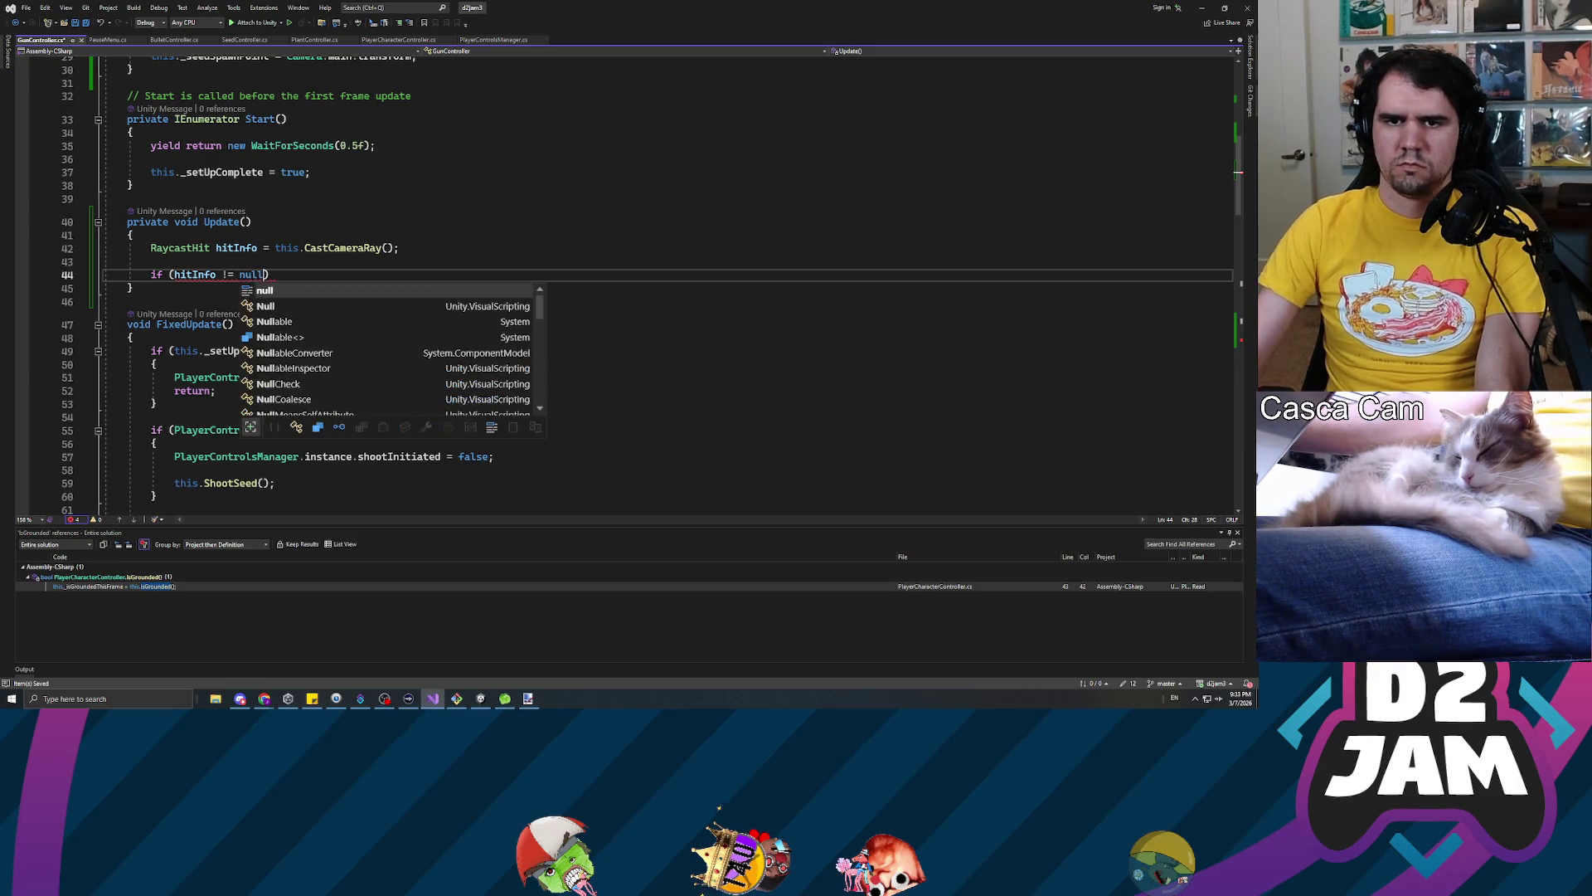
key("End")
key("Return")
type("{")
key("Return")
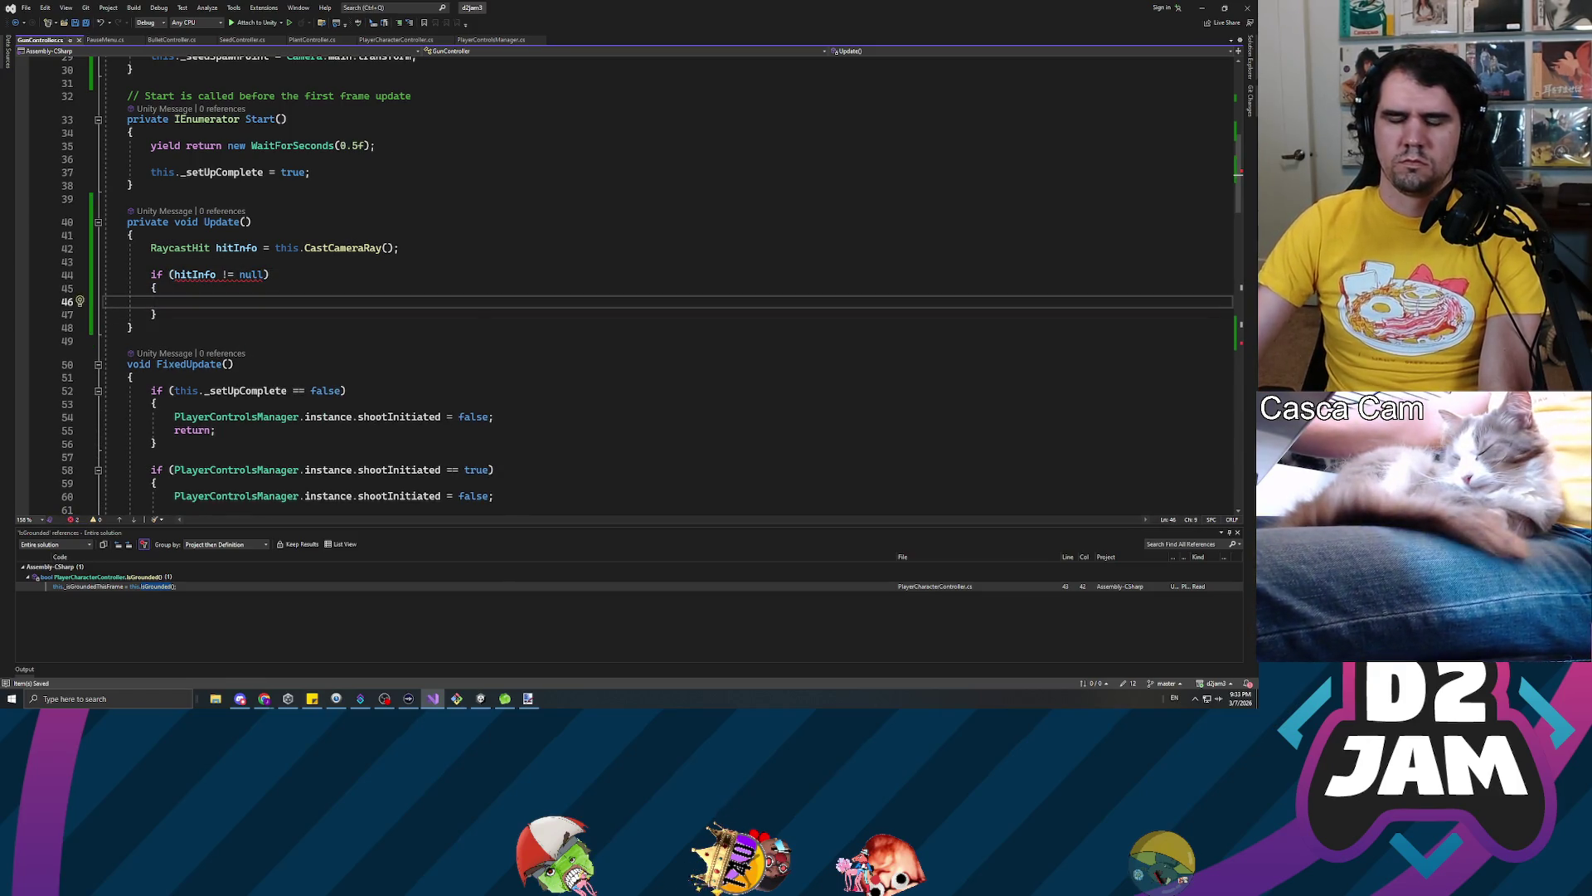
scroll(663, 282, "up", 4)
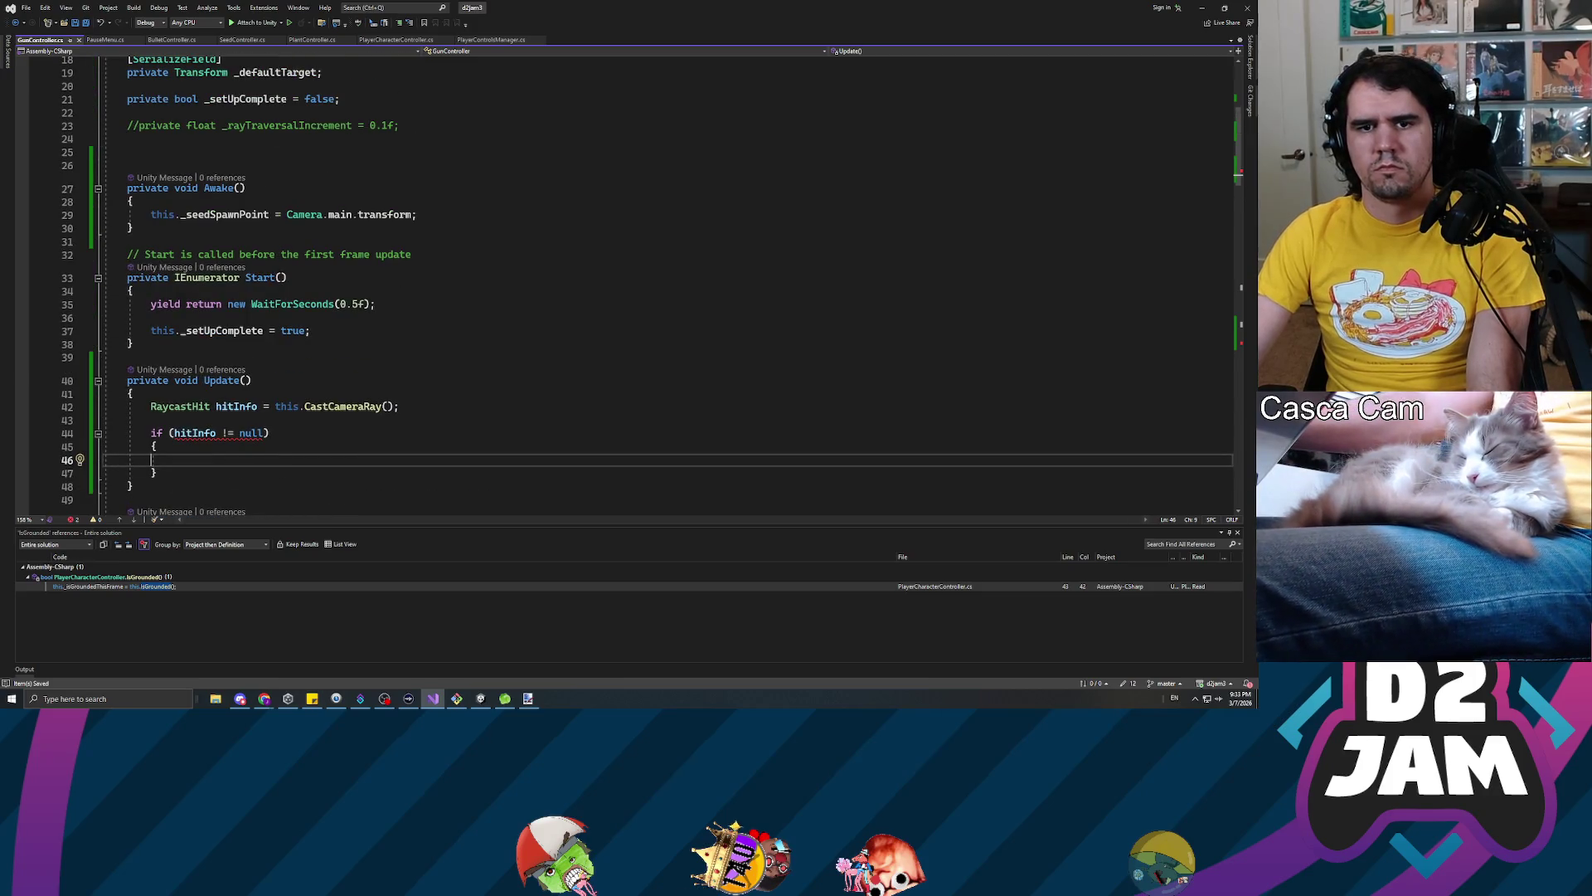
scroll(664, 282, "down", 4)
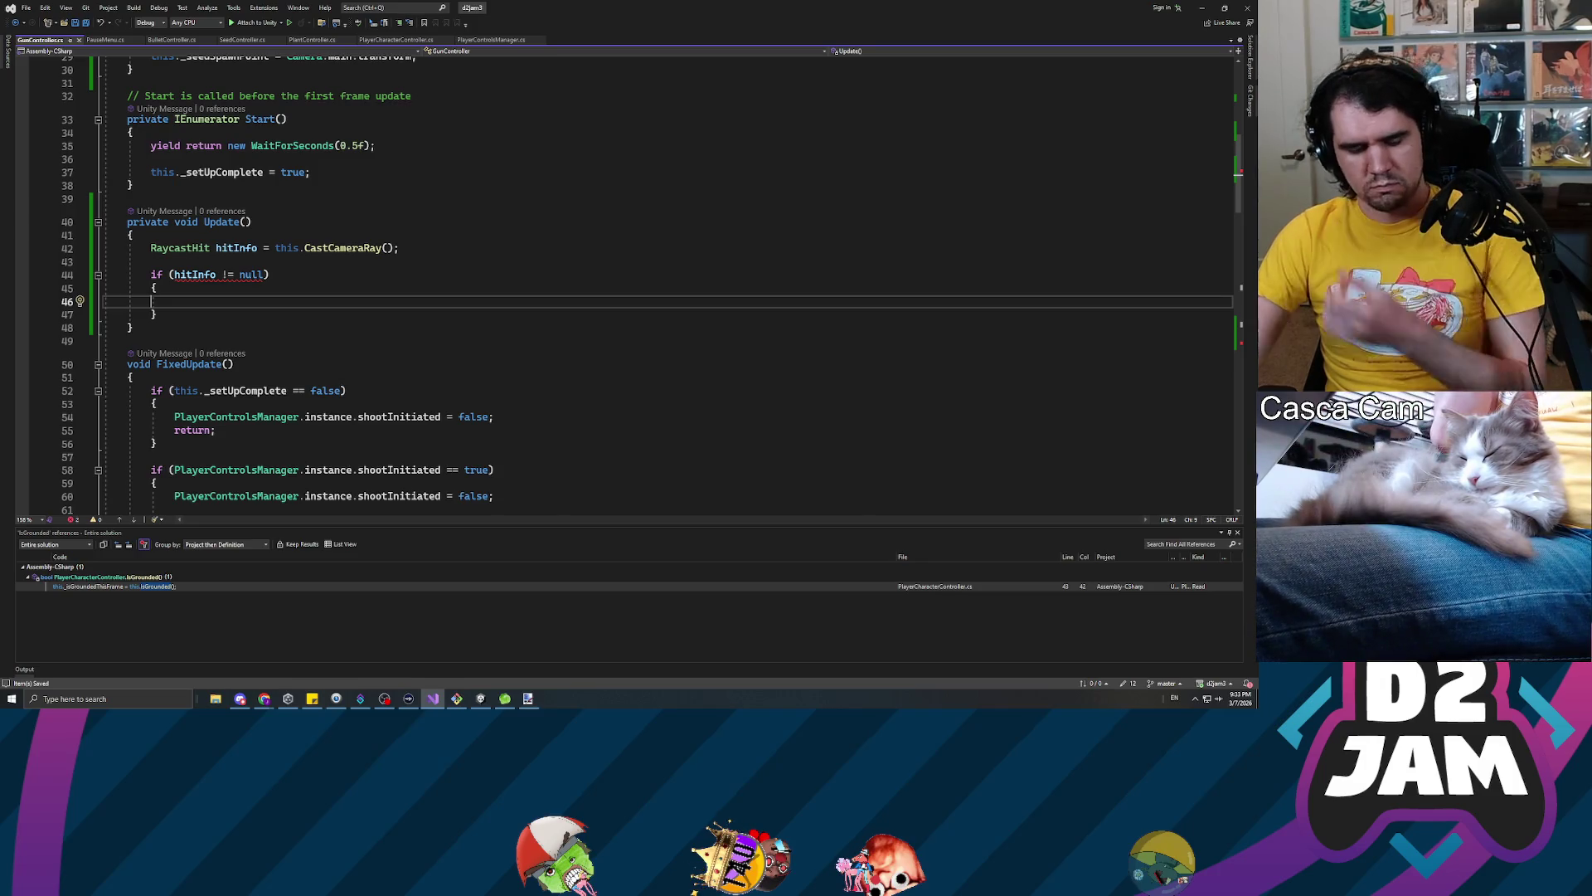
mouse_move(340, 248)
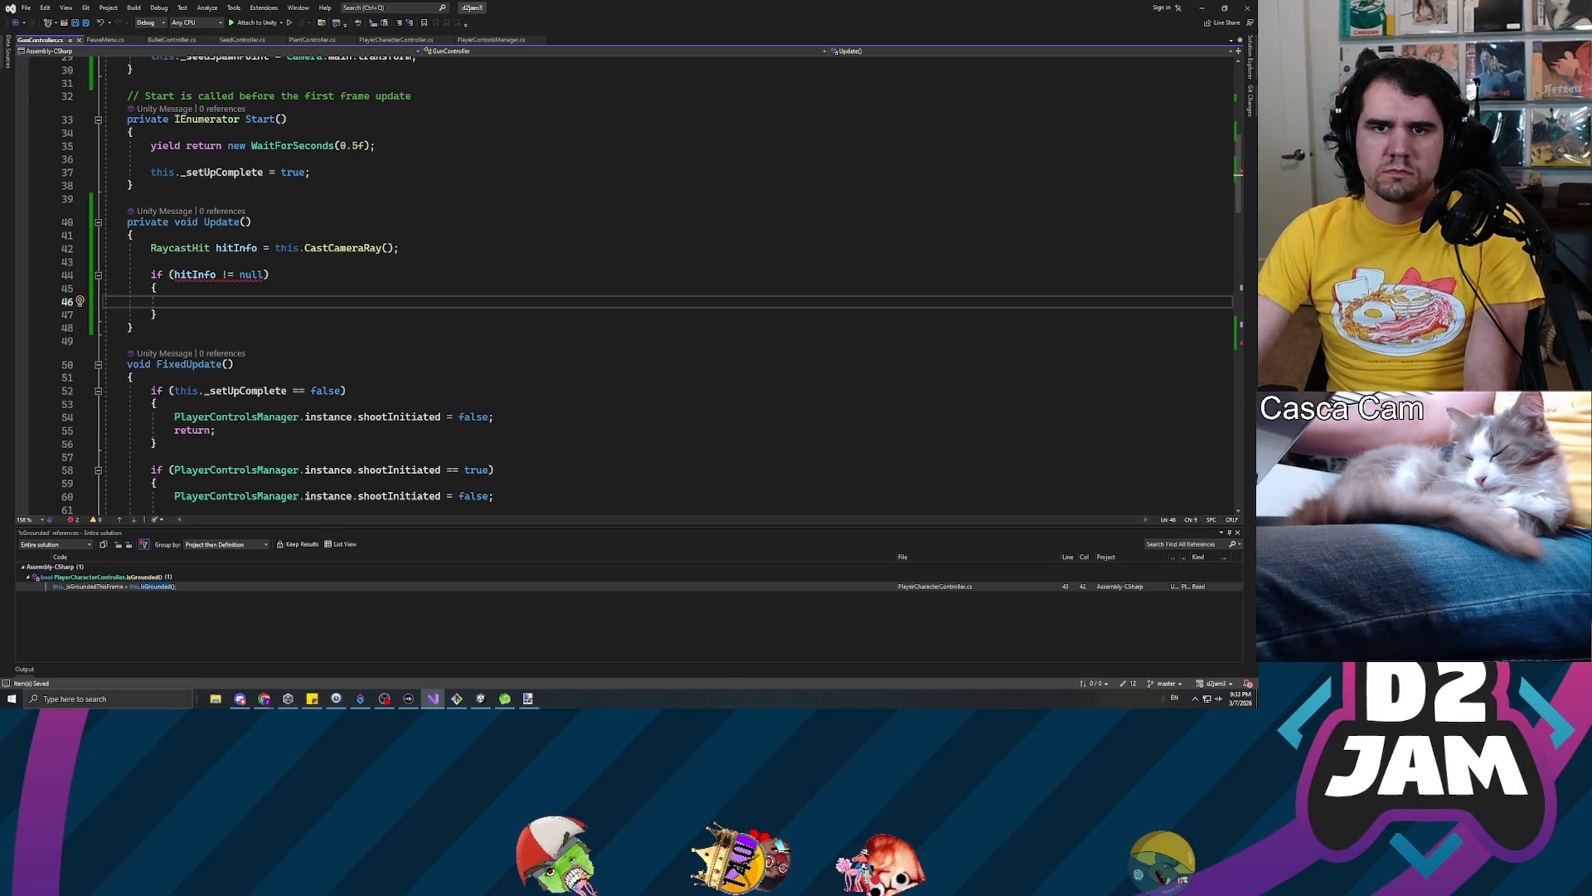
scroll(340, 249, "up", 2)
scroll(622, 282, "up", 3)
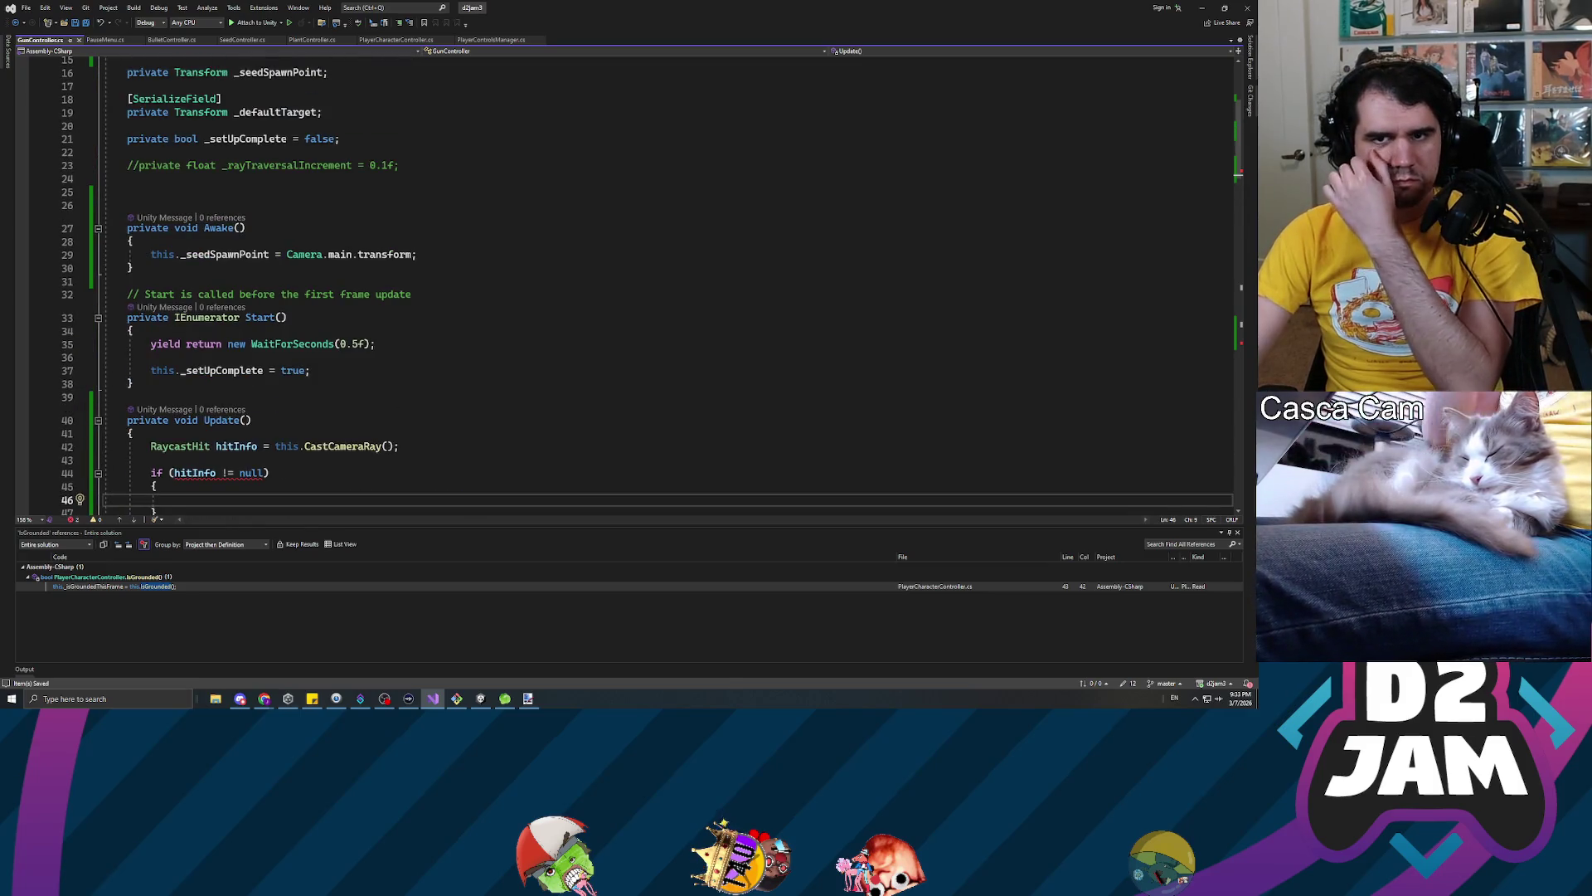
scroll(622, 282, "up", 4)
Rename the _reticlePrefab field to _dynamicReticle, then return to Unity
double_click(282, 205)
type("_")
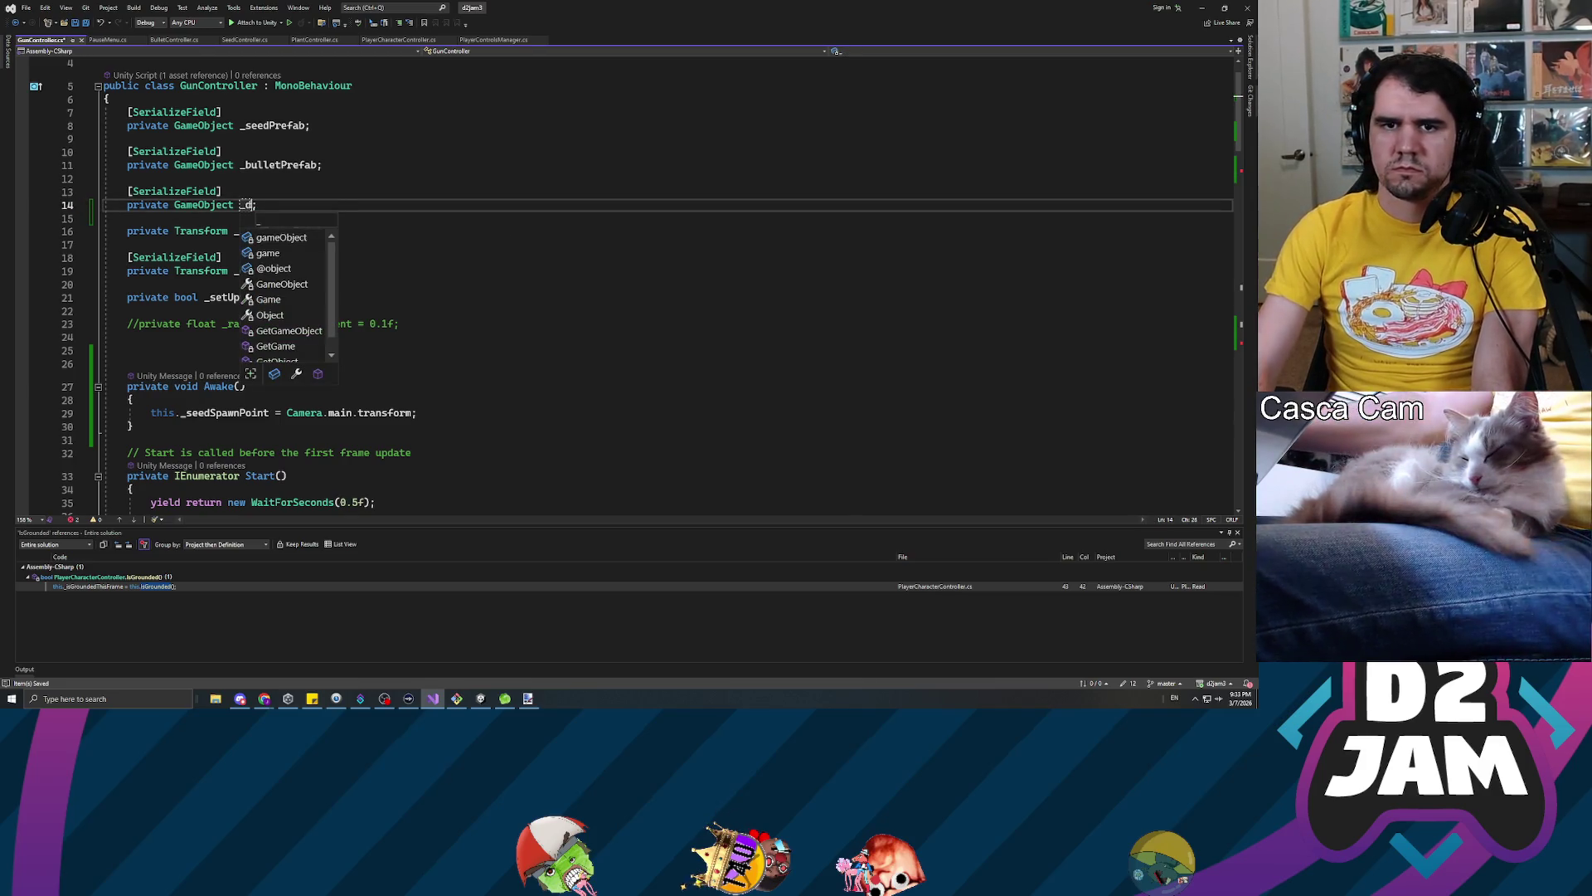
type("dynamicReticle")
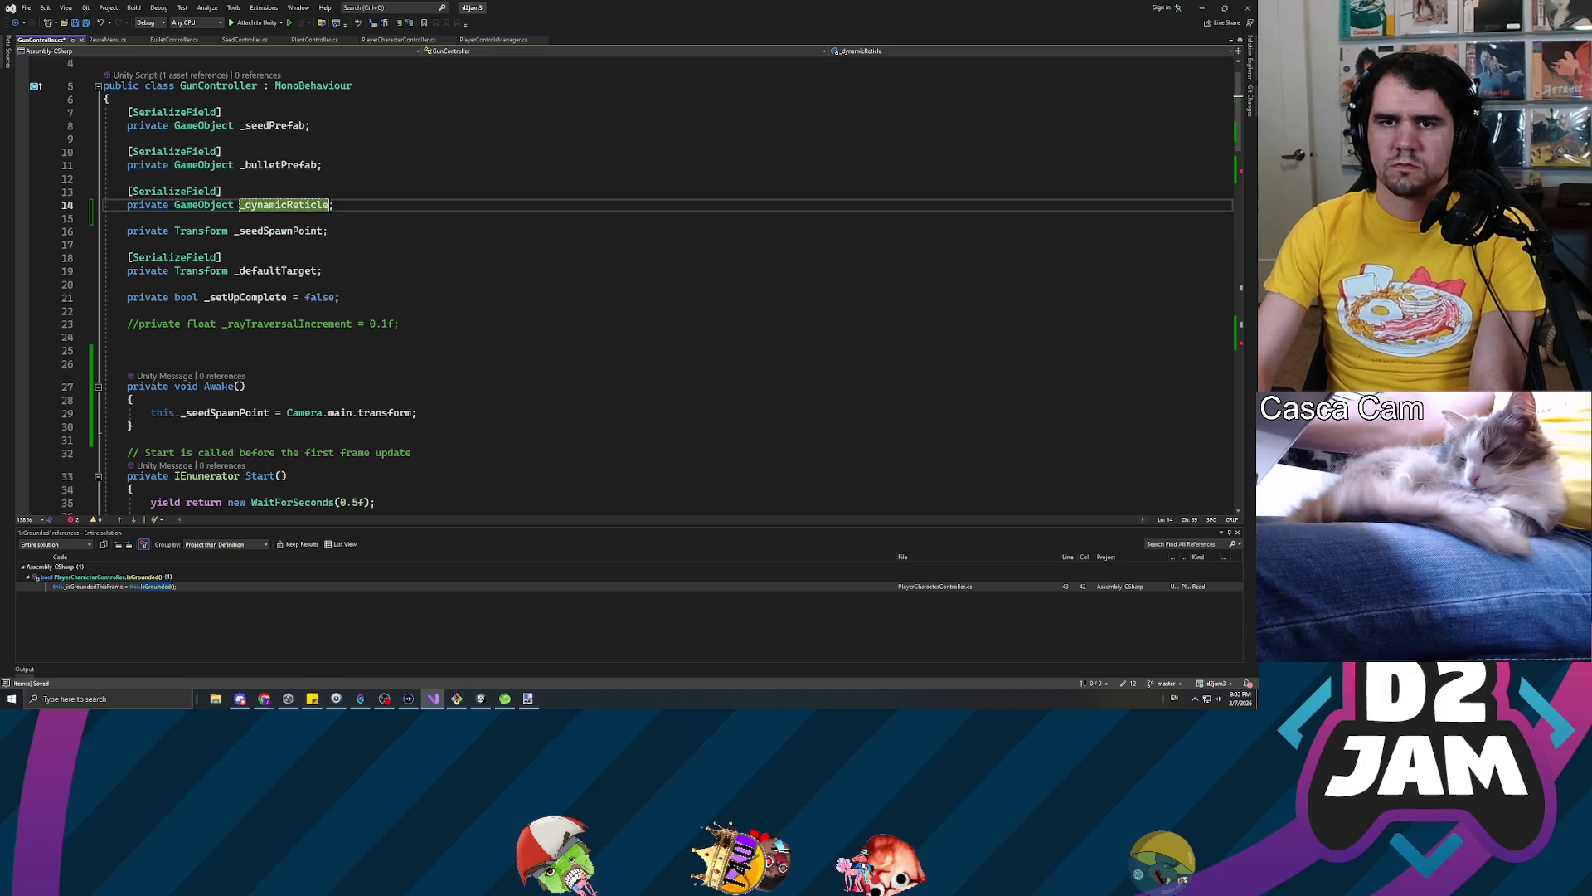
scroll(622, 282, "down", 1)
scroll(622, 282, "down", 5)
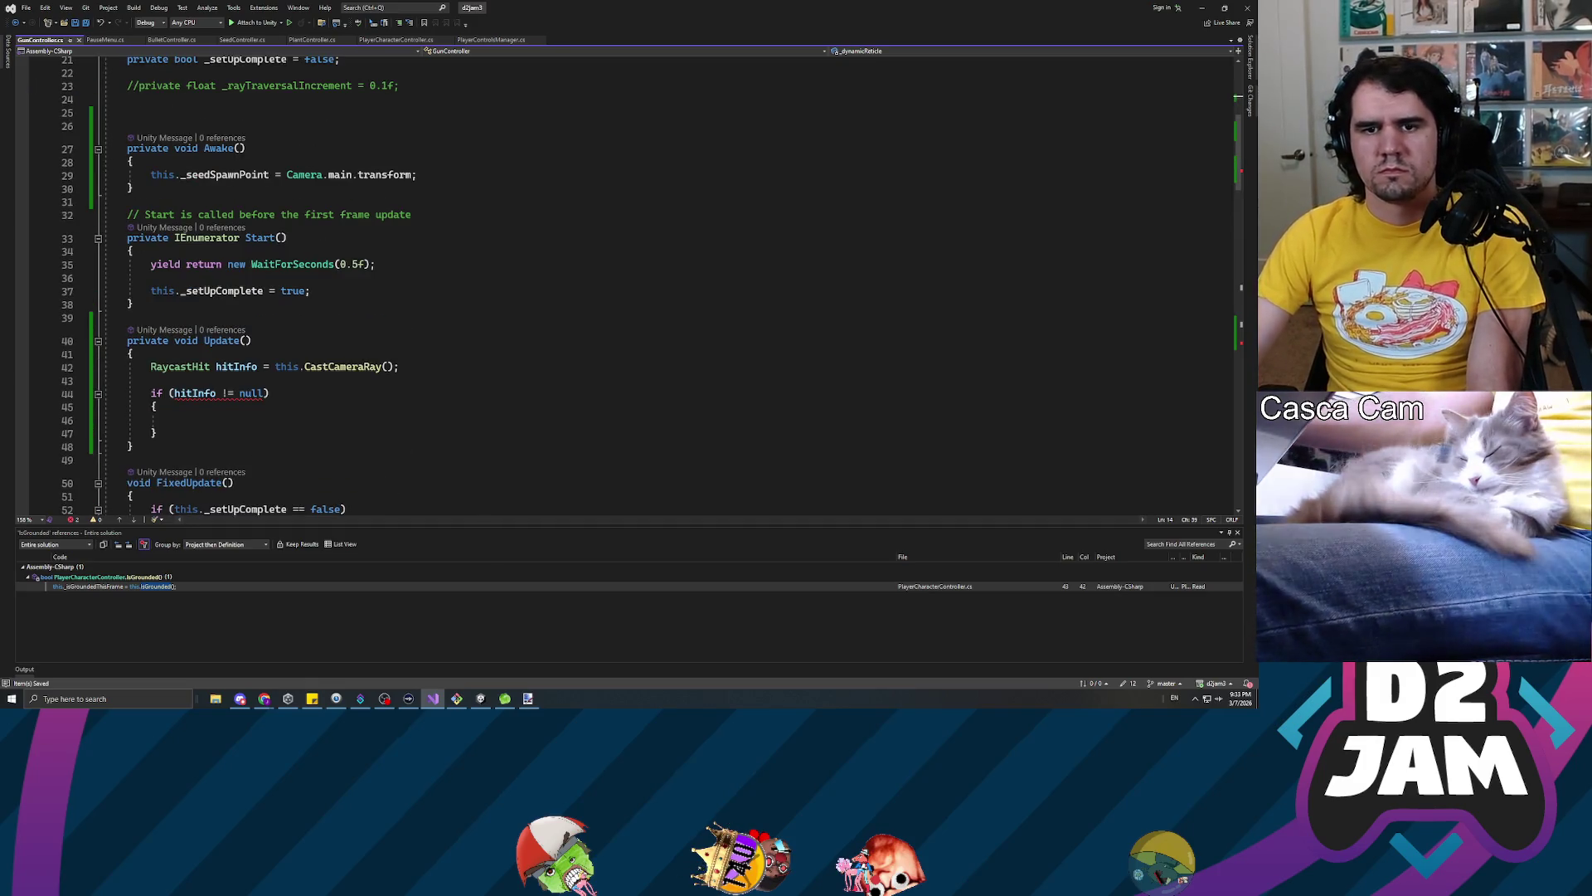
left_click(151, 420)
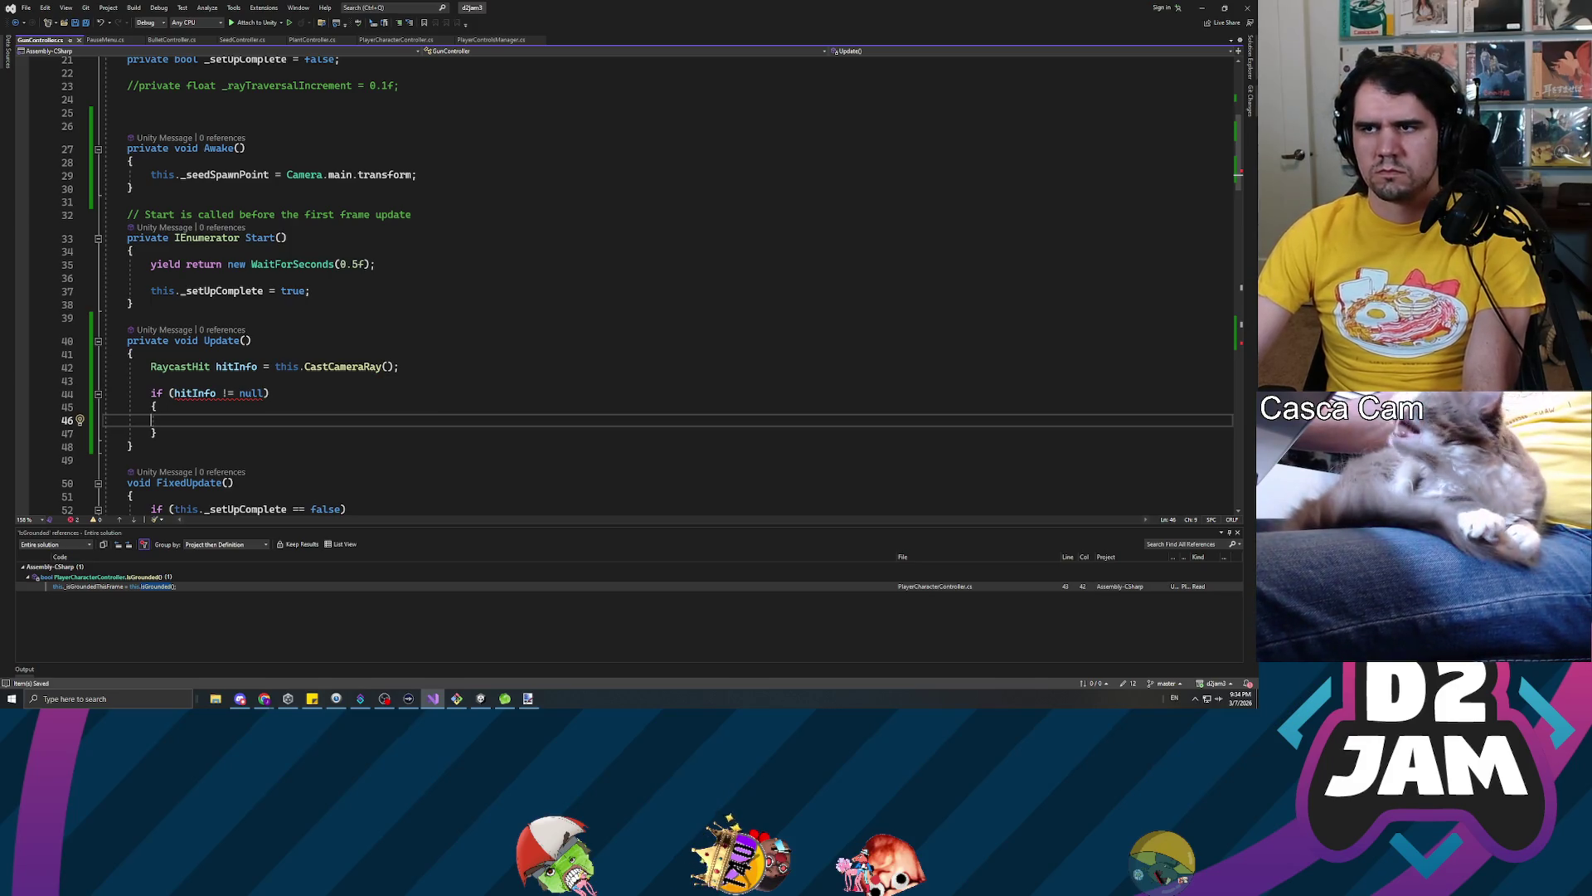
key("alt+Tab")
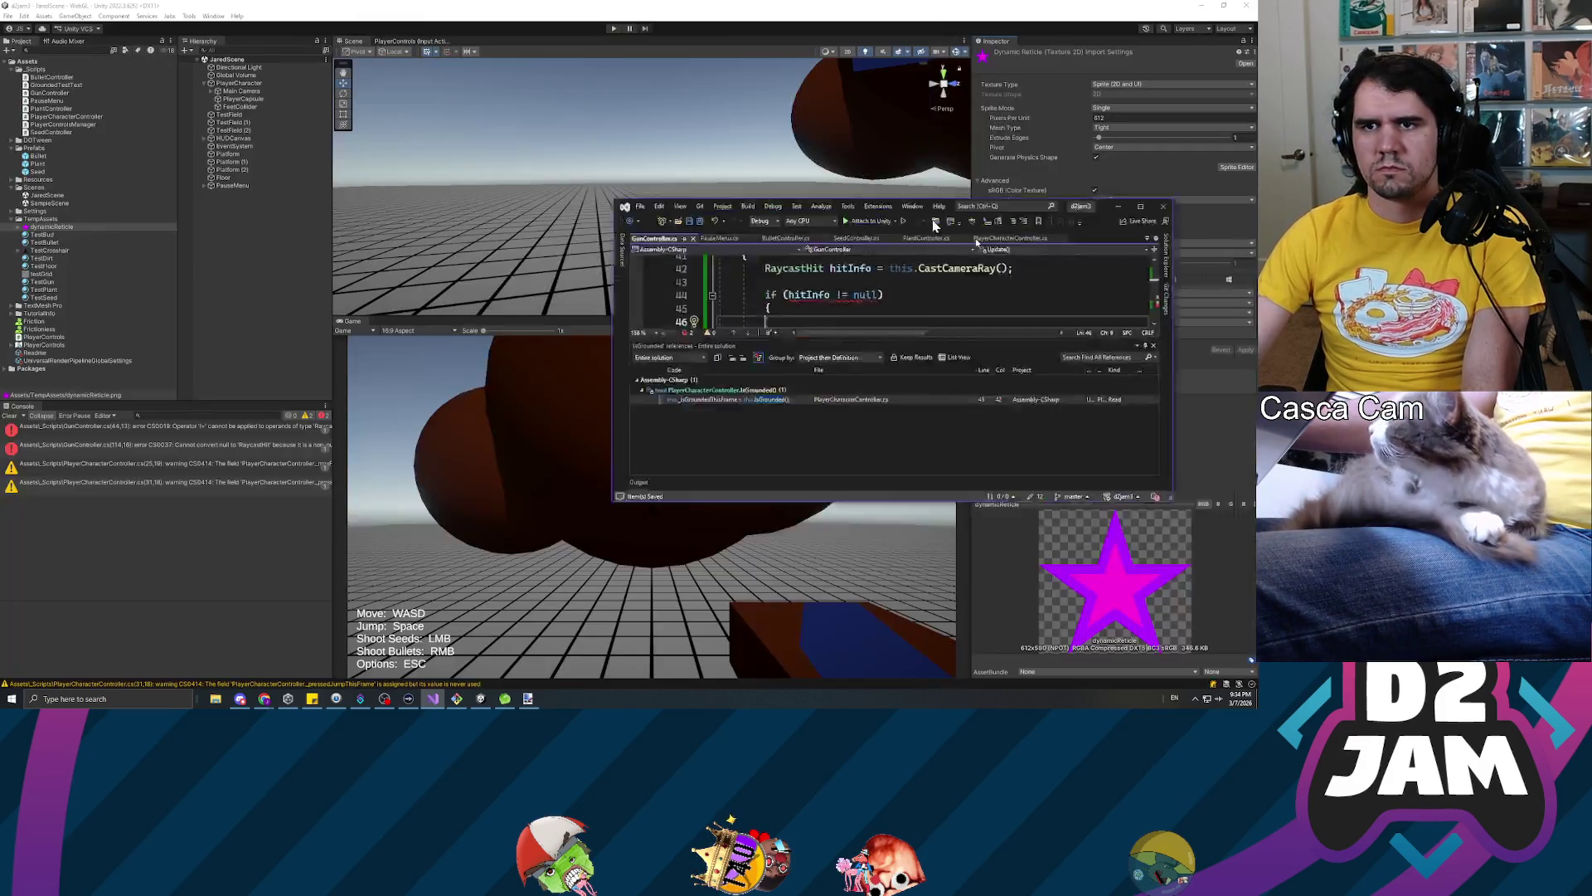
Create an empty DynamicReticle object with a Sprite Renderer showing the star sprite
right_click(233, 230)
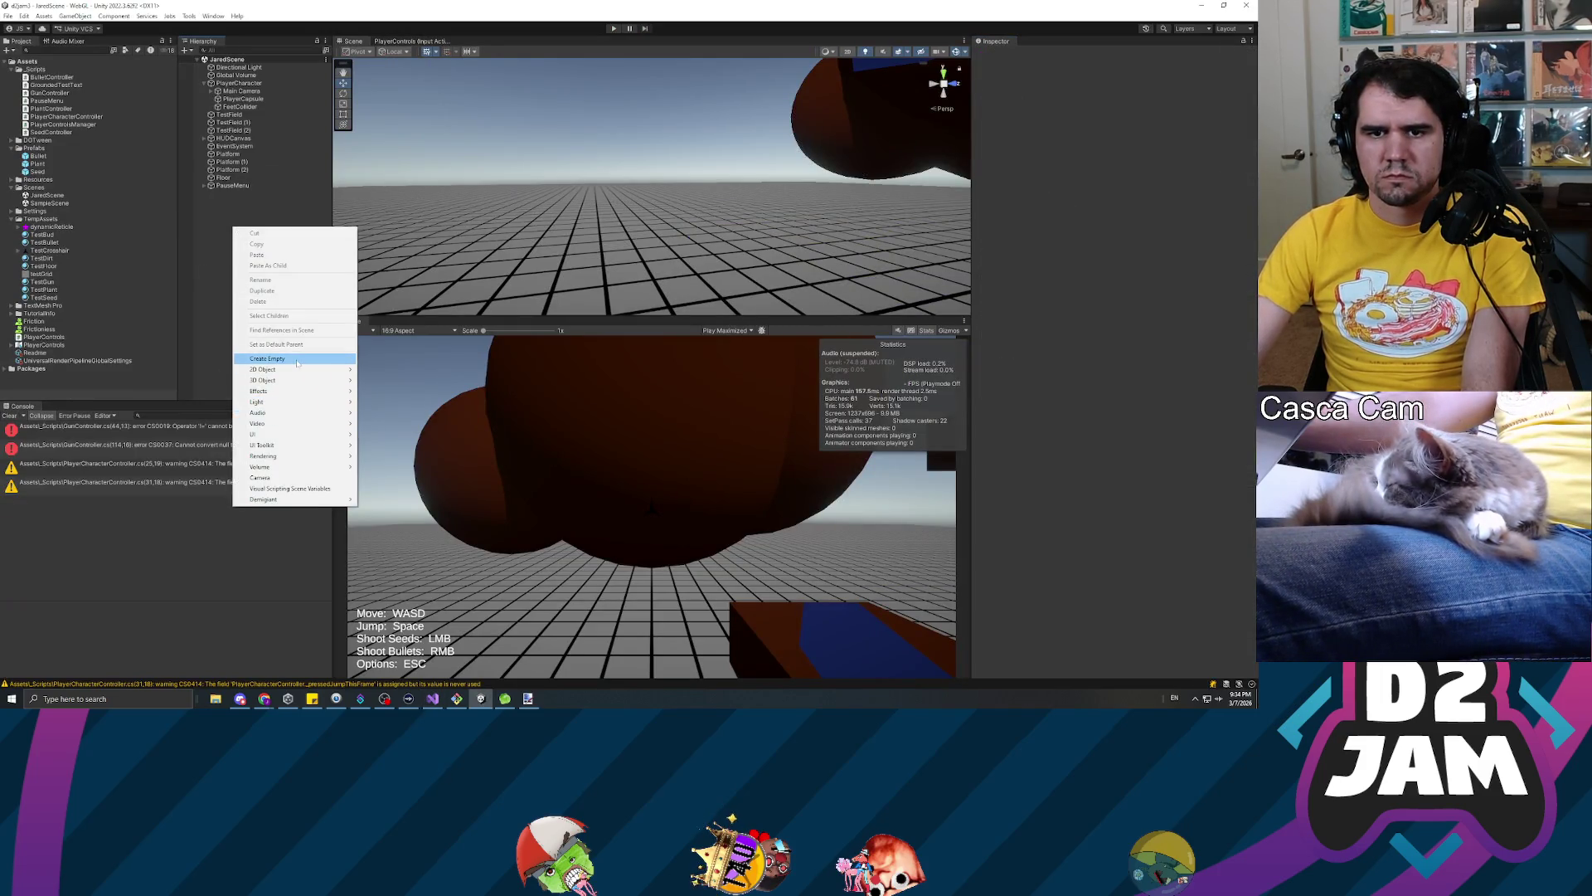
left_click(297, 360)
type("DynamicReticle")
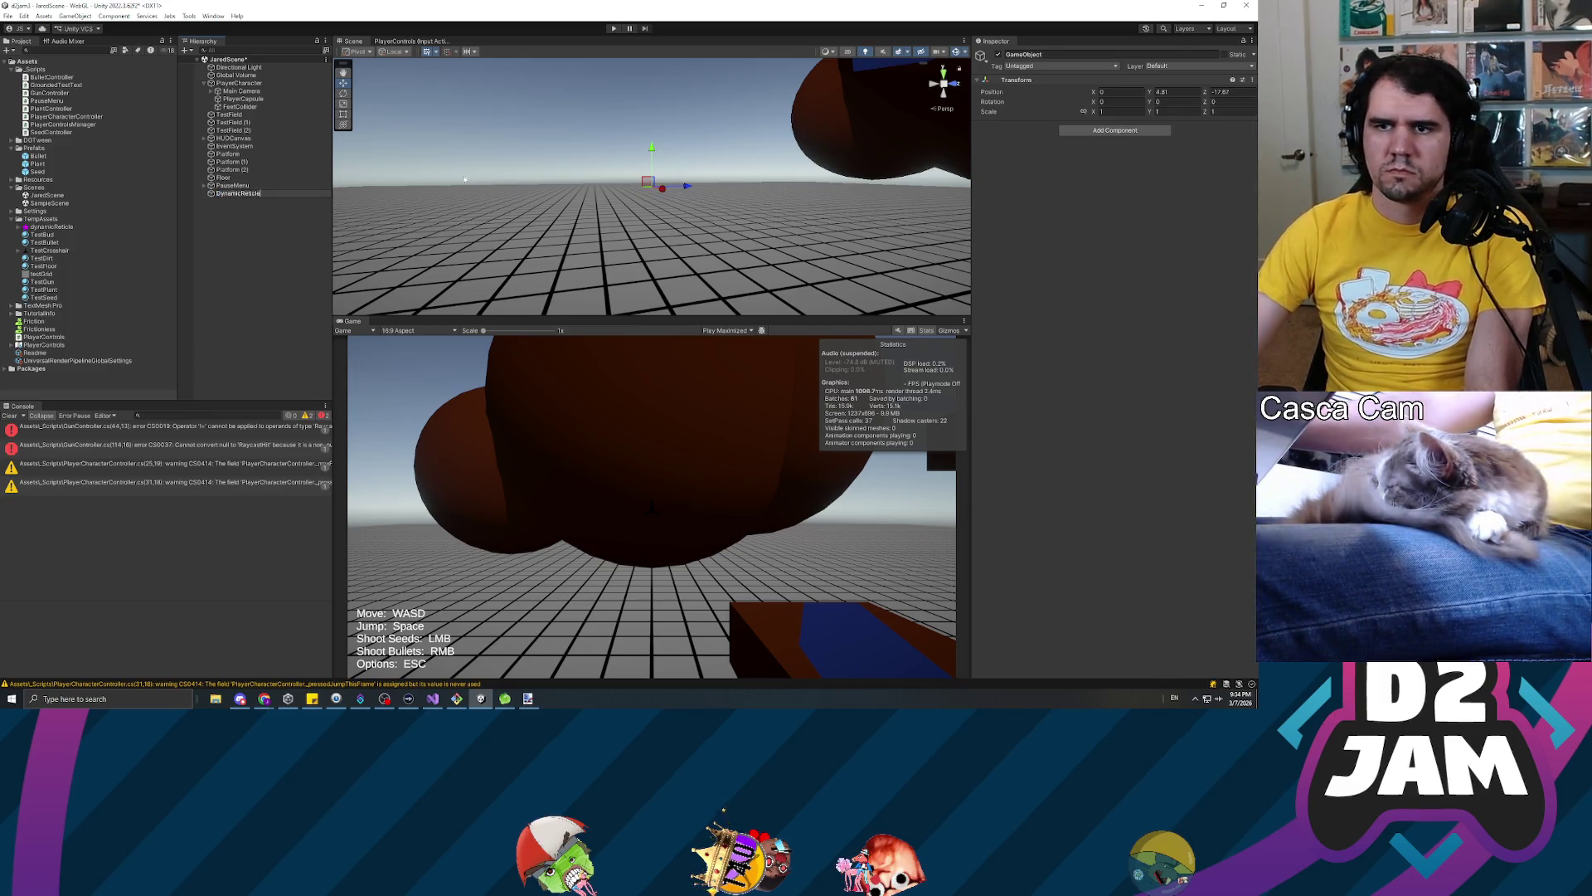
key("Return")
left_click(1122, 131)
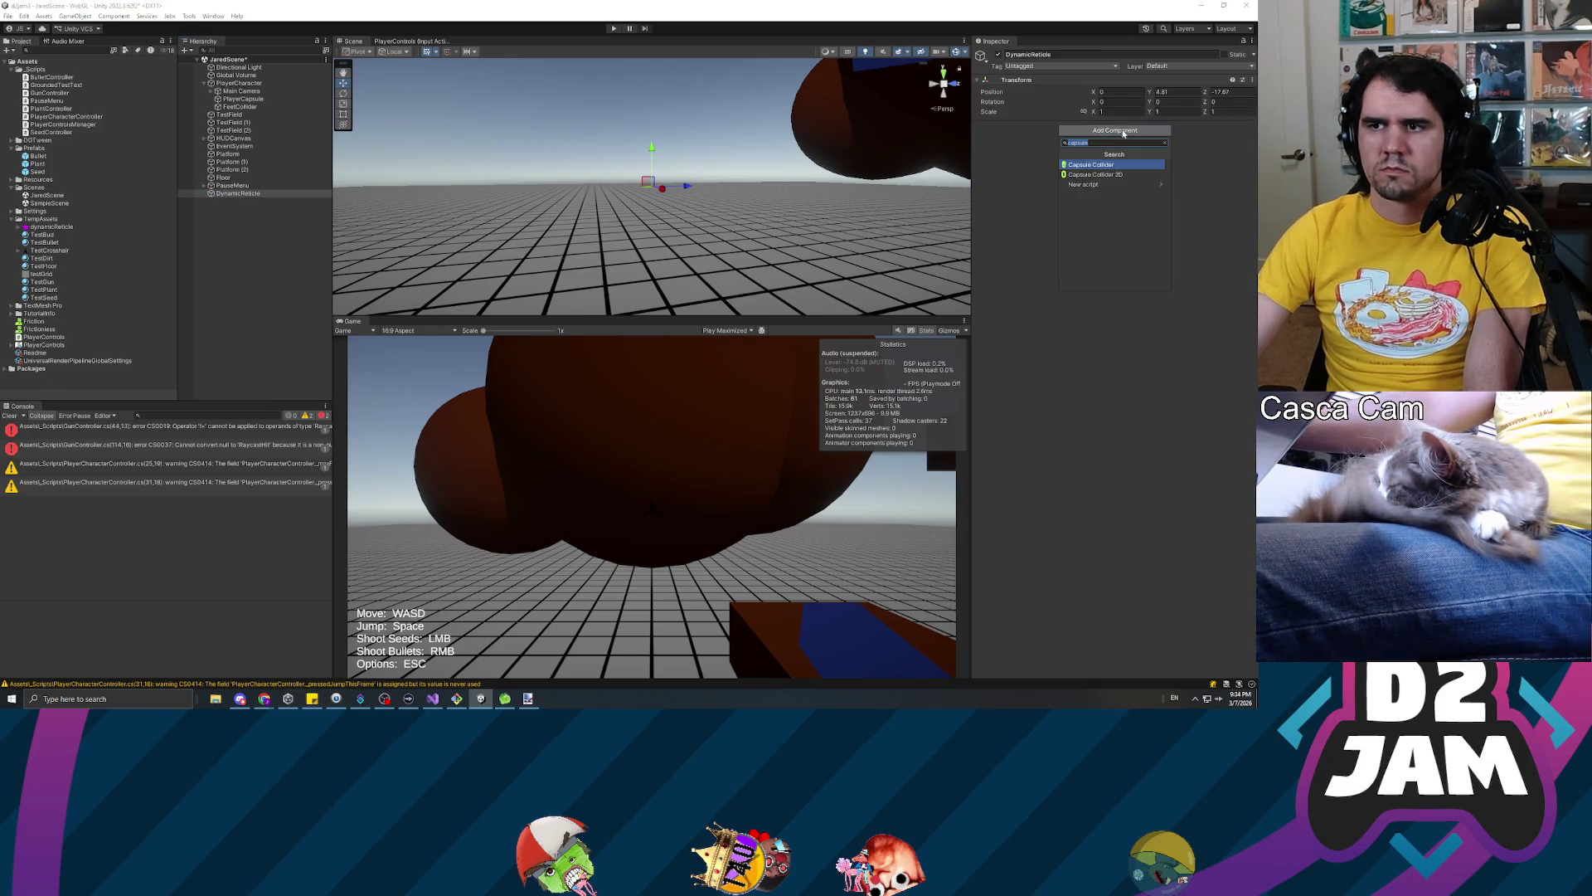
type("sprite")
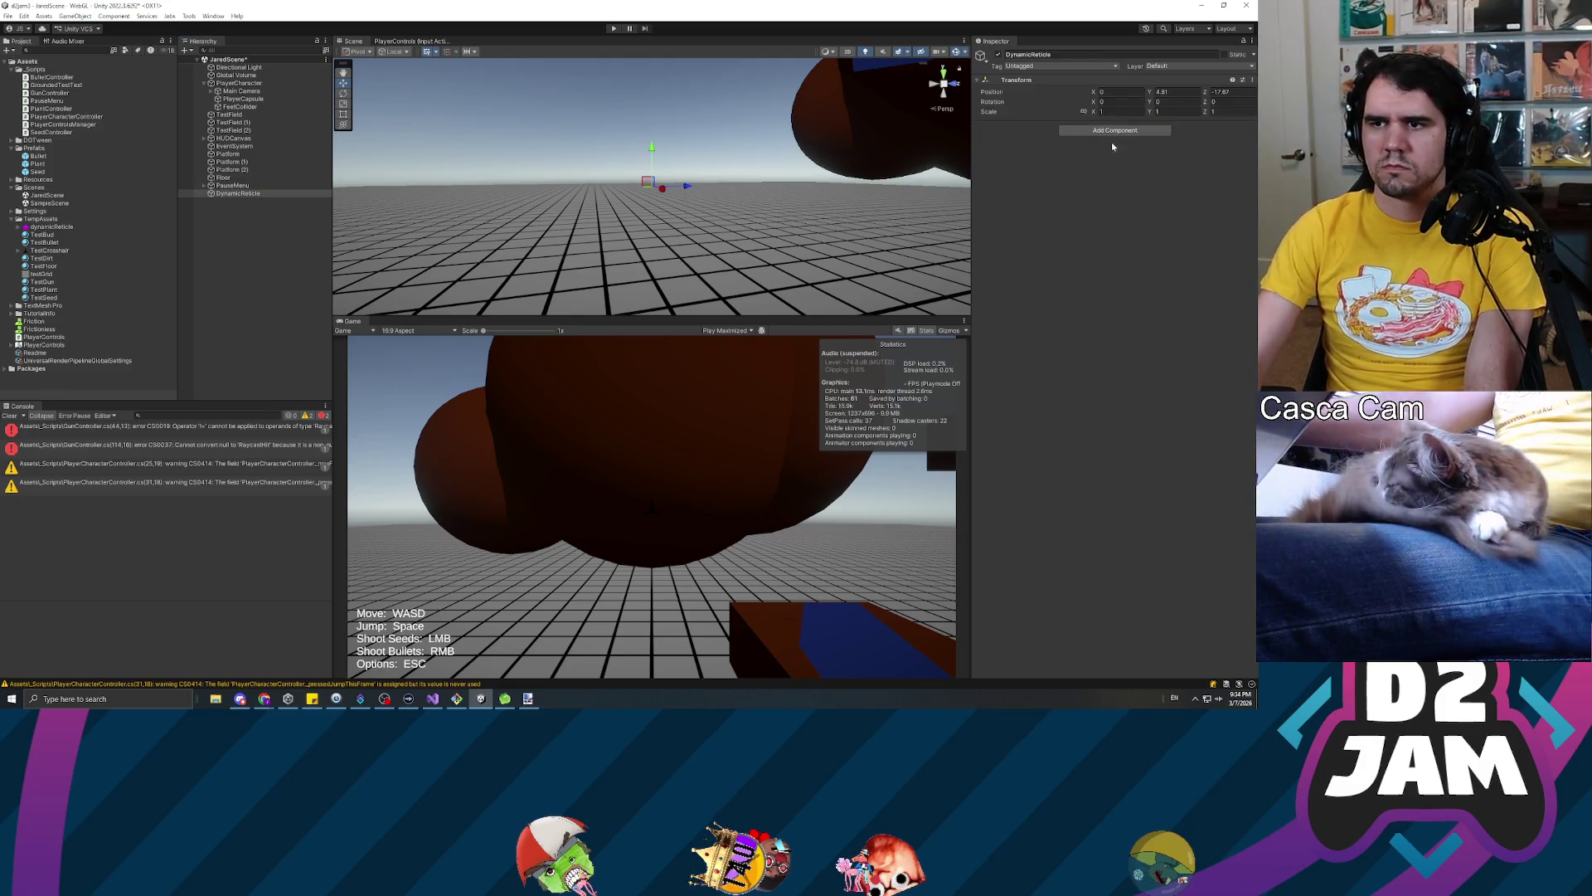
key("Return")
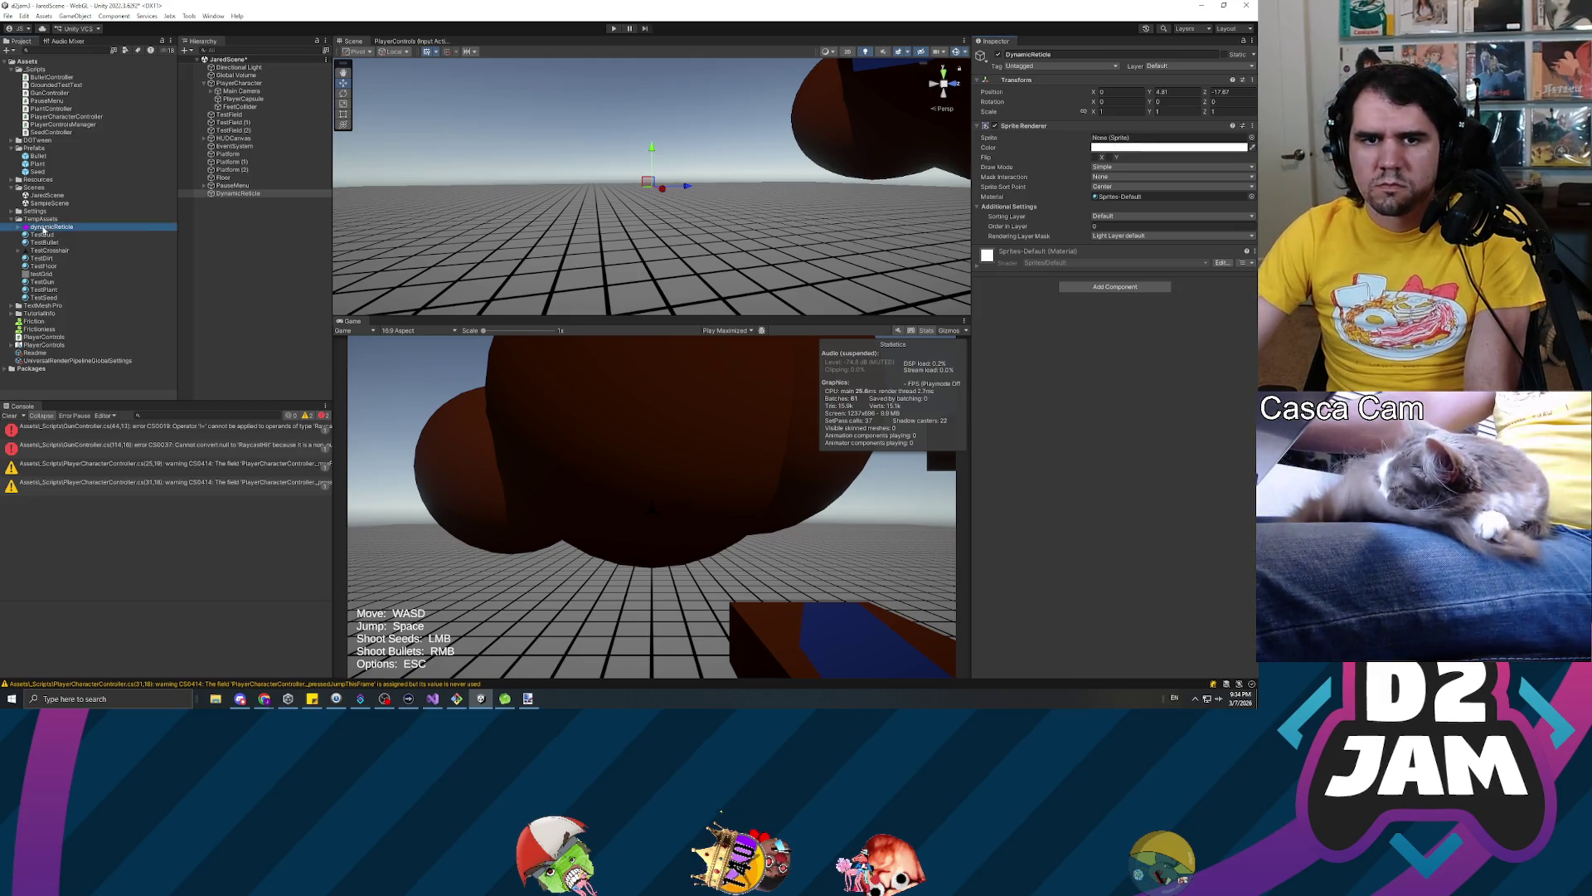
left_click_drag(1188, 165, 1170, 137)
key("f")
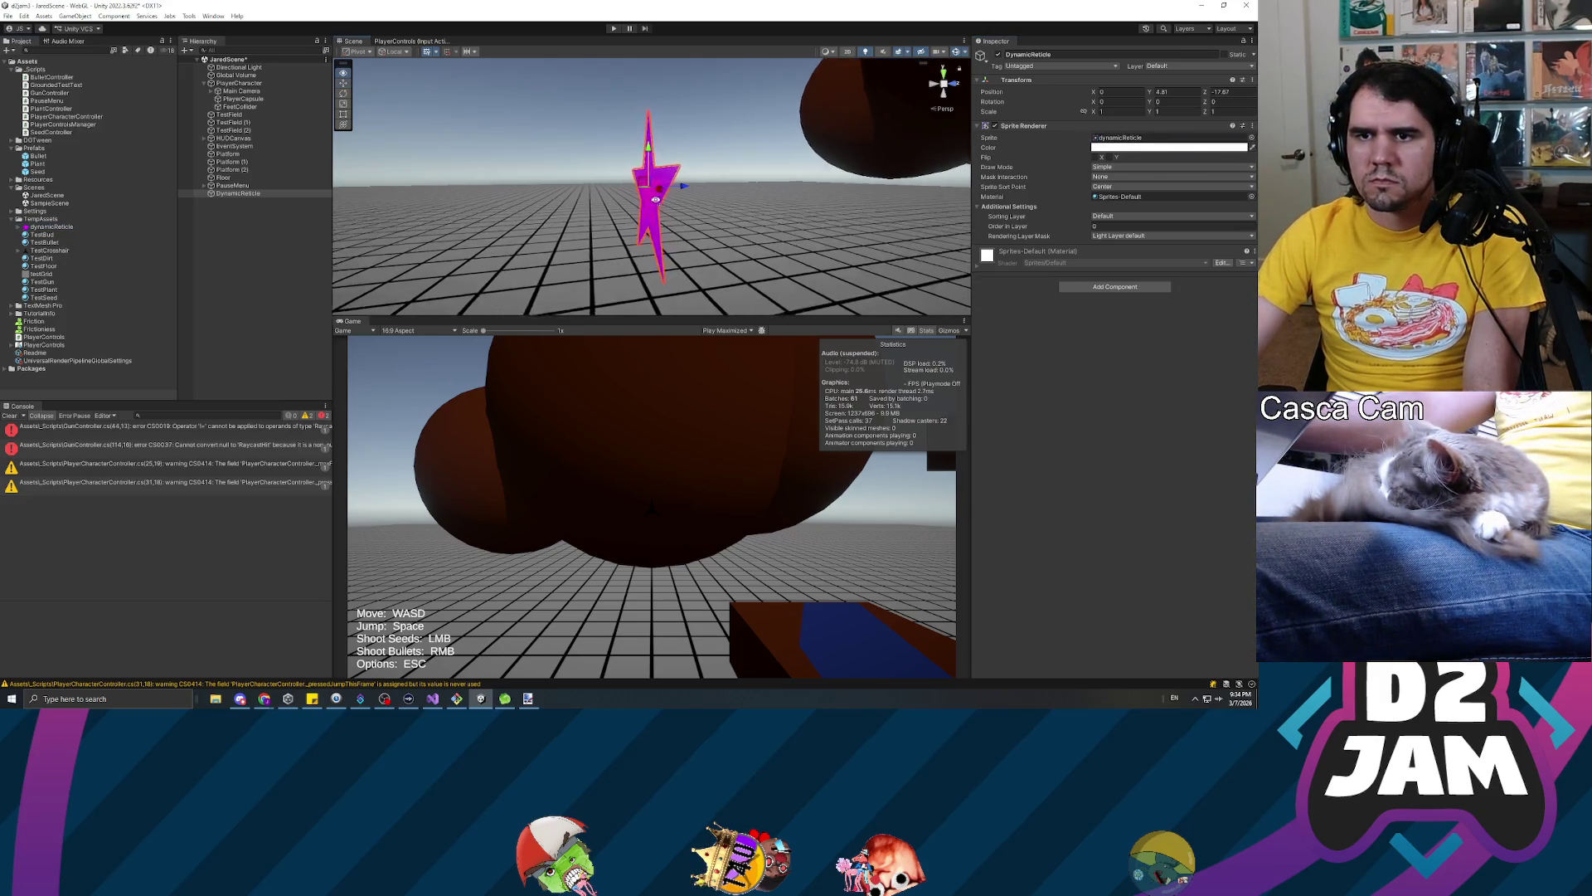
key("d")
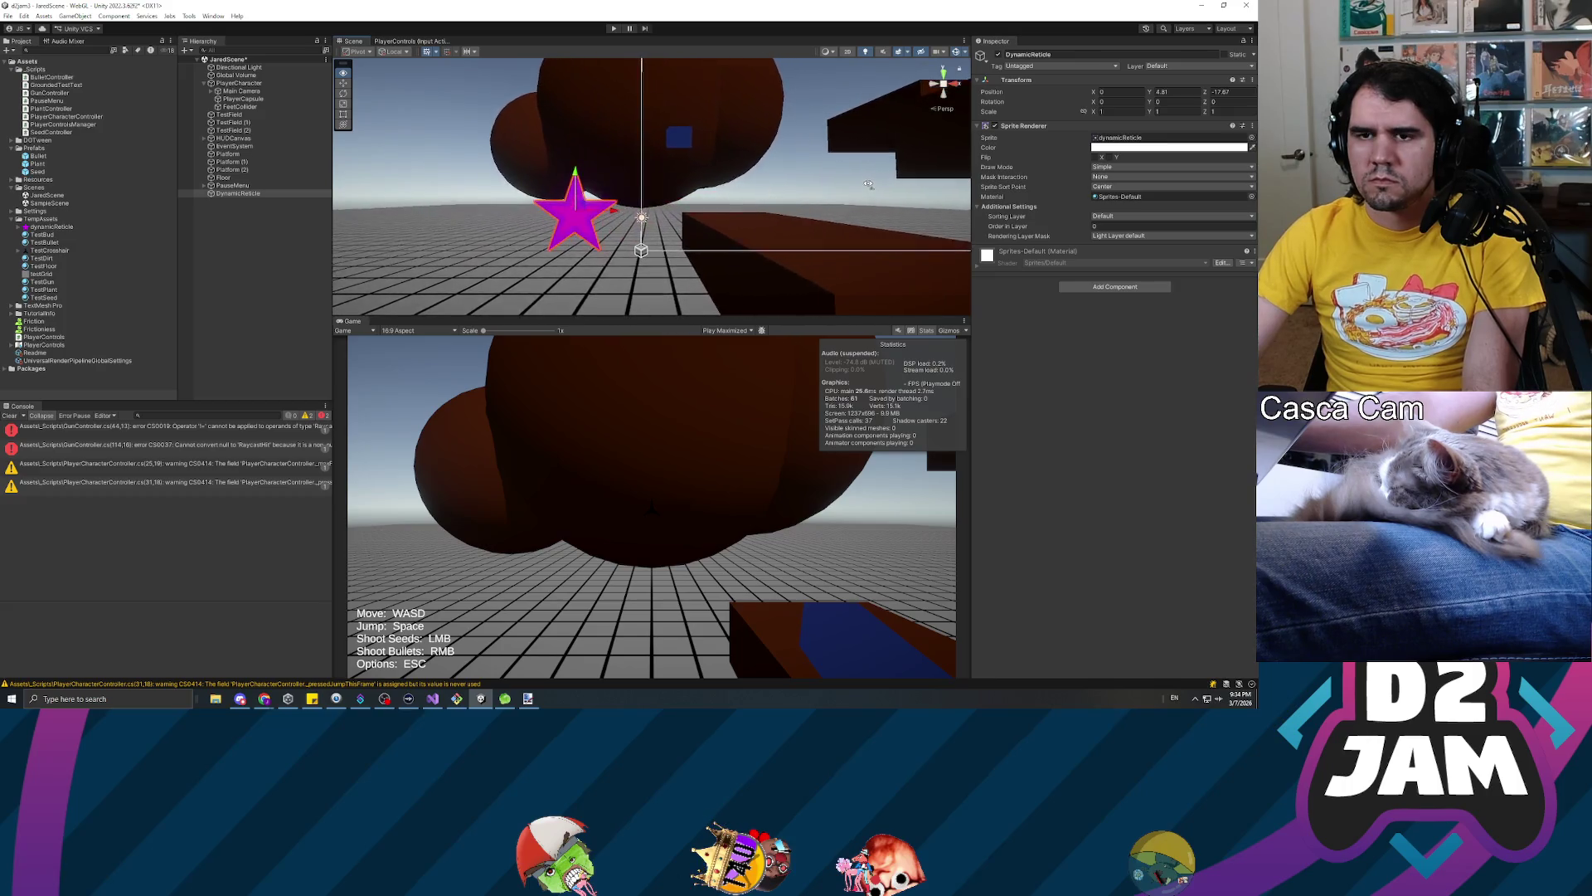
Parent DynamicReticle under the Main Camera and zero its Y and Z position
left_click(1165, 91)
type("0")
key("Tab")
type("0")
key("Tab")
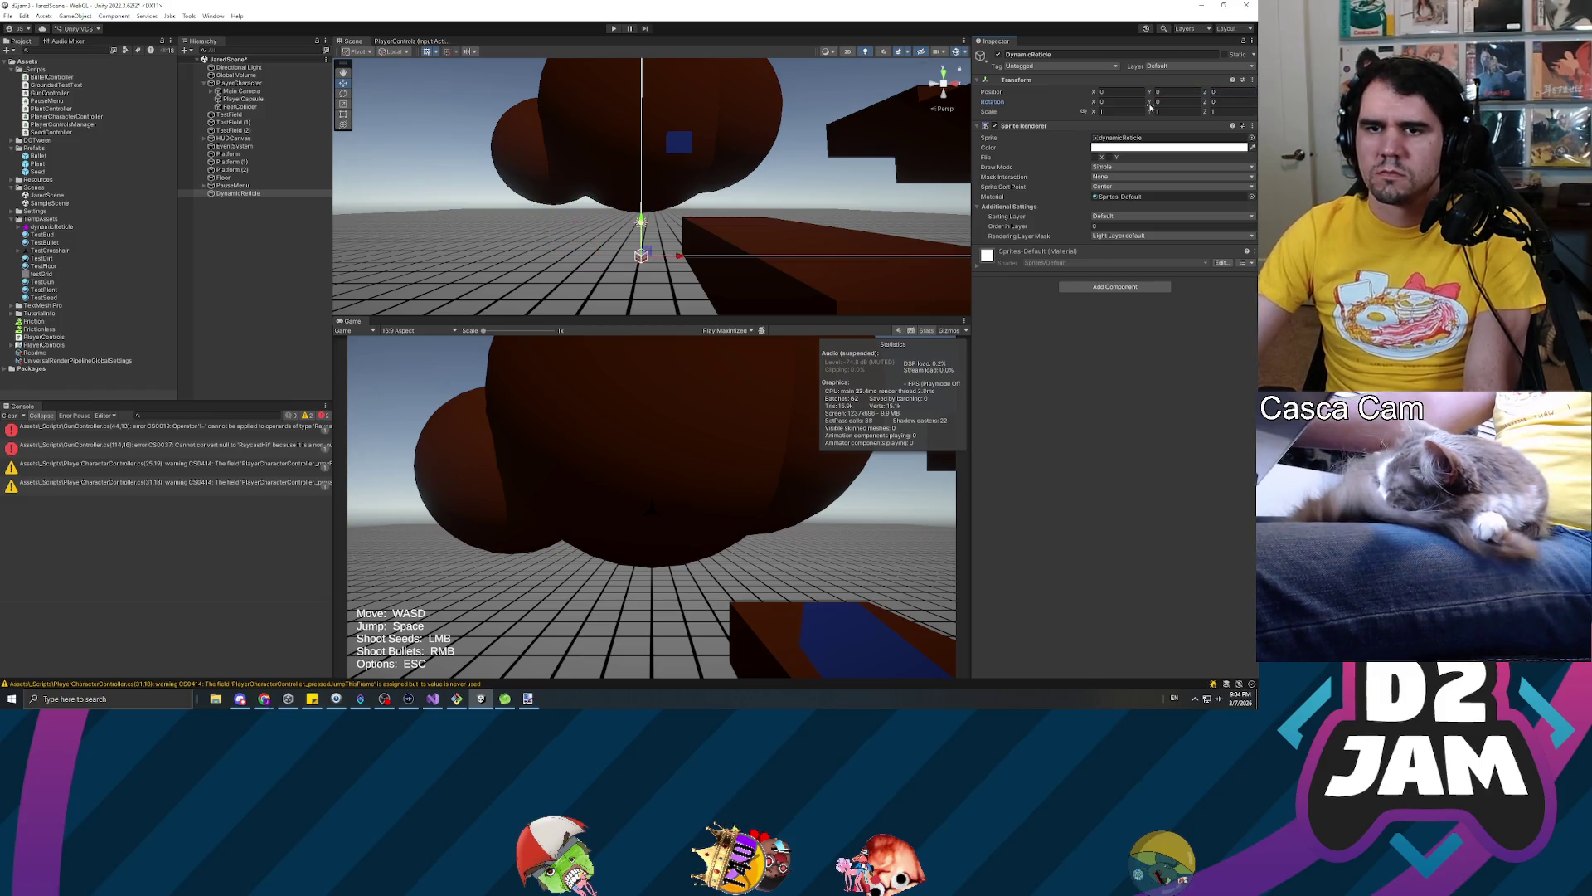
left_click(238, 196)
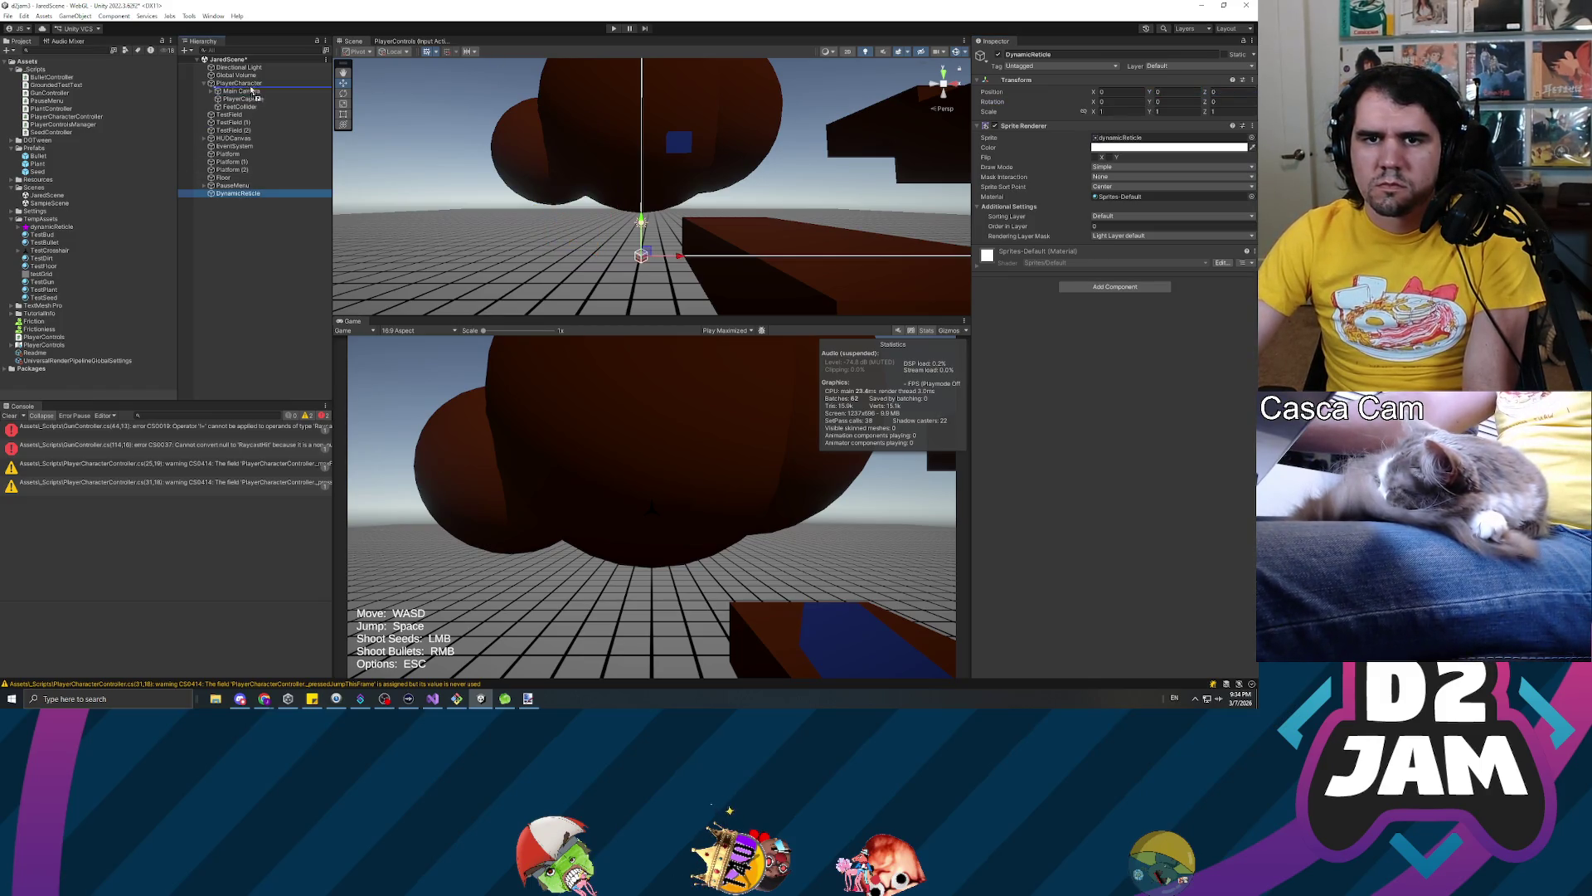
left_click_drag(250, 88, 248, 93)
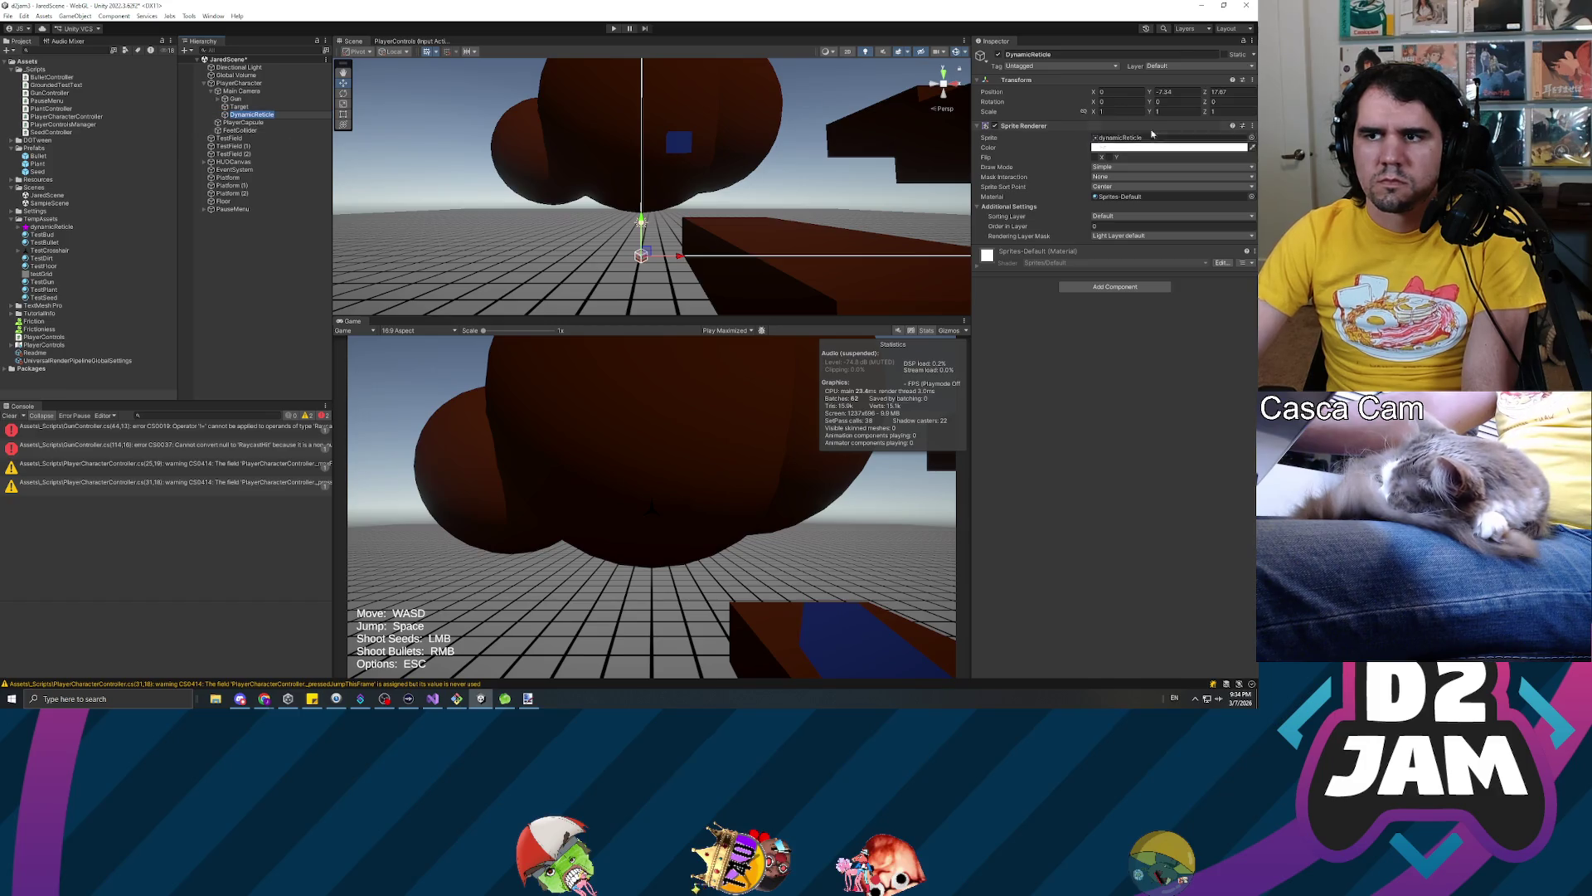
left_click(1165, 91)
type("0")
key("Tab")
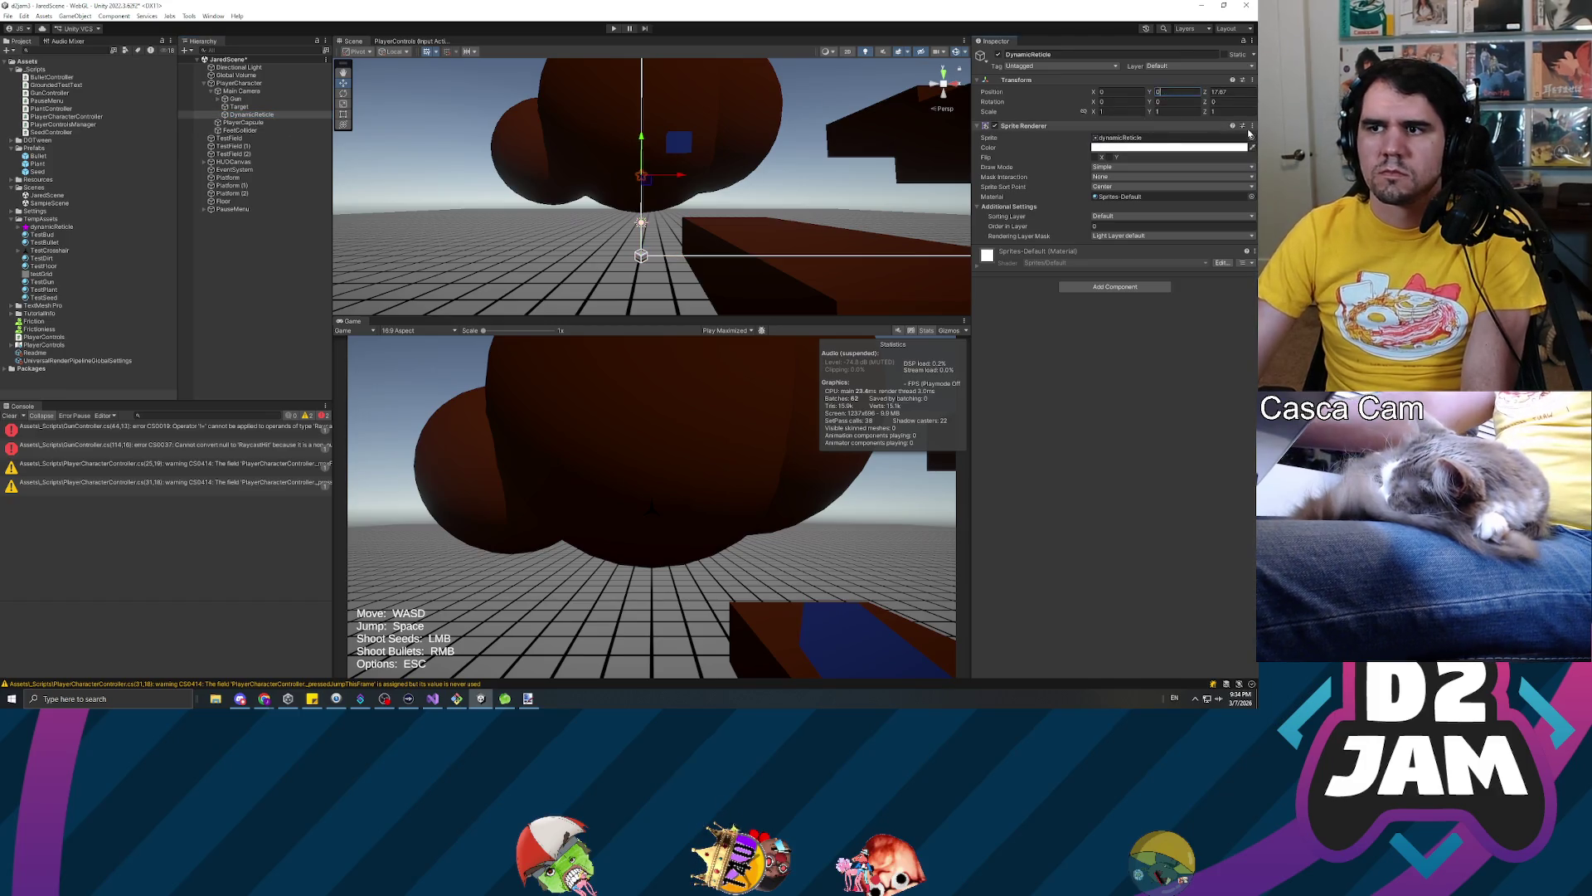
type("0")
key("Tab")
left_click(251, 114)
key("f")
mouse_move(538, 142)
left_mouse_down()
mouse_move(585, 167)
mouse_move(329, 171)
mouse_move(912, 174)
mouse_move(693, 189)
left_mouse_up()
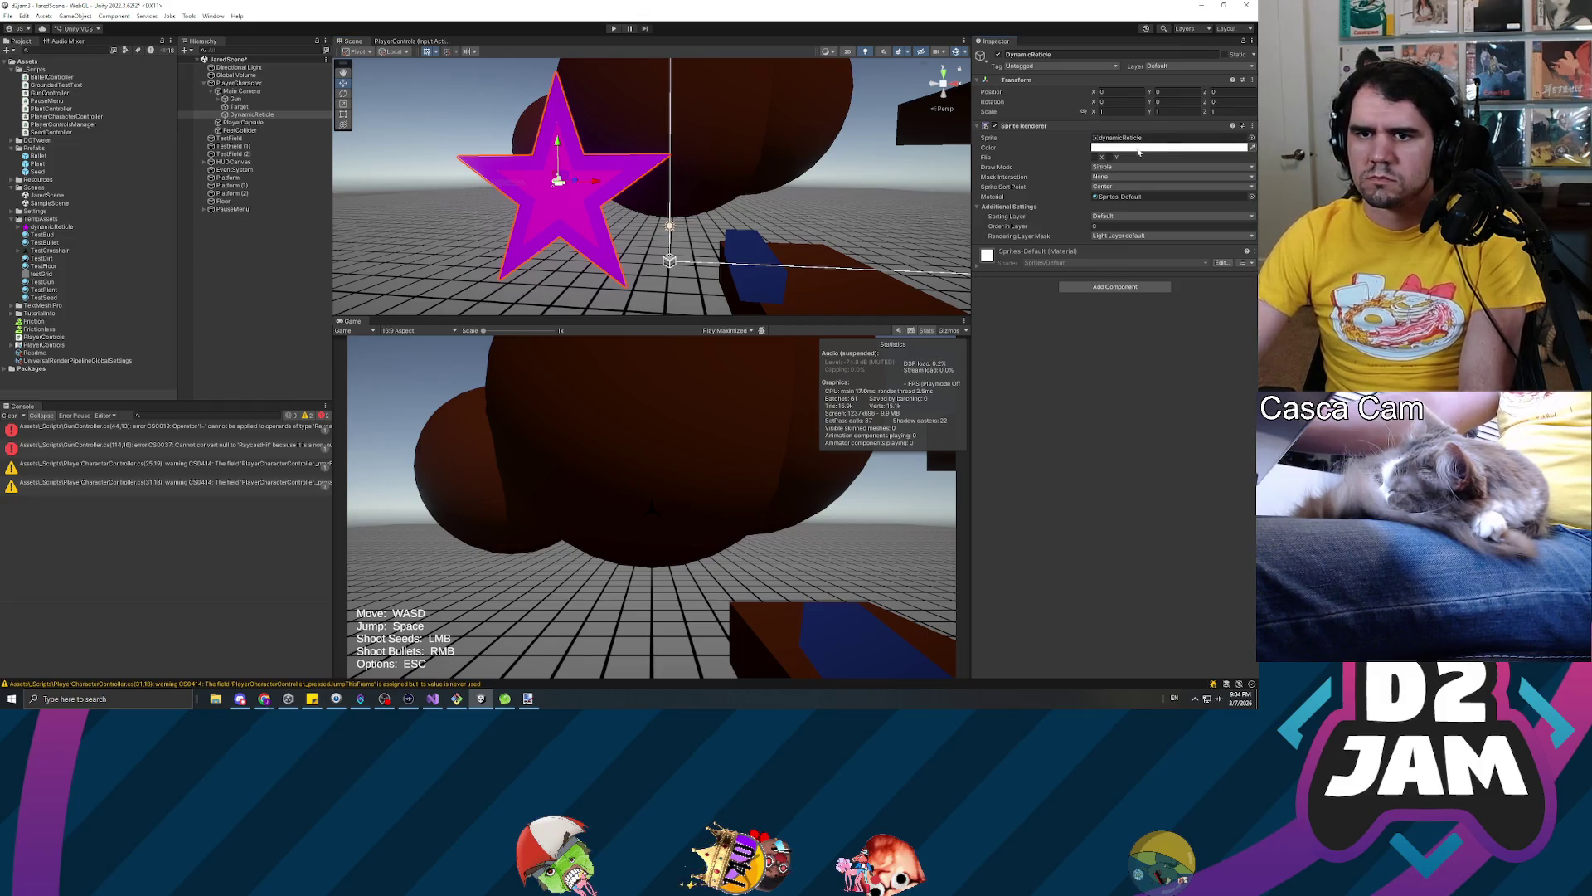
Set DynamicReticle's scale to 0.5 and select the _Scripts folder
left_click(1111, 111)
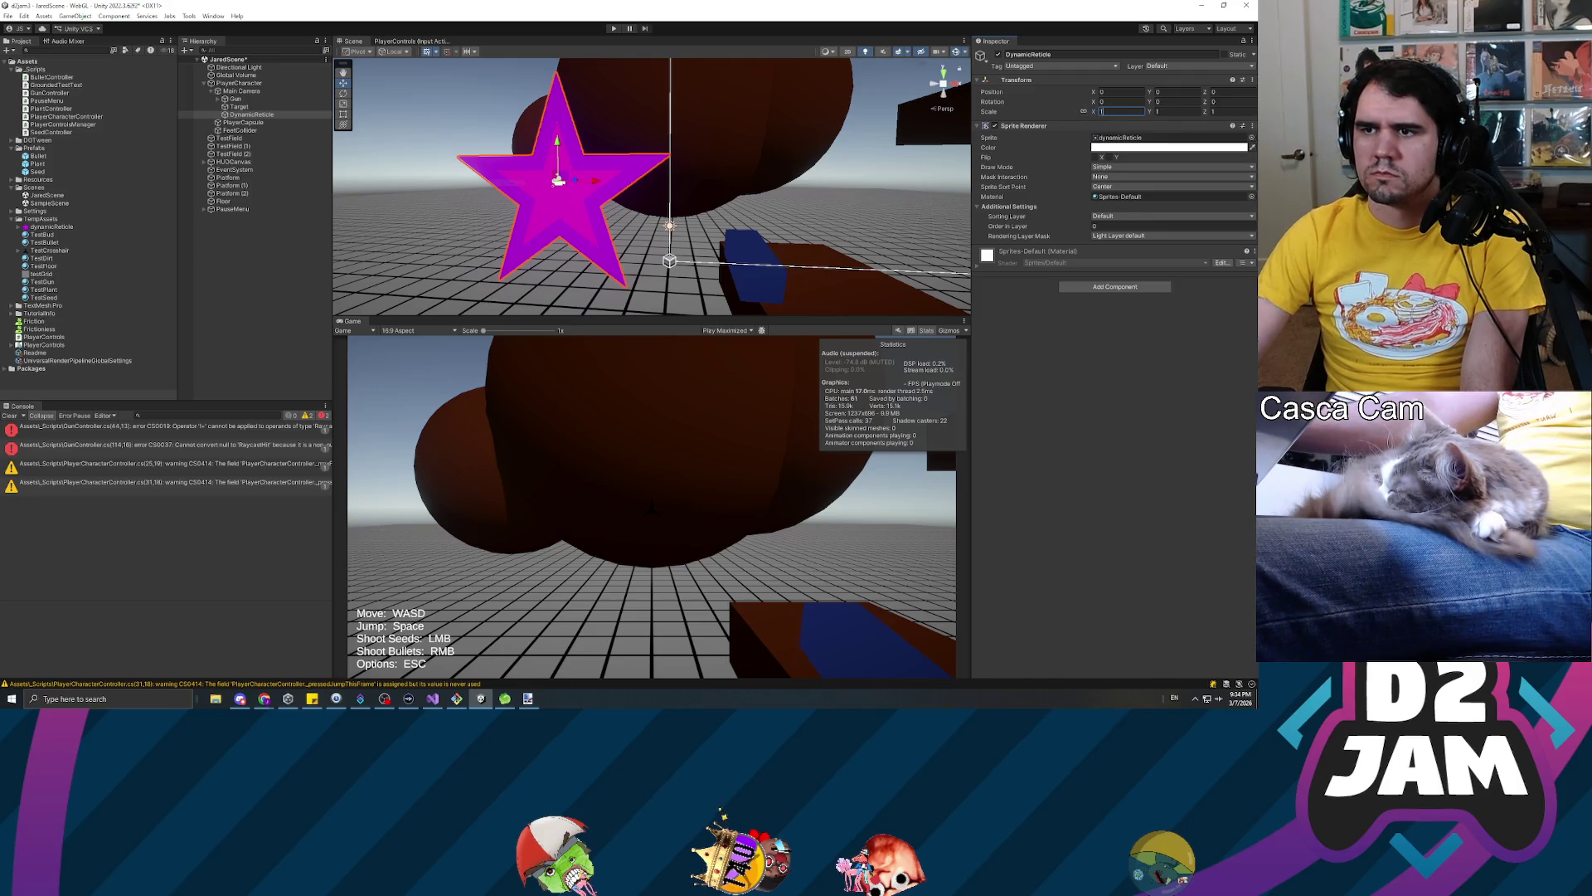
type("0.5")
key("Return")
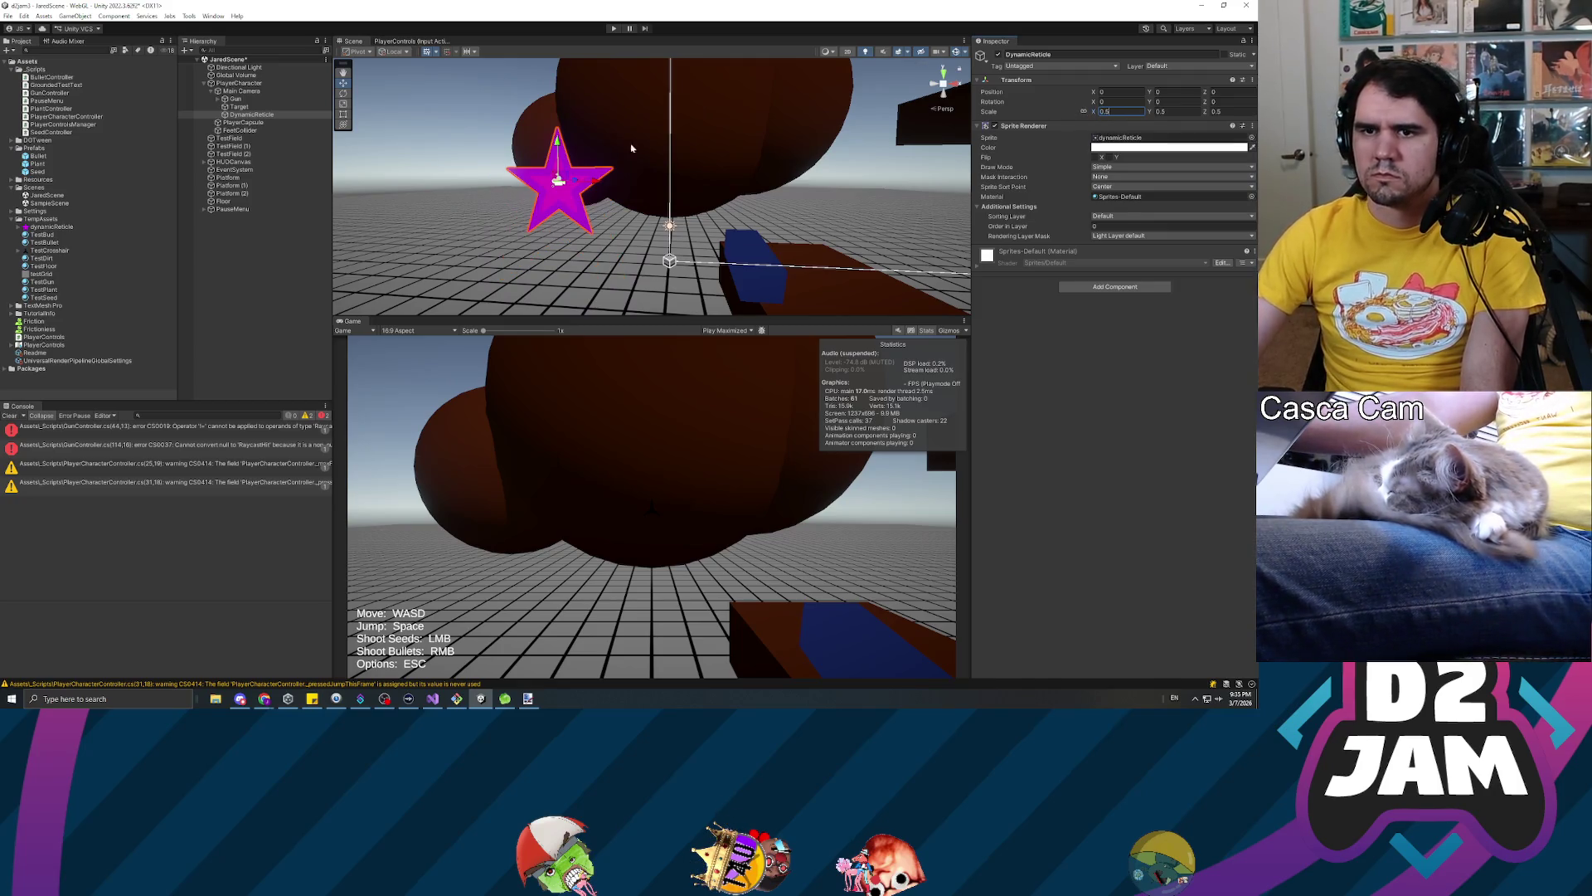
scroll(483, 163, "up", 3)
mouse_move(484, 164)
left_mouse_down()
mouse_move(617, 188)
mouse_move(581, 185)
mouse_move(598, 188)
left_mouse_up()
key("alt+Tab")
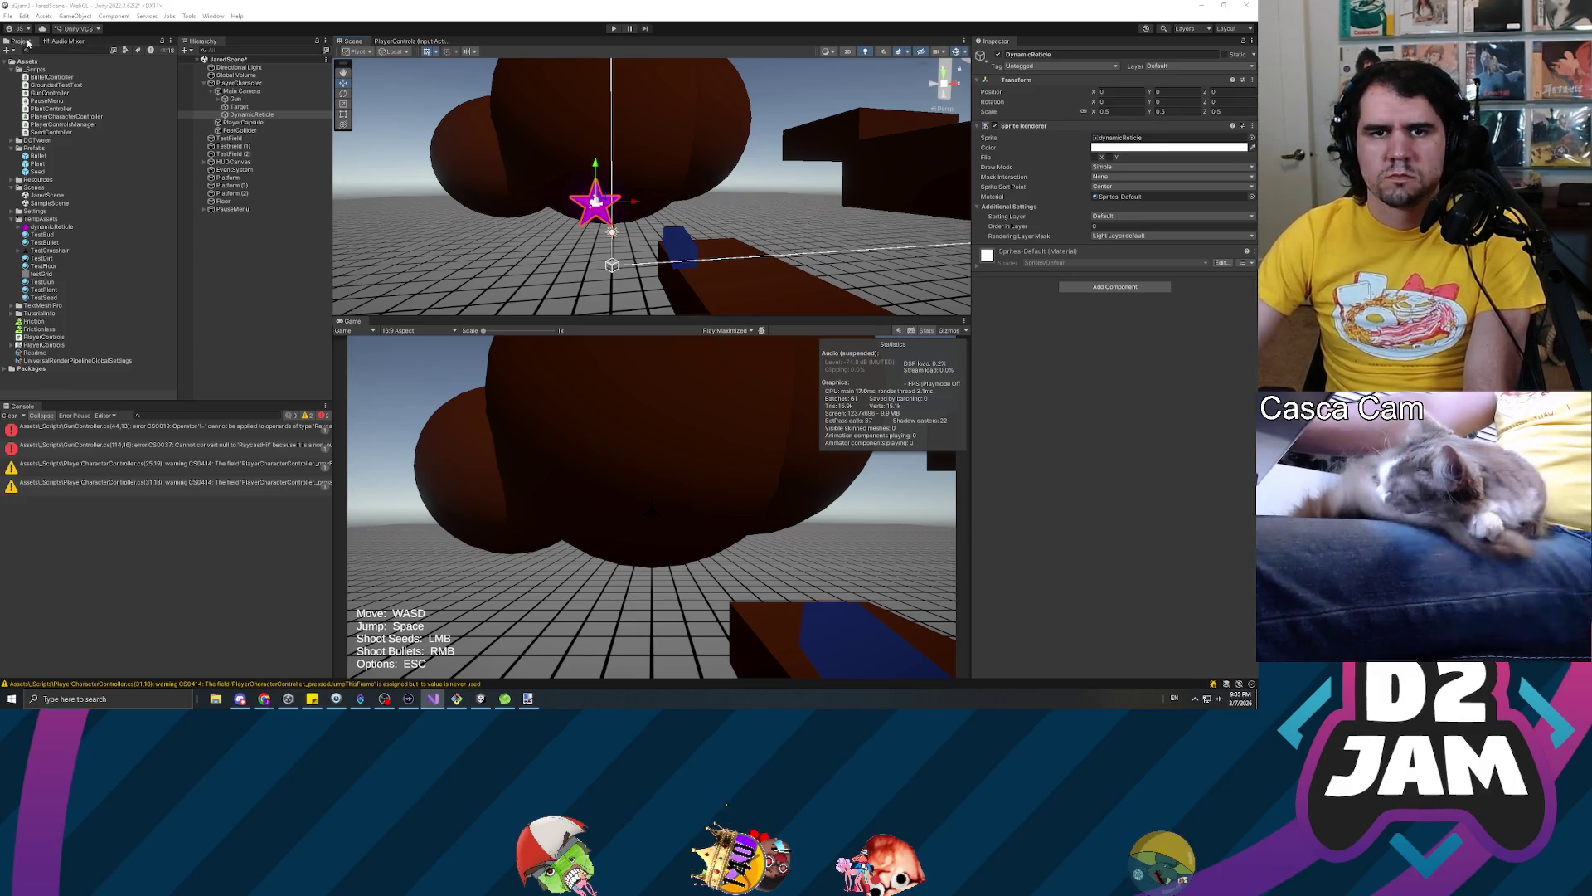
left_click(42, 69)
Create a C# script named DynamicReticle in the _Scripts folder
right_click(42, 70)
mouse_move(124, 73)
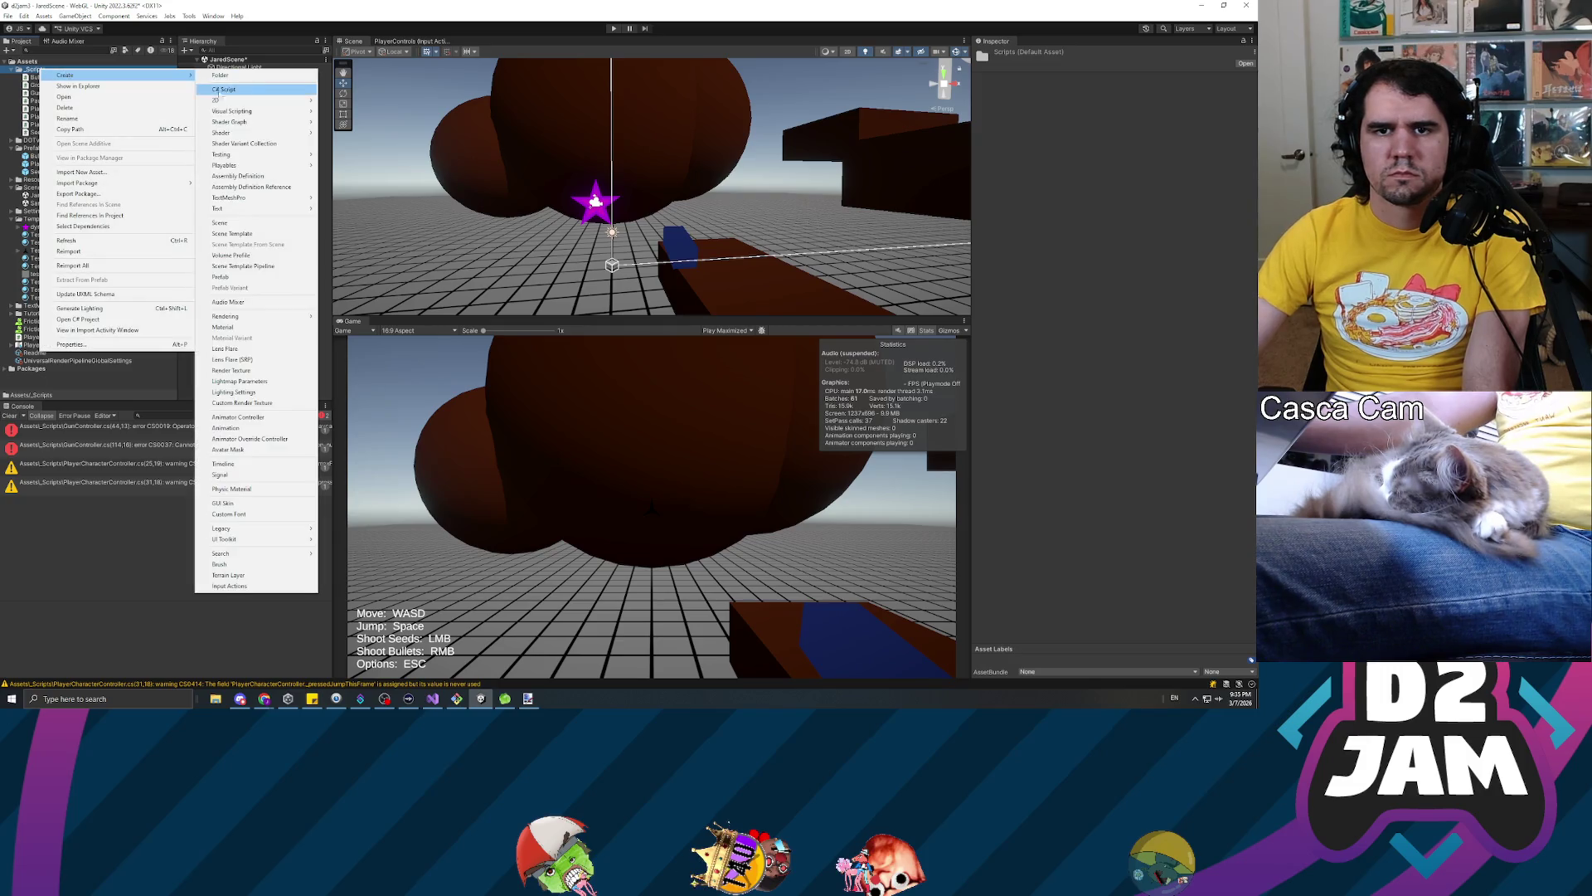
left_click(244, 90)
type("Dynami")
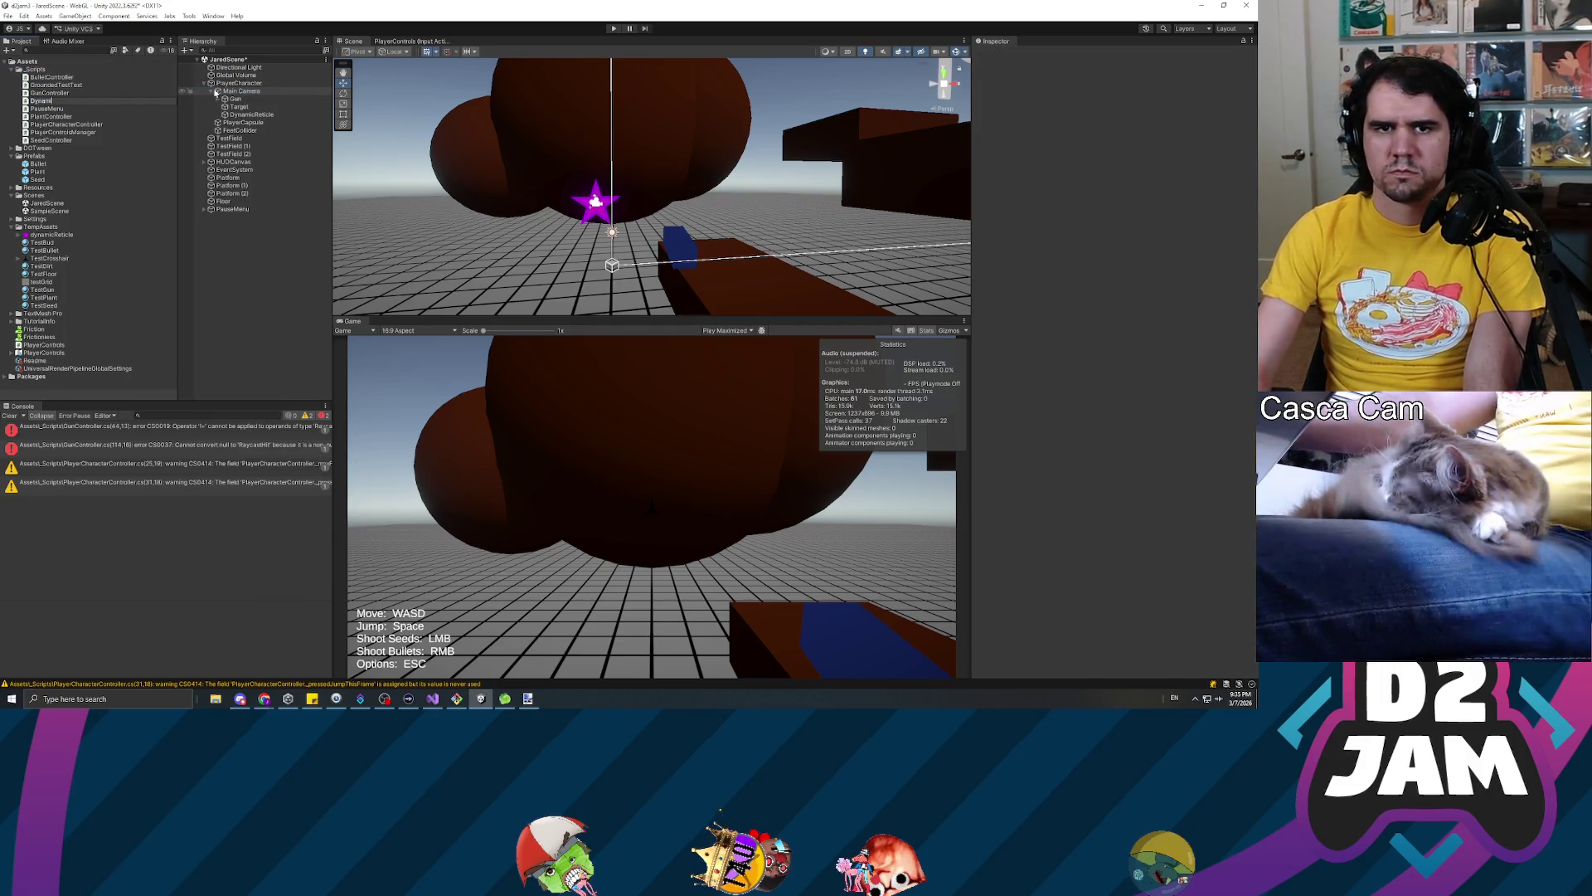
type("cReticle")
key("Return")
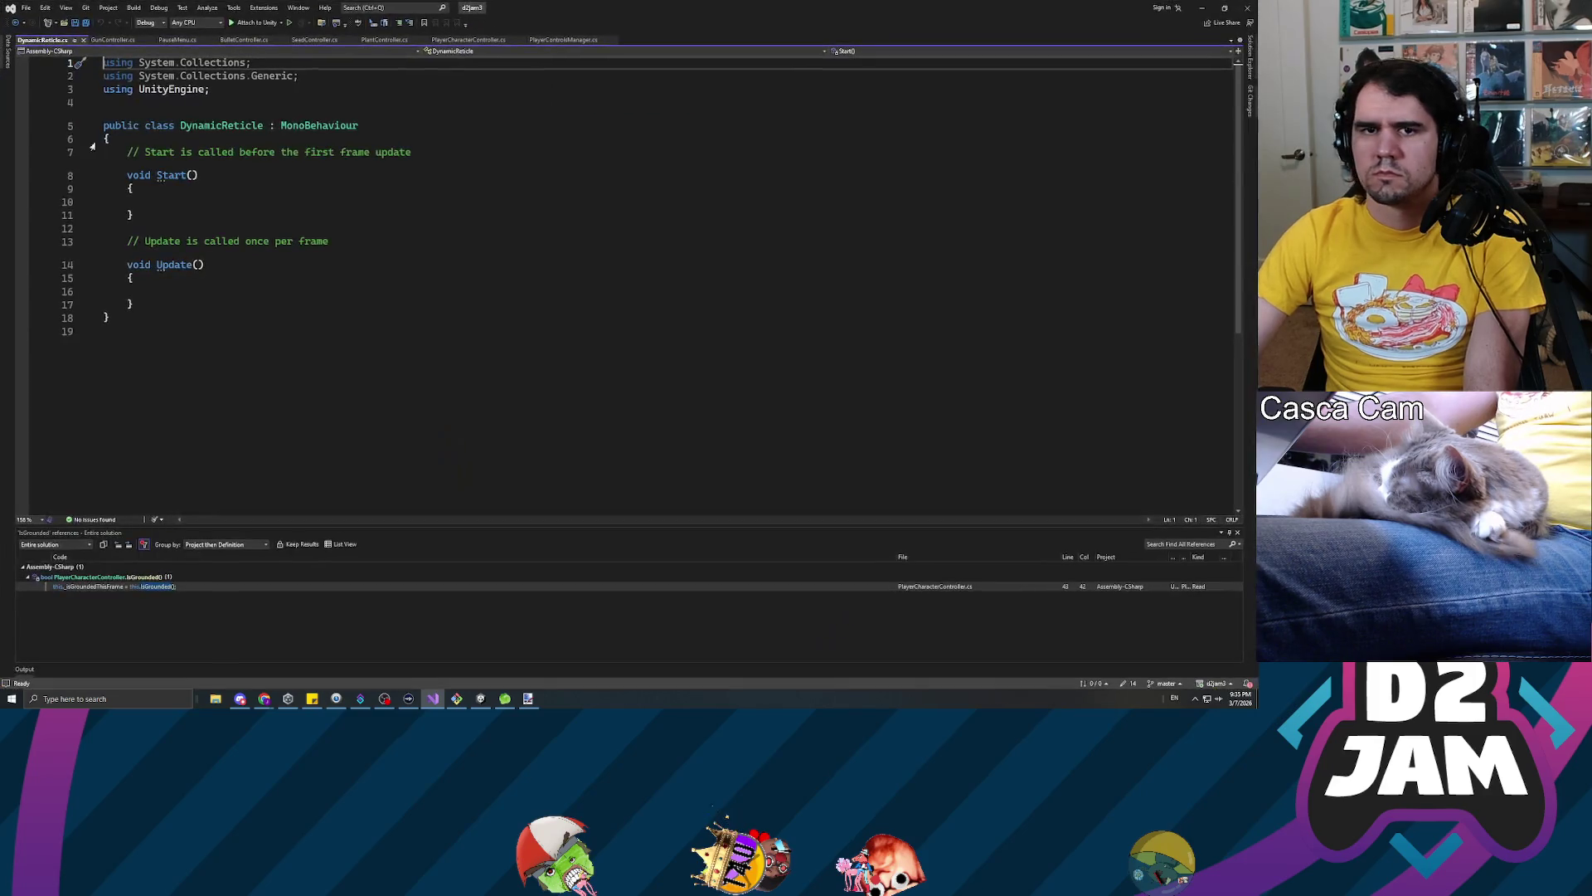
Replace the default Start and Update methods with an empty public void UpdateReticlePosition() method
key("Return")
key("Return")
key("Up")
key("Up")
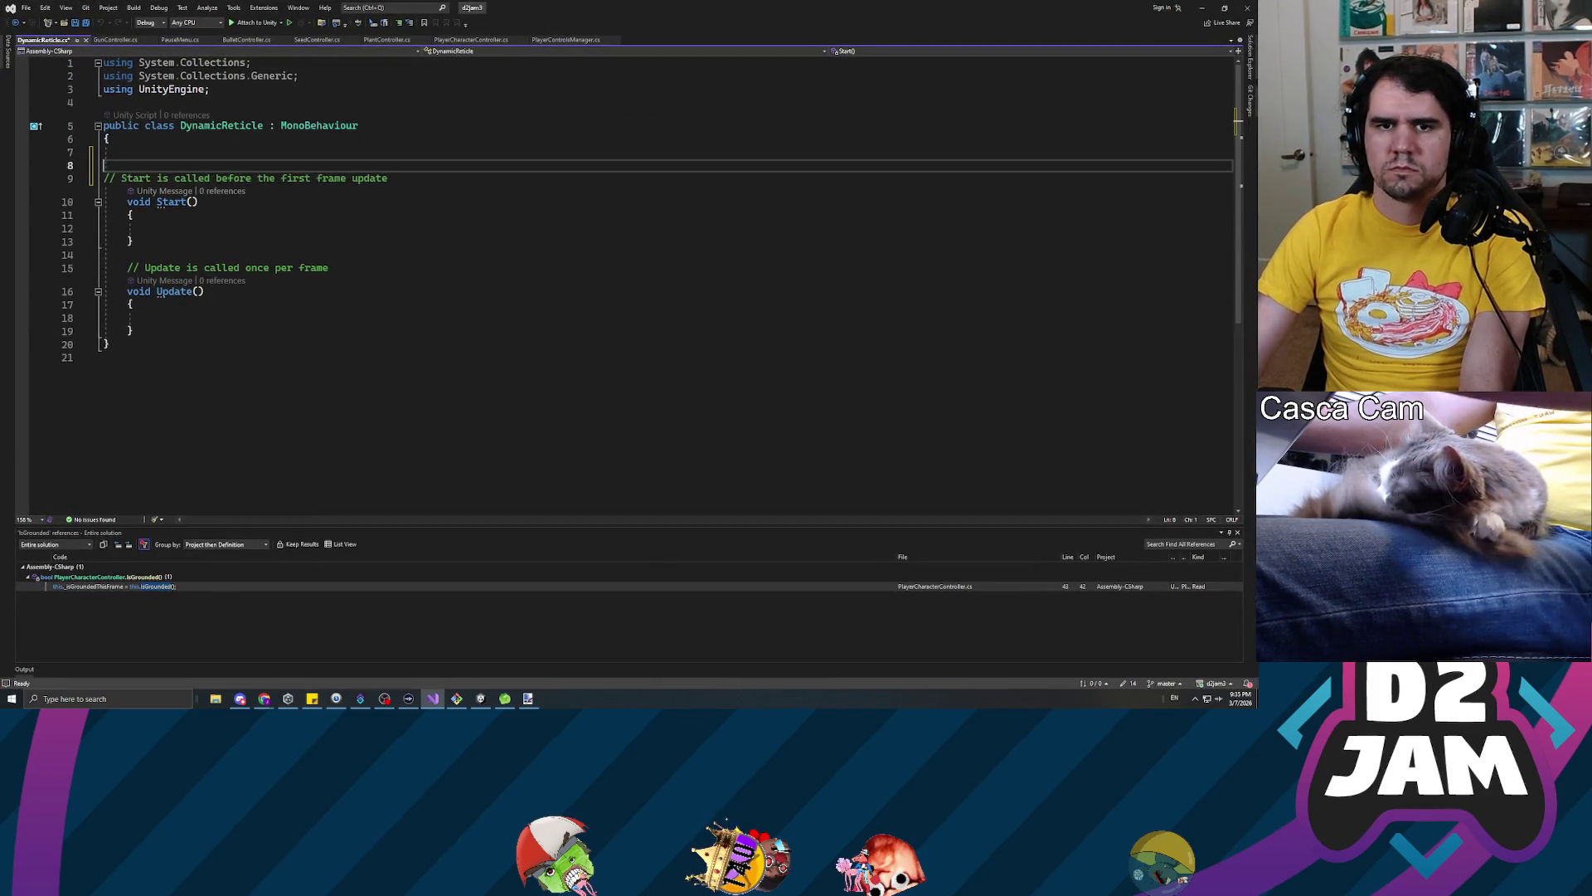
key("Down")
key("Down")
key("shift+Down")
key("shift+Down")
key("shift+Down")
key("shift+Down")
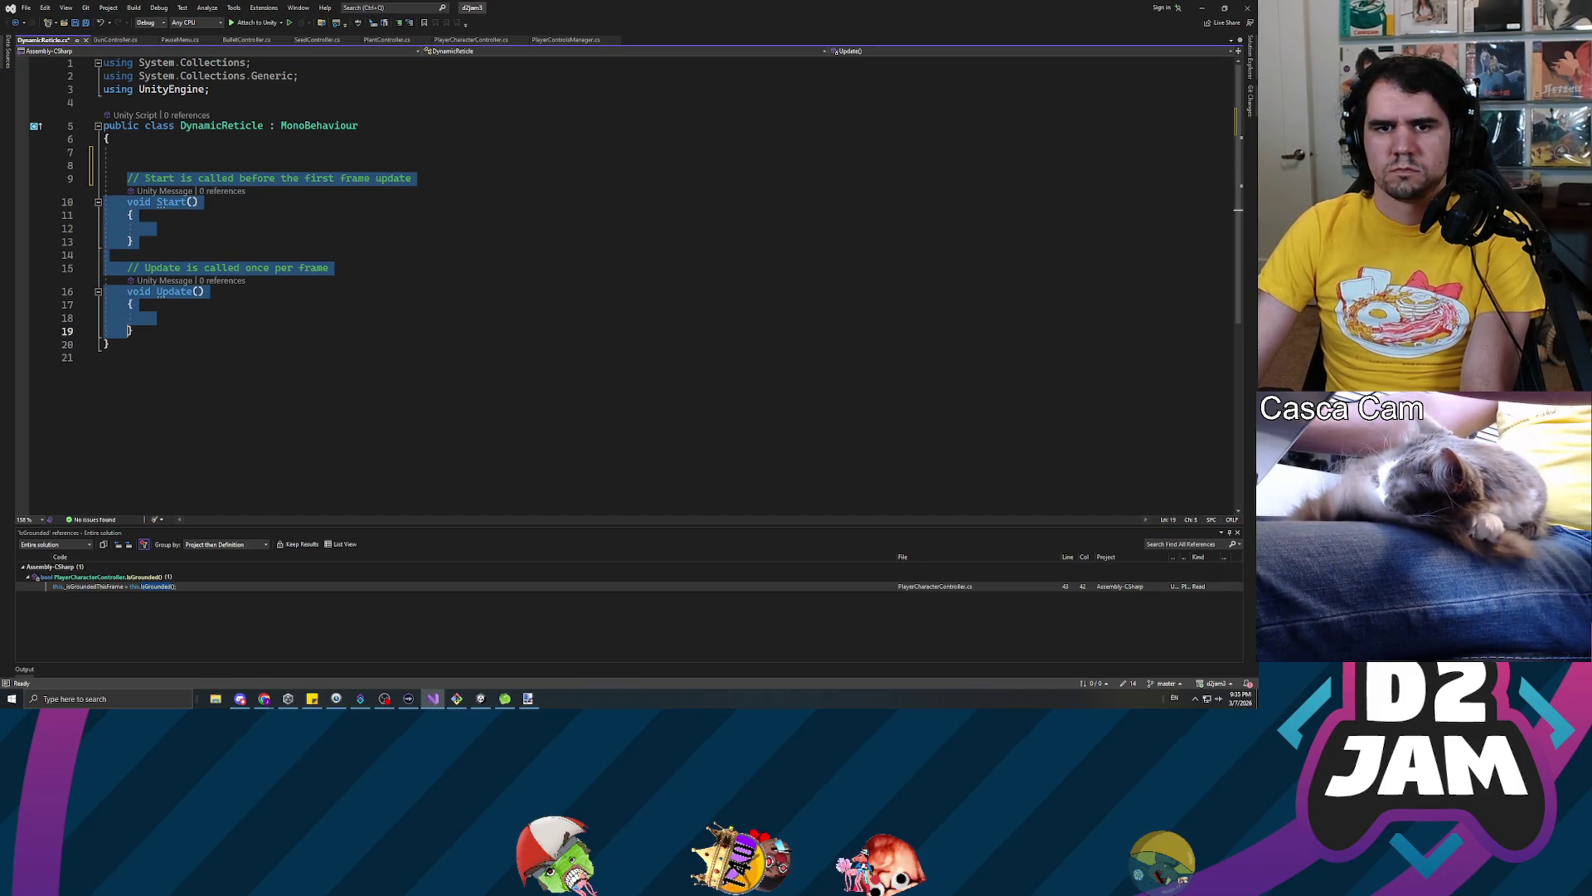
key("Delete")
key("Up")
key("Up")
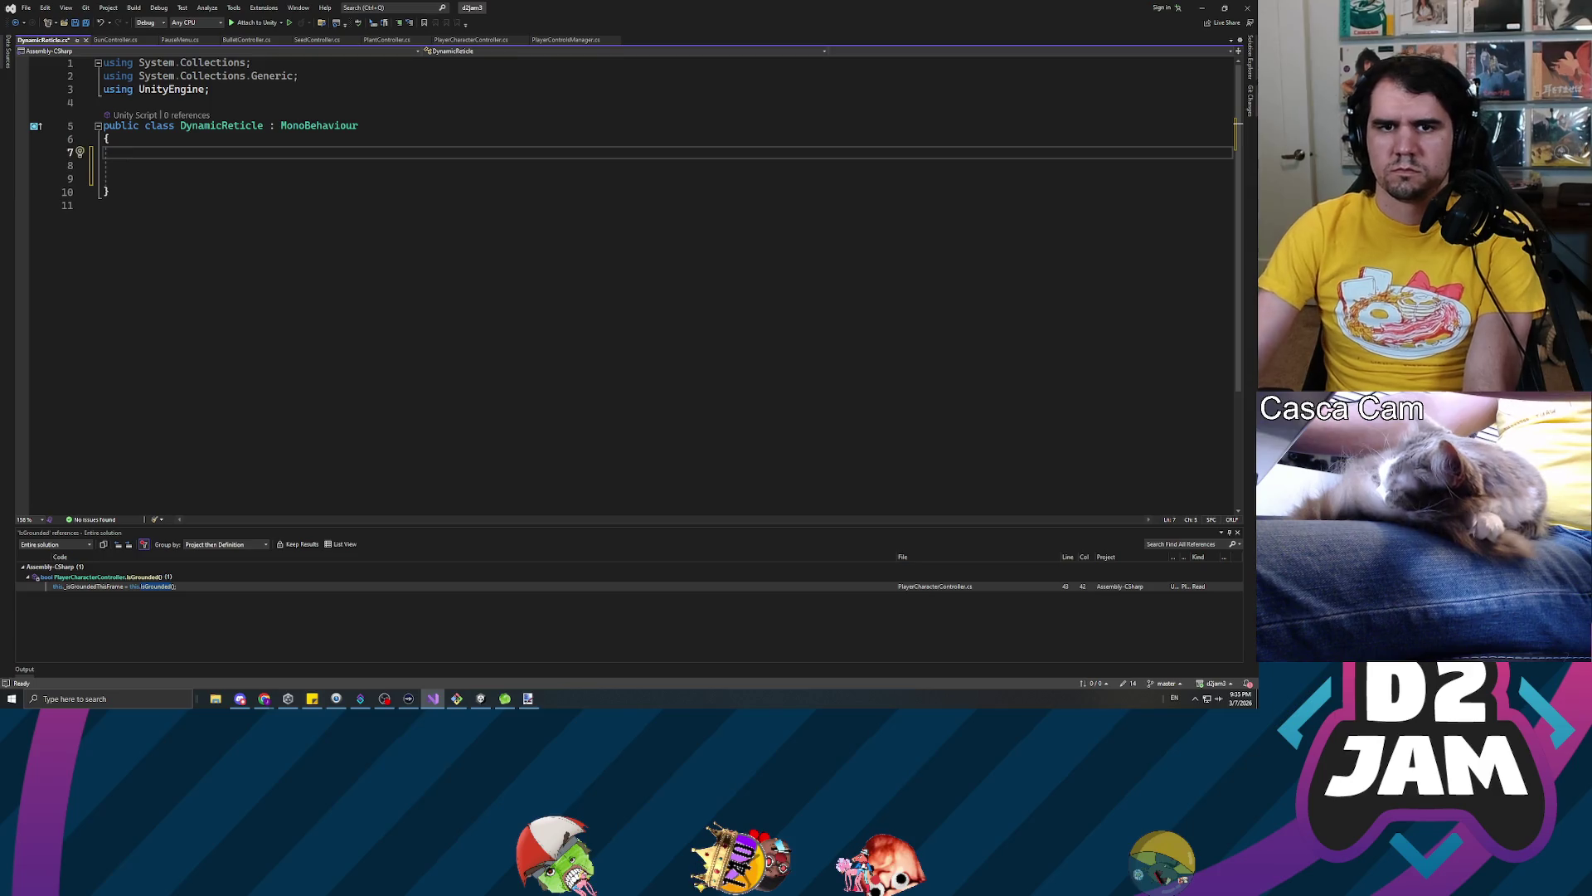
type("public ")
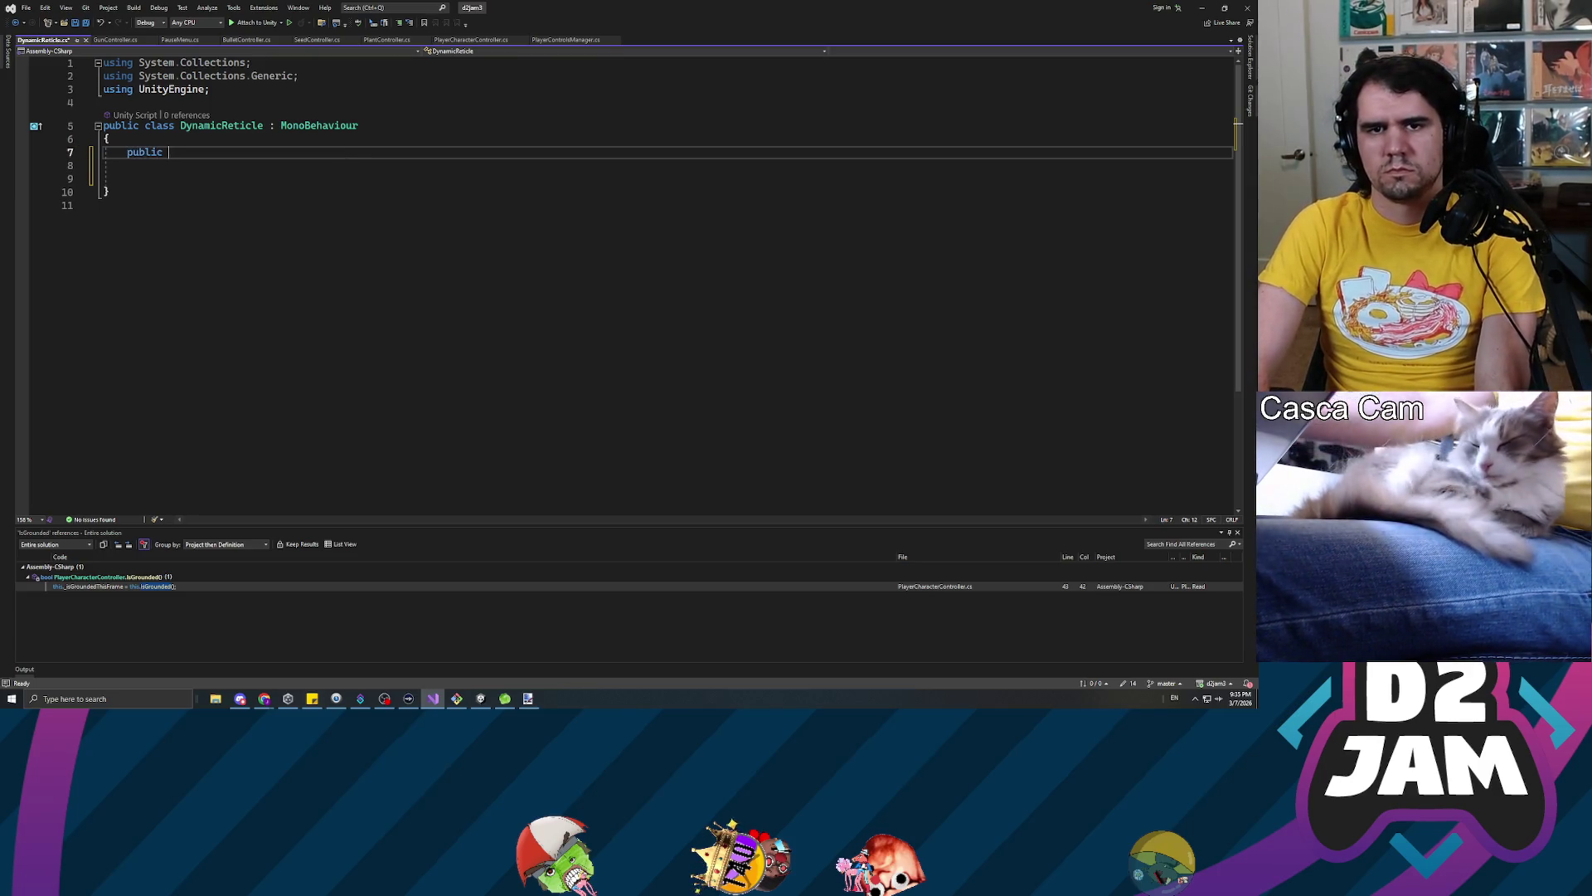
type("void UpdateR")
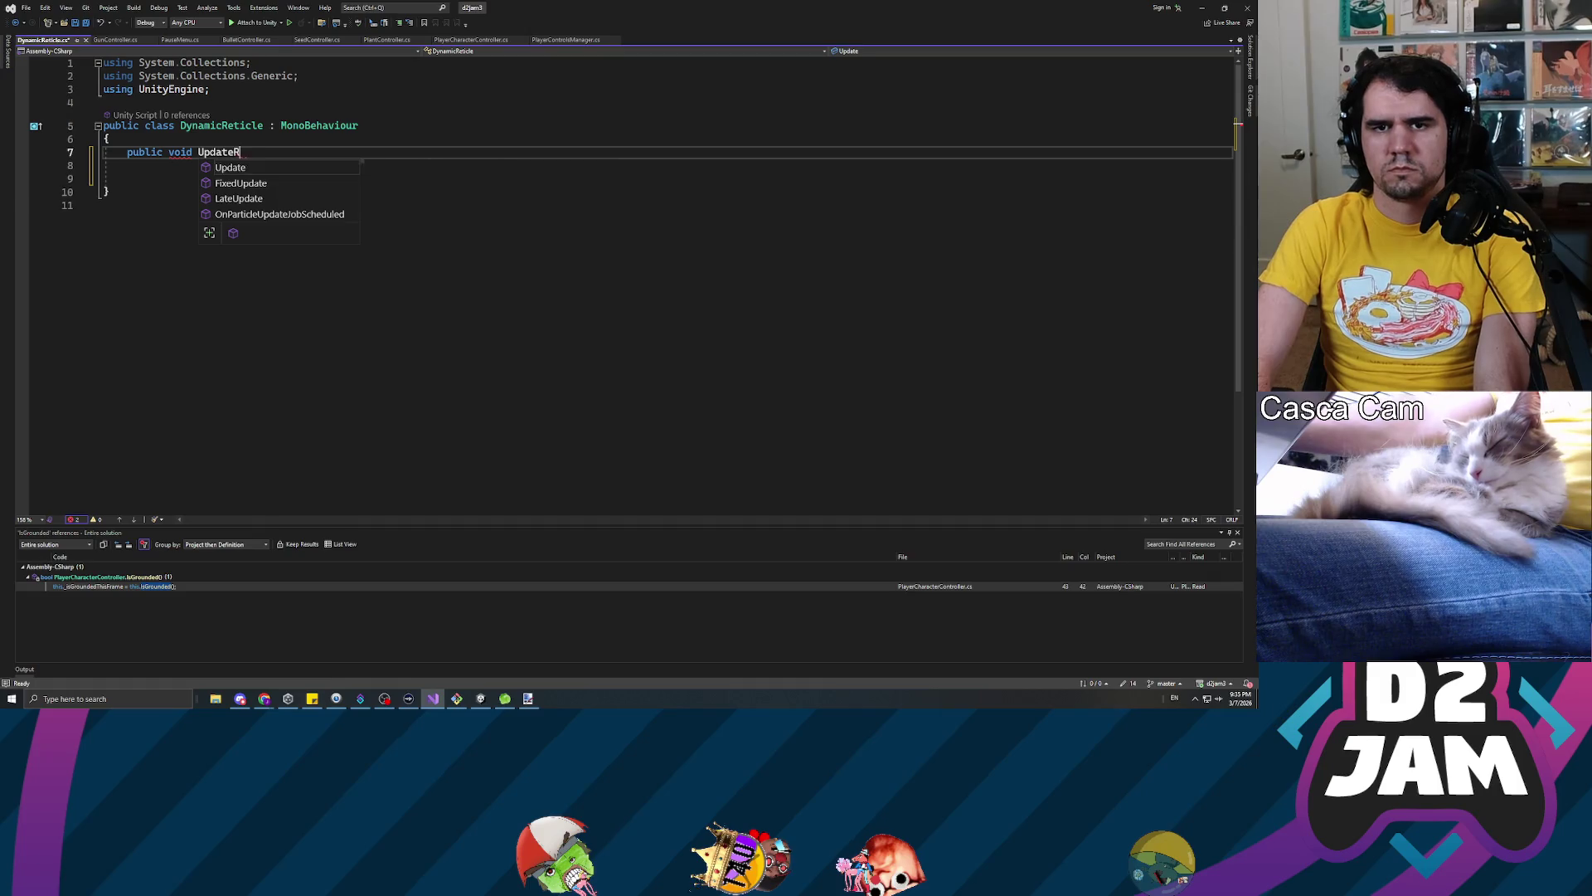
type("eticlePosition")
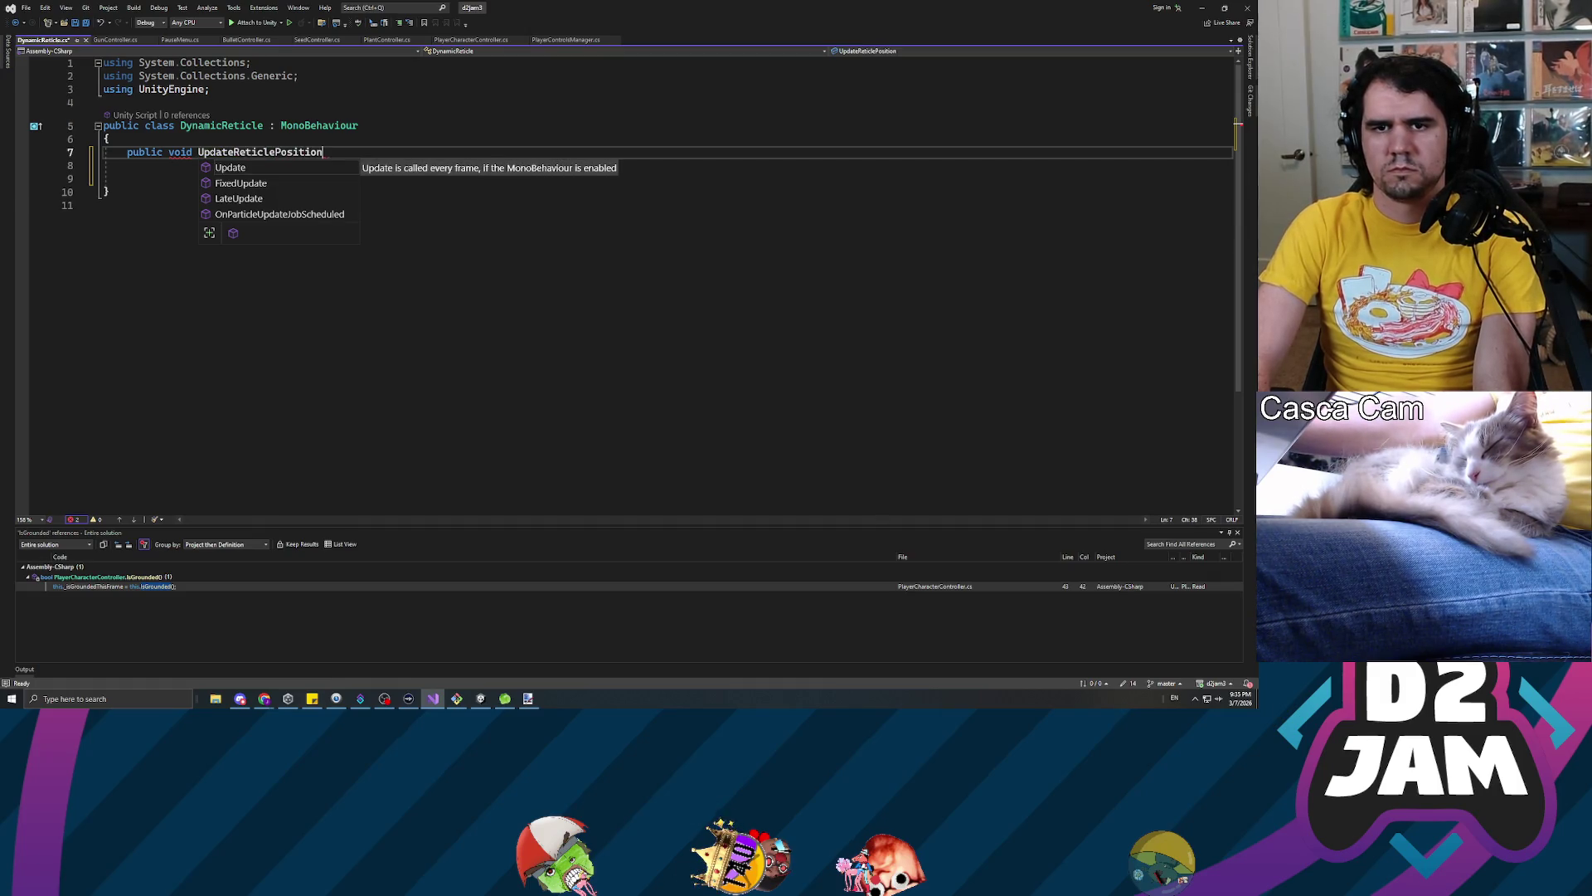
type("()")
key("Return")
type("{")
key("Return")
Add [SerializeField] private Transform _reticleTransform; above the method, save, and switch to PlayerCharacterController.cs
left_click(130, 189)
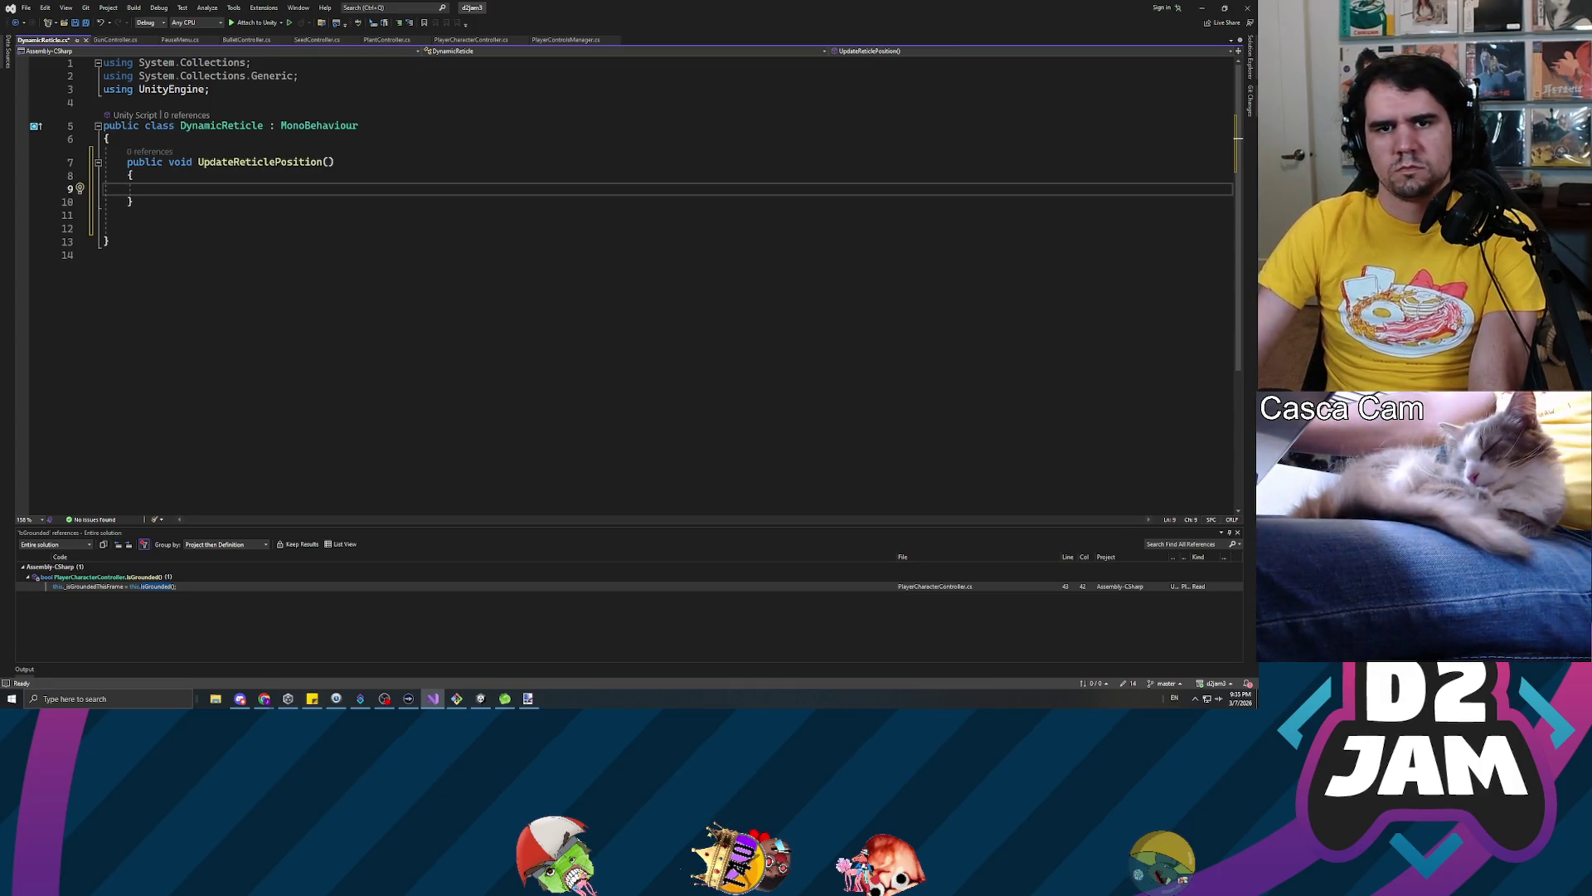
key("Up")
key("Up")
key("Up")
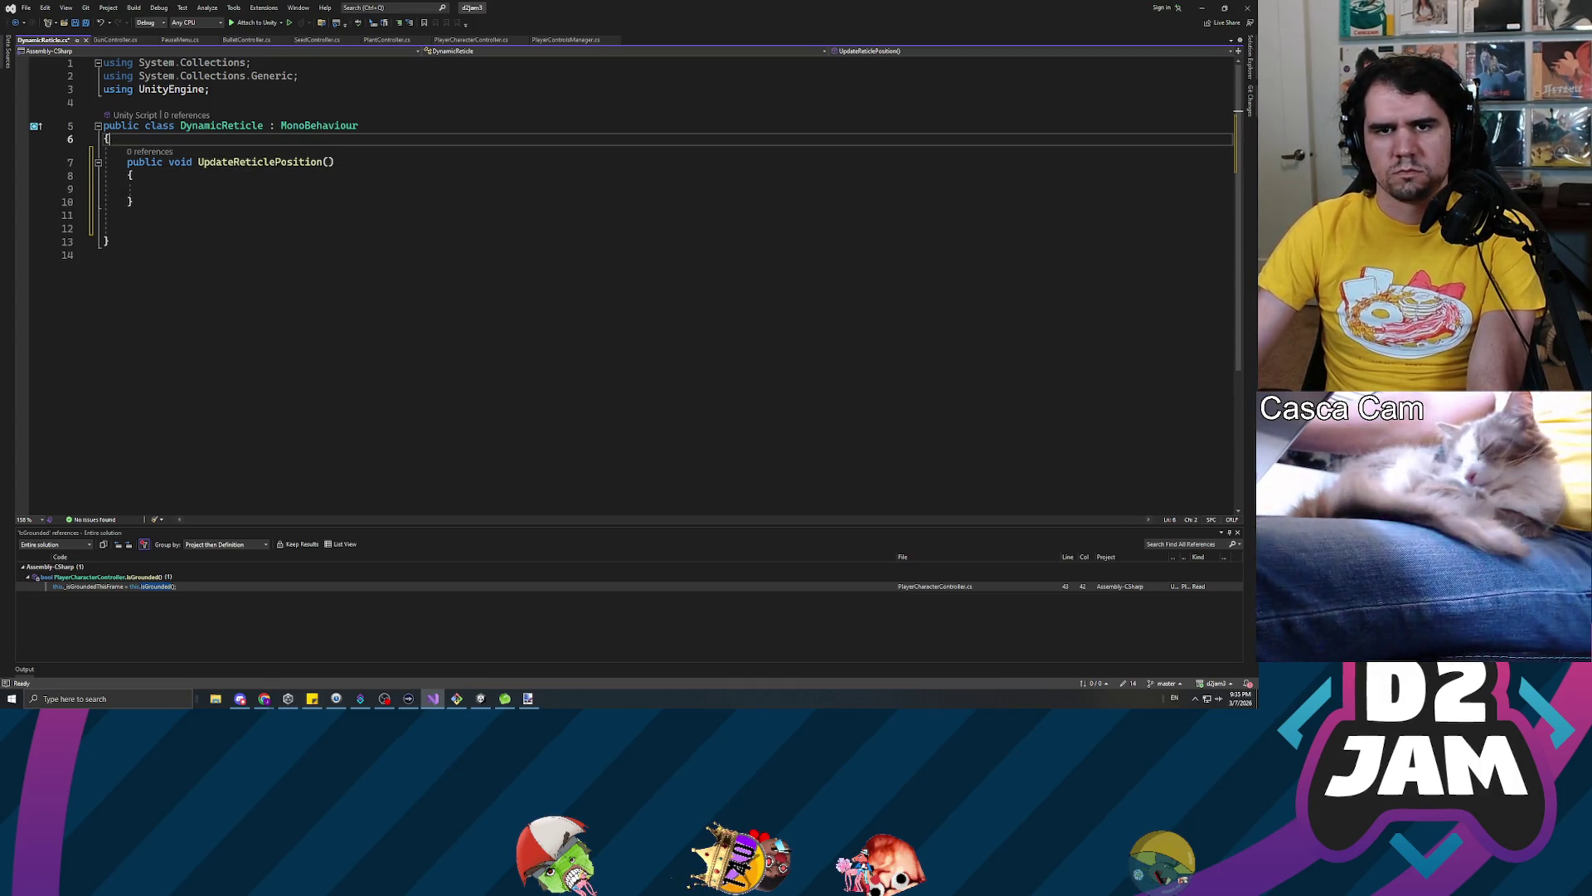
key("Return")
key("Return")
key("Up")
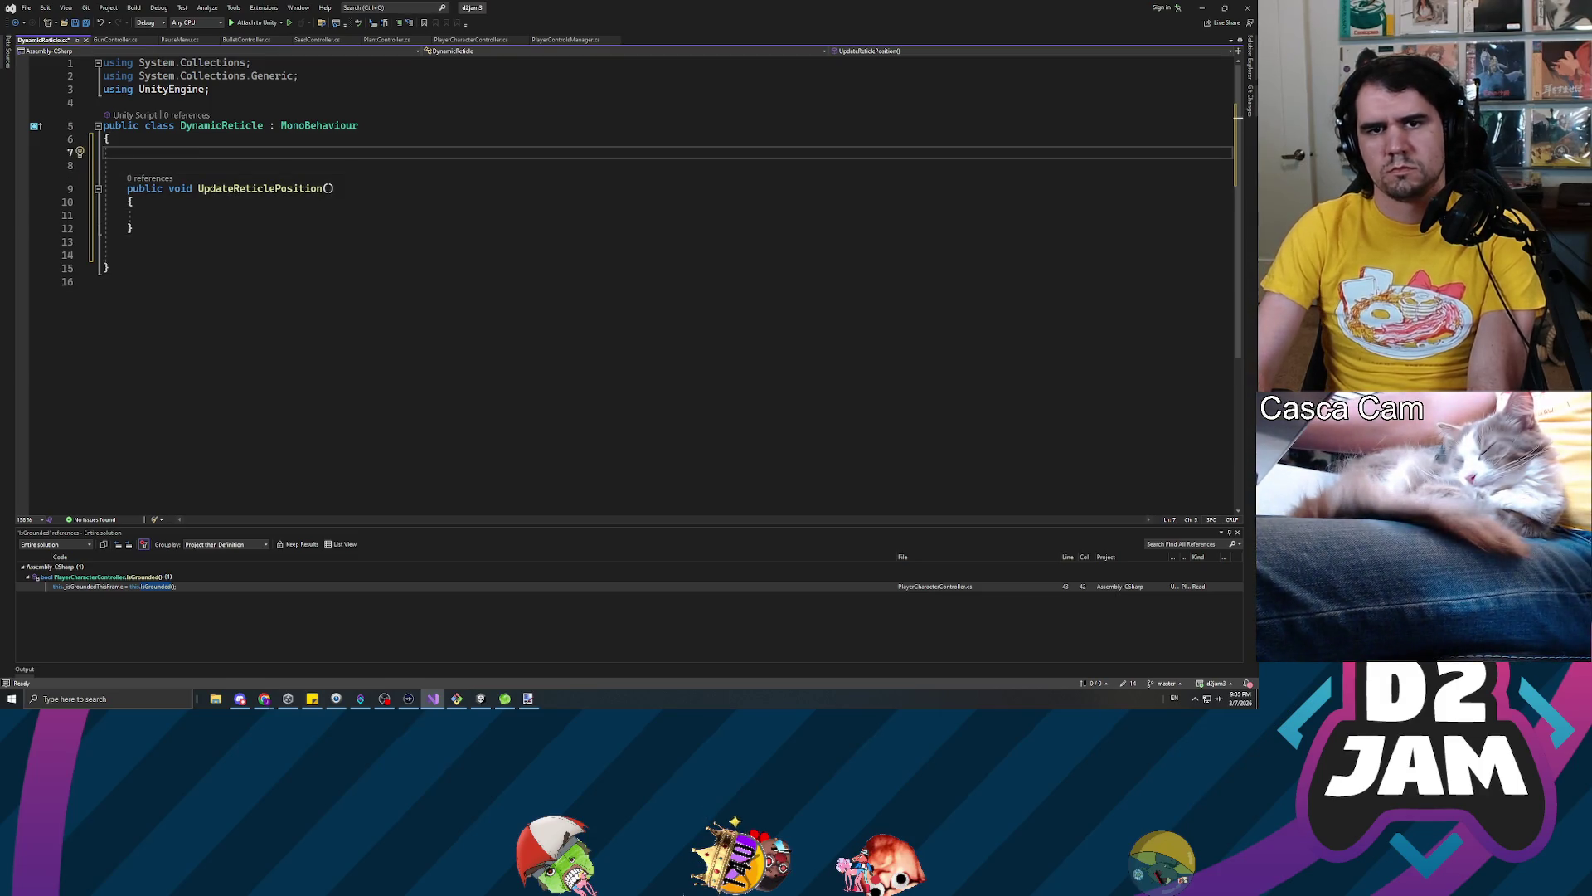
key("ctrl+space")
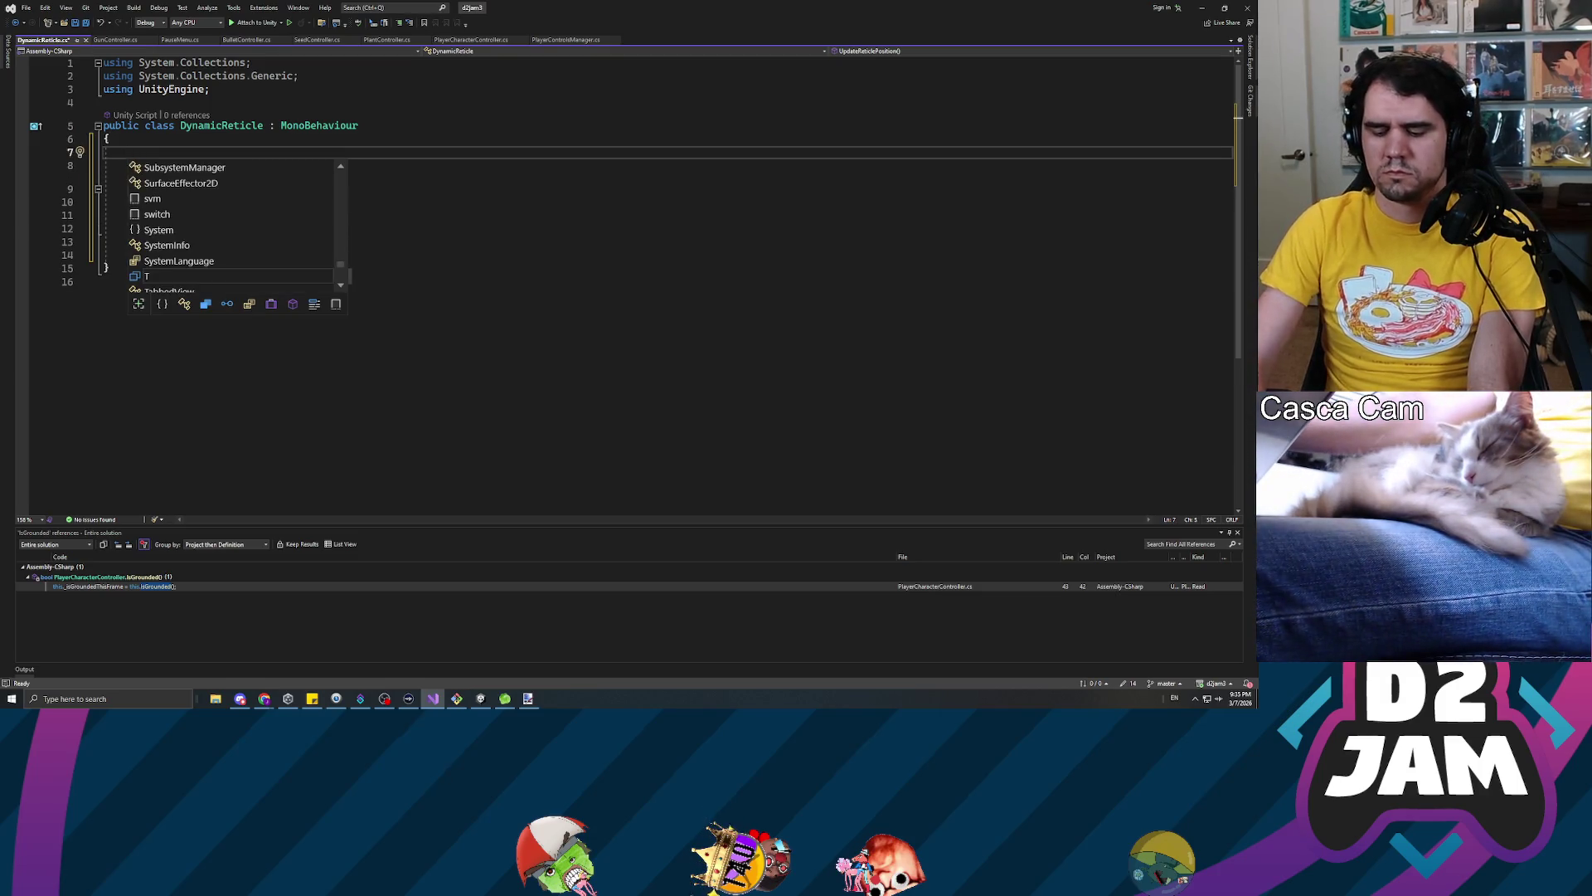
type("[SerializeField")
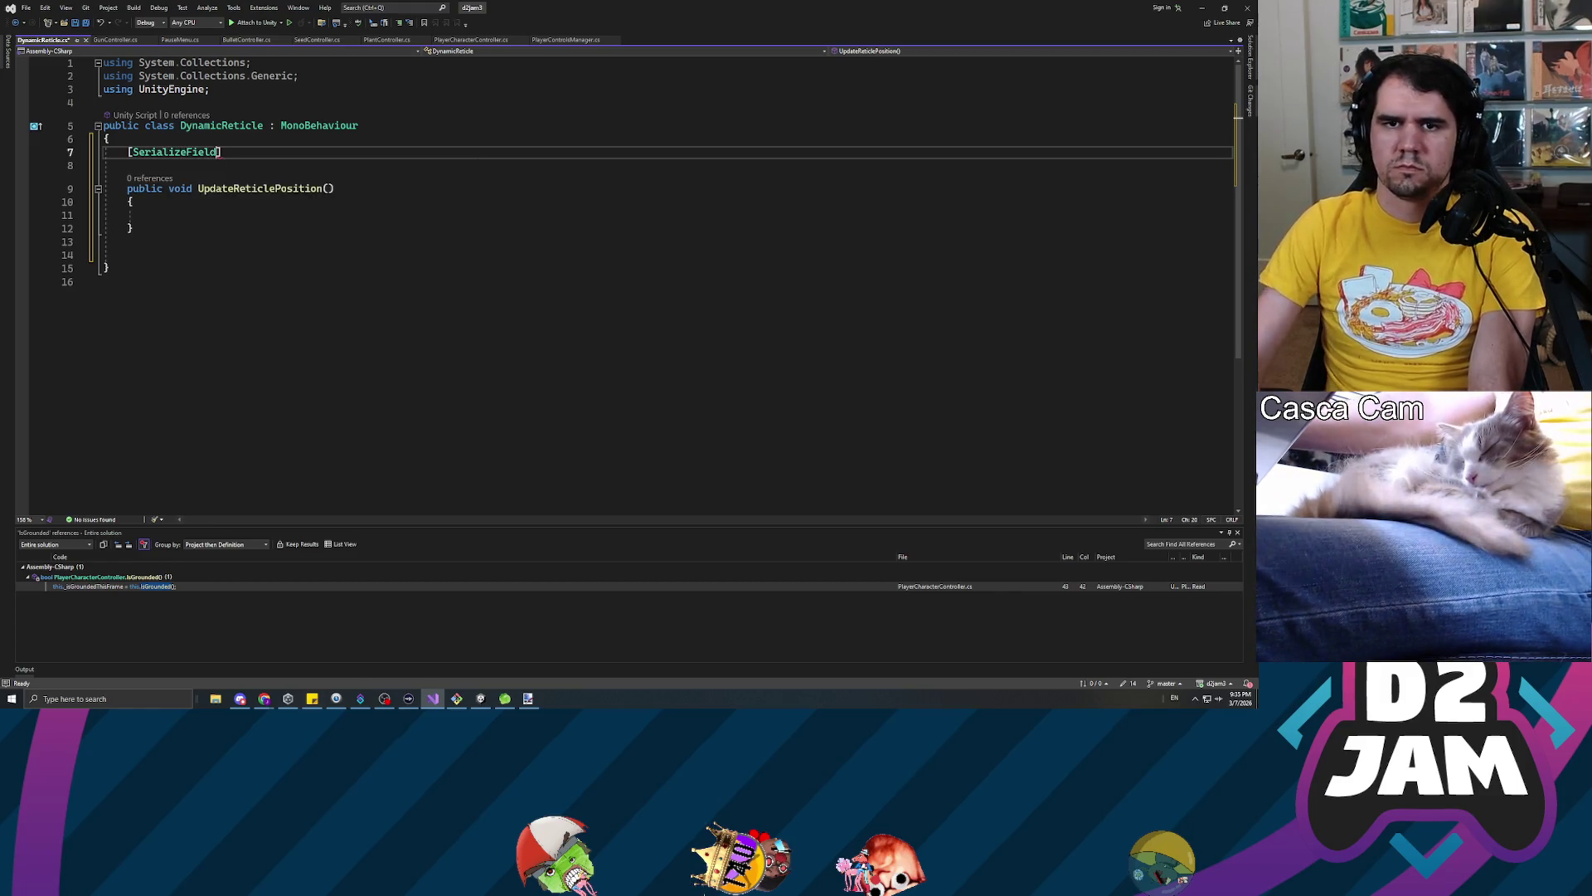
type("]")
key("Return")
type("private Transform _reticleTransform;")
key("ctrl+s")
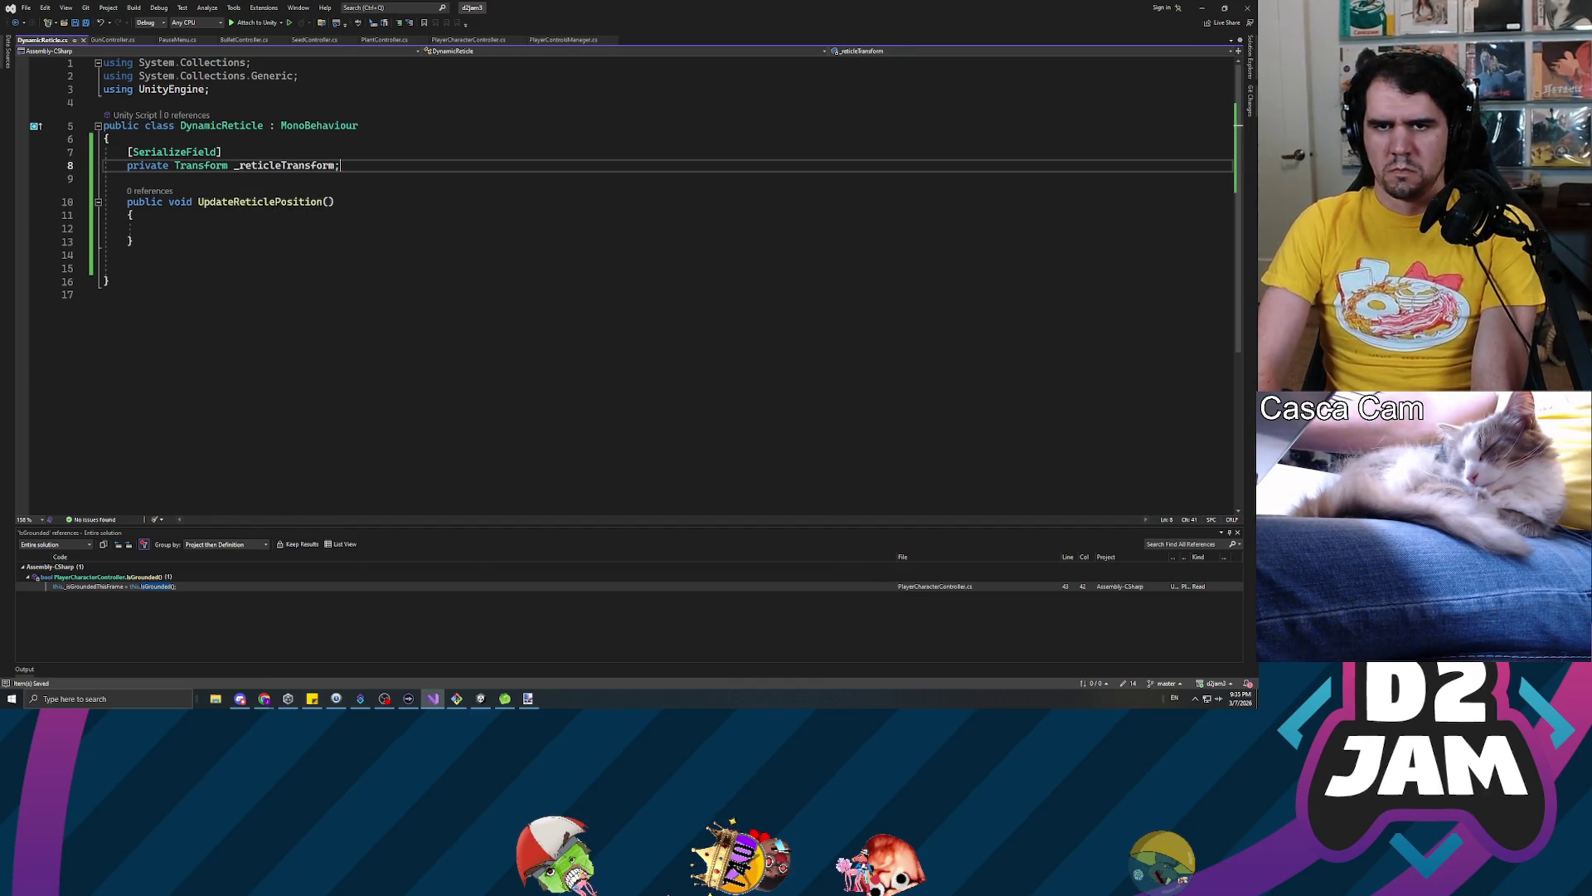
key("Down")
key("Down")
key("Down")
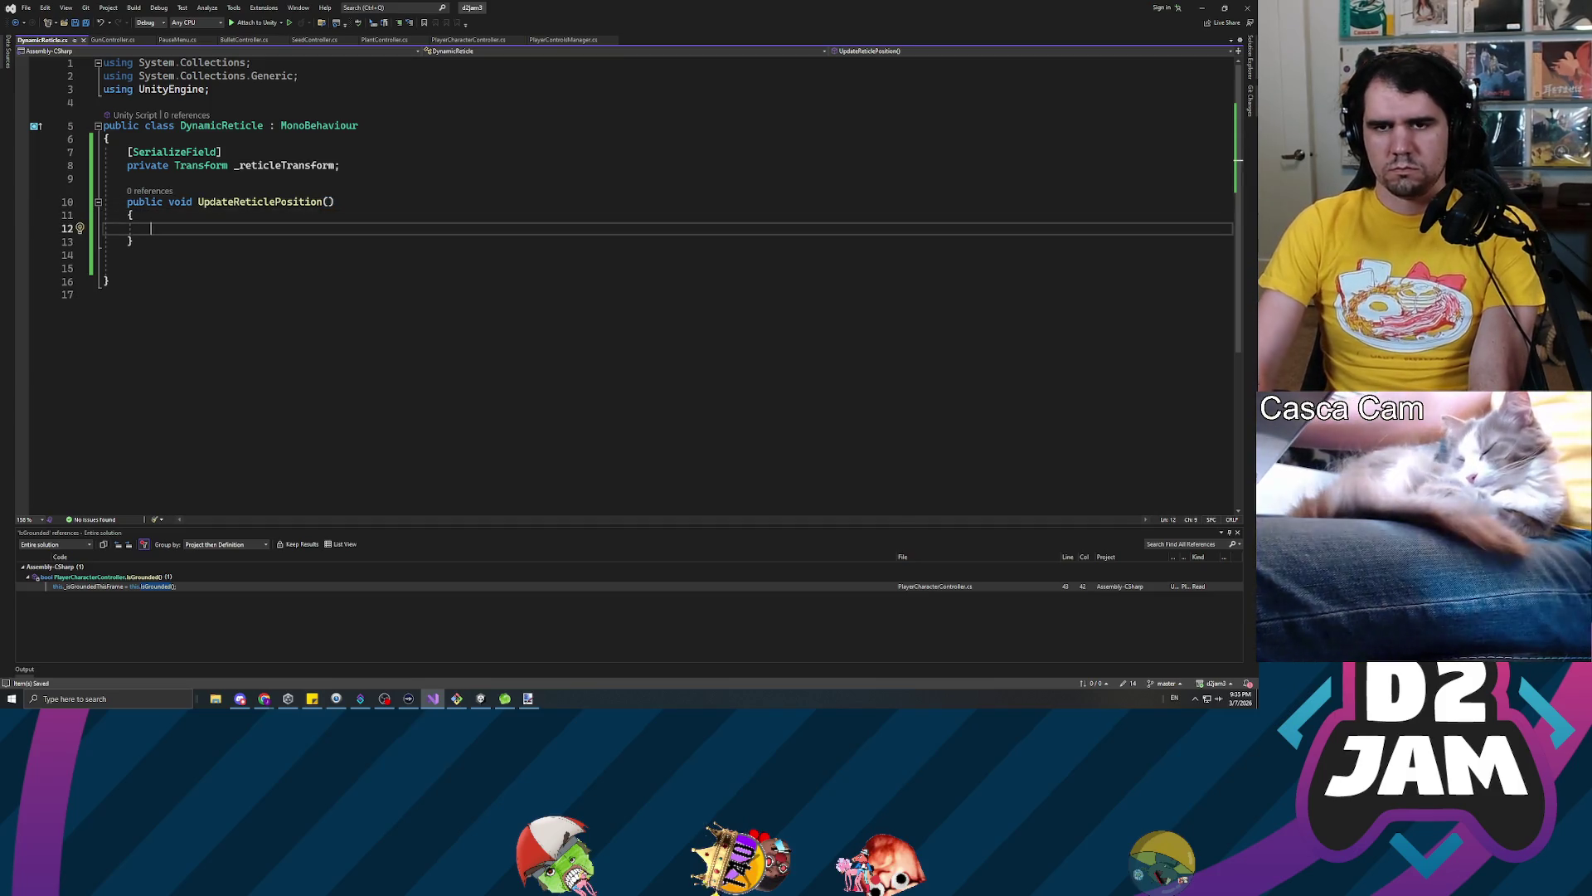
key("Up")
key("Up")
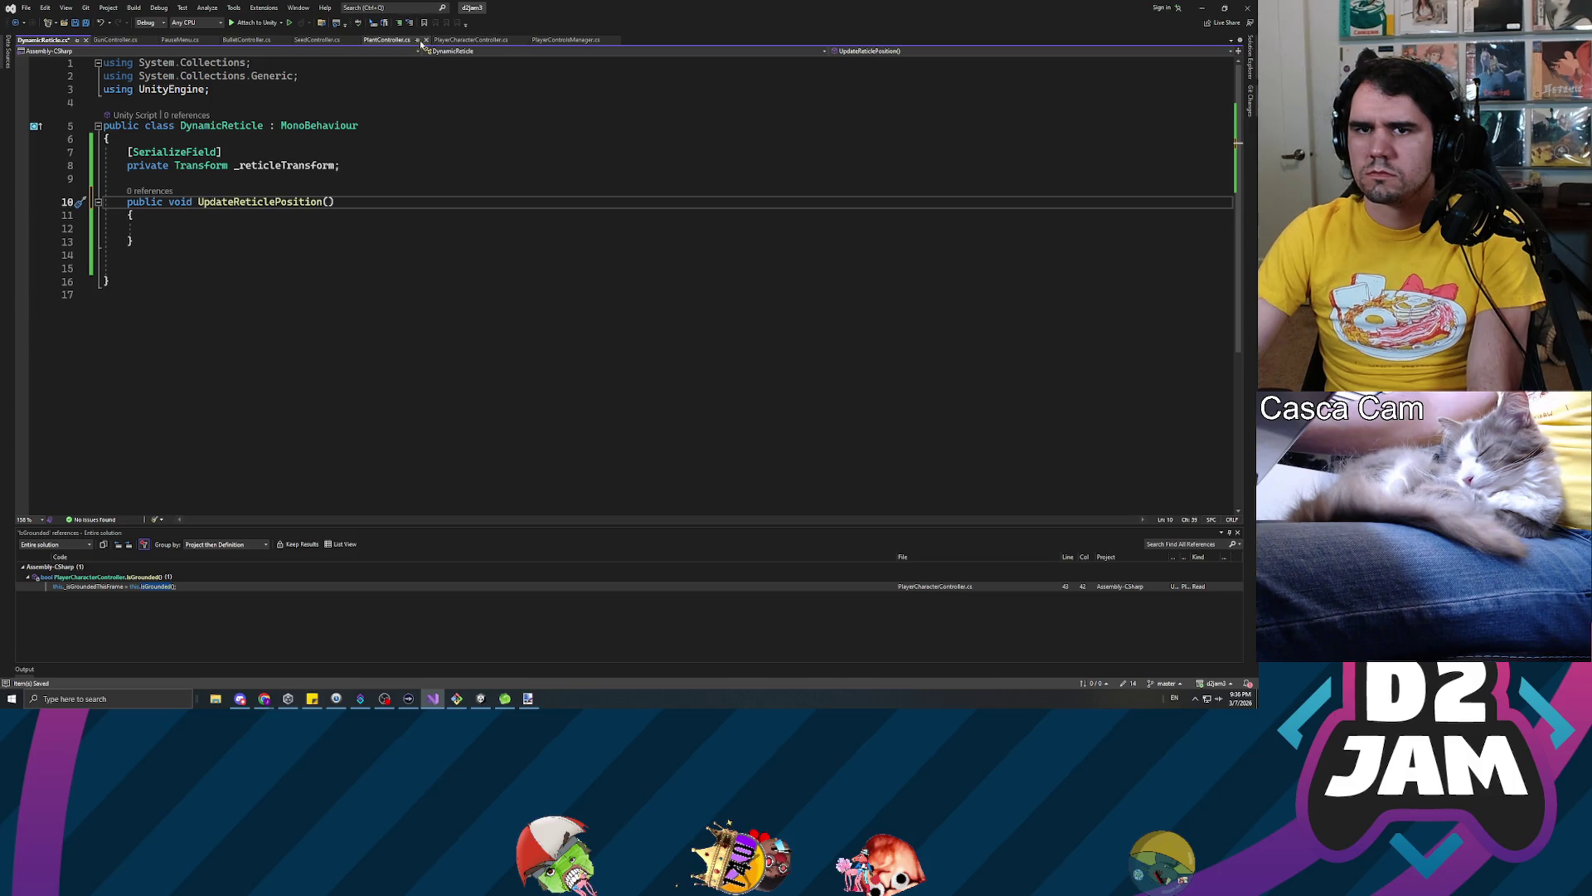
left_click(465, 41)
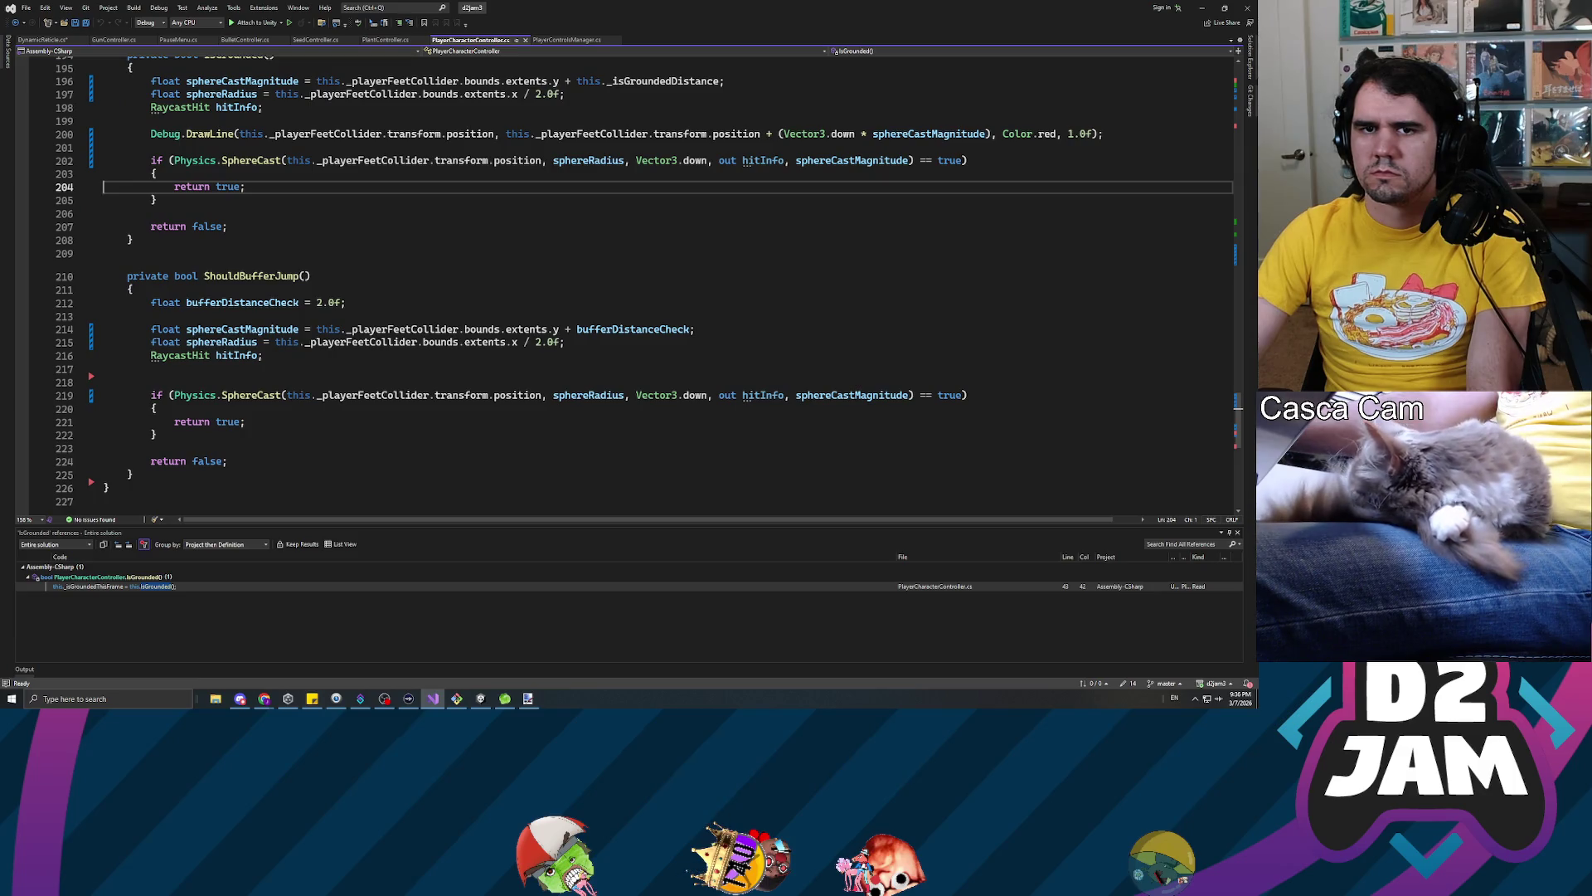
scroll(630, 282, "up", 20)
scroll(630, 282, "up", 20)
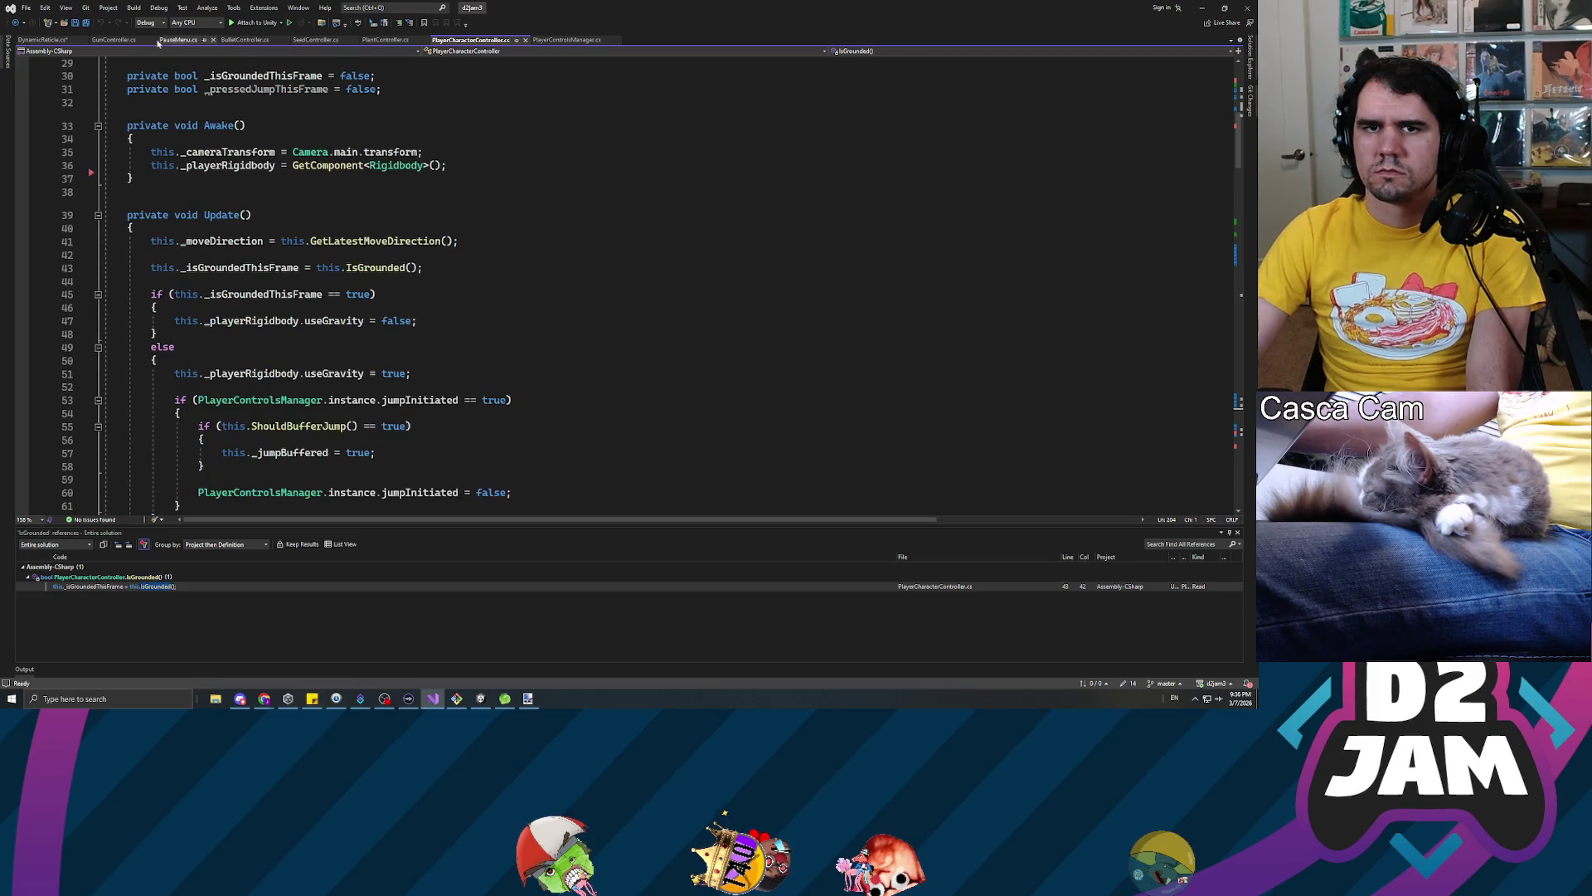
left_click(114, 40)
scroll(263, 348, "down", 8)
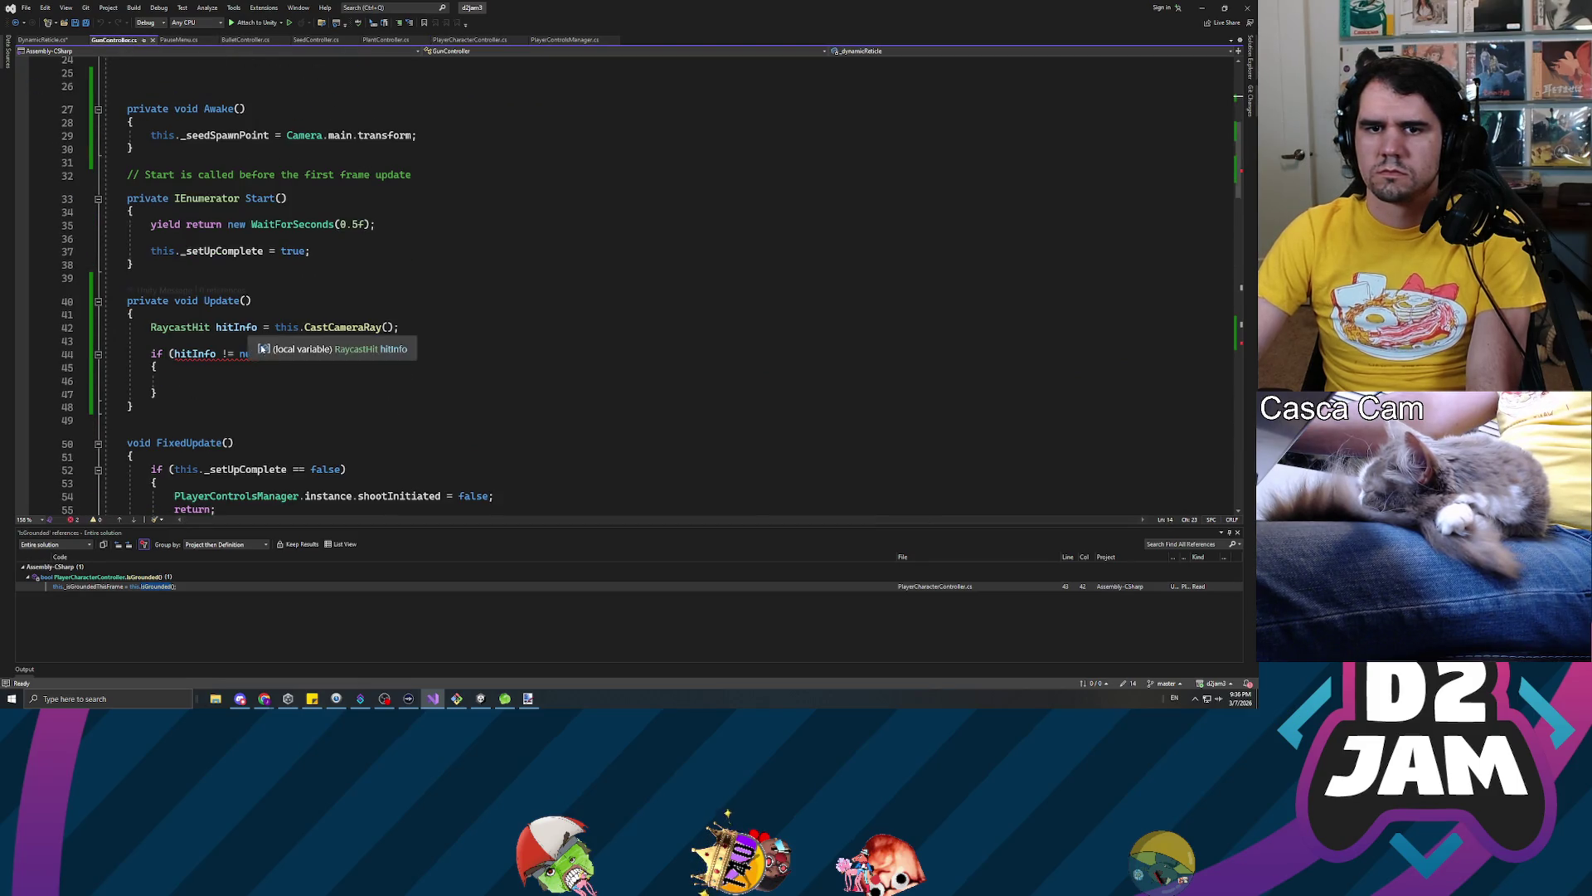
left_click(263, 341)
type("hi")
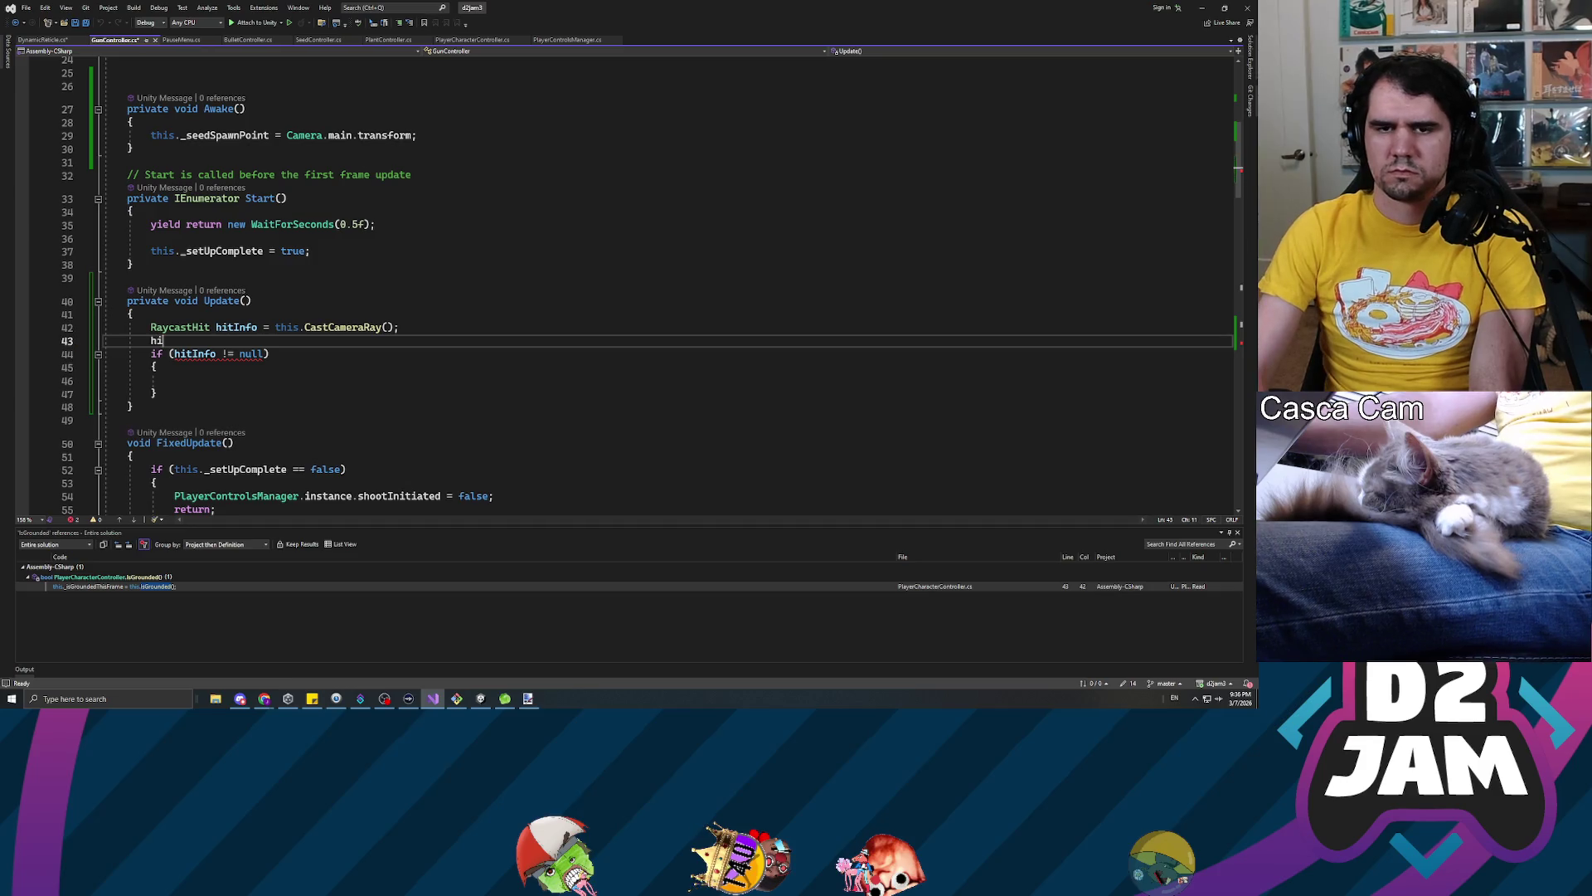
type("tInfo.cont")
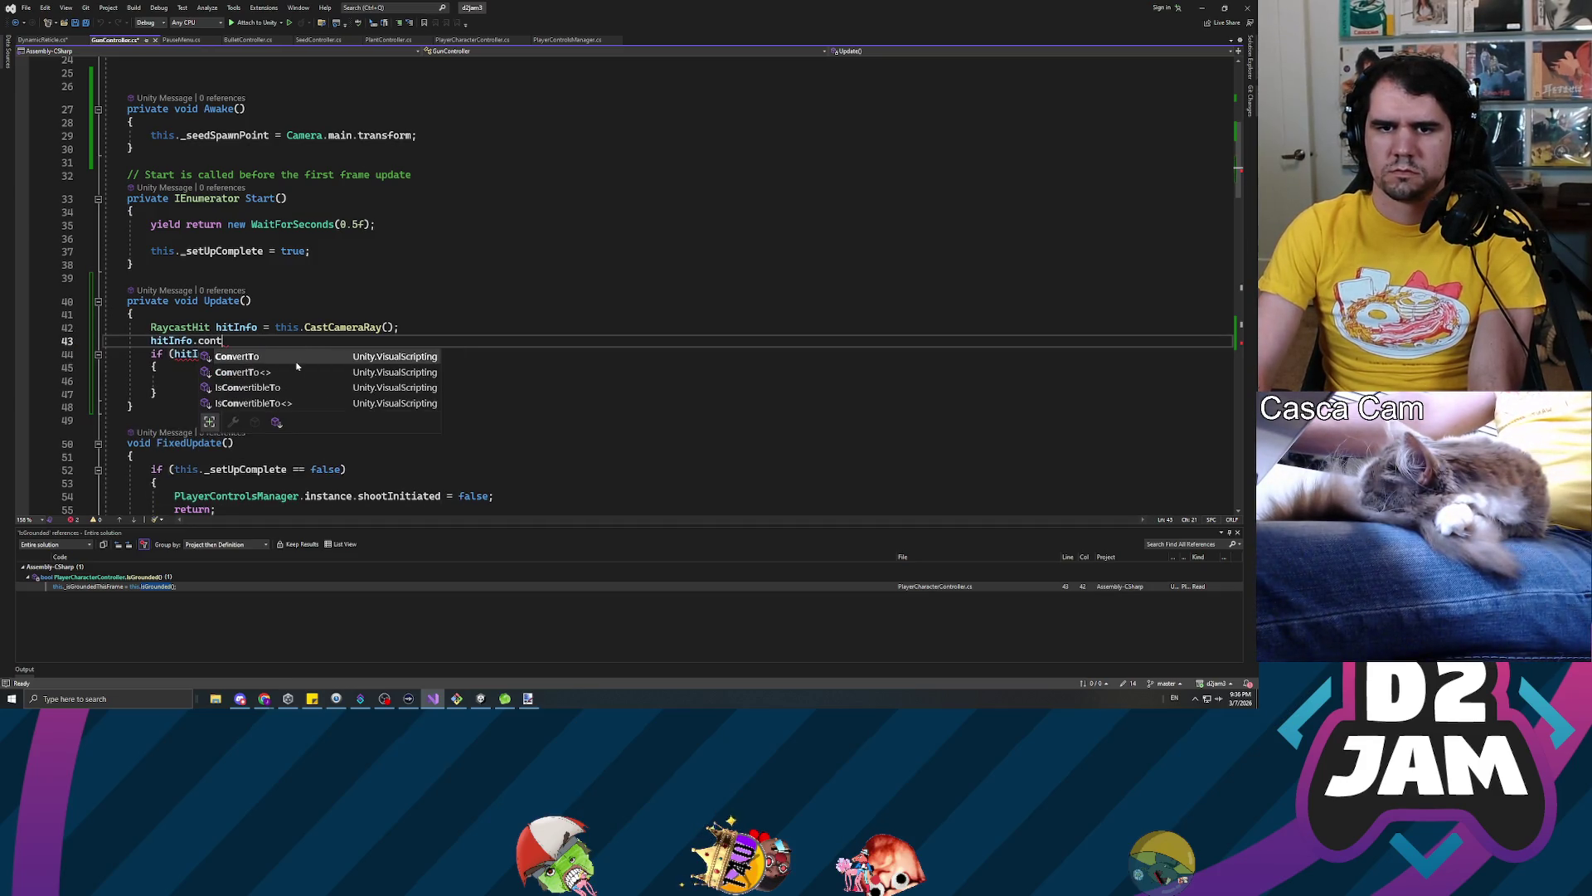
key("BackSpace")
key("BackSpace")
key("BackSpace")
key("BackSpace")
type("poi")
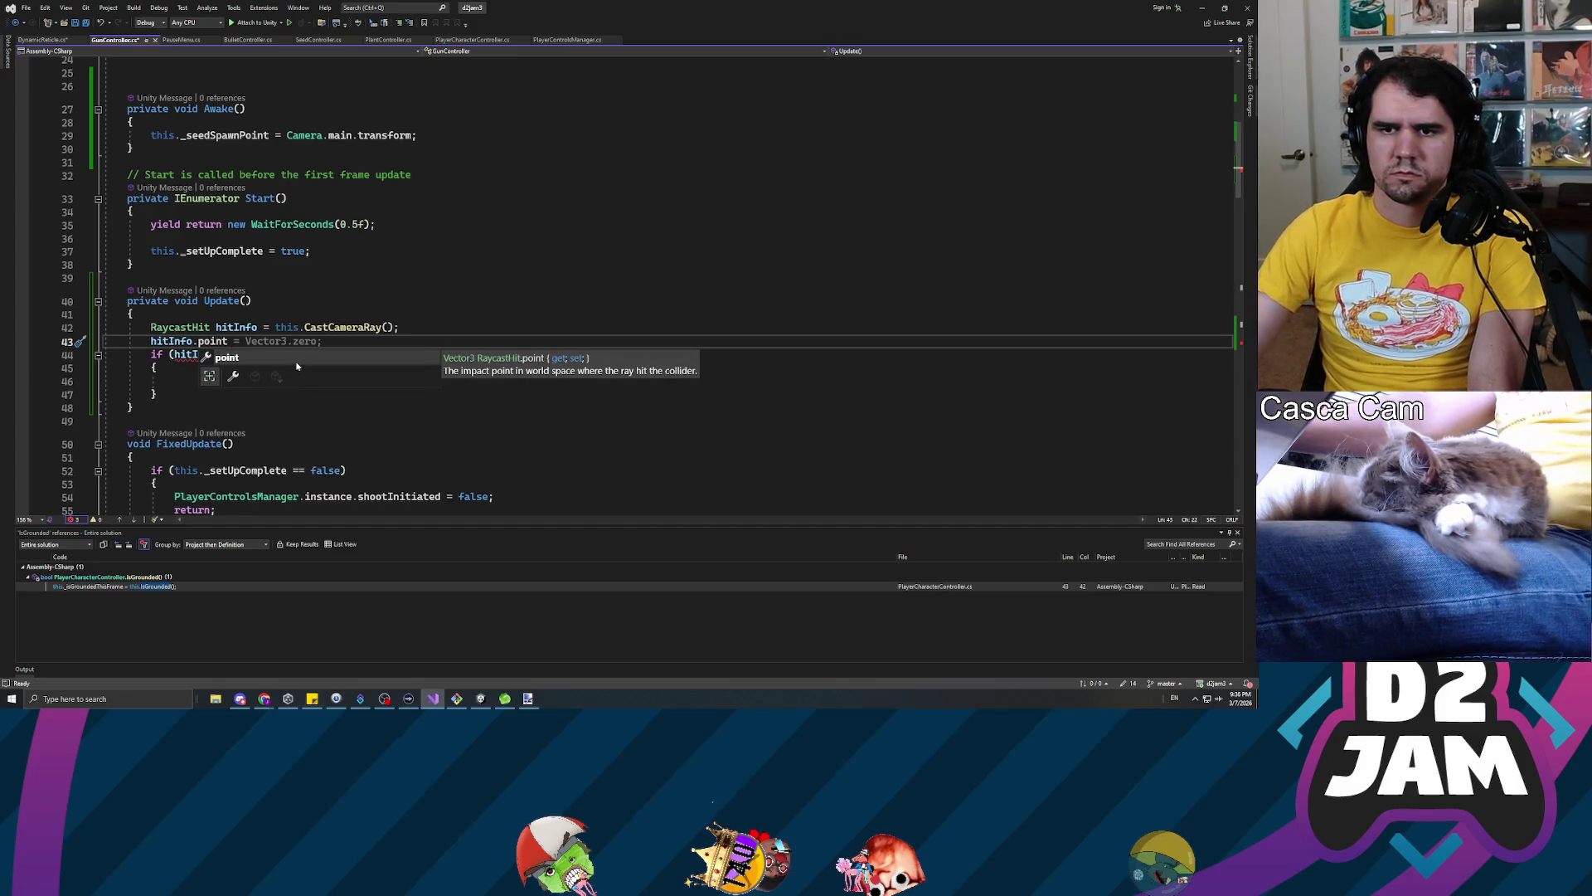
key("BackSpace")
key("BackSpace")
key("BackSpace")
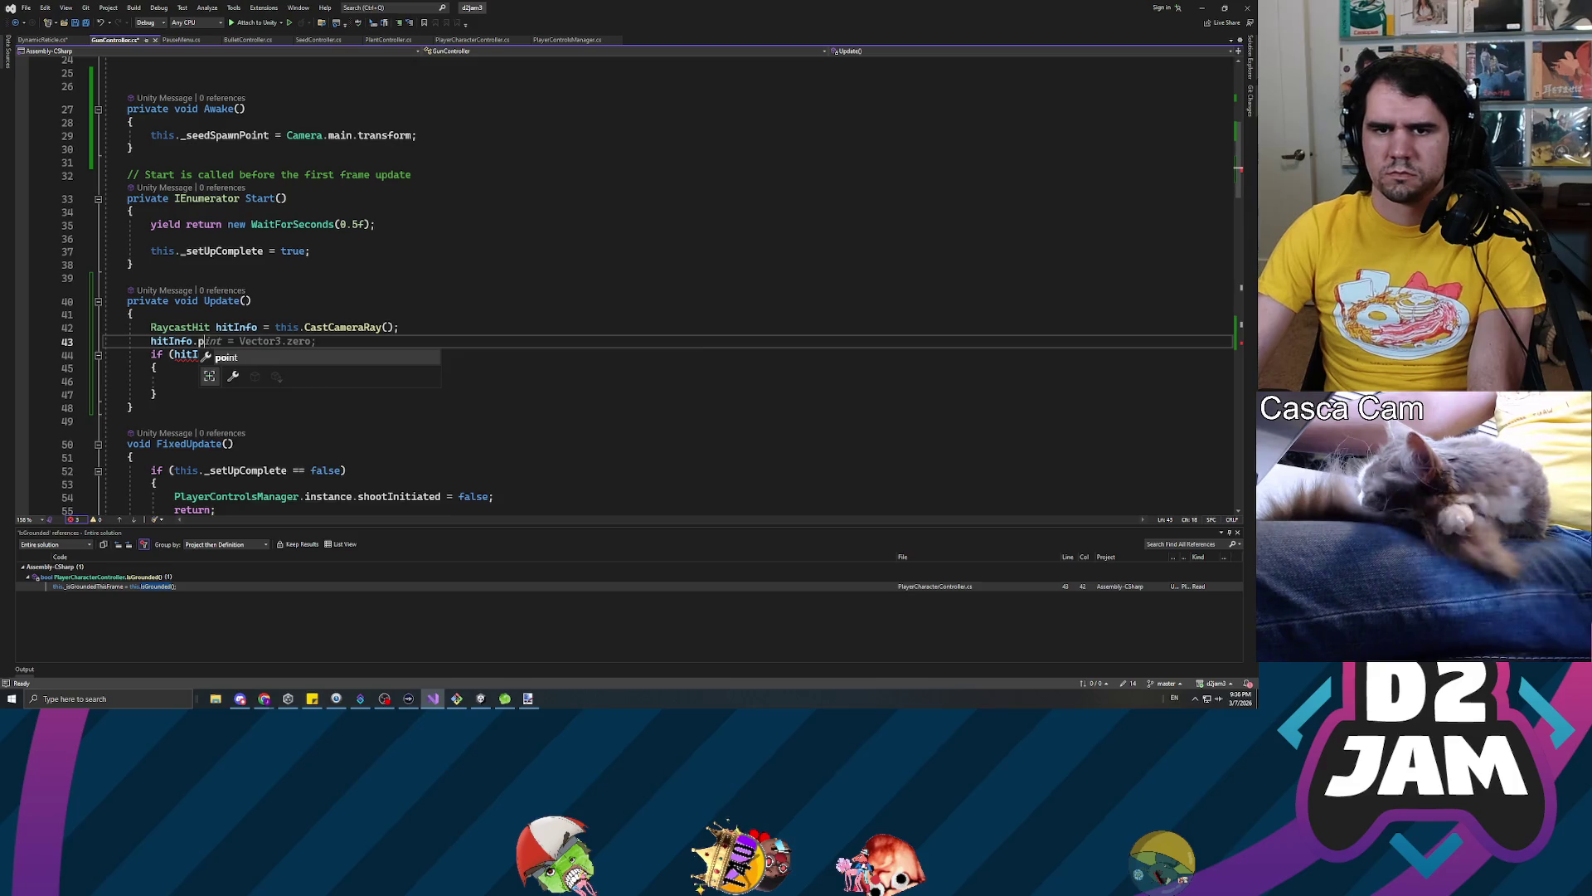
type("norm")
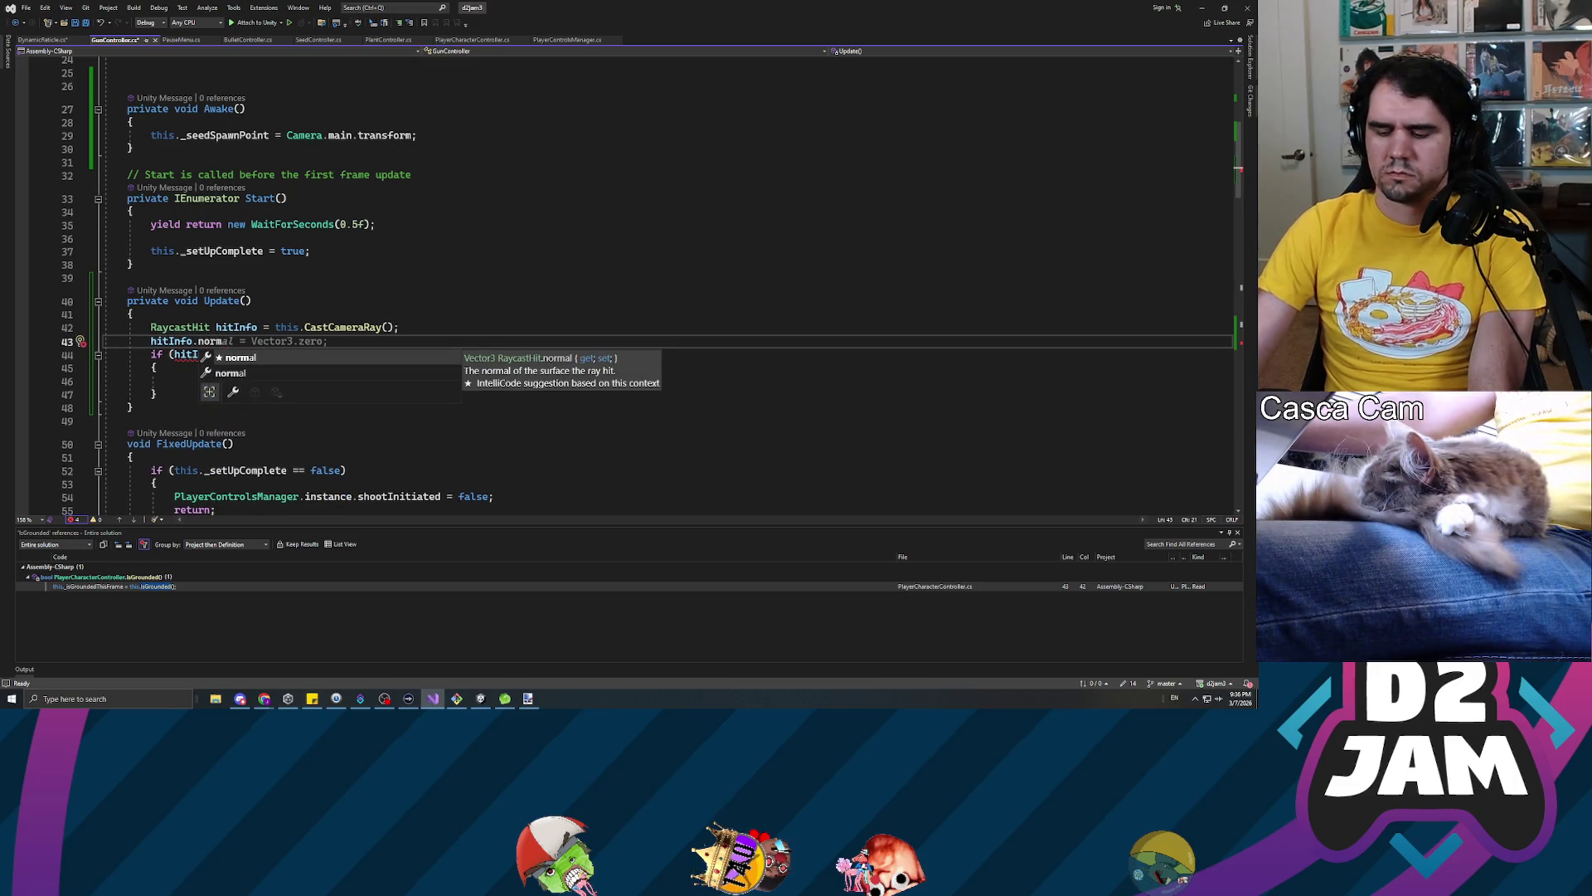
key("BackSpace")
key("BackSpace")
key("BackSpace")
key("ctrl+Tab")
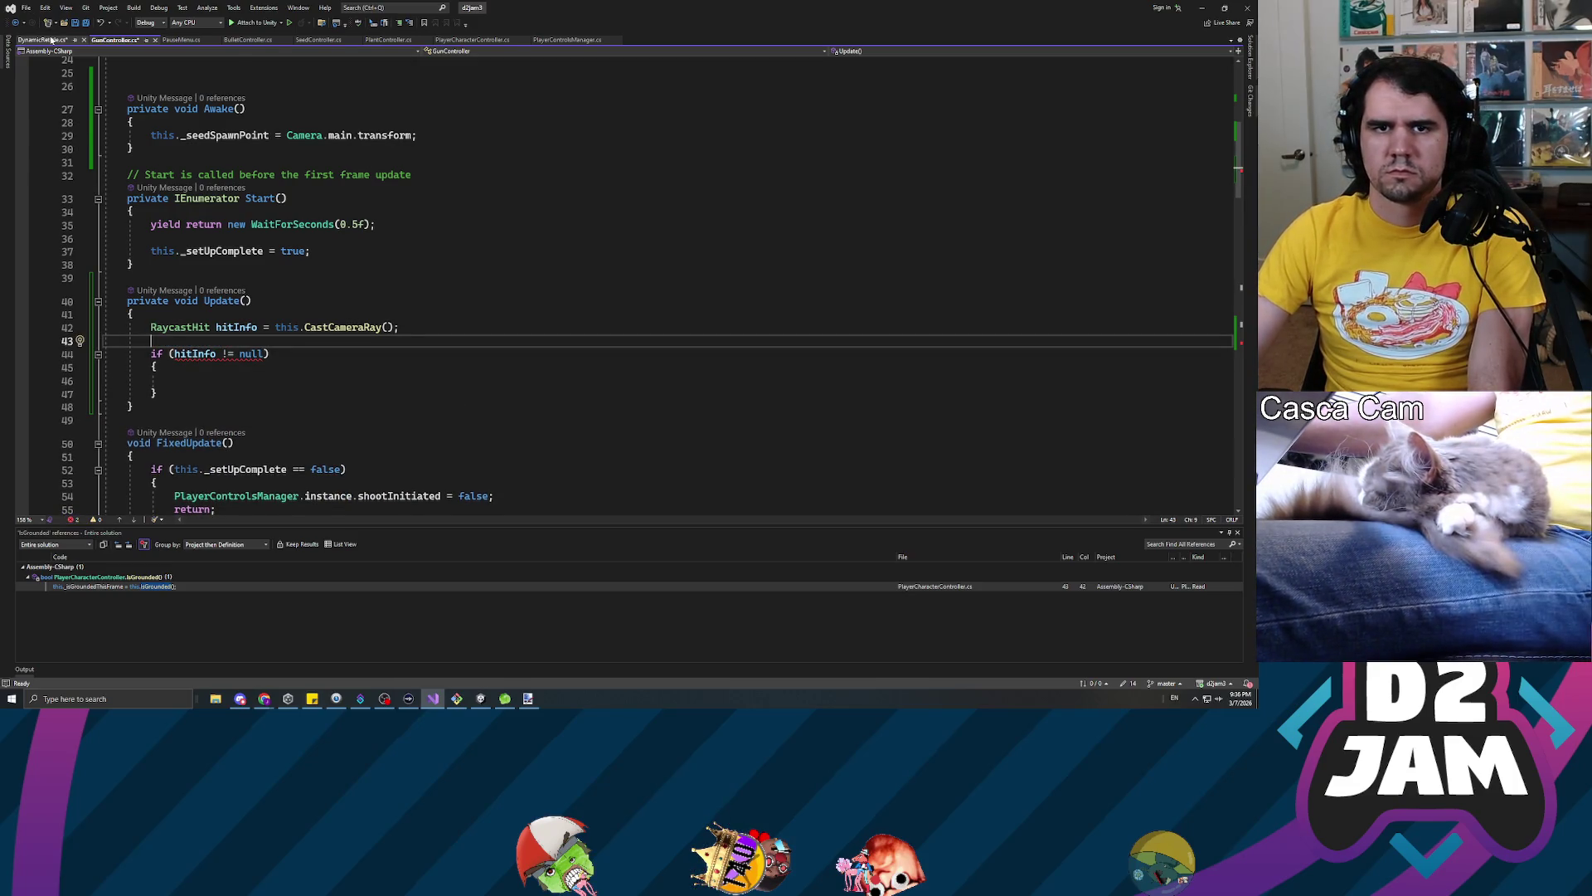
key("Right")
Give UpdateReticlePosition Vector3 position and normal parameters, then assign _reticleTransform's position and forward from them
type("Vector3")
type(" poipn")
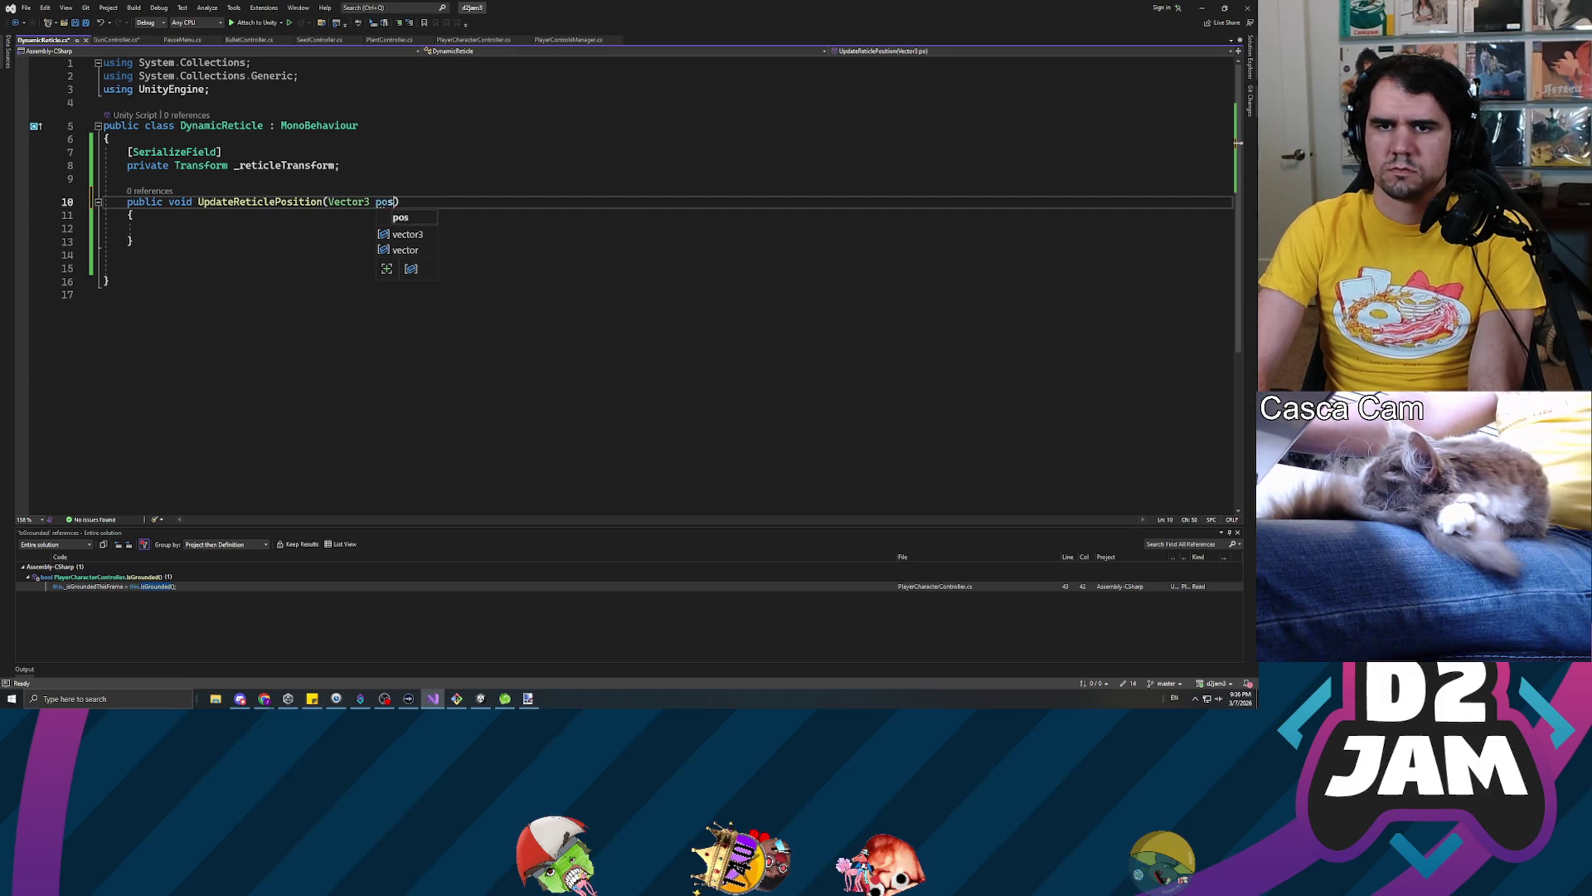
type(", ")
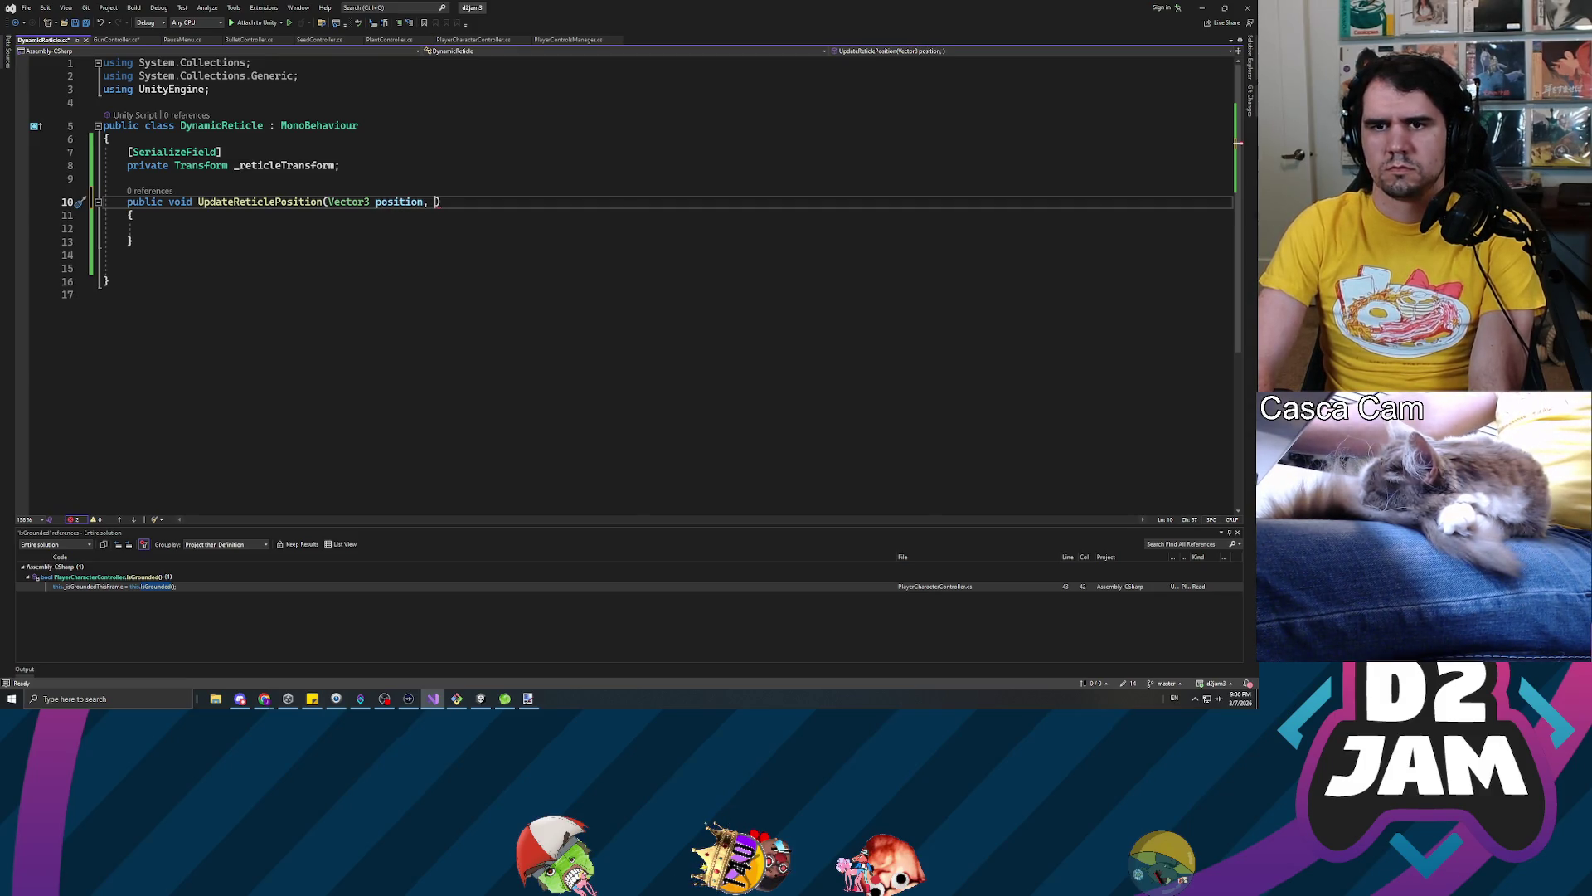
type("Vector3 normal")
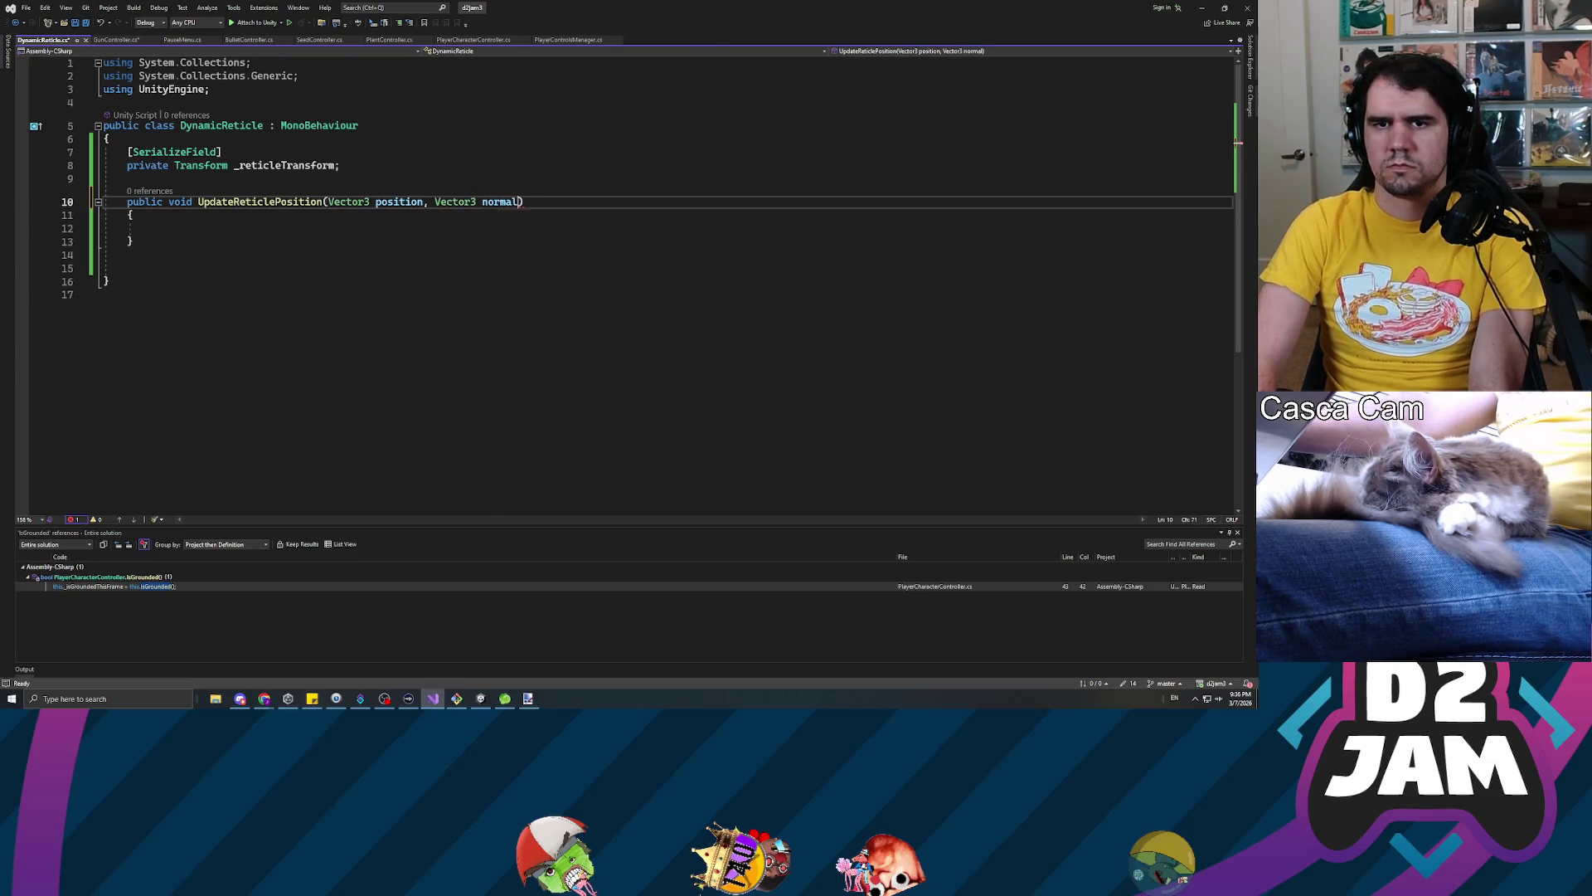
key("ctrl+s")
key("Down")
key("Down")
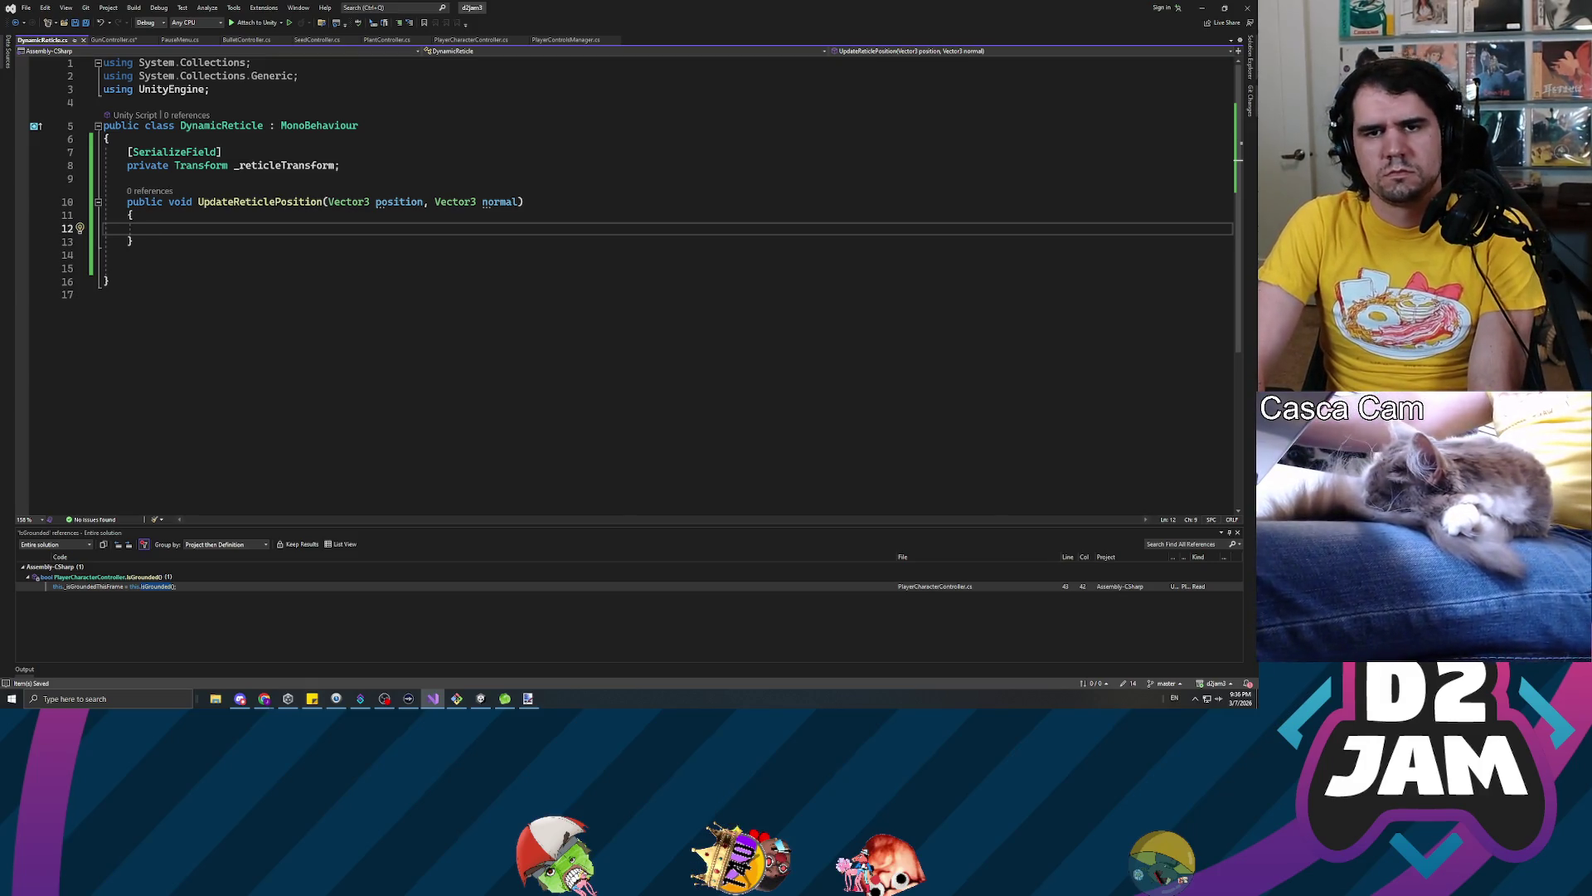
type("this._reticleTransform.position =-")
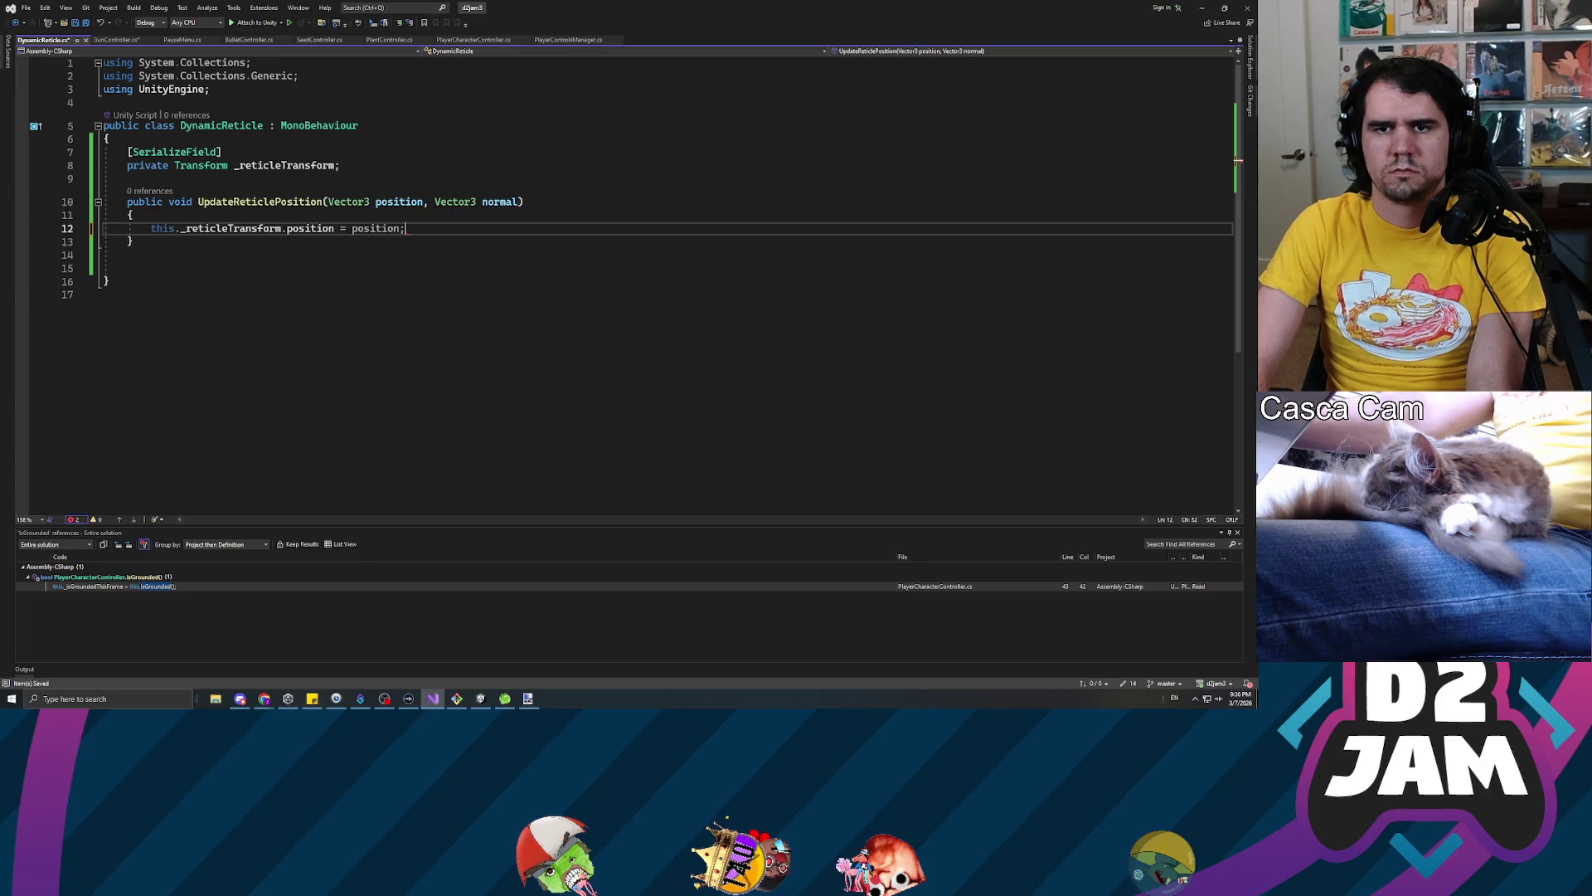
key("Return")
type("this._reti")
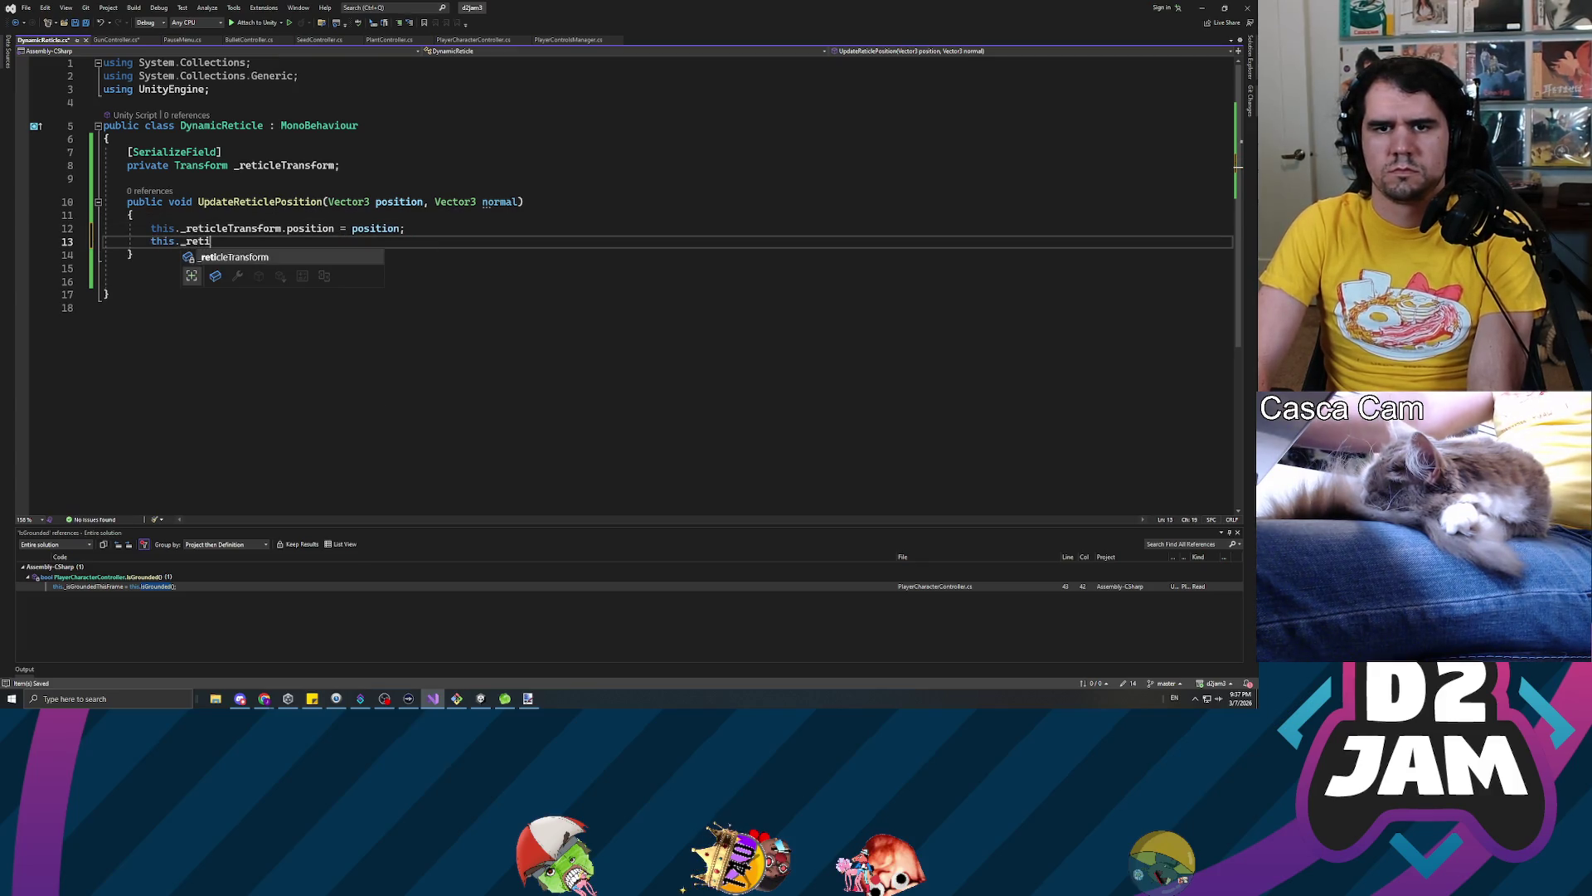
type("cleTransform.forward")
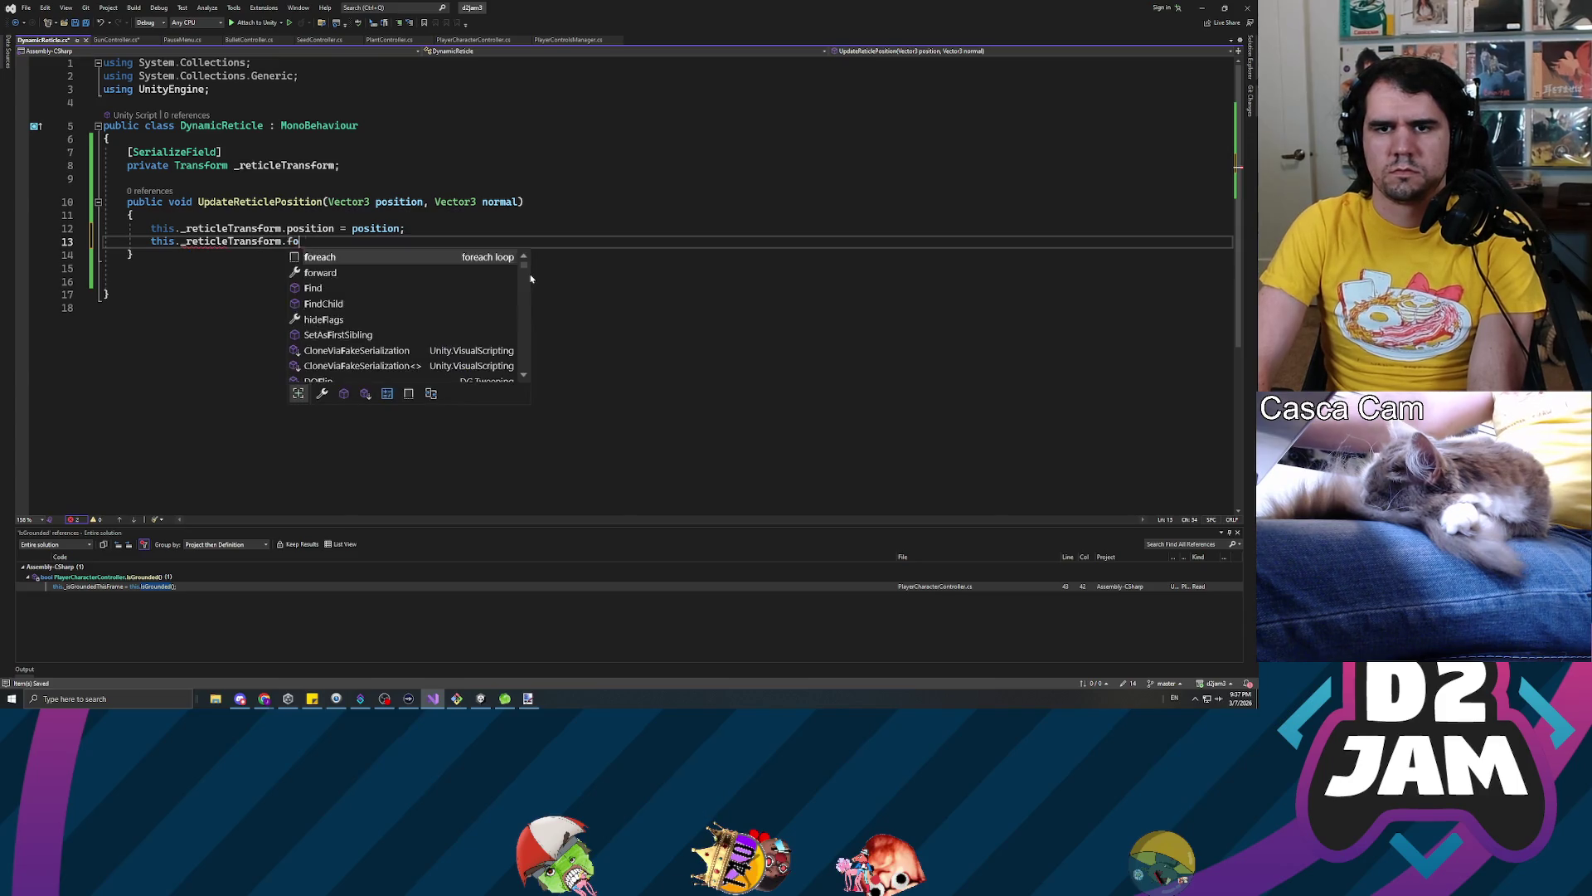
type(" = normal;")
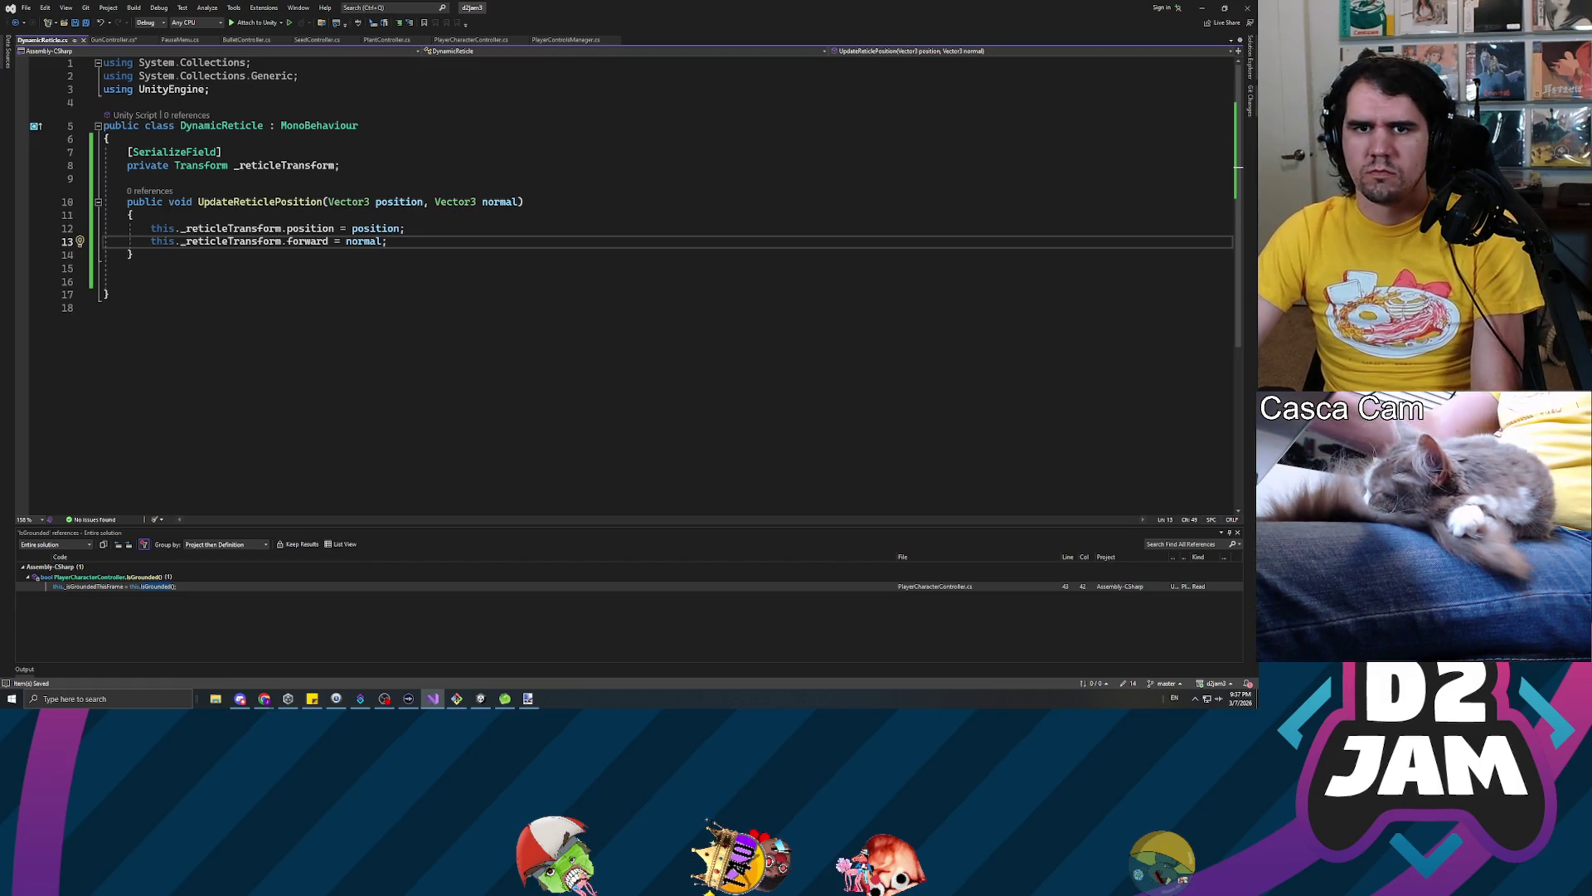
Begin a third this._reticleTransform statement on a new line above the method's closing brace
left_click(108, 281)
left_click(133, 255)
key("Up")
key("End")
key("Return")
type("TerrainHeightmapSyncControl.")
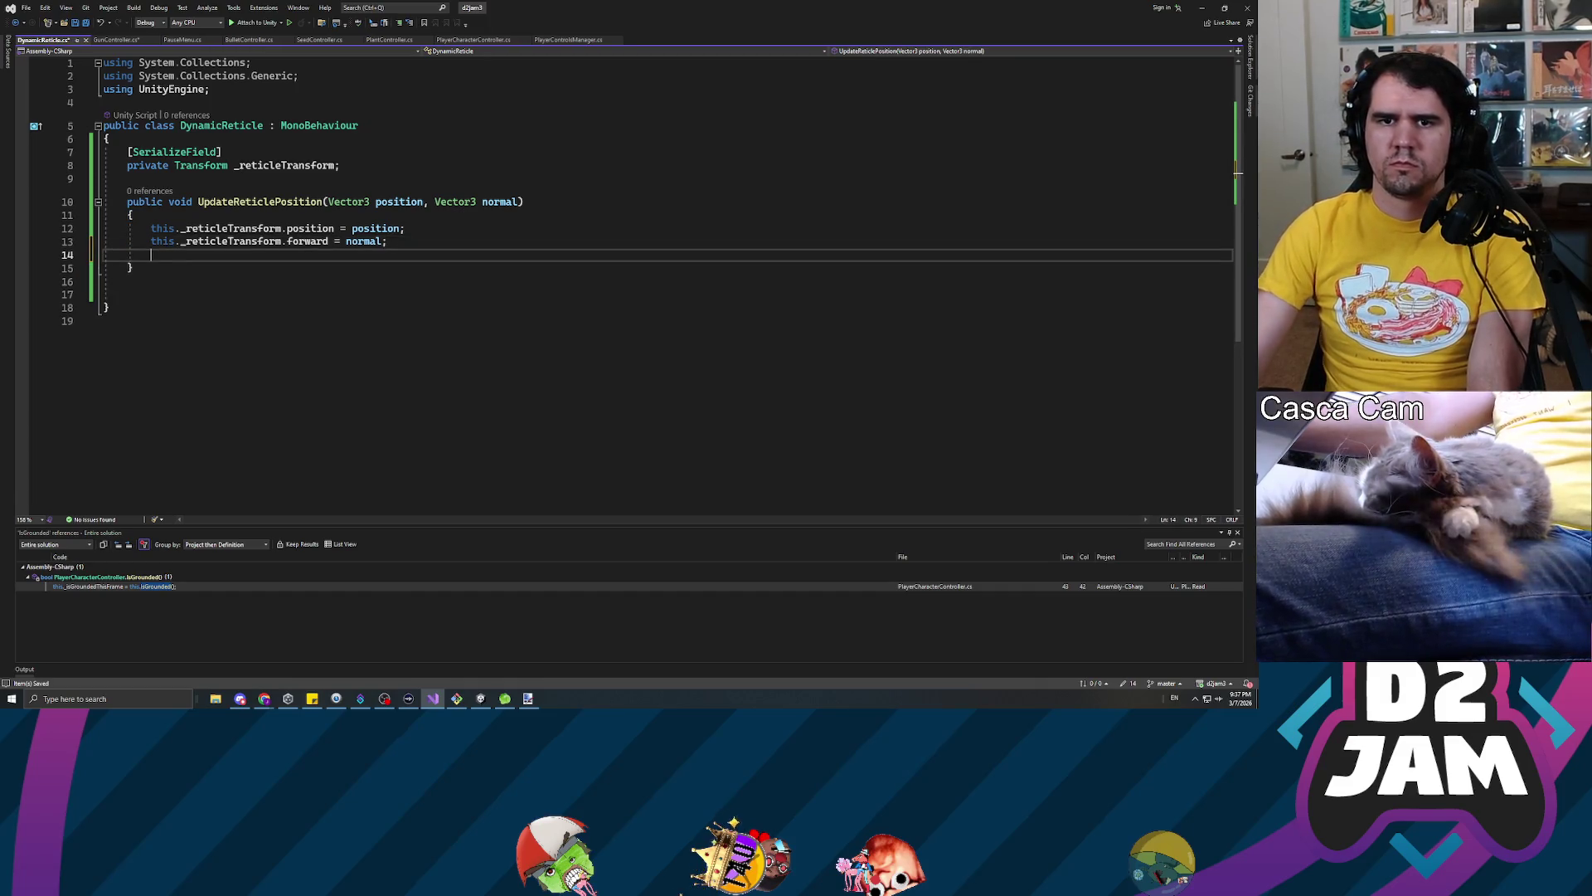
key("ctrl+BackSpace")
key("ctrl+BackSpace")
type("this._re")
key("Tab")
type(".dorota")
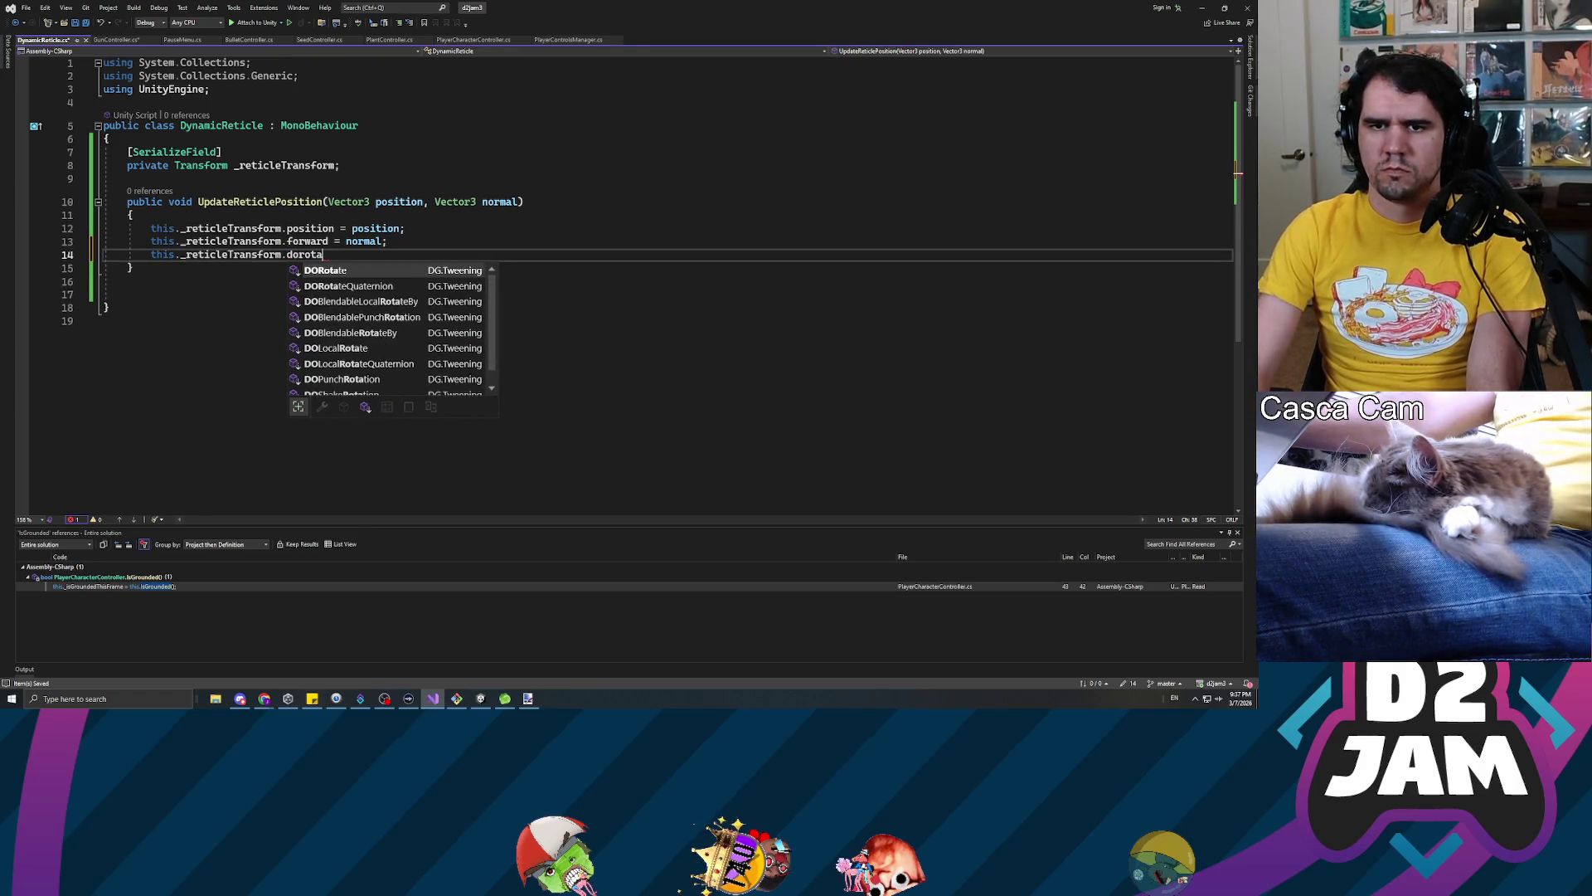
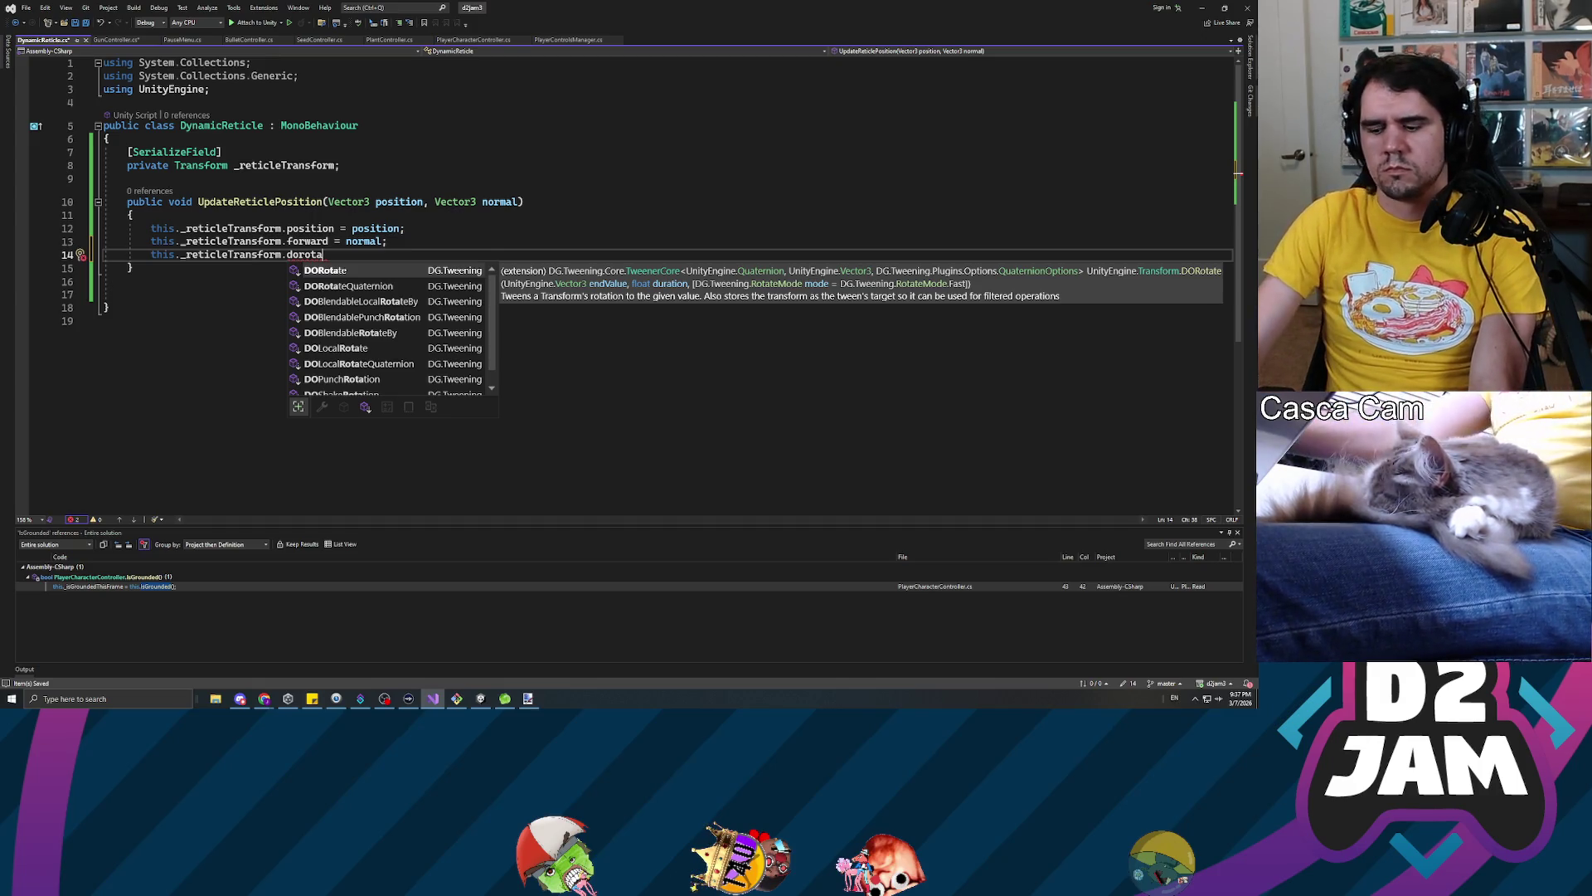
Delete the unfinished DORotate line and open a blank line under the field
key("shift+Home")
key("BackSpace")
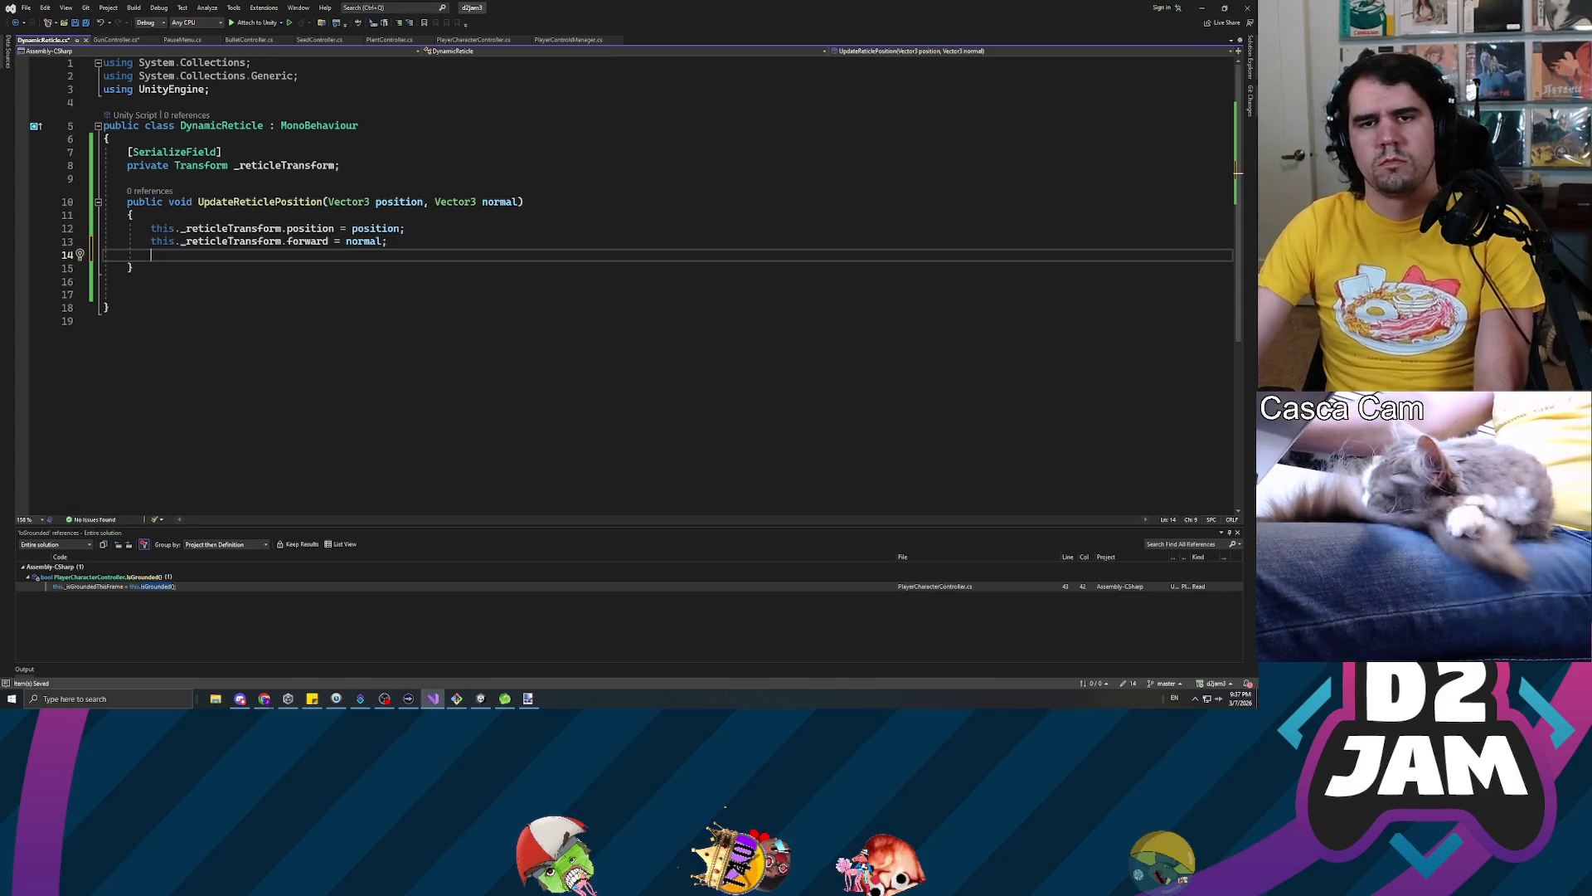
left_click(127, 178)
left_click(151, 254)
left_click(132, 268)
left_click(127, 281)
key("Up")
key("Up")
key("Up")
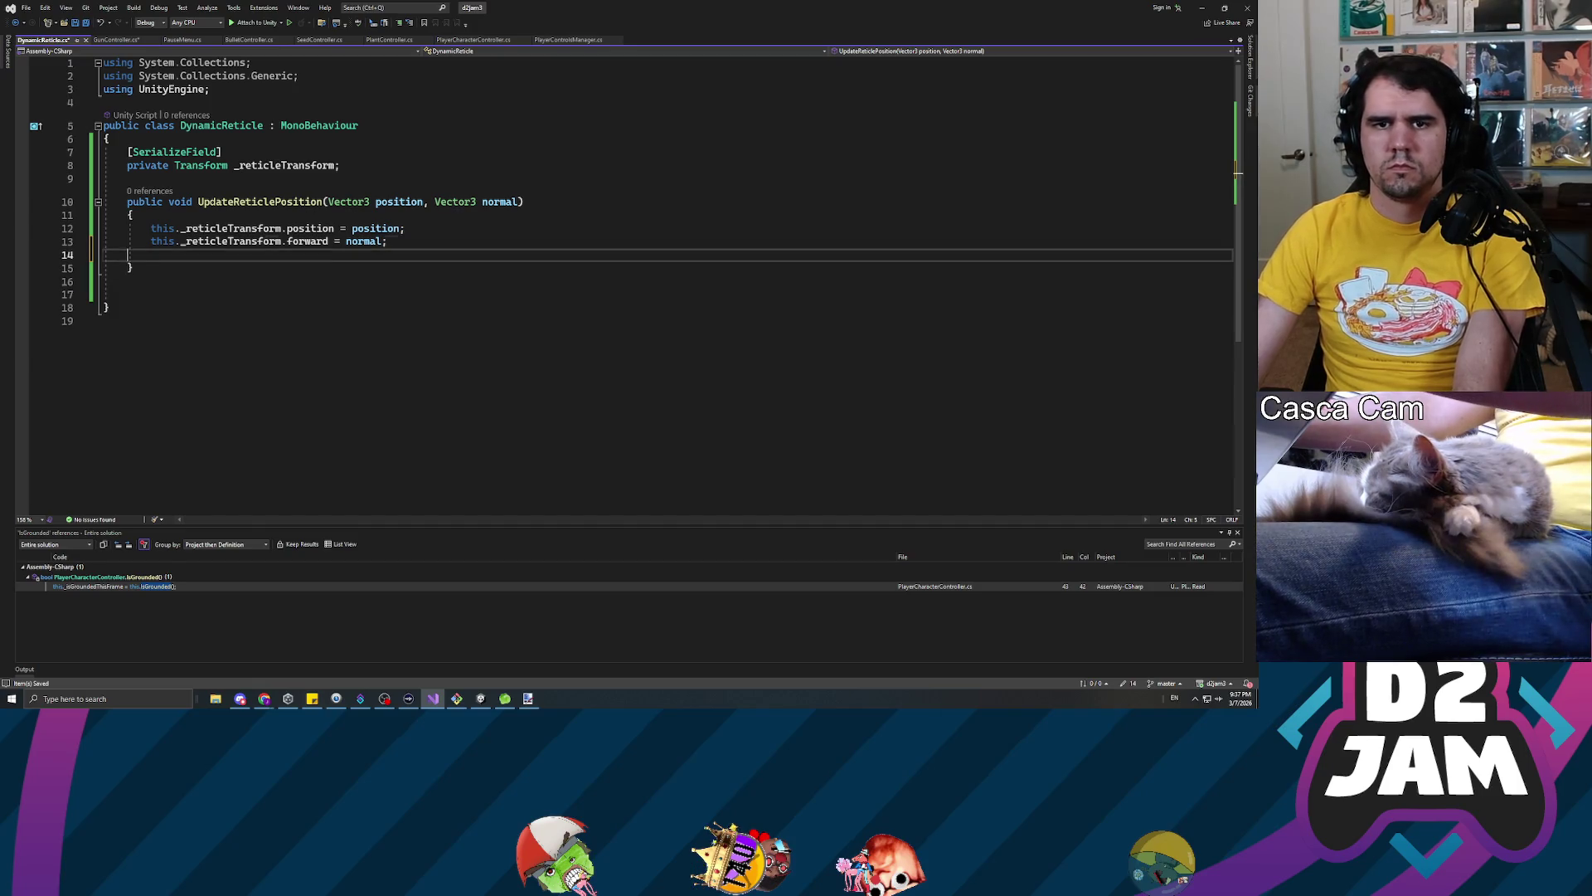
key("Return")
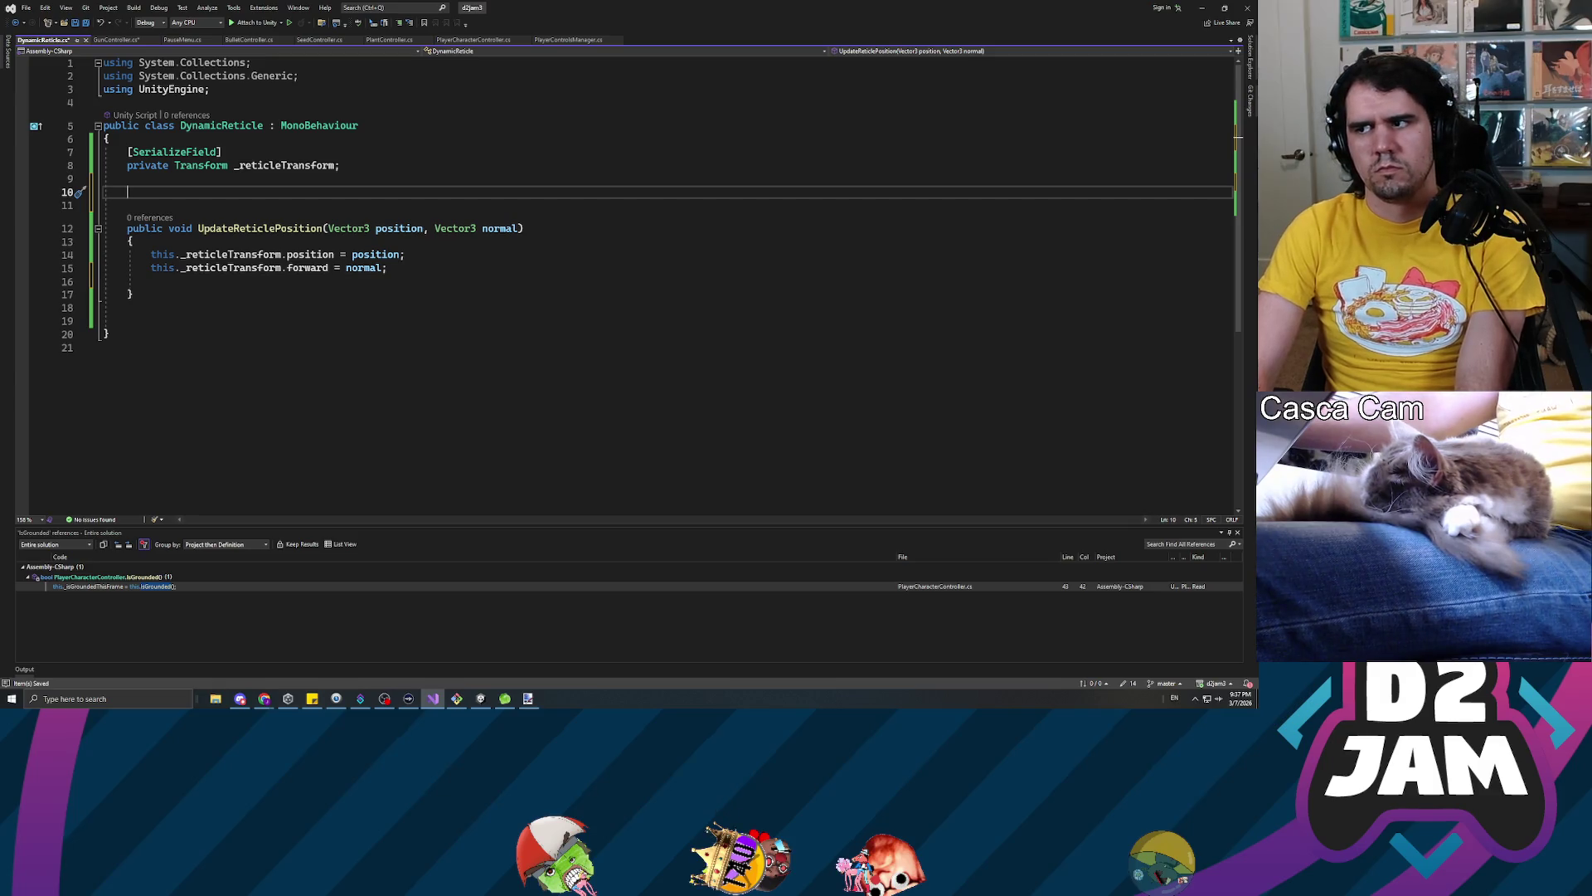
Insert an empty private Start method from the snippet and rename it to Update
type("private voi")
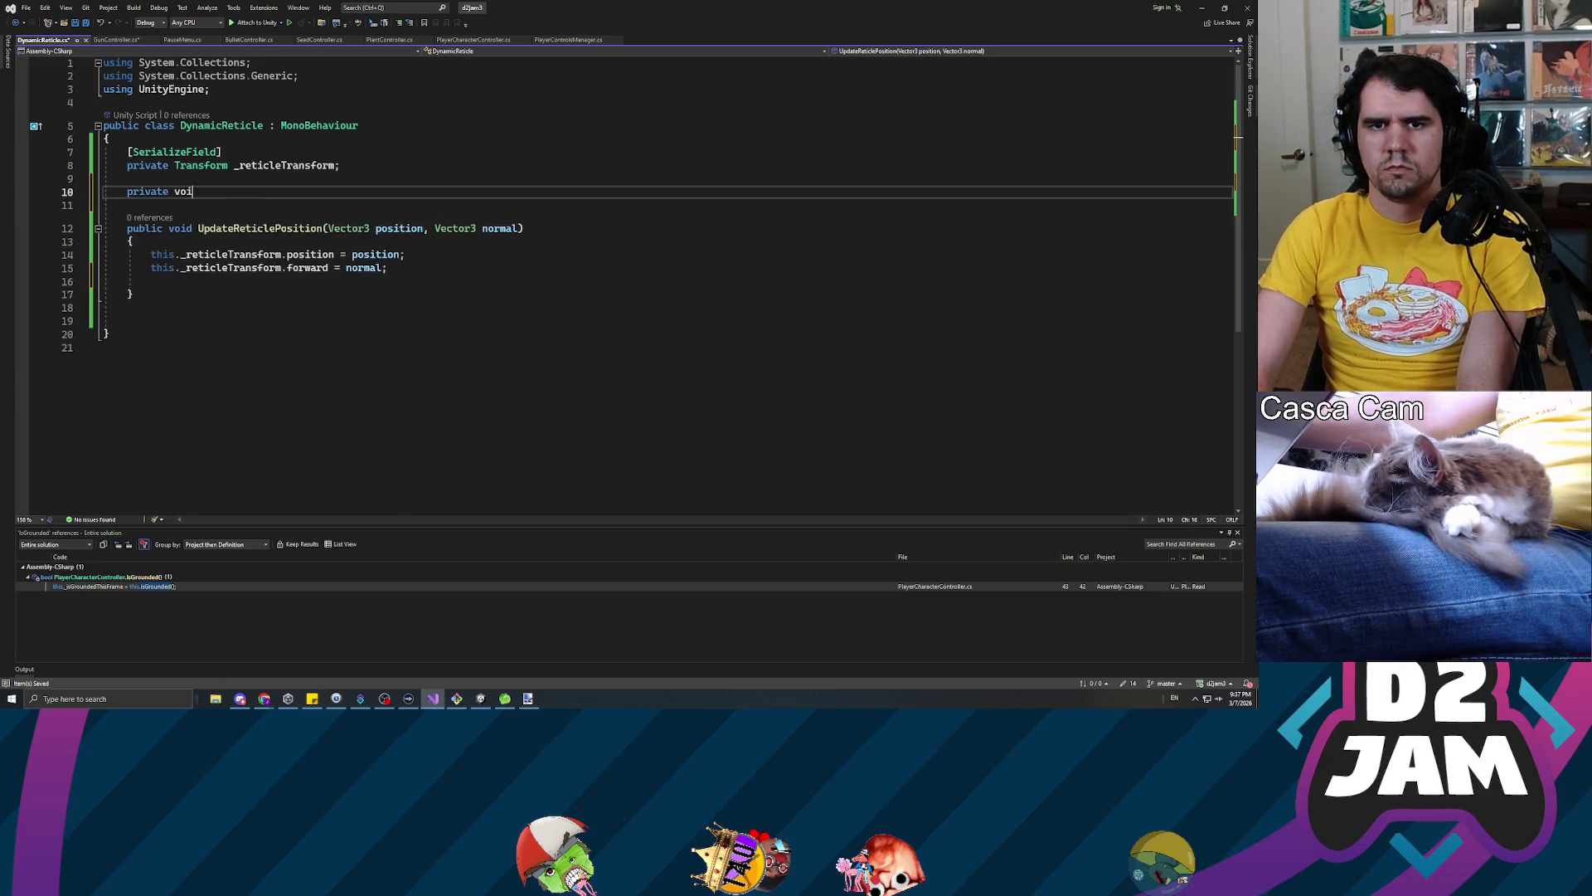
type("d Star")
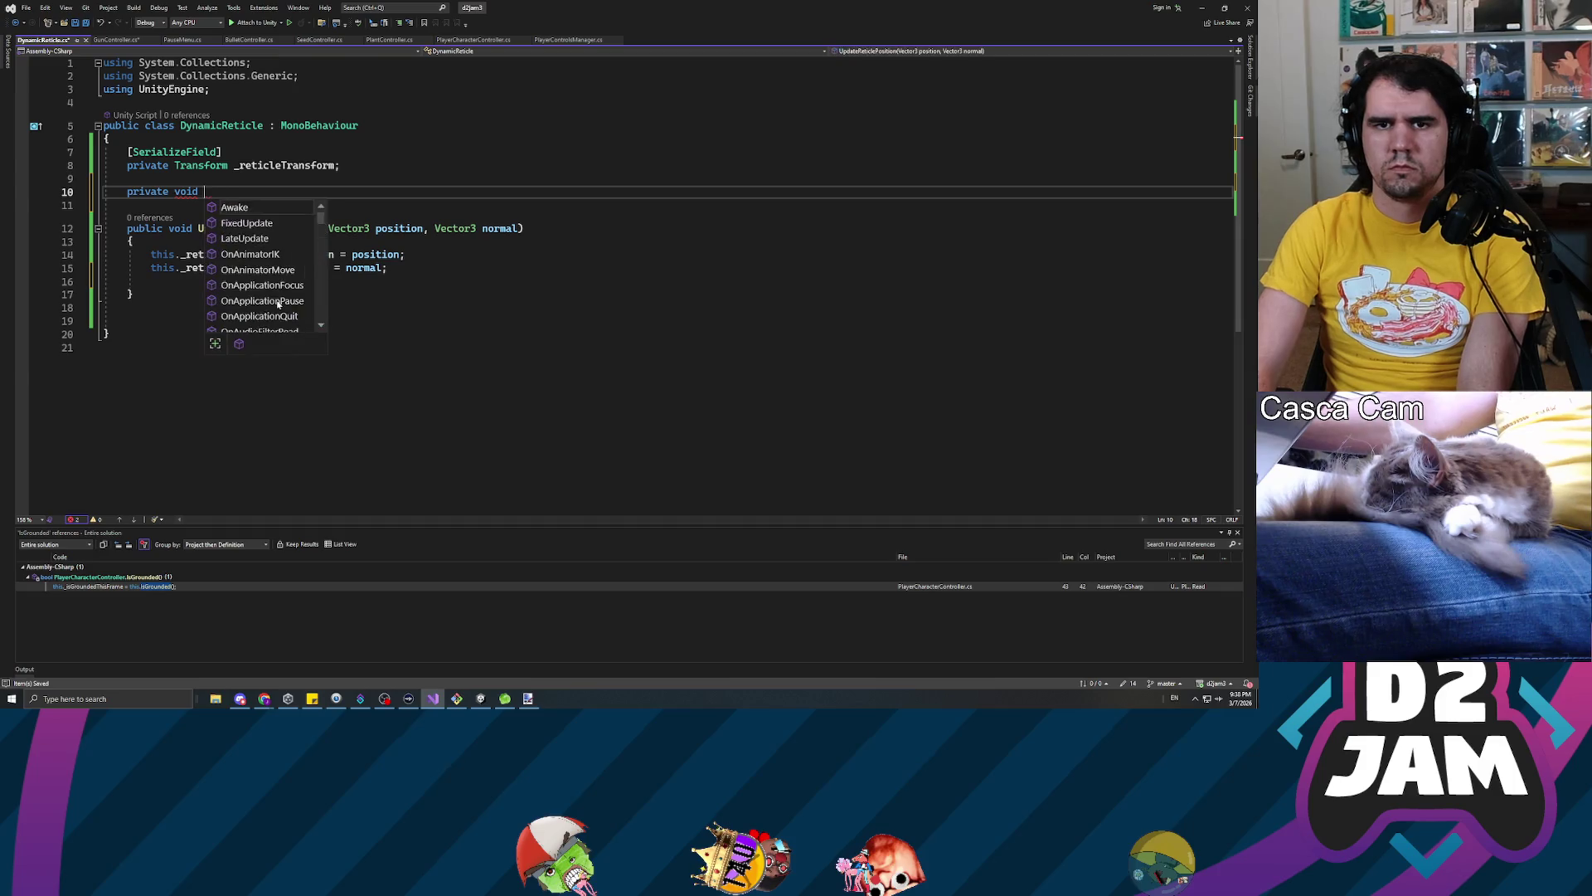
key("Tab")
type("StartCoroutine")
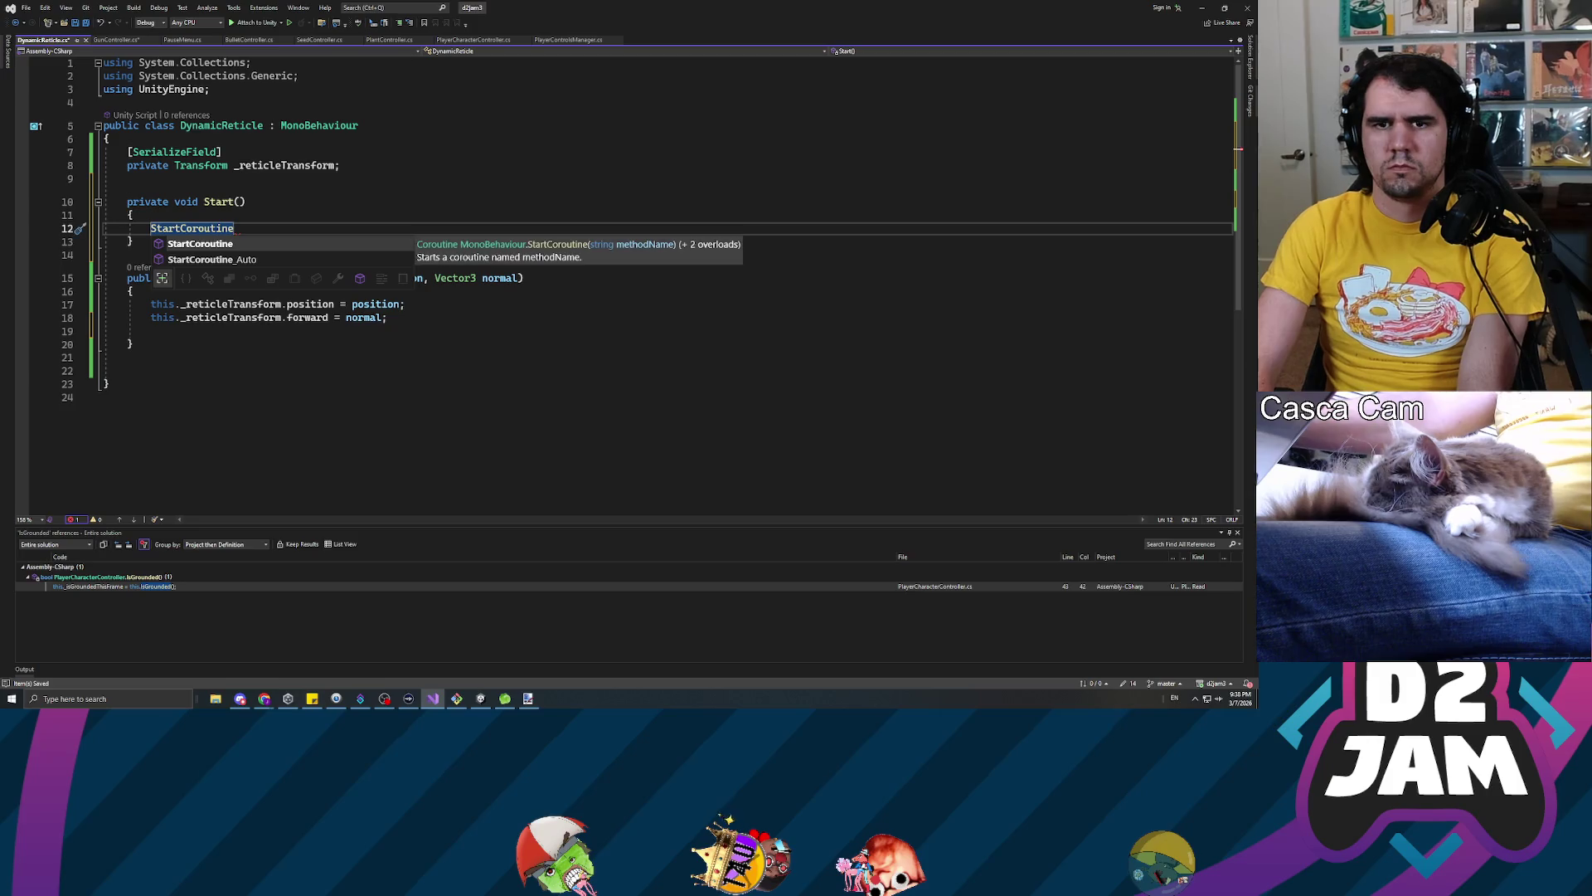
key("ctrl+BackSpace")
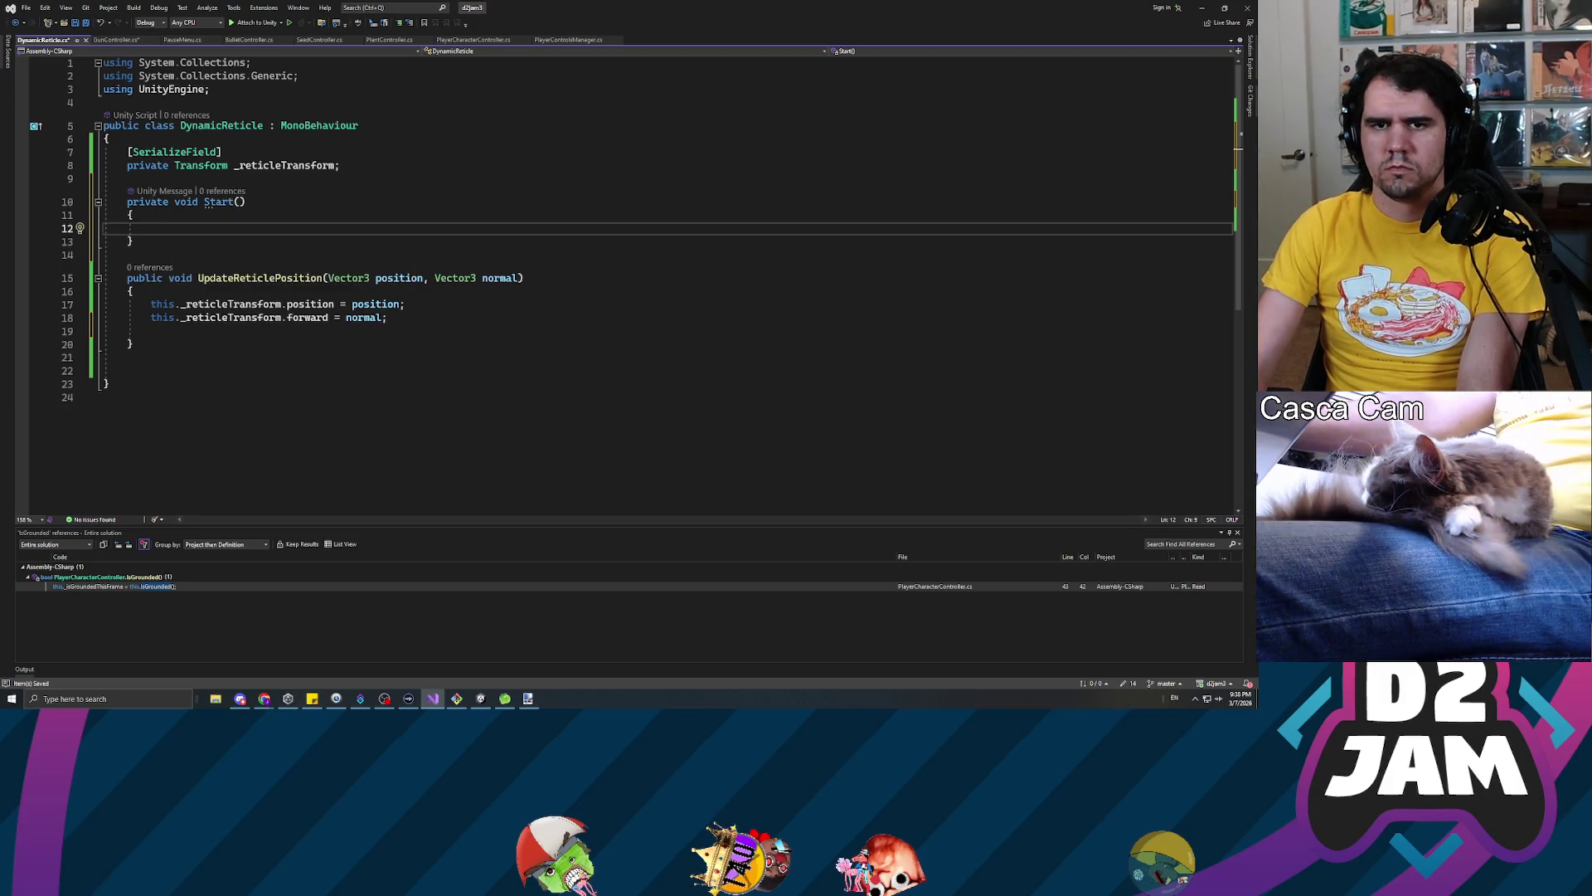
double_click(209, 202)
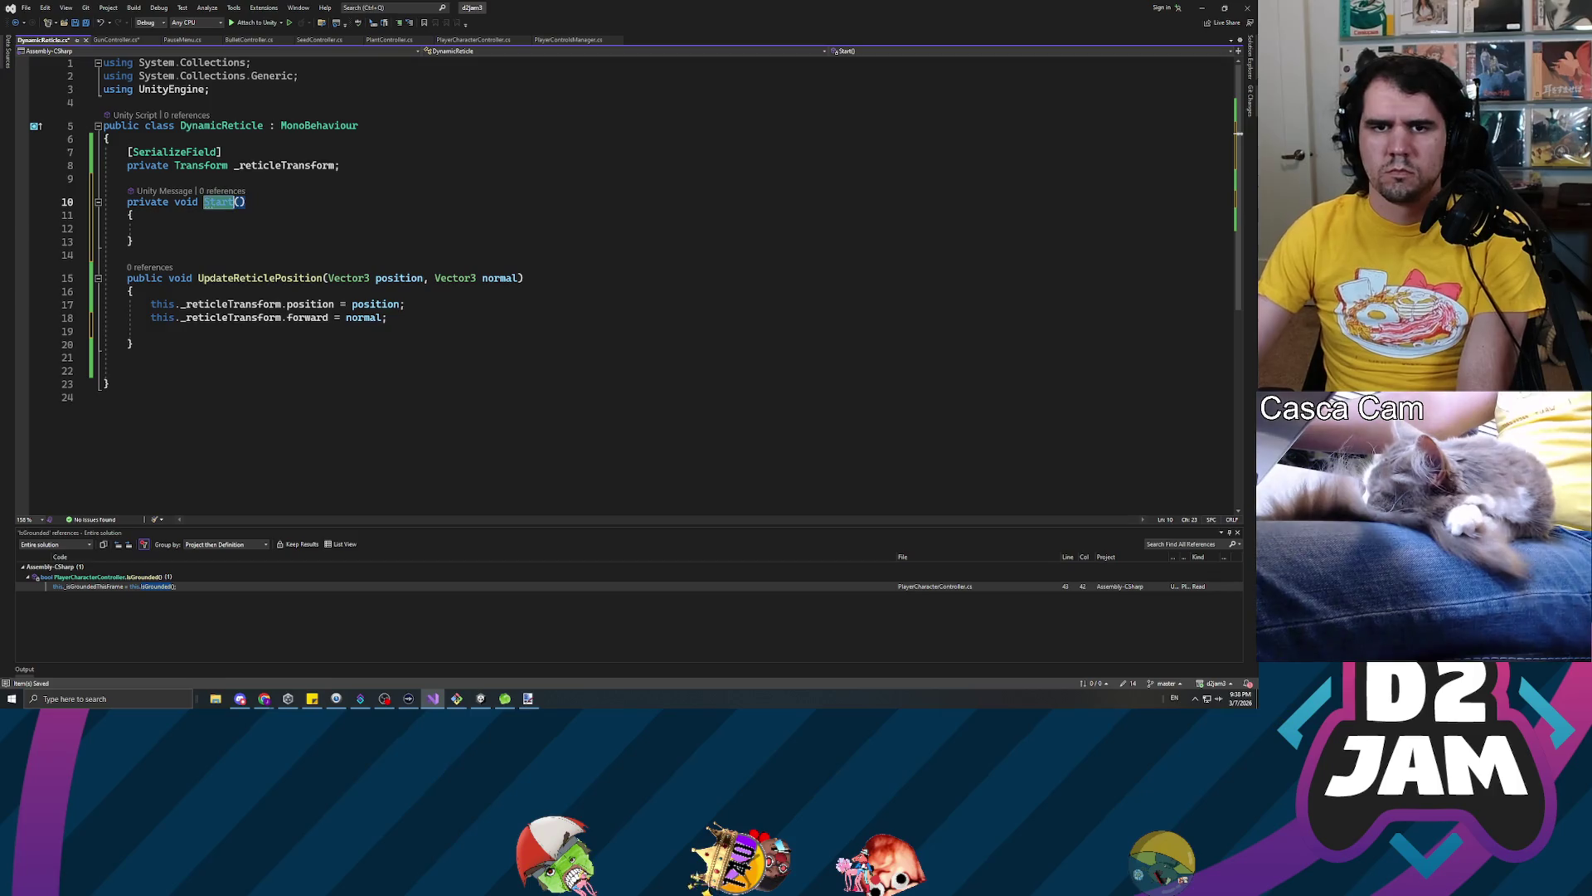
type("Update")
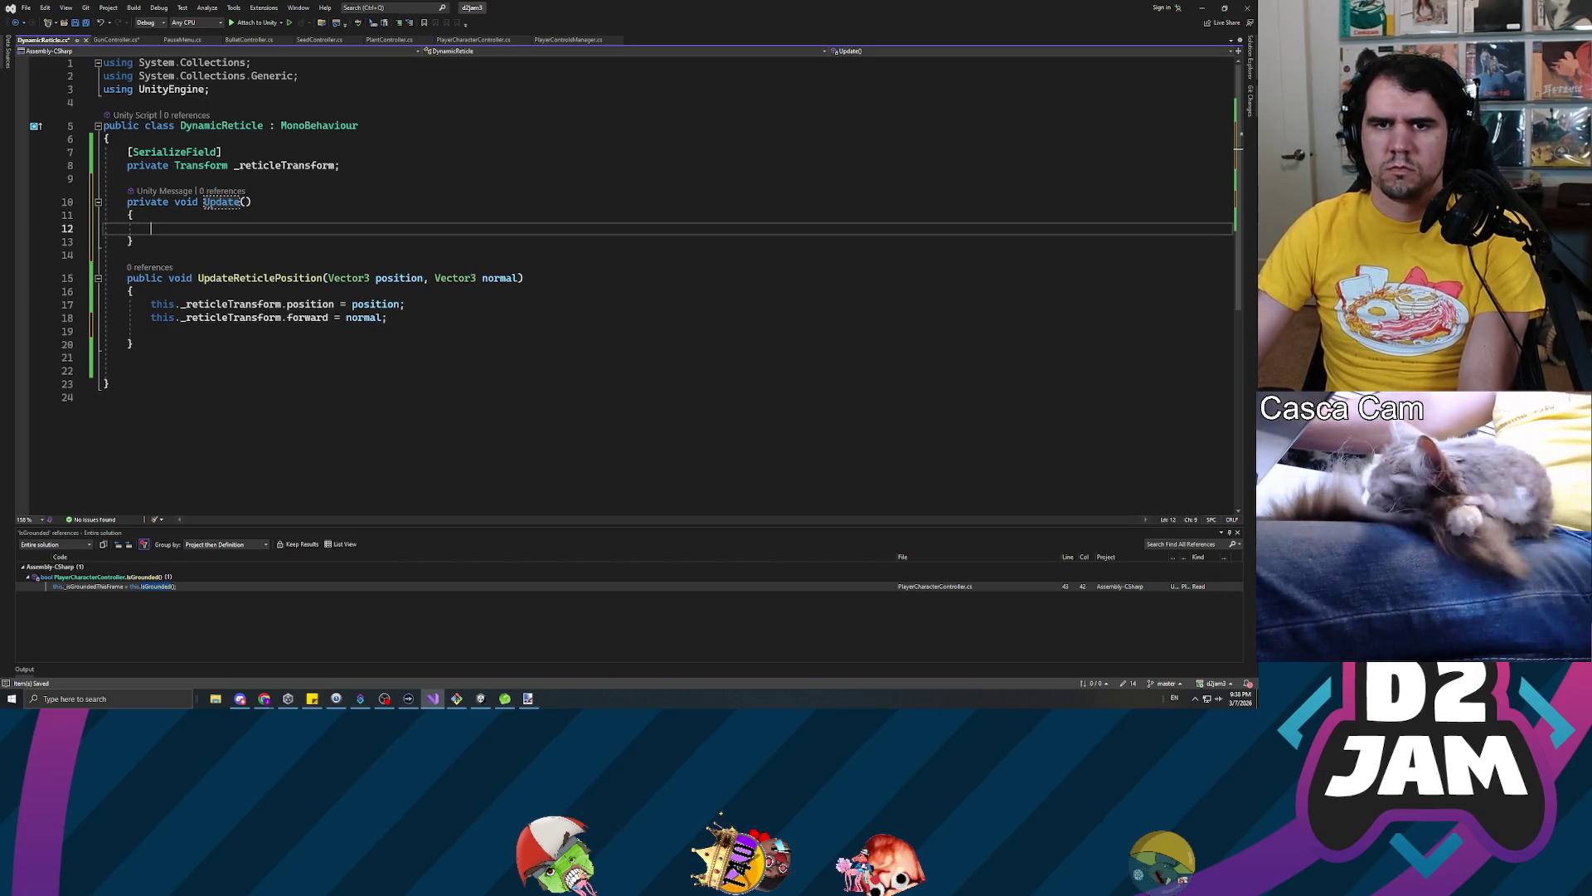
key("Up")
Begin declaring a private float _currentRotation field above Update
key("Return")
key("Return")
key("Up")
type("pri")
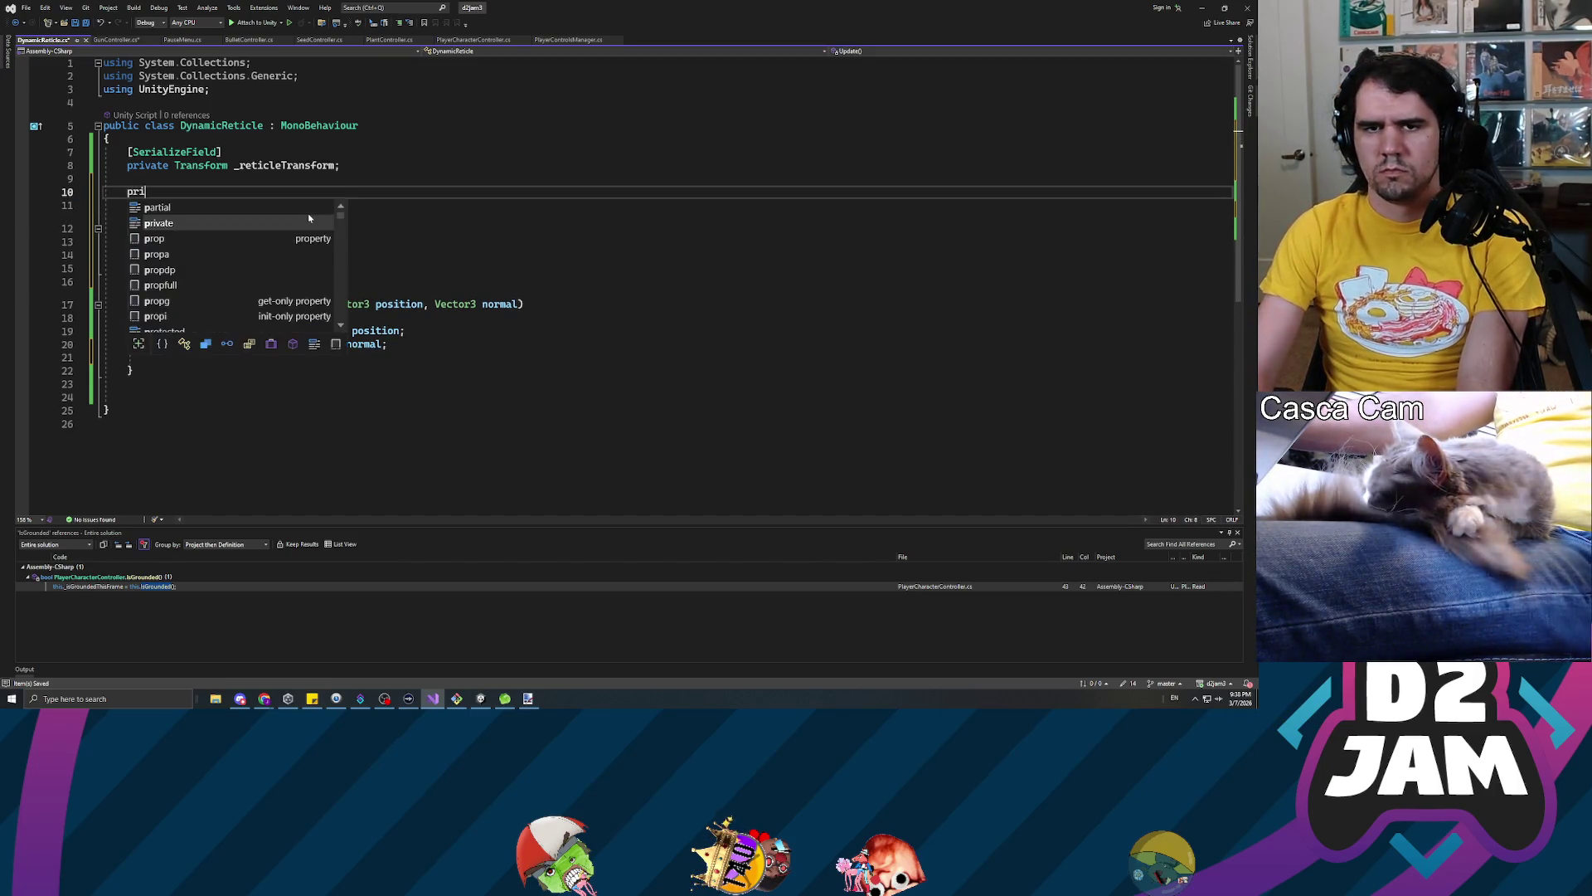
type("vate floa")
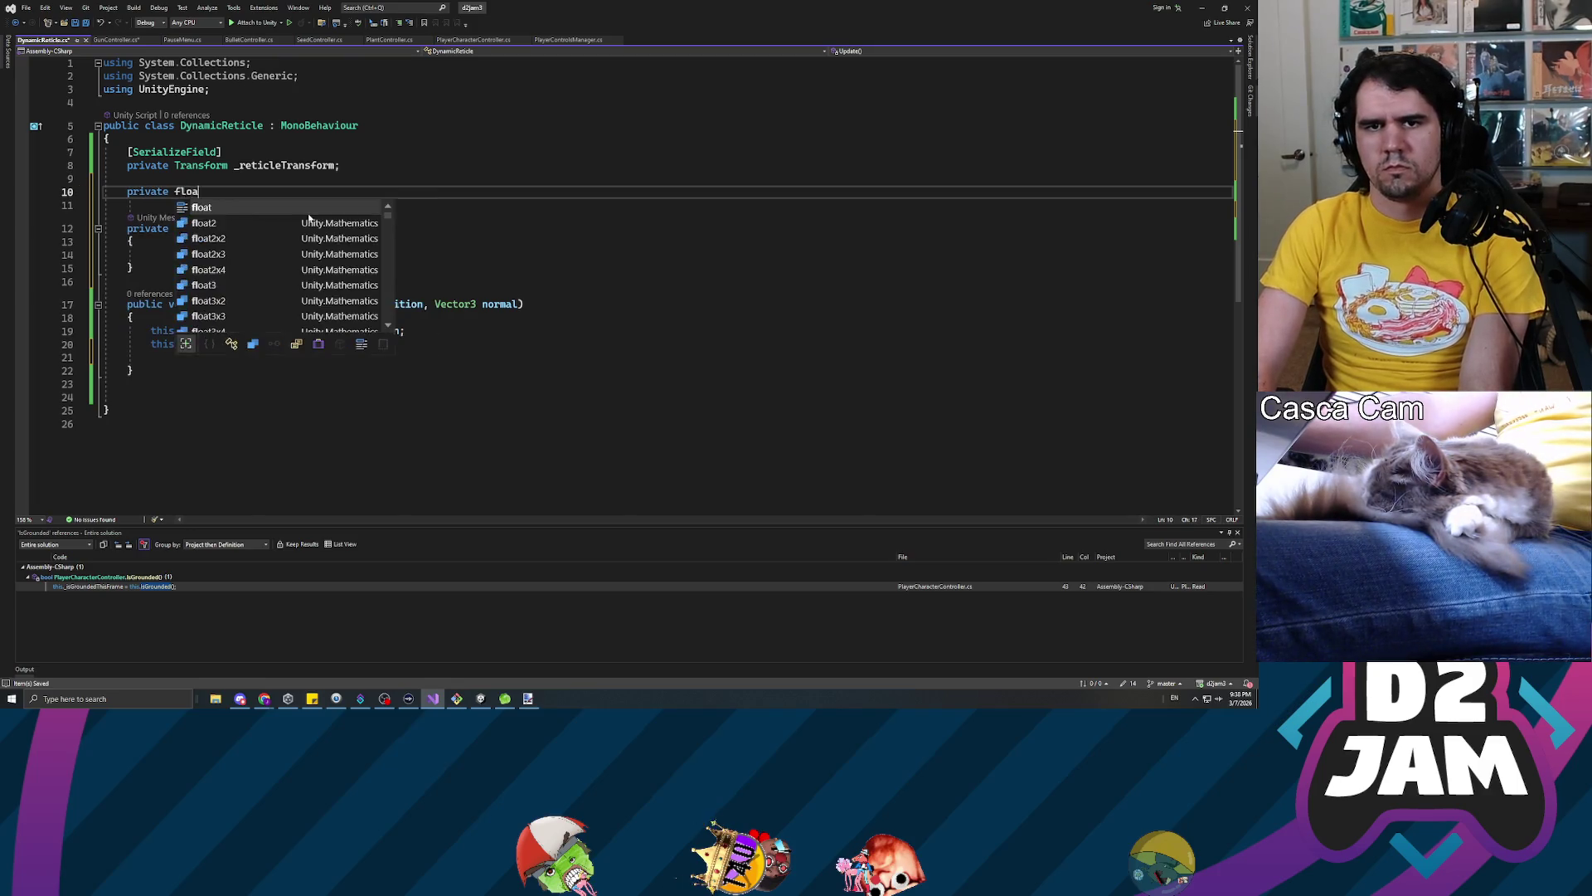
type("t _curre")
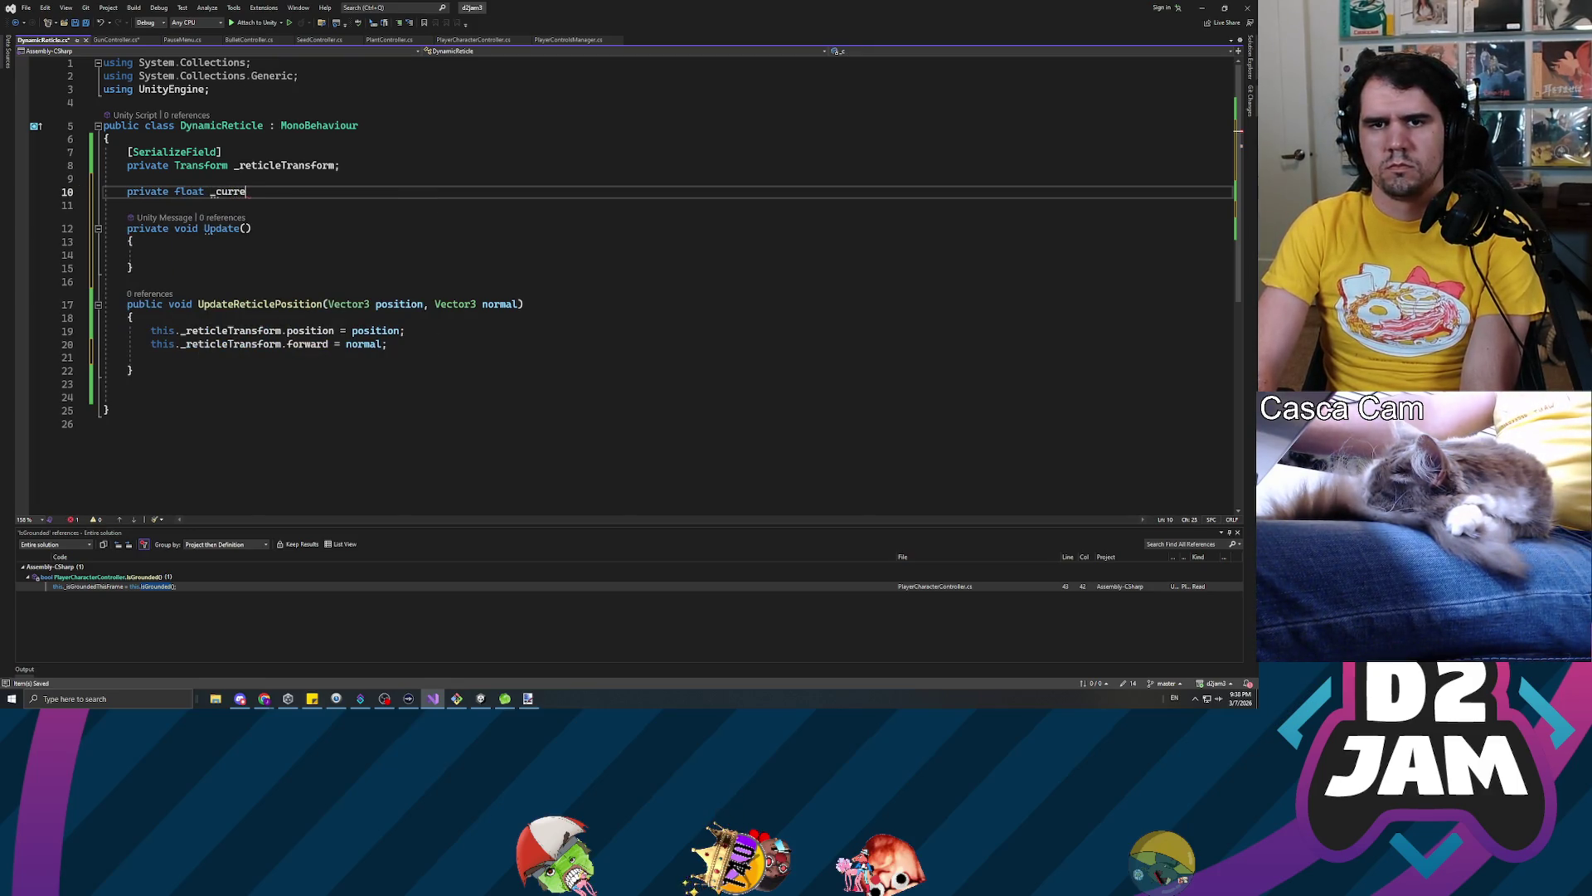
type("ntRotation")
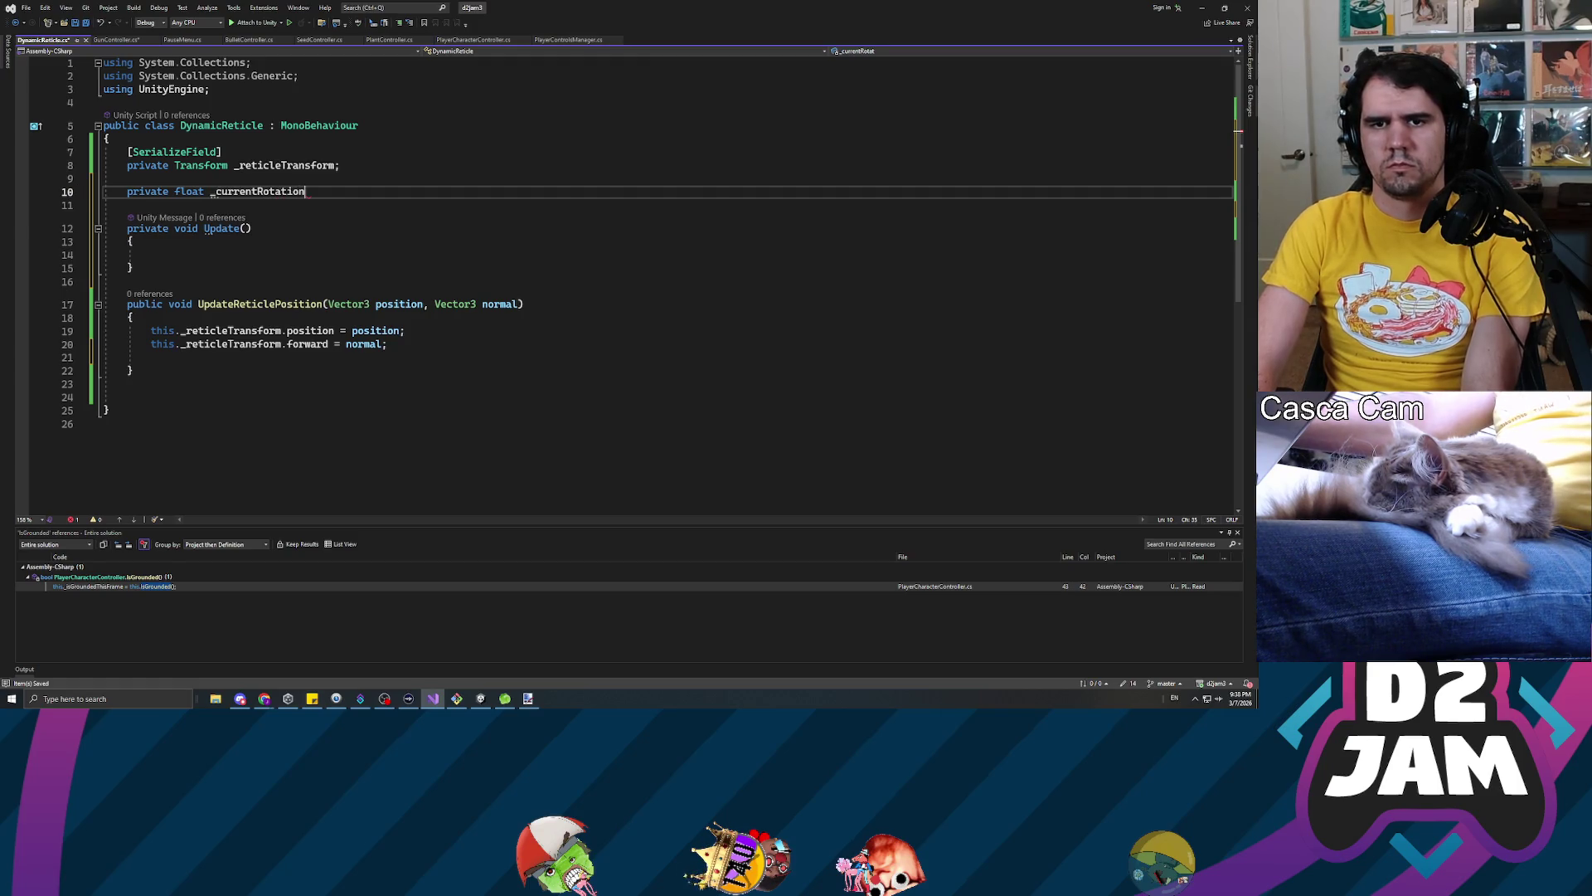
Save the _currentRotation = 0.0f field and declare a private float _spinSpeed below it
key("ctrl+s")
key("Down")
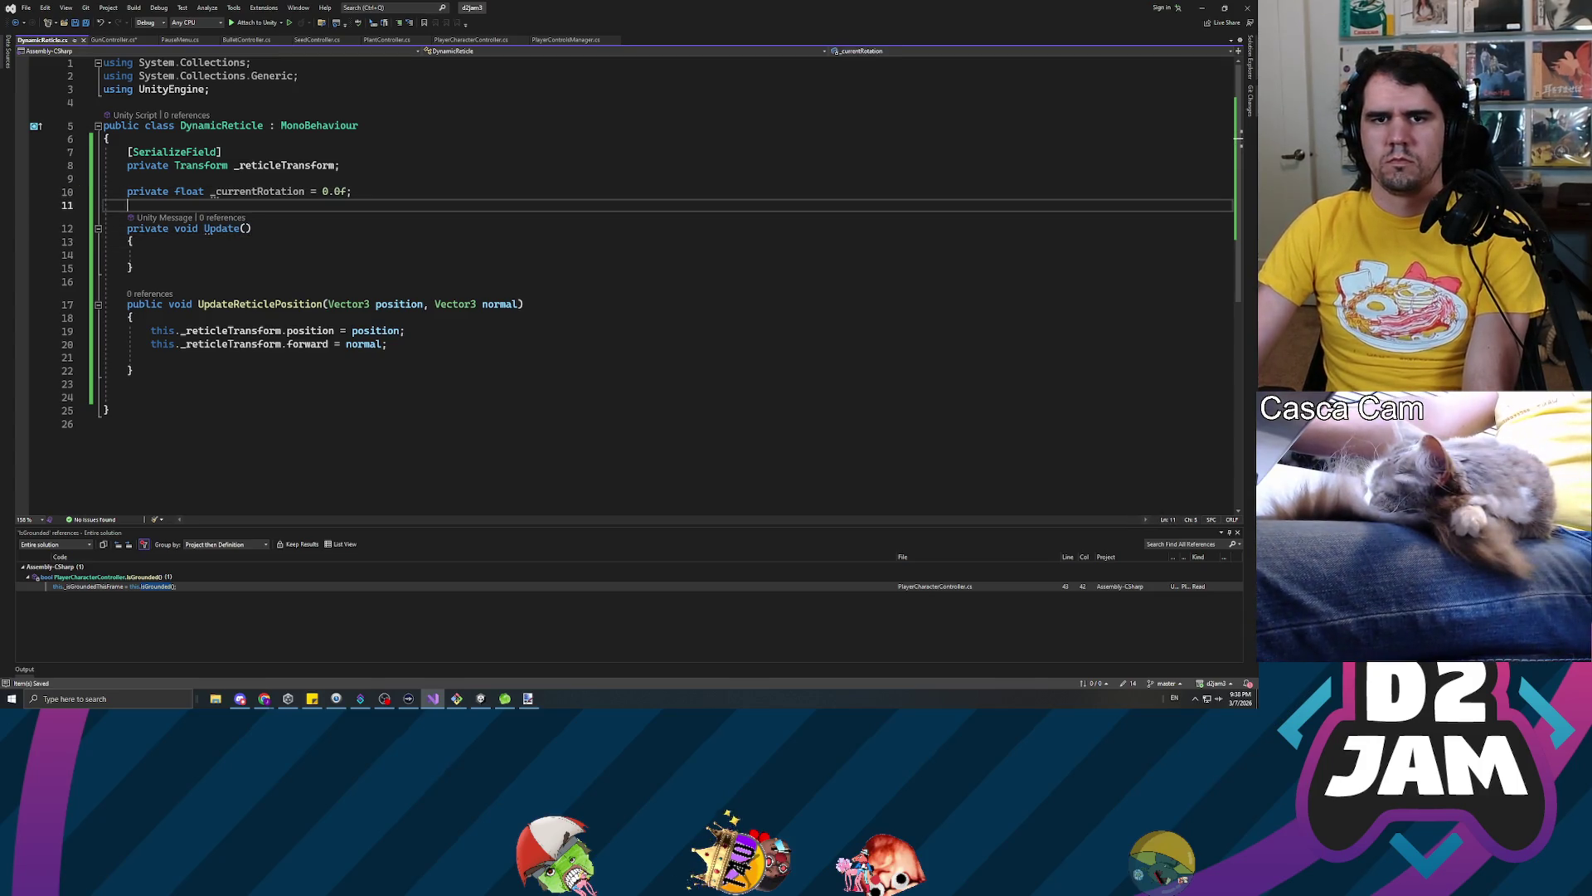
key("Return")
key("Up")
type("private float _spinSp")
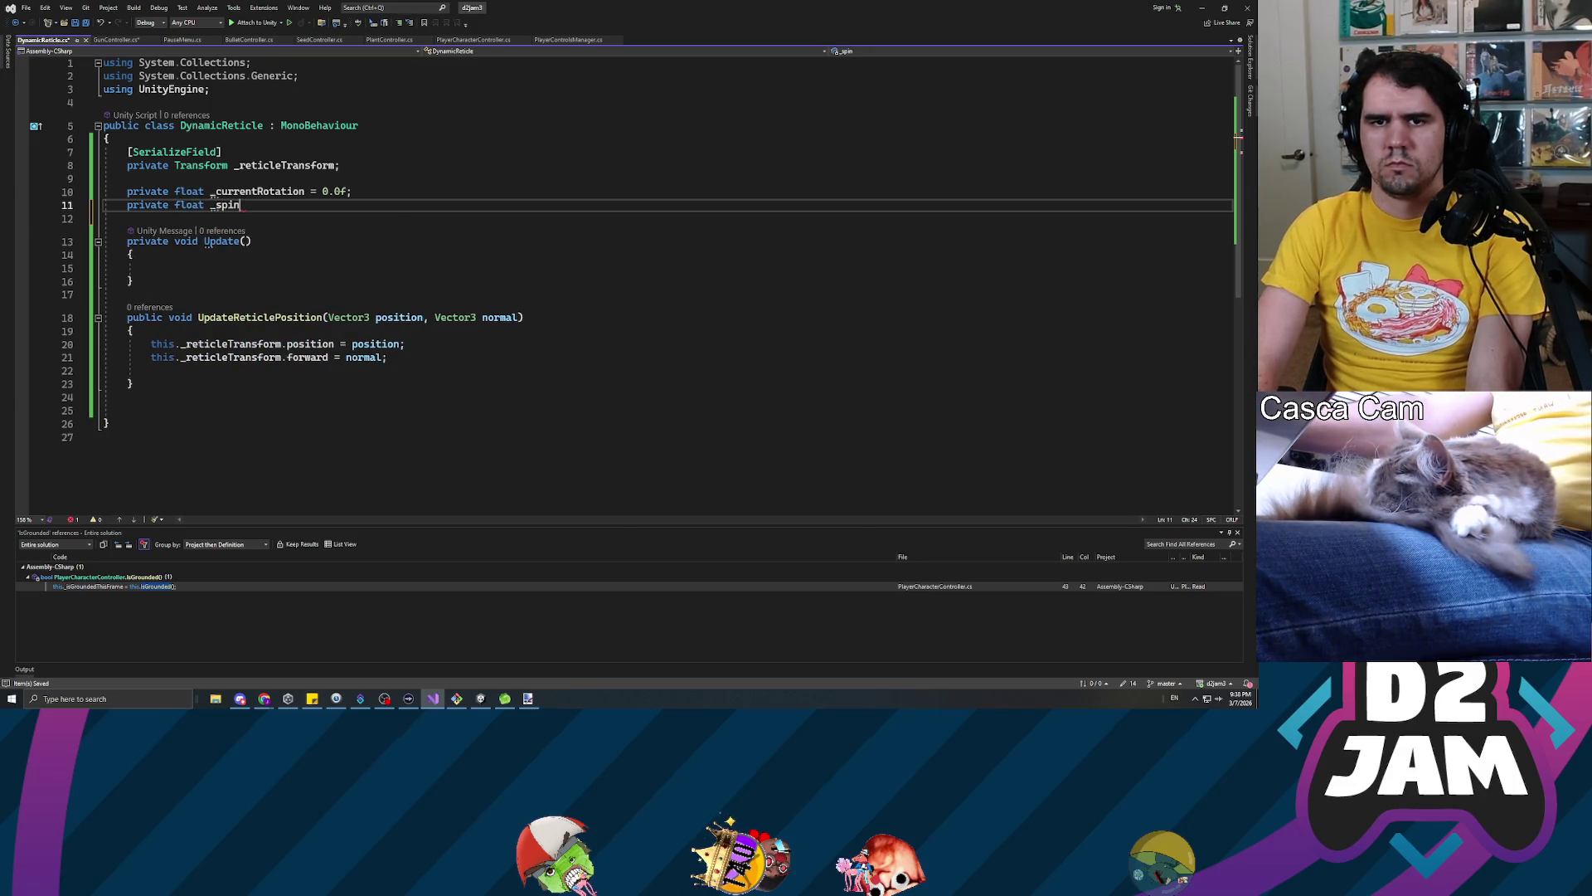
type("eed = 1.0f")
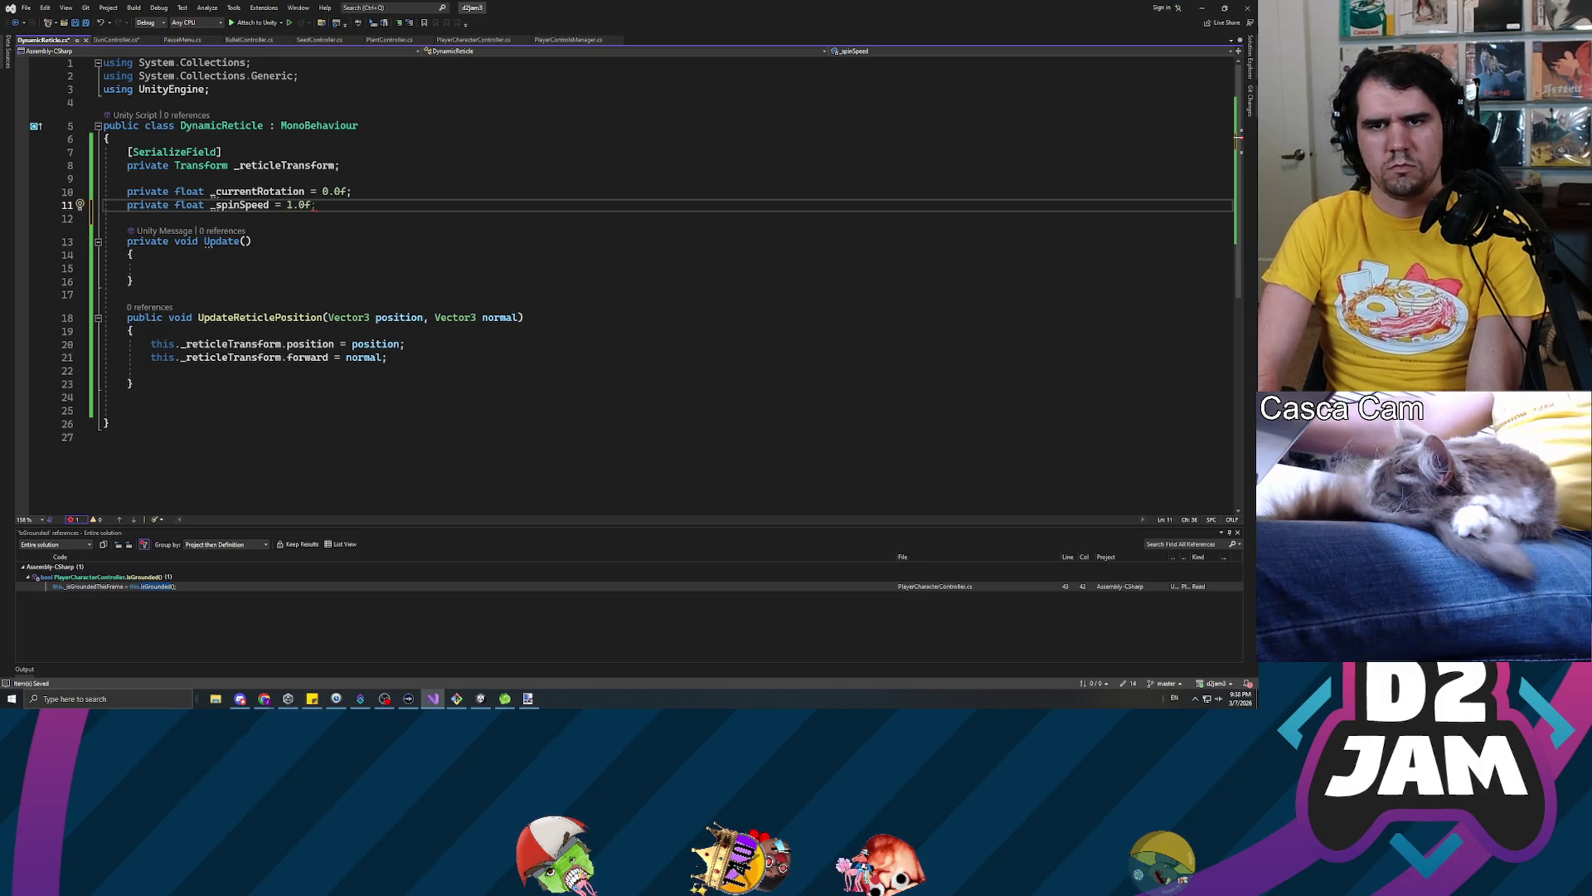
key("ctrl+s")
Correct the _spinSpeed value to 5.0f
left_click(151, 268)
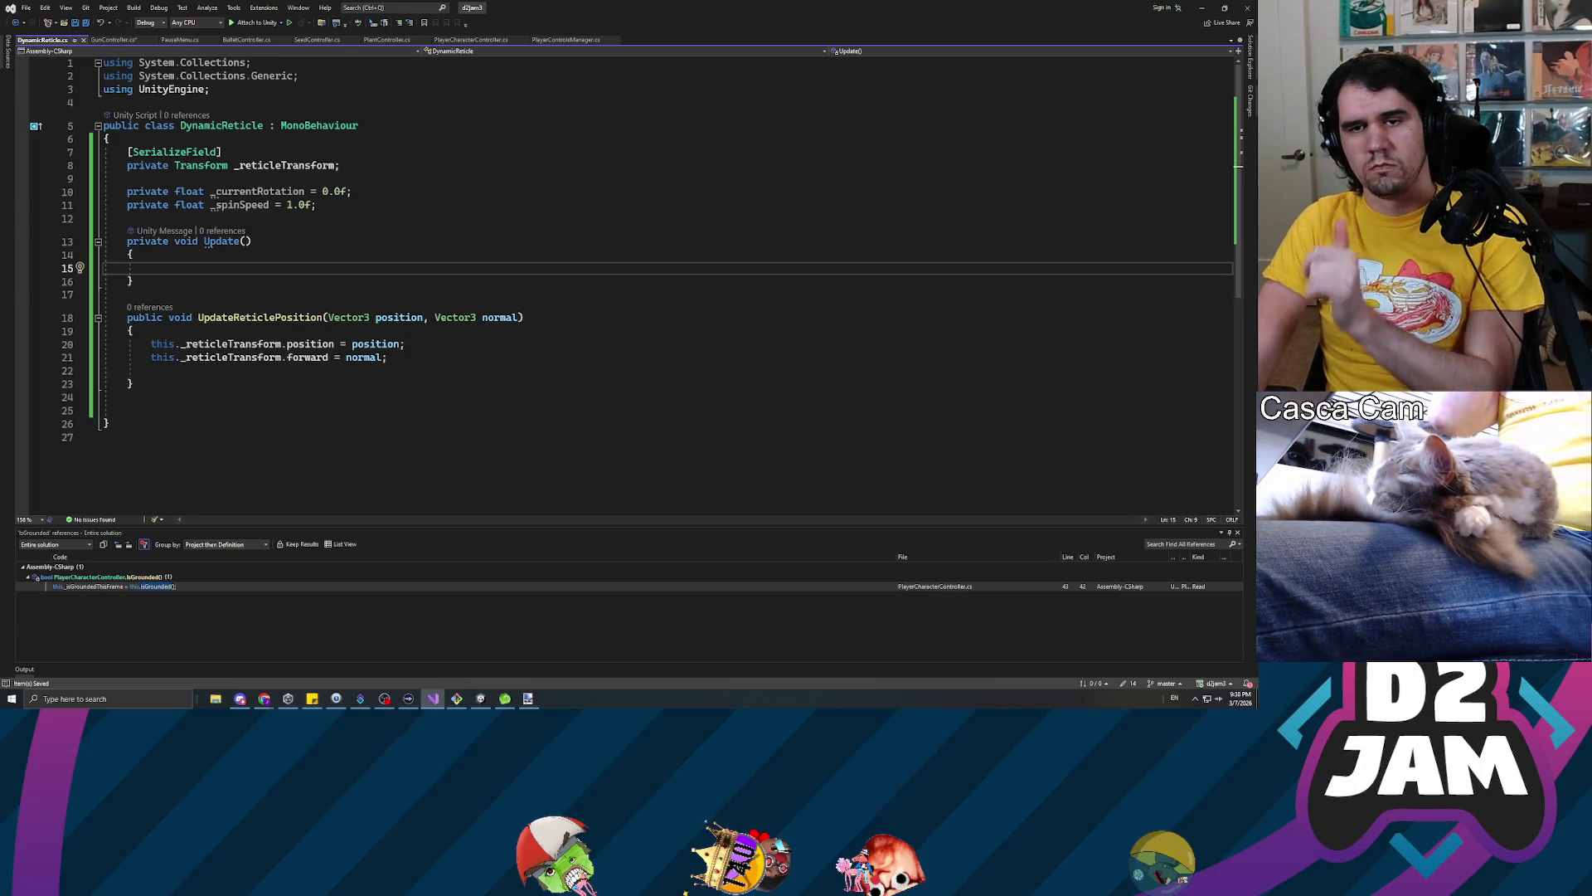
key("Up")
key("Up")
key("Up")
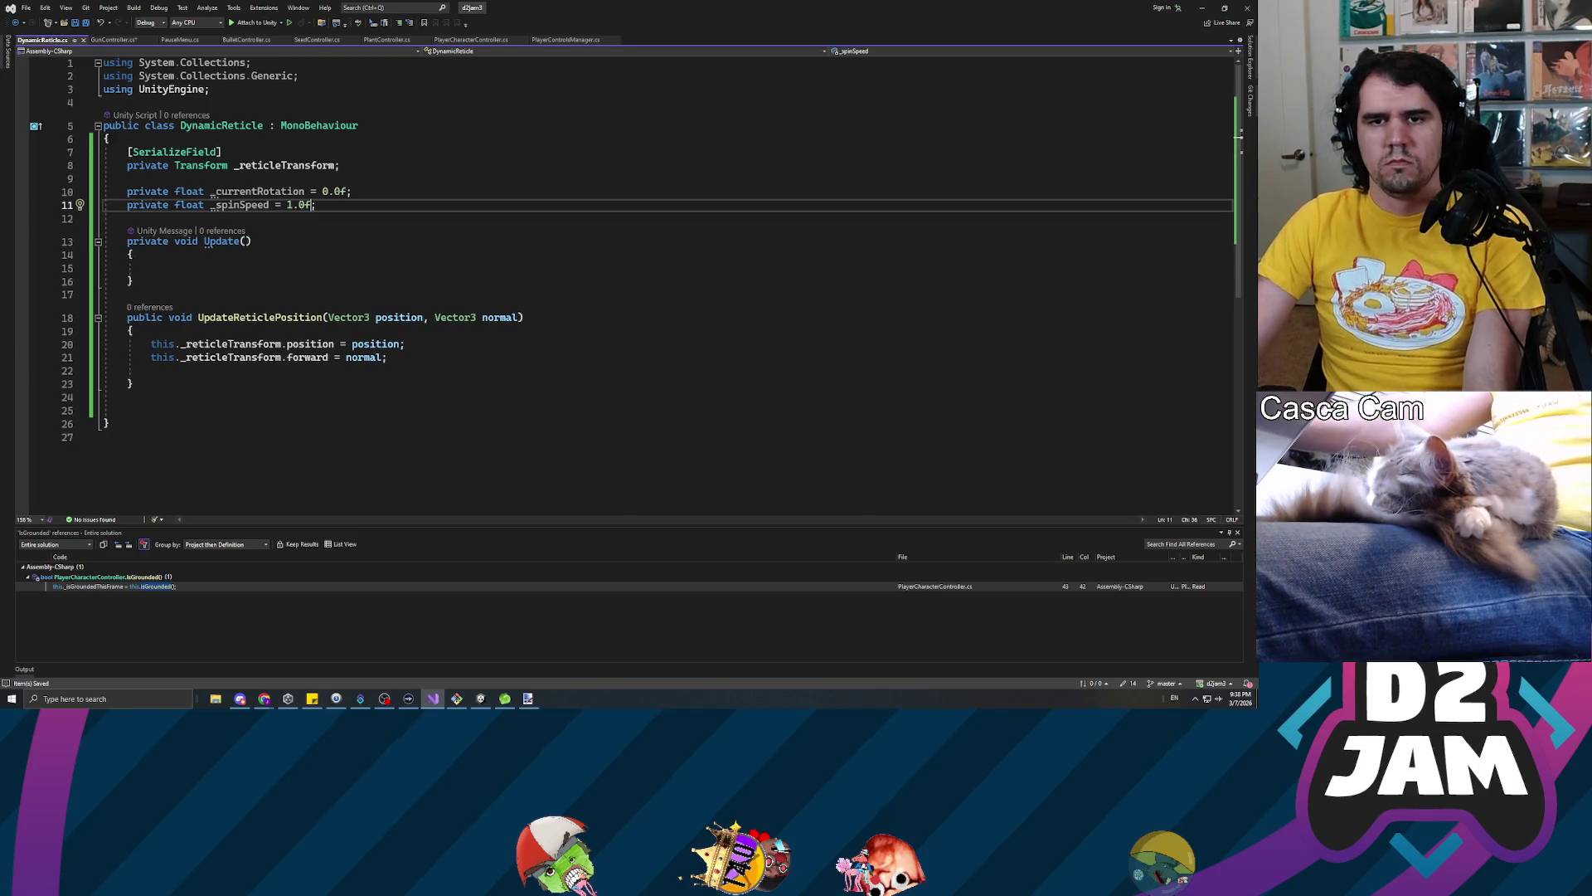
key("Right")
key("Right")
key("Right")
key("BackSpace")
type("5")
key("Down")
key("Down")
key("Down")
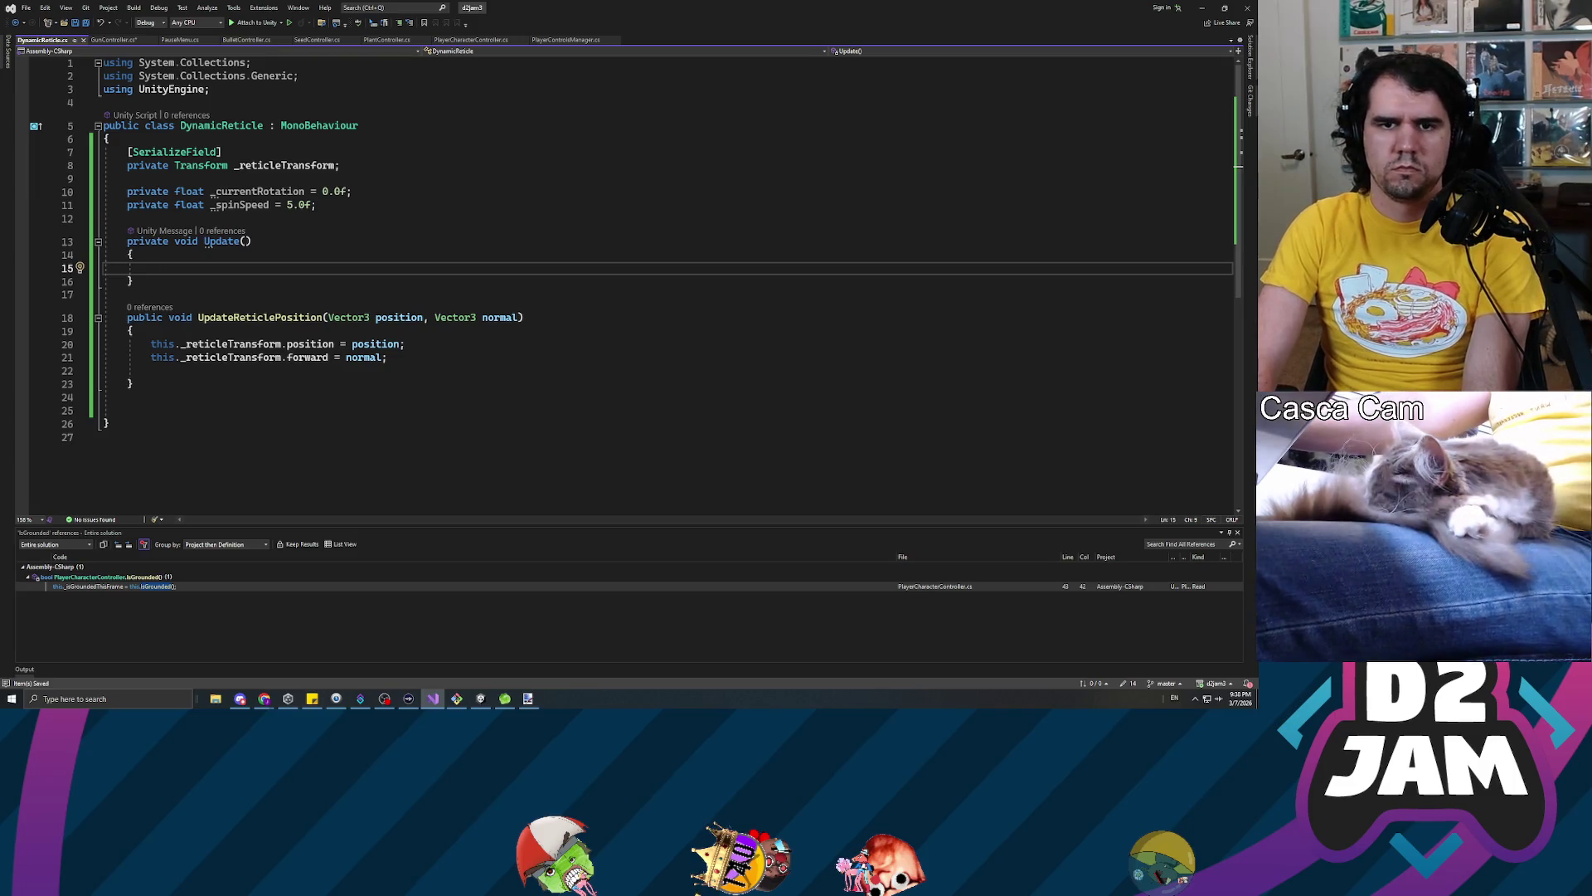
In Update, start a this._reticleTransform.Rotate call using its axis-and-angle overload
type("this.")
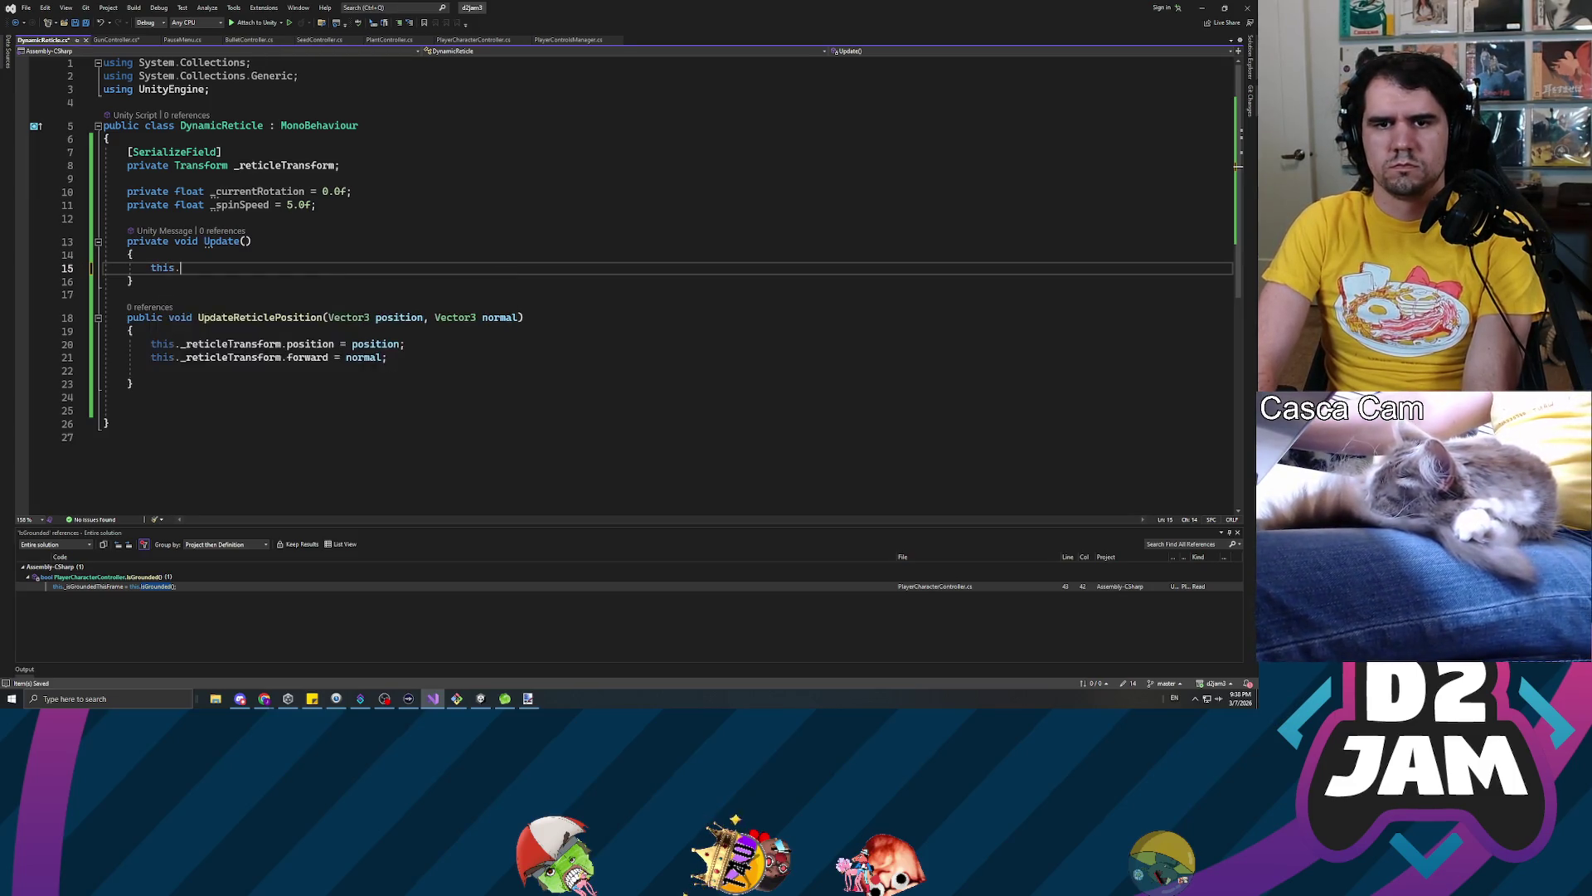
type("_reticleTransform.rotation")
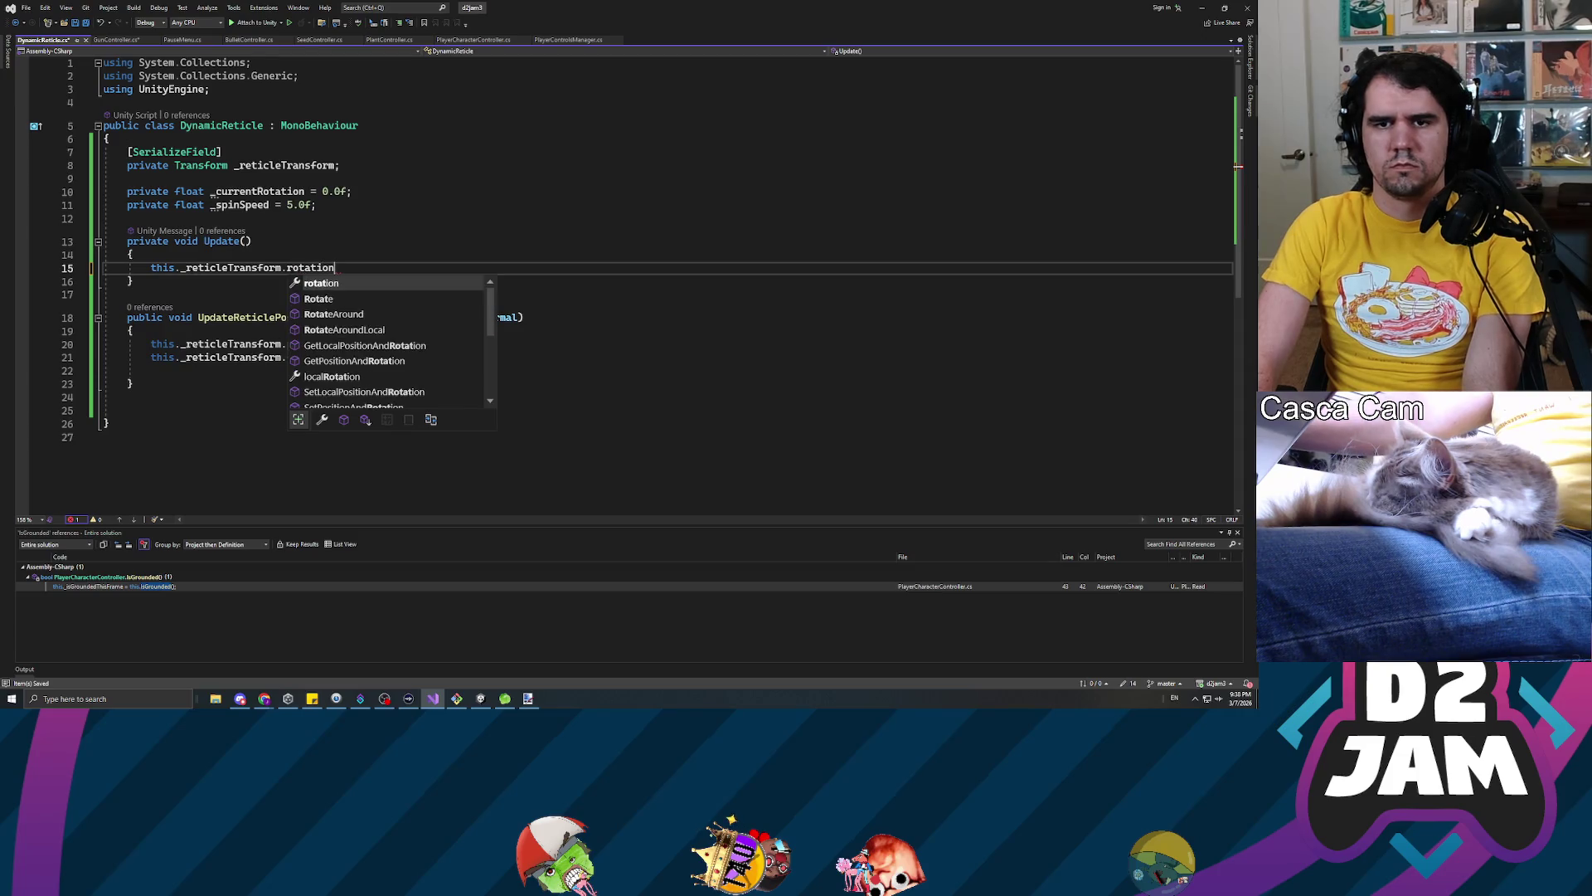
type(".ro")
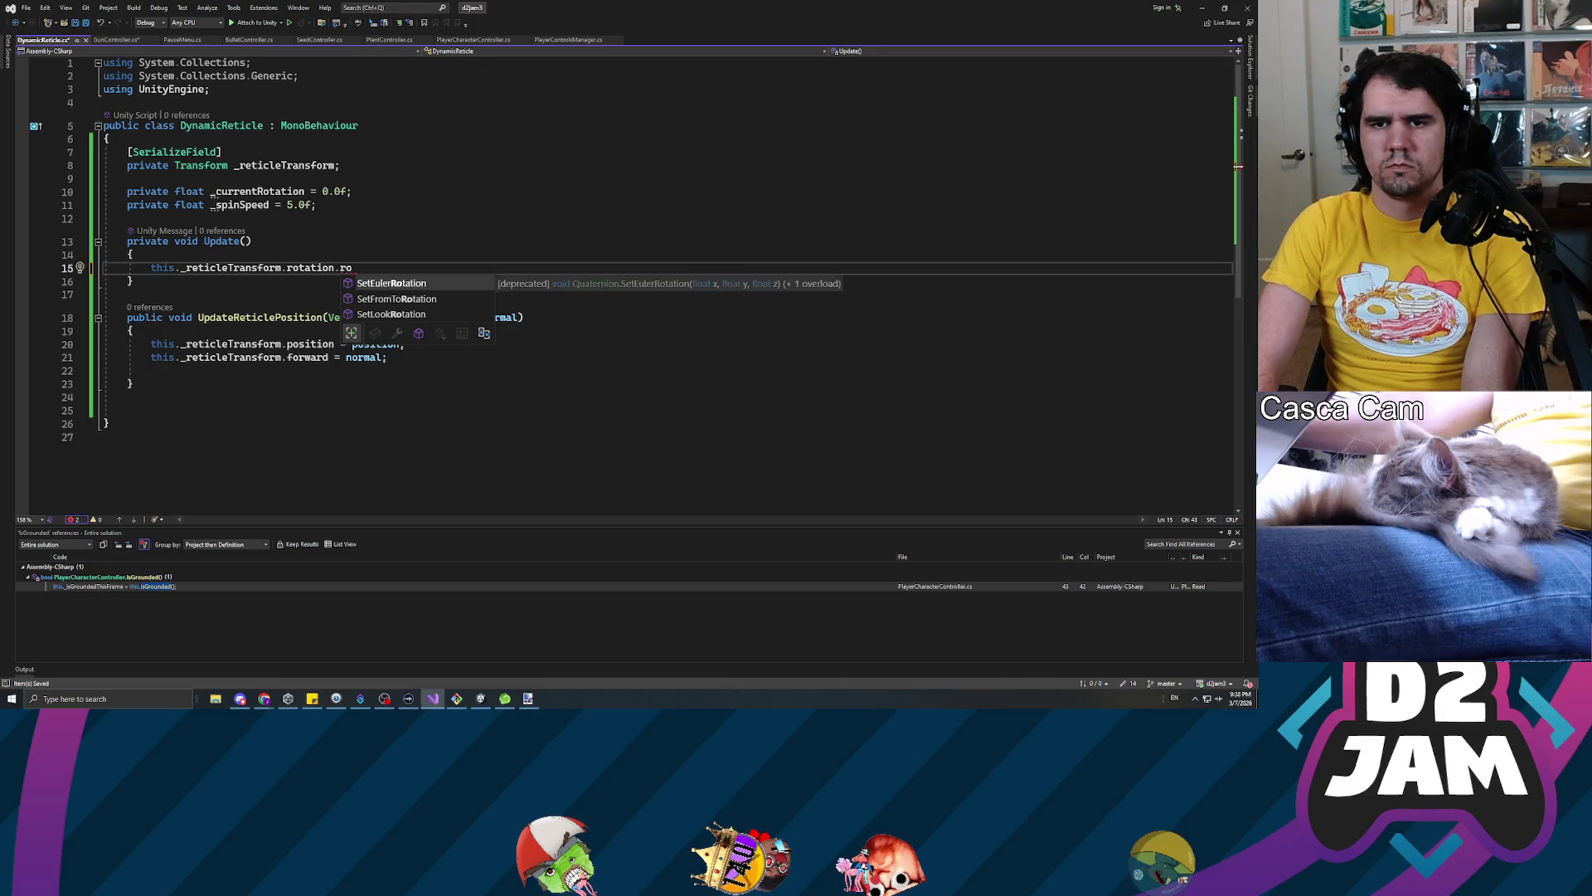
key("BackSpace")
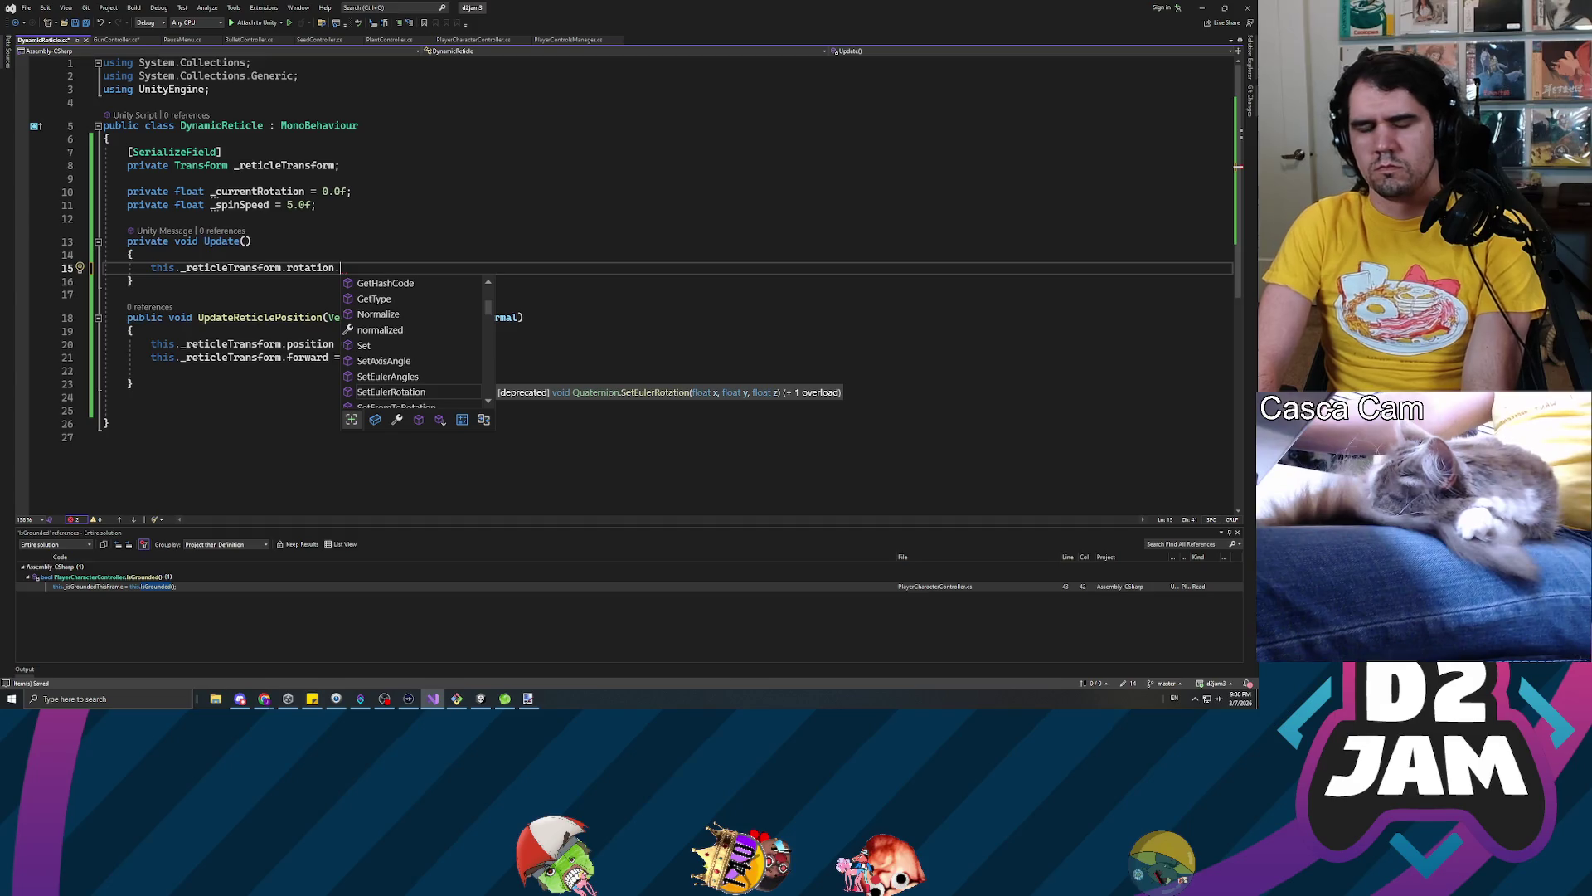
key("BackSpace")
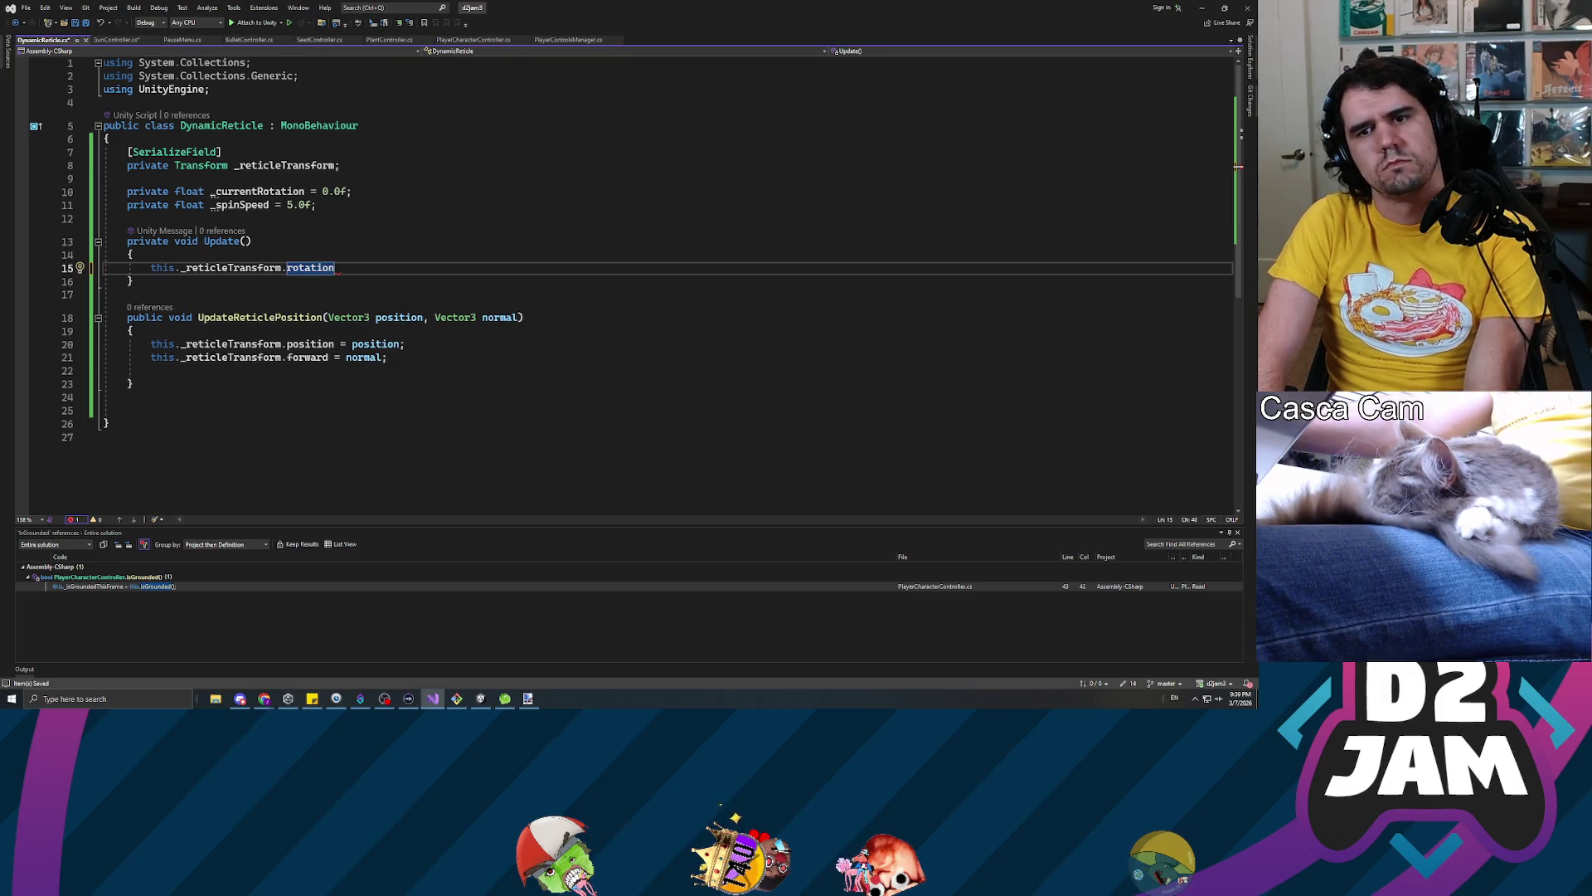
type(" = ")
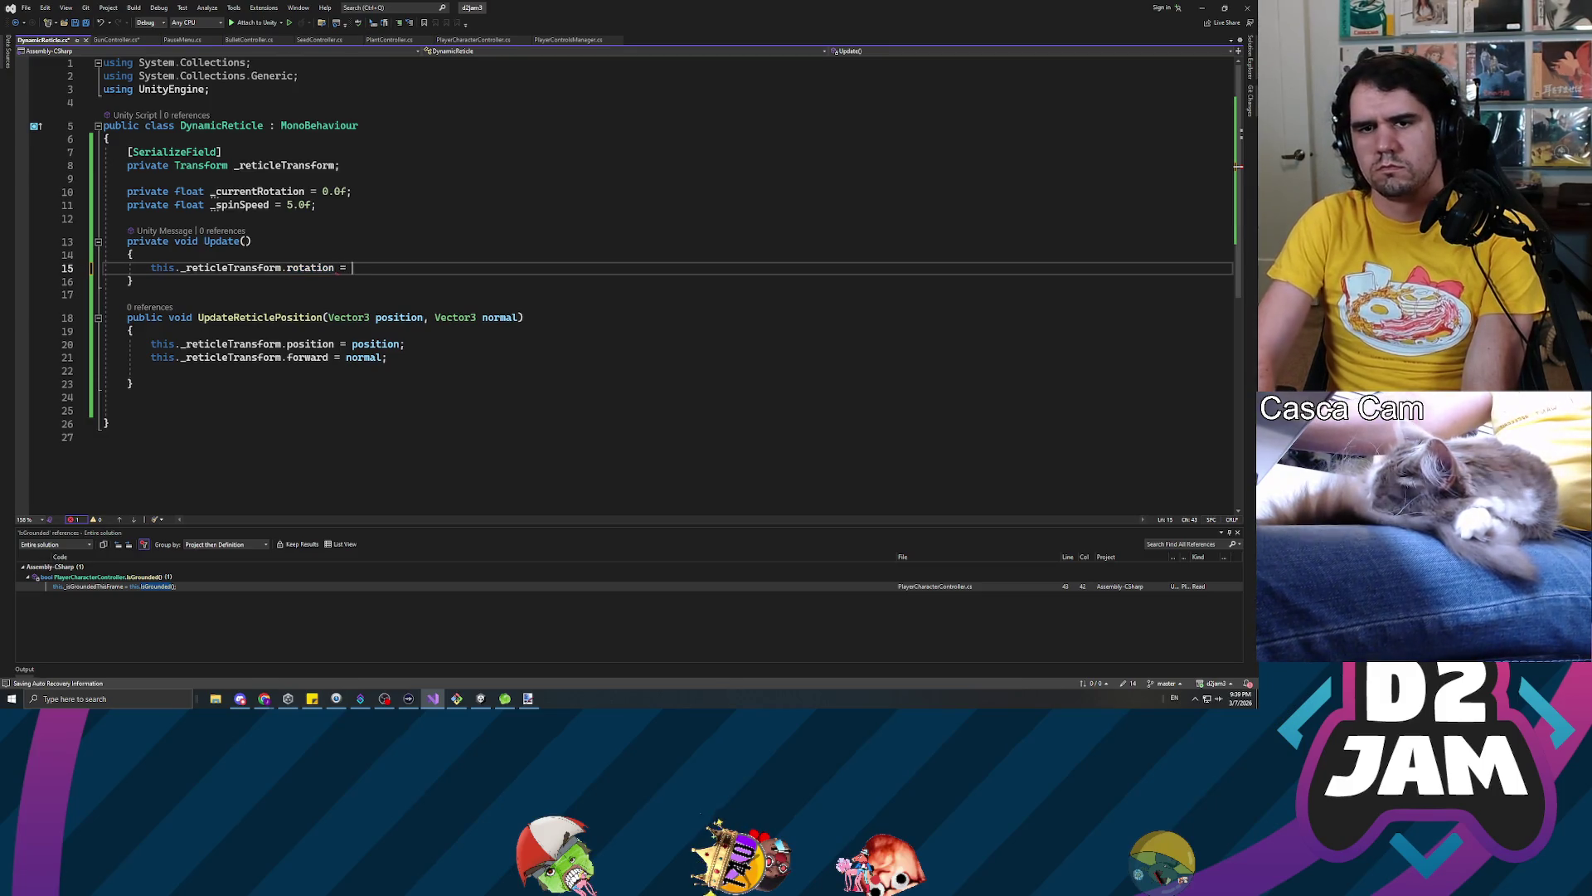
type("Quaternion.")
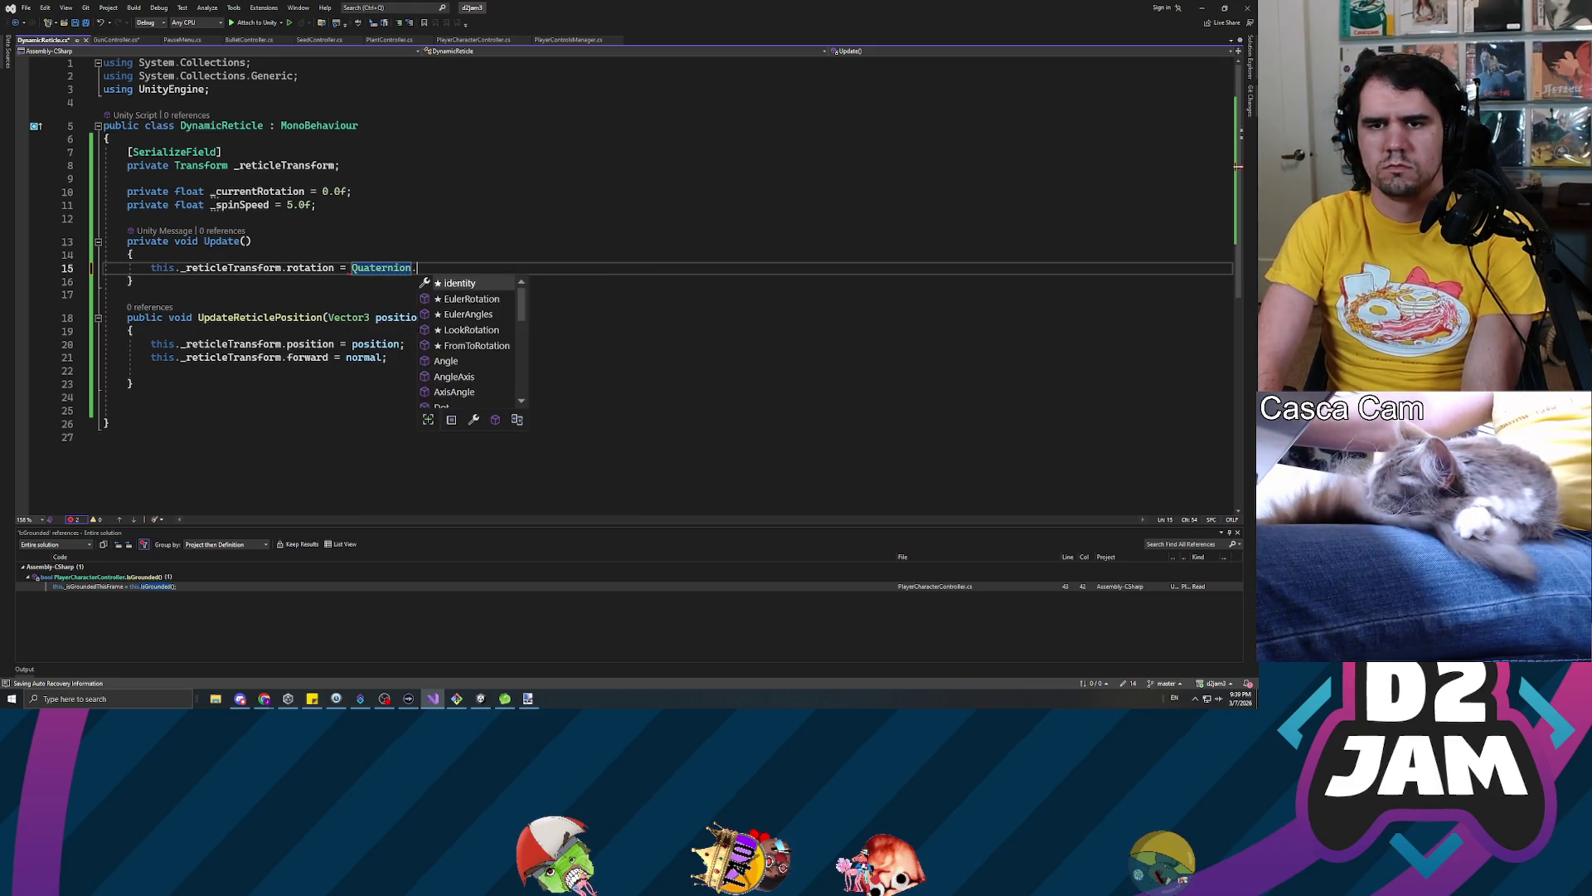
type("rotate")
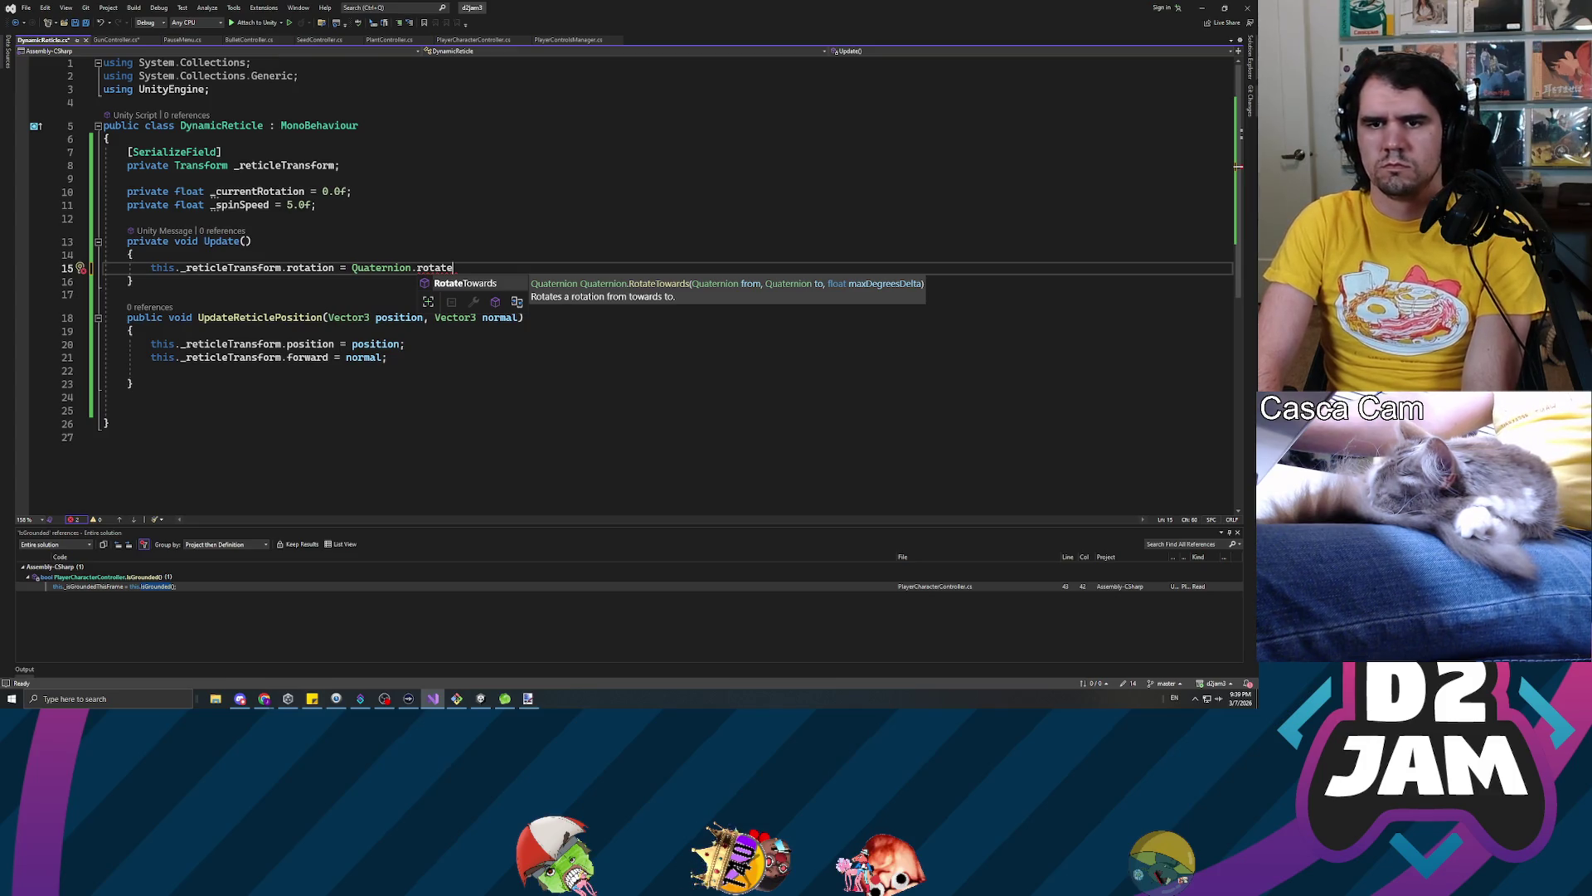
key("BackSpace")
key("BackSpace")
key("BackSpace")
type("otate(")
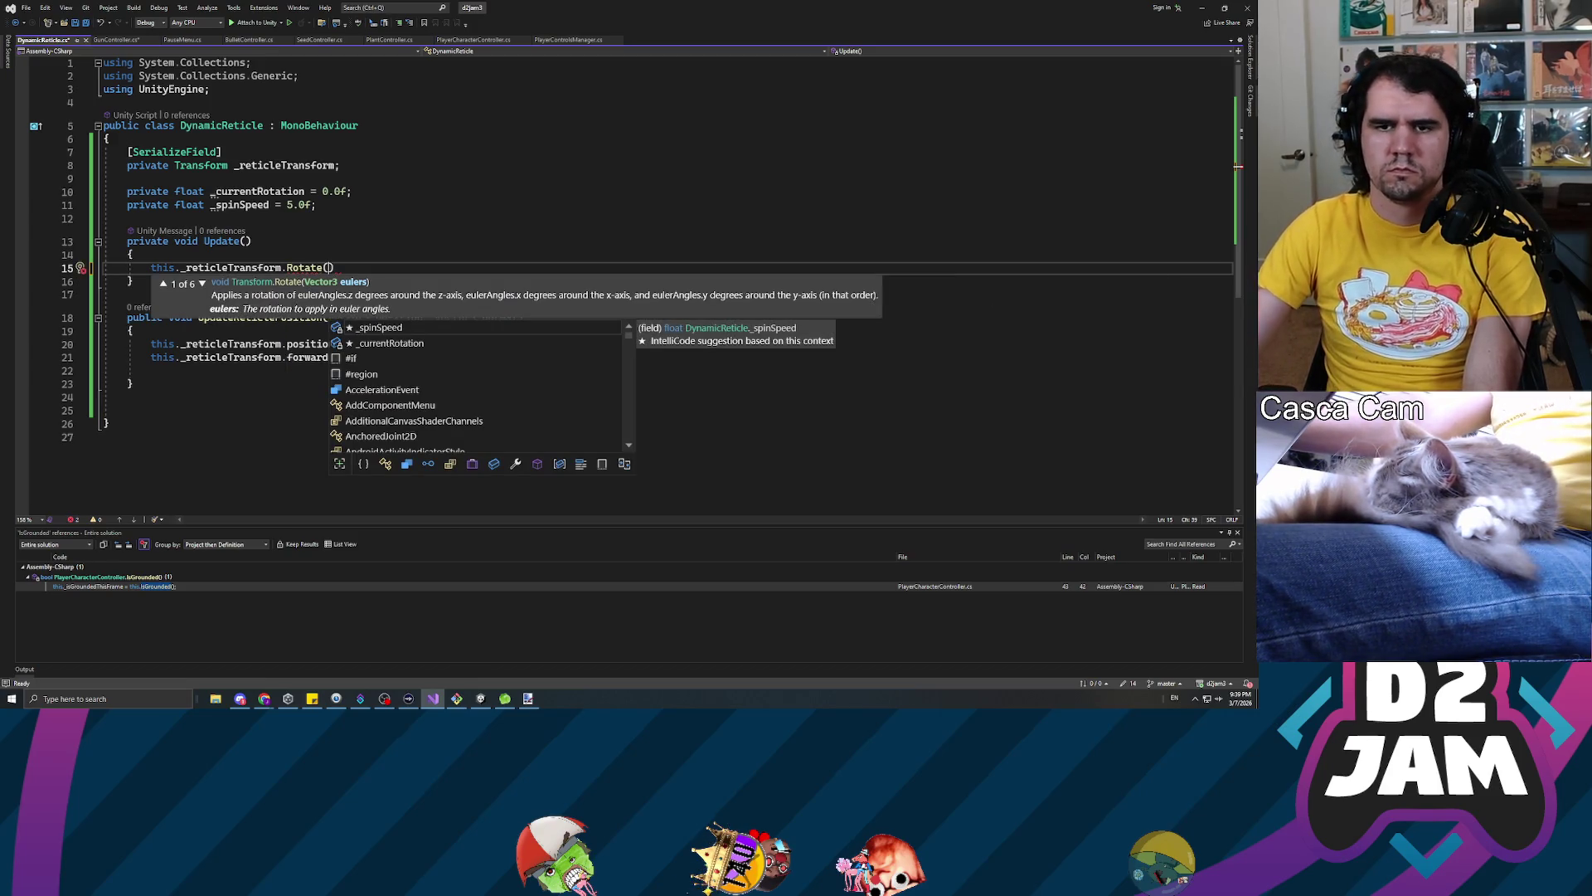
left_click(202, 283)
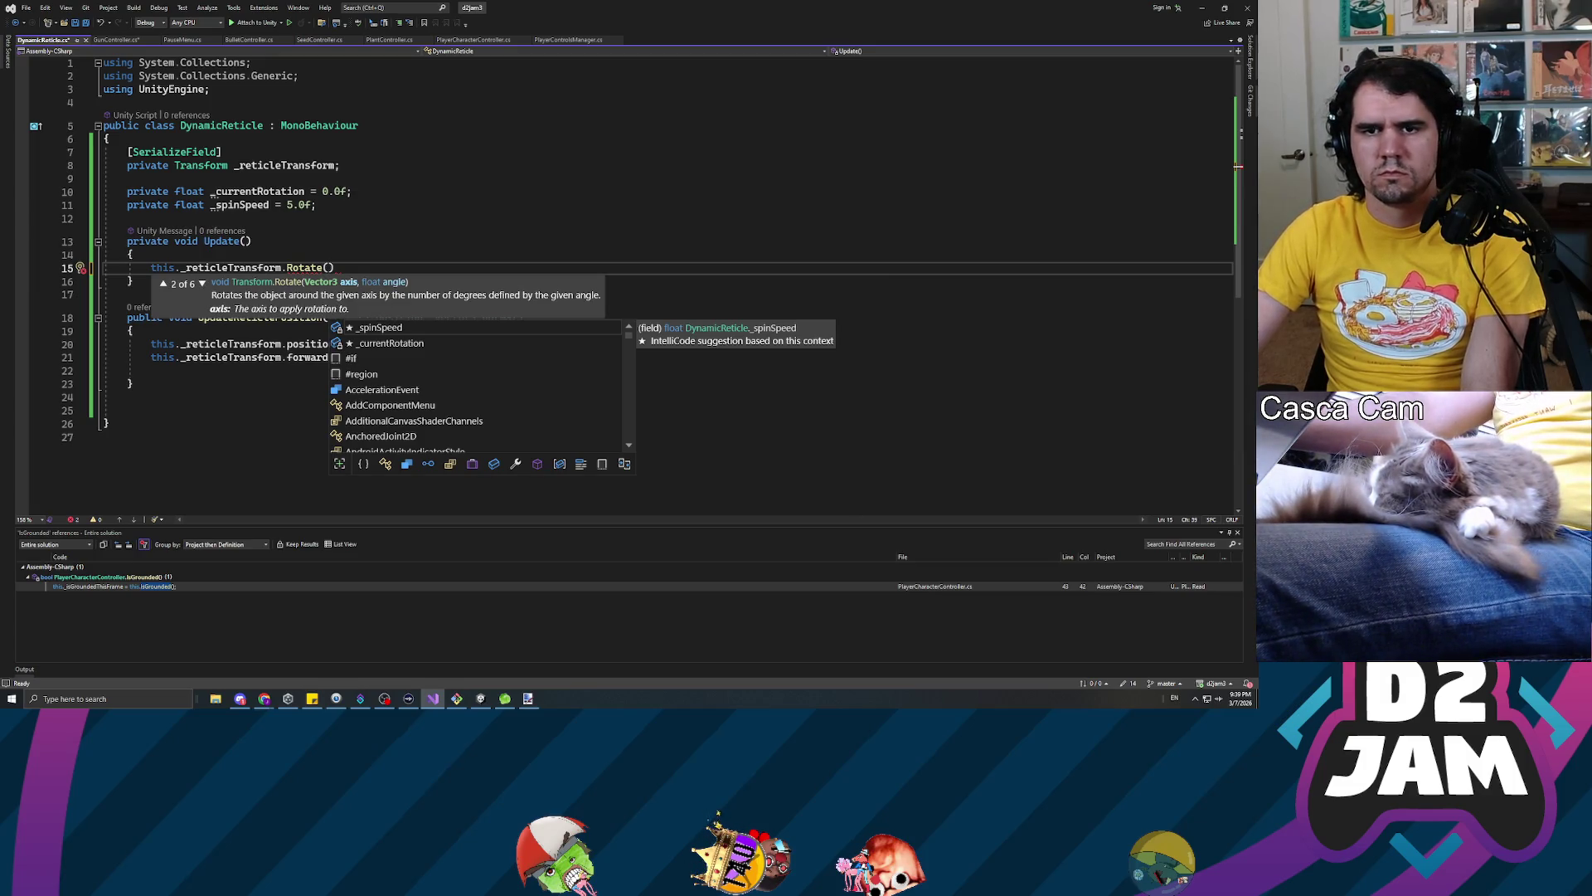
key("Escape")
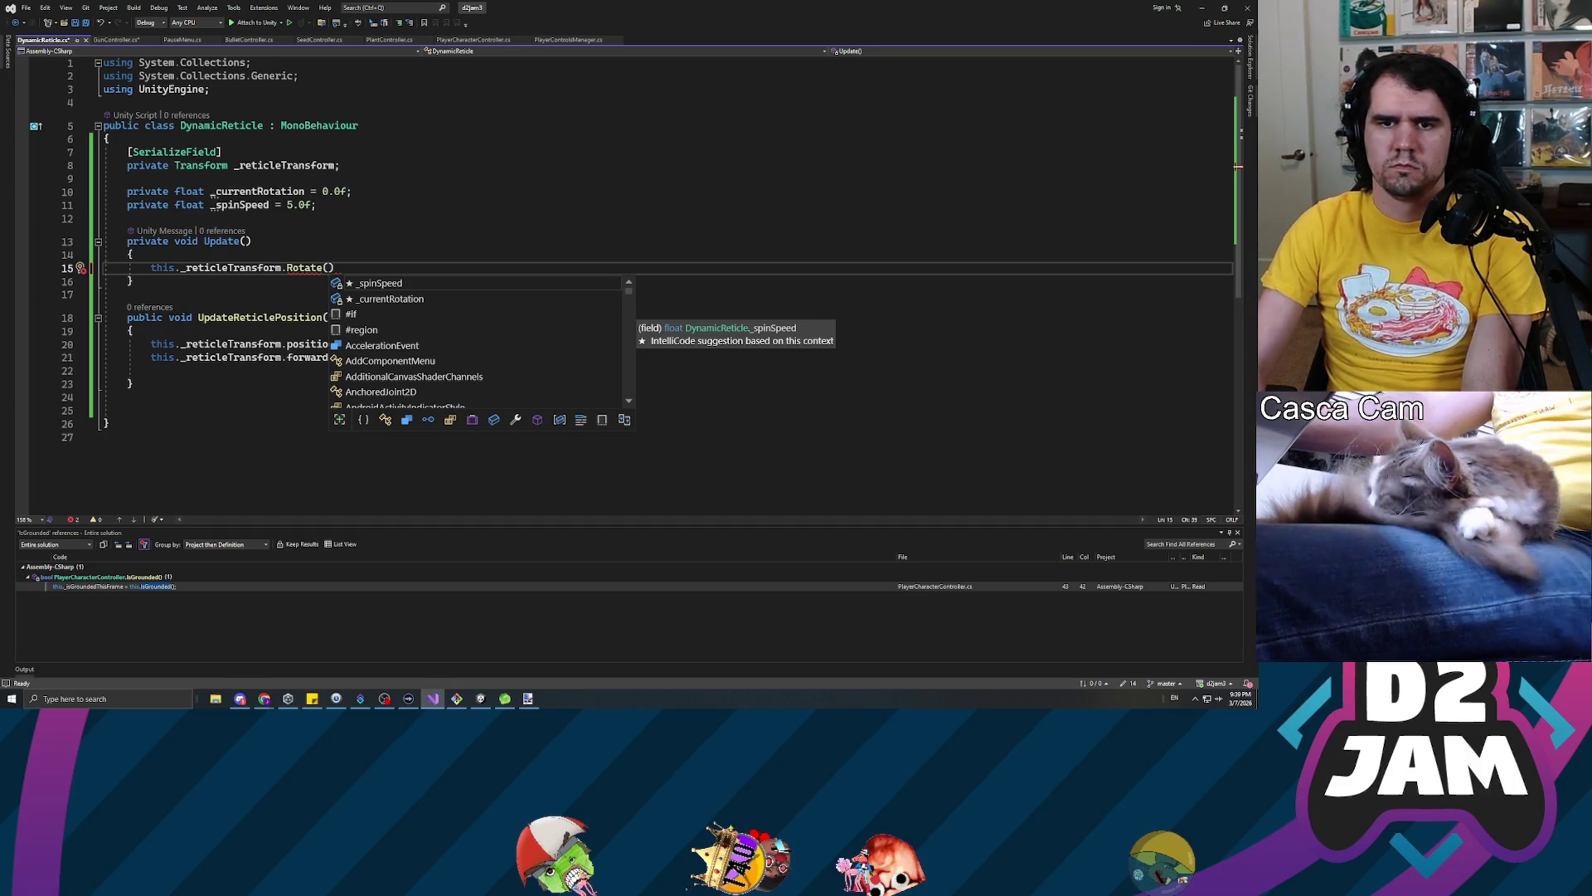
Pass this._reticleTransform.forward and this._spinSpeed to Rotate, end the statement, and save
type("this._reticleTransform.")
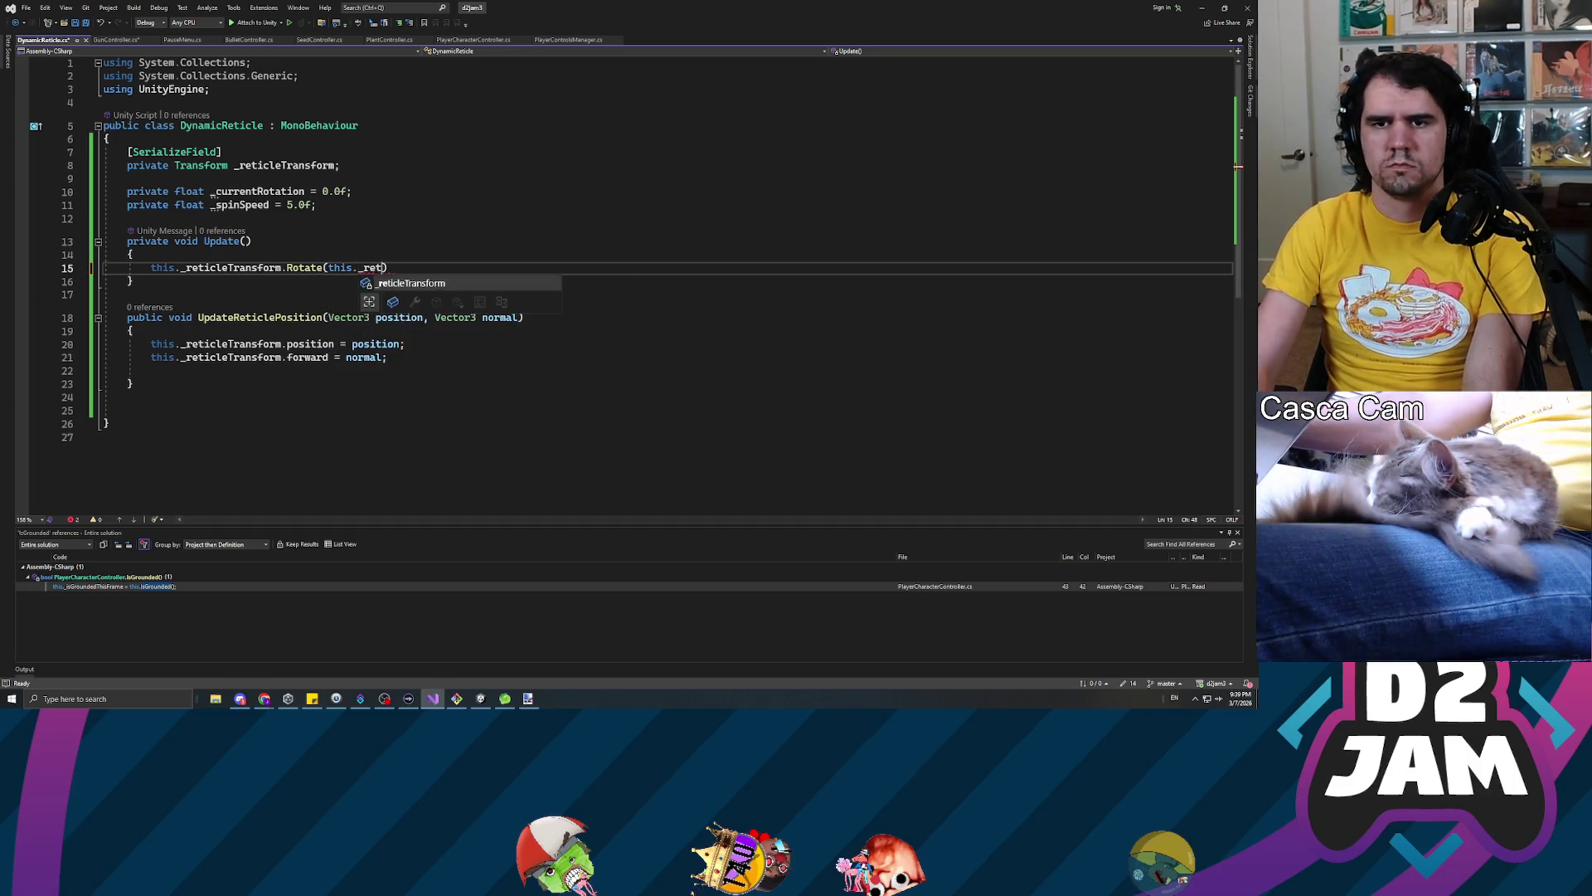
type("forward")
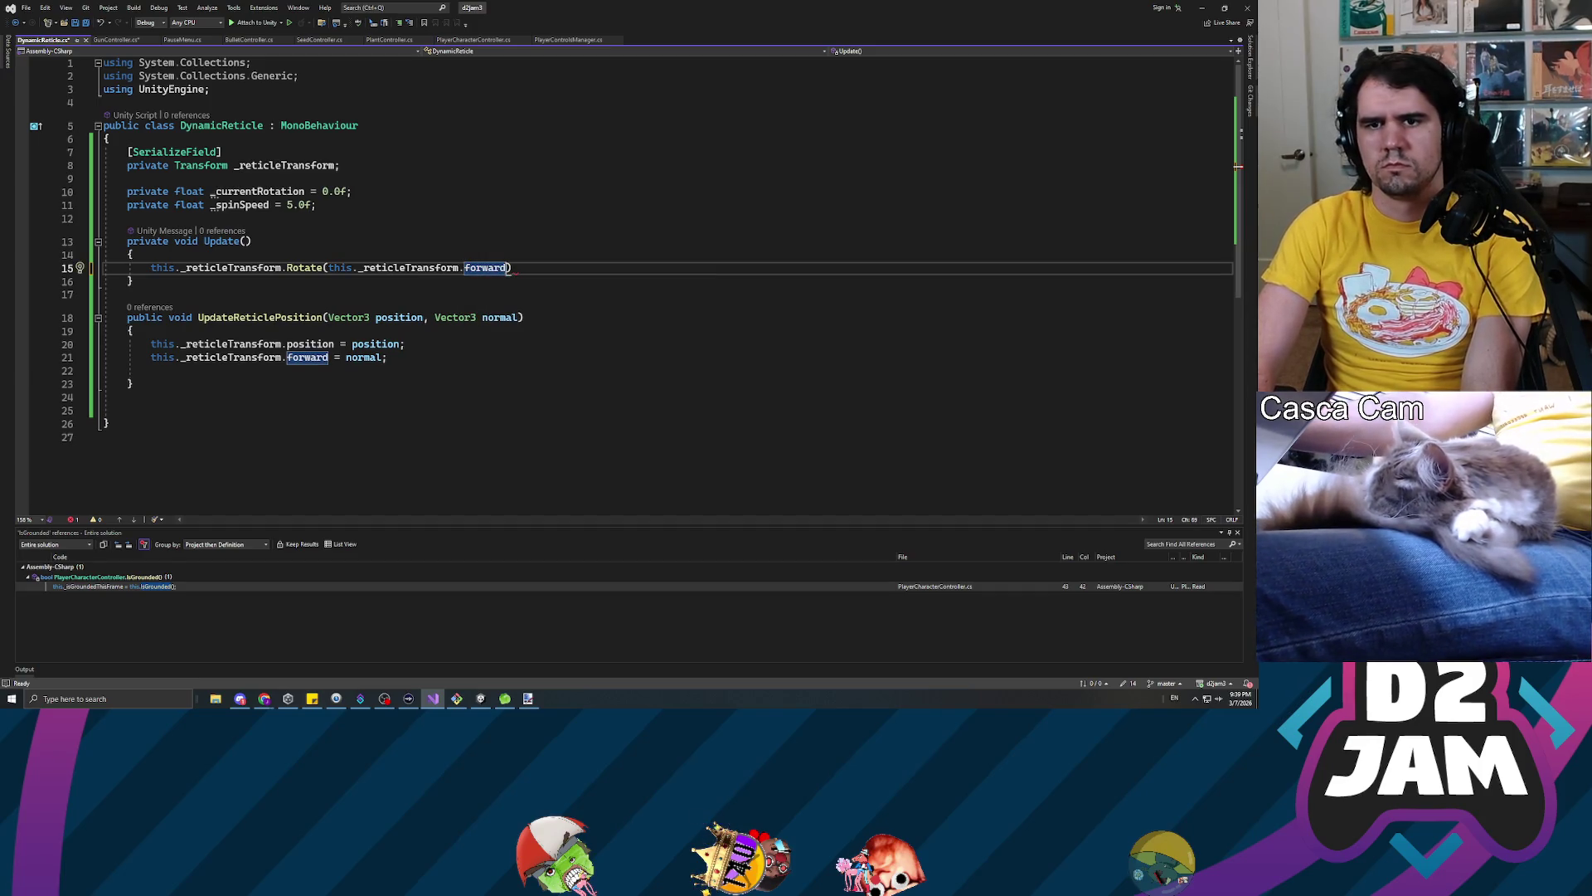
type(", thi")
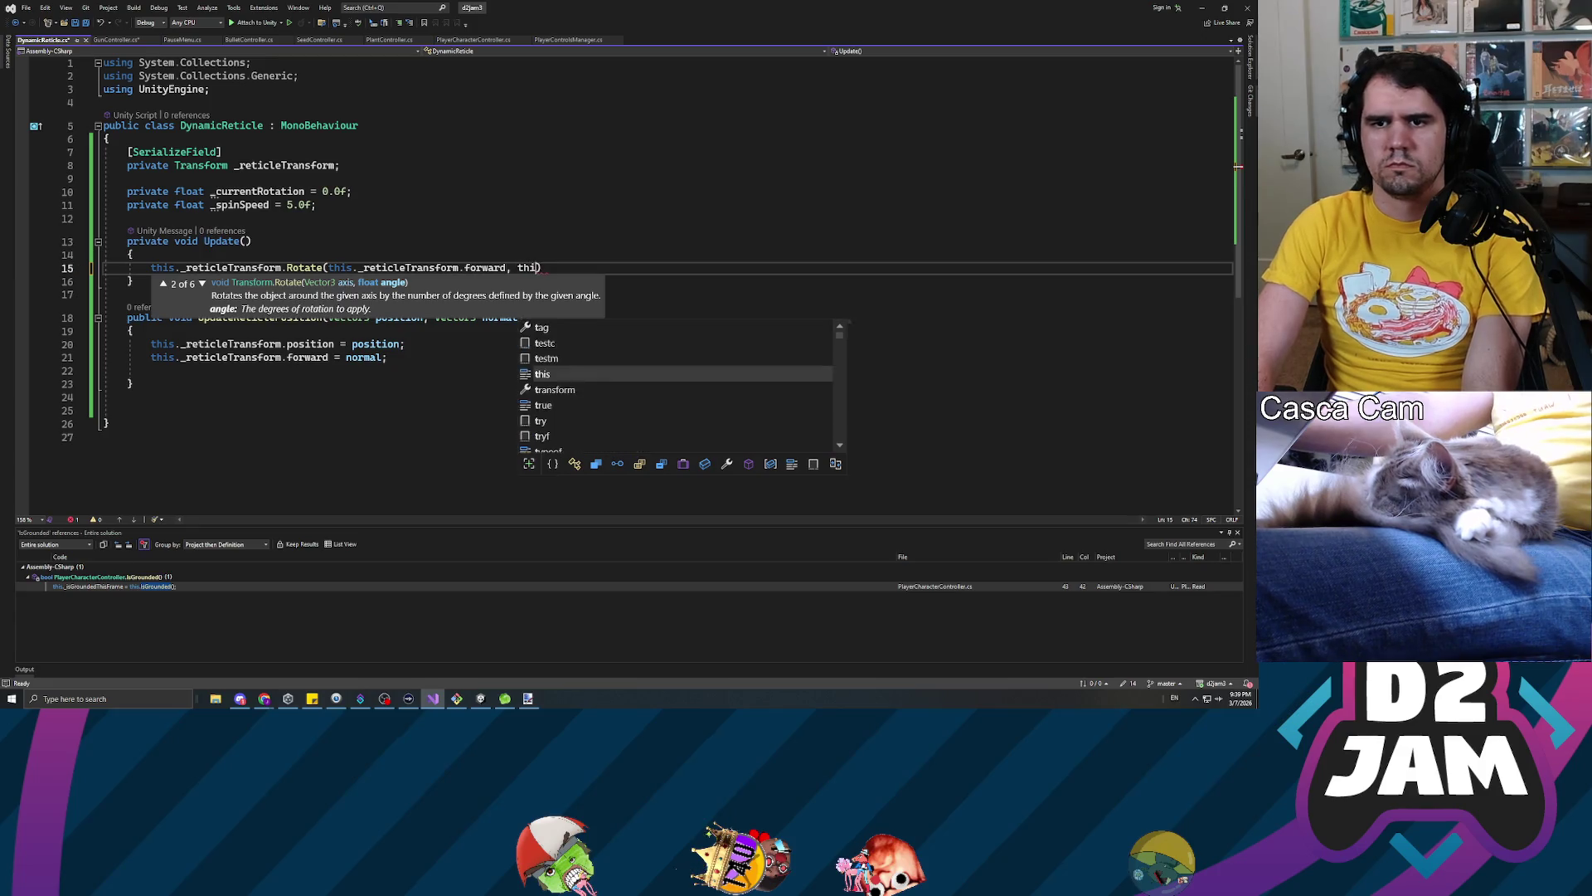
type("s._curr")
key("Tab")
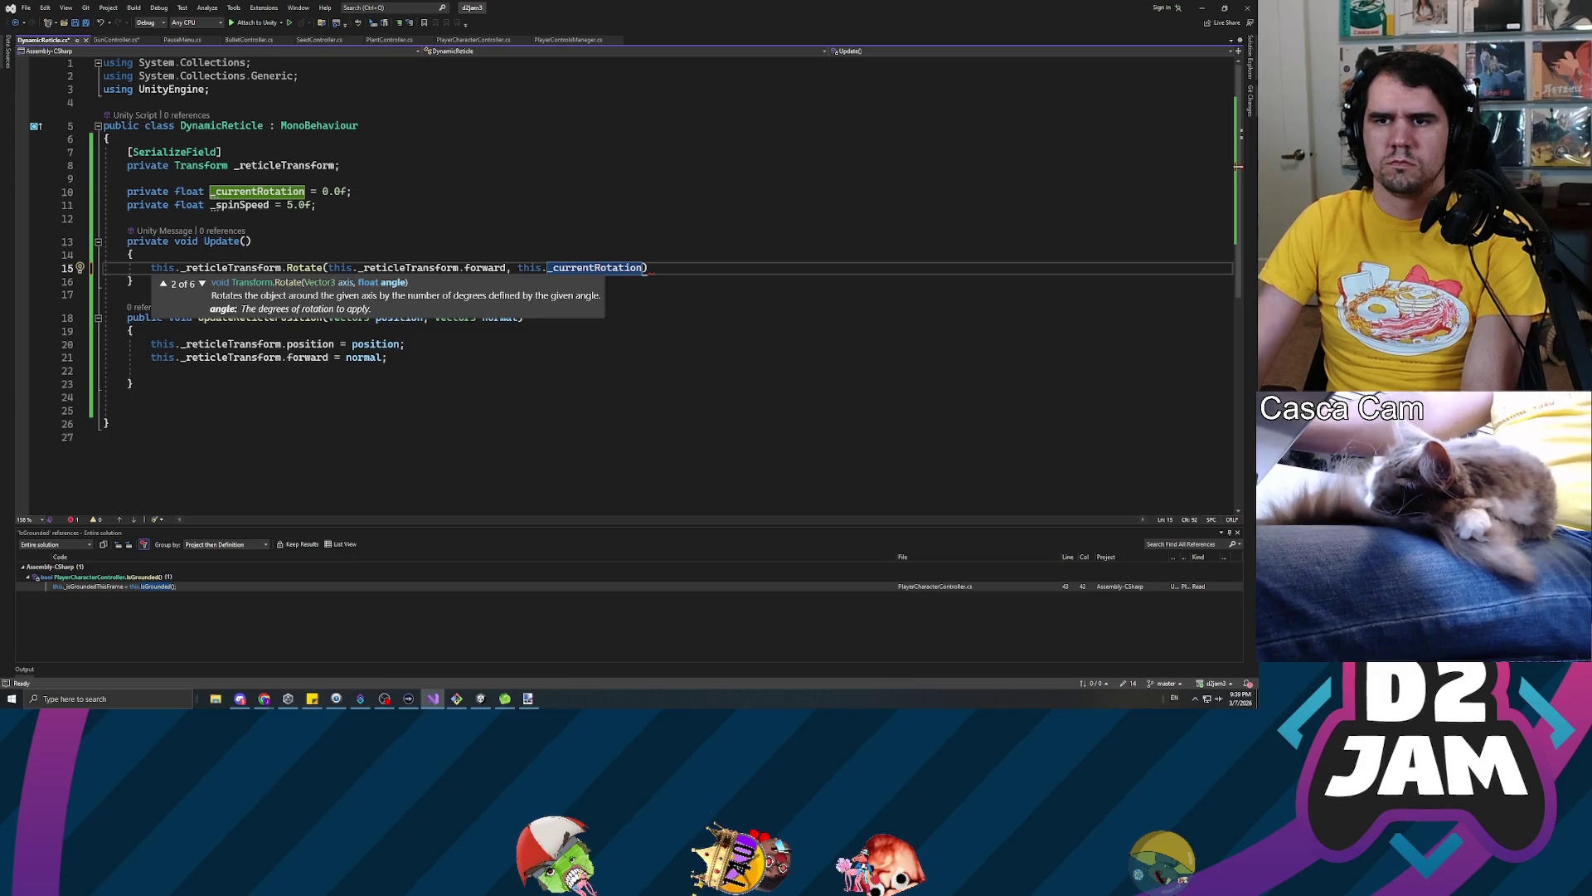
key("shift+Left")
key("shift+Left")
key("shift+Left")
key("BackSpace")
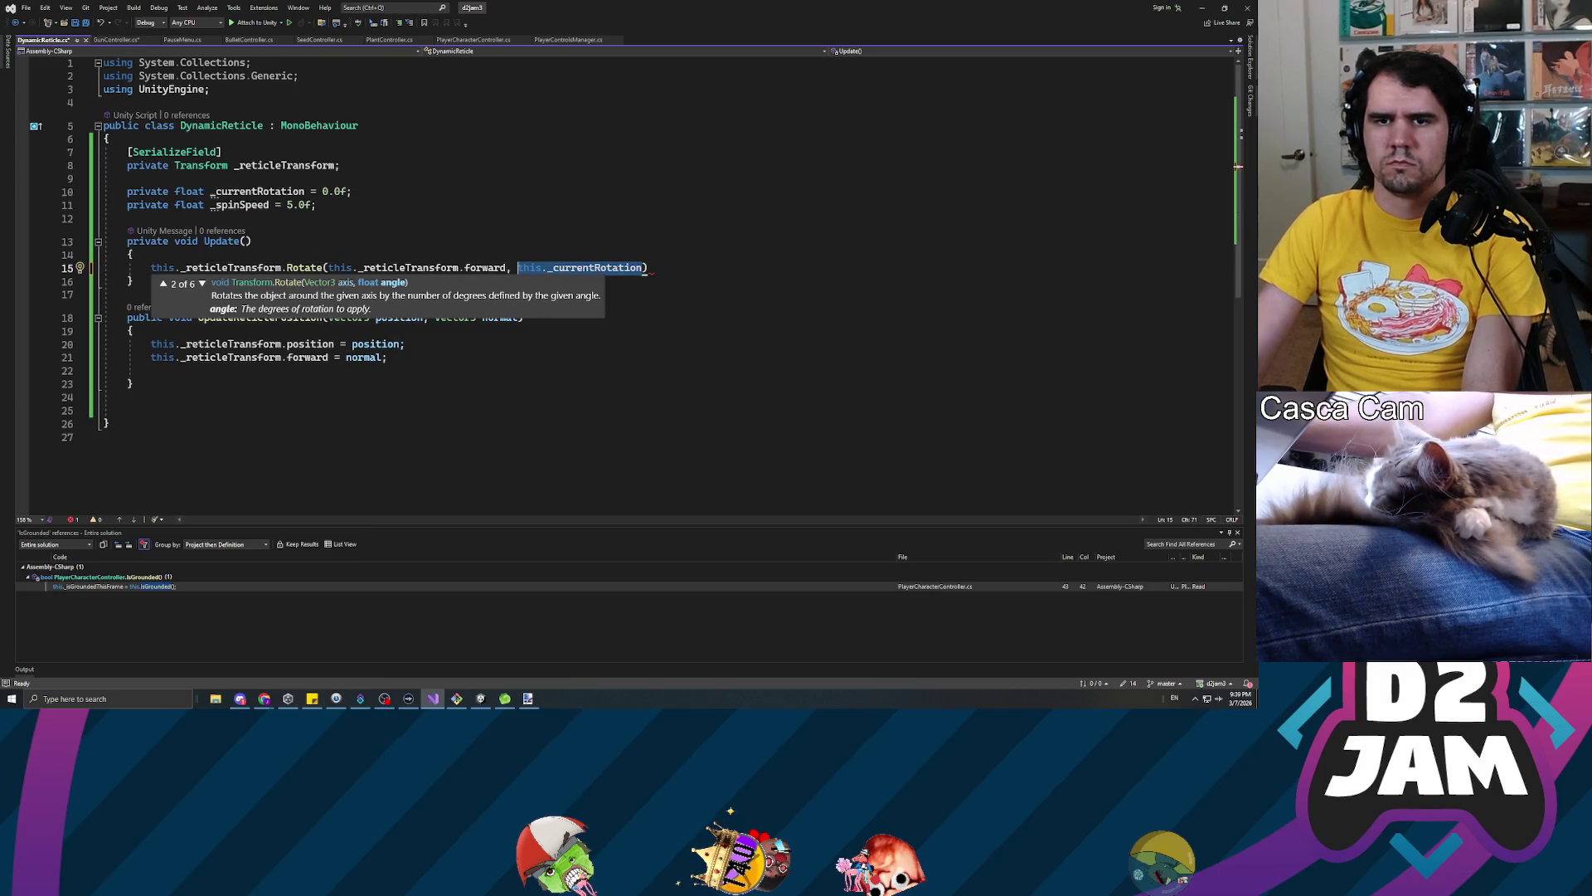
key("BackSpace")
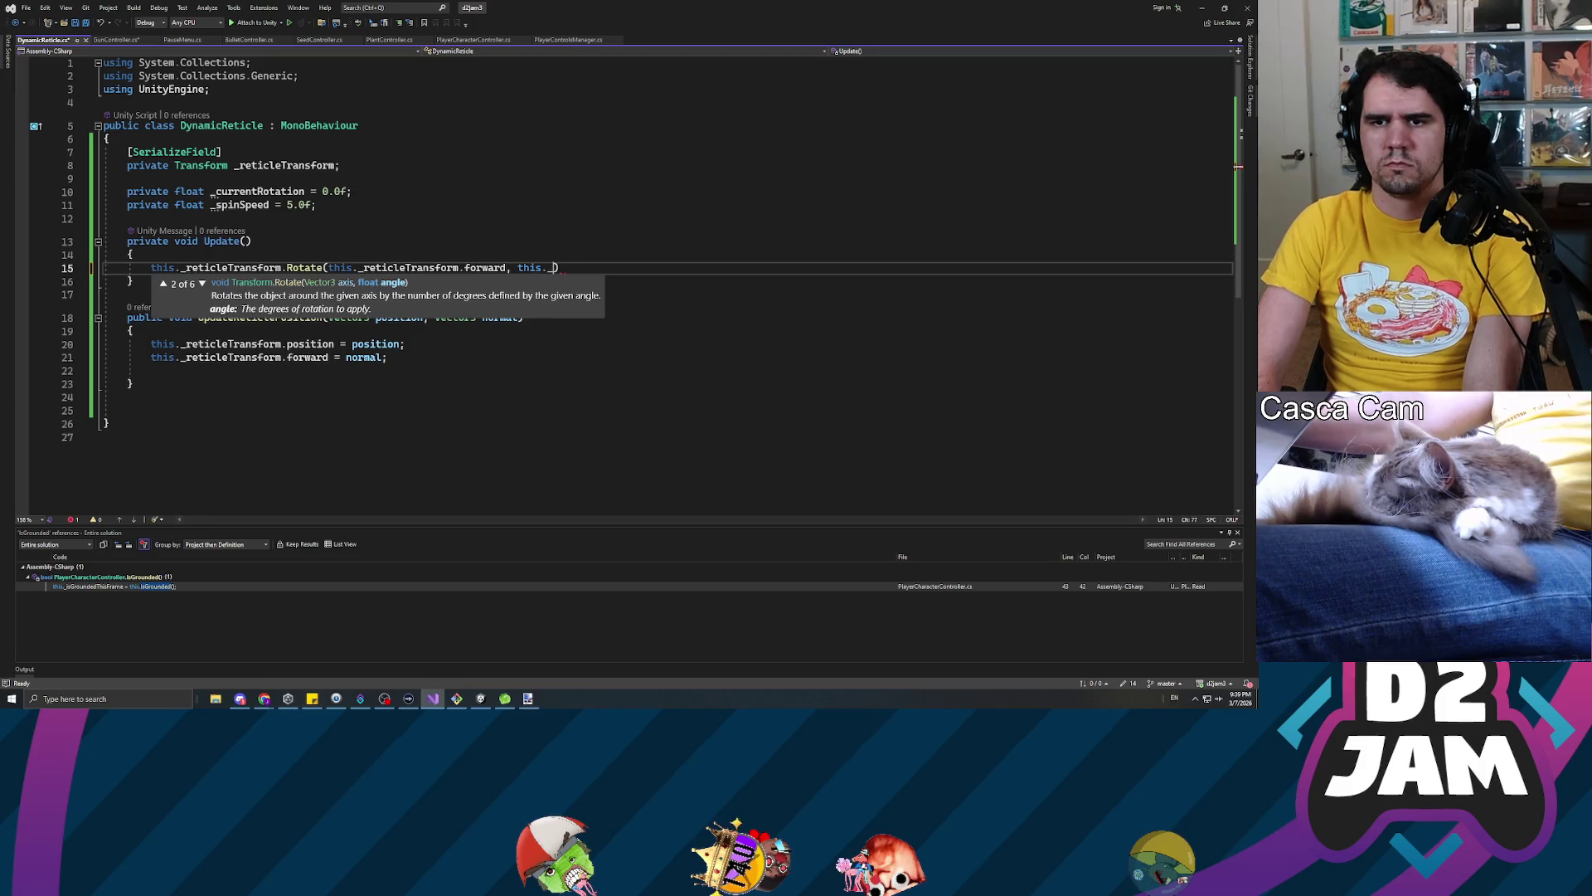
type("spinSpeed")
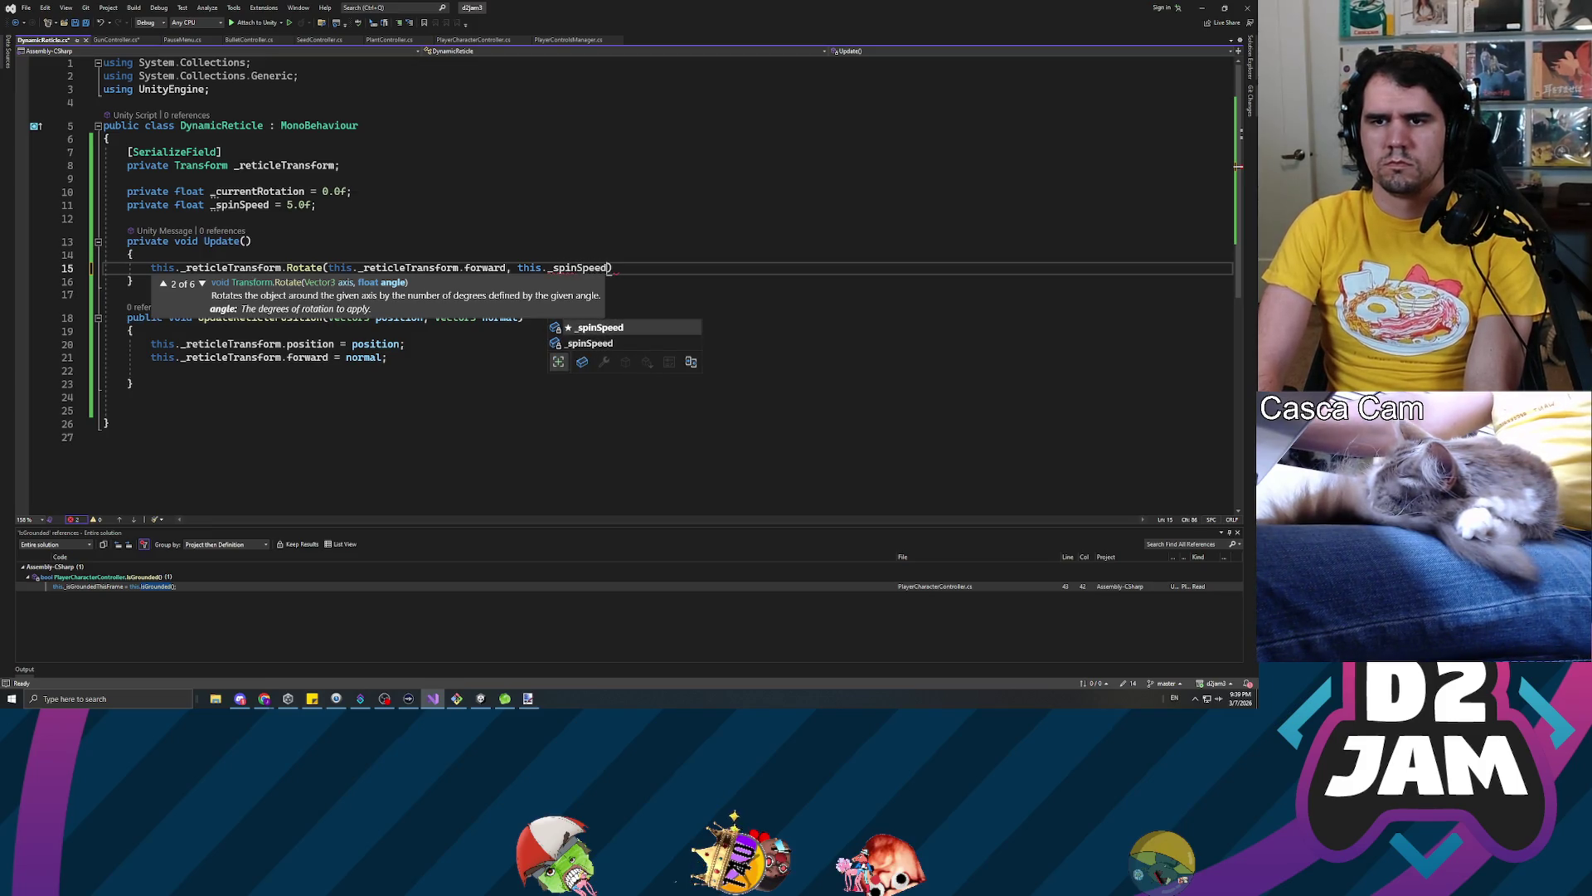
key("Escape")
key("End")
type(";")
key("ctrl+s")
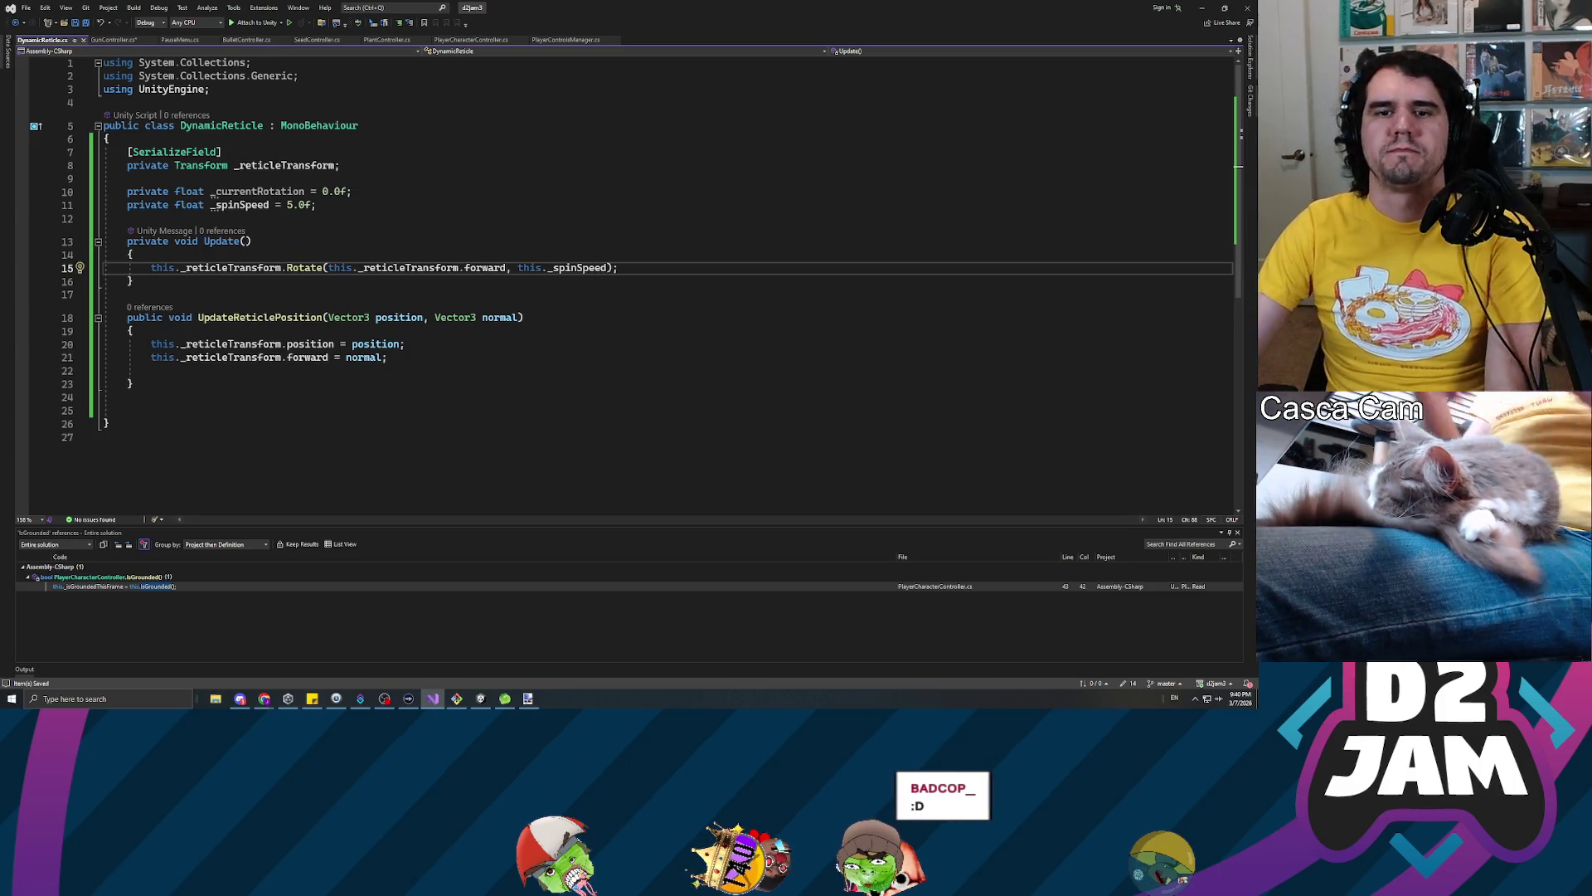
Multiply the Rotate angle by Time.deltaTime and save the script
left_click(398, 317)
left_click(133, 254)
left_click(606, 268)
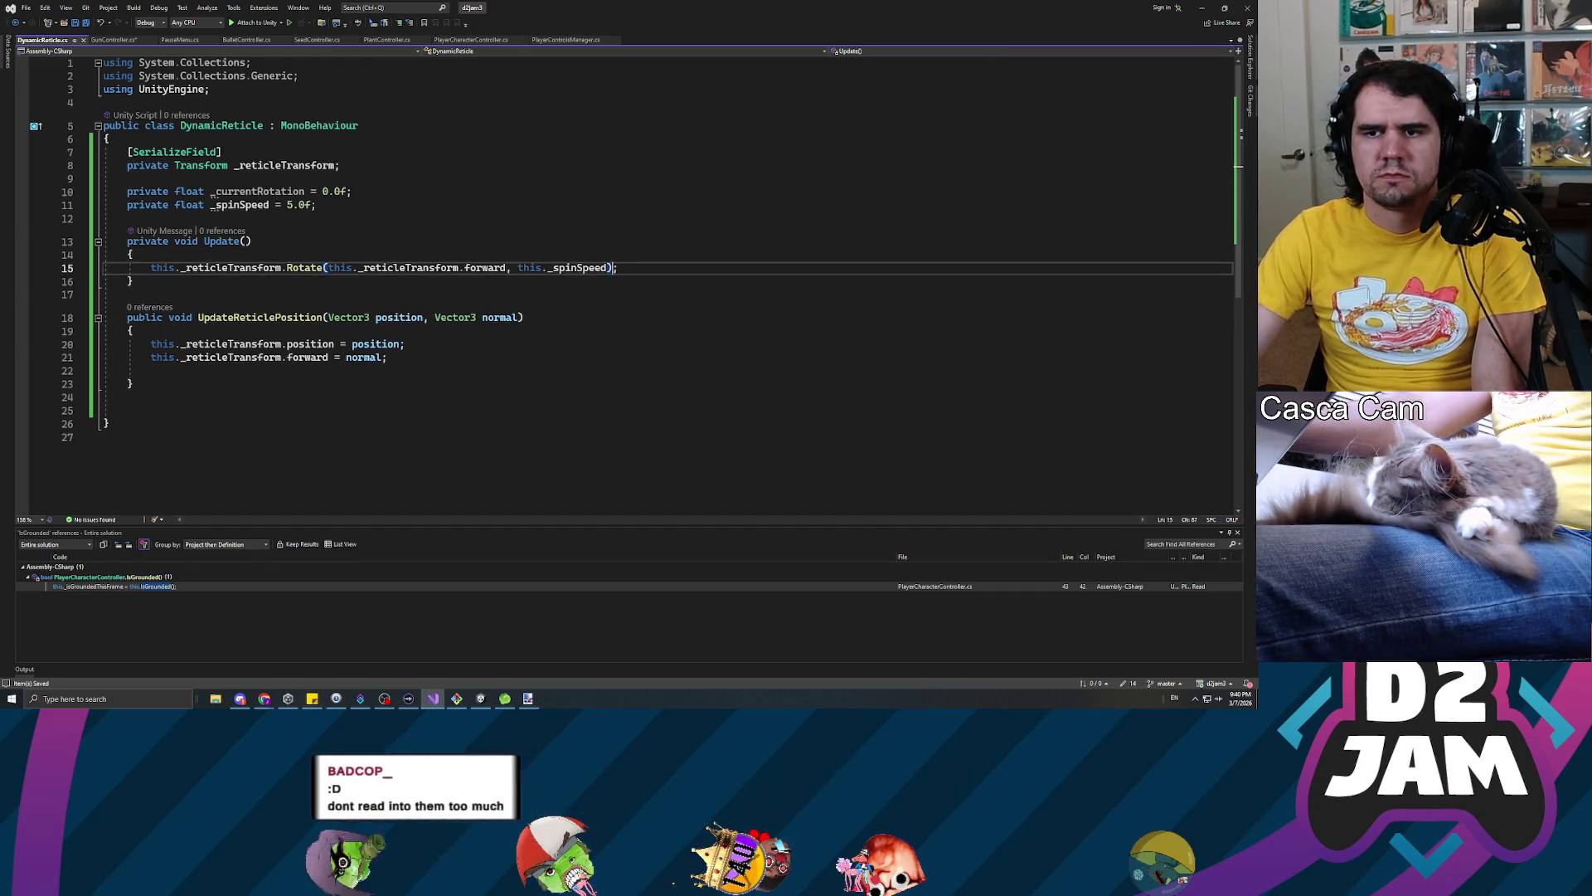
type("* Time.deltatim")
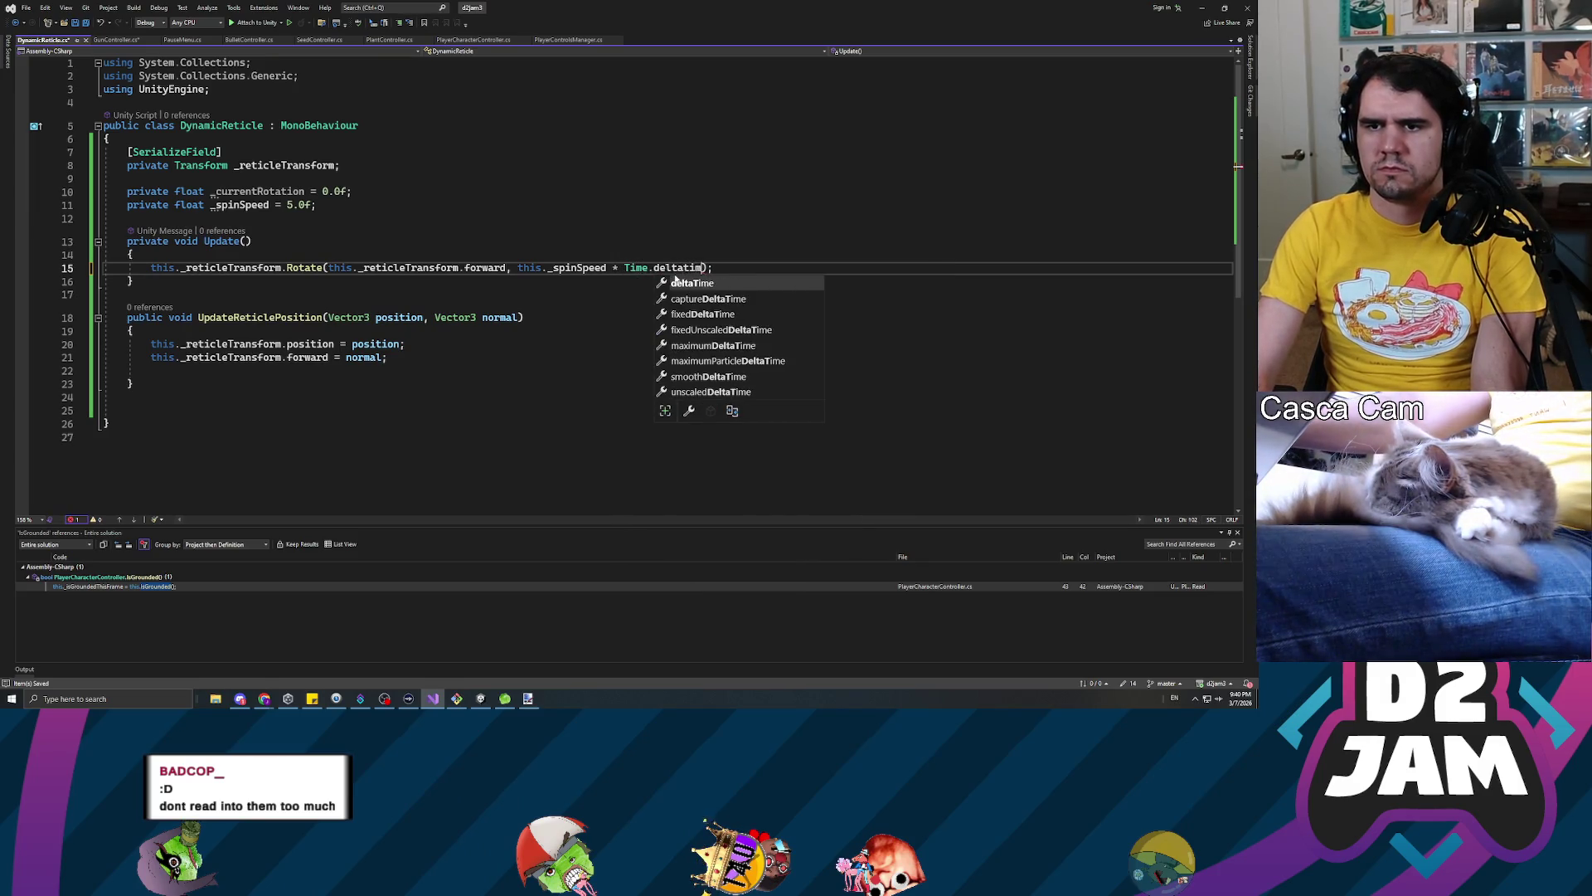
key("Tab")
key("ctrl+s")
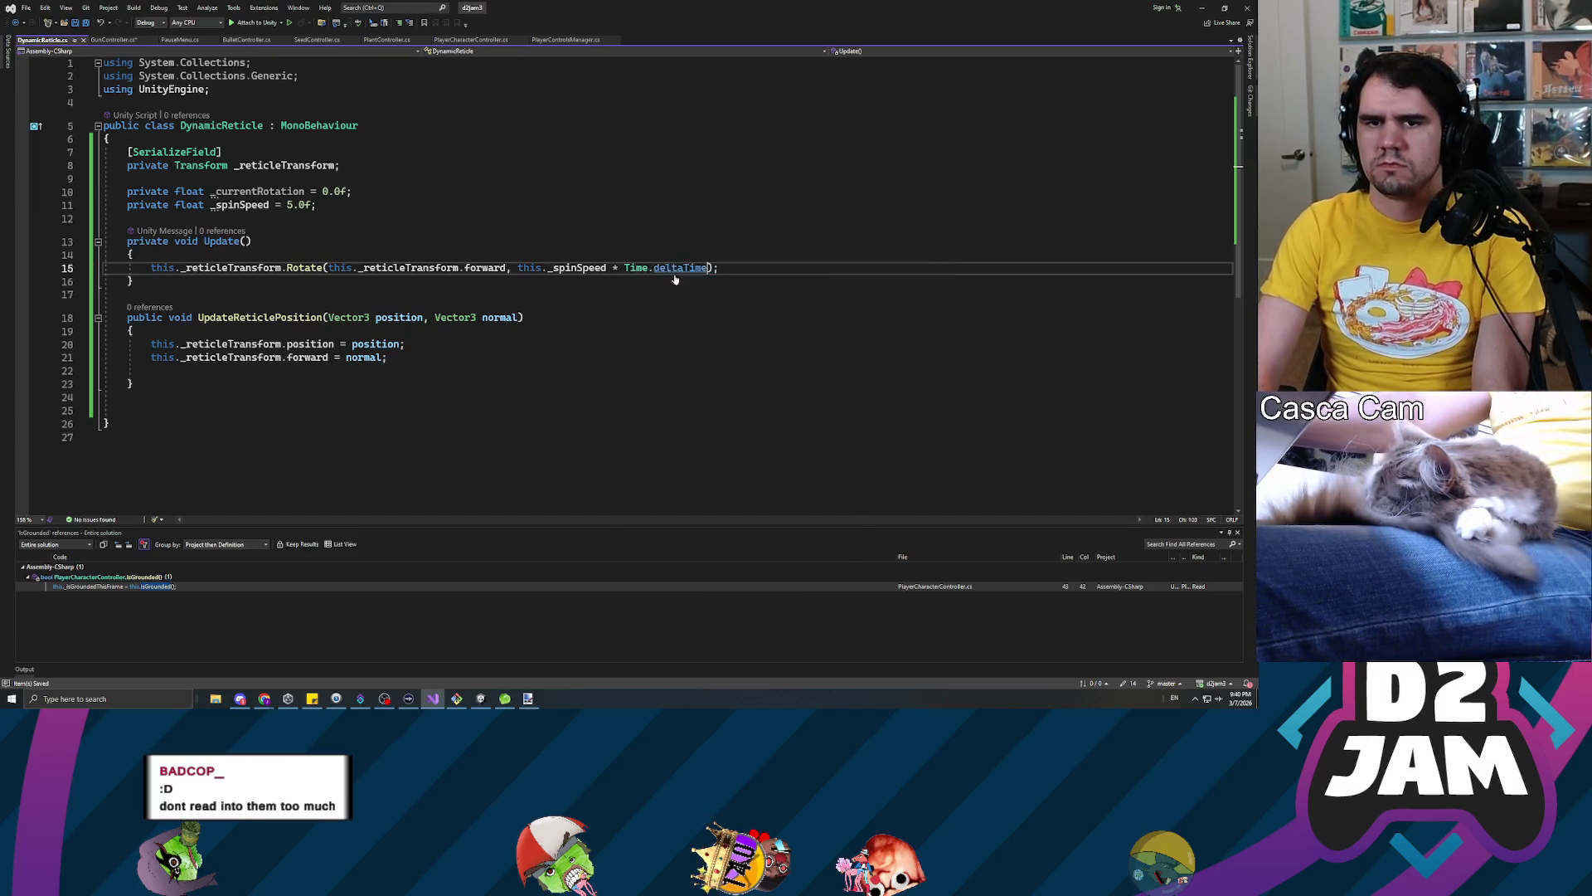
Delete the blank lines around UpdateReticlePosition, then return to Unity's first compile error
left_click(151, 371)
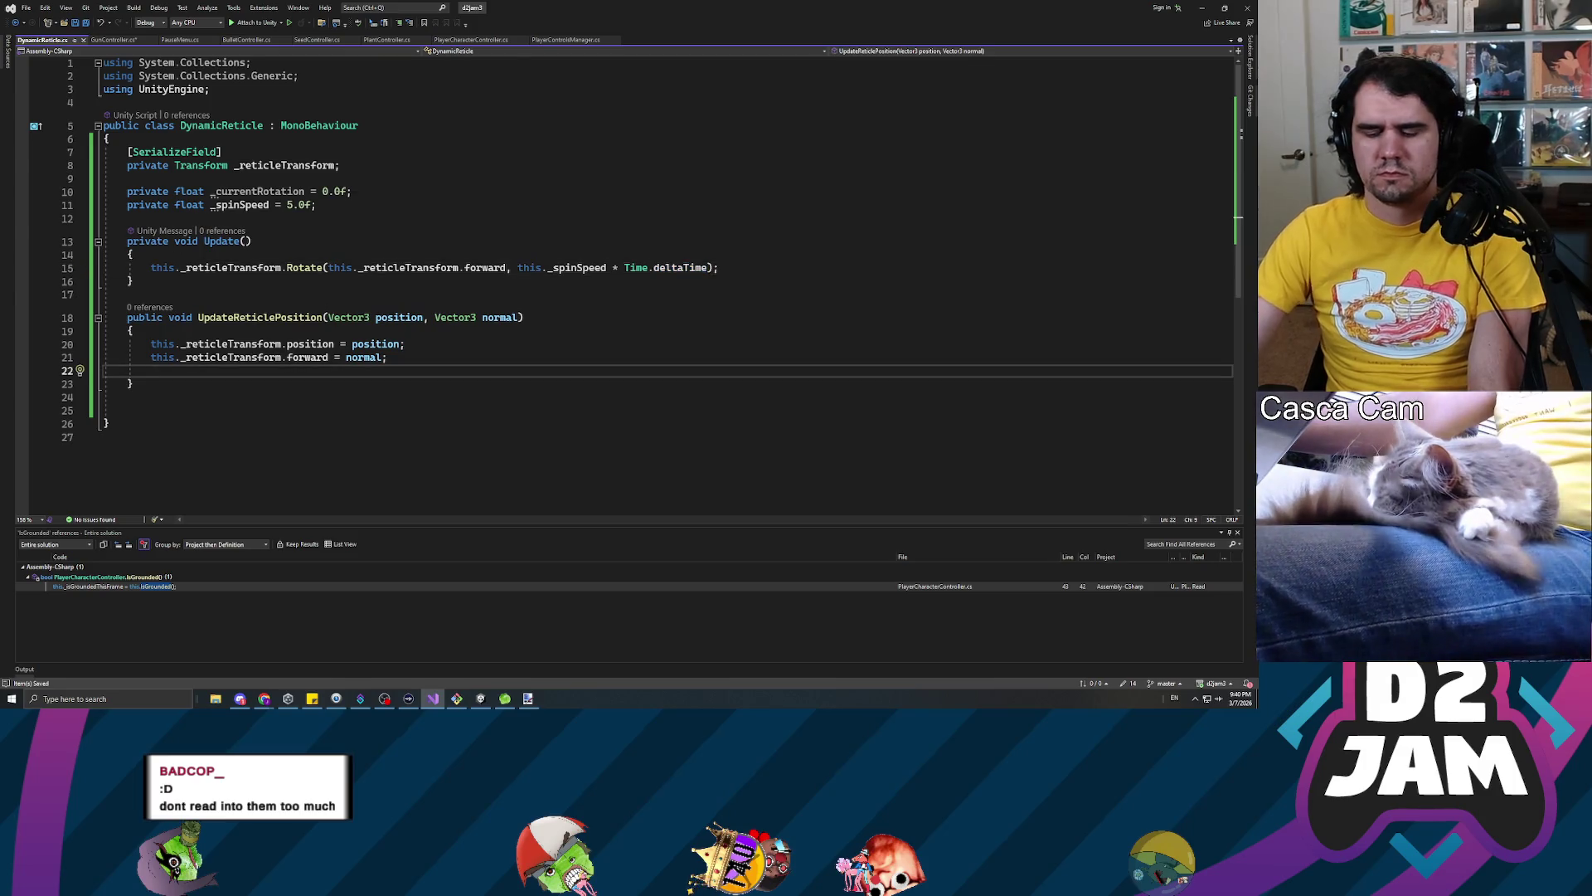
key("BackSpace")
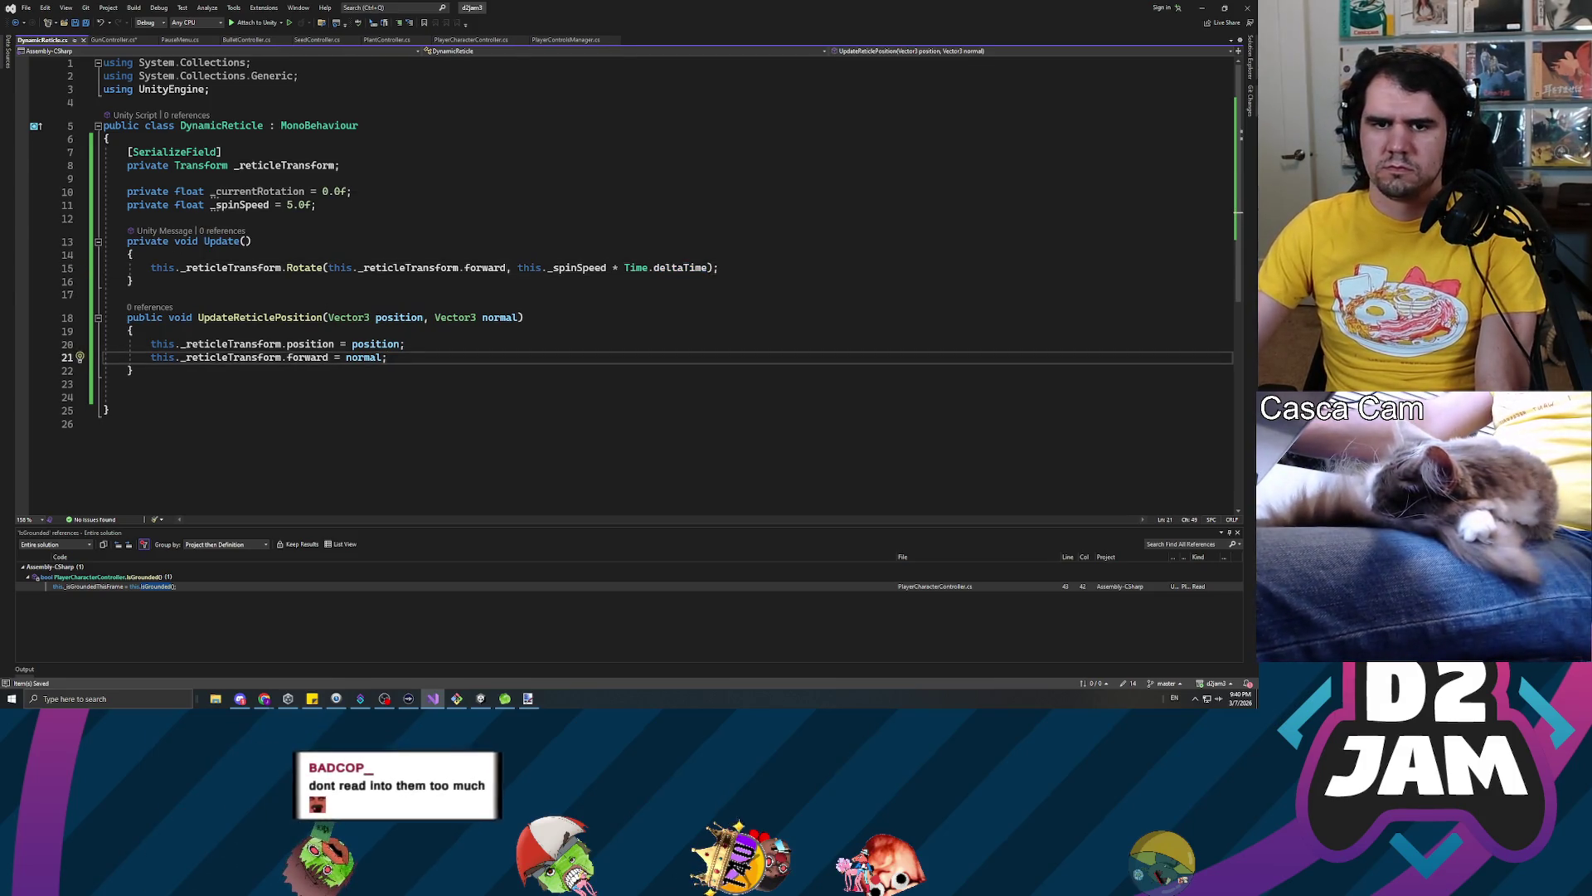
key("Down")
key("Down")
key("Down")
key("BackSpace")
key("BackSpace")
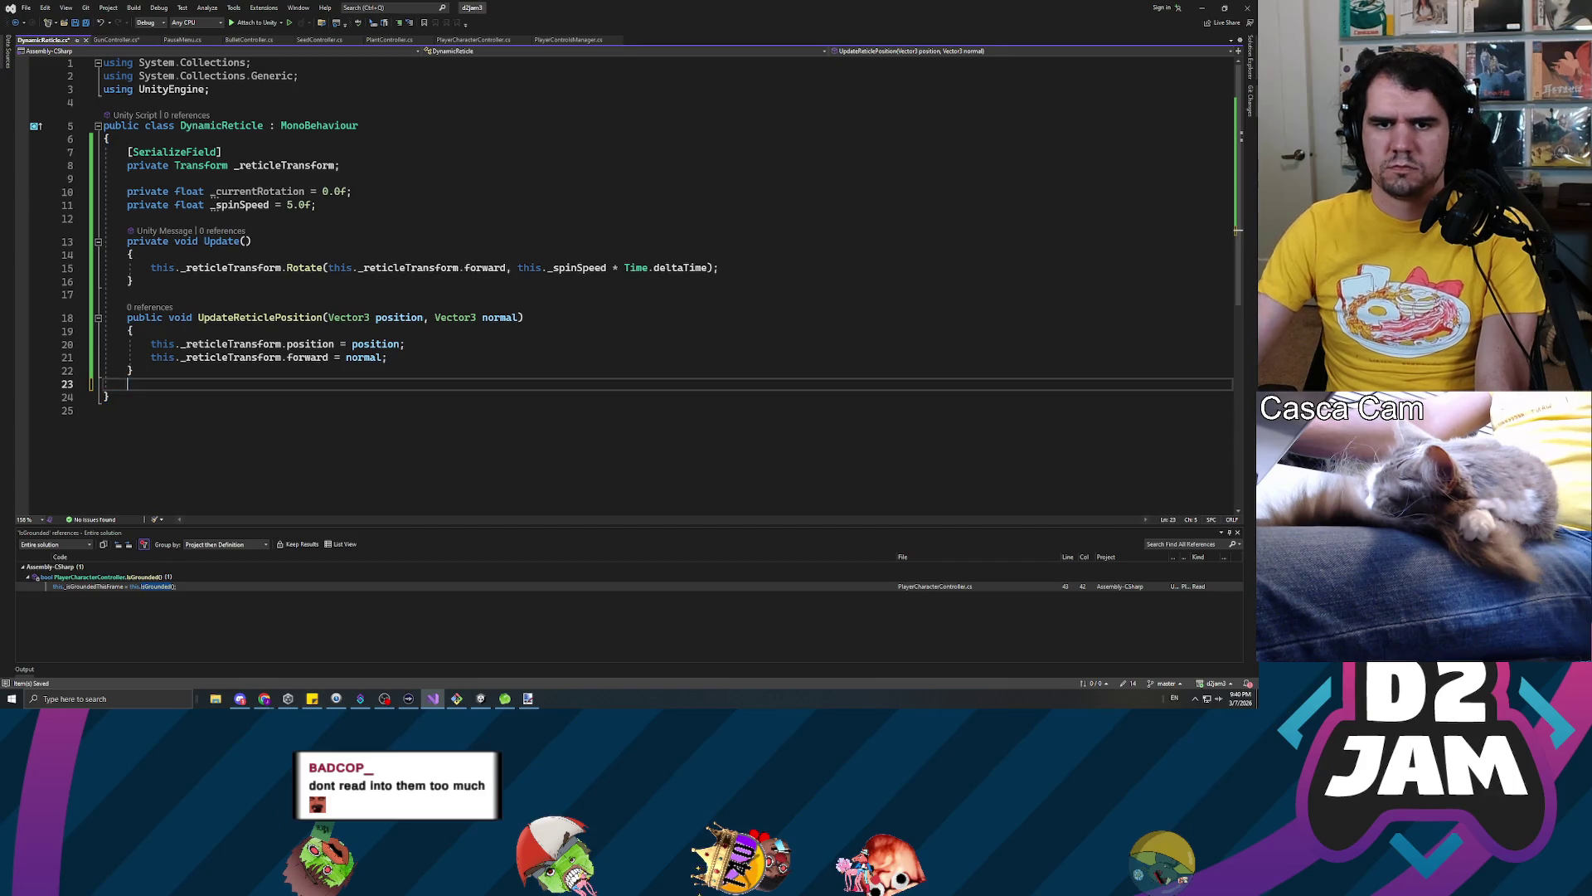
key("alt+Tab")
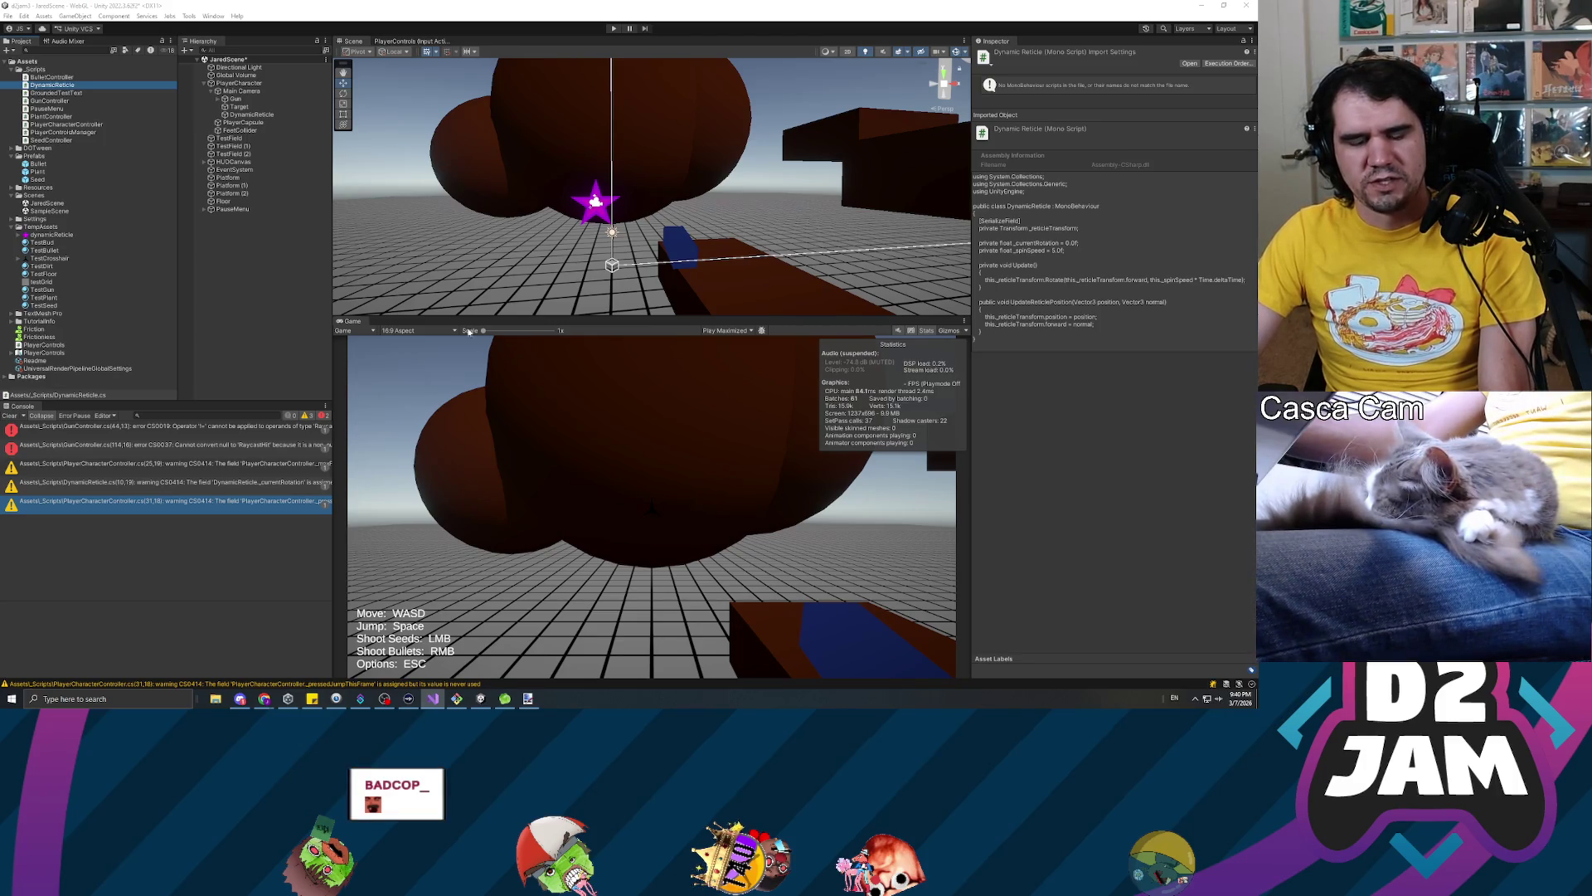
left_click(11, 415)
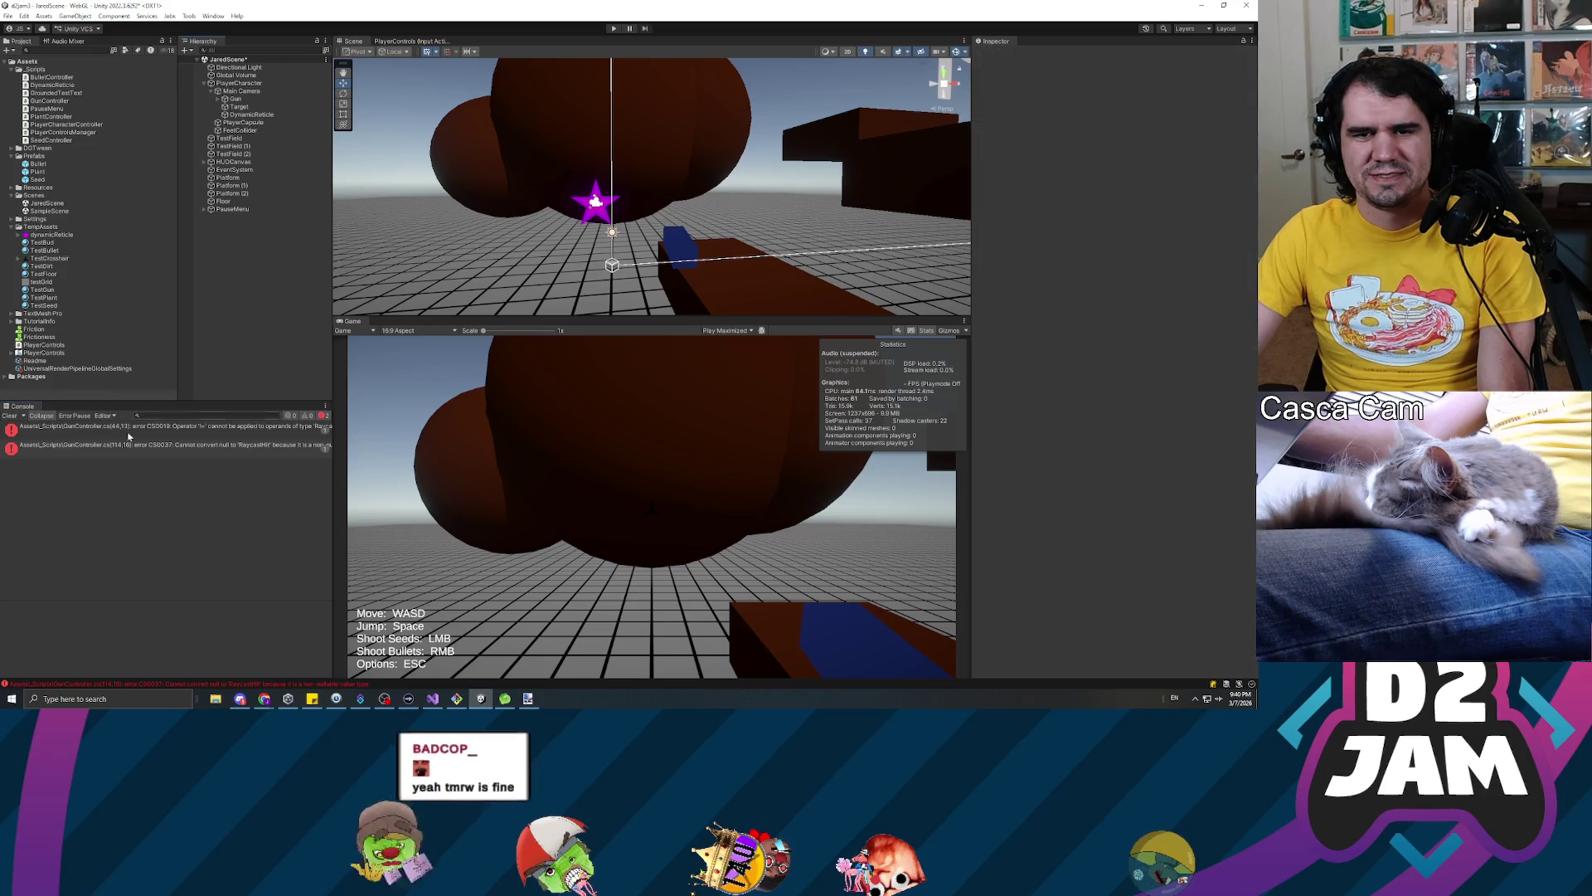
Select the GunController null-to-RaycastHit error in the Console to read its details
left_click(166, 426)
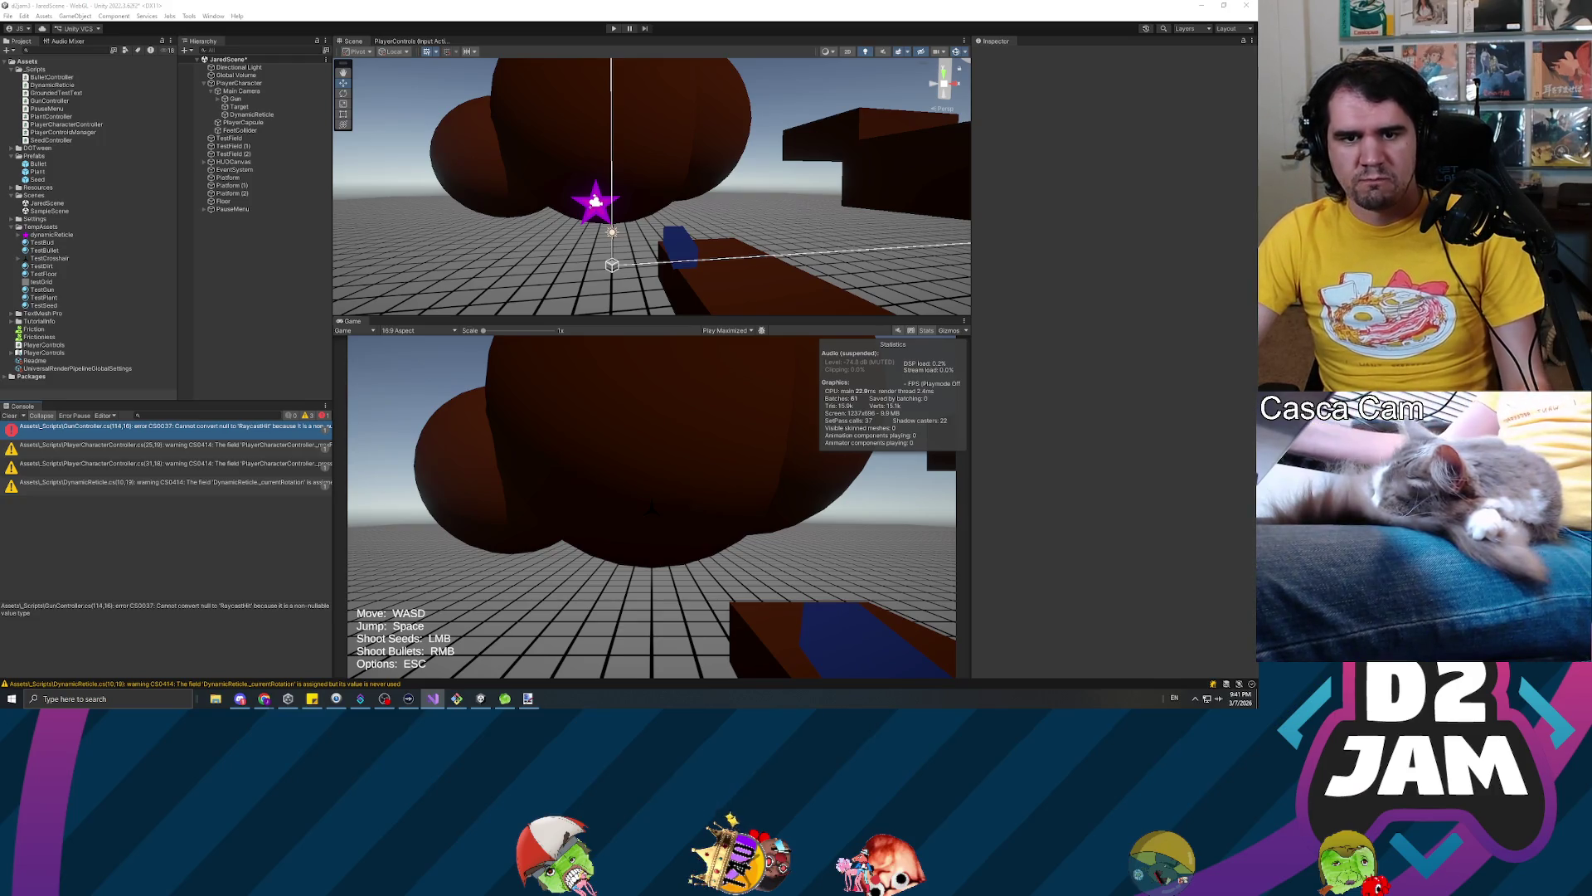
left_click(168, 427)
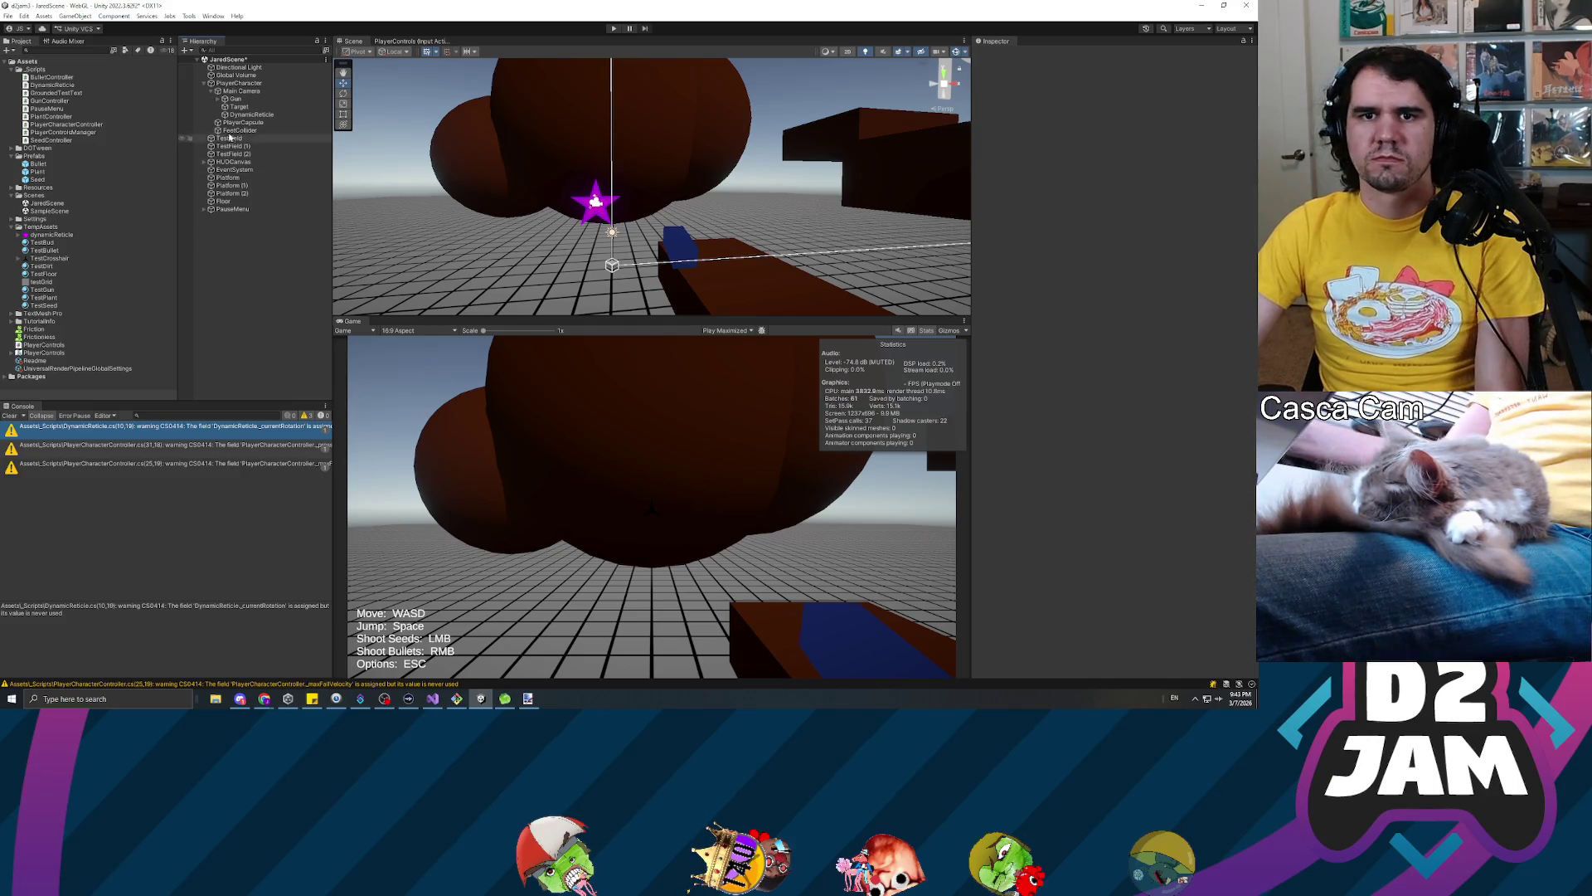
Add a Dynamic Reticle script to the DynamicReticle sprite with its own transform as Reticle Transform
left_click(249, 114)
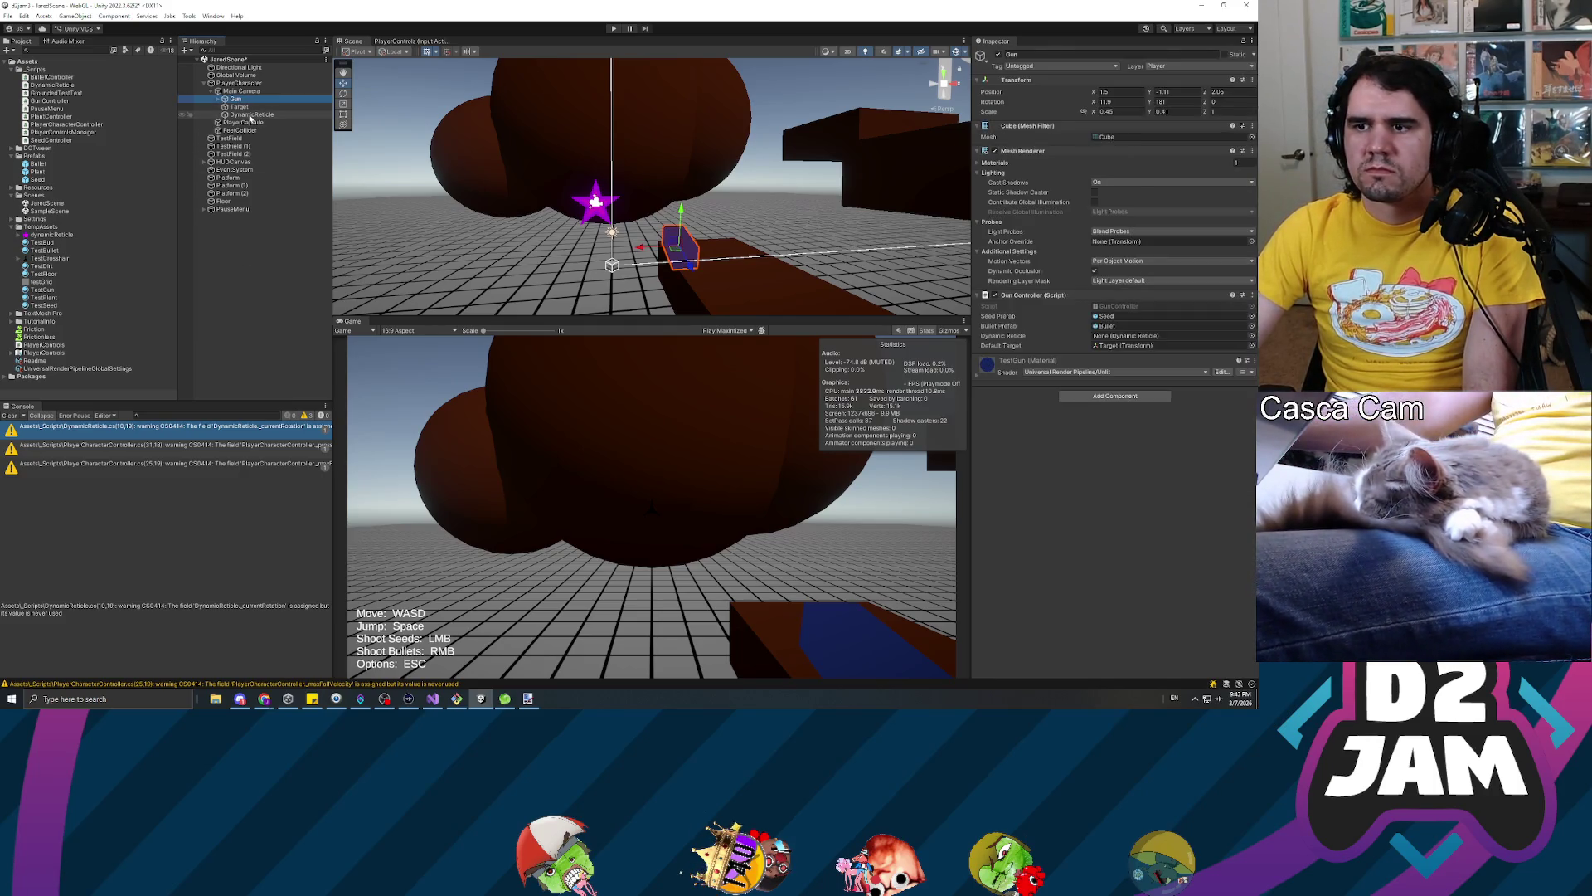
left_click(1075, 287)
type("dynam")
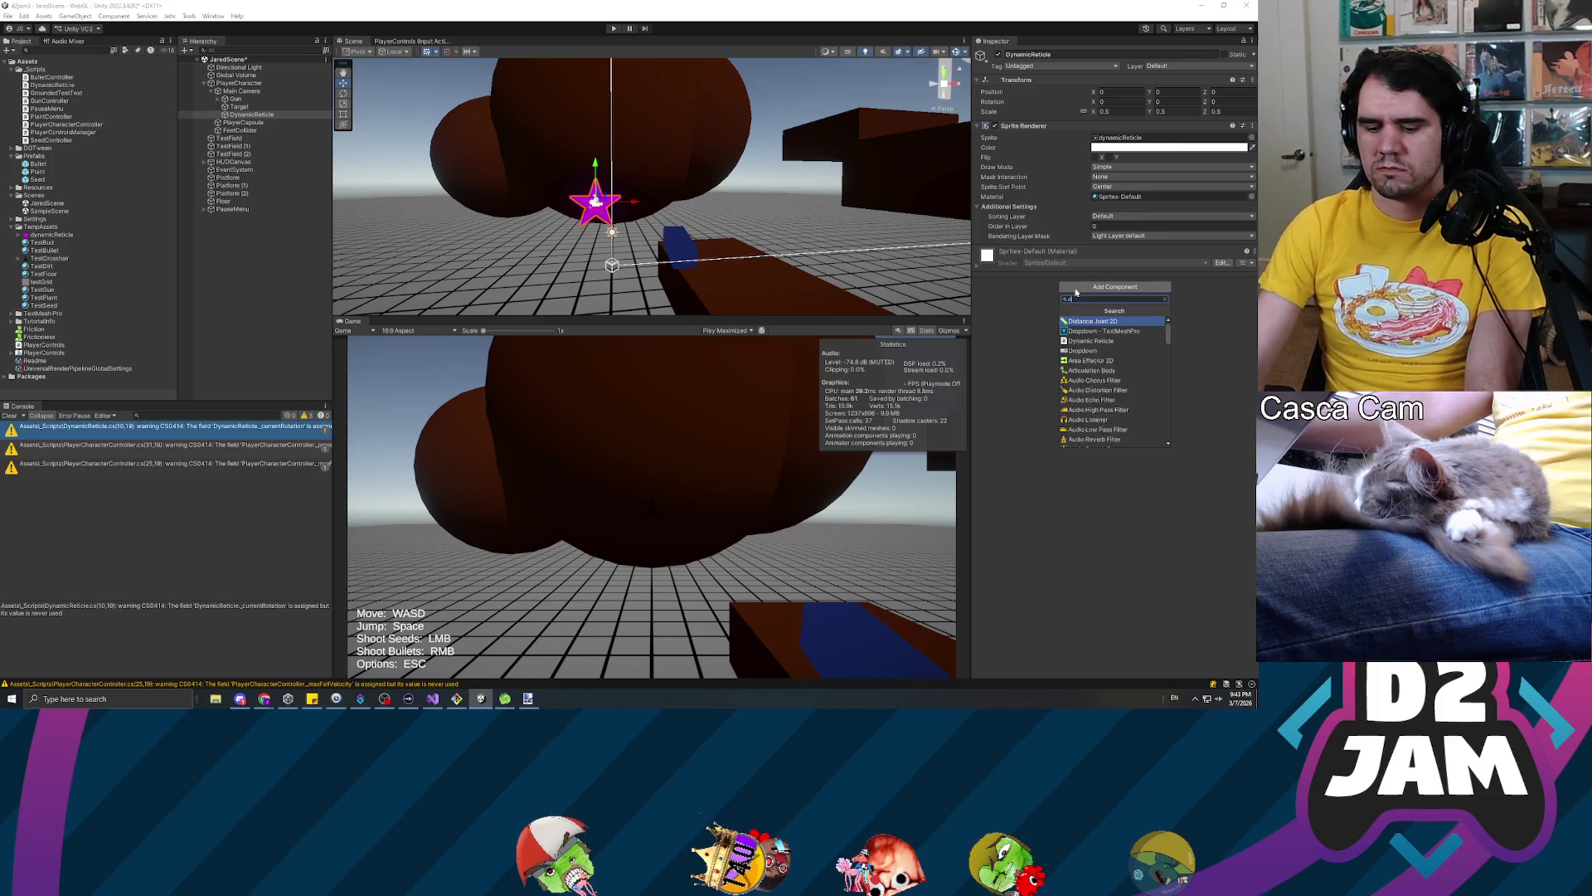
key("Return")
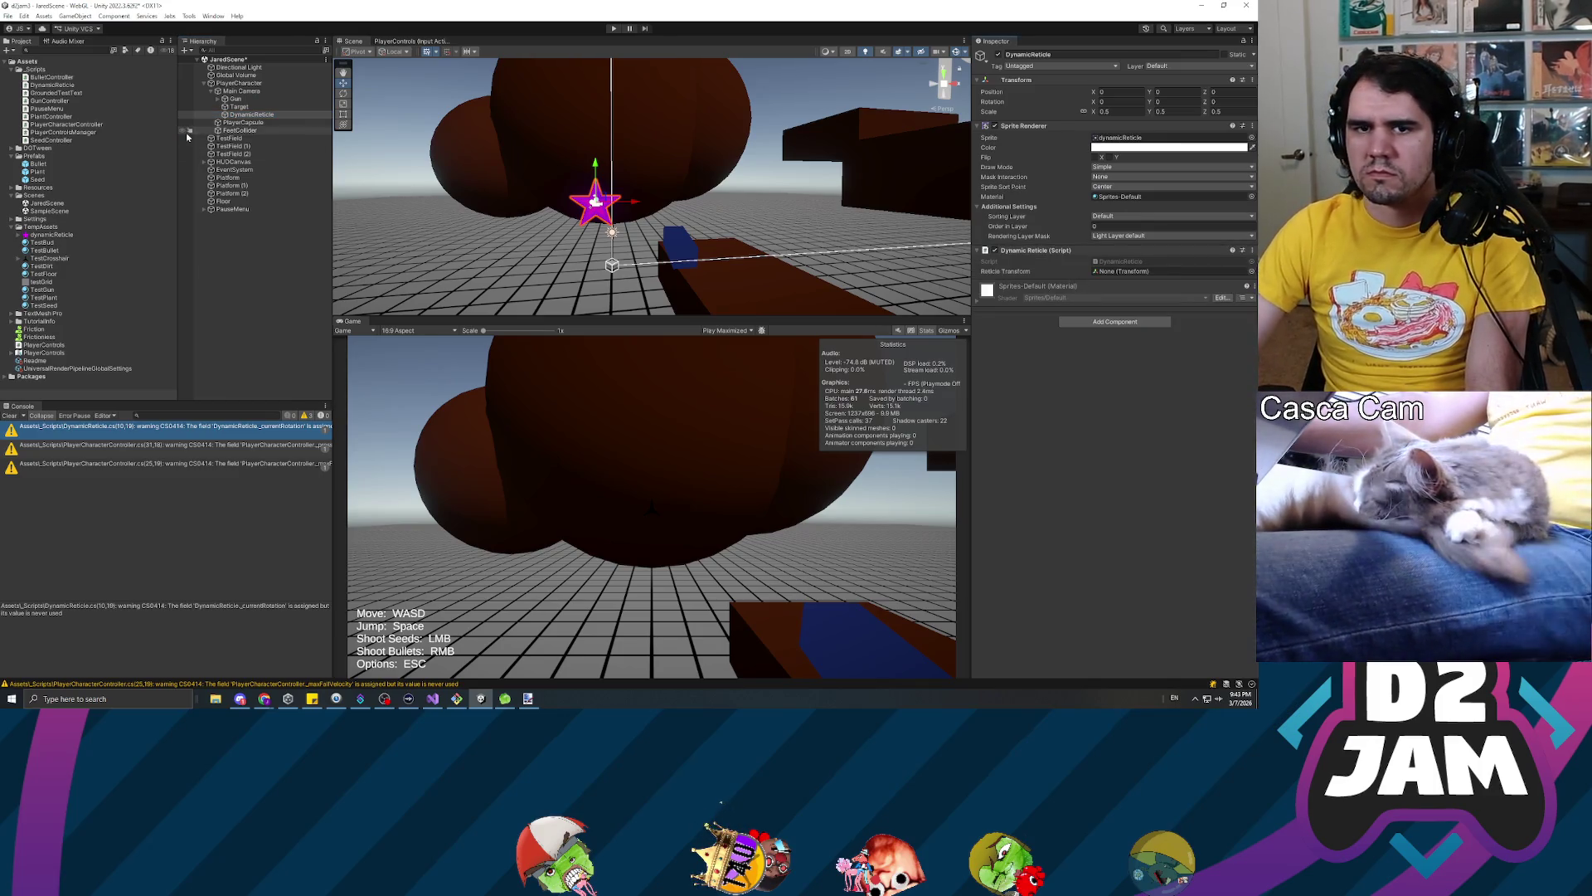
left_click_drag(1136, 263, 1136, 270)
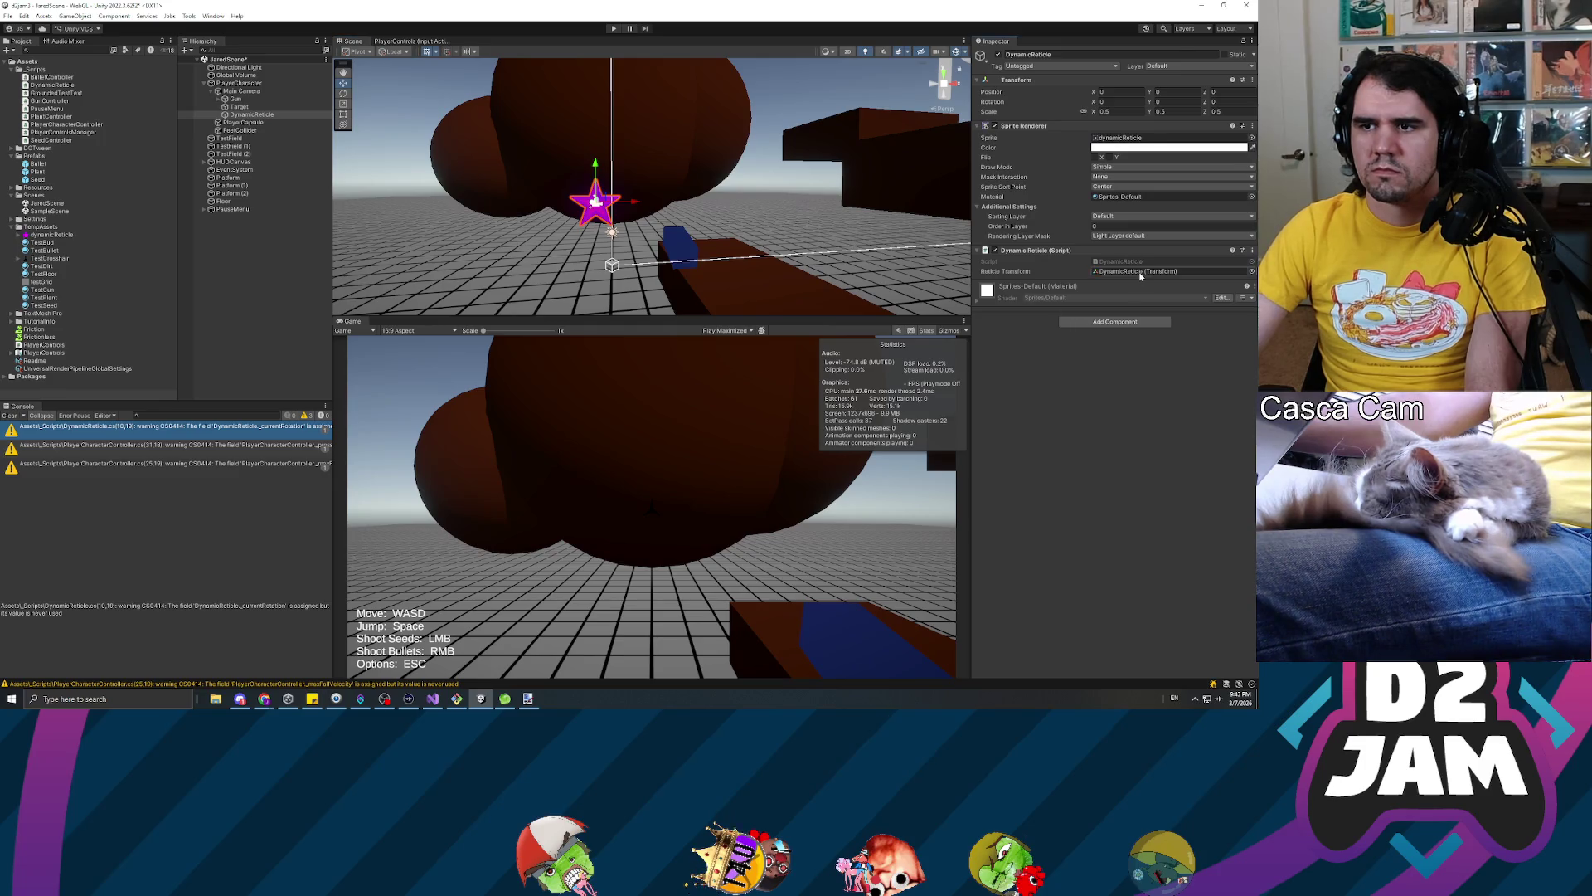
Assign DynamicReticle to the Gun Controller's Dynamic Reticle slot and clear the Console
left_click(235, 99)
left_click_drag(251, 114, 1148, 339)
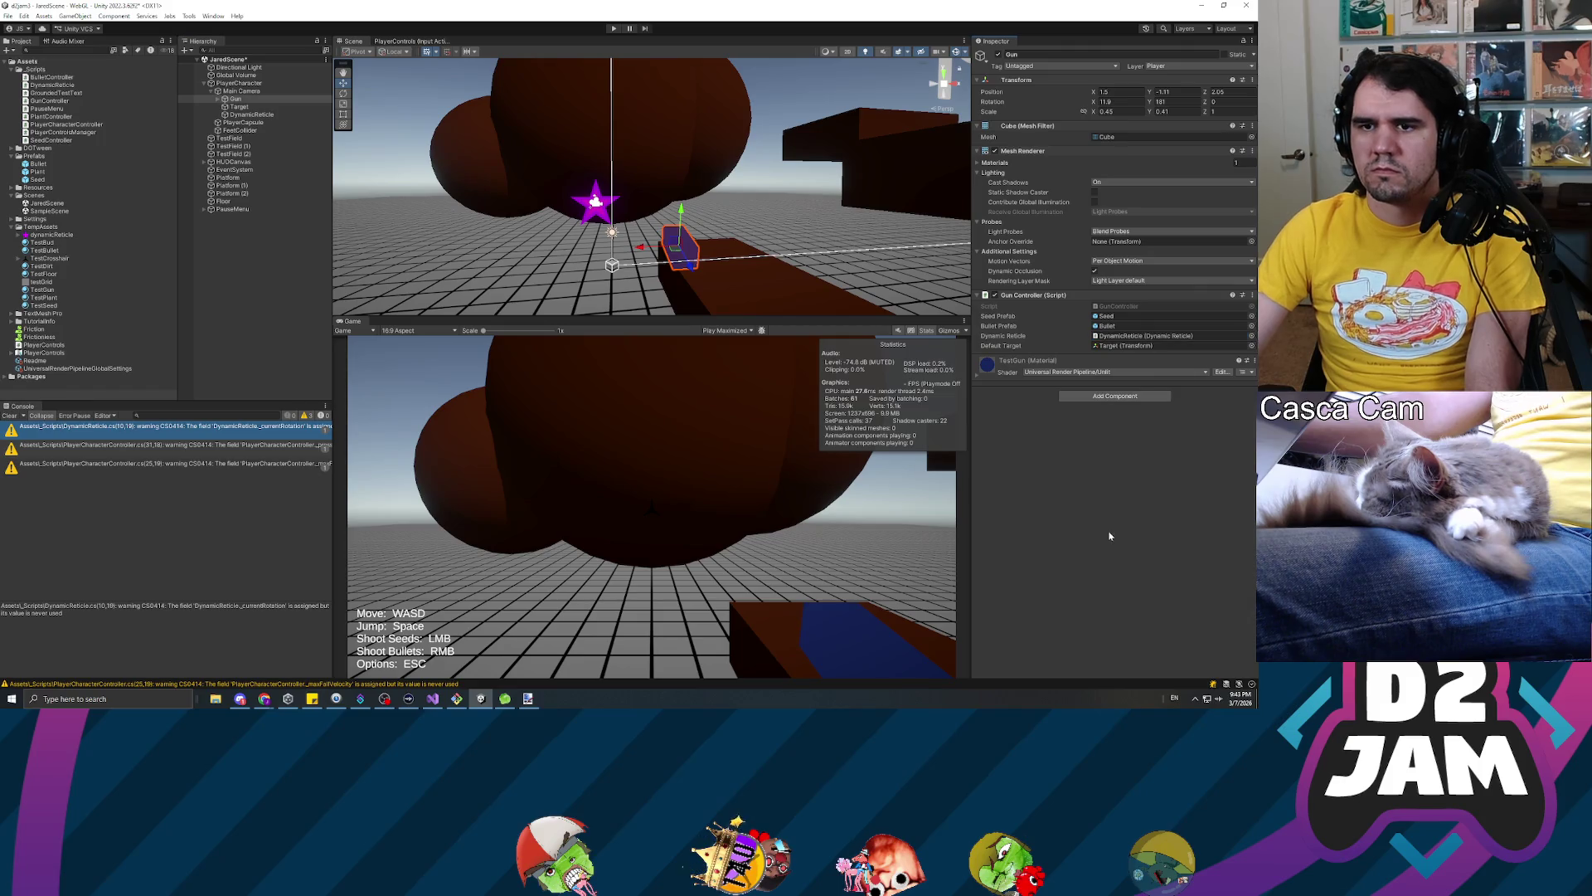
left_click(6, 416)
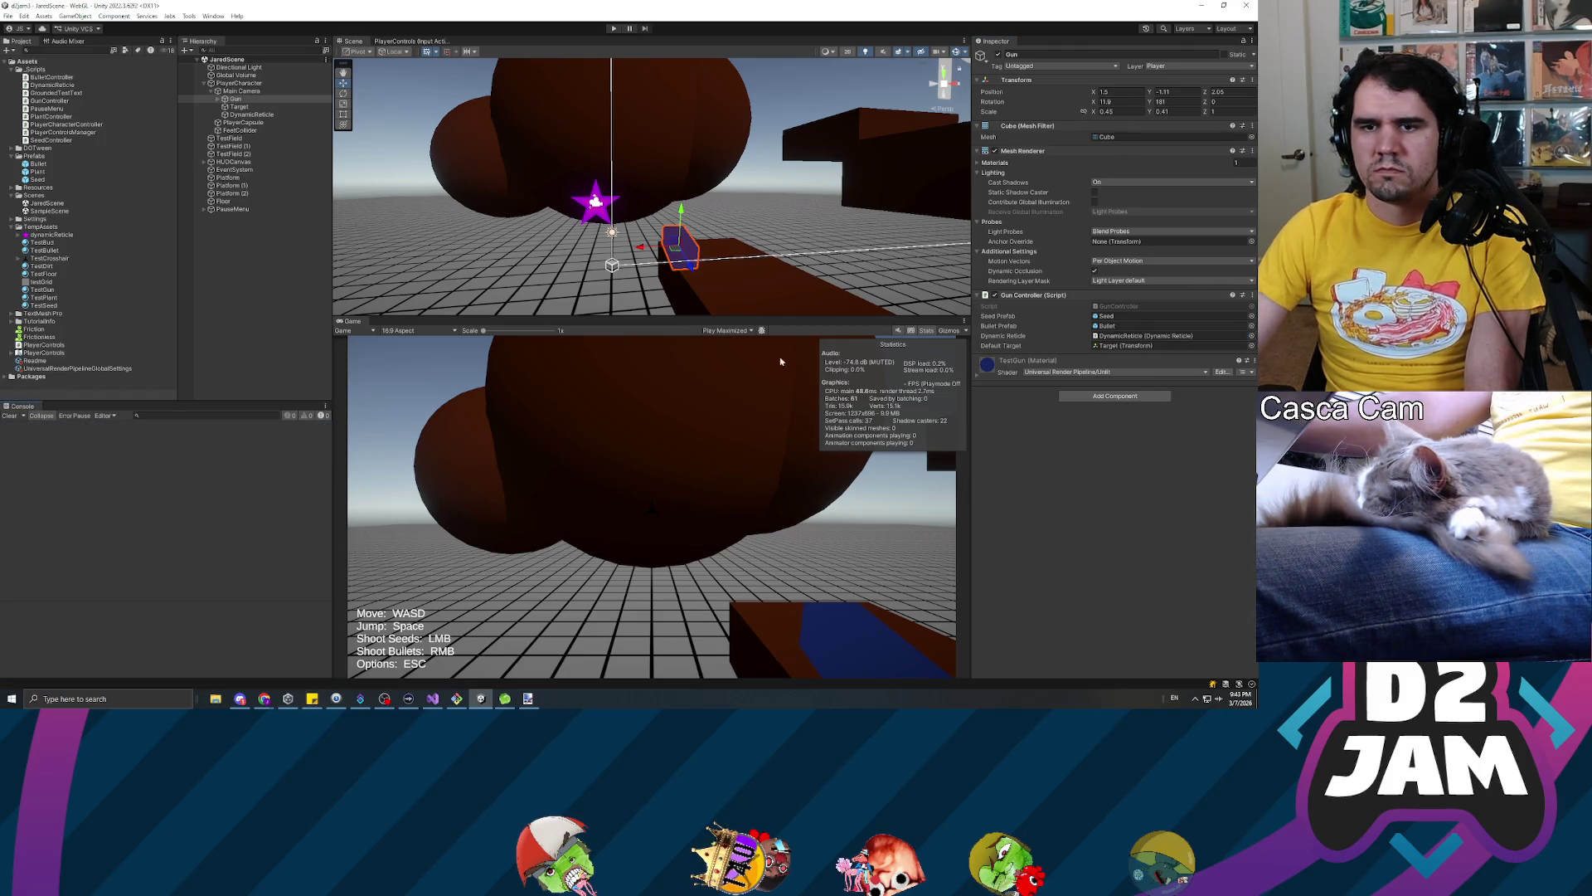
left_click(748, 331)
Play focused, fire a seed, walk into and out of the sphere cluster, then stop play
left_click(726, 341)
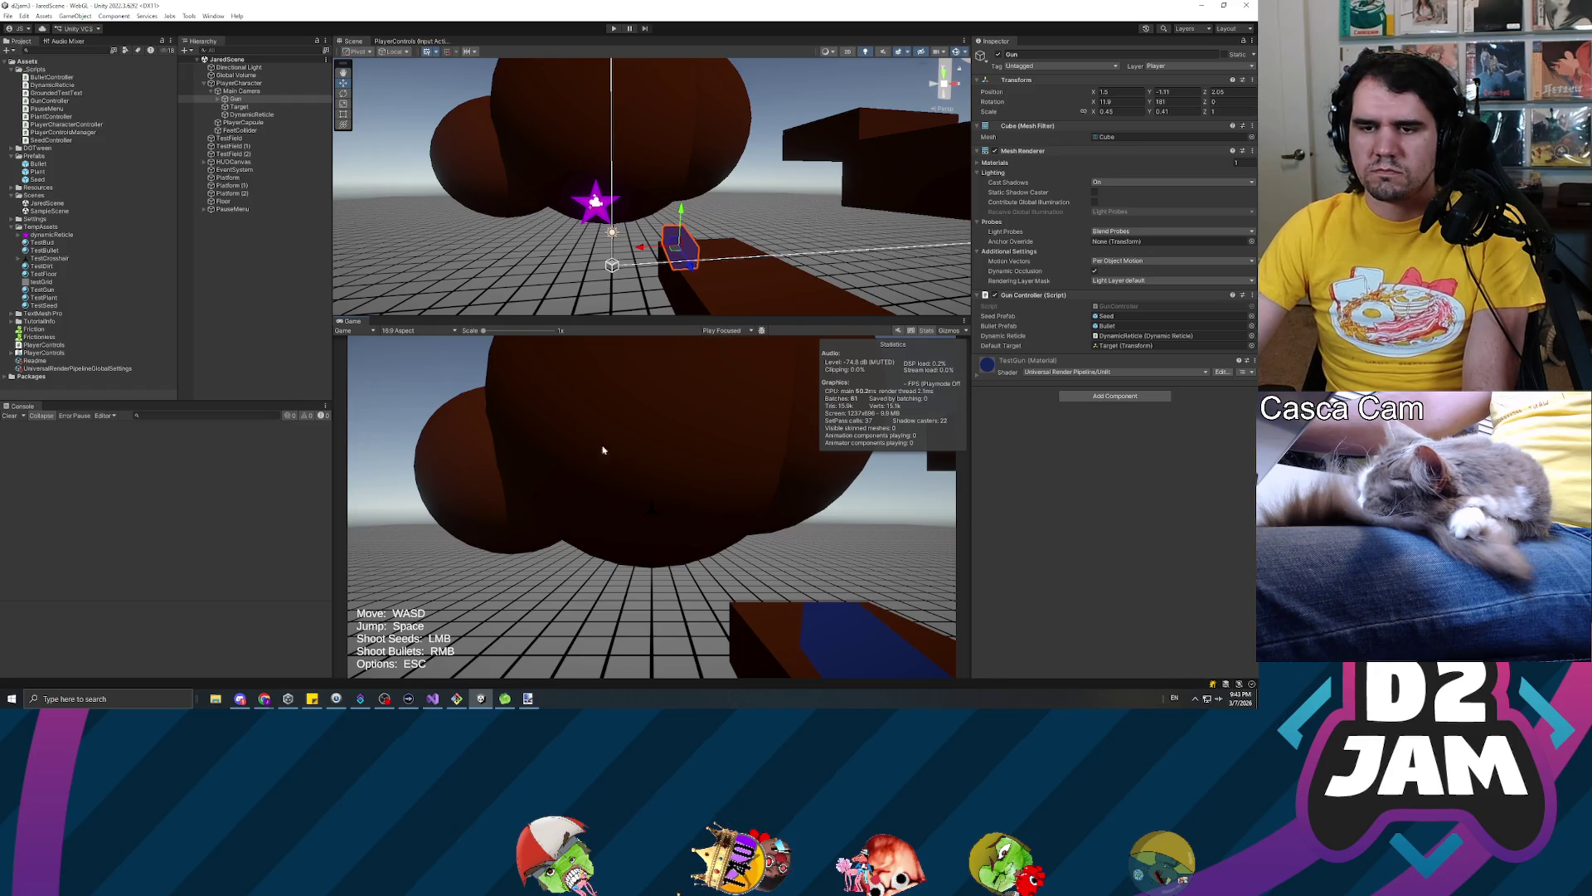
left_click(611, 28)
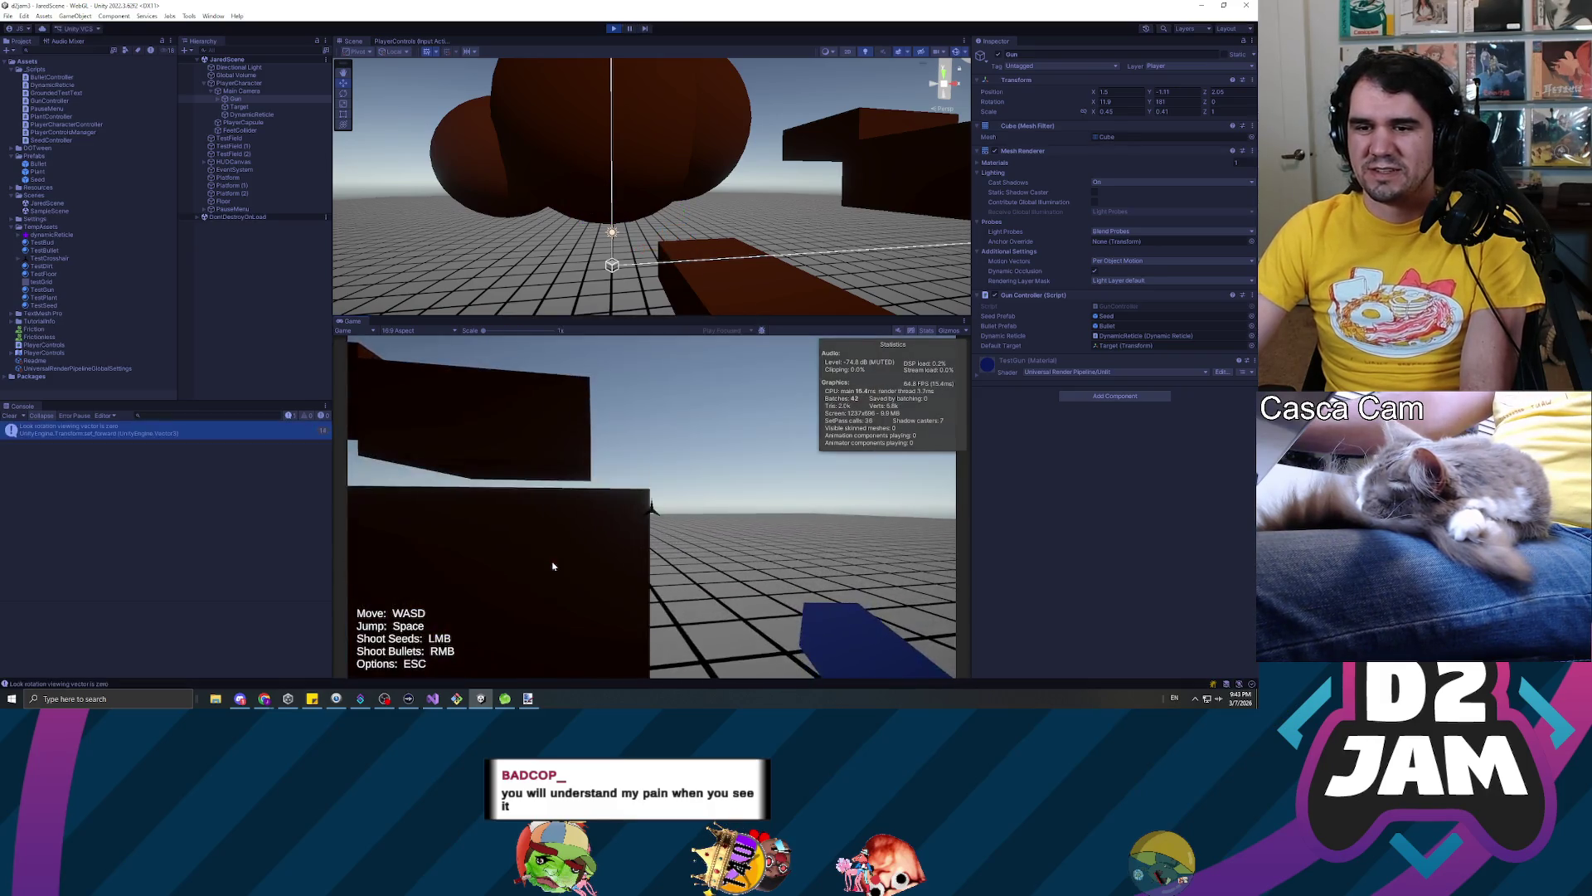
left_click(553, 566)
key("s")
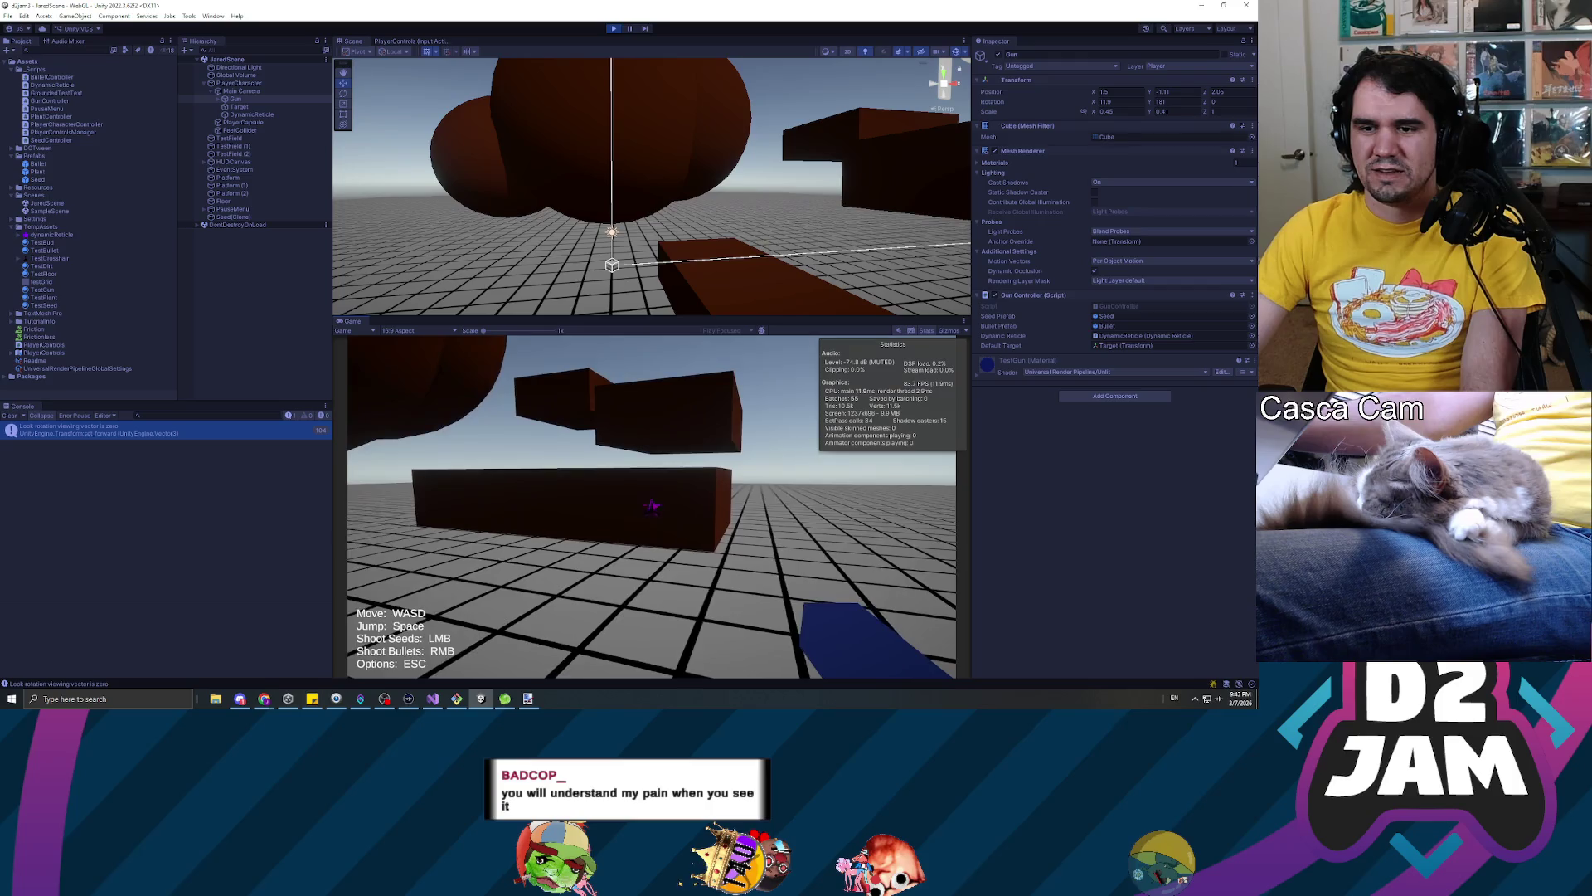
mouse_move(652, 508)
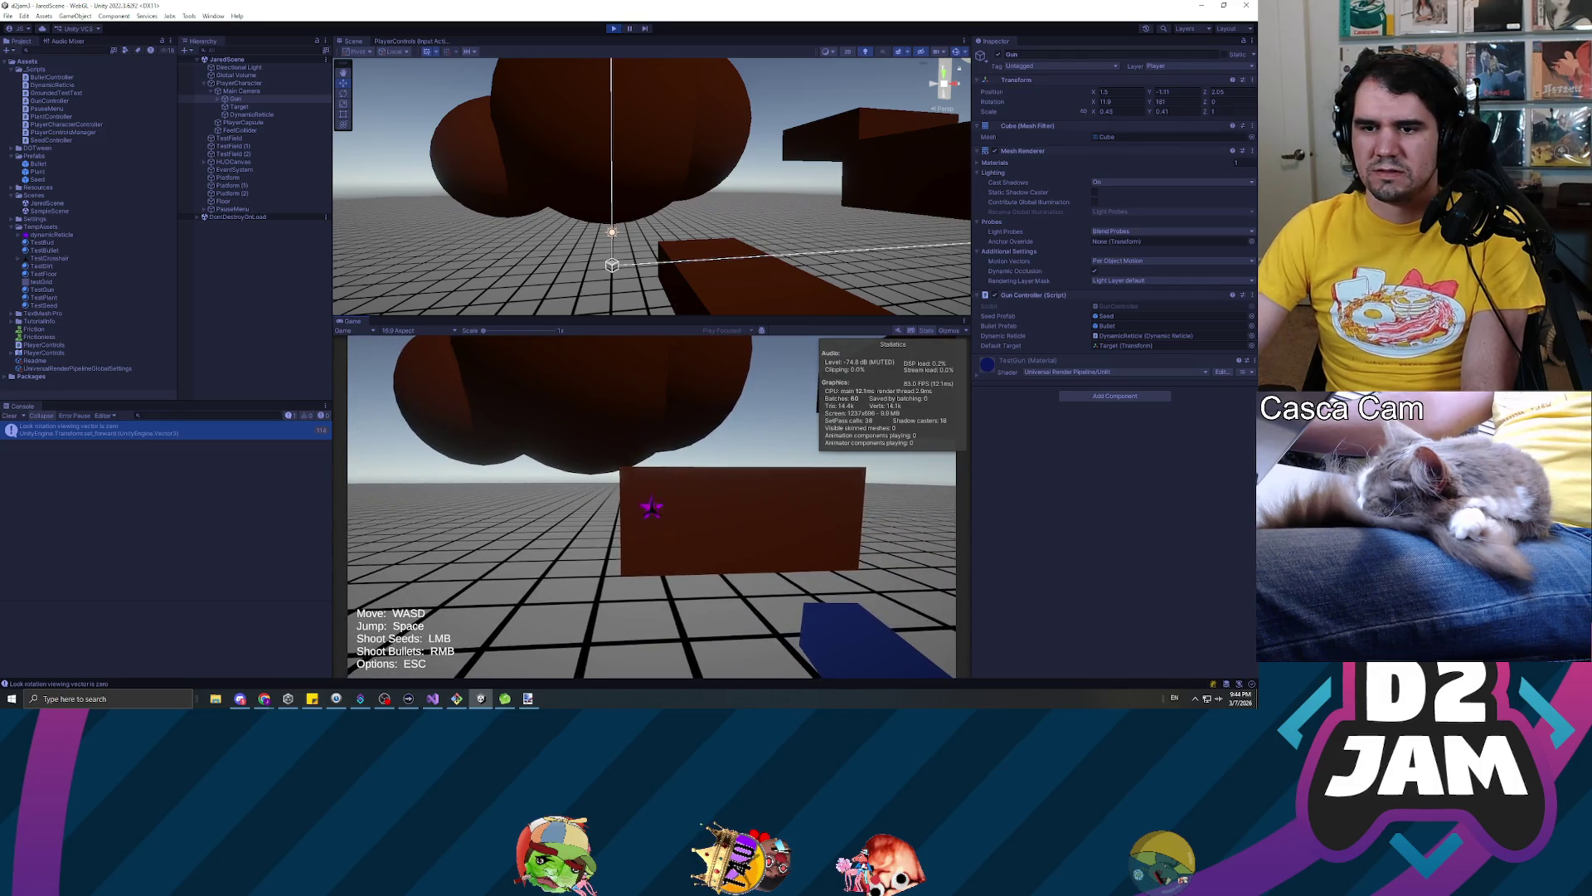
key("w")
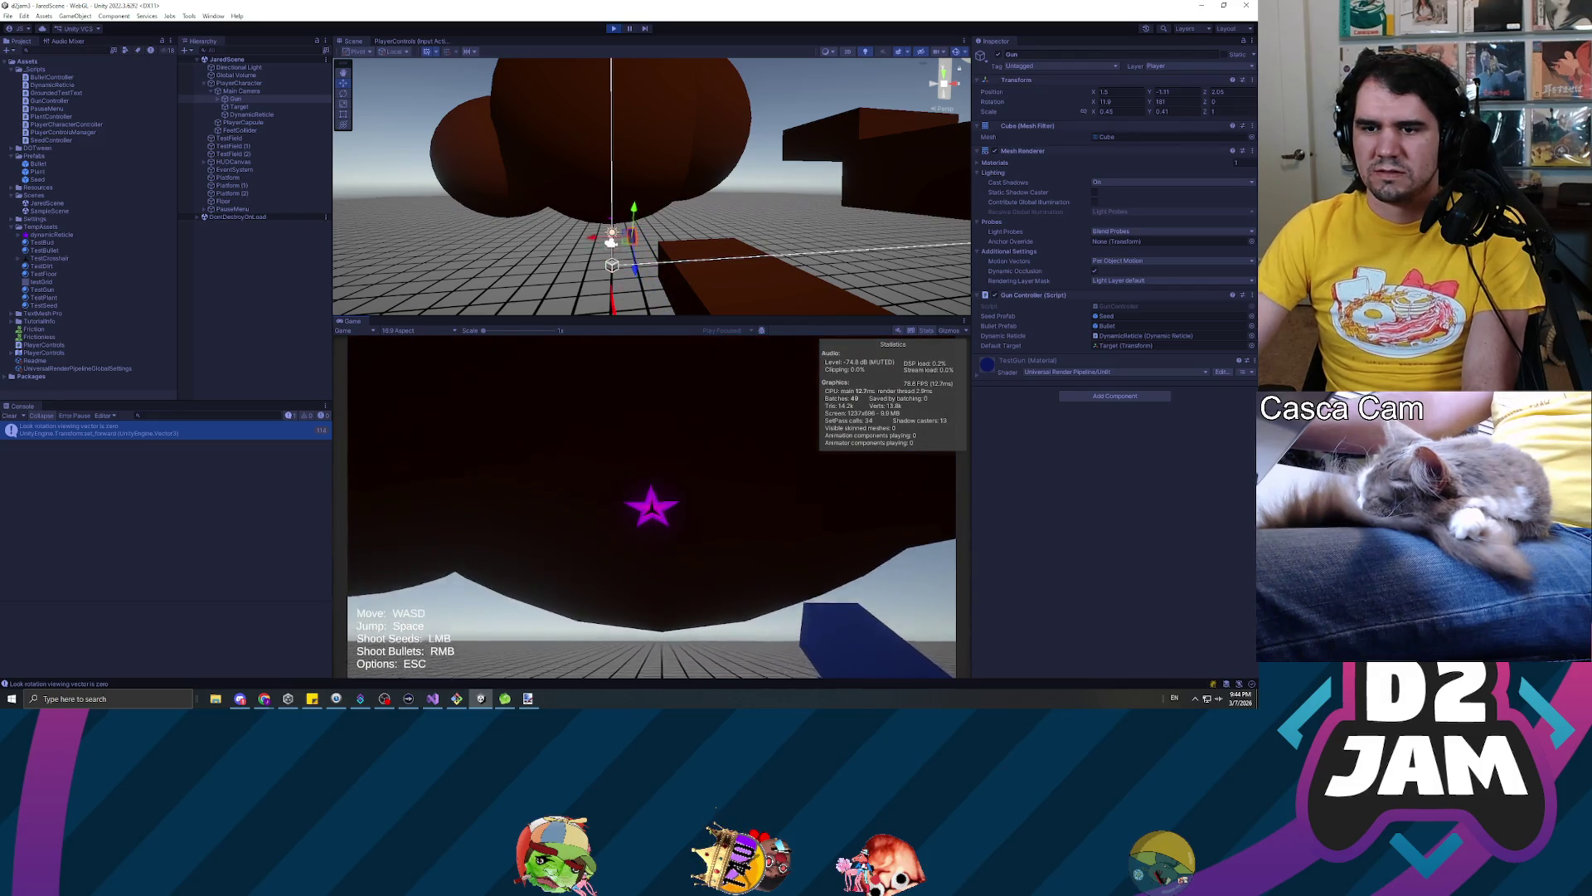
key("s")
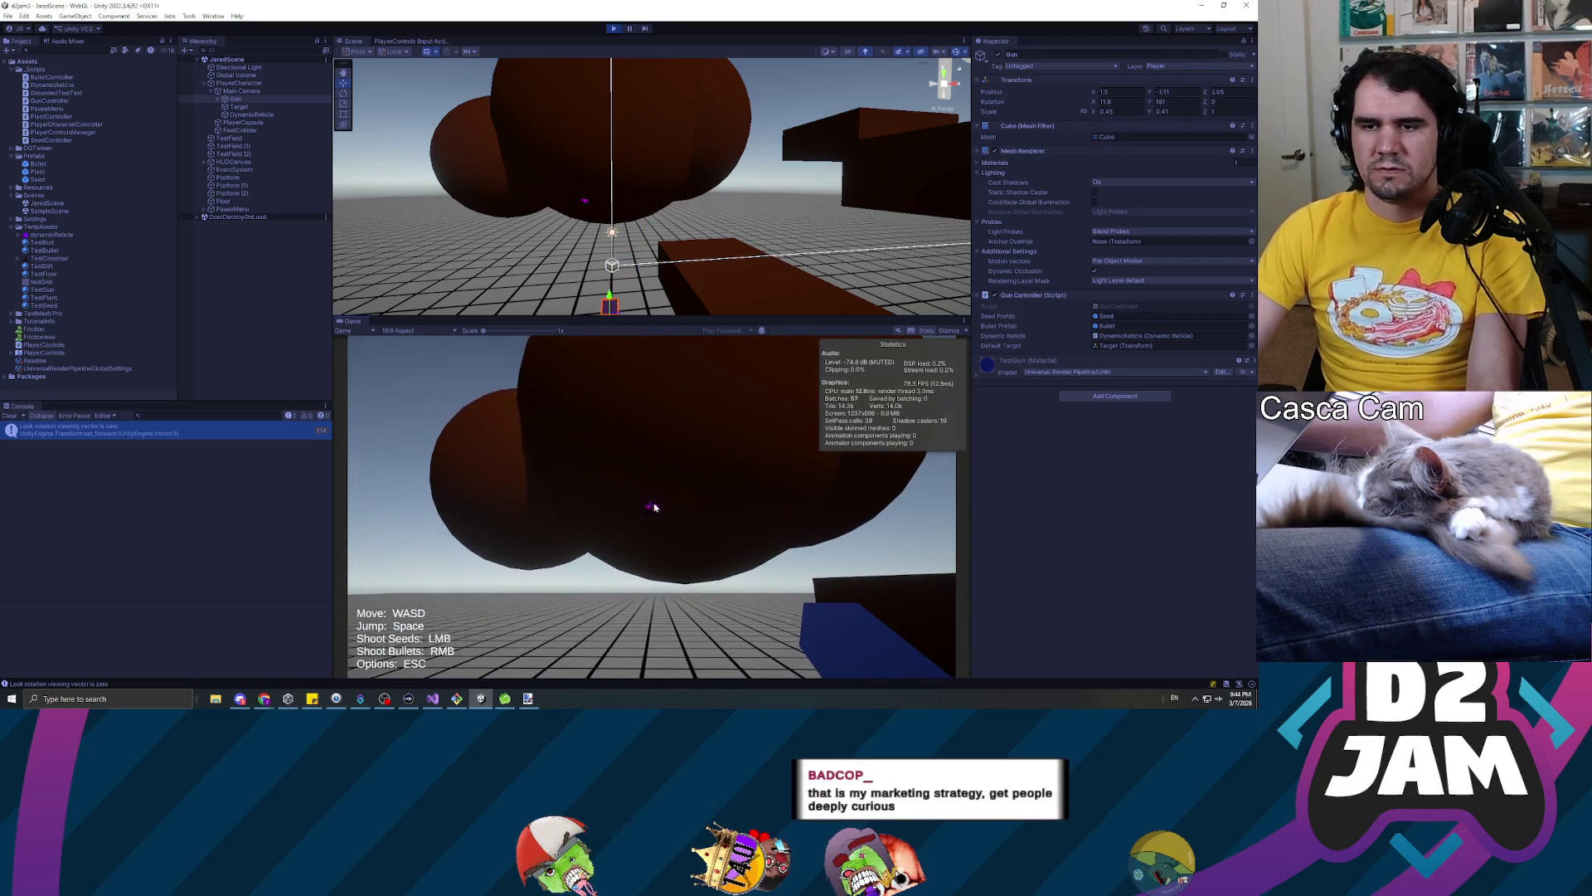
key("Escape")
left_click(613, 30)
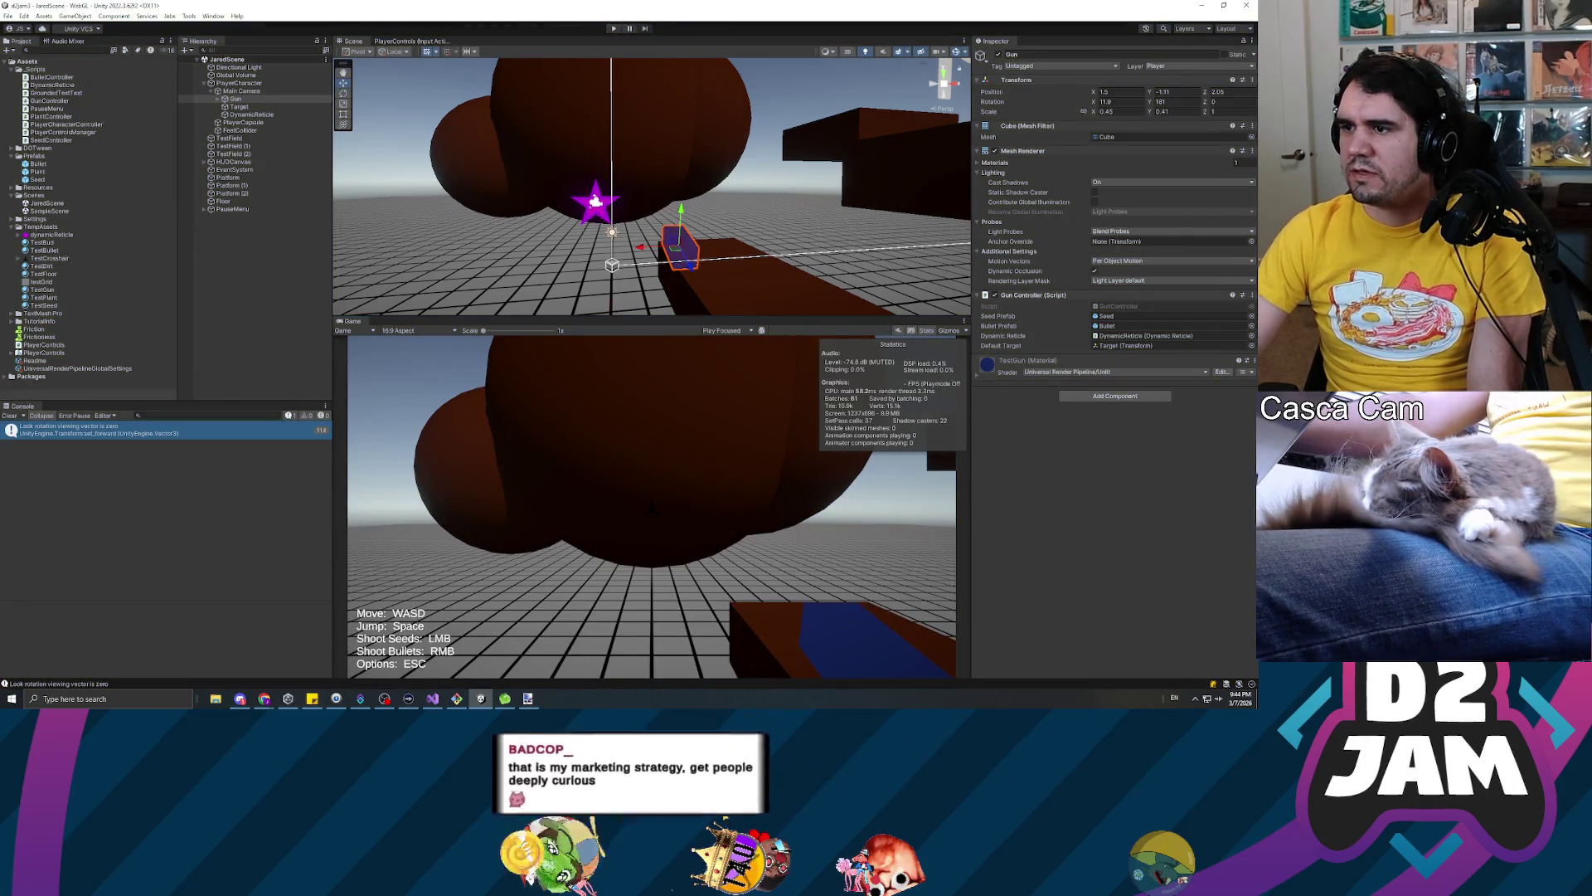
Switch to the code editor so Unity recompiles the scripts on return
key("alt+Tab")
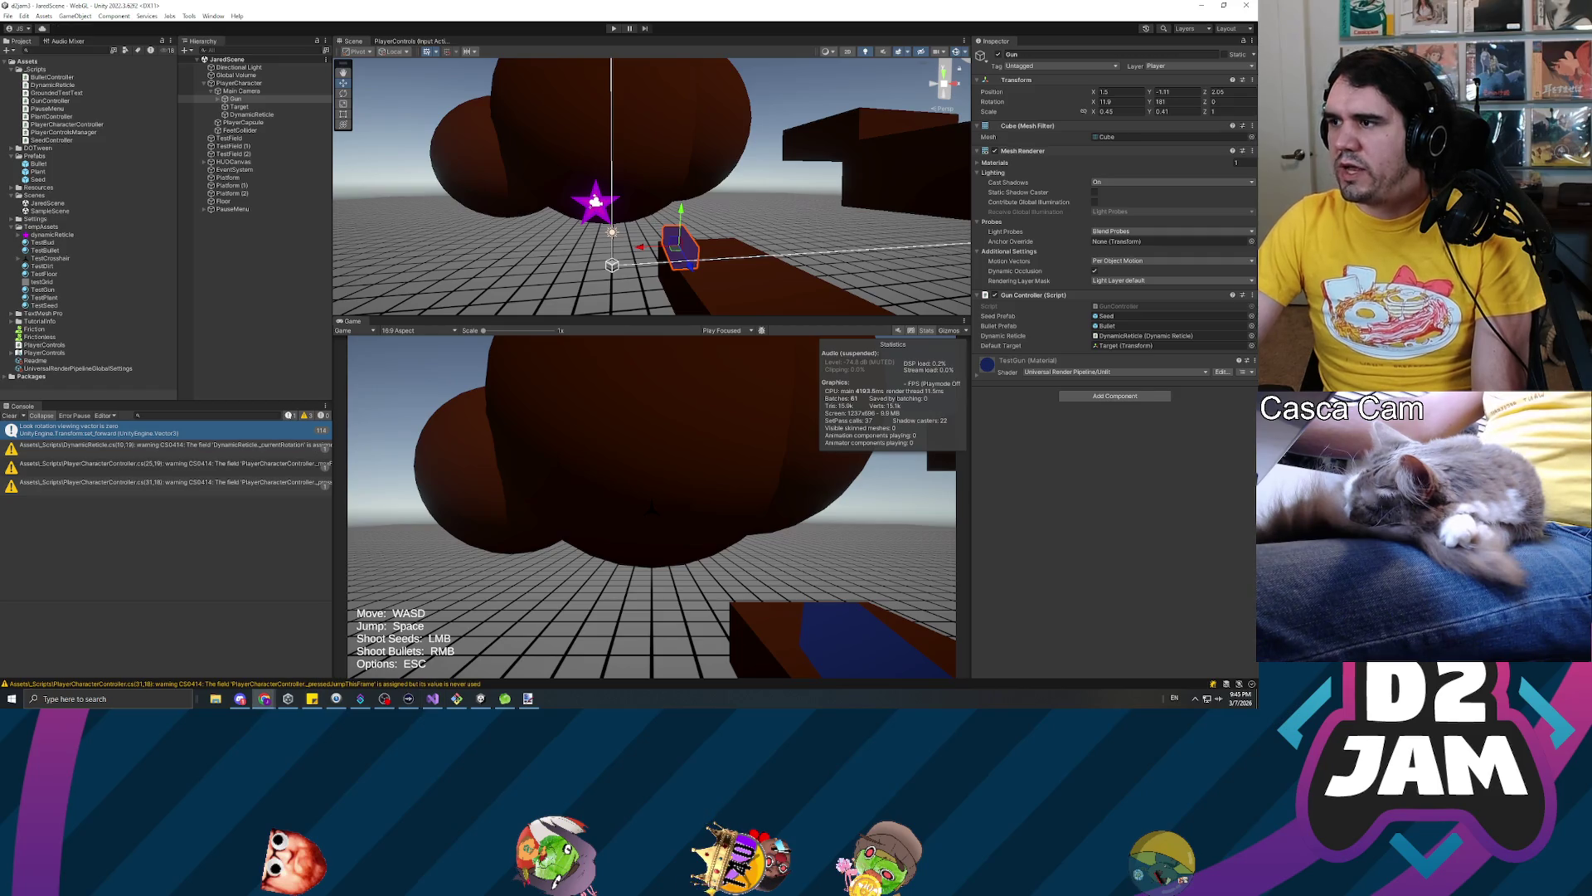
Skip the YouTube playlist to the next Uma Musume OST track and return to Unity
key("alt+Tab")
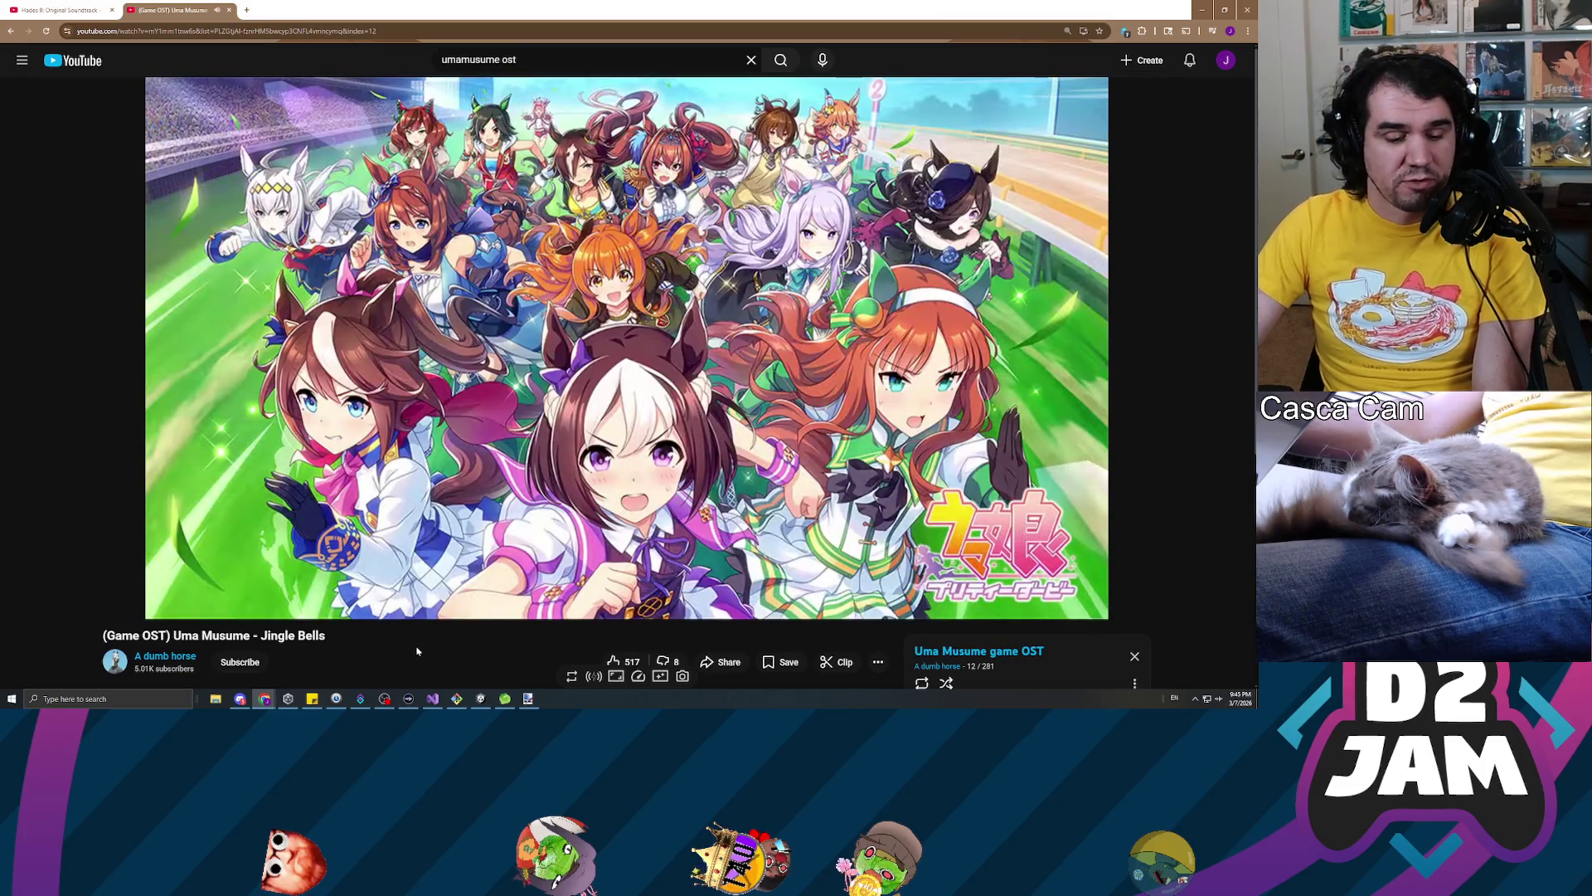
key("shift+n")
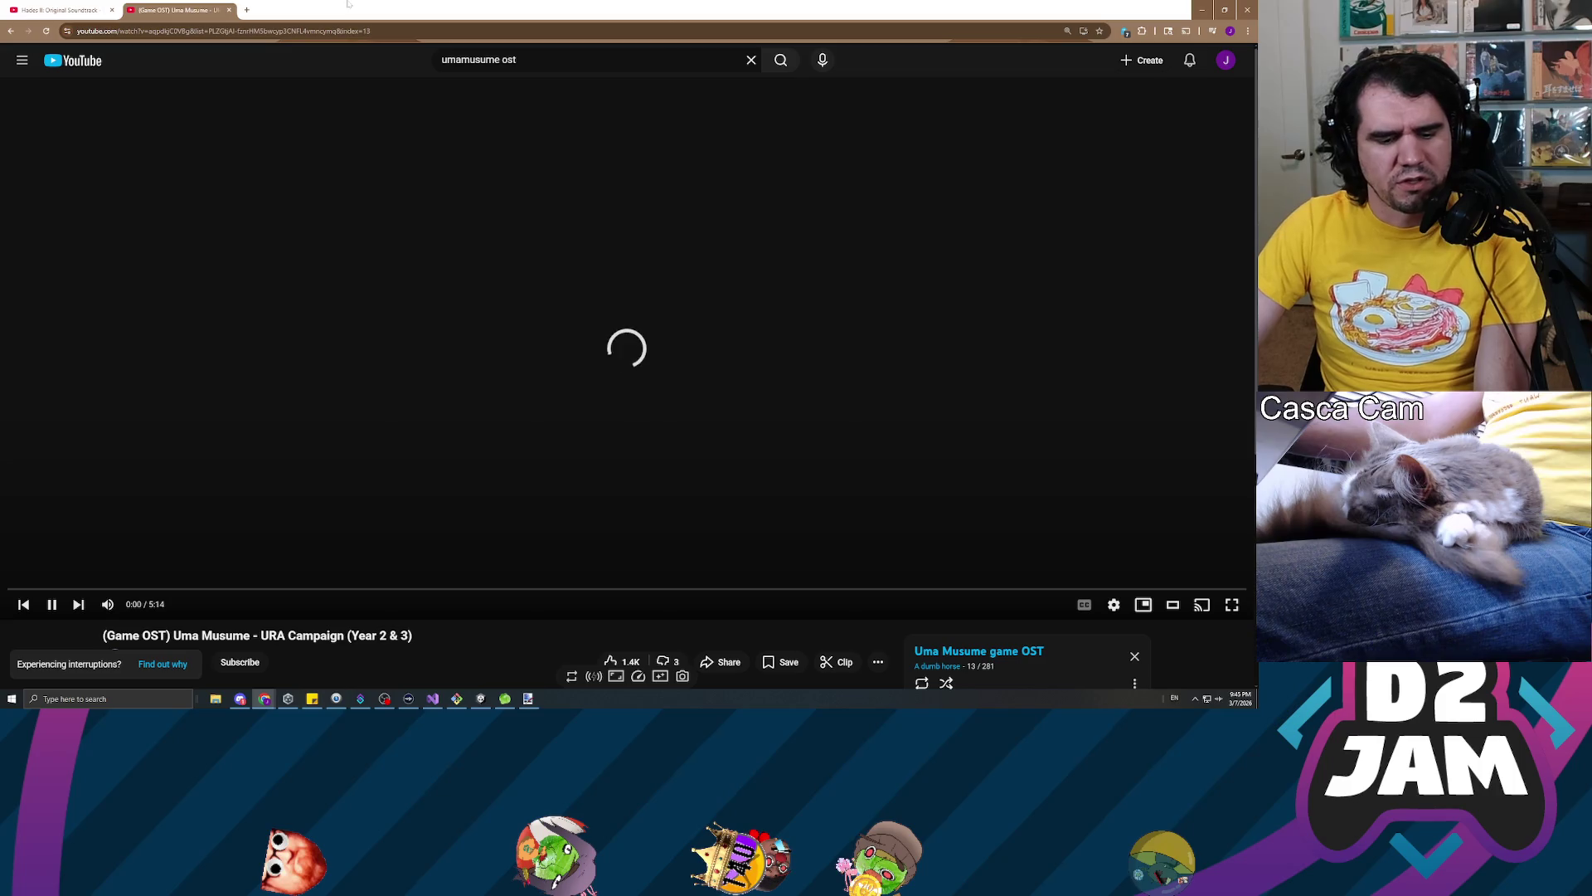
key("alt+Tab")
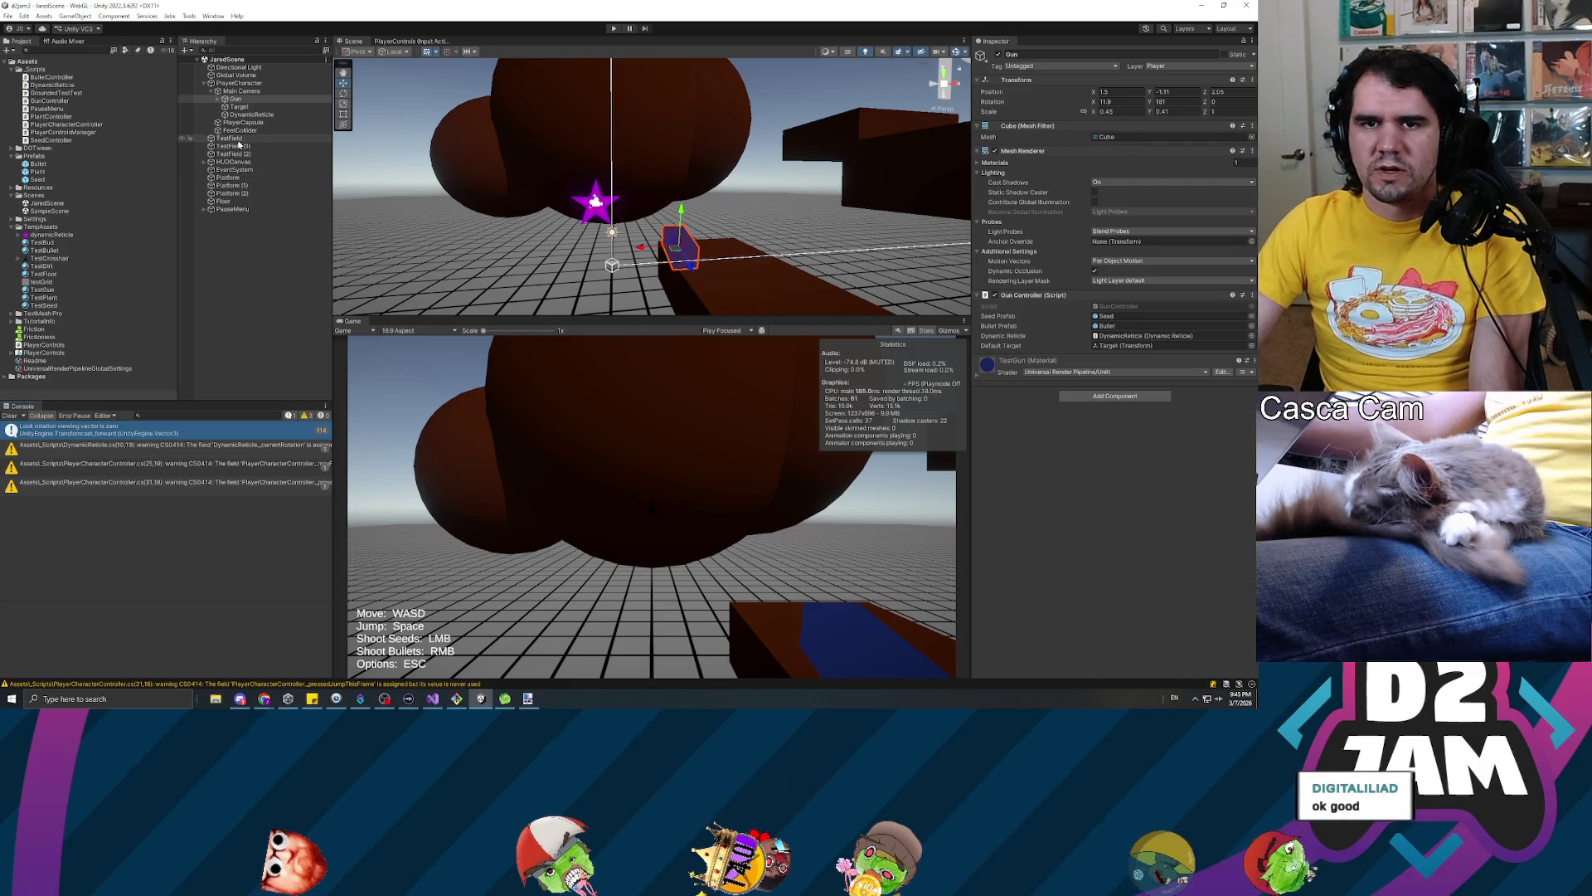
Deactivate HUDCanvas's Crosshair object, enter Play Mode, and fire a seed to test the star reticle
left_click(204, 163)
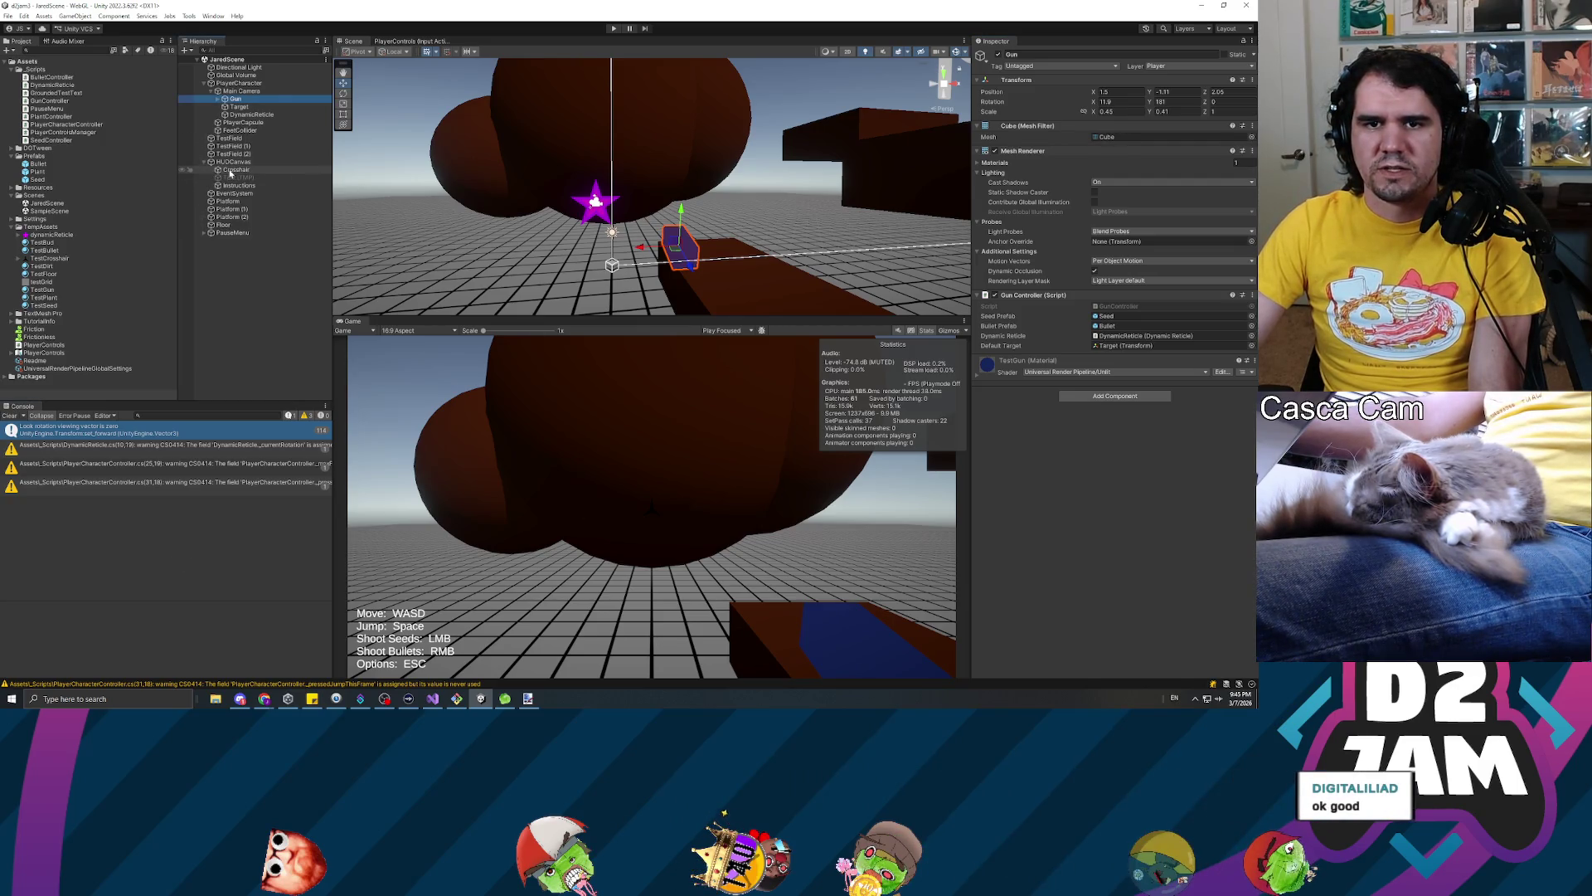
left_click(236, 169)
left_click(998, 54)
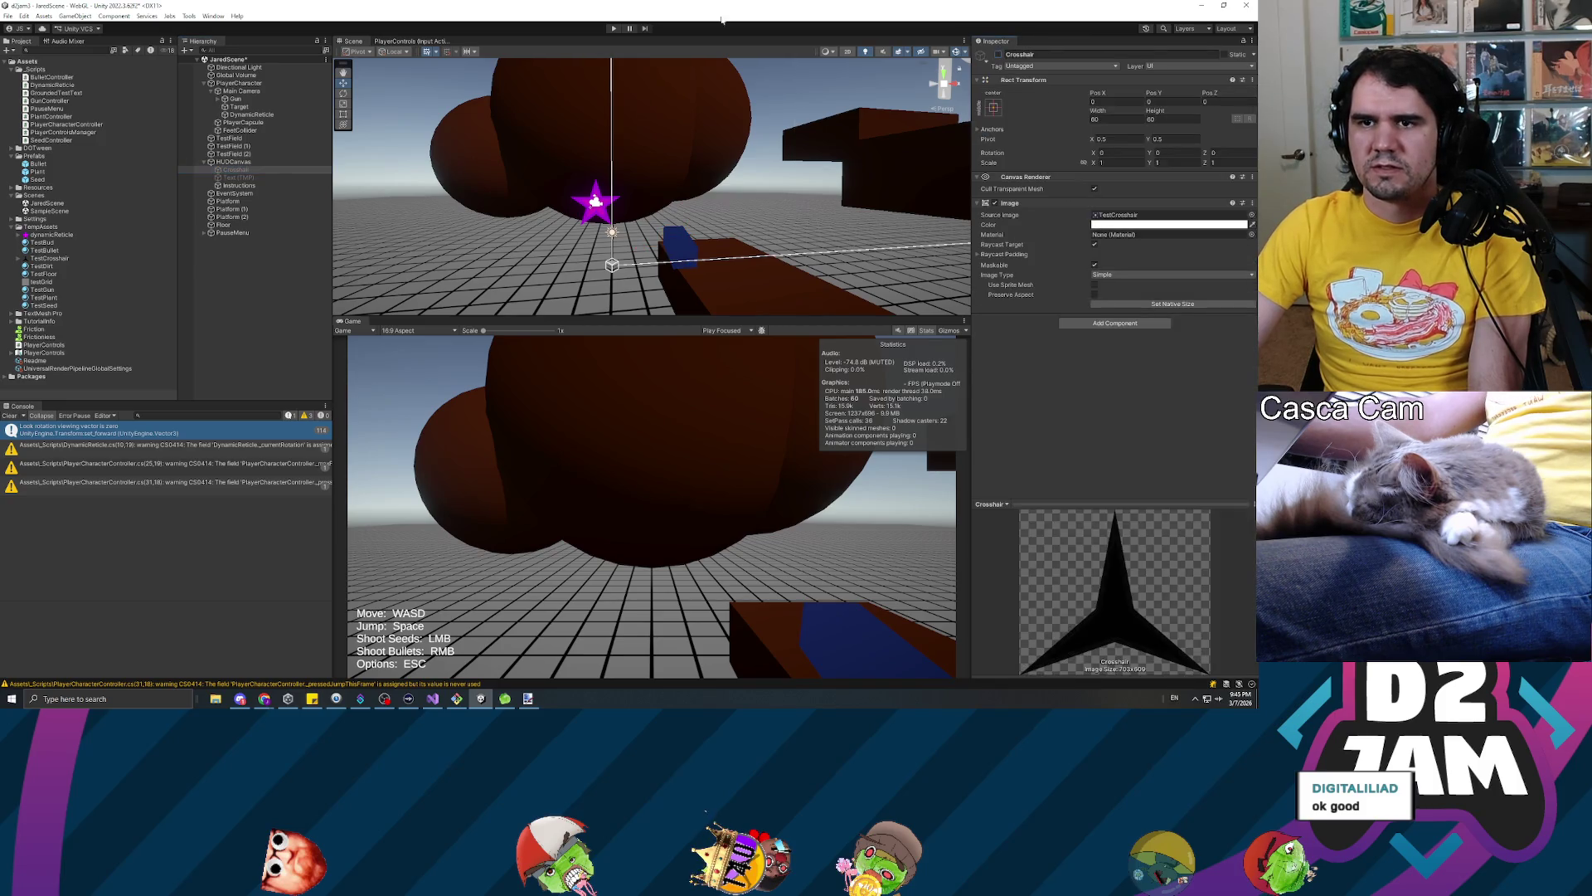
left_click(612, 28)
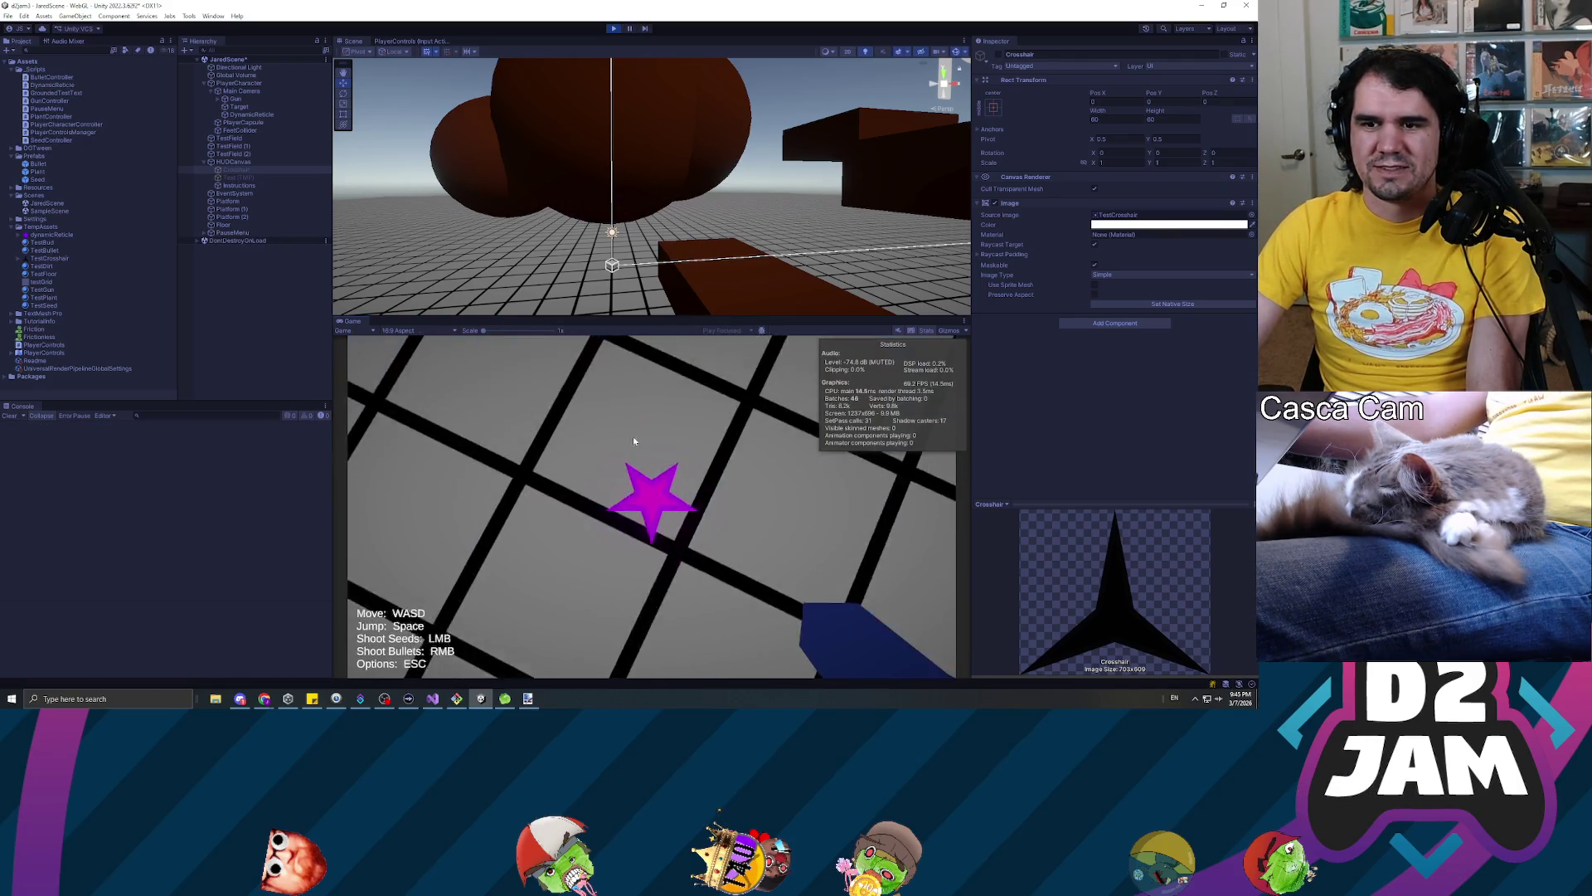
left_click(649, 507)
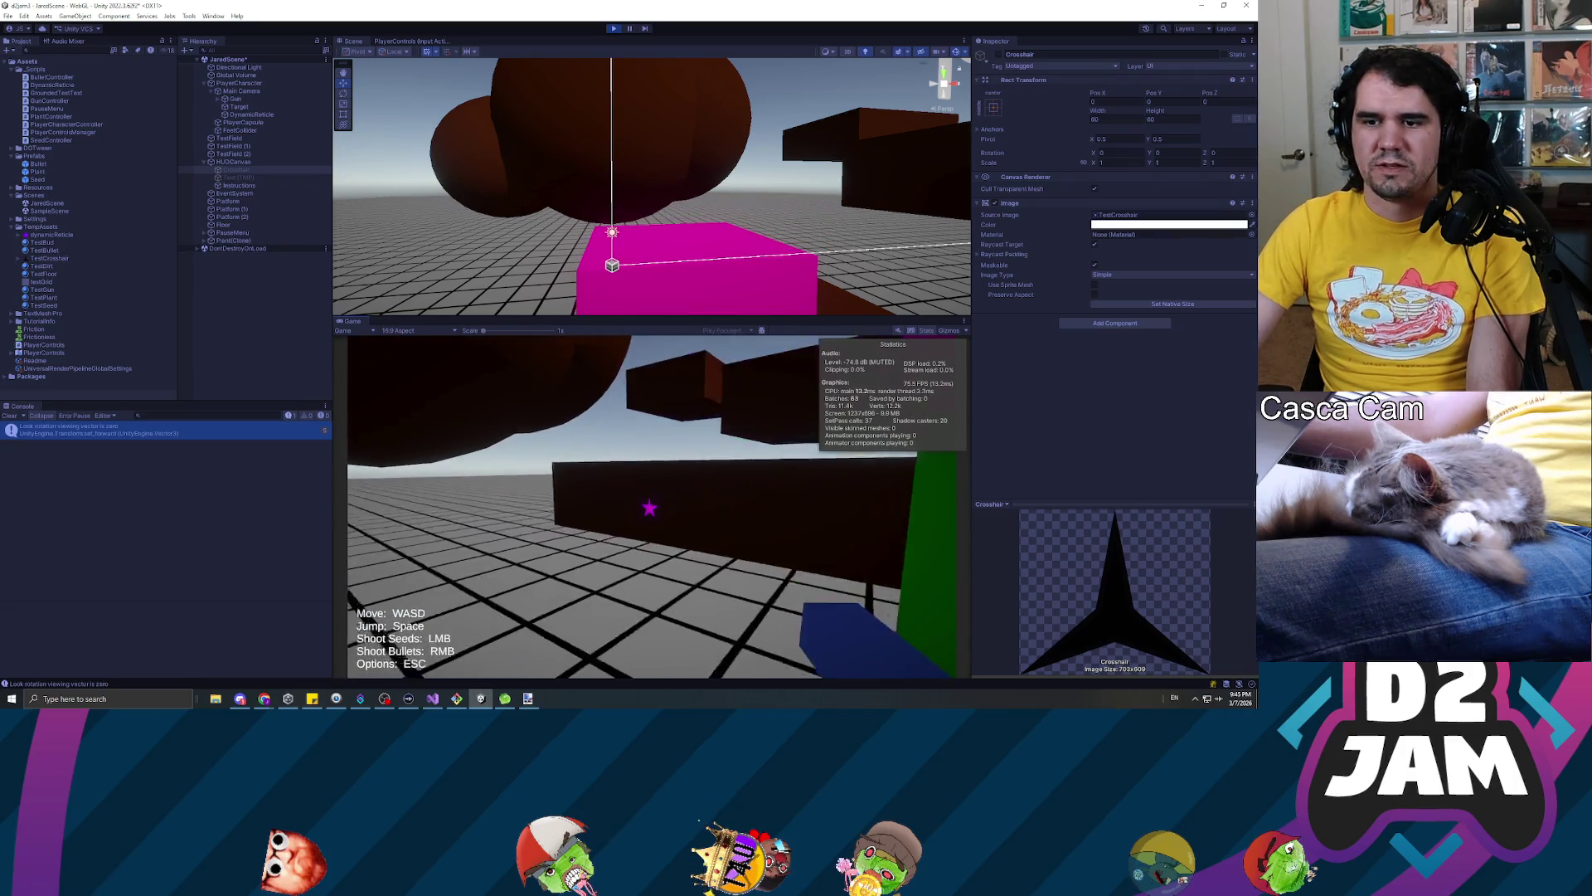
Walk up to the dark wall and shoot seeds to sprout plants on the wall and floor
key("w")
key("s")
left_click(652, 508)
left_click(652, 507)
left_click(652, 507)
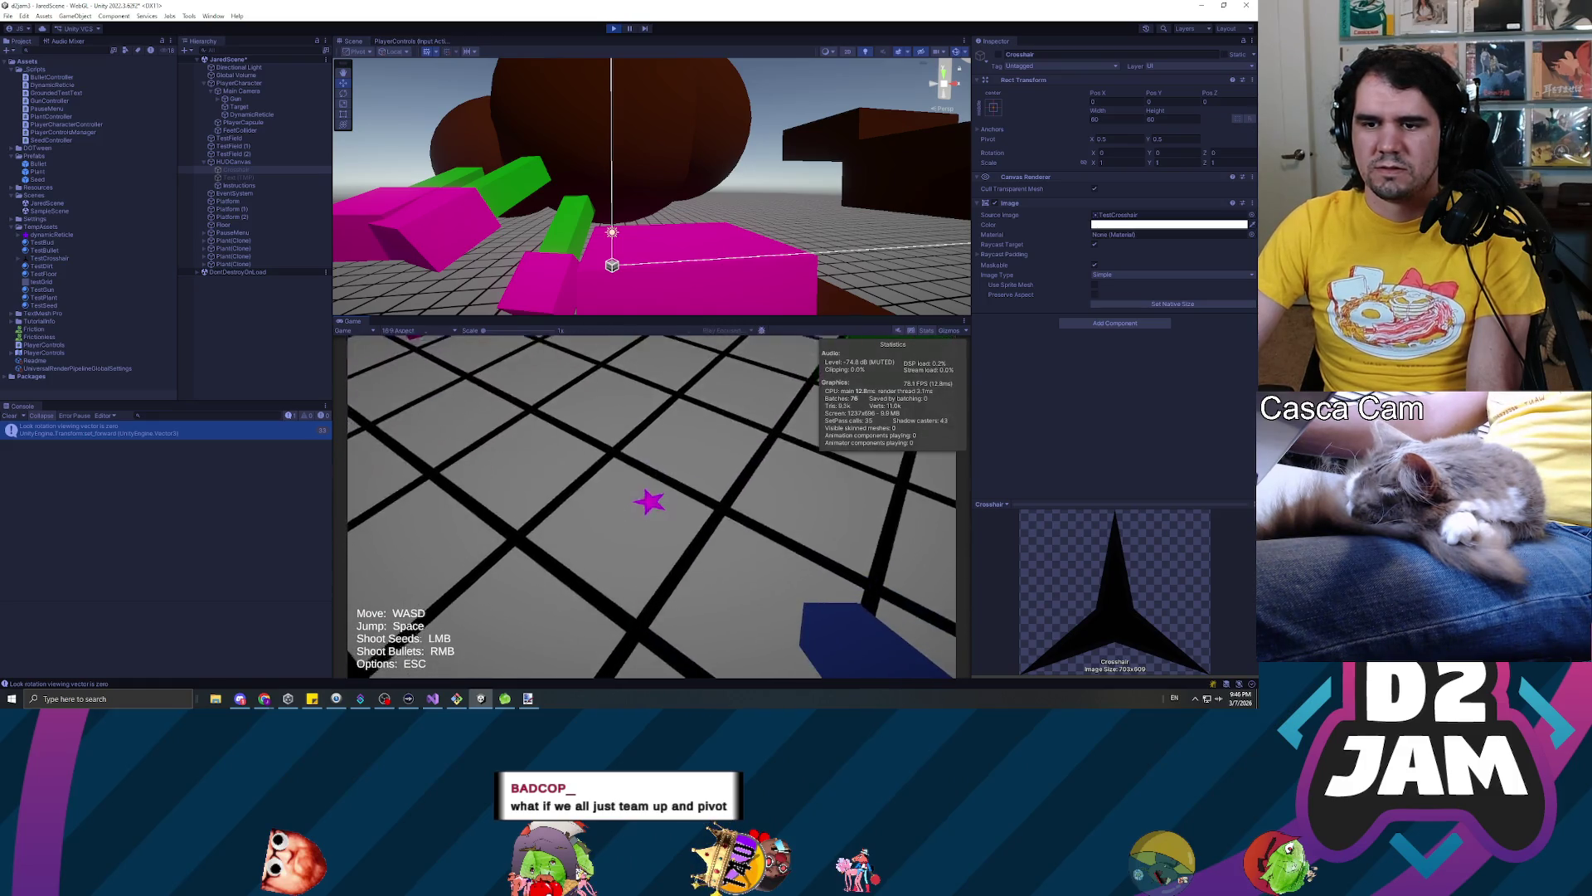
left_click(651, 506)
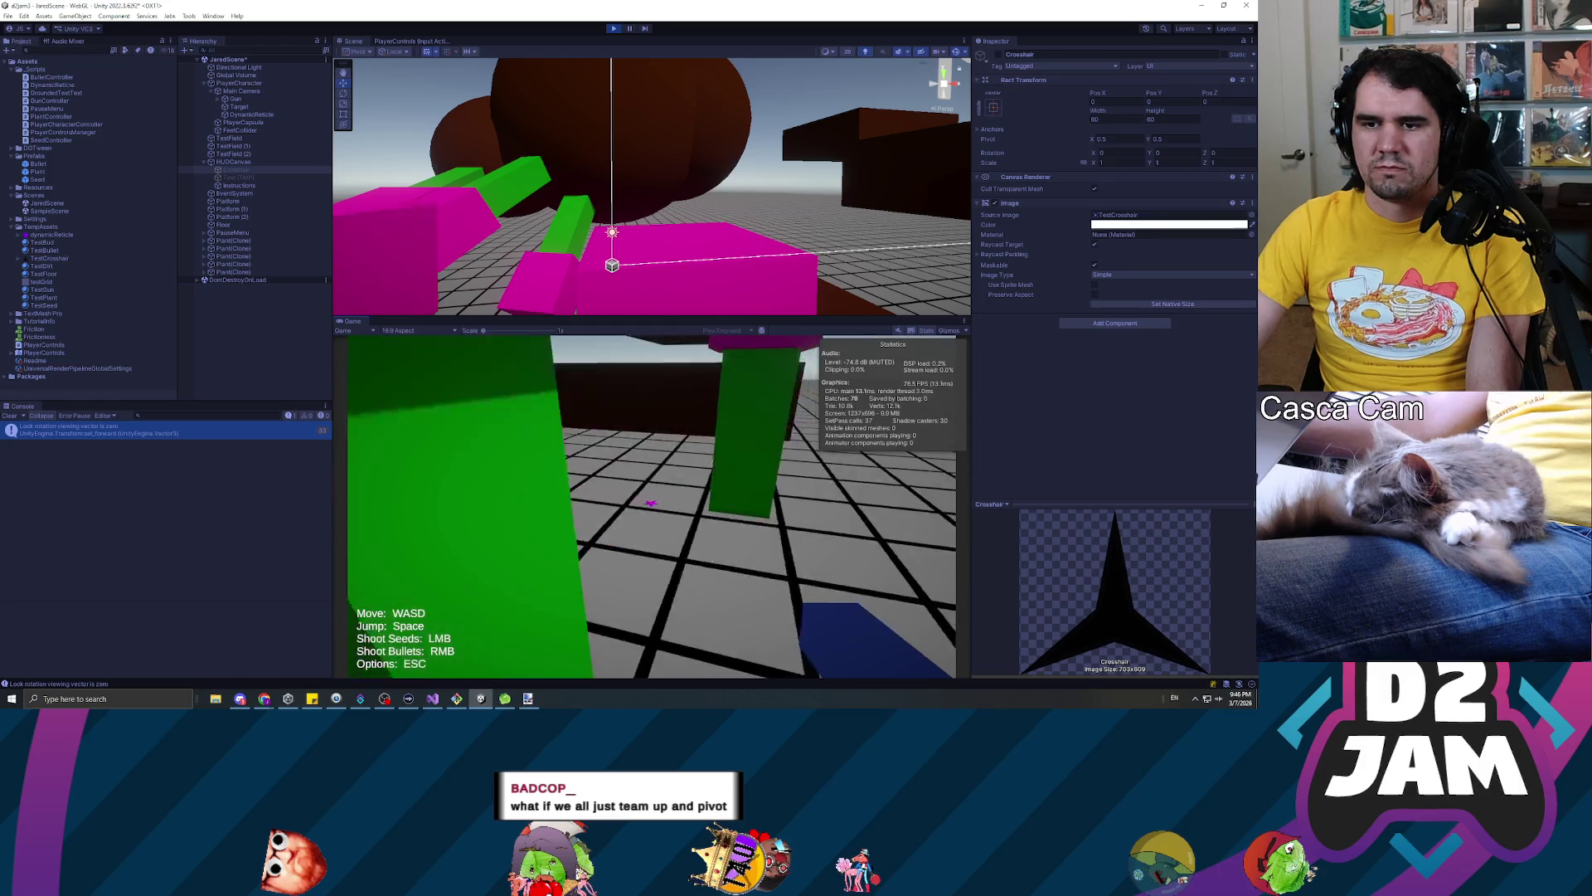
left_click(651, 506)
left_click(651, 506)
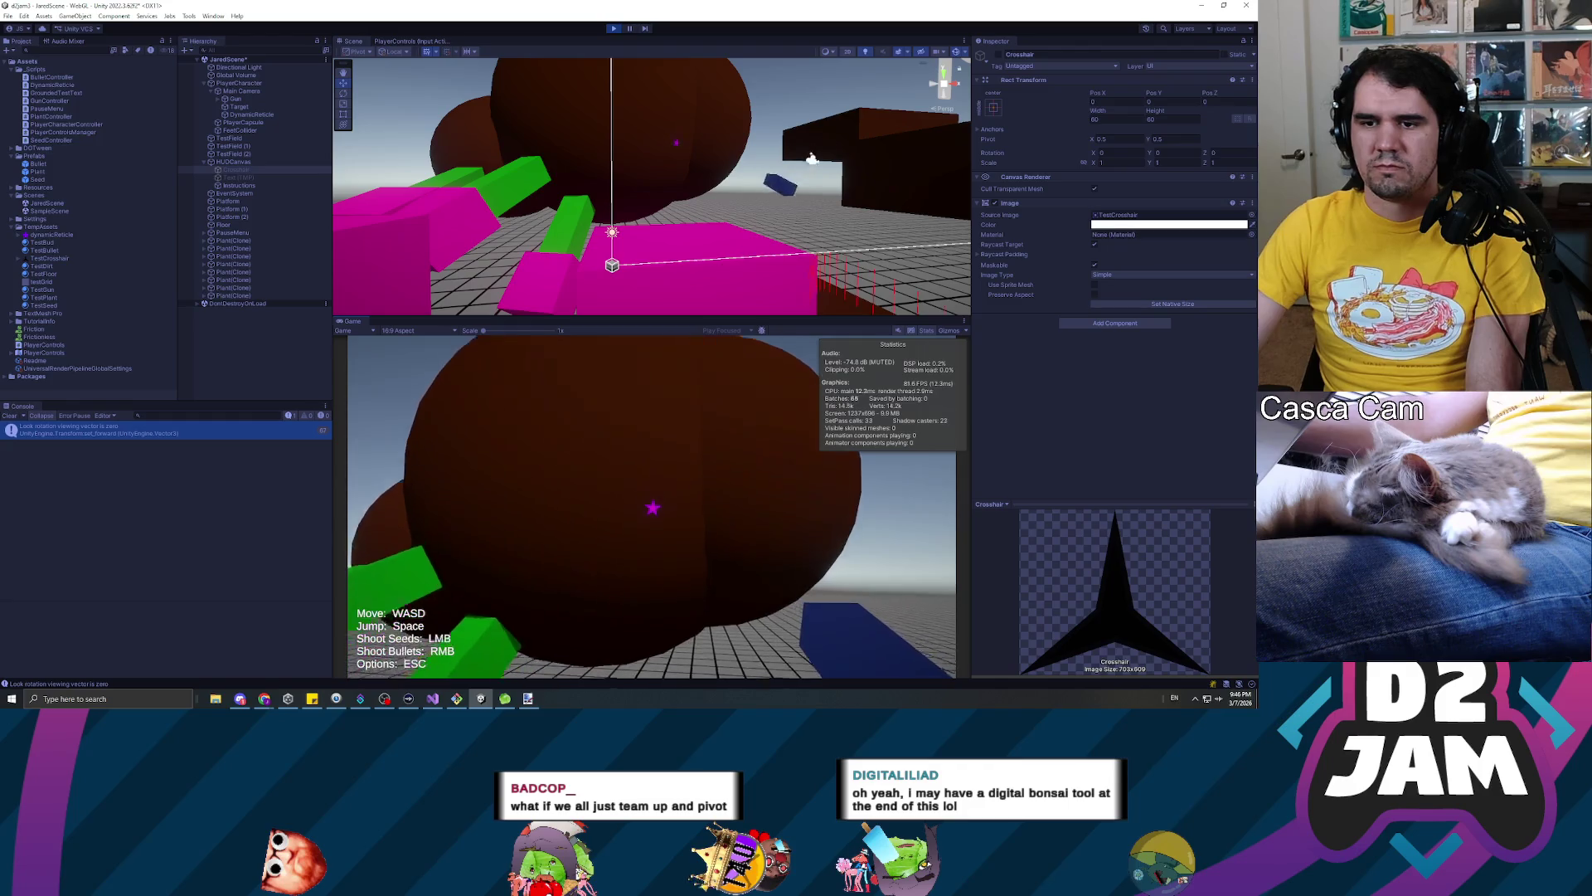
Fire more seeds at the dark wall, the brown sphere, the brown block and existing plants
left_click(652, 507)
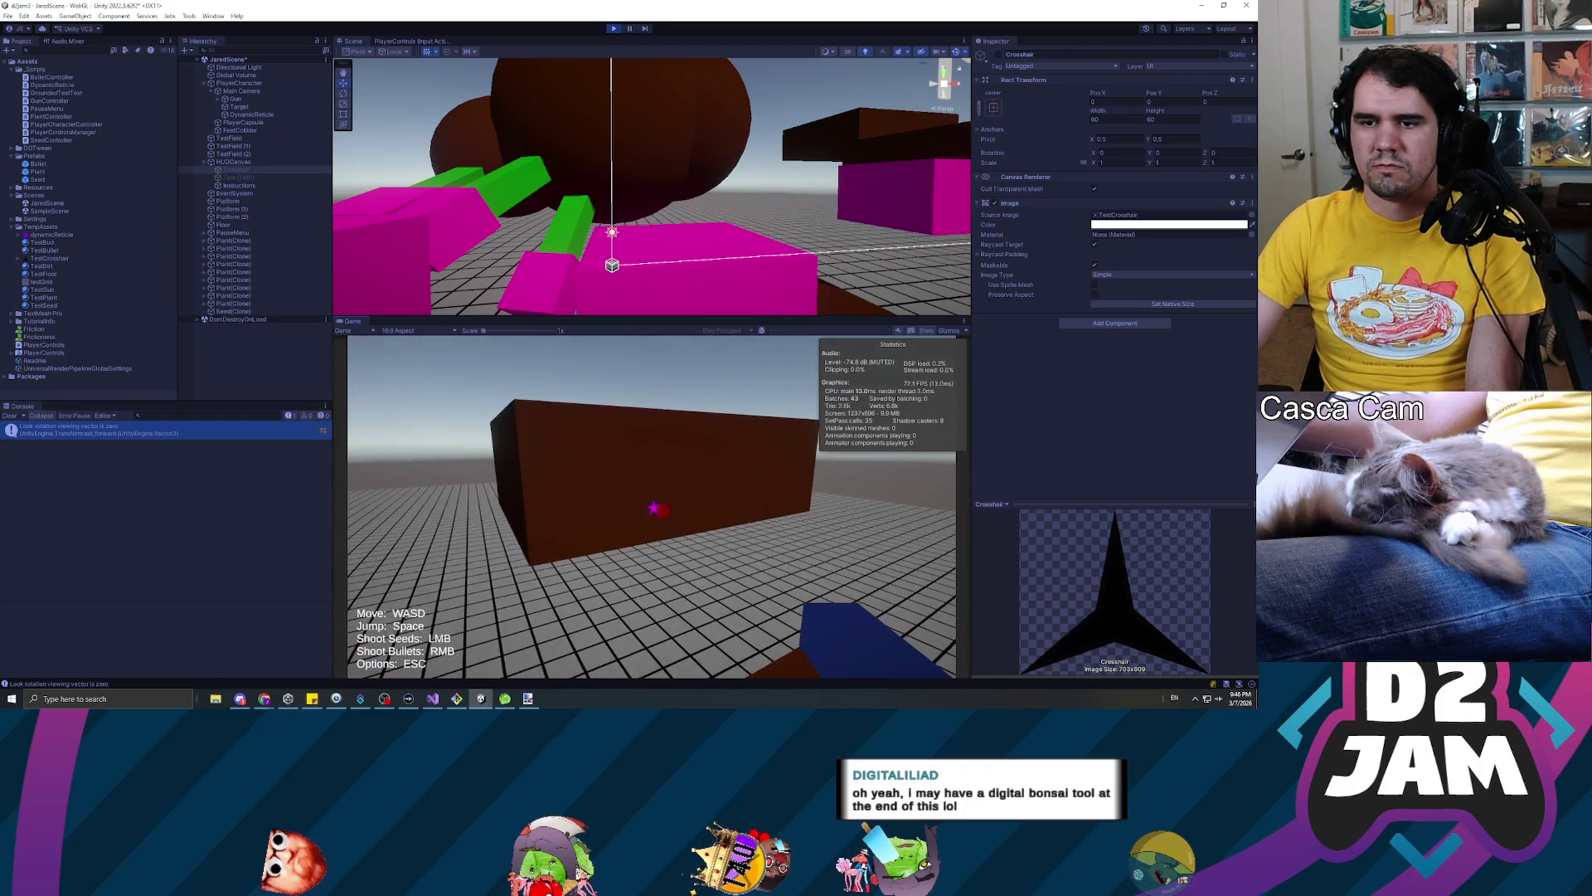
left_click(652, 507)
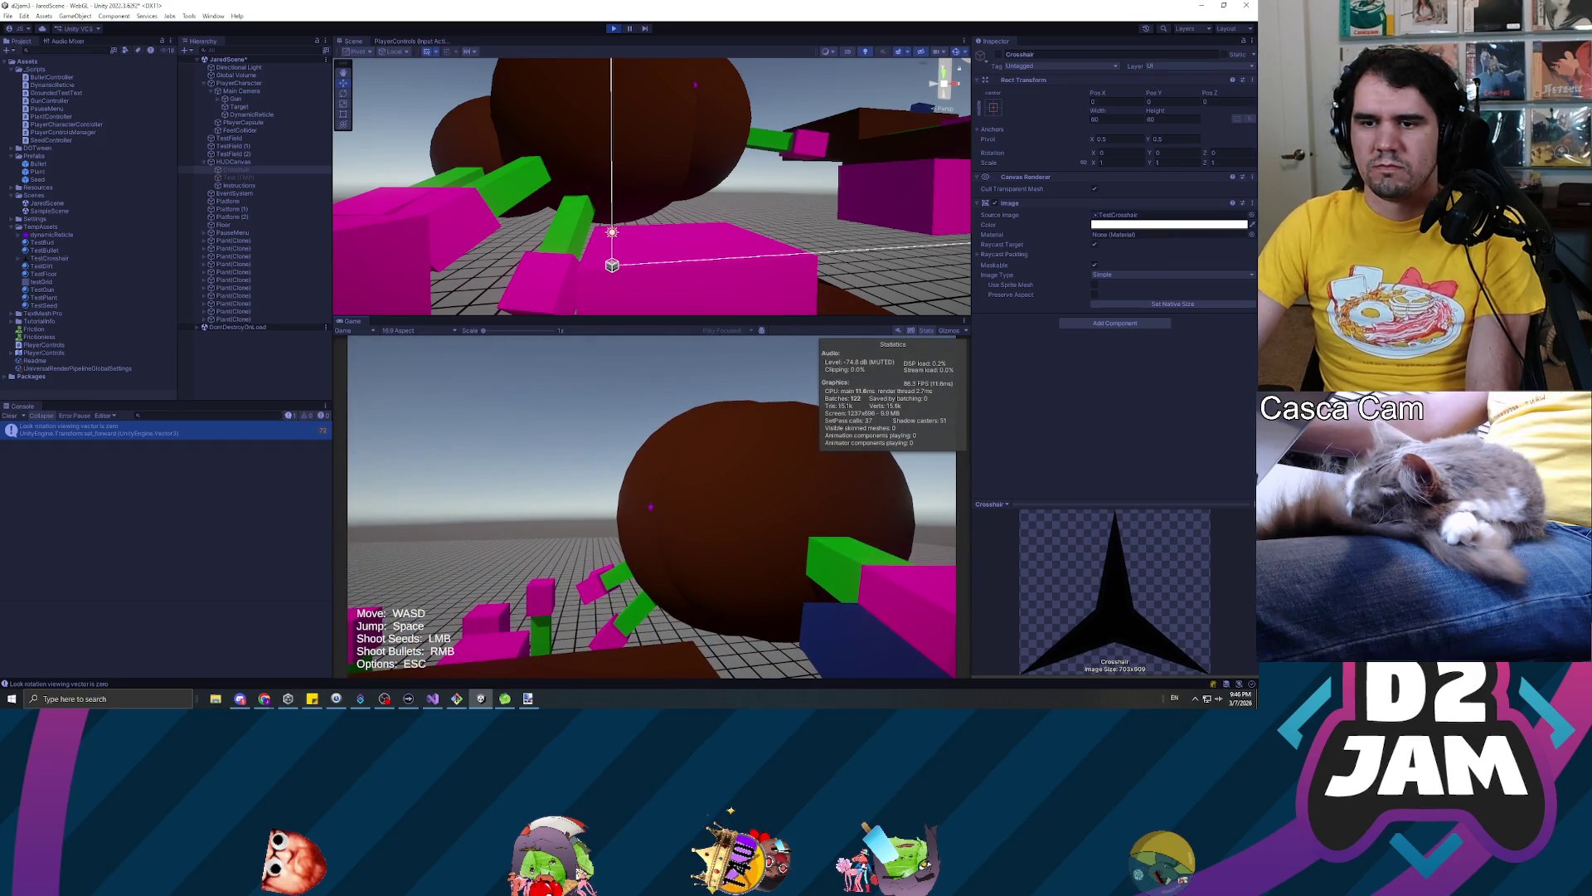
left_click(652, 506)
left_click(651, 507)
left_click(653, 504)
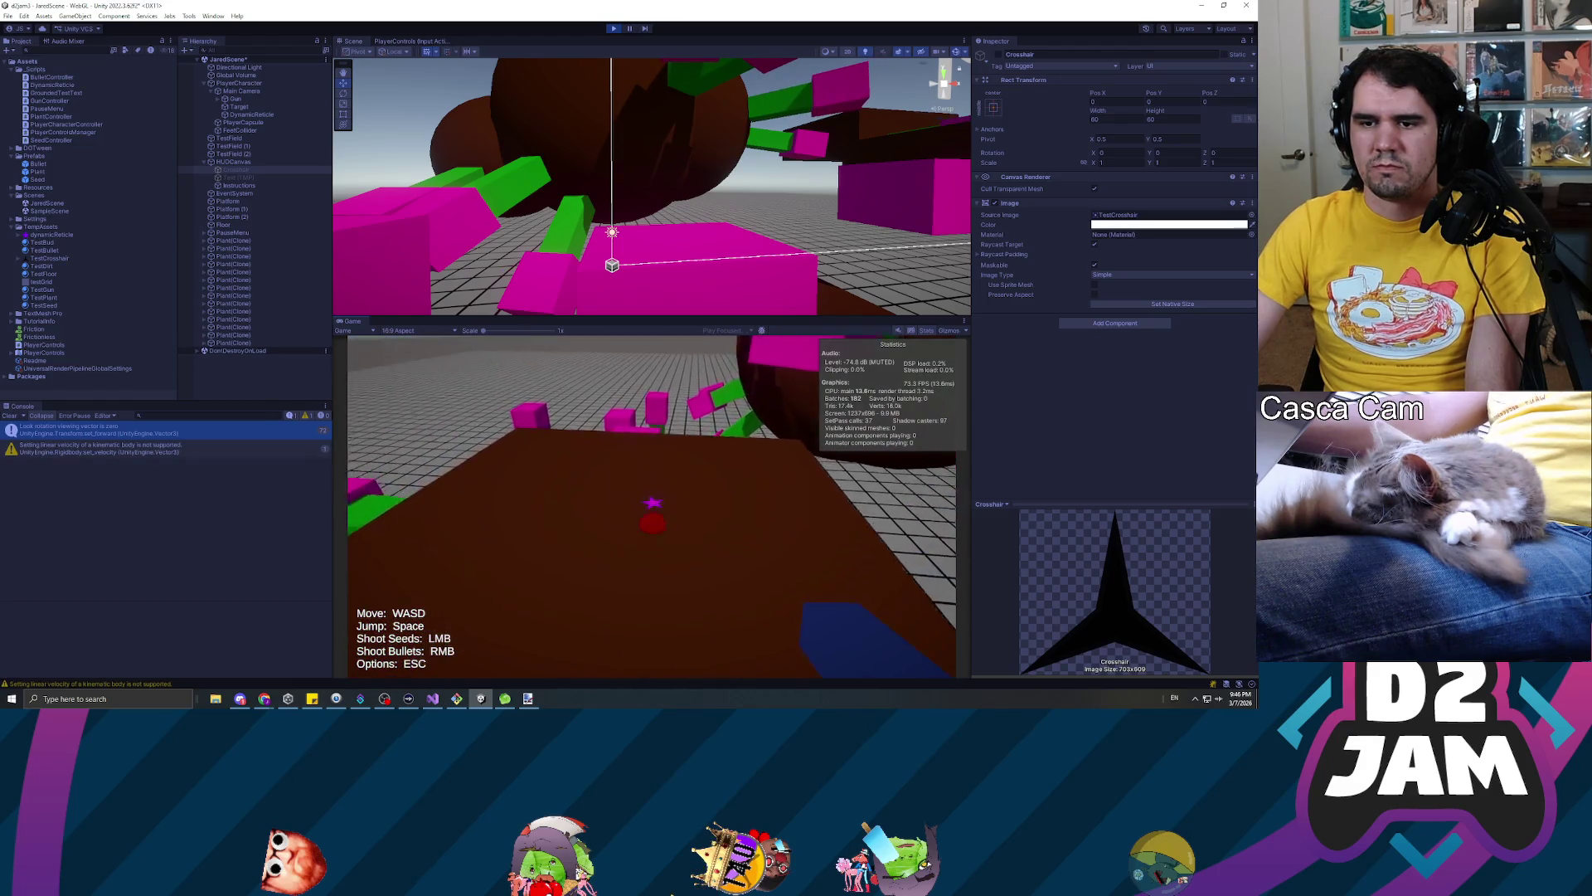
left_click(652, 502)
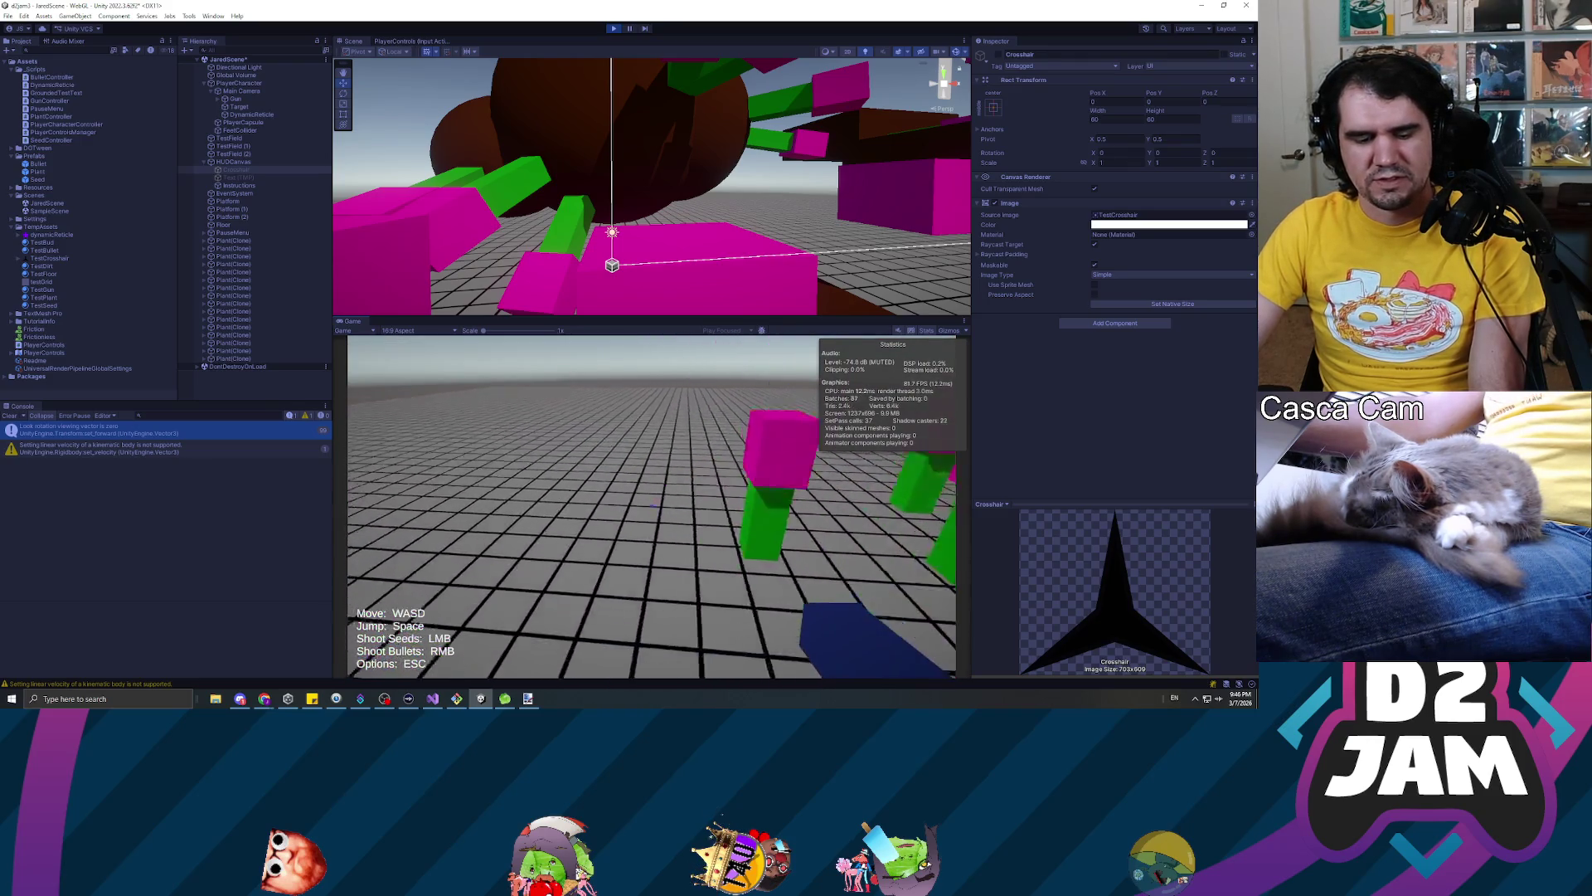
left_click(652, 506)
left_click(652, 506)
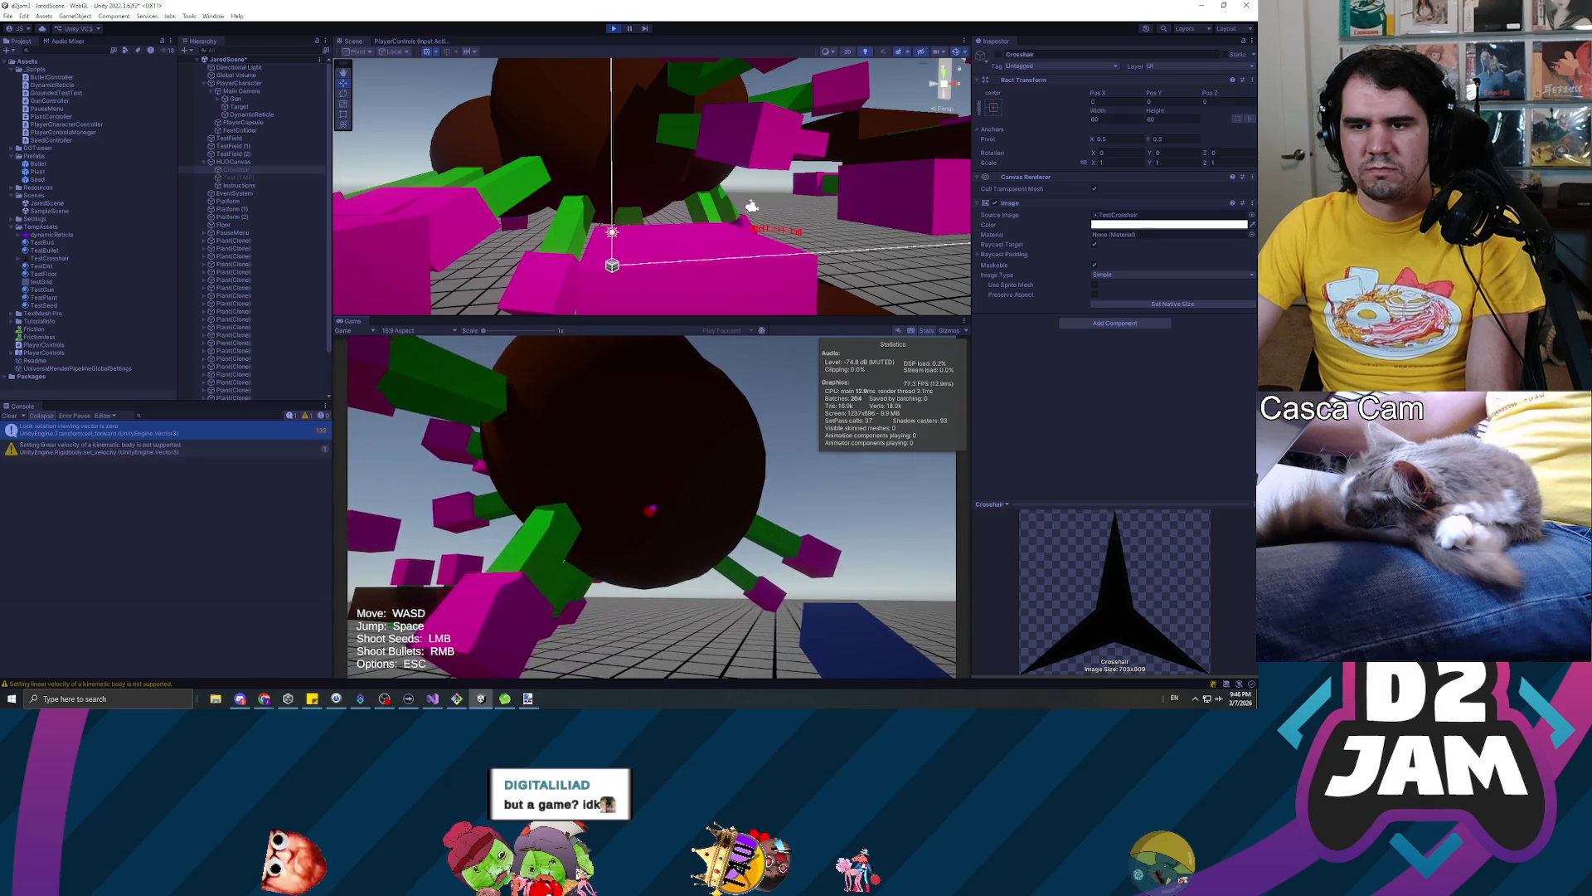
Pause the game, stop Play Mode and switch to the GunController script in Visual Studio
key("Escape")
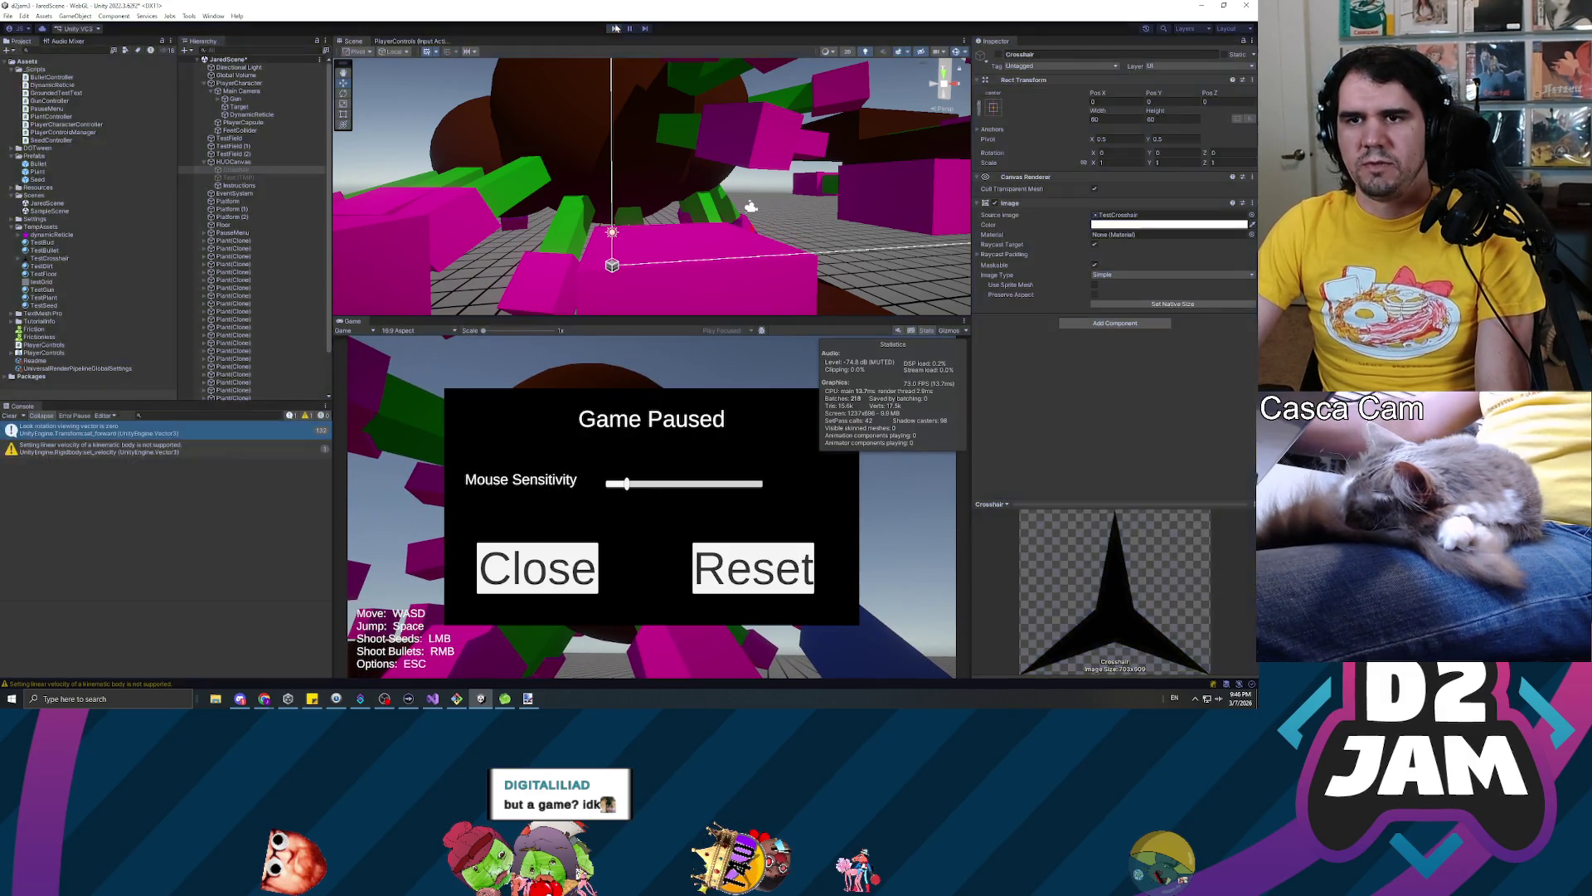
key("ctrl+p")
key("alt+Tab")
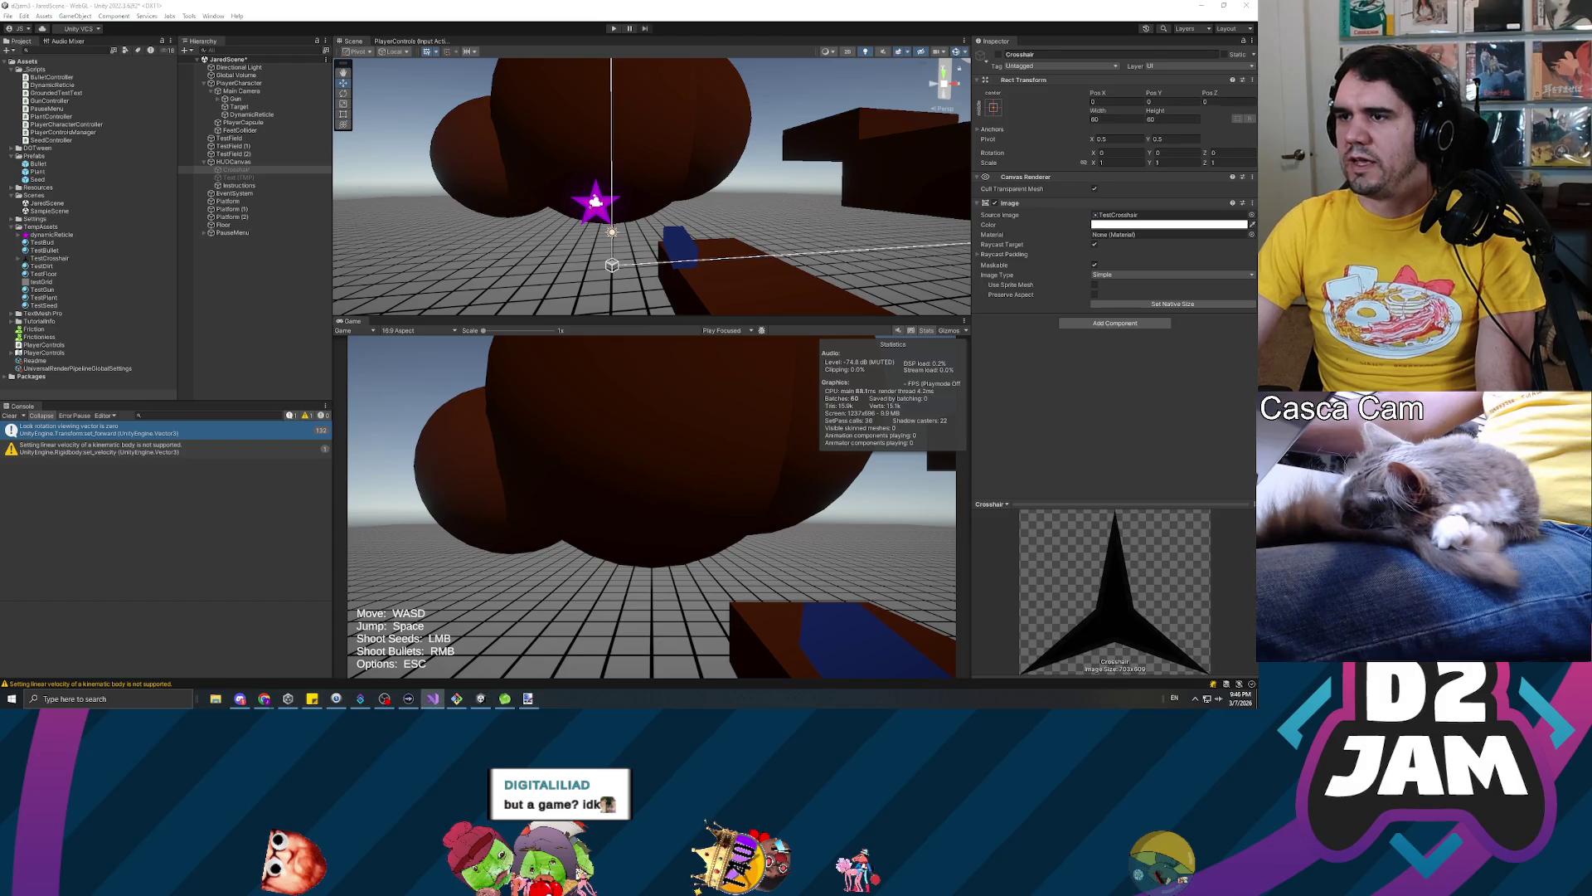
scroll(622, 282, "up", 15)
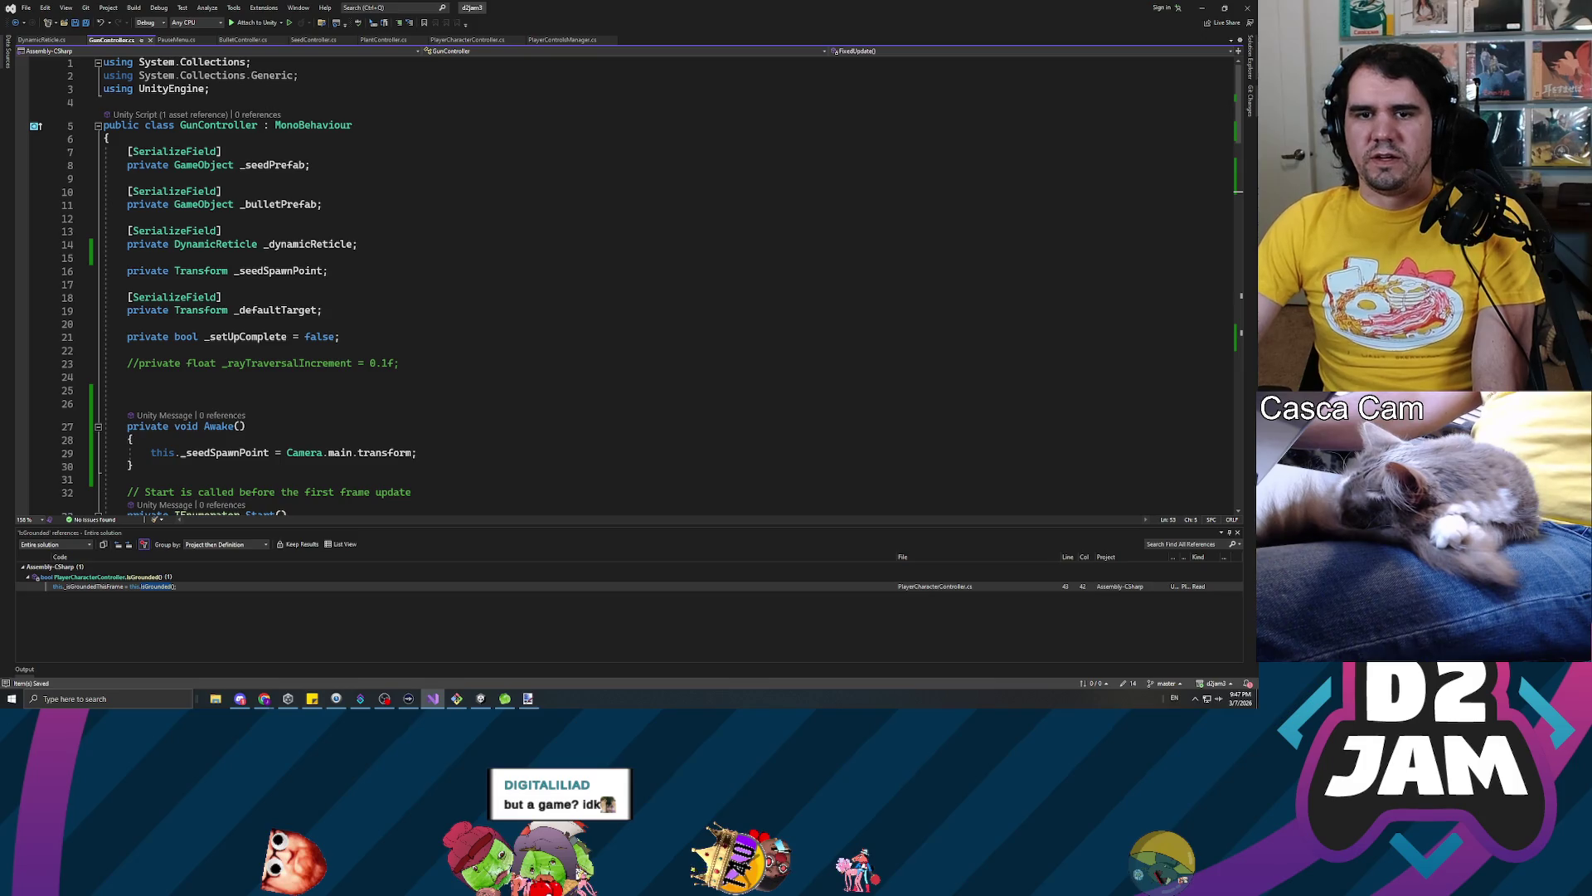
Declare a new private LayerMask _raycastLayer field below _setUpComplete
left_click(248, 363)
key("Up")
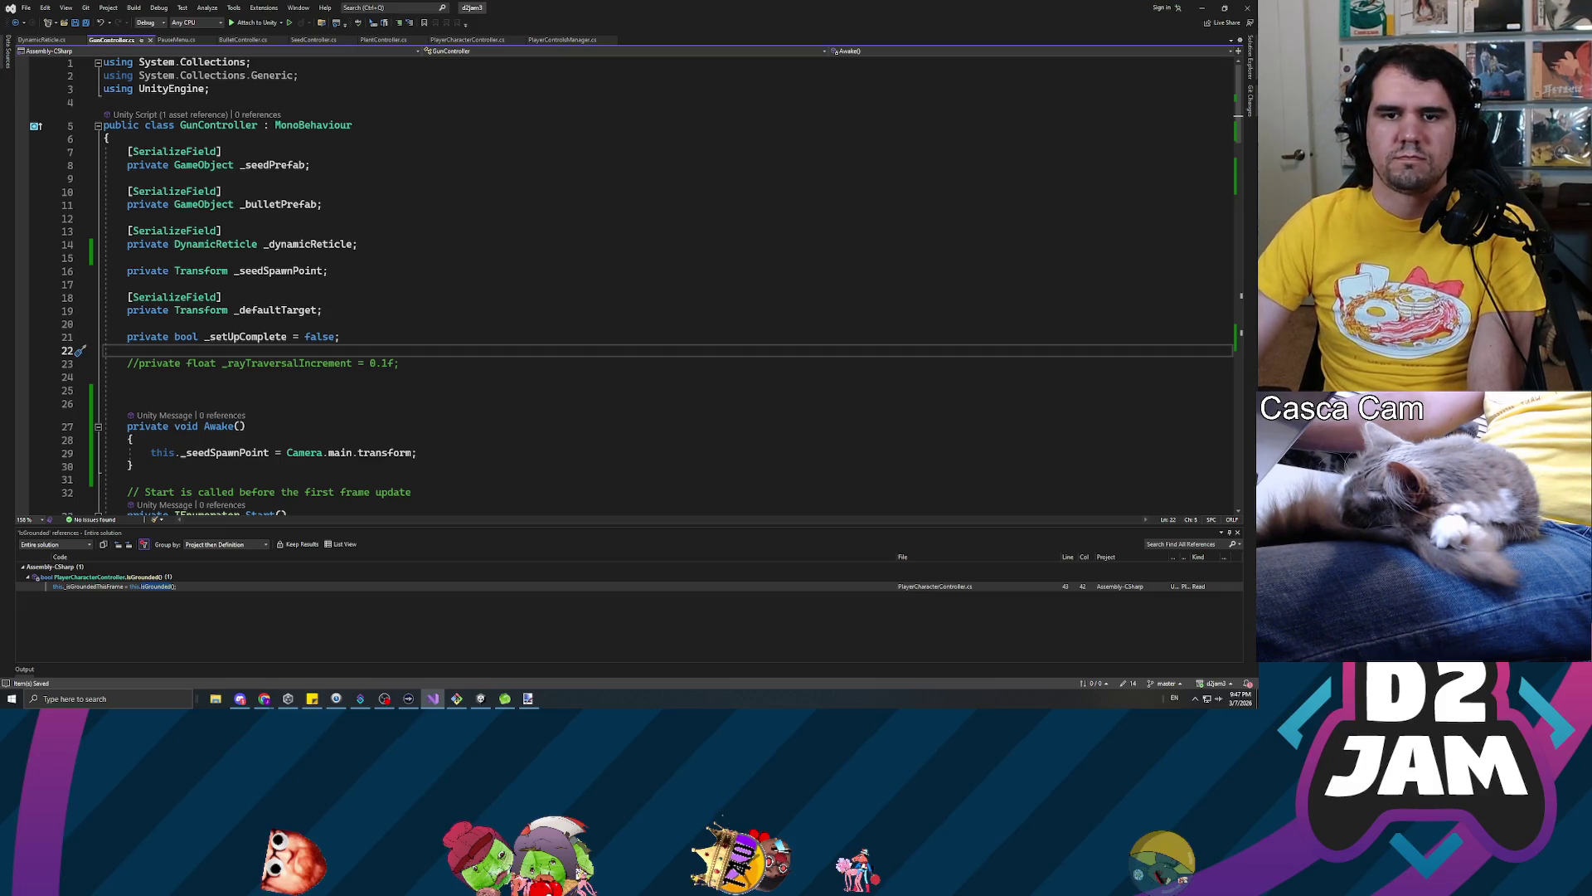
key("Return")
key("Return")
key("Up")
type("priv")
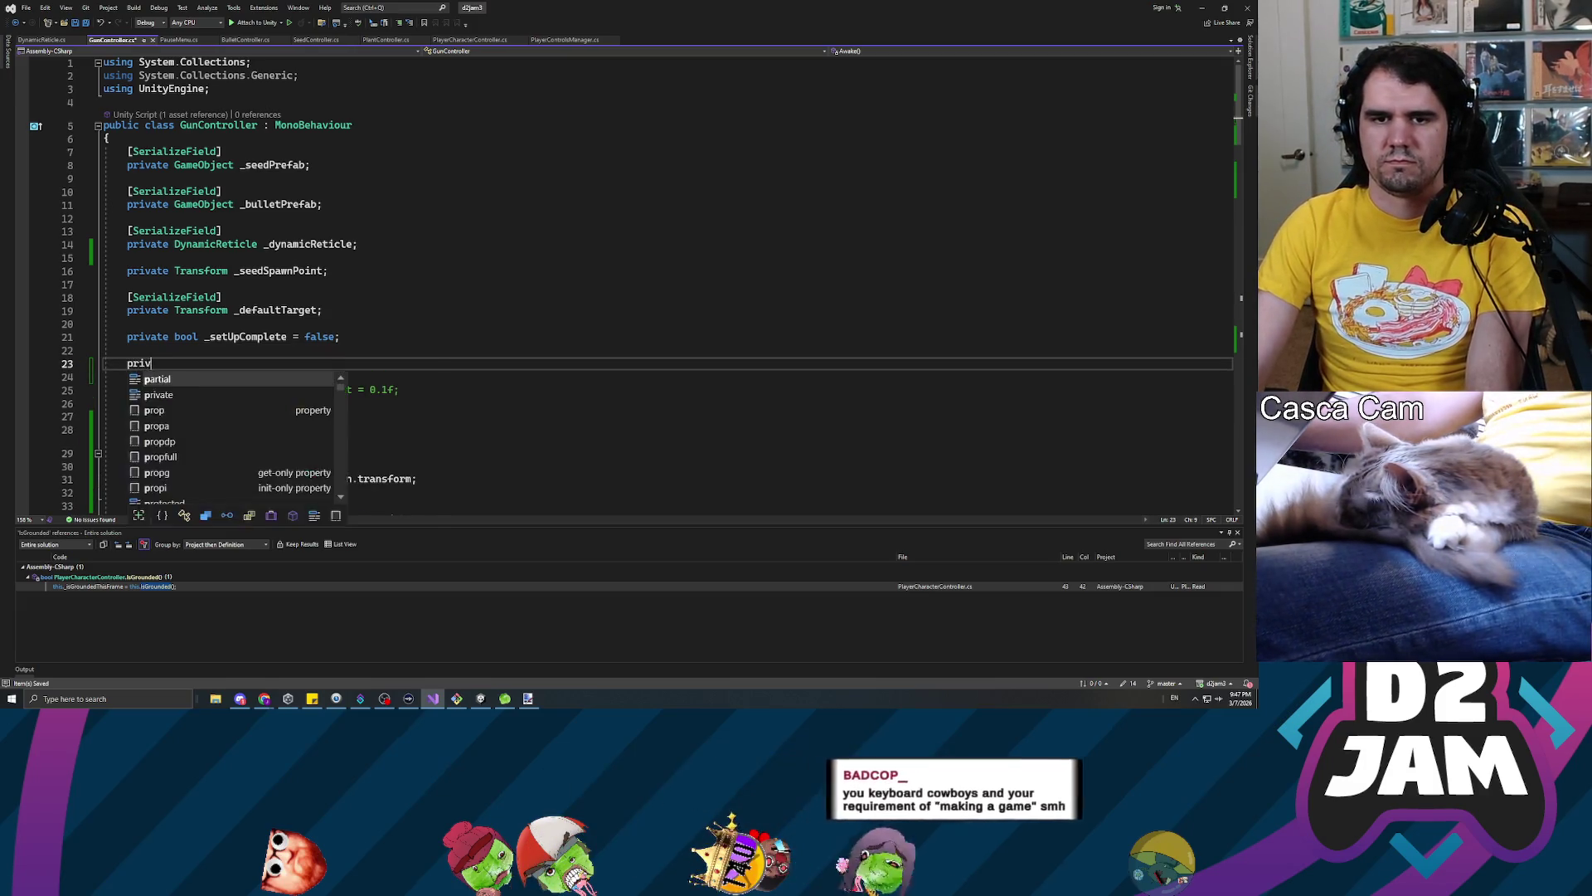
type("ate LayerMask _ray")
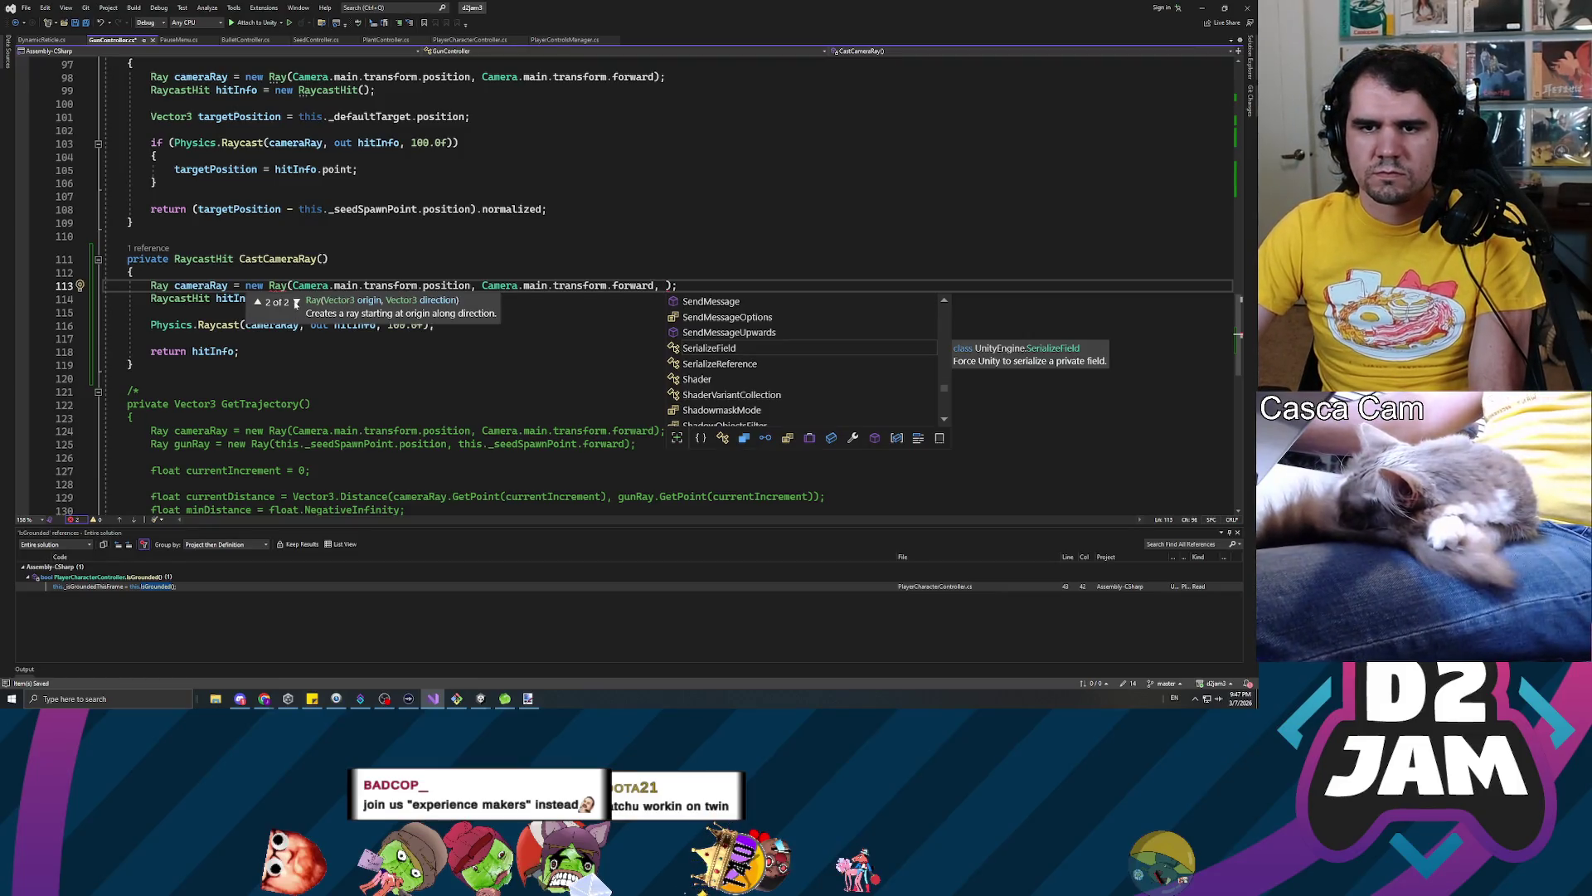
Remove the stray comma from the origin-and-direction Ray constructor call
left_click(297, 302)
left_click(260, 302)
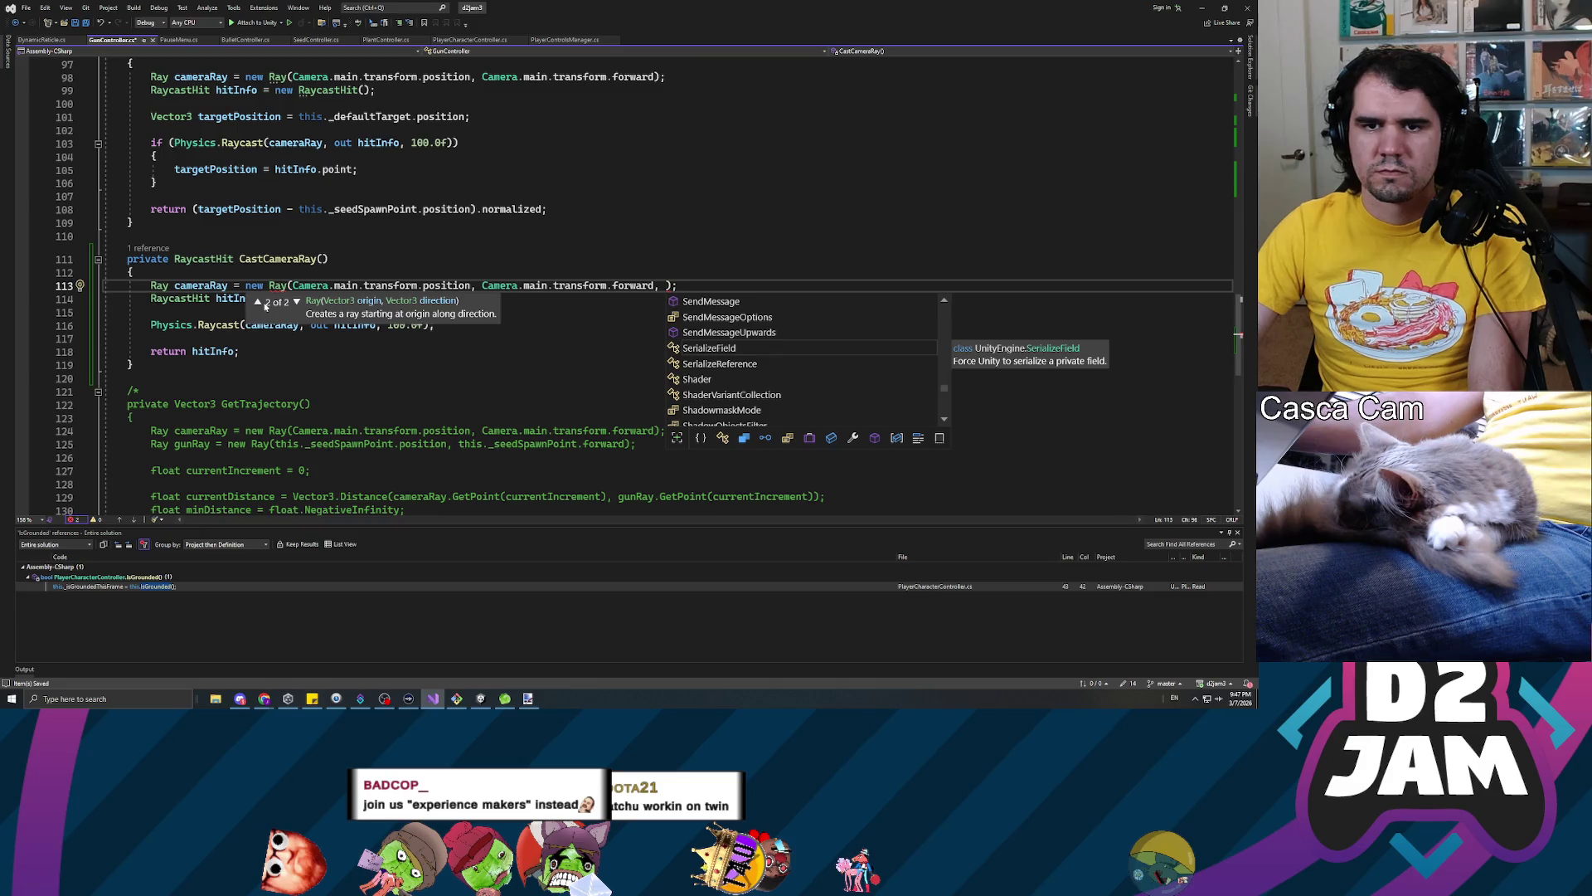
left_click(128, 236)
left_click(668, 285)
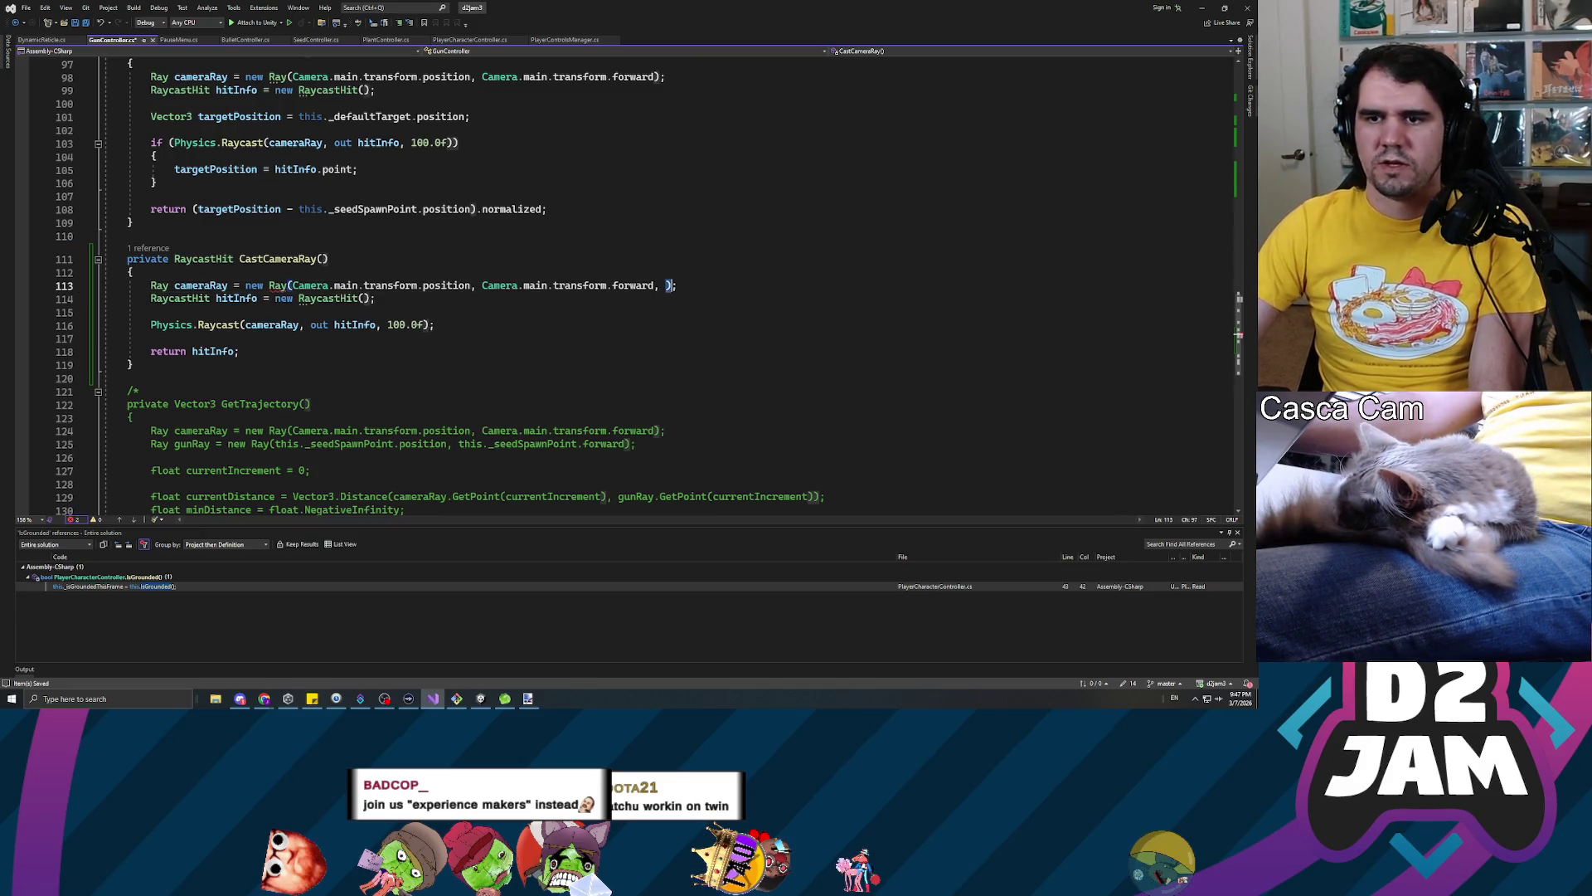
key("BackSpace")
key("BackSpace")
key("BackSpace")
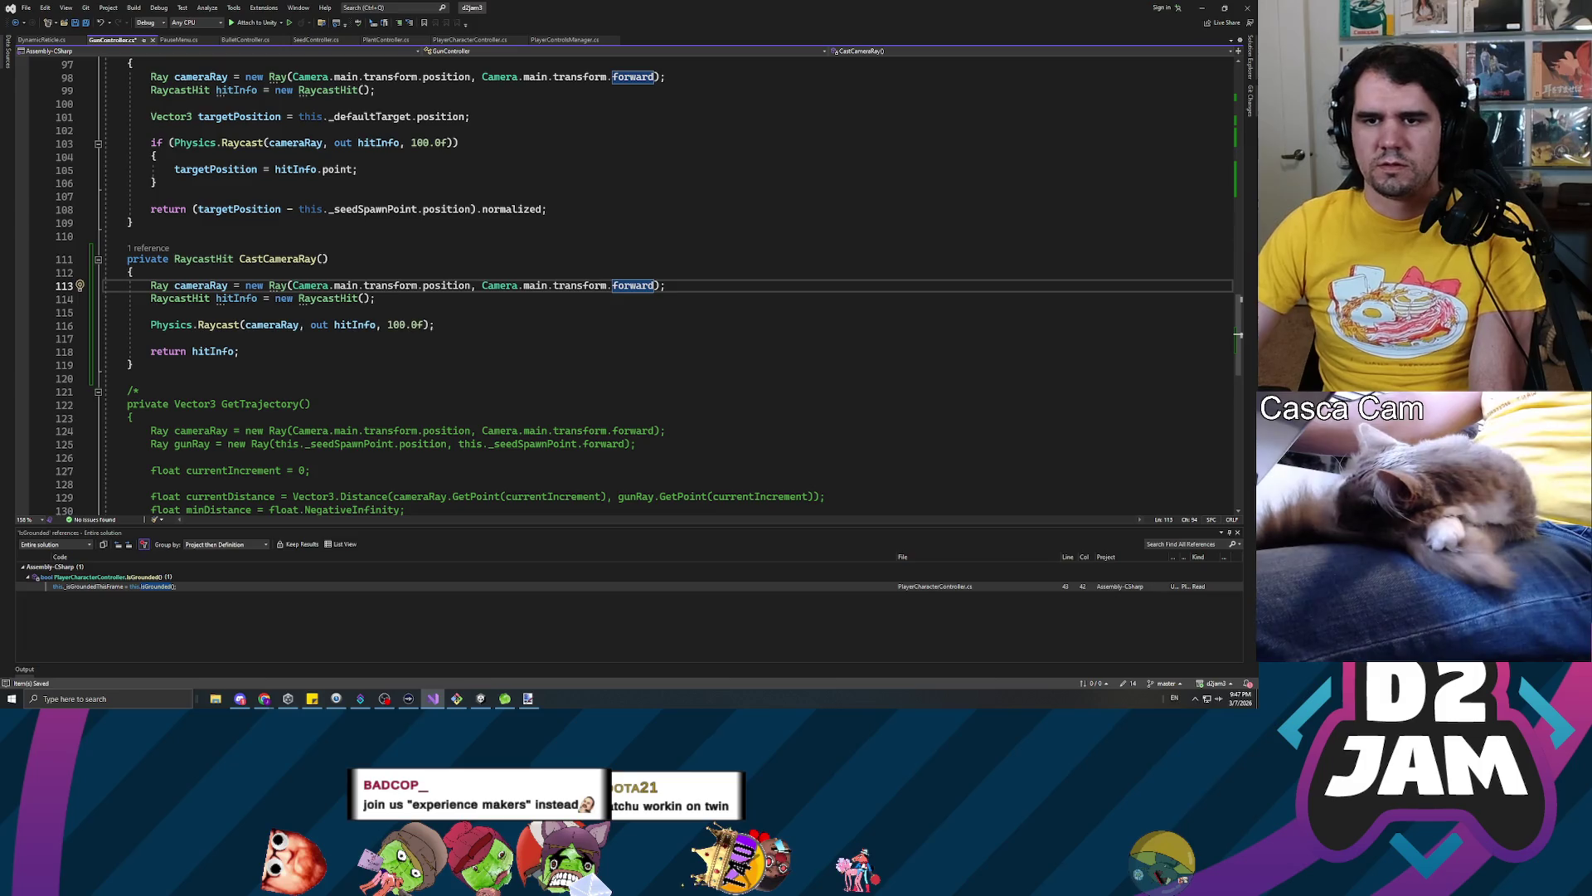
Pass this._raycastLayer as the layer mask argument of Physics.Raycast on line 116
left_click(425, 324)
type(", ")
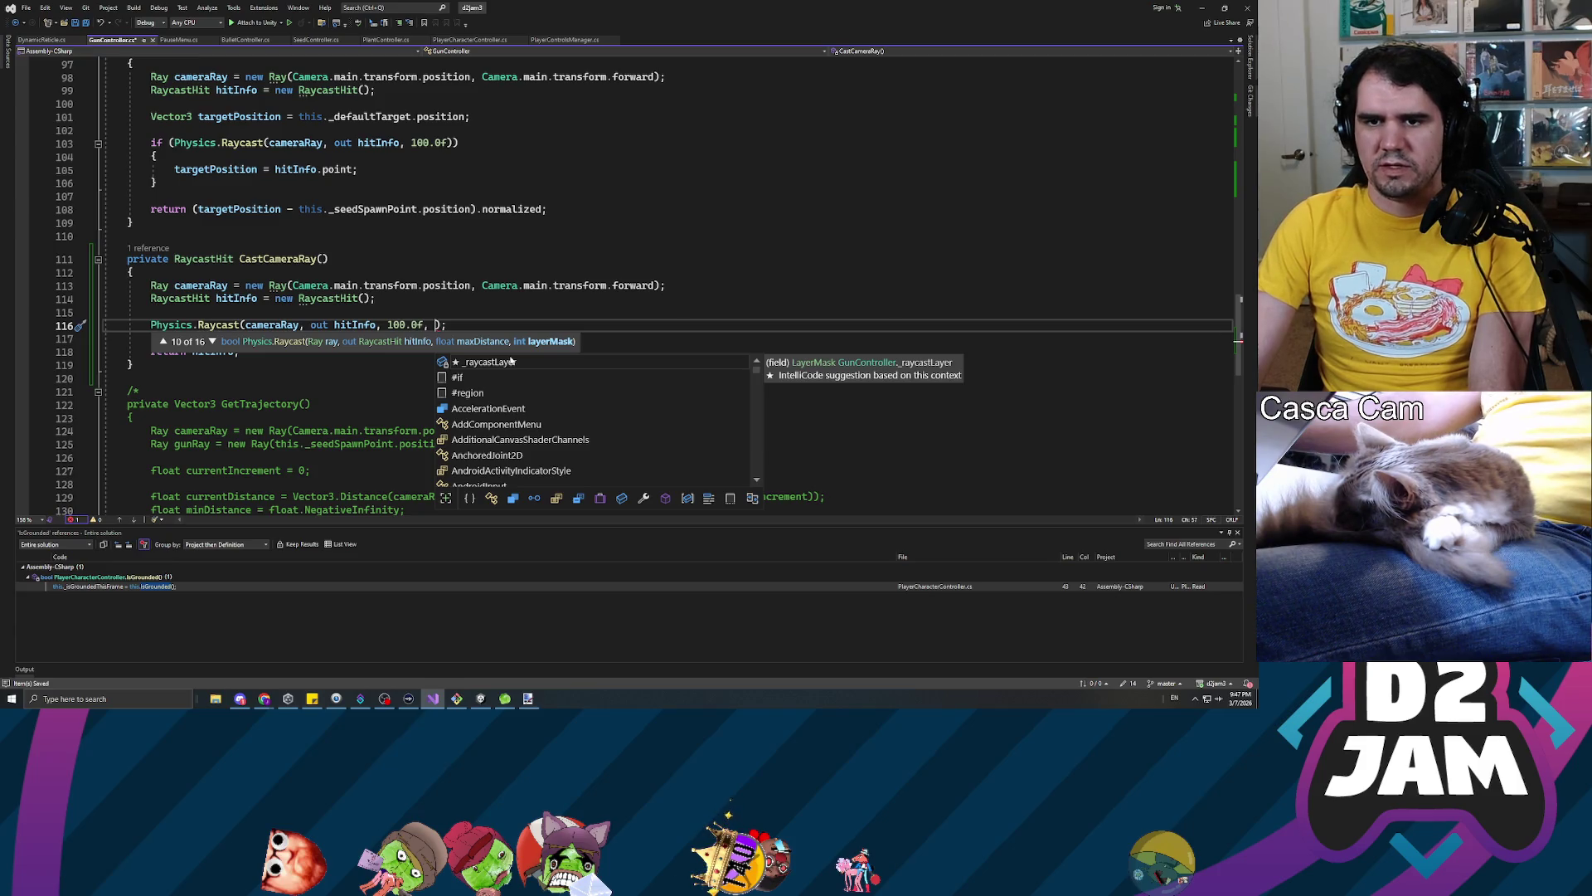
type("(int")
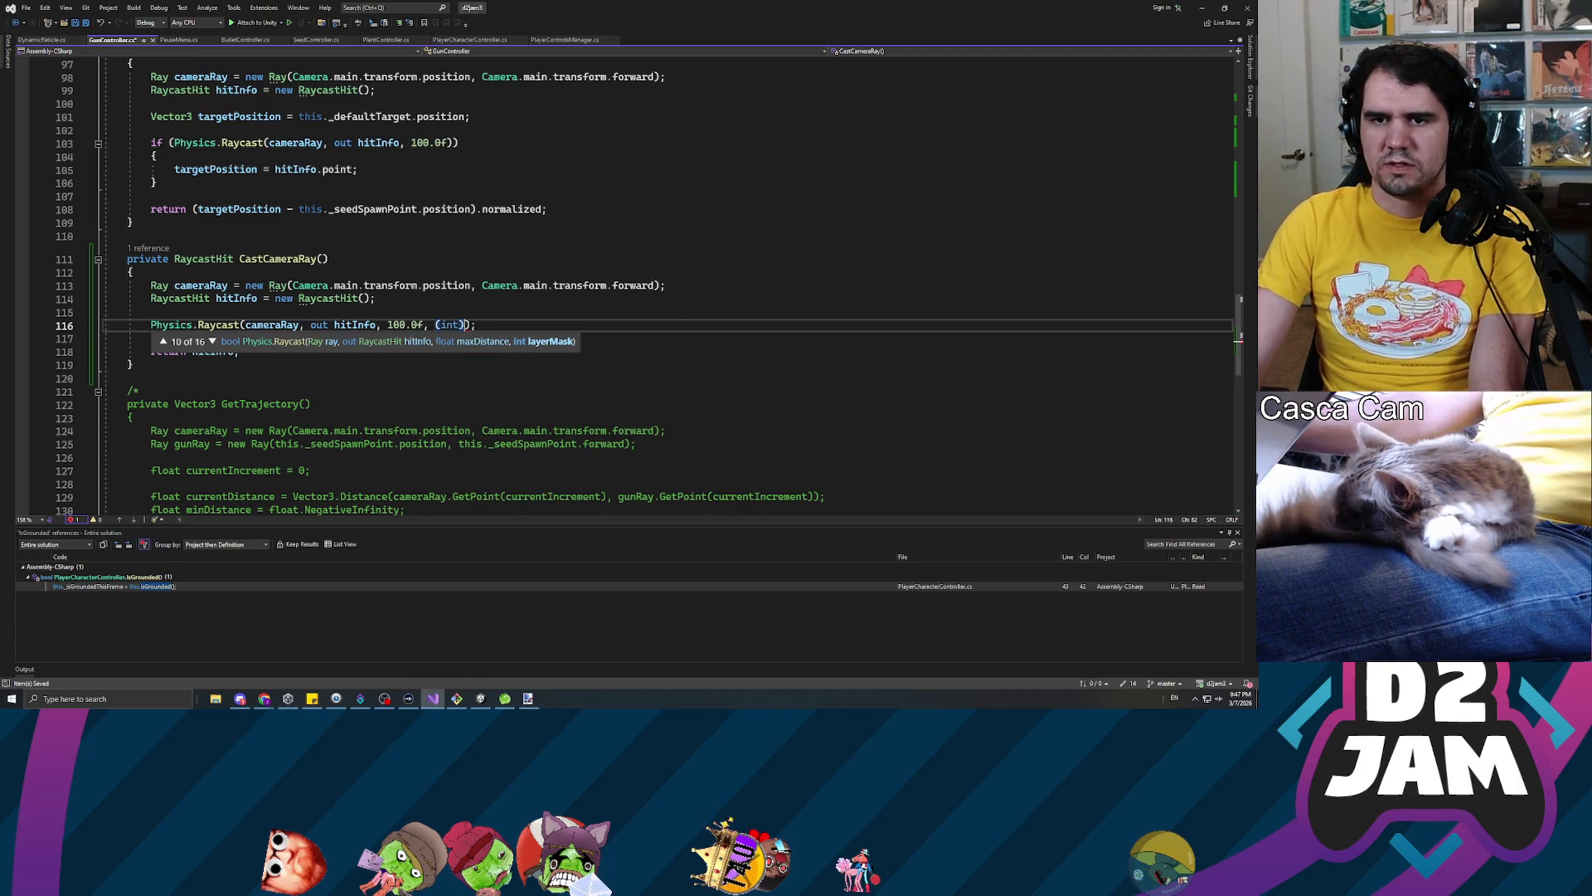
key("BackSpace")
key("BackSpace")
key("BackSpace")
type("this._")
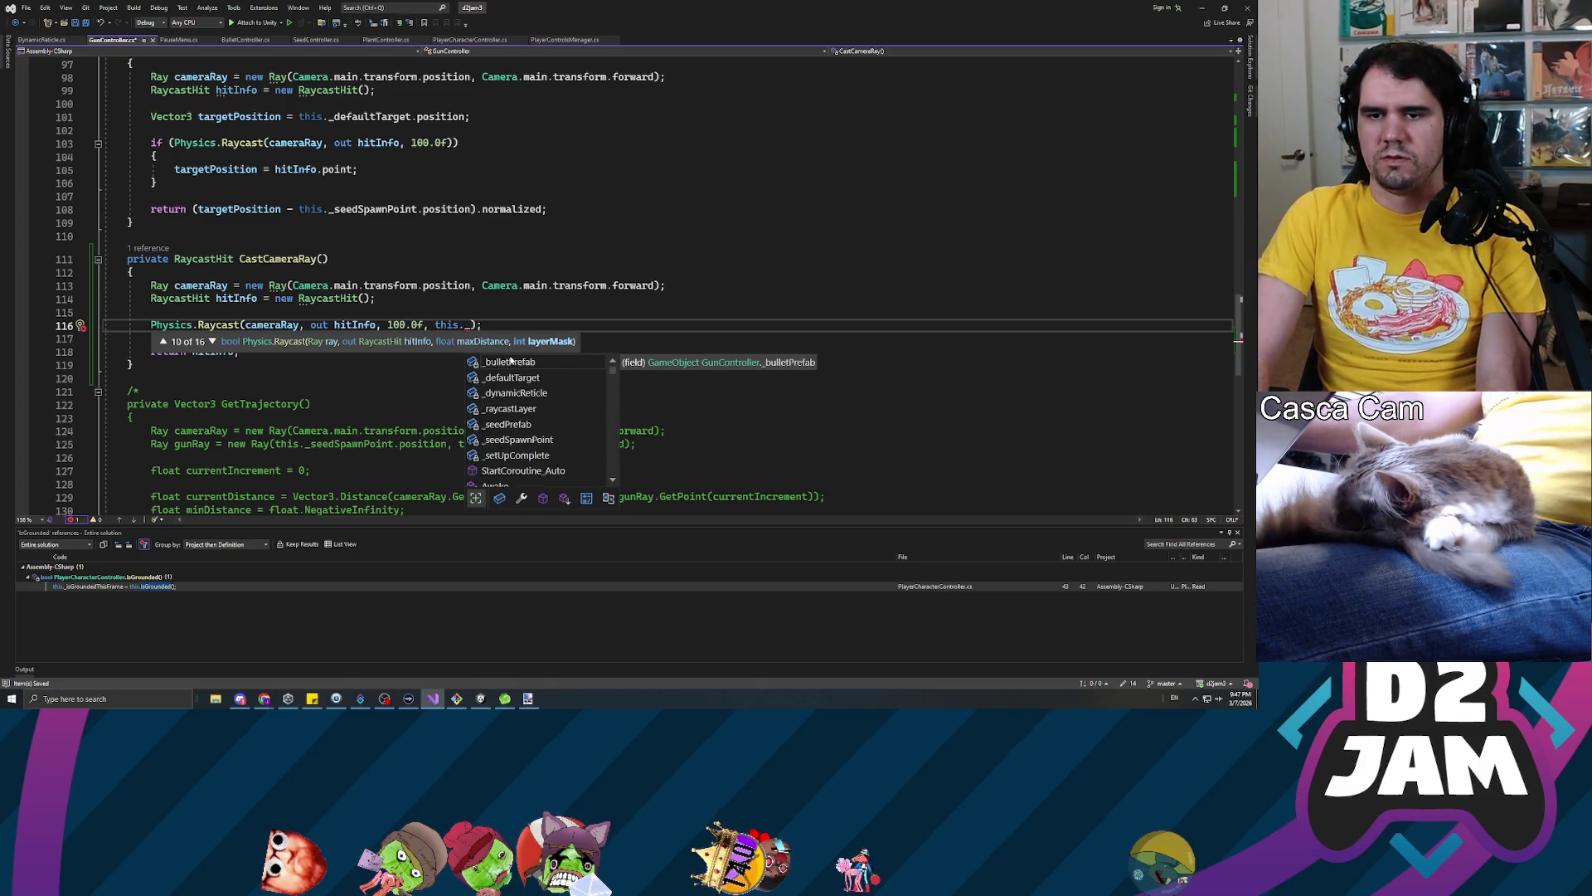
type("ray")
key("Tab")
type(".to")
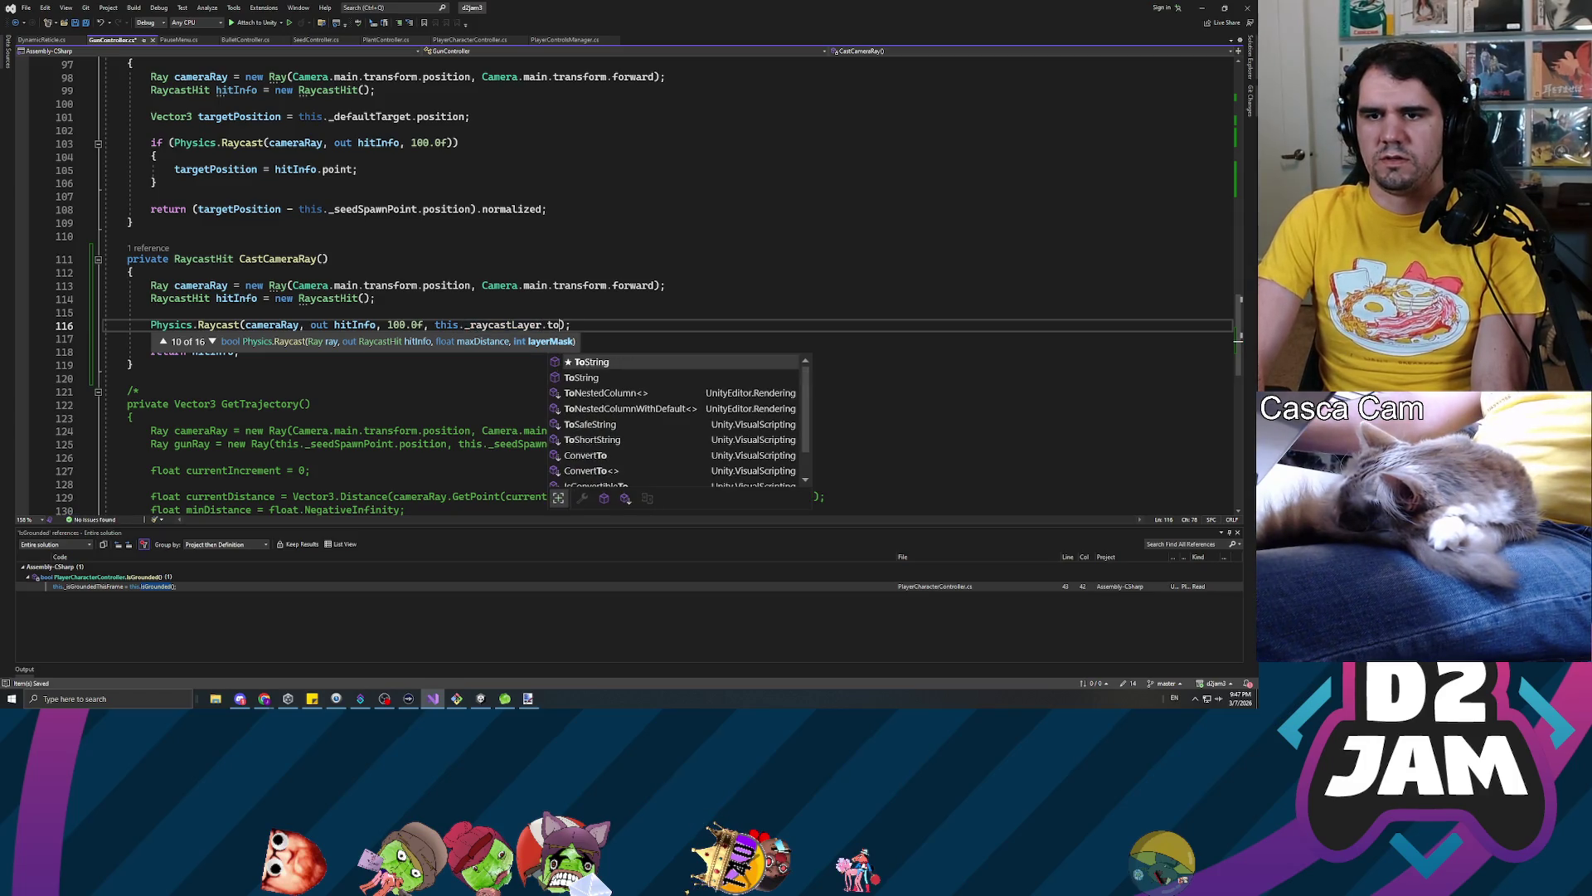
key("BackSpace")
key("BackSpace")
type("in")
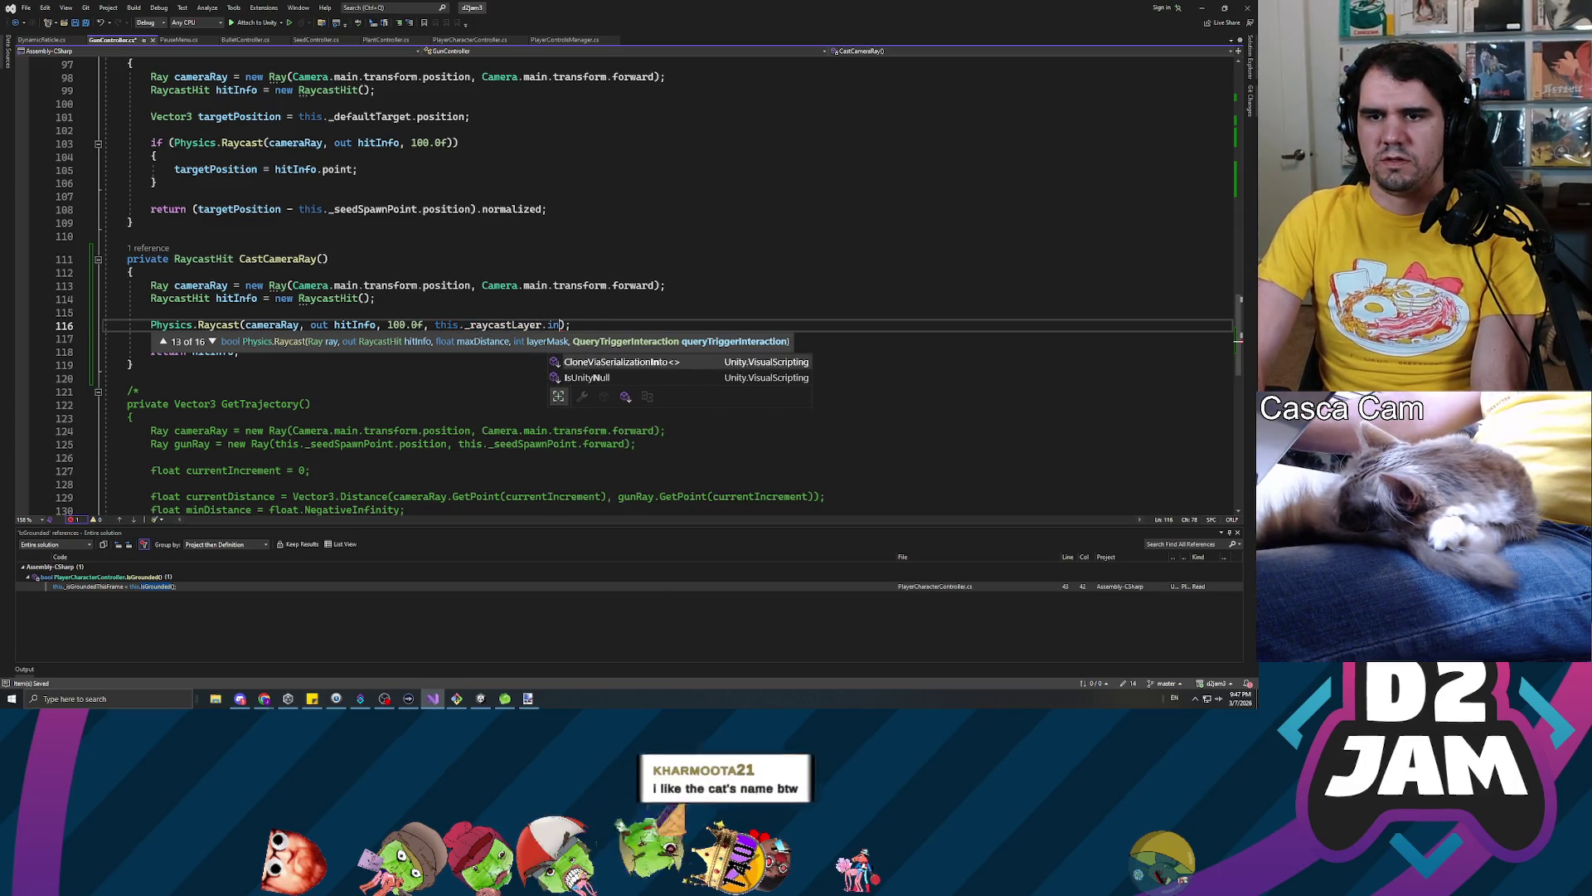
key("BackSpace")
key("BackSpace")
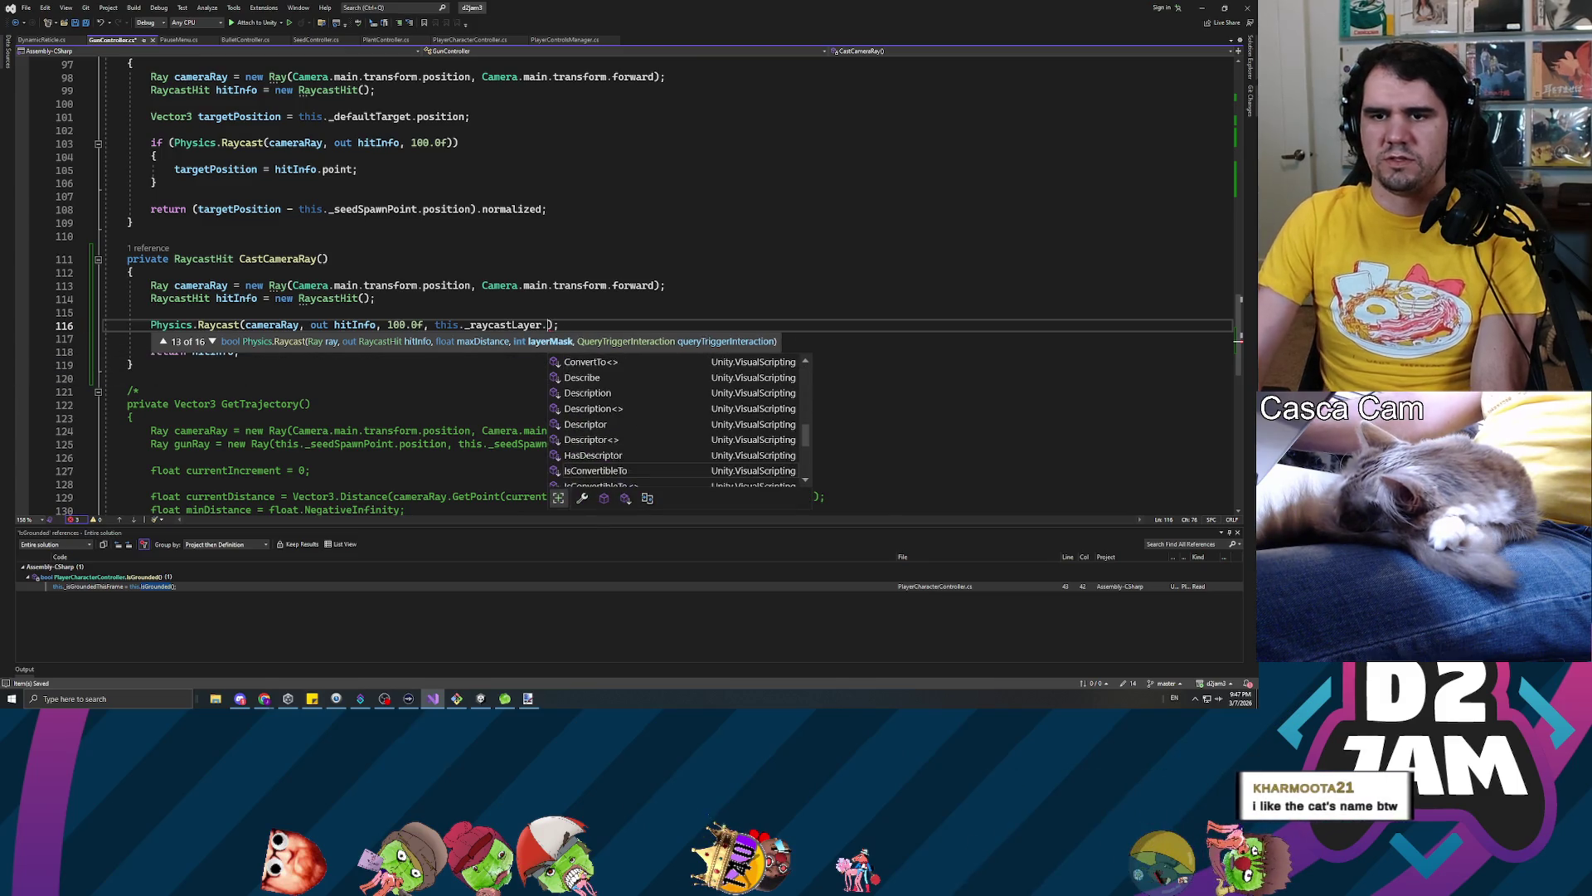
key("Escape")
key("BackSpace")
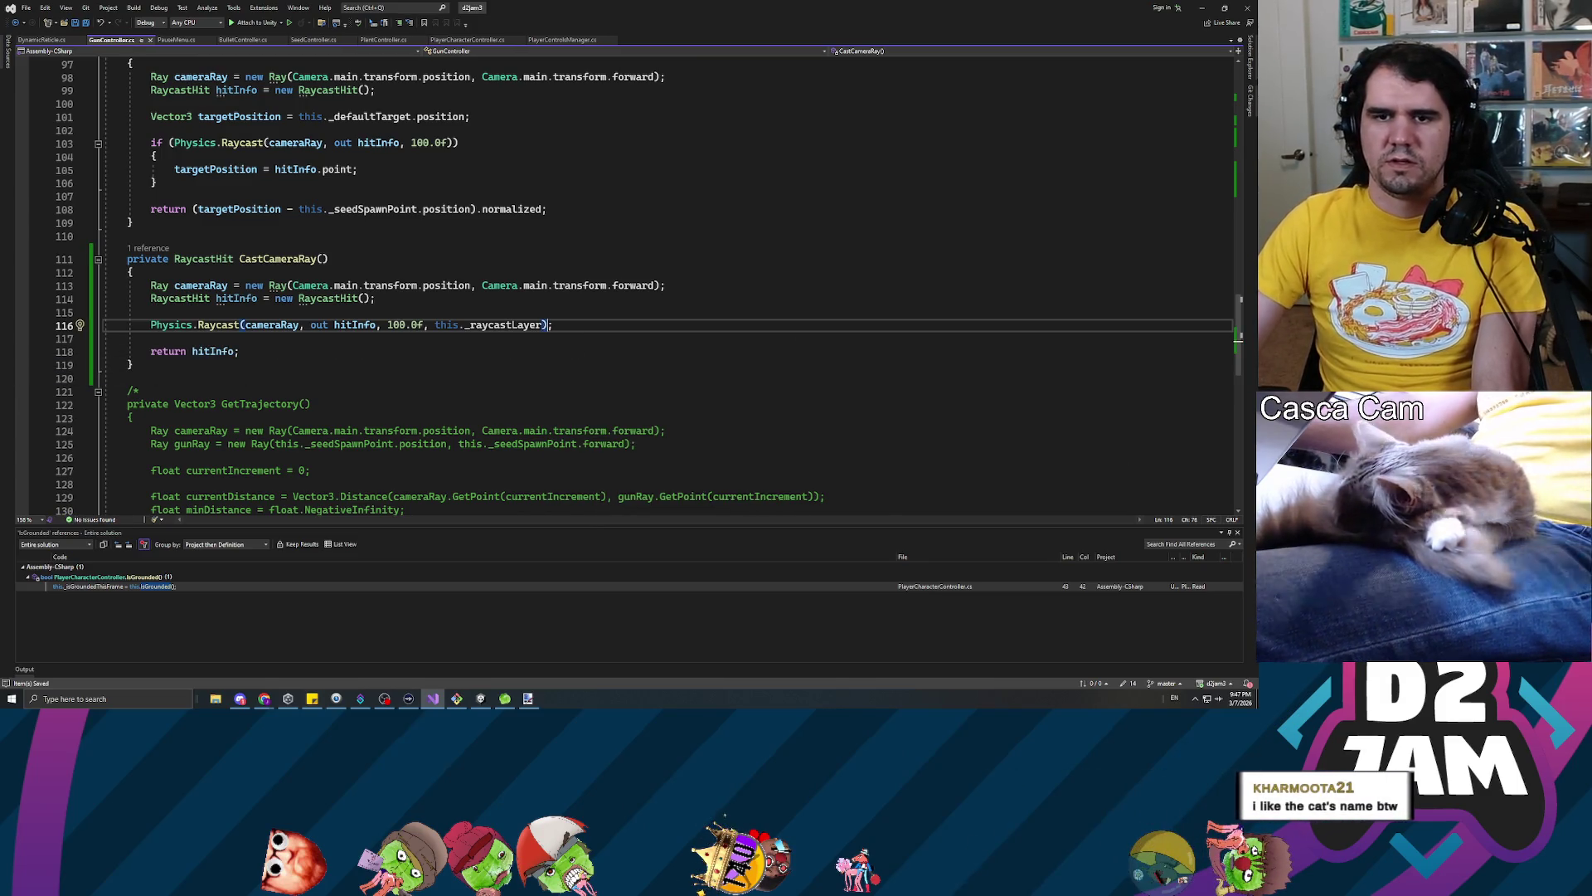
Inspect the 100.0f raycast distance, then go back to the Unity editor
left_click(440, 324)
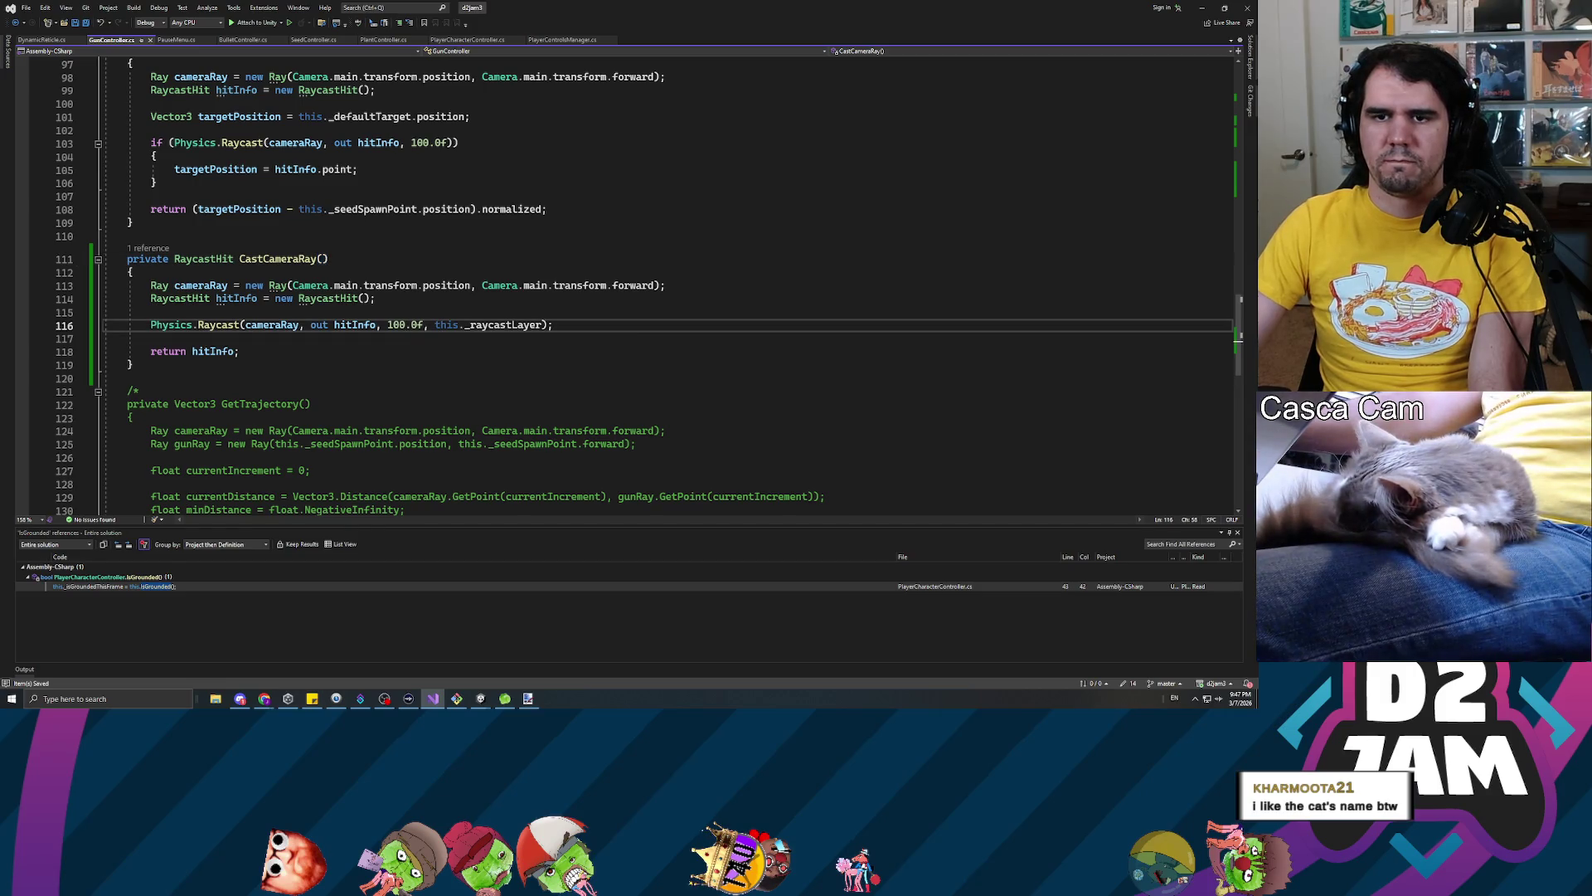
double_click(406, 324)
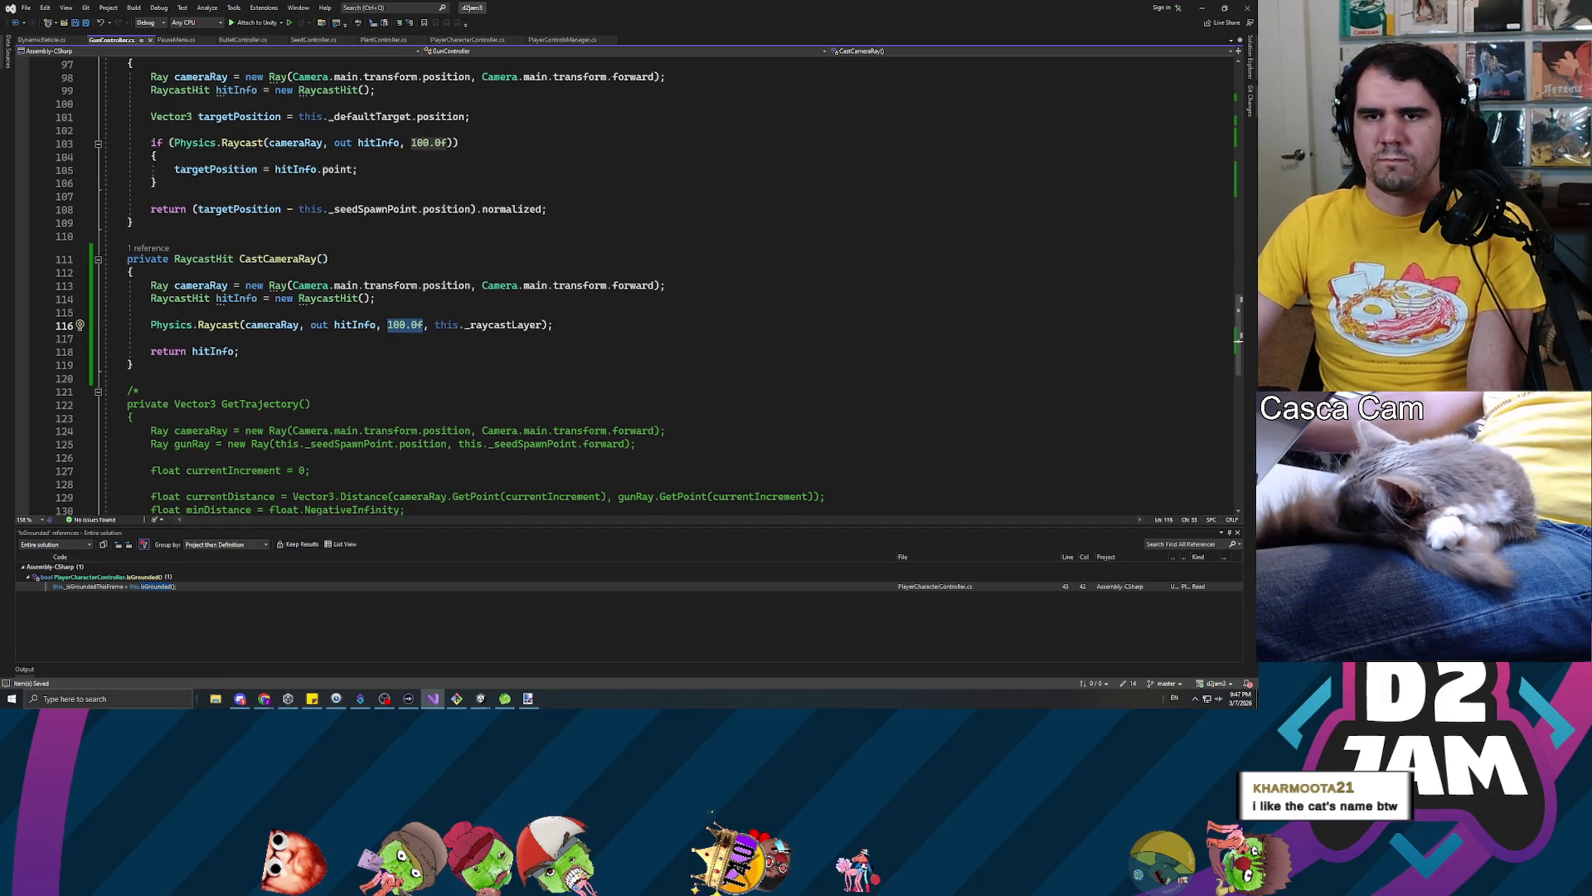
scroll(437, 285, "up", 3)
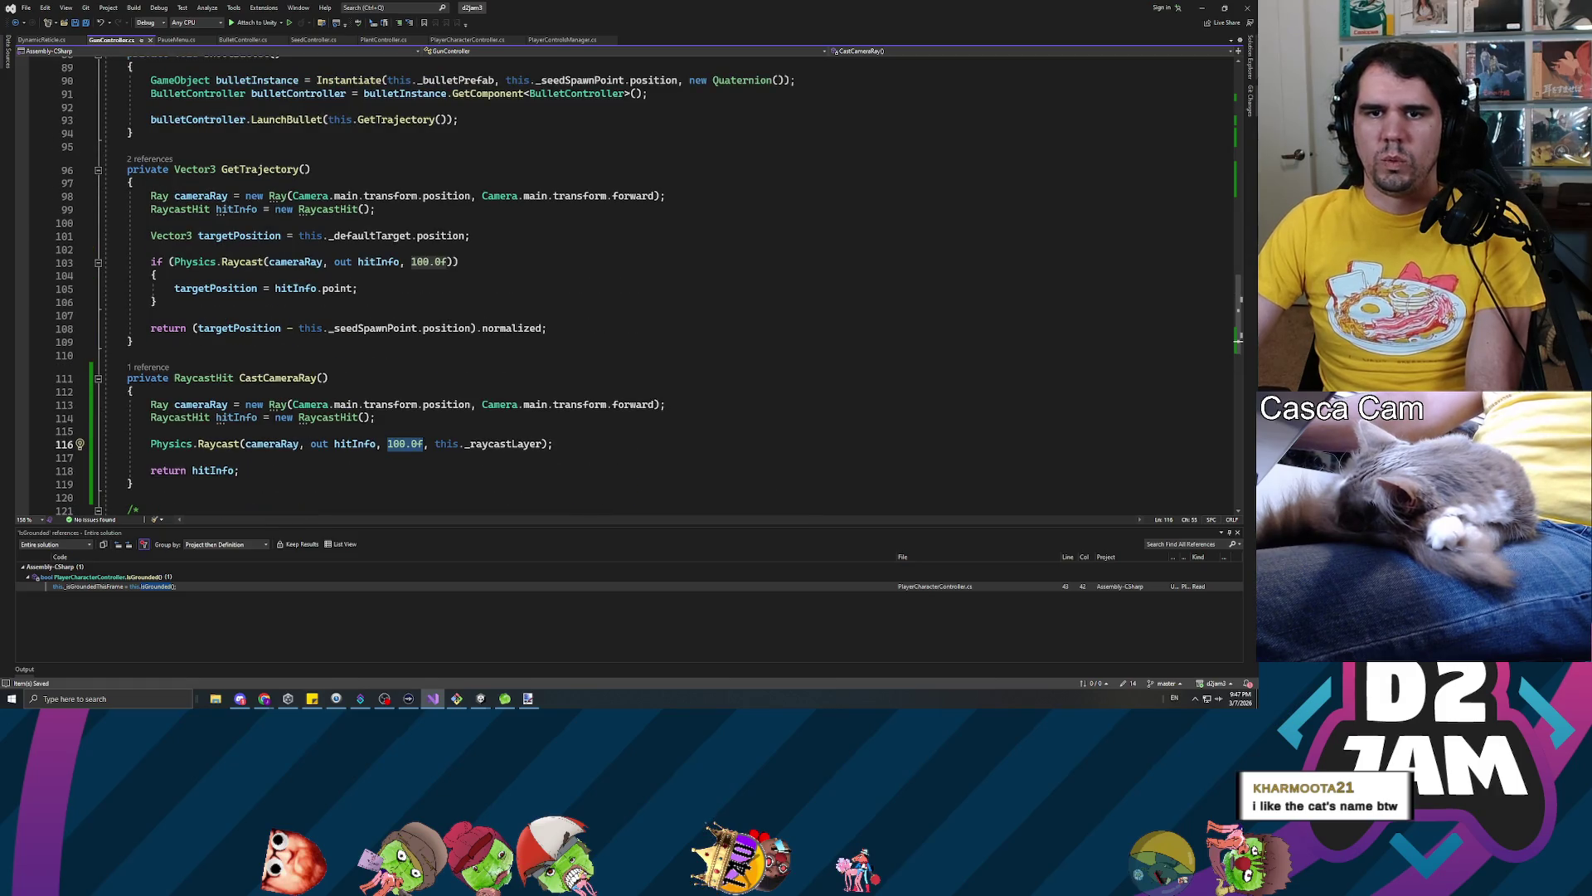
scroll(436, 284, "down", 3)
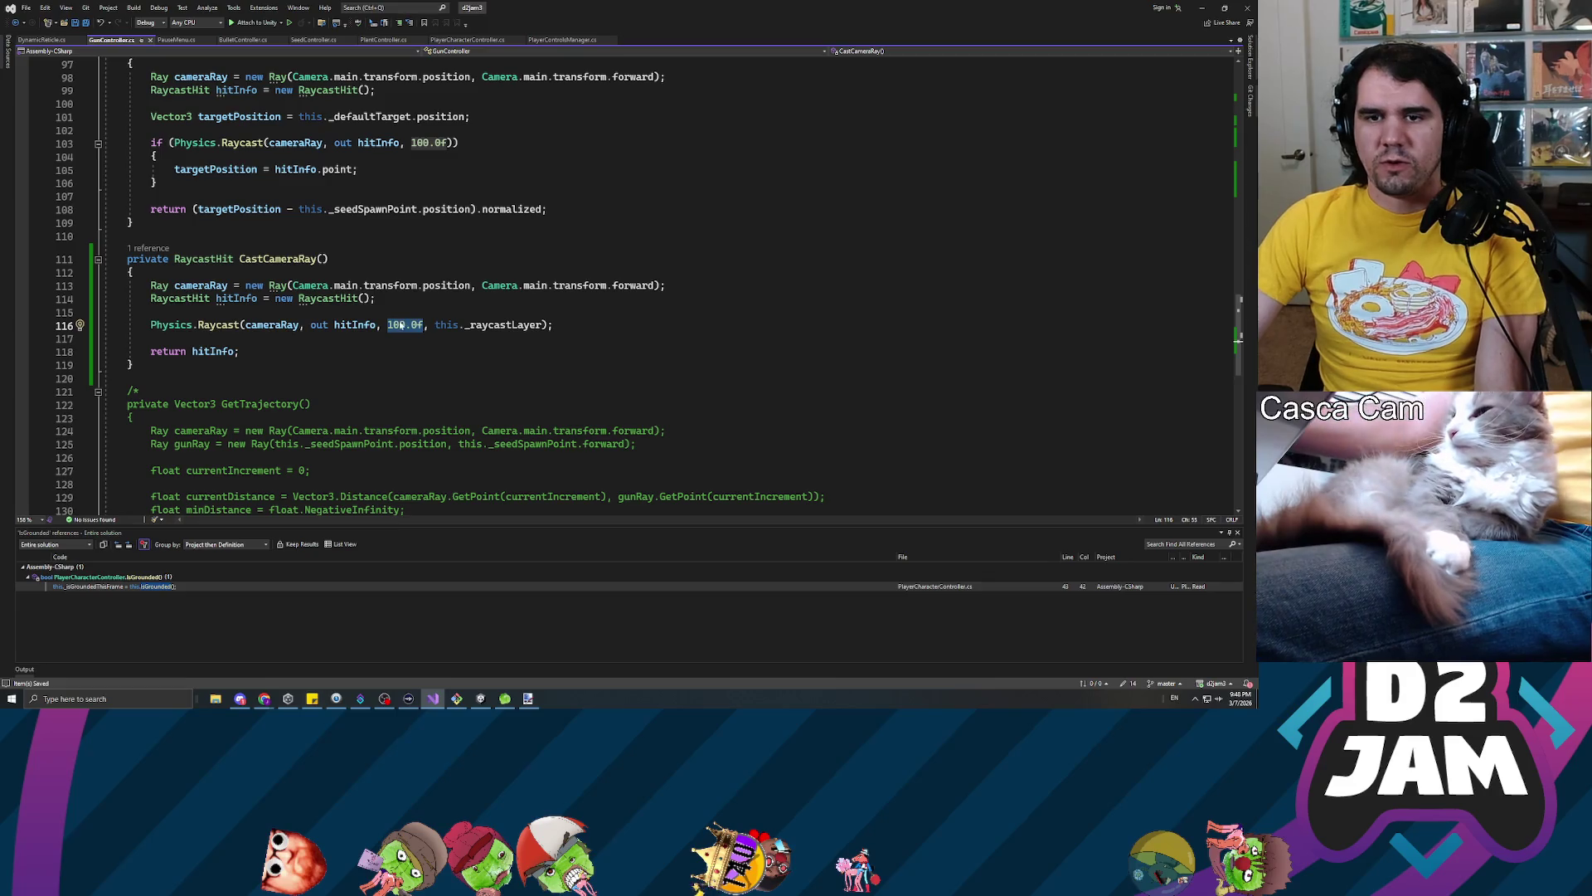
key("alt+Tab")
left_click(259, 322)
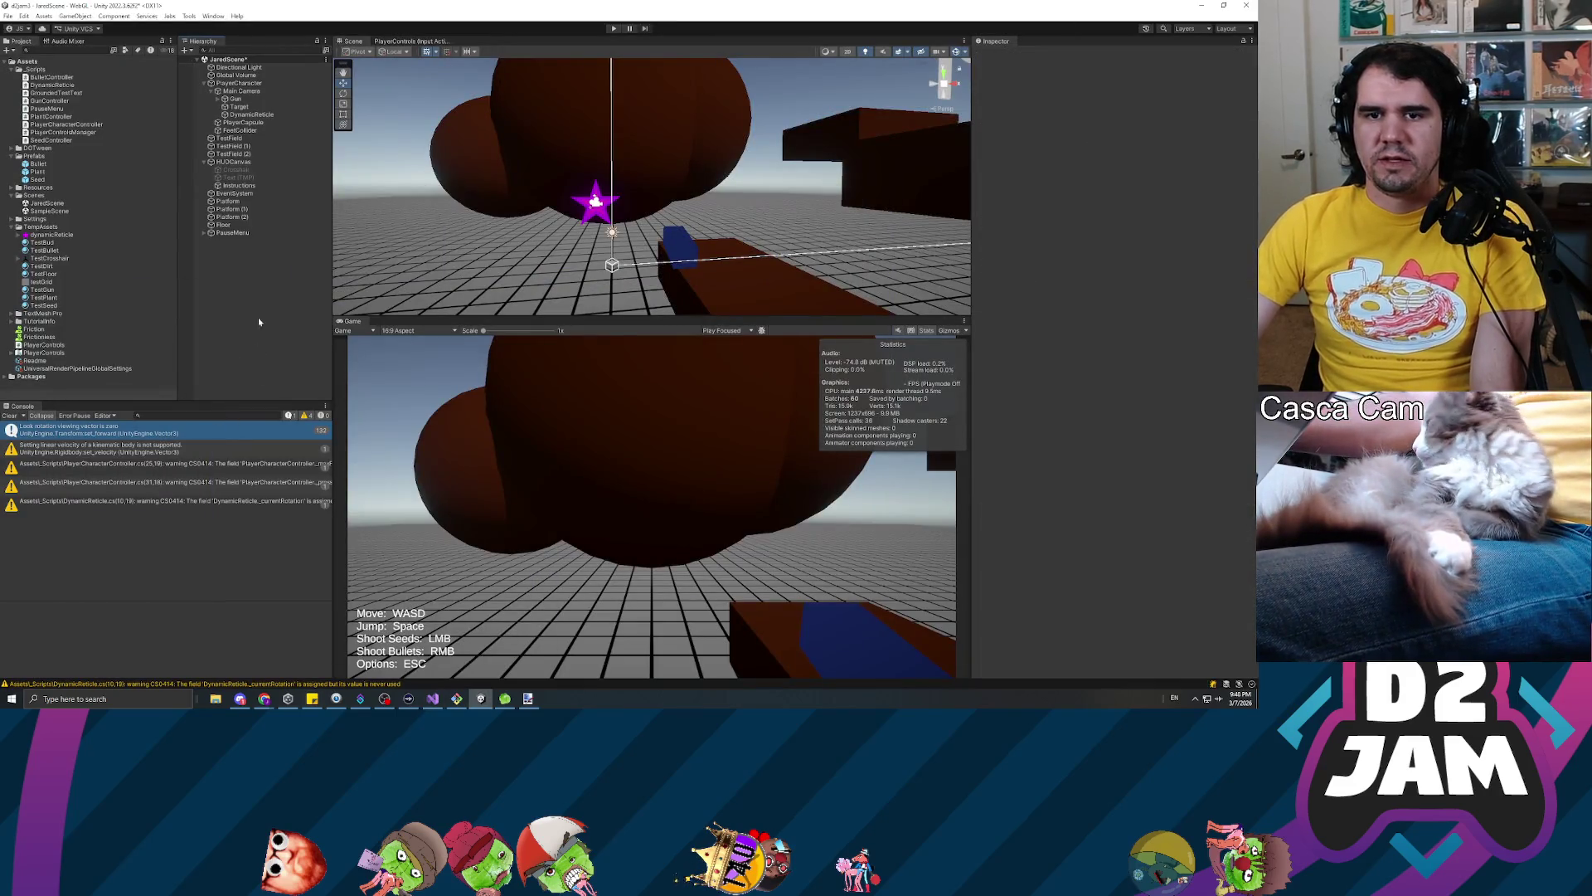
left_click(10, 415)
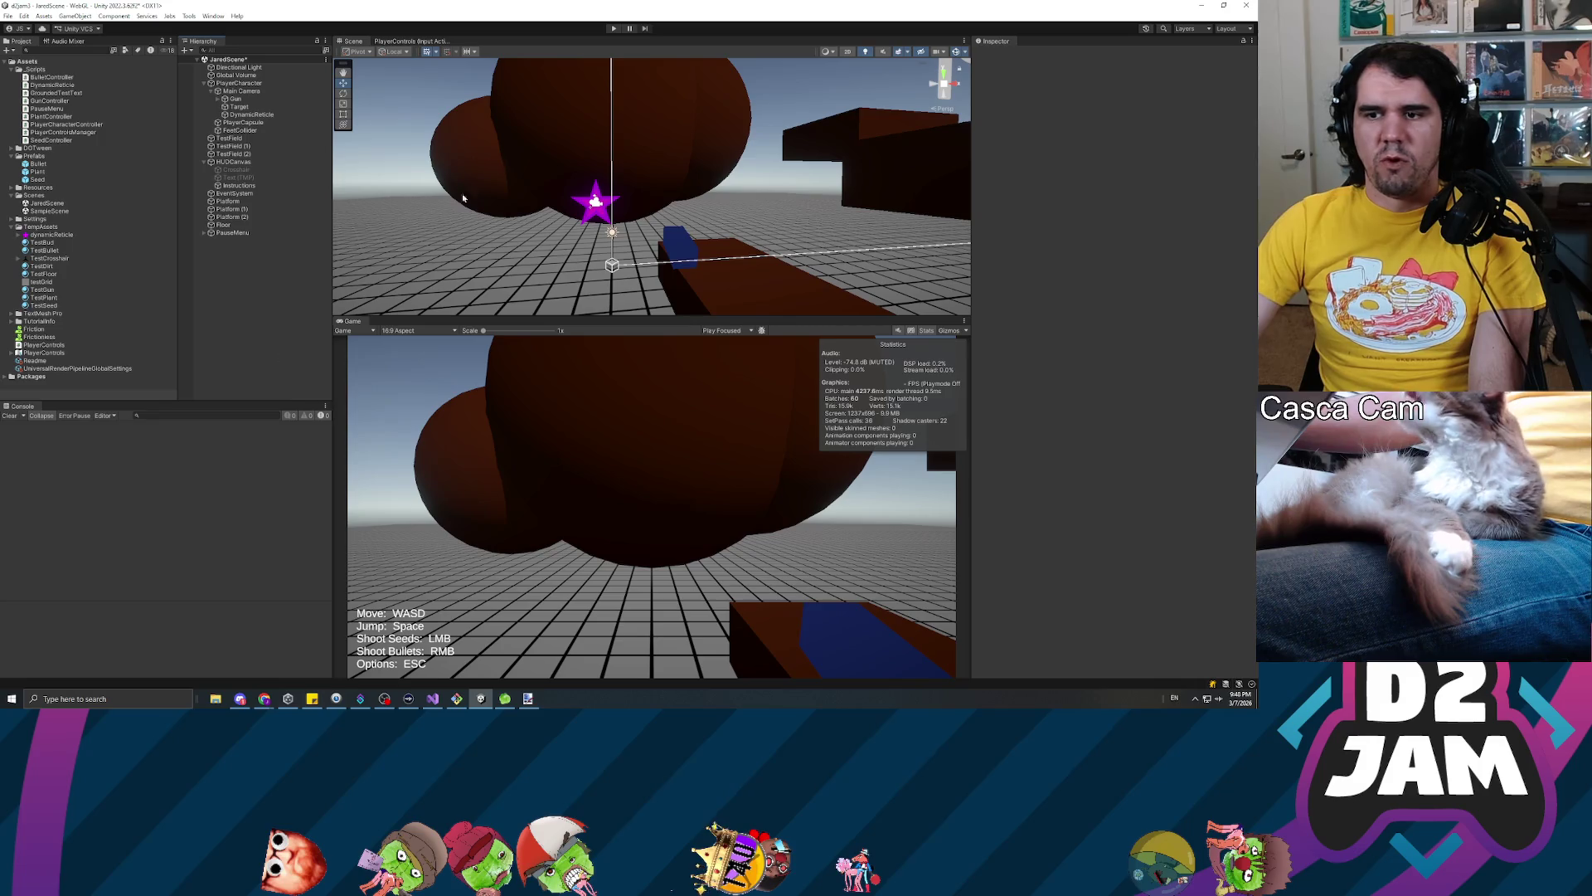
left_click(613, 29)
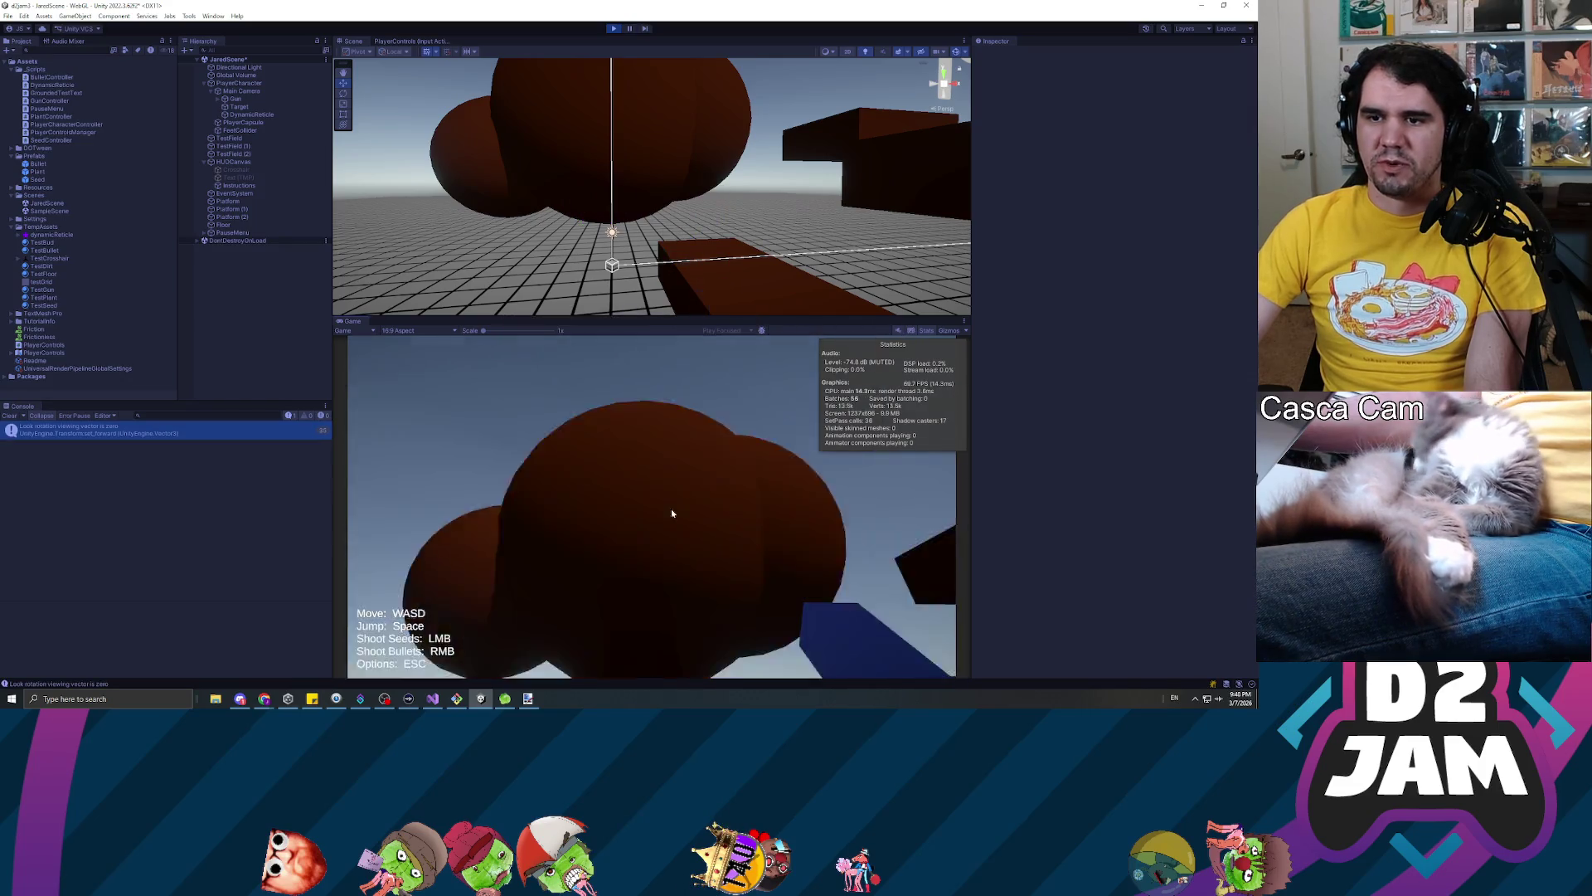
left_click(663, 514)
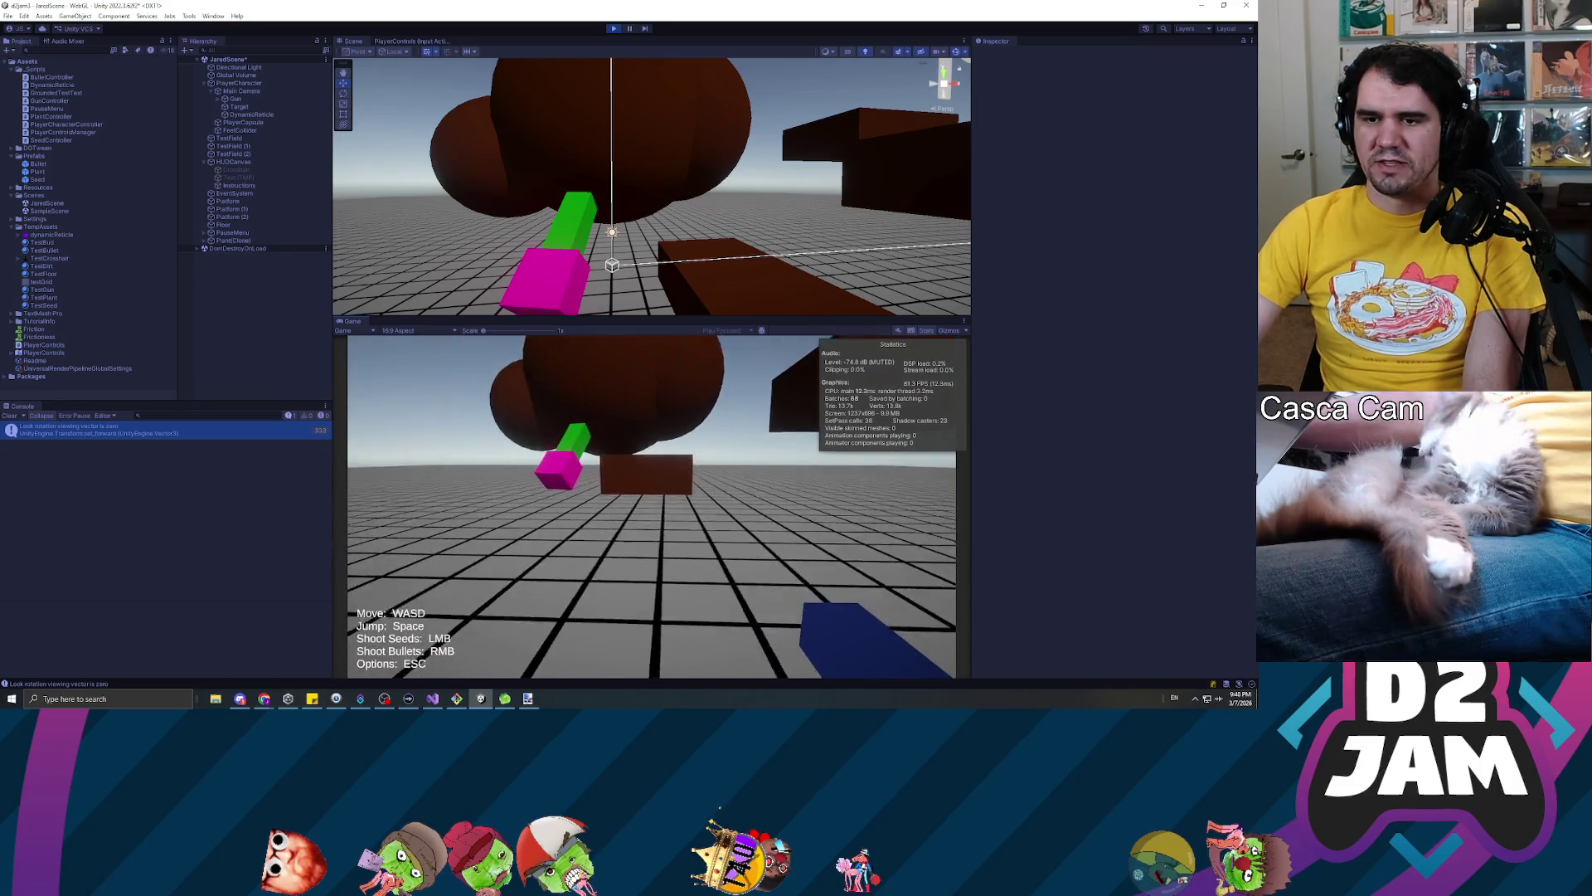
left_click(652, 507)
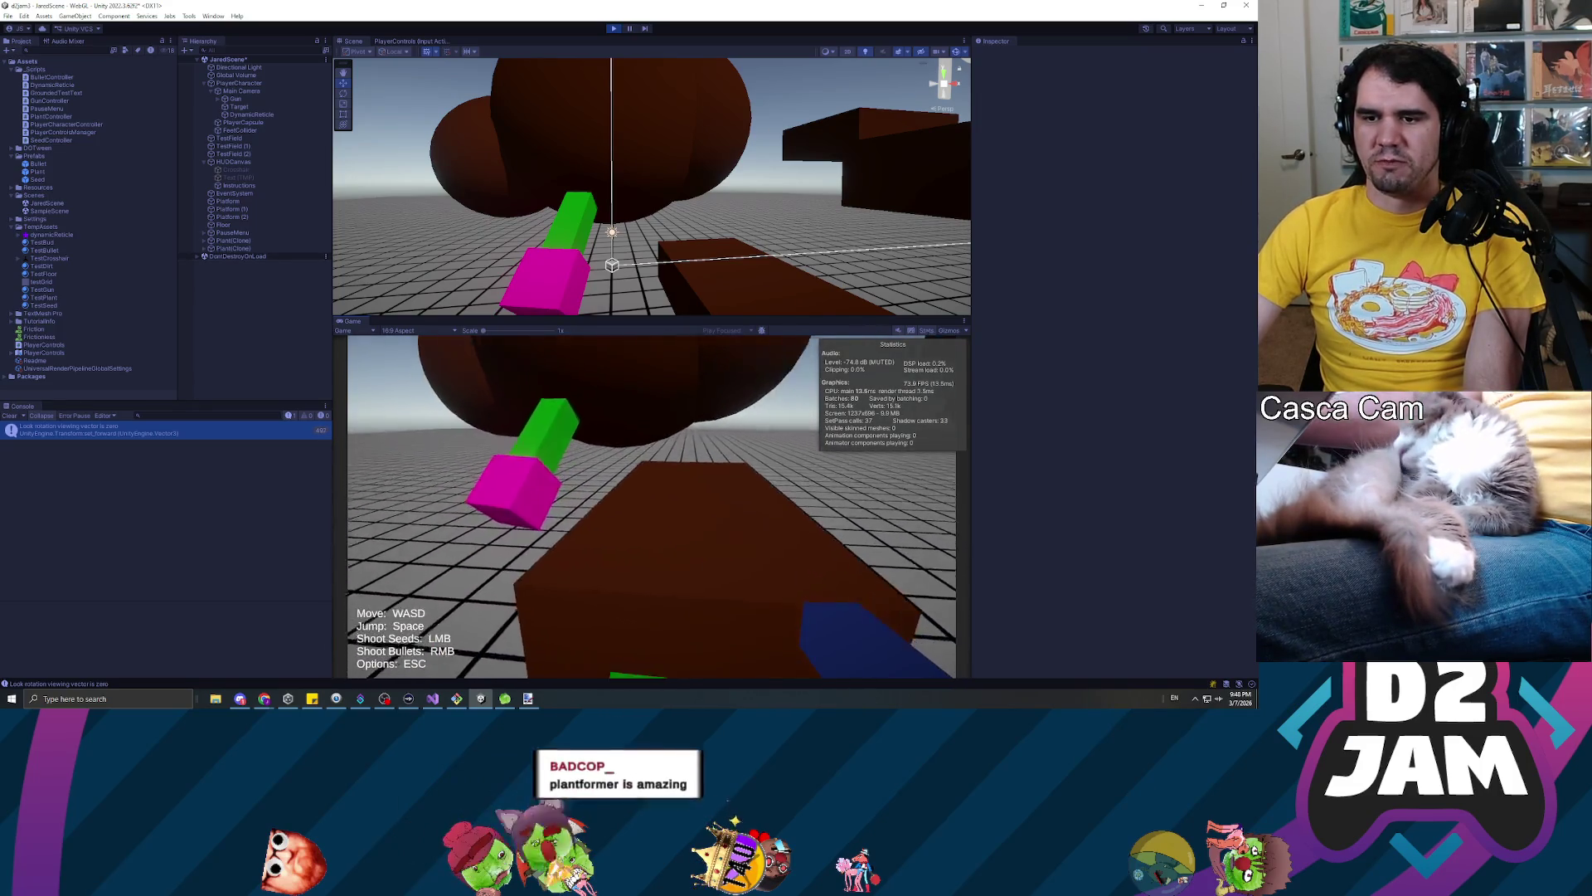
left_click(652, 507)
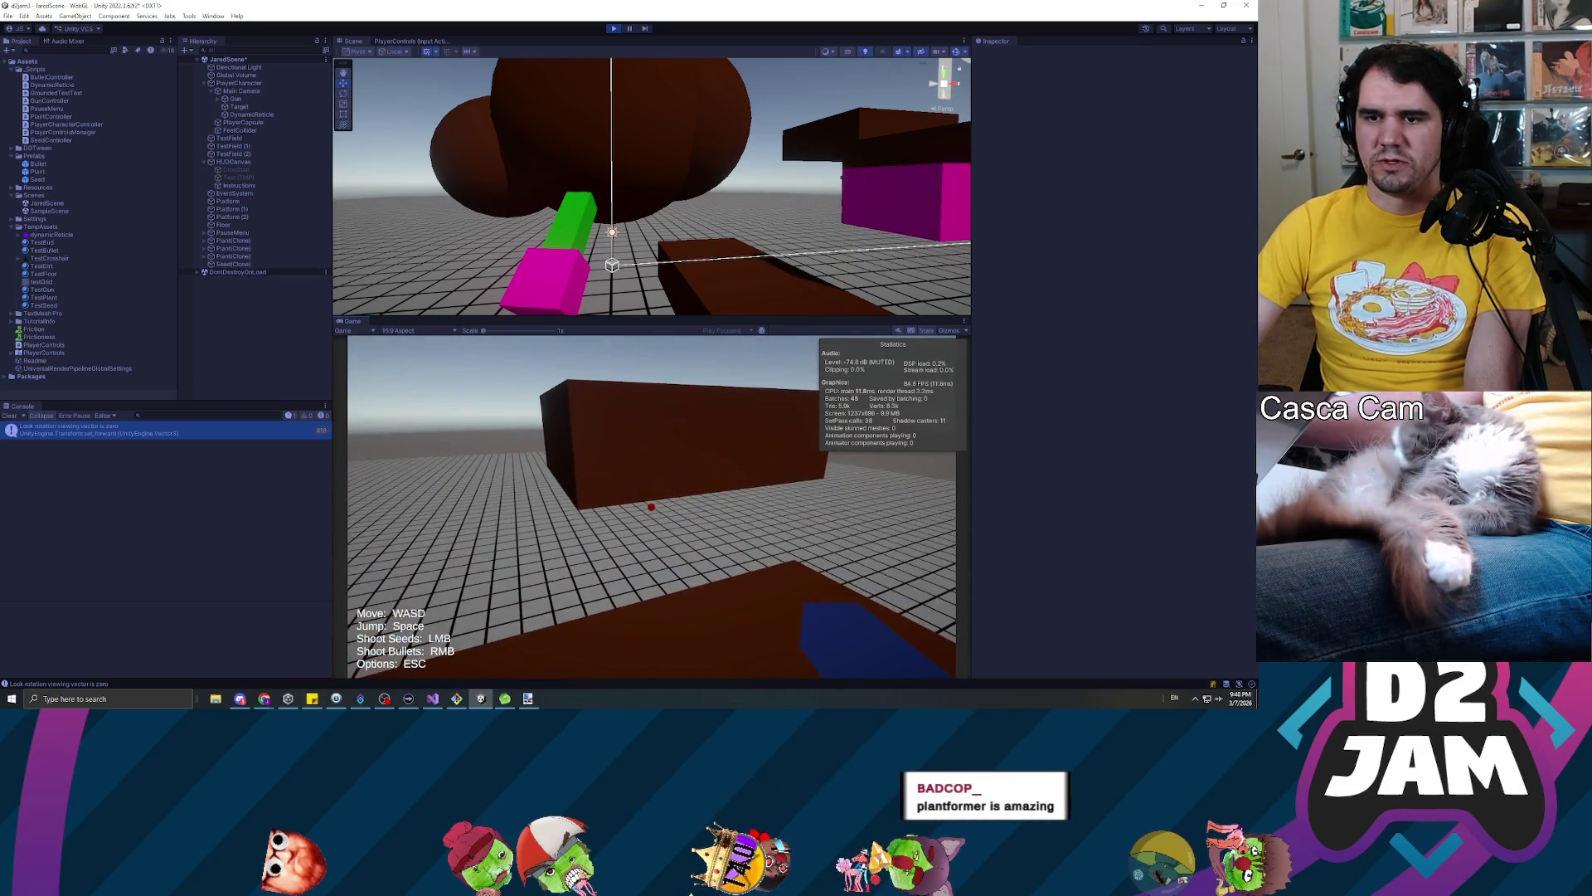
left_click(651, 507)
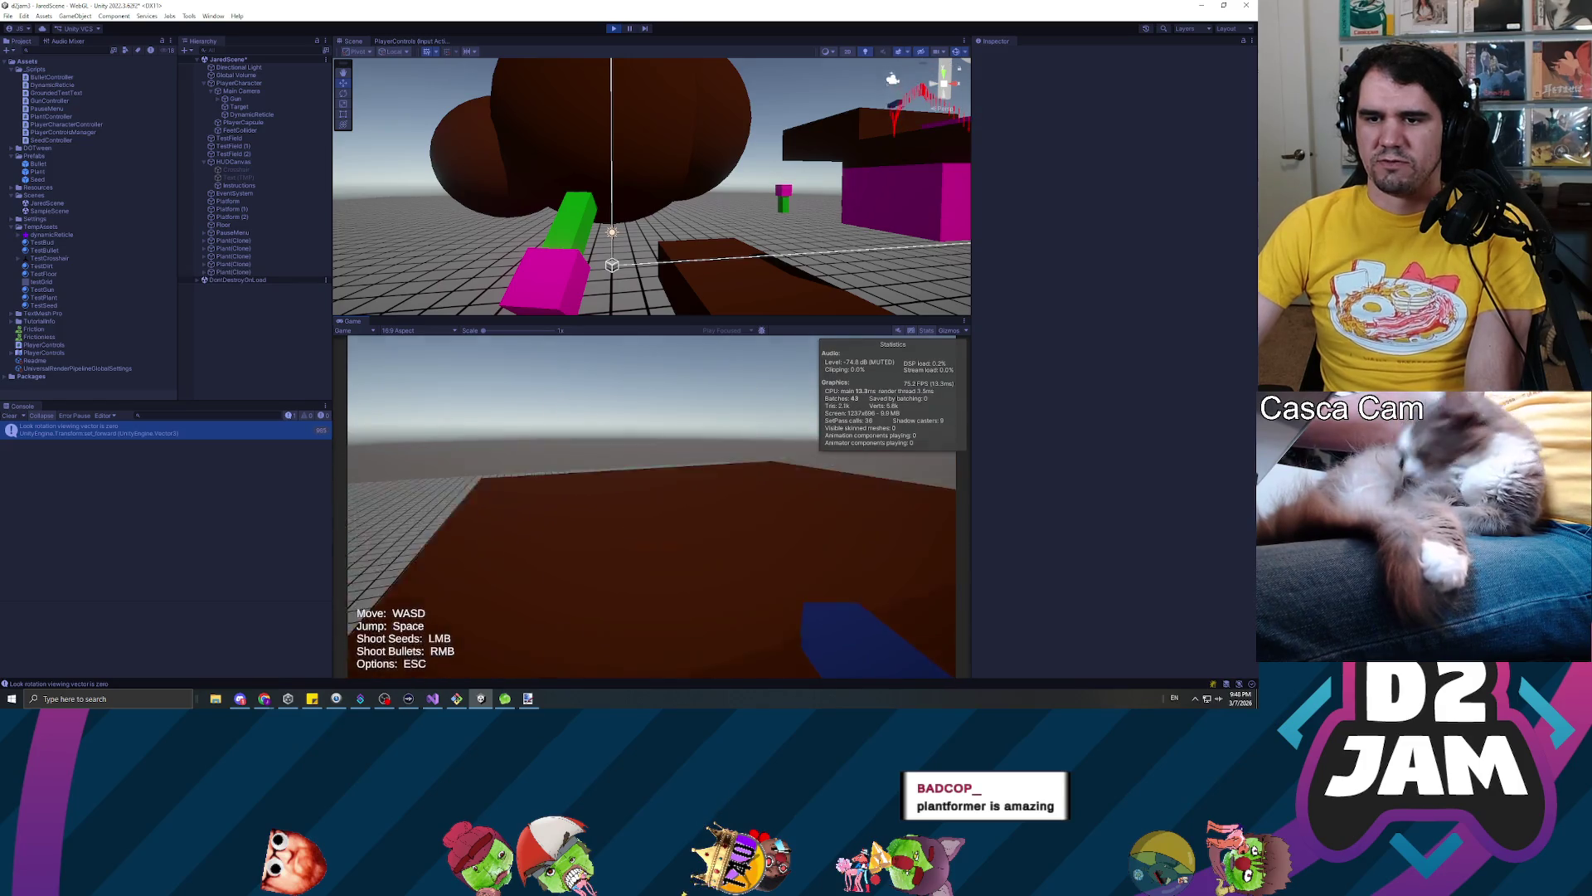
left_click(651, 506)
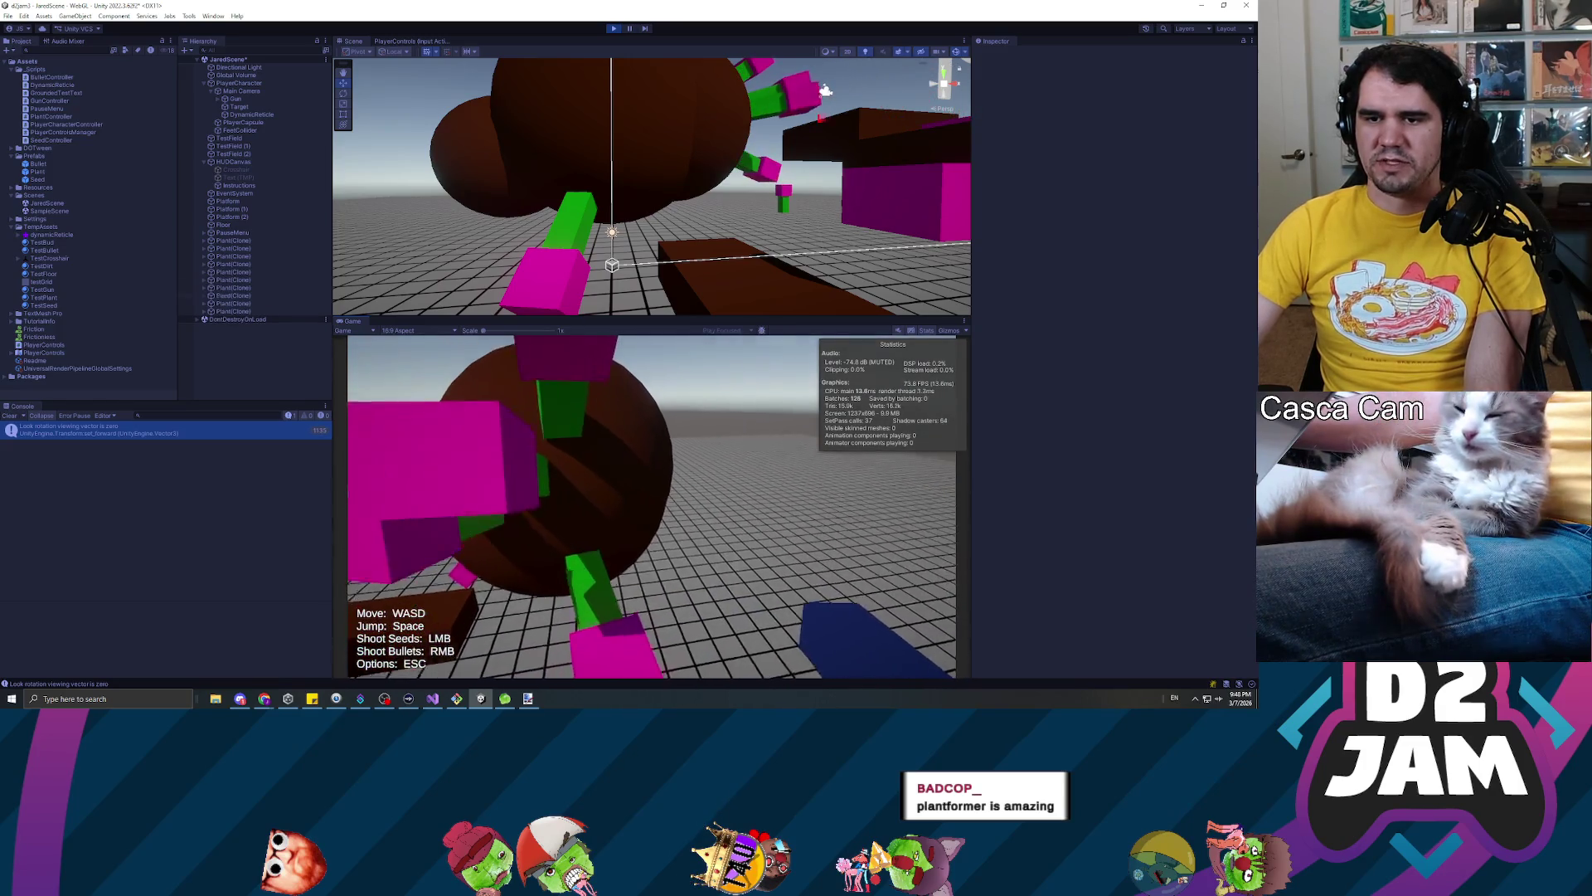
left_click(686, 509)
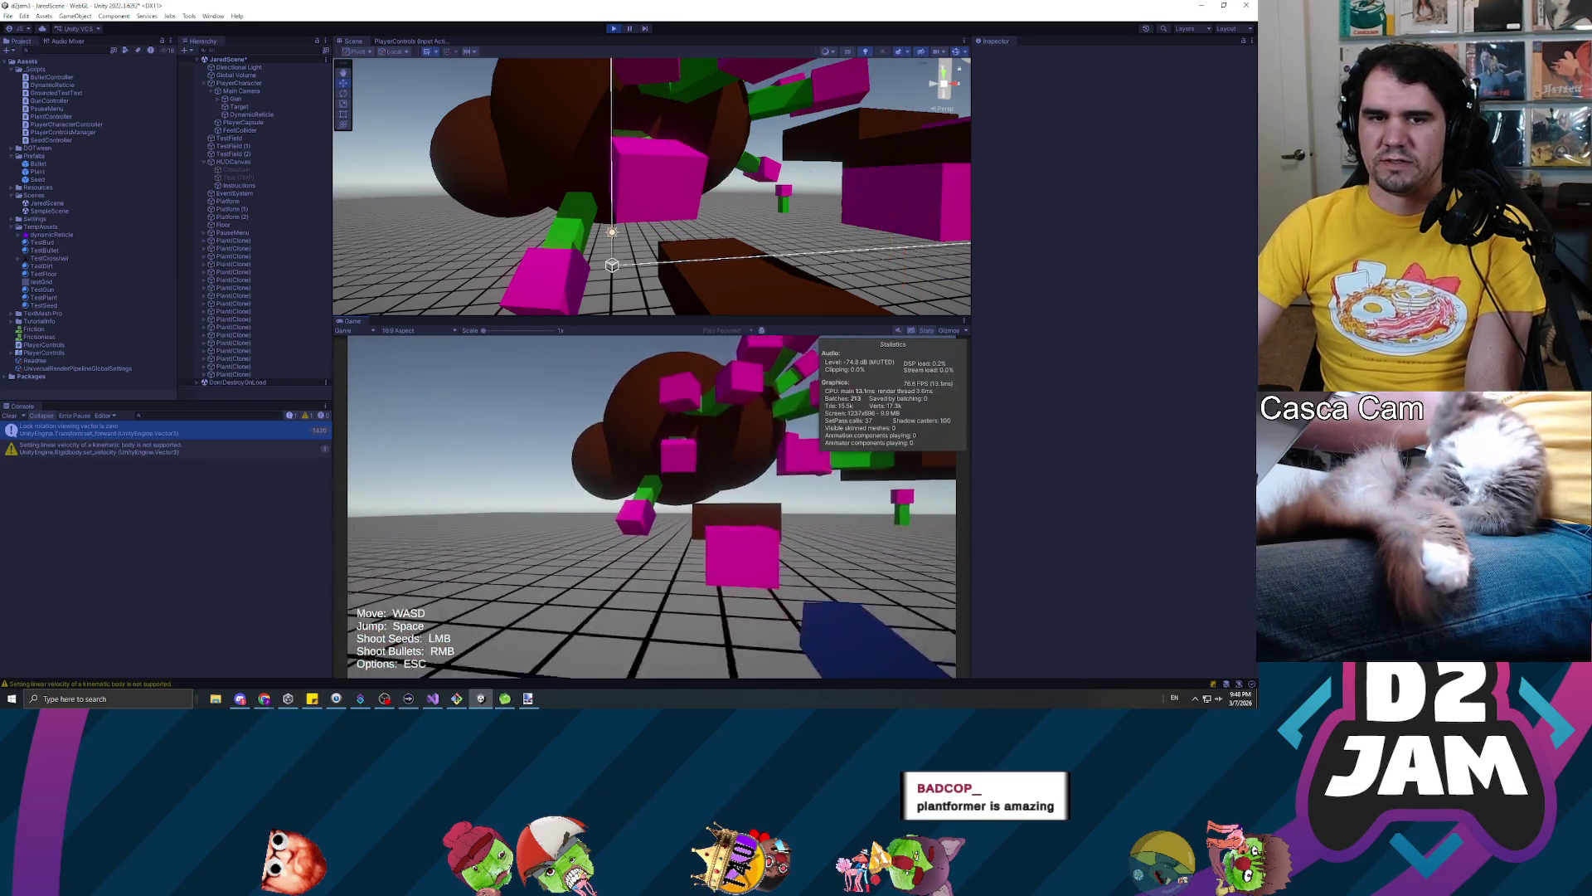
key("Escape")
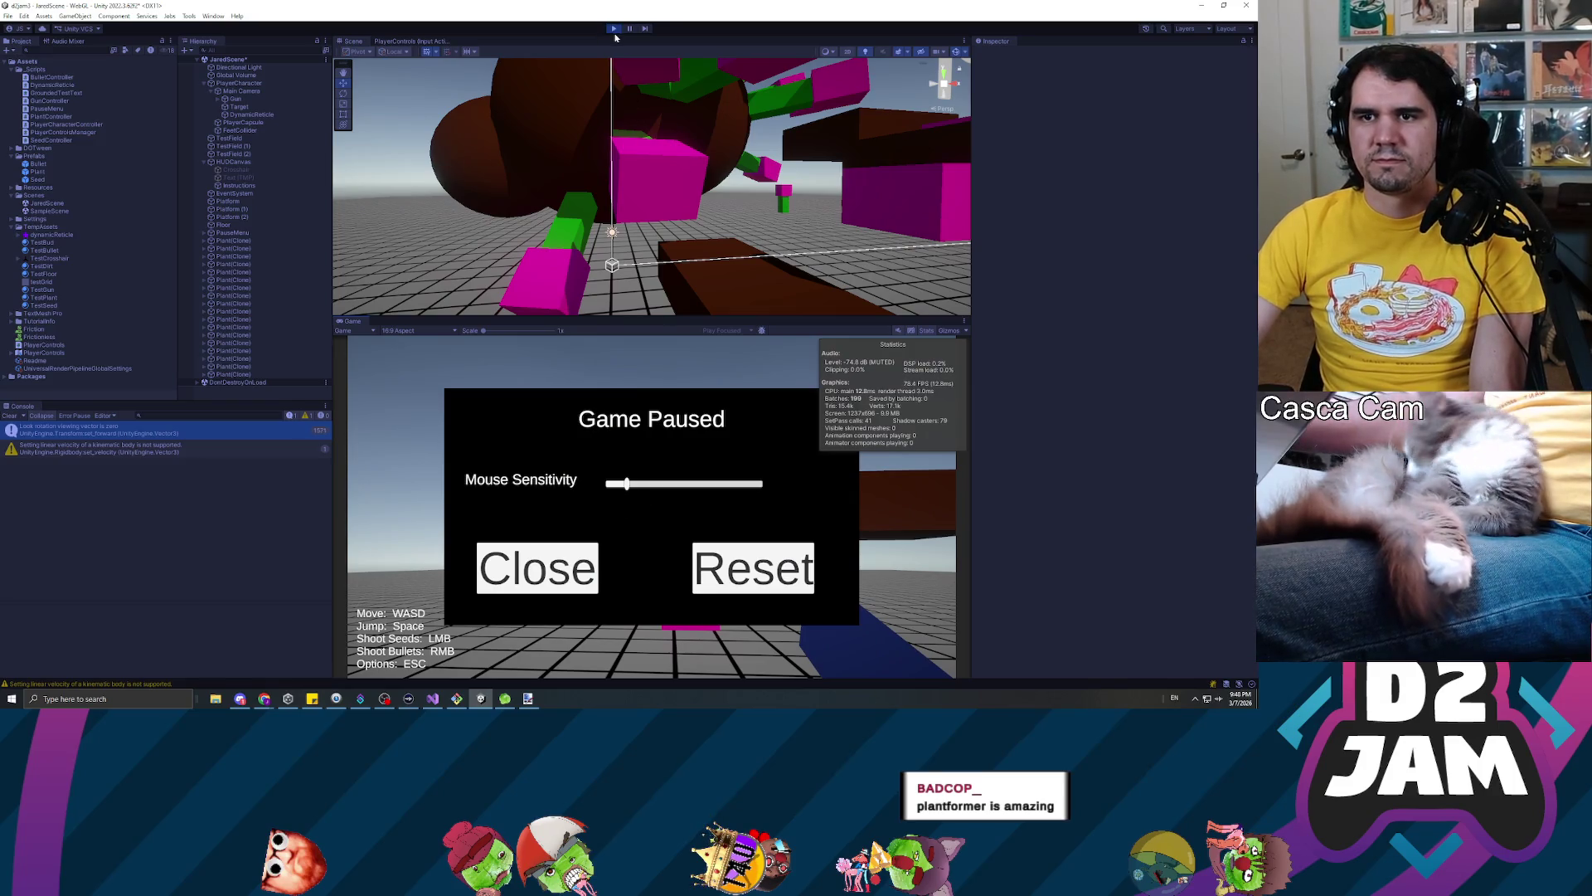
left_click(614, 28)
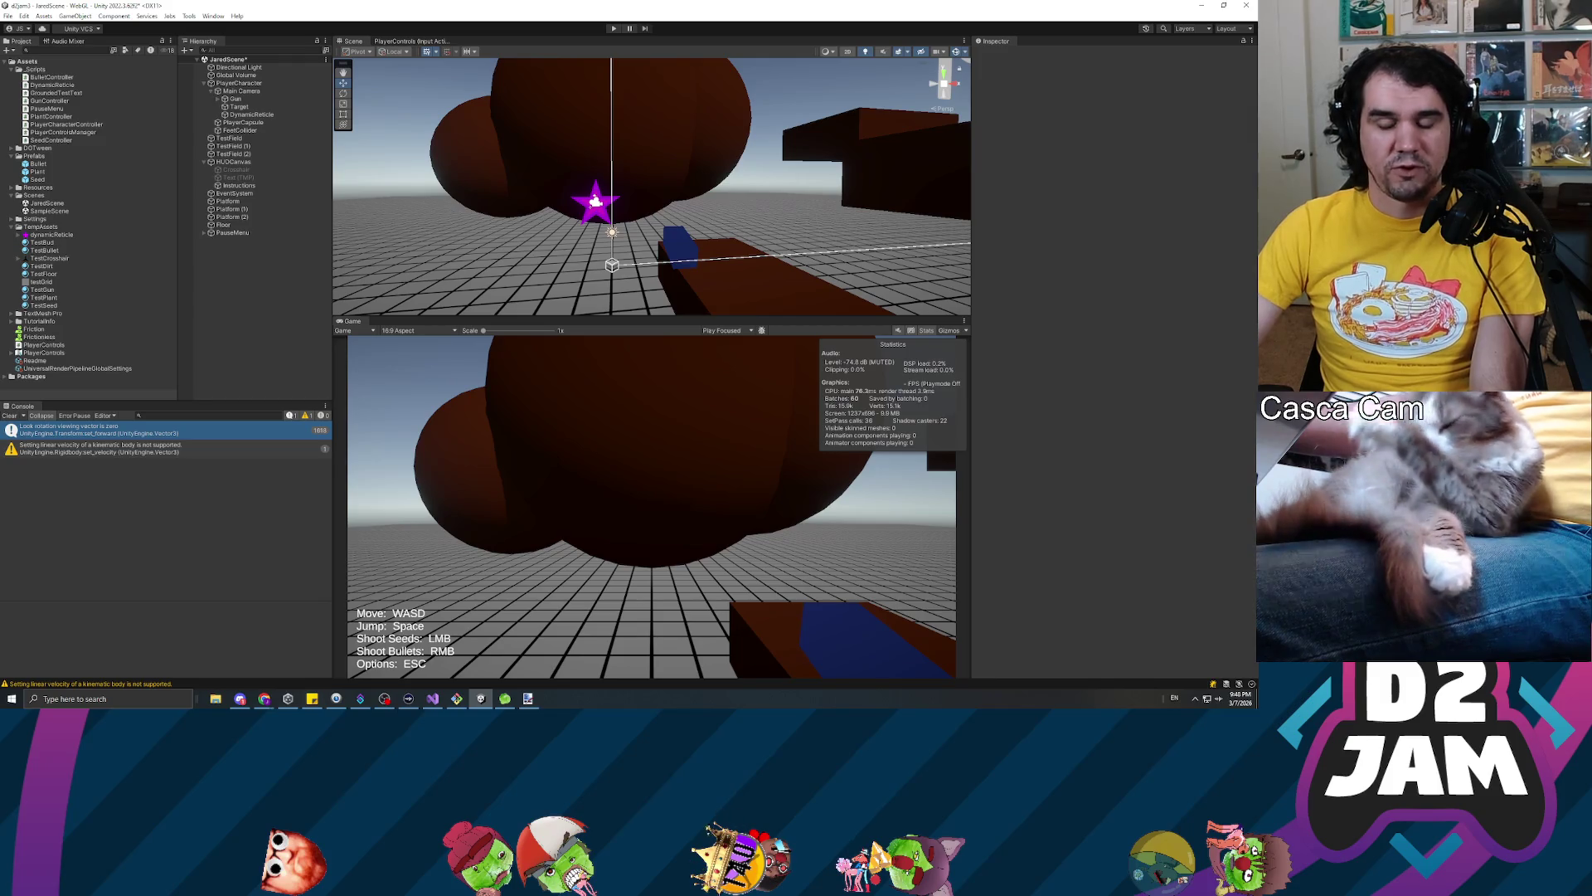
Clear the Console, save the scene with Ctrl+S, and select DynamicReticle in the Hierarchy
left_click(9, 415)
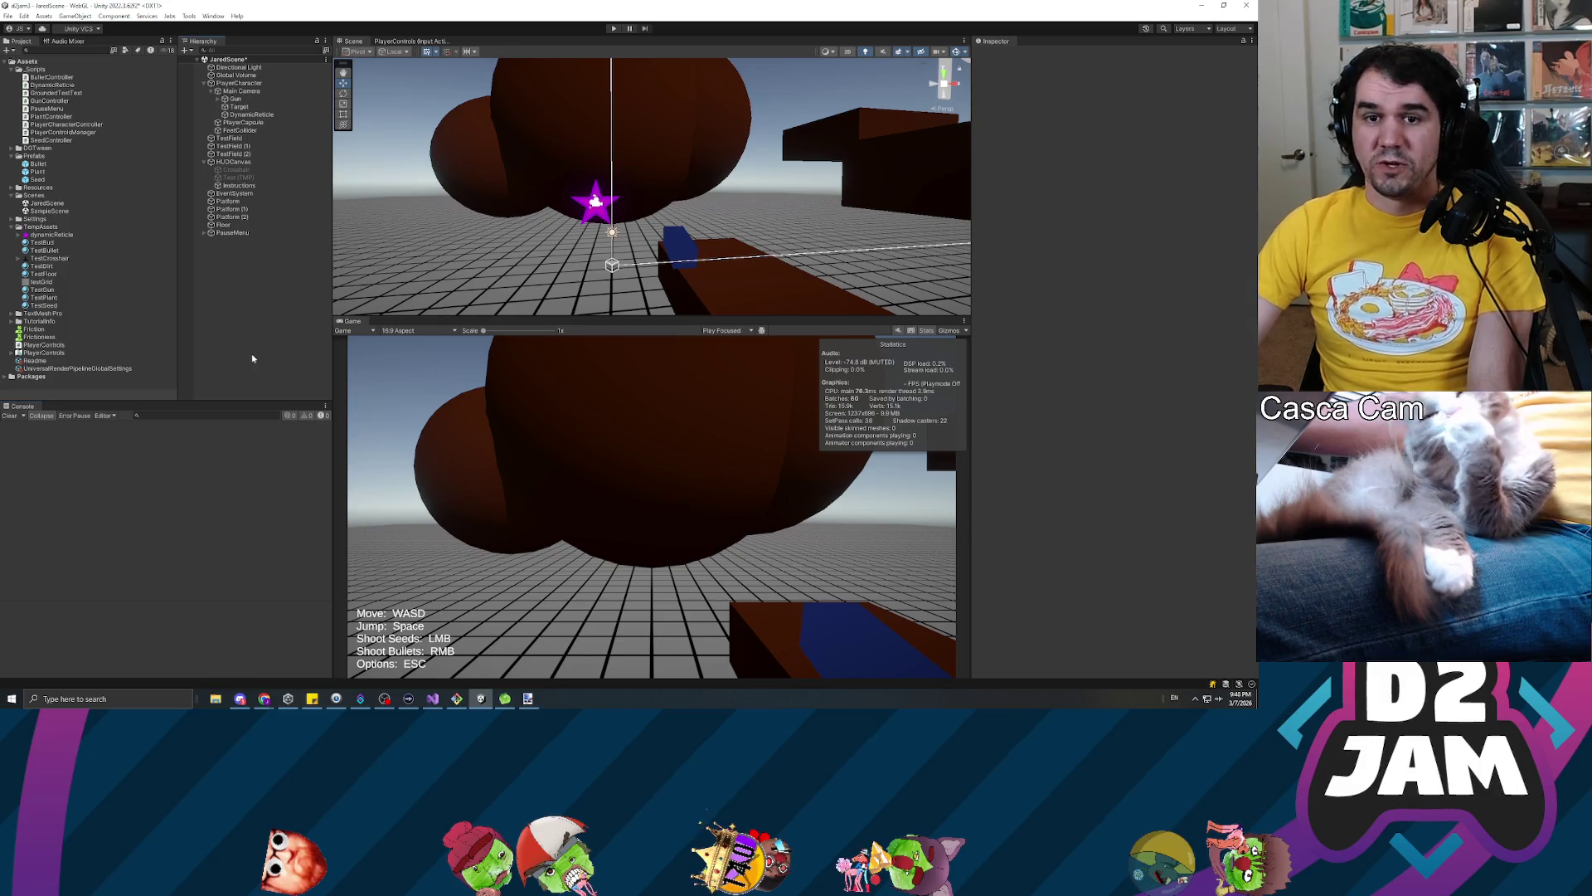
key("alt+Tab")
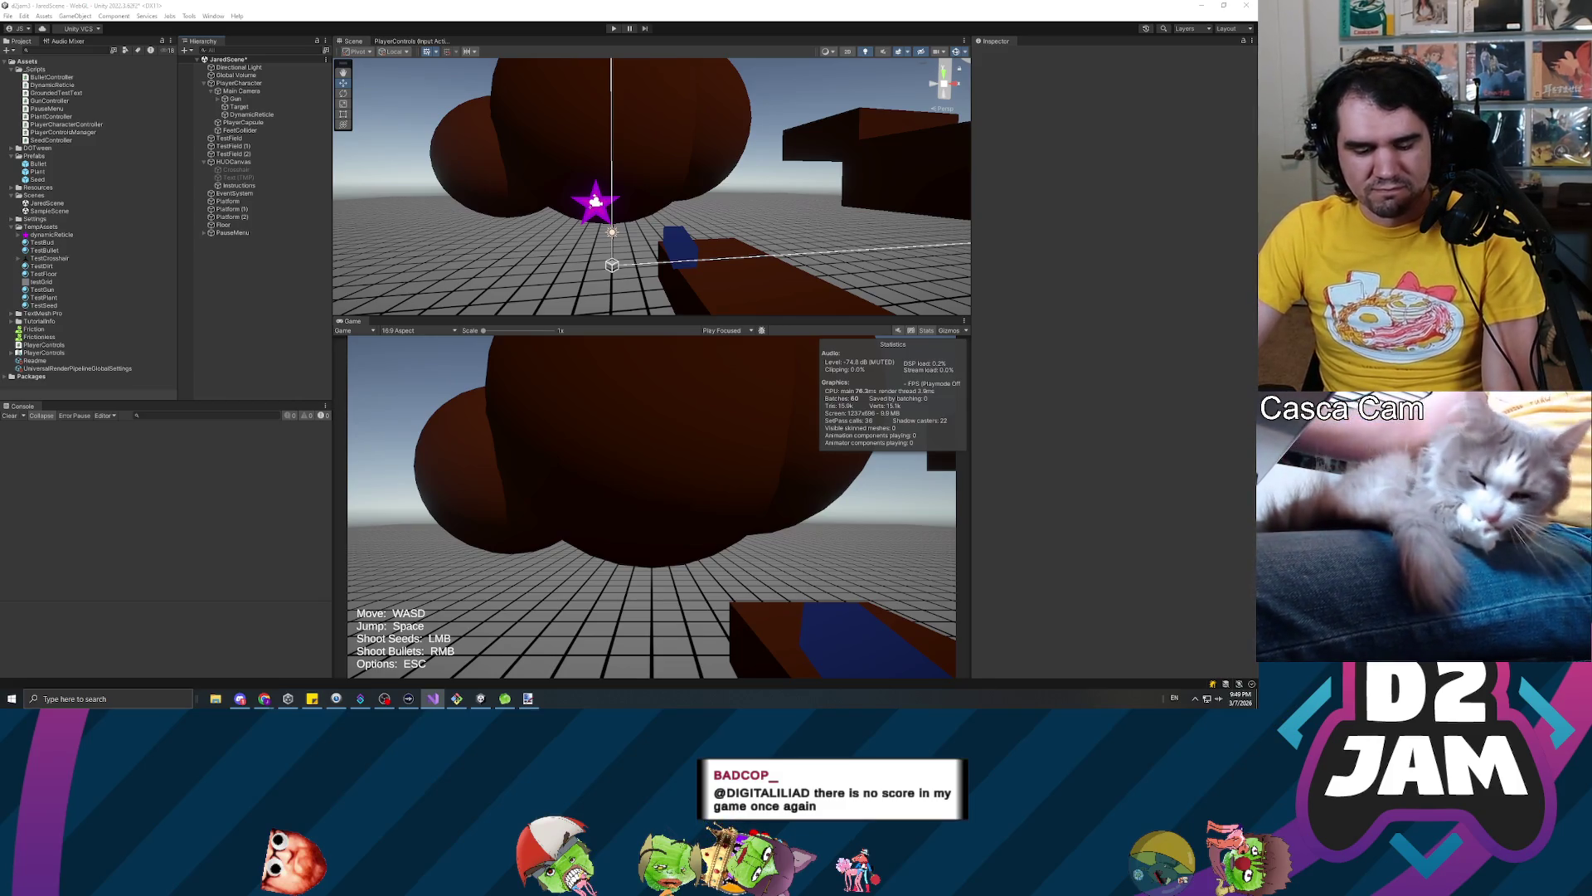
left_click(201, 255)
key("ctrl+a")
left_click(241, 295)
key("ctrl+s")
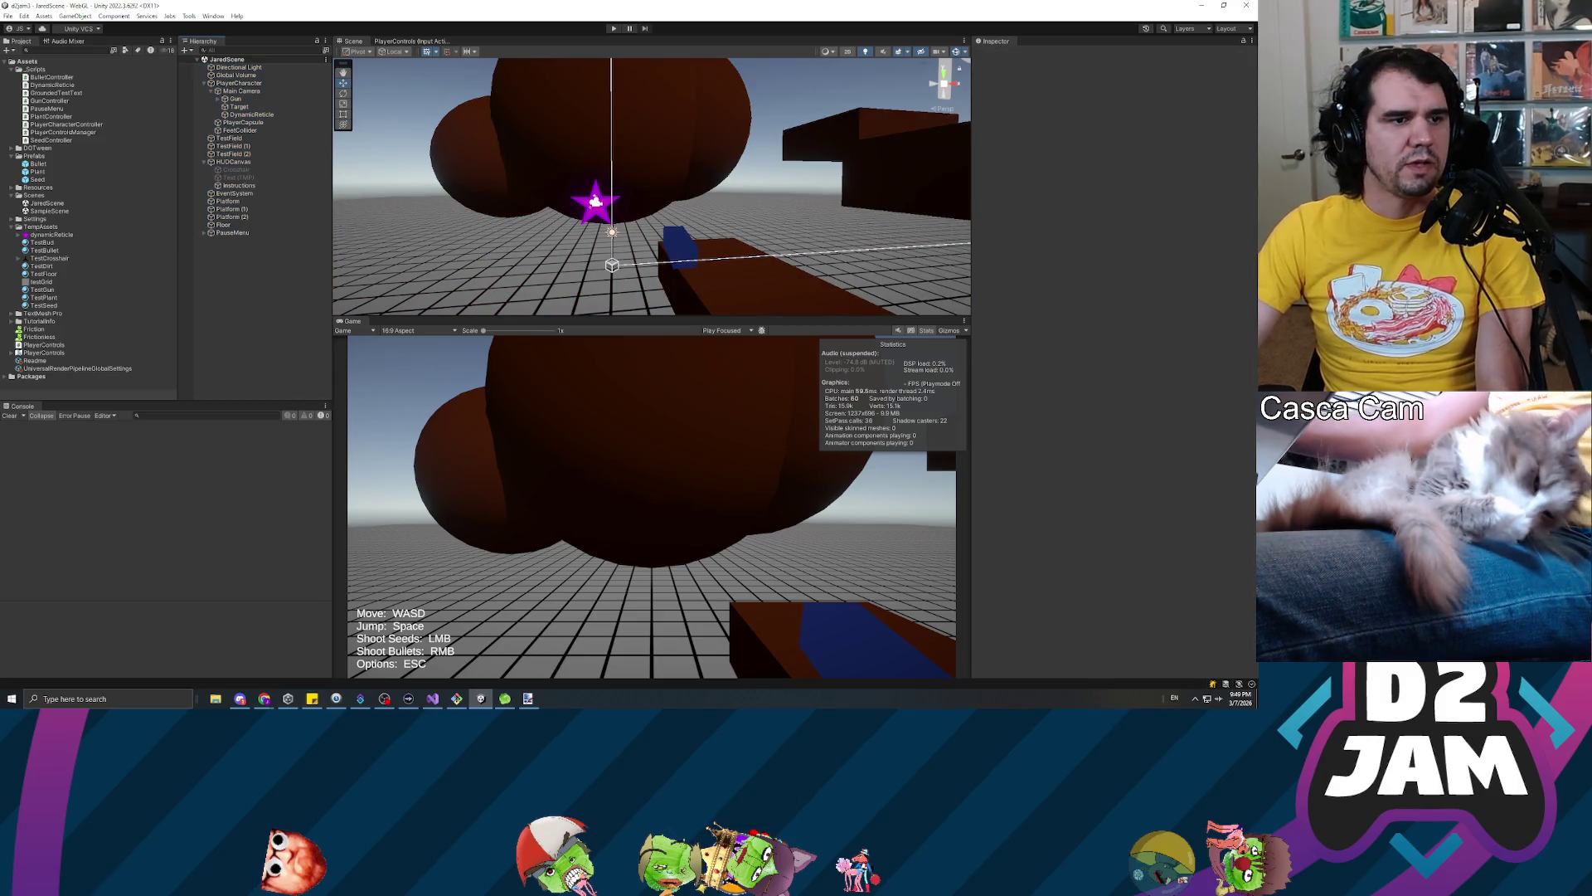
key("alt+Tab")
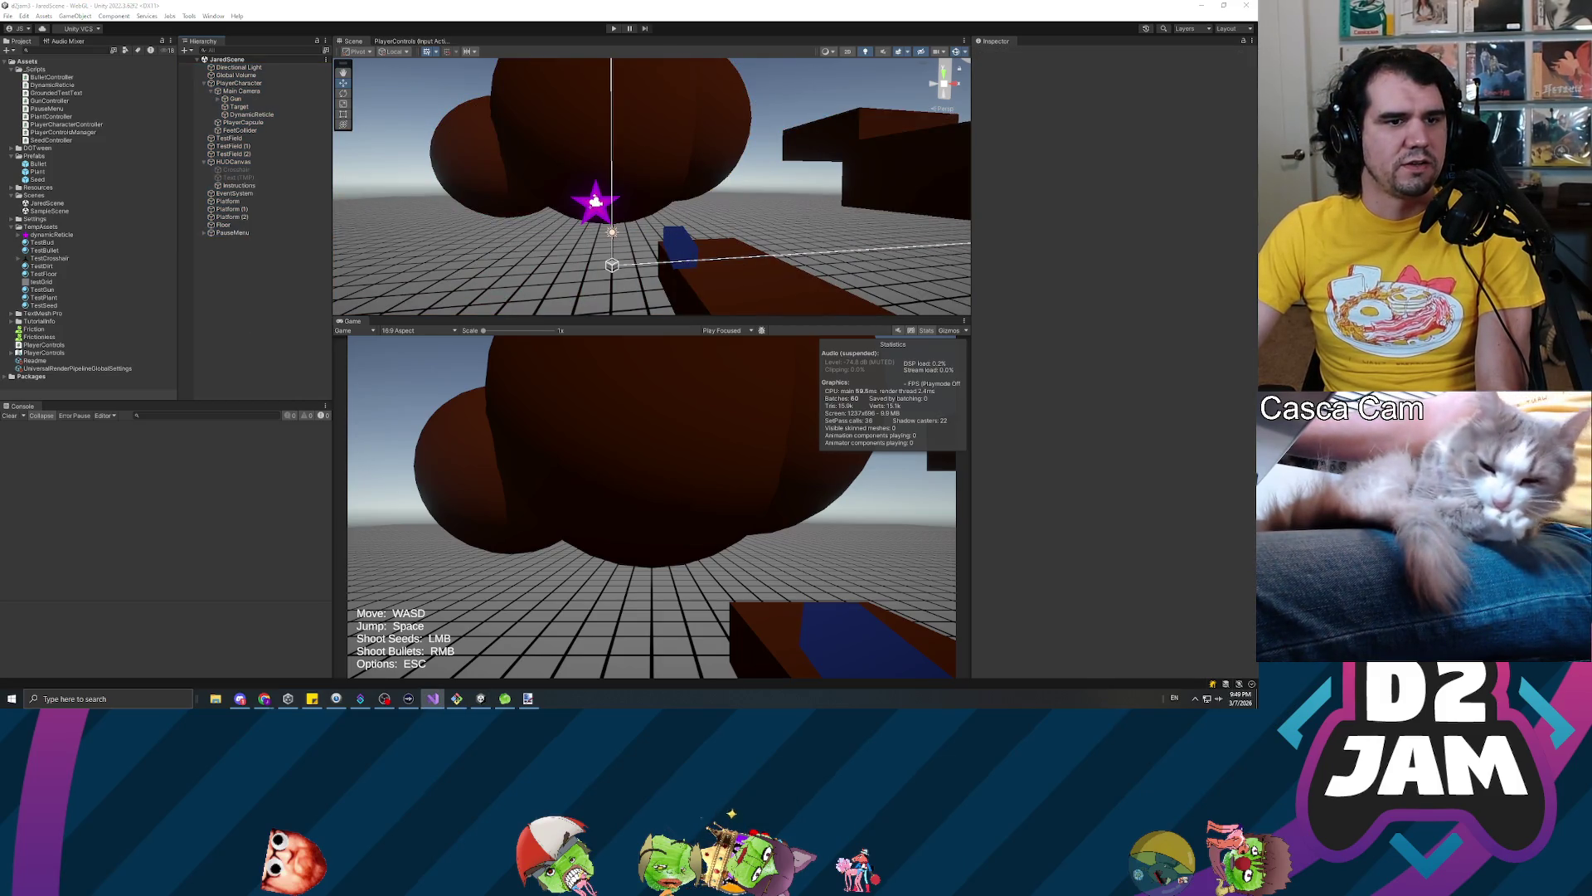
left_click(249, 115)
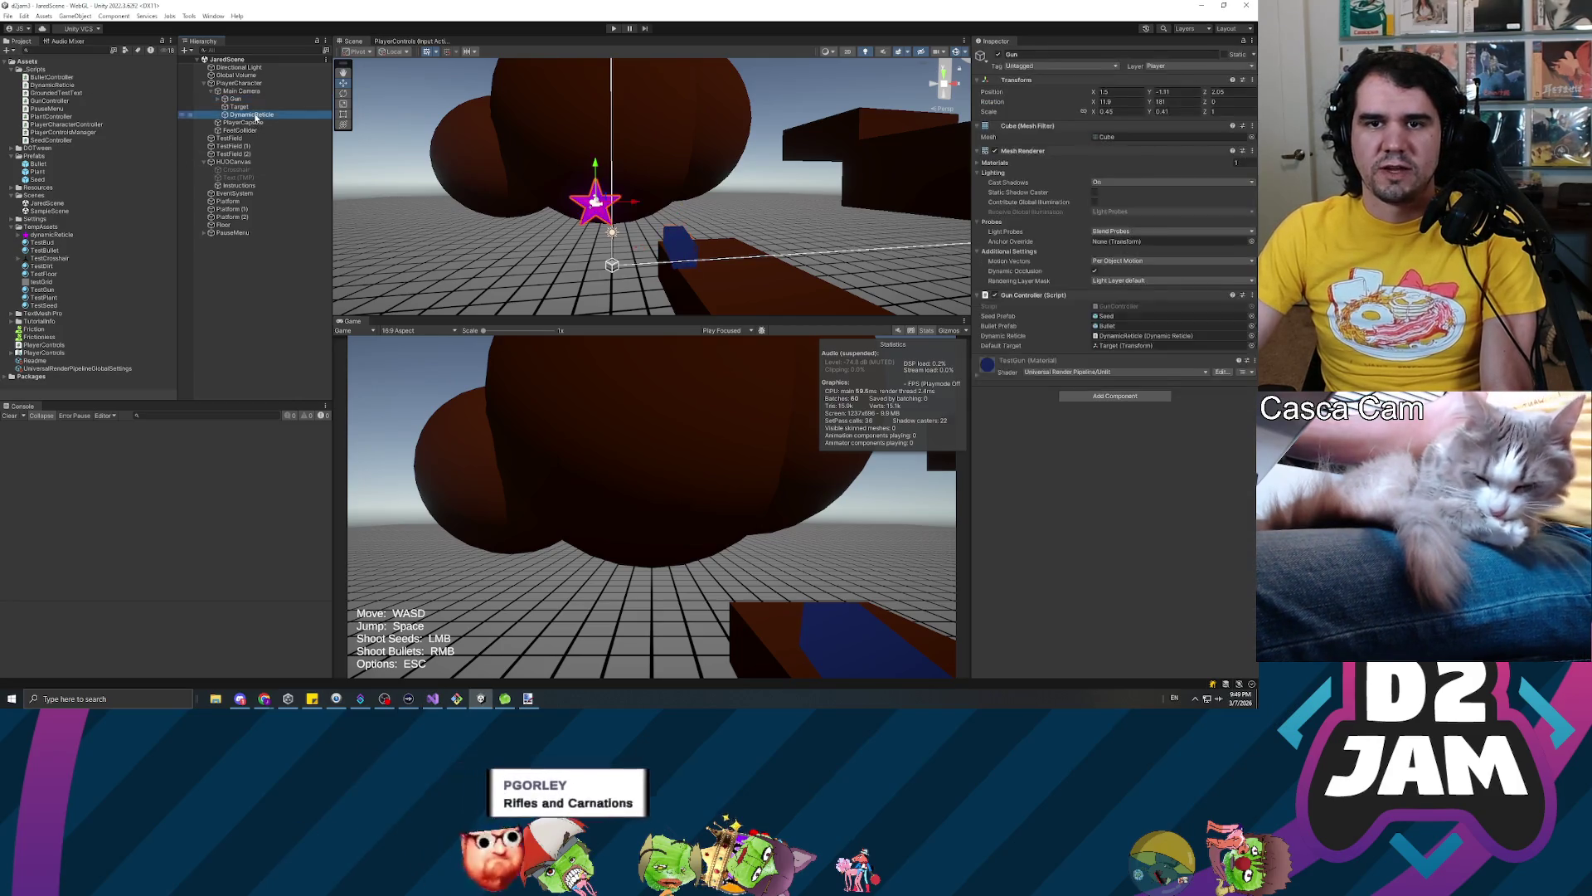
Add the Plantable layer to the Gun's Raycast Layer mask
left_click(245, 99)
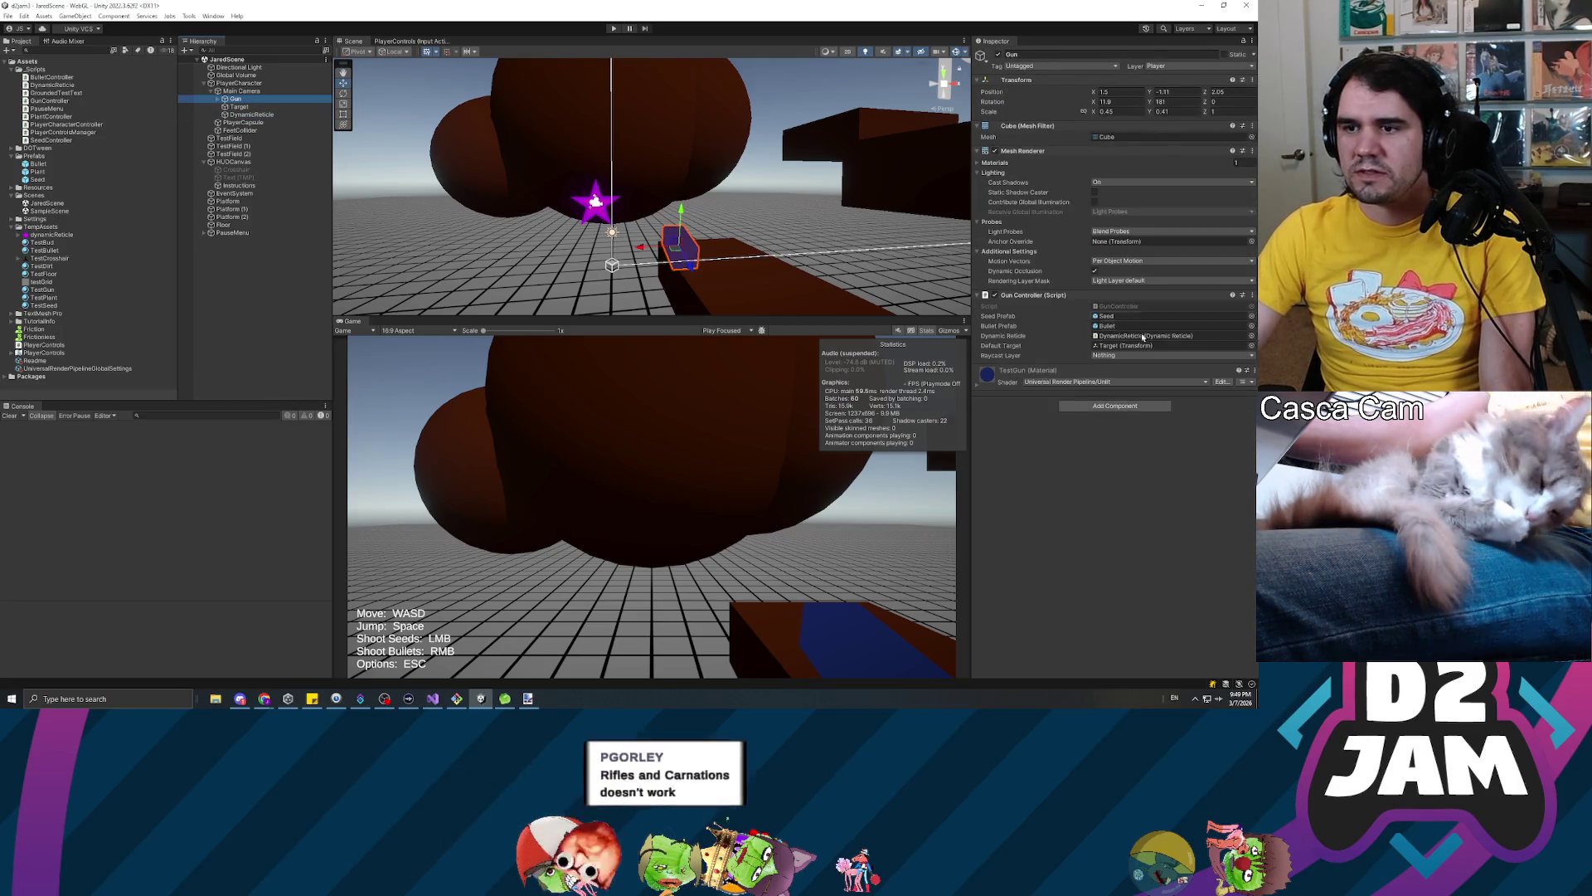
left_click(1120, 357)
left_click(1111, 446)
left_click(1075, 490)
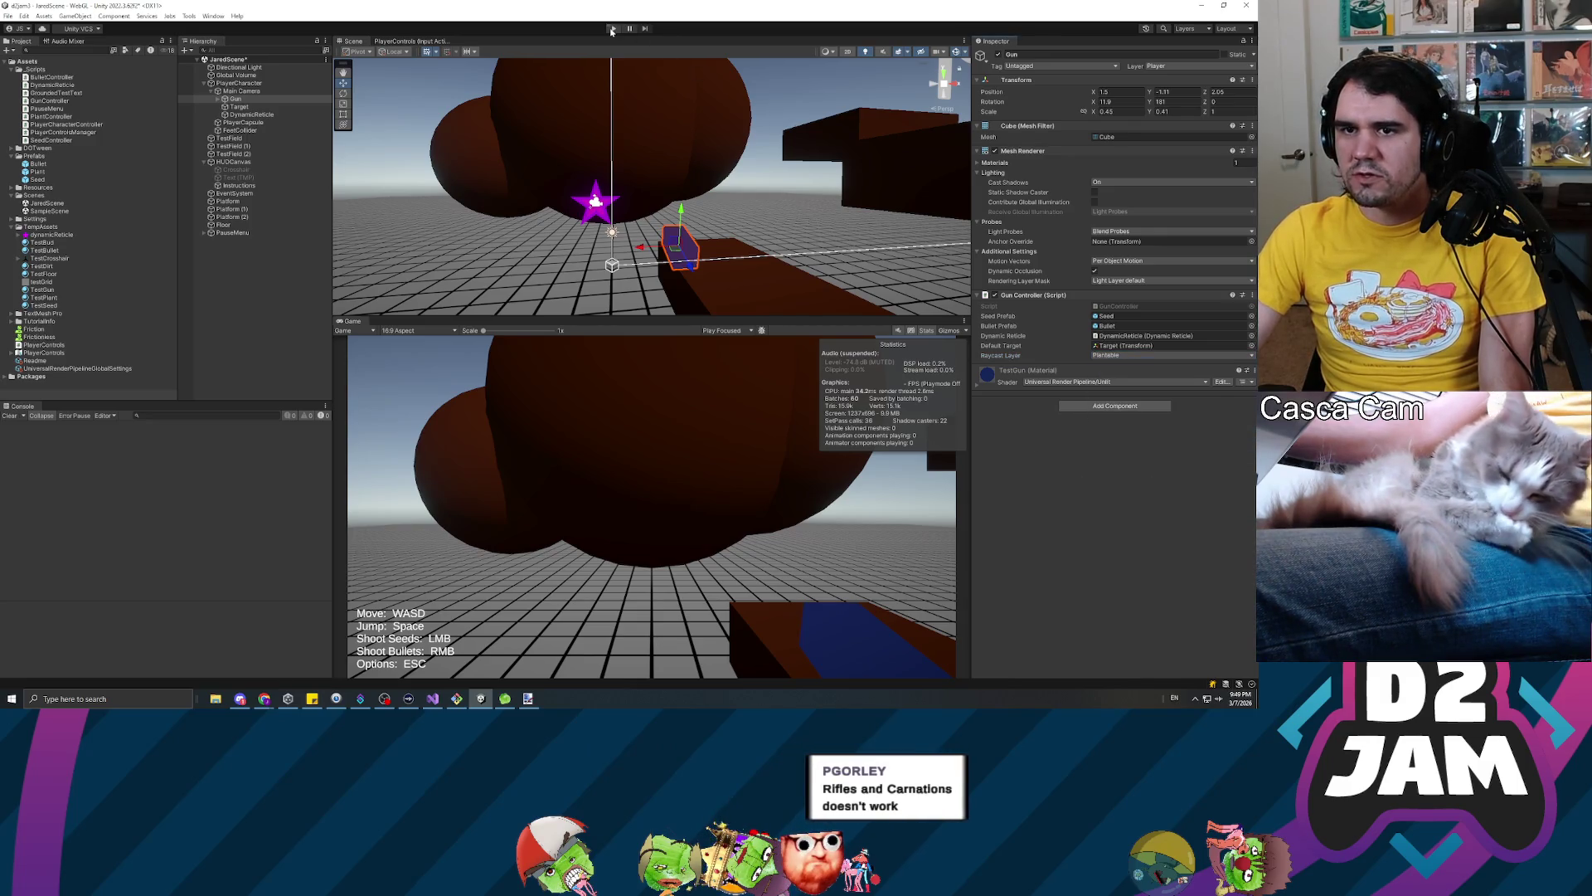
Play the scene, shoot seeds onto the floor and toward the brown sphere, then pause
left_click(612, 29)
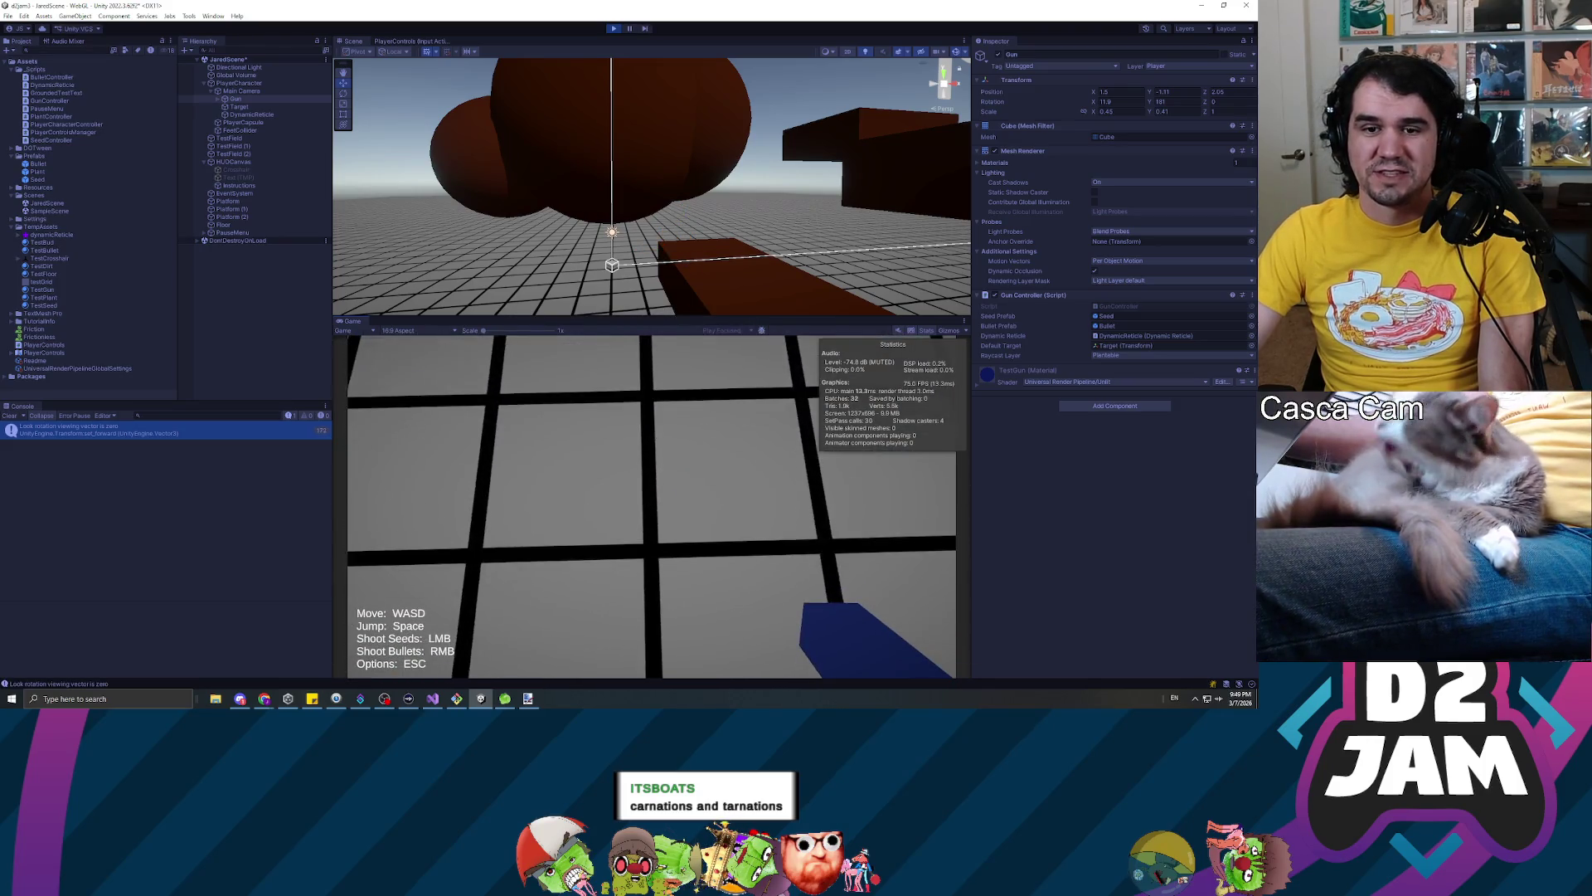
left_click(649, 403)
key("w")
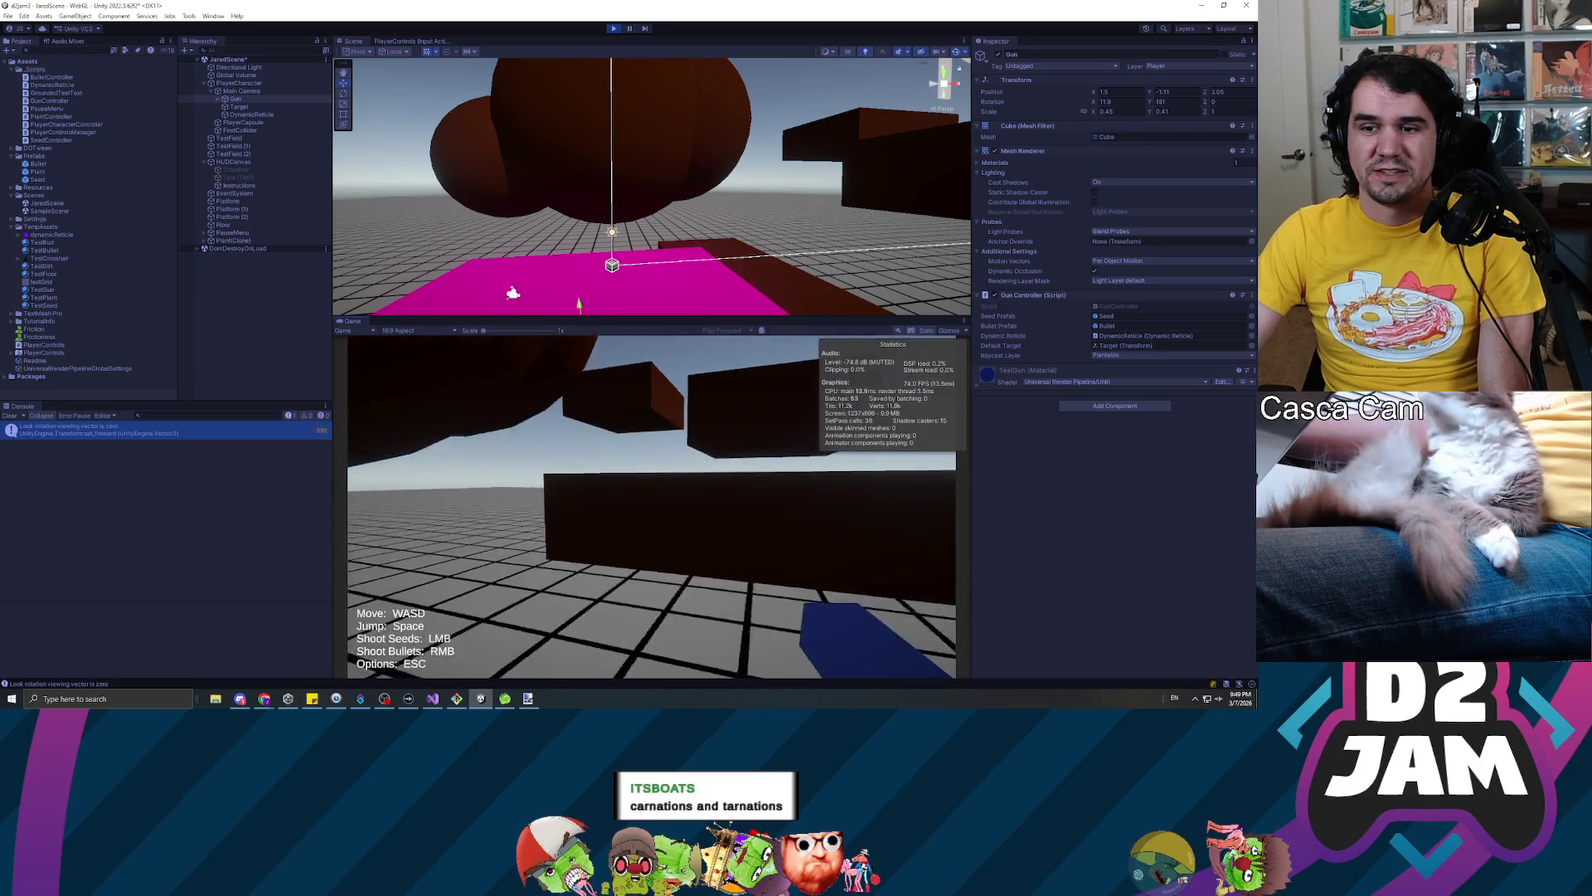
key("w")
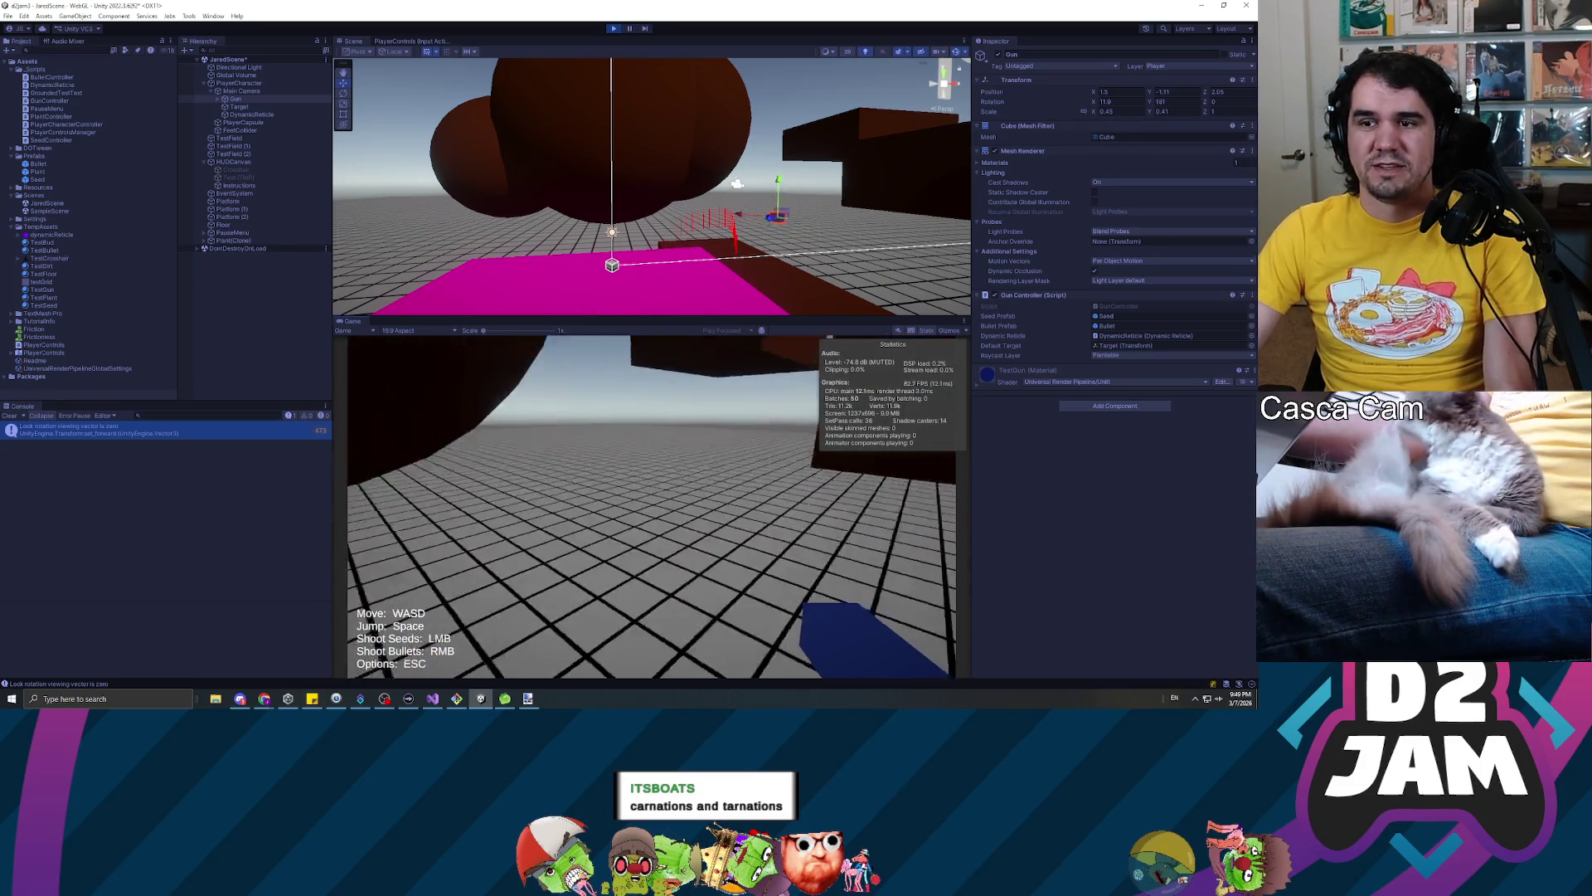
left_click(652, 508)
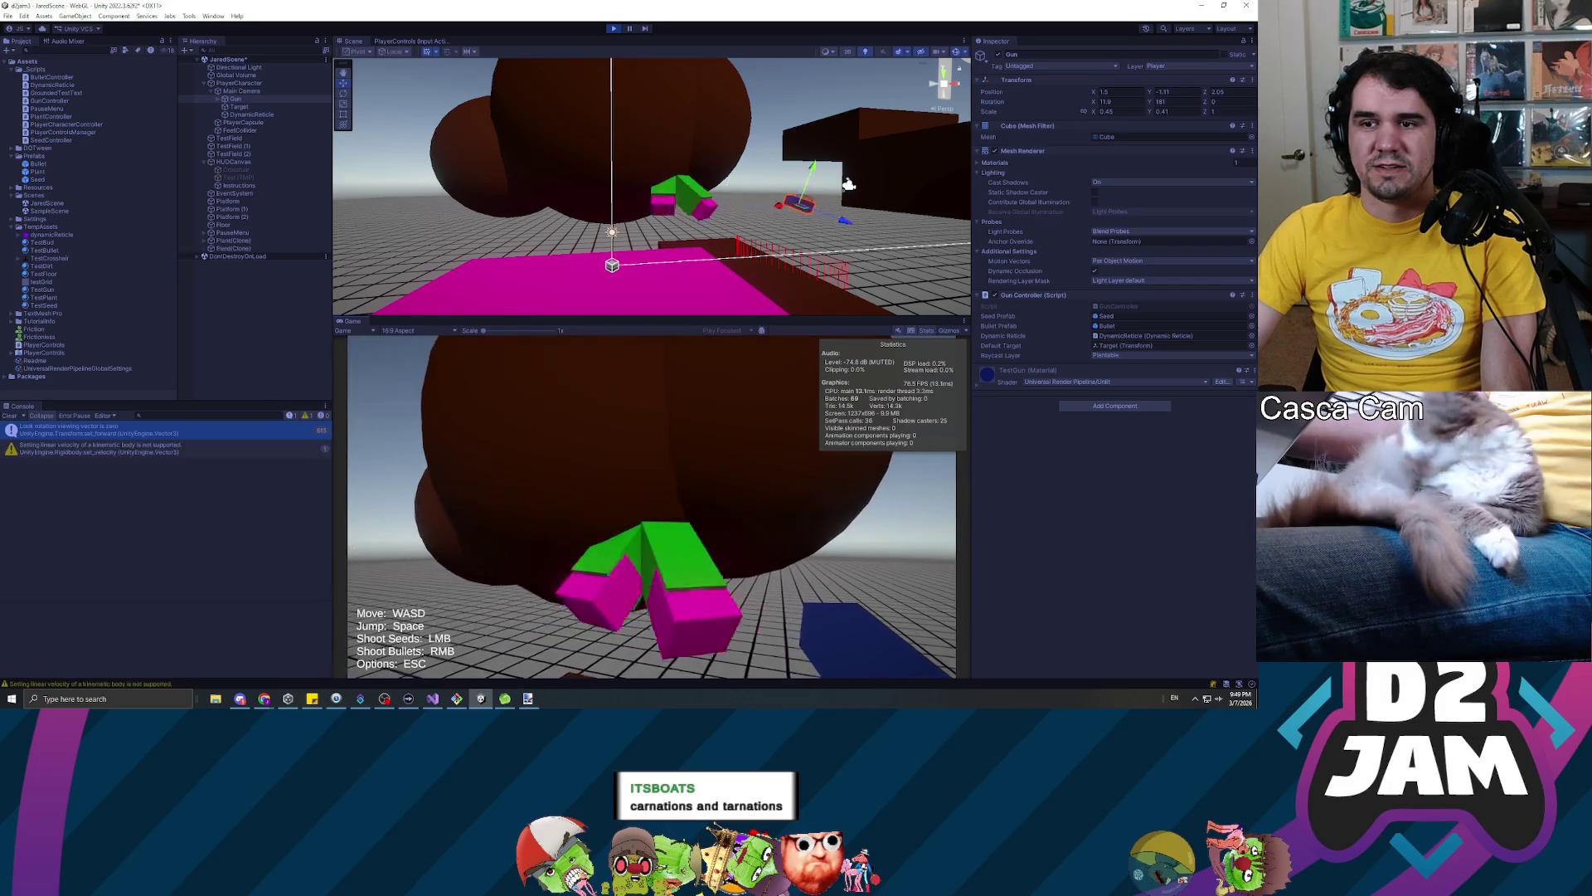
key("Escape")
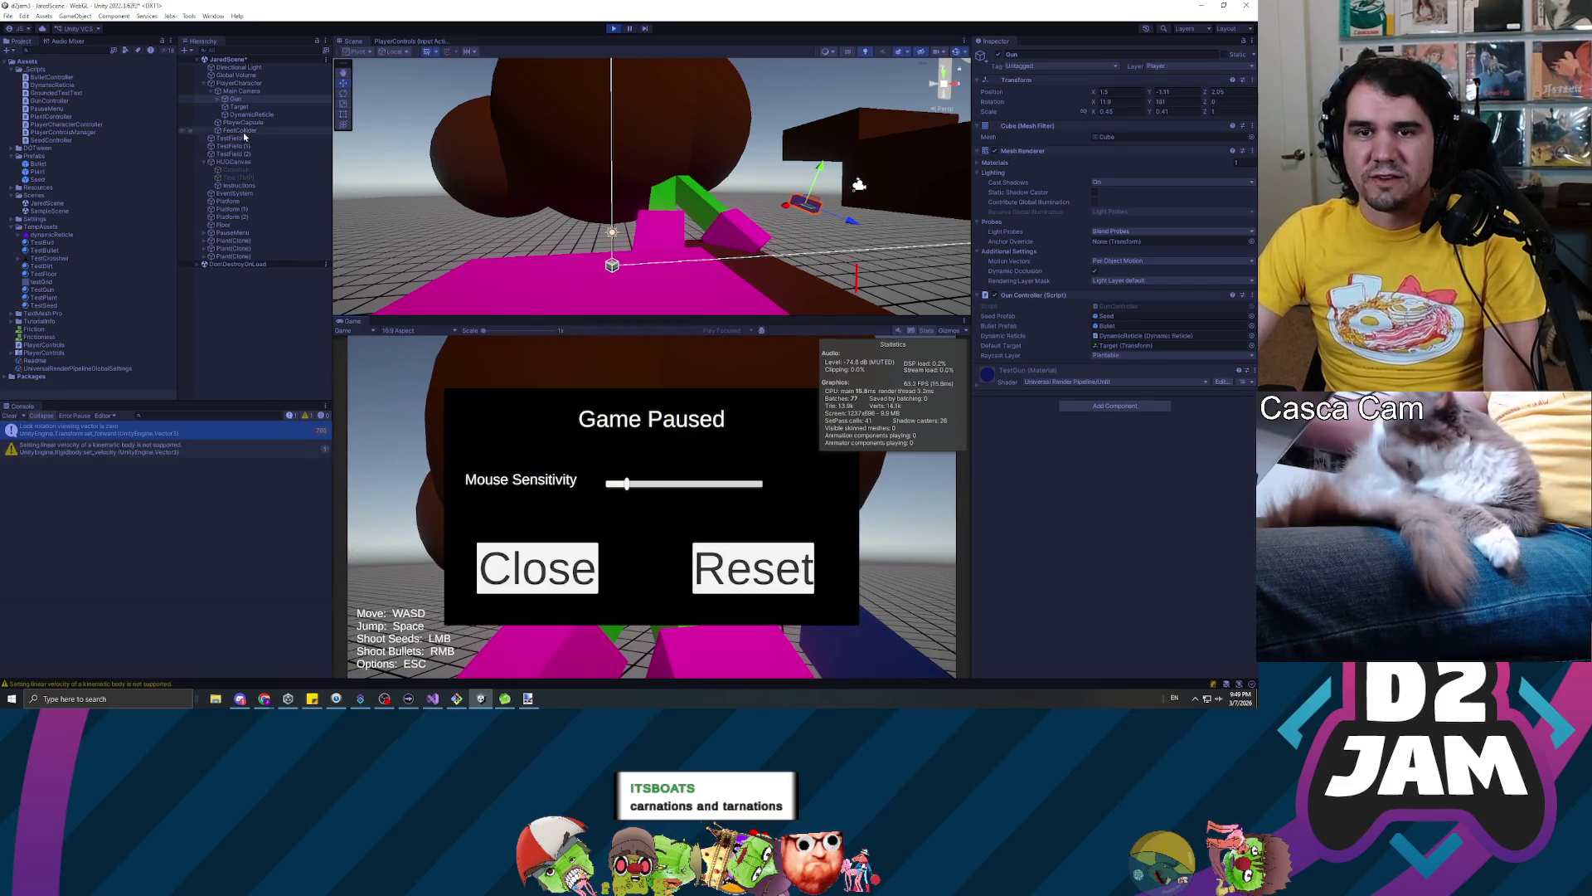
Frame the DynamicReticle star in the Scene view, shoot one more seed, and stop play mode
left_click(248, 114)
key("f")
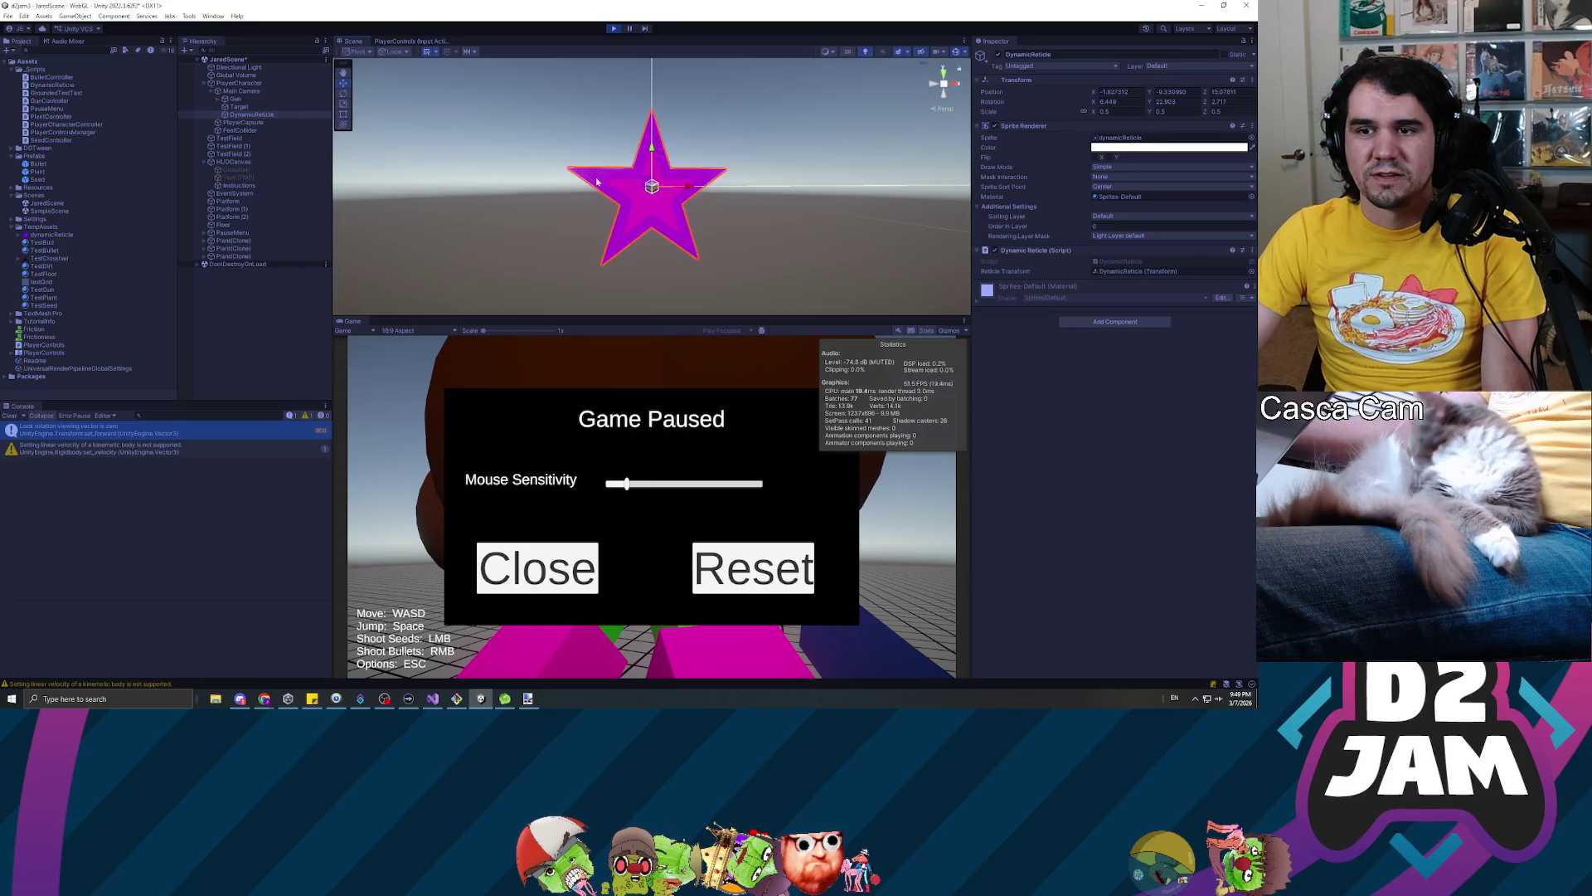
scroll(693, 205, "down", 5)
mouse_move(693, 205)
left_mouse_down()
mouse_move(498, 182)
mouse_move(82, 208)
left_mouse_up()
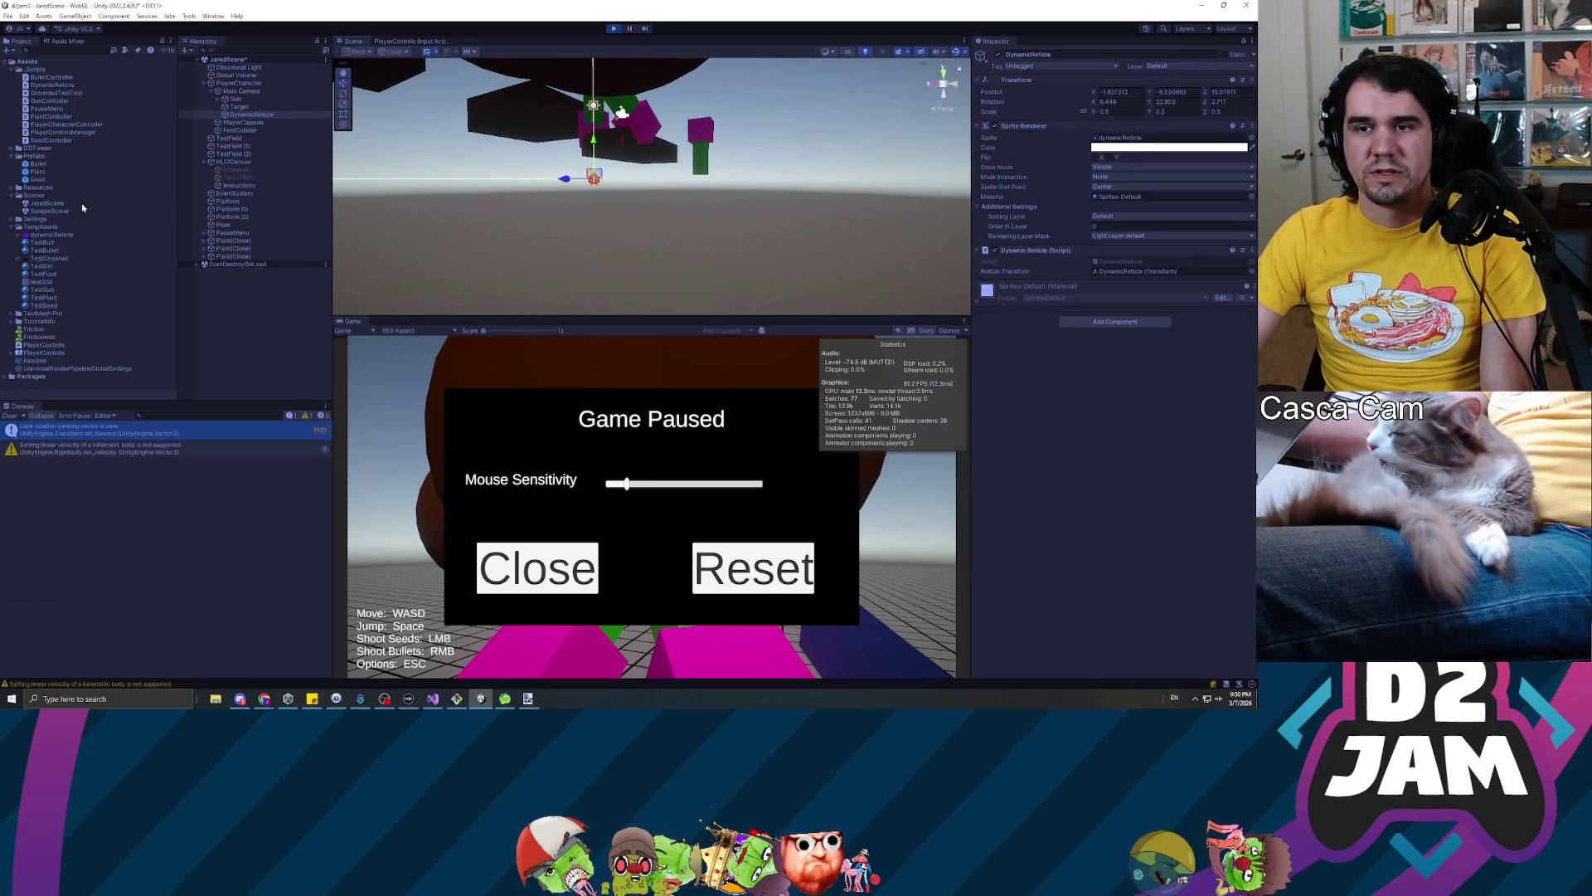
left_click(614, 28)
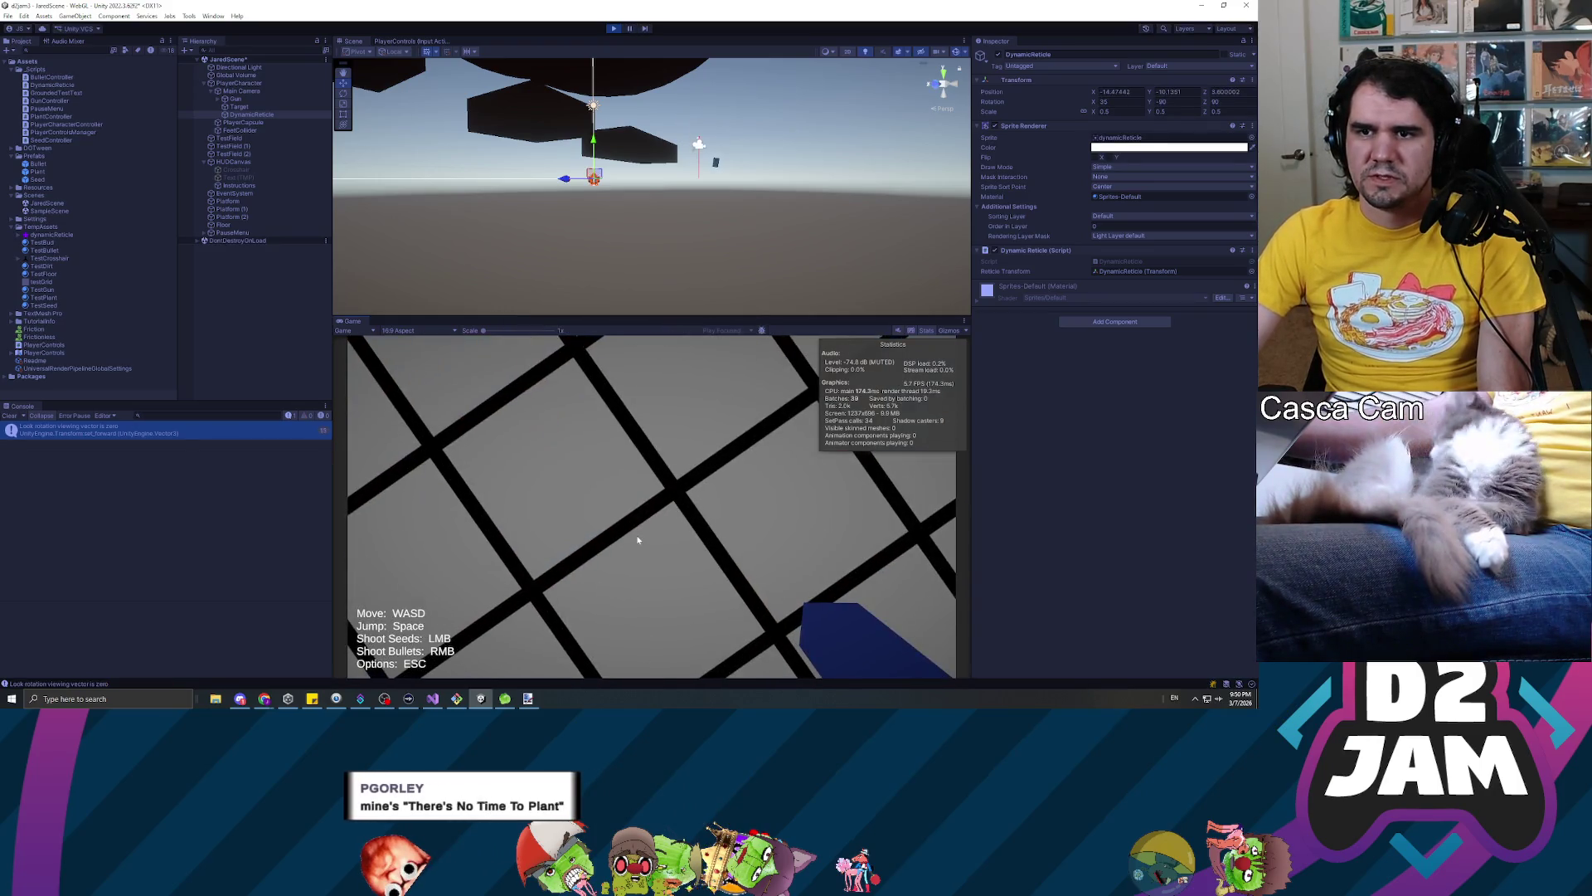
left_click(624, 484)
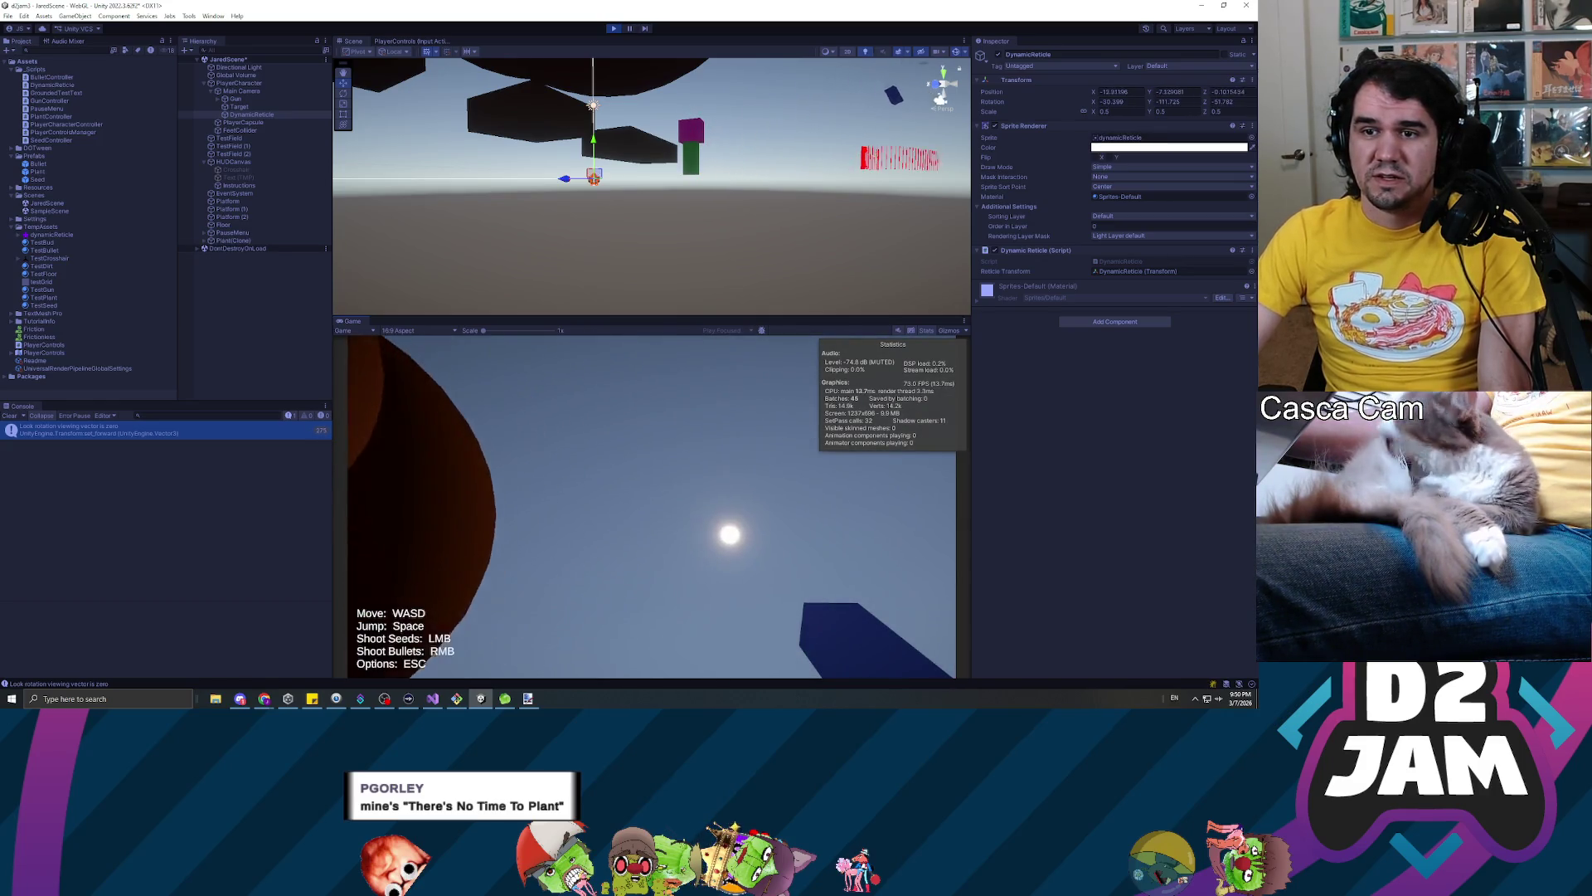
key("Escape")
left_click(614, 29)
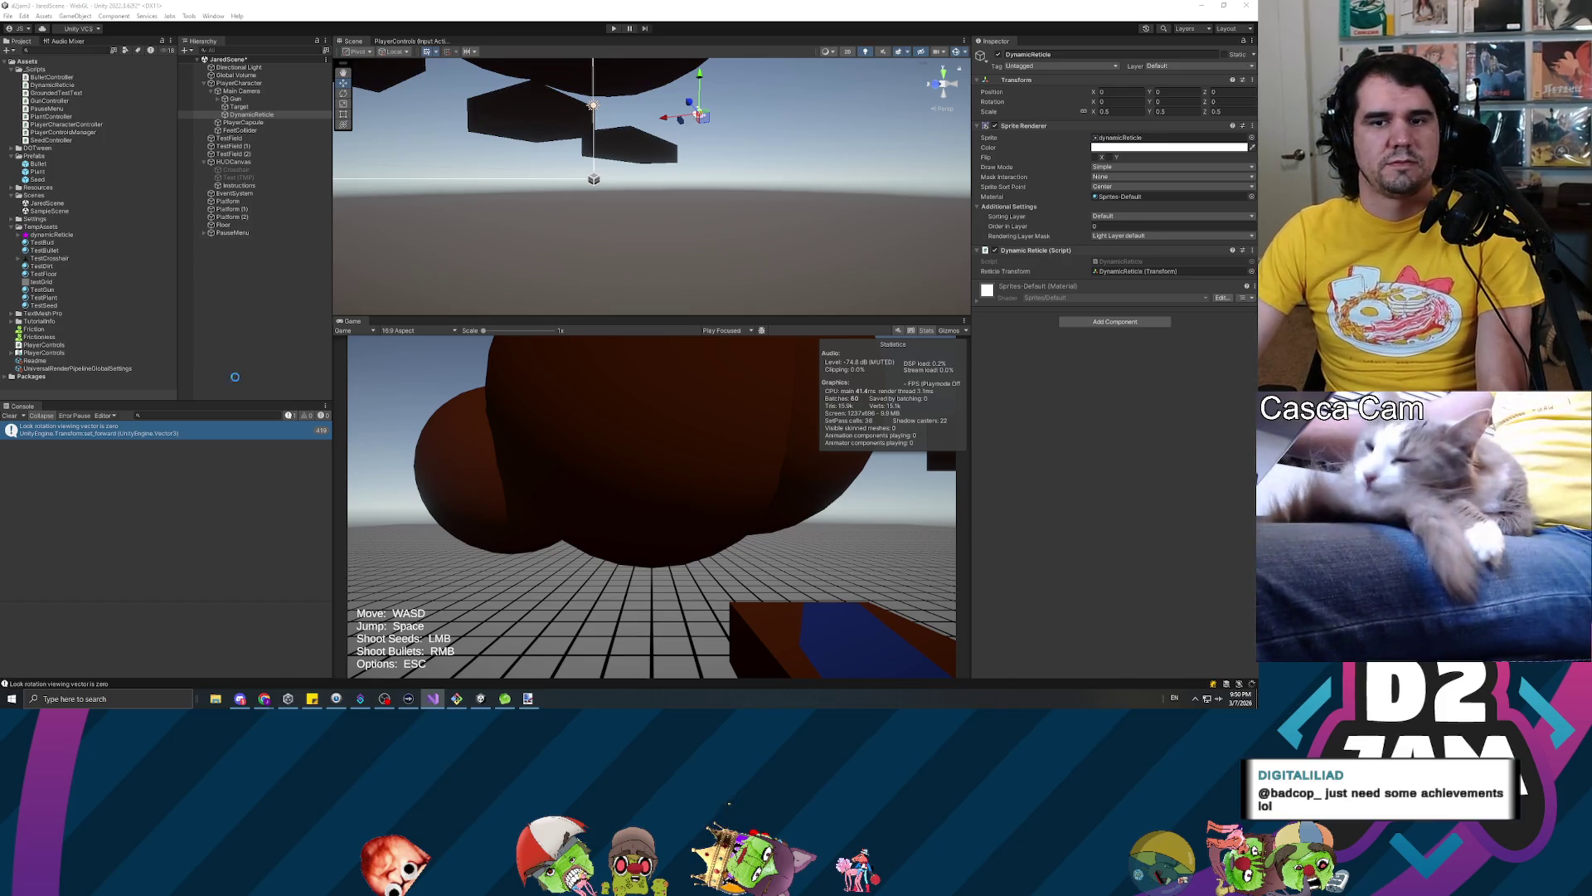
After scripts recompile, select Gun, start play, shoot a seed and check DynamicReticle
left_click(243, 508)
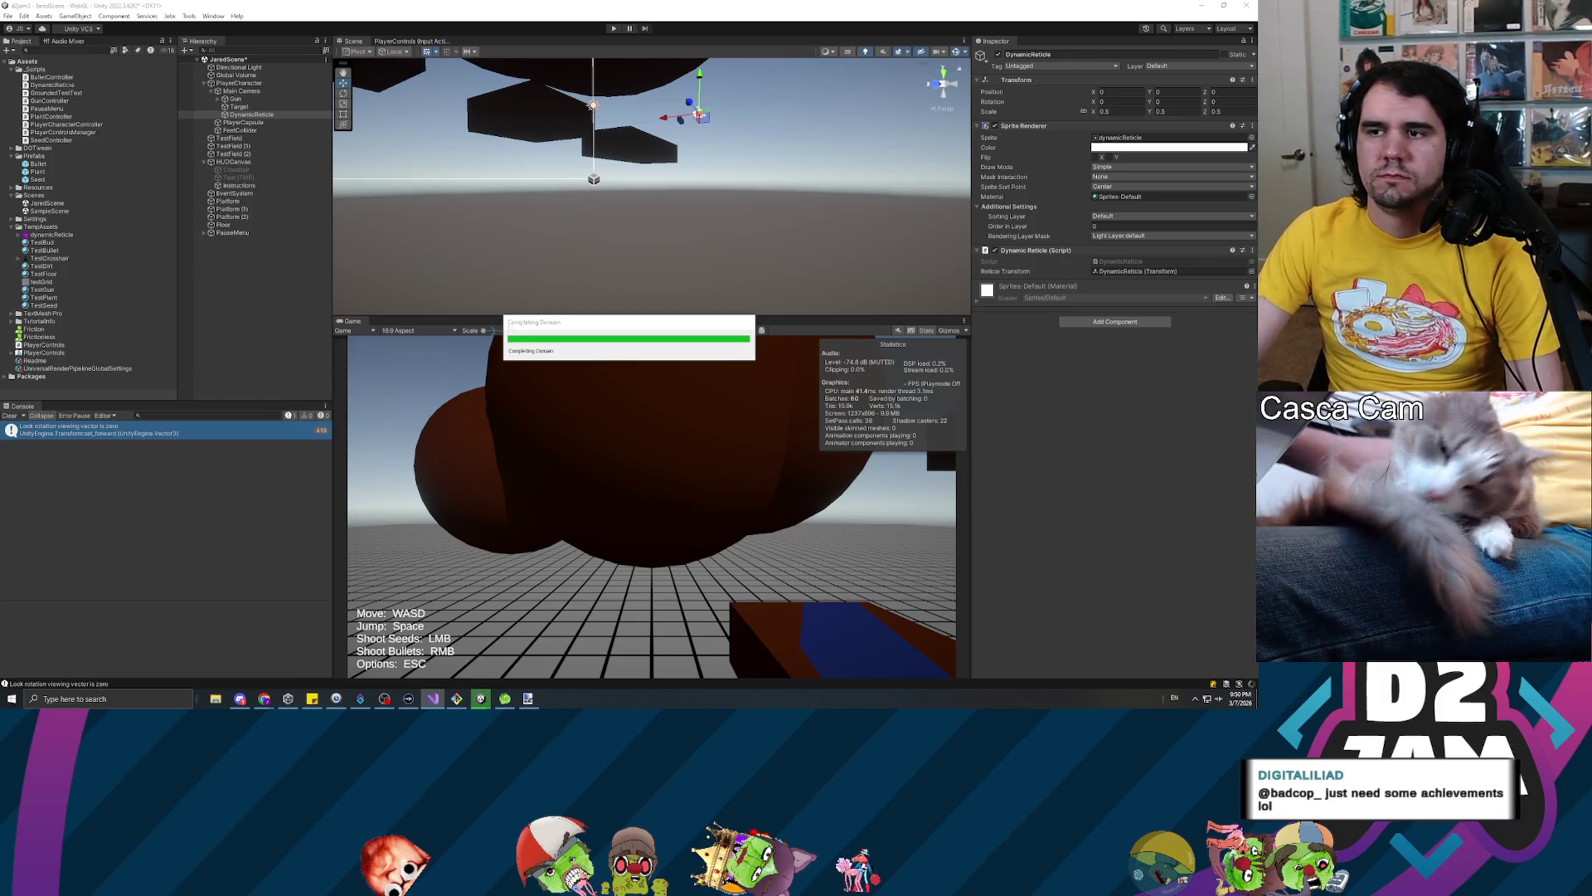
left_click(245, 99)
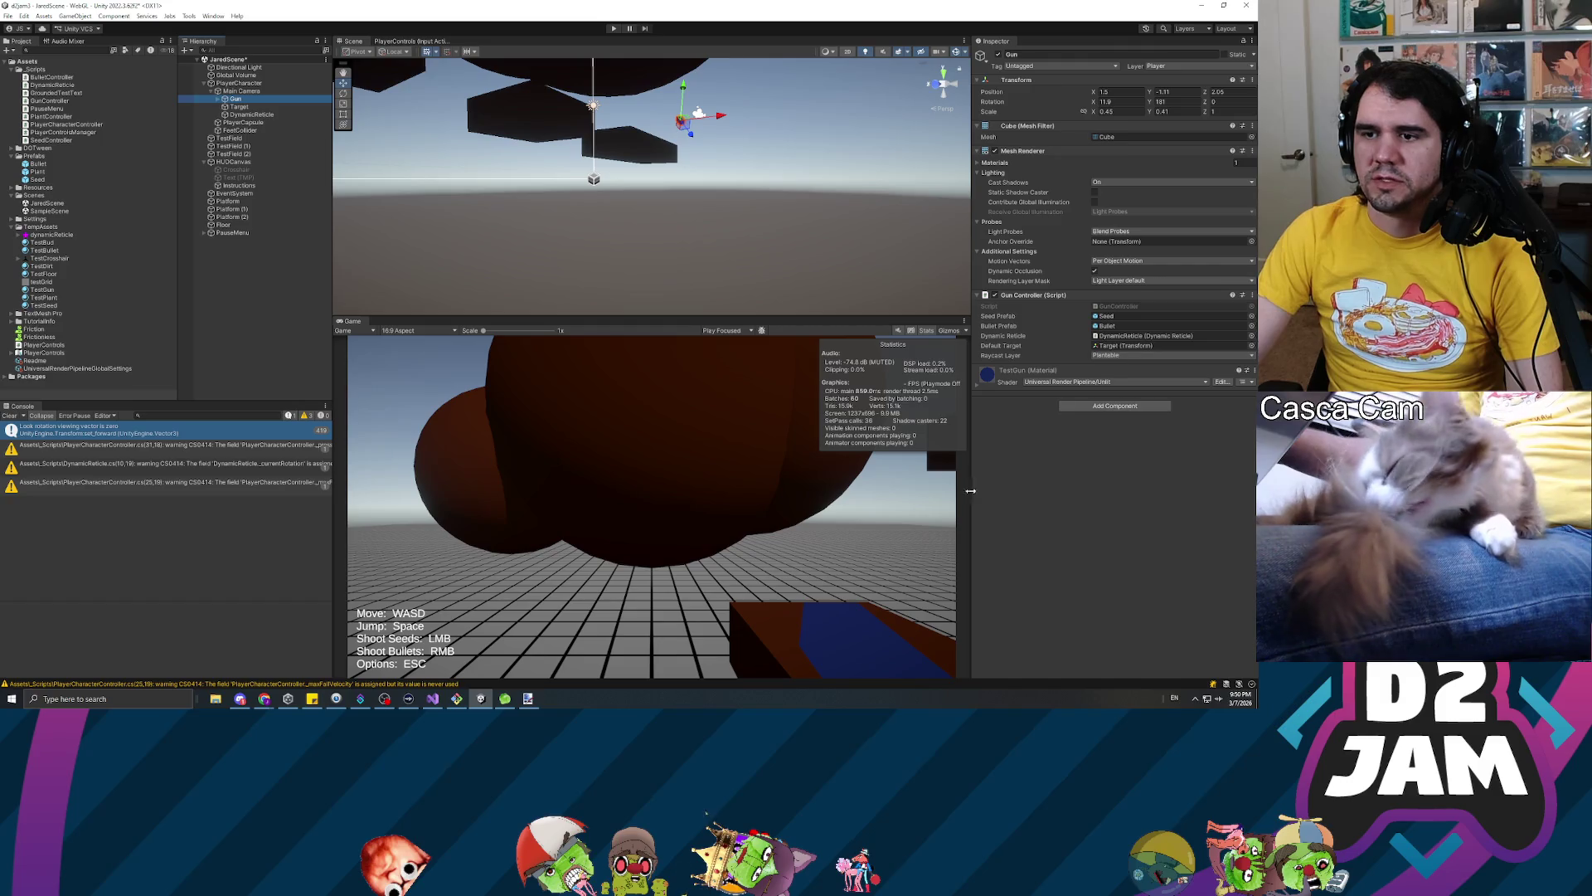
left_click(614, 29)
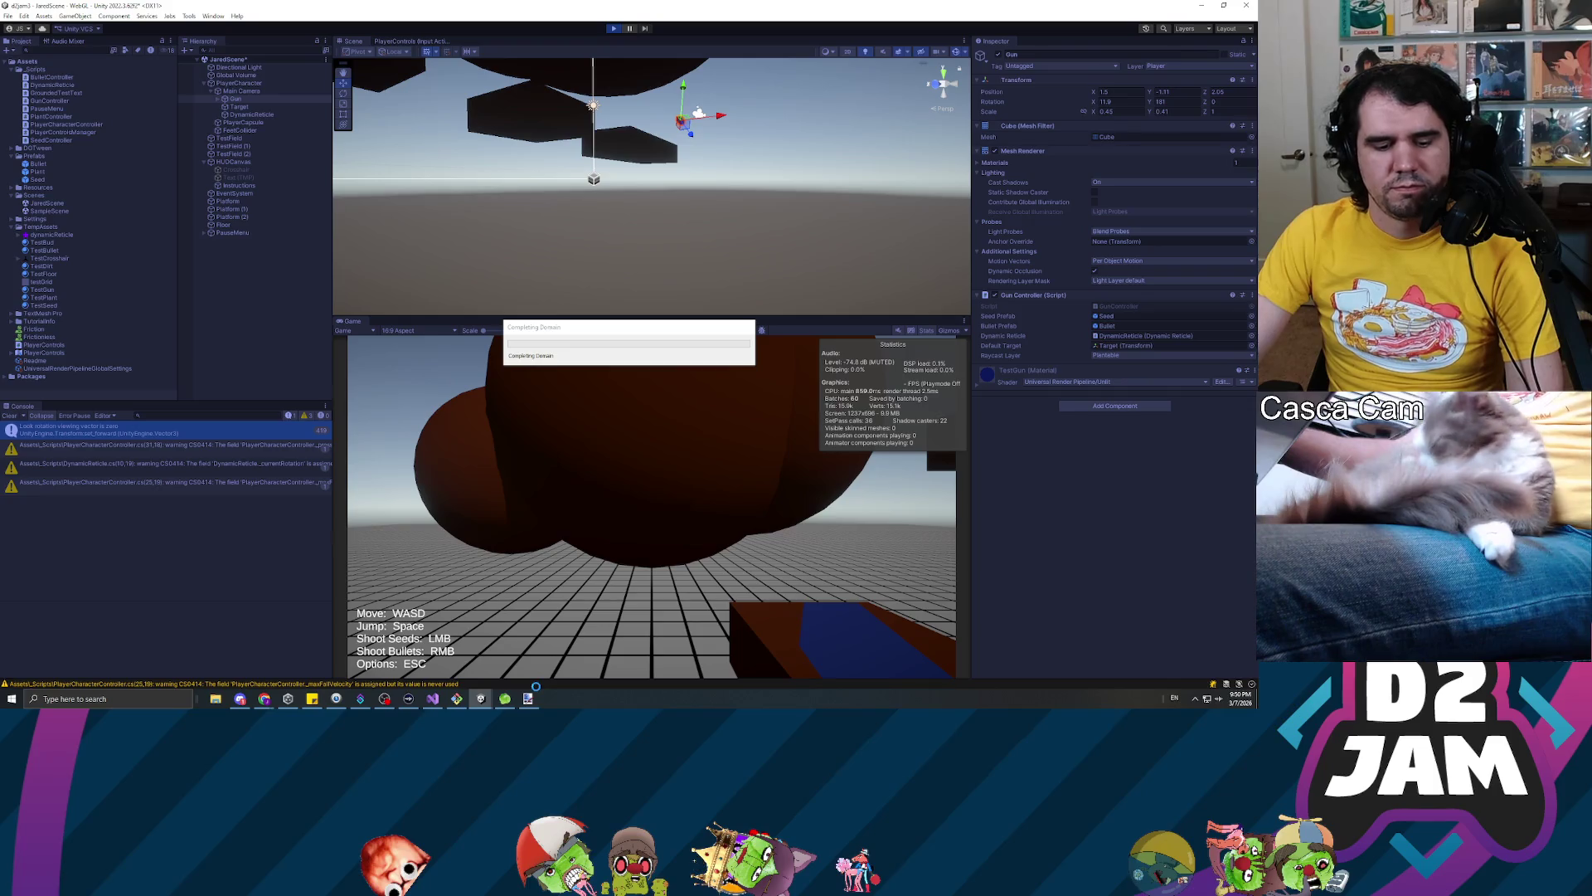
left_click(616, 595)
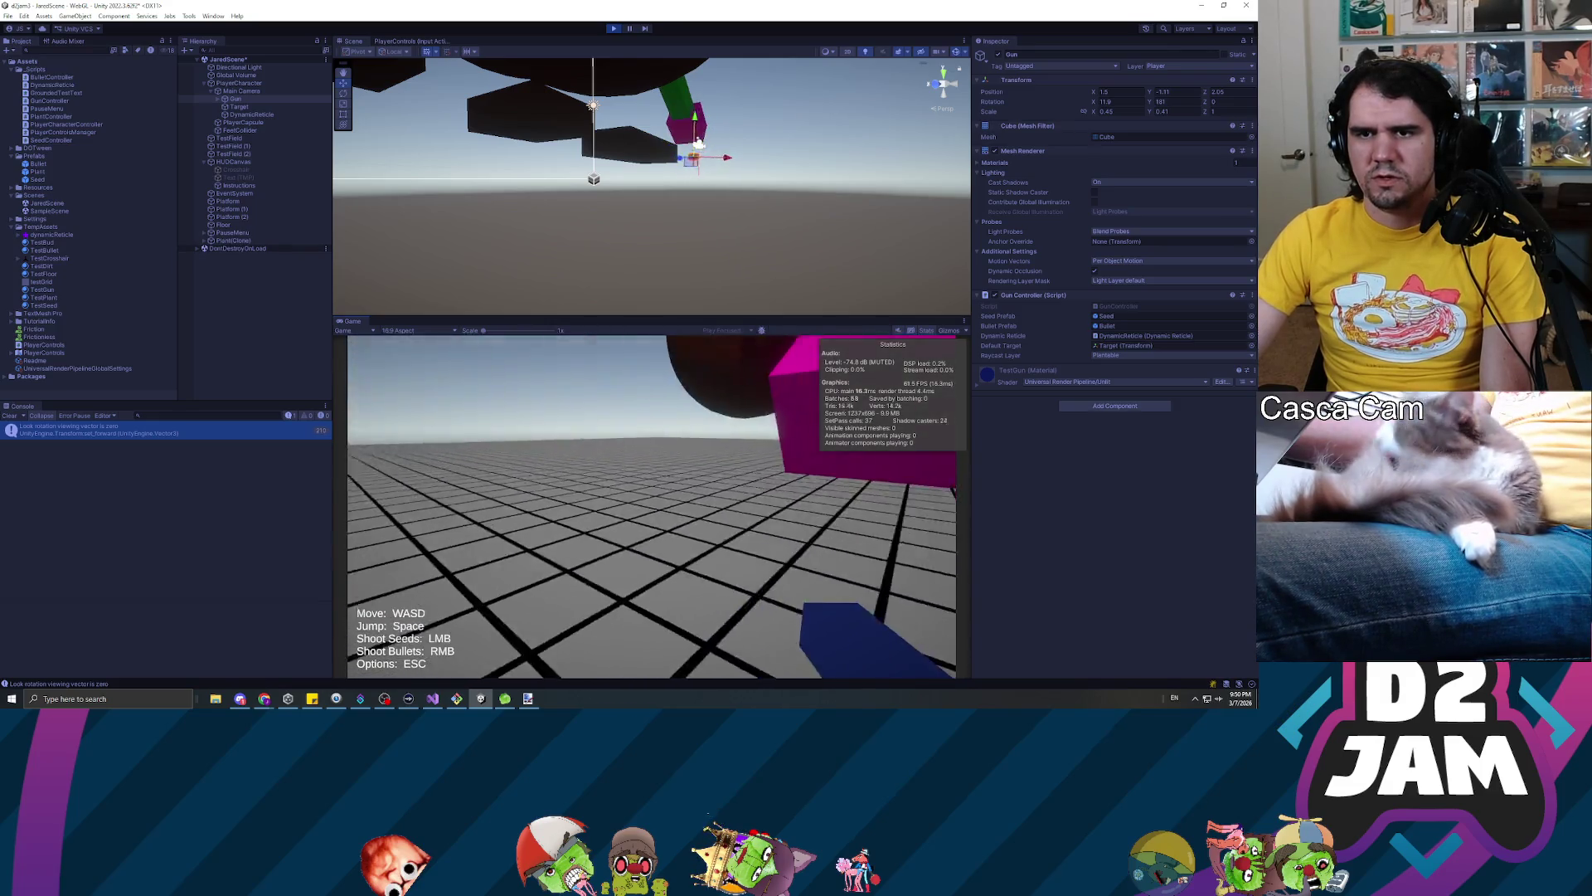
key("Escape")
key("Escape")
left_click(245, 114)
left_click(531, 576)
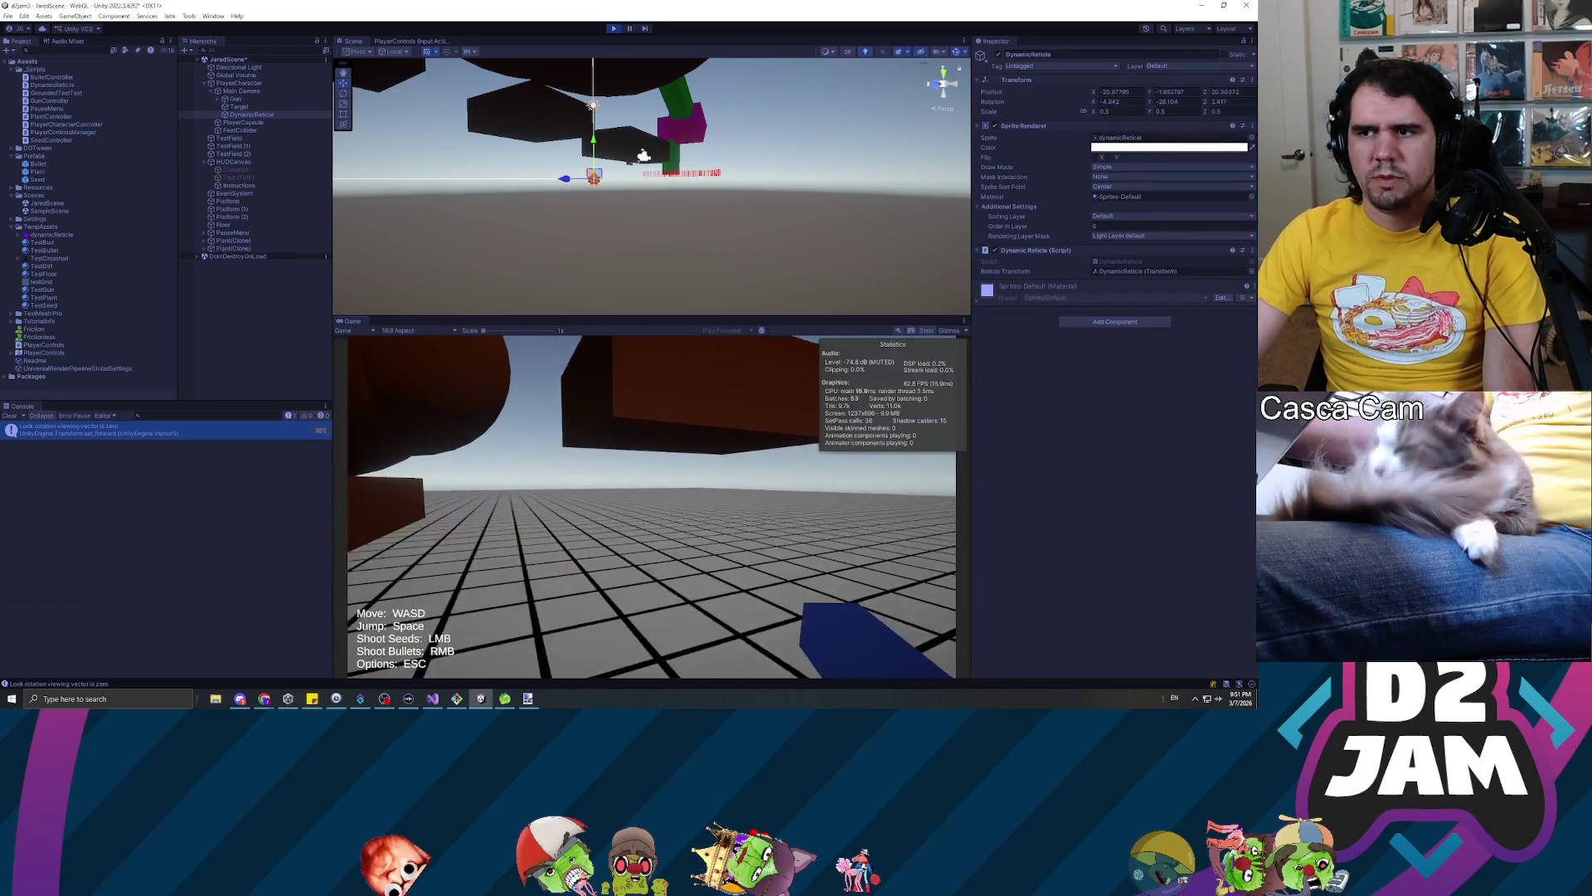
Shoot four seeds onto the platforms and large brown sphere, then stop play mode
left_click(652, 506)
left_click(652, 507)
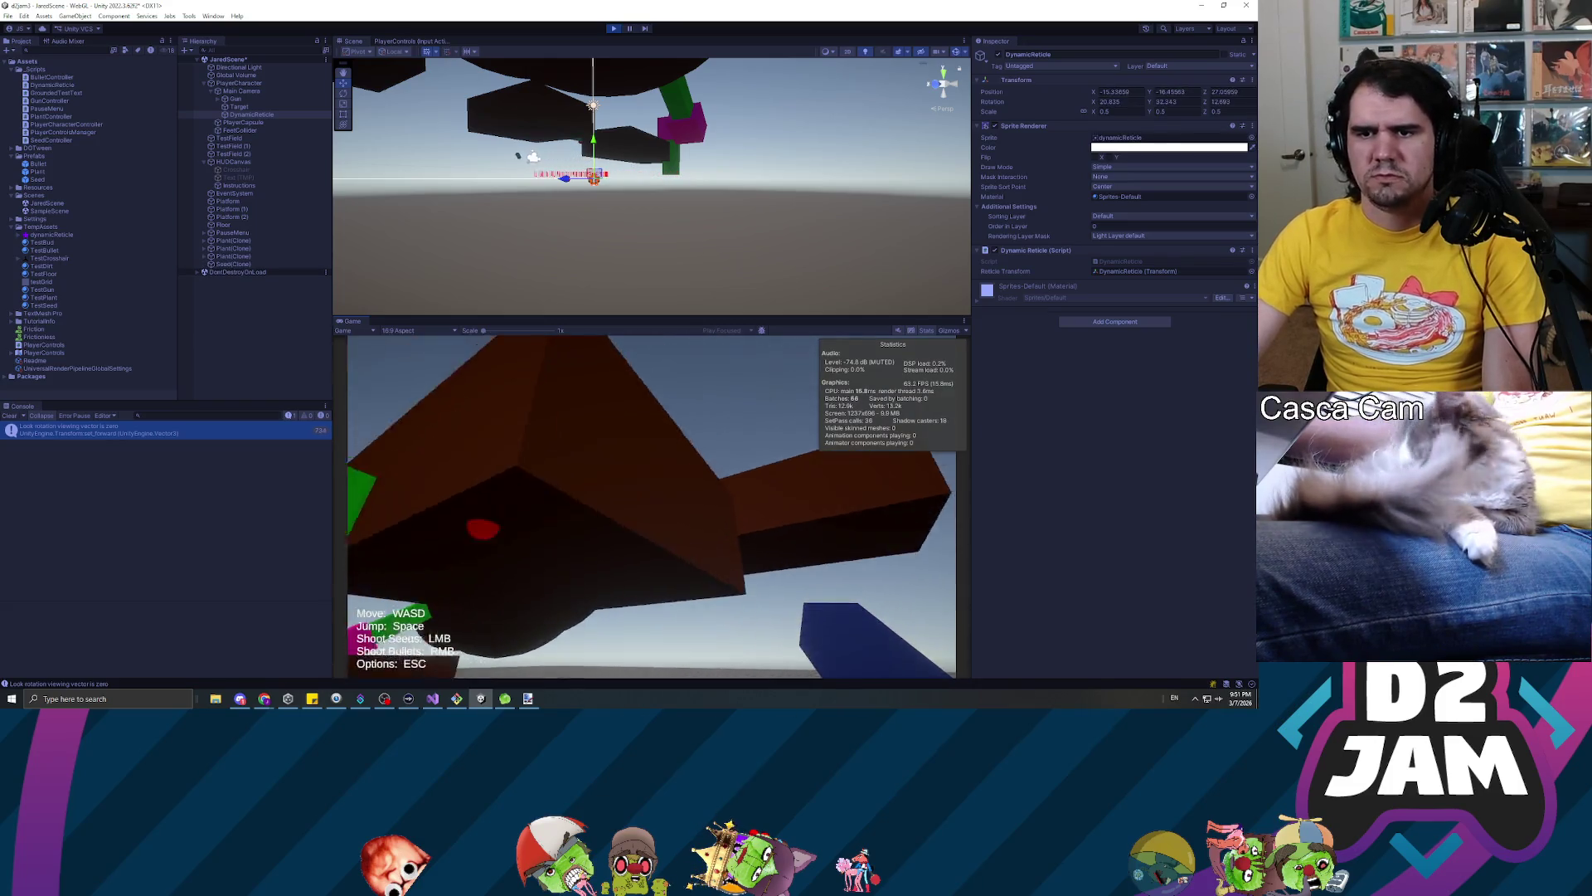
left_click(651, 507)
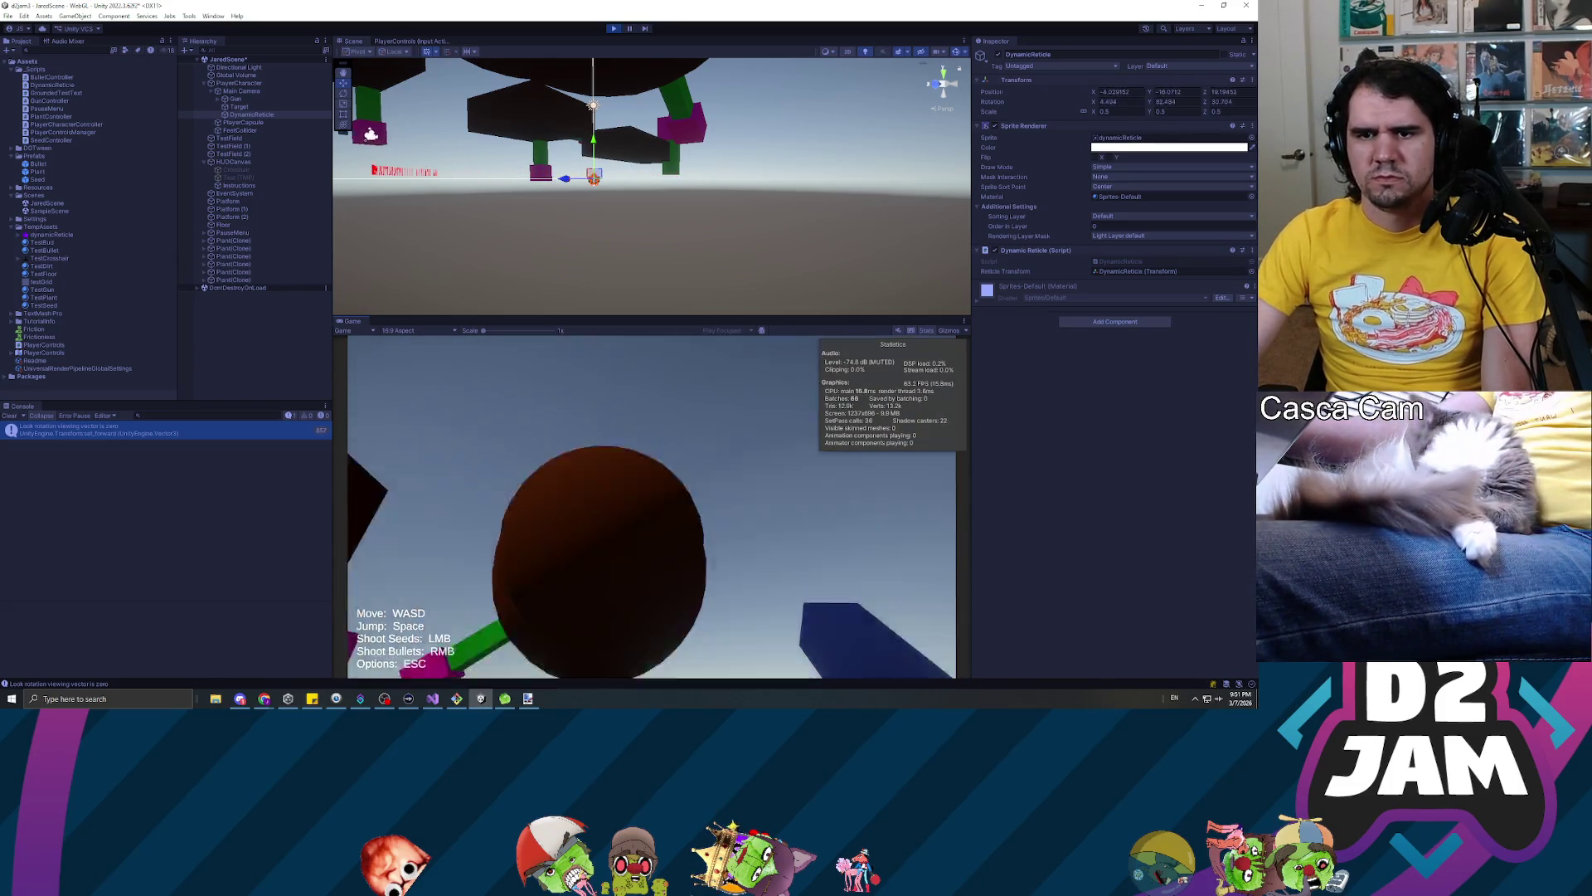
left_click(652, 507)
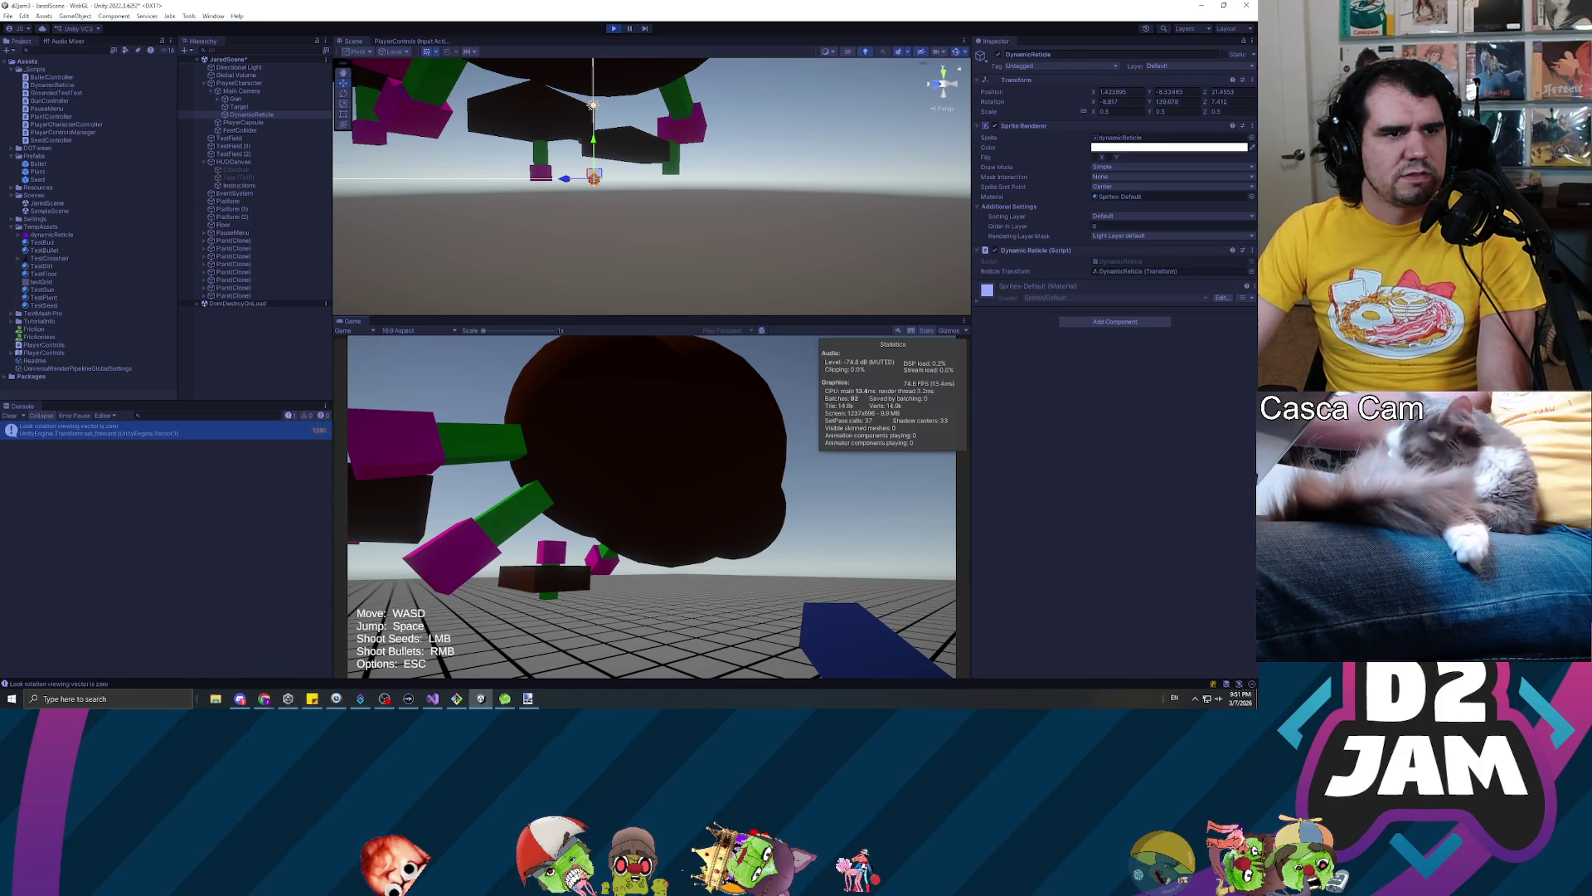
key("Escape")
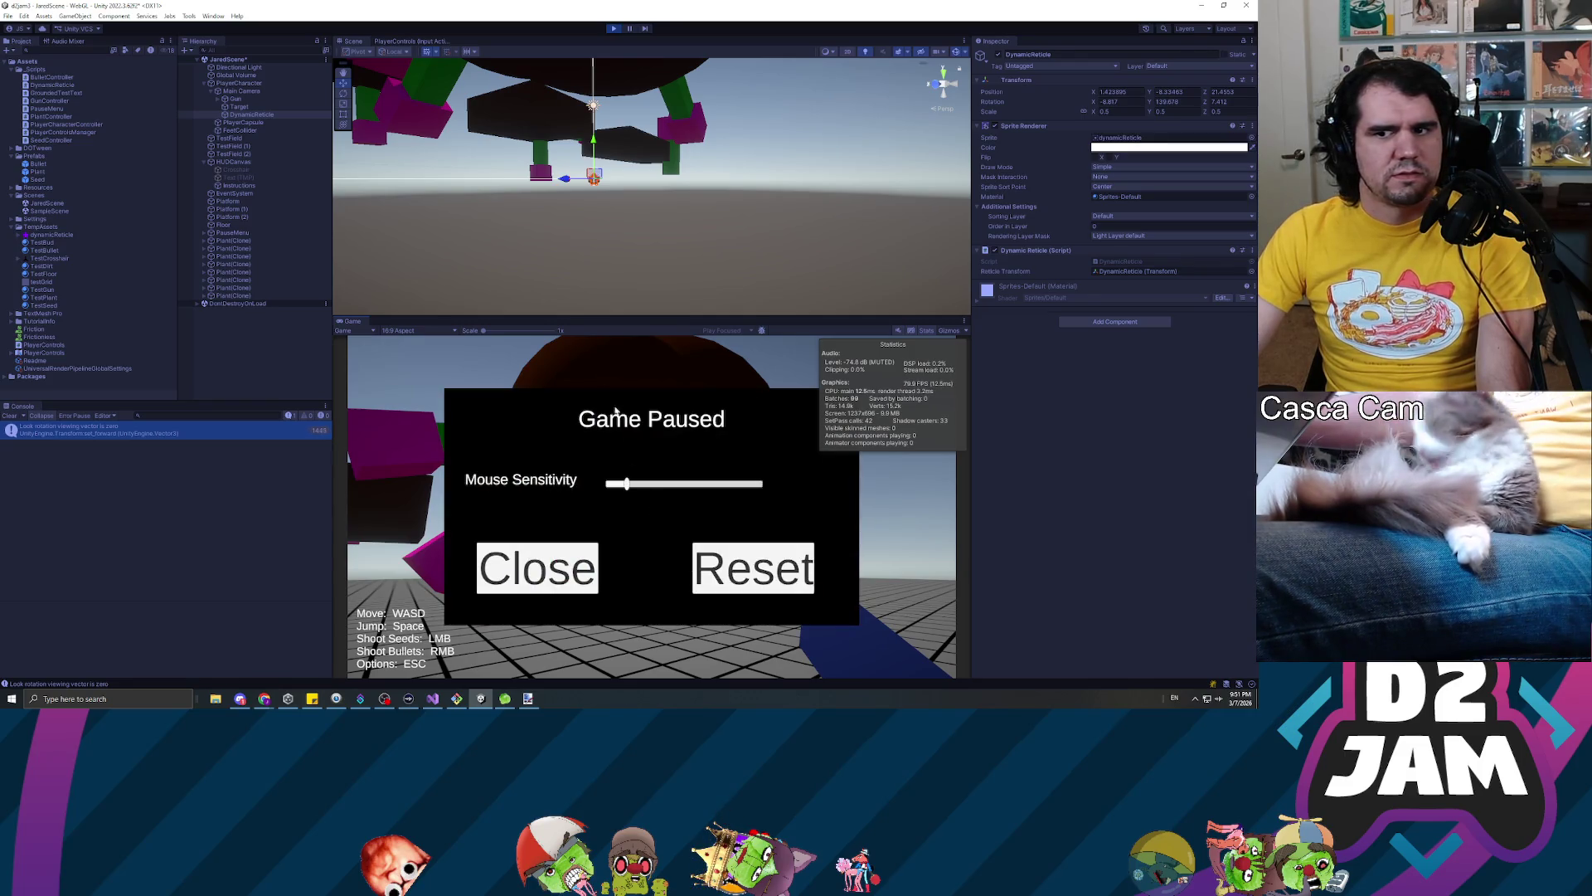
left_click(613, 28)
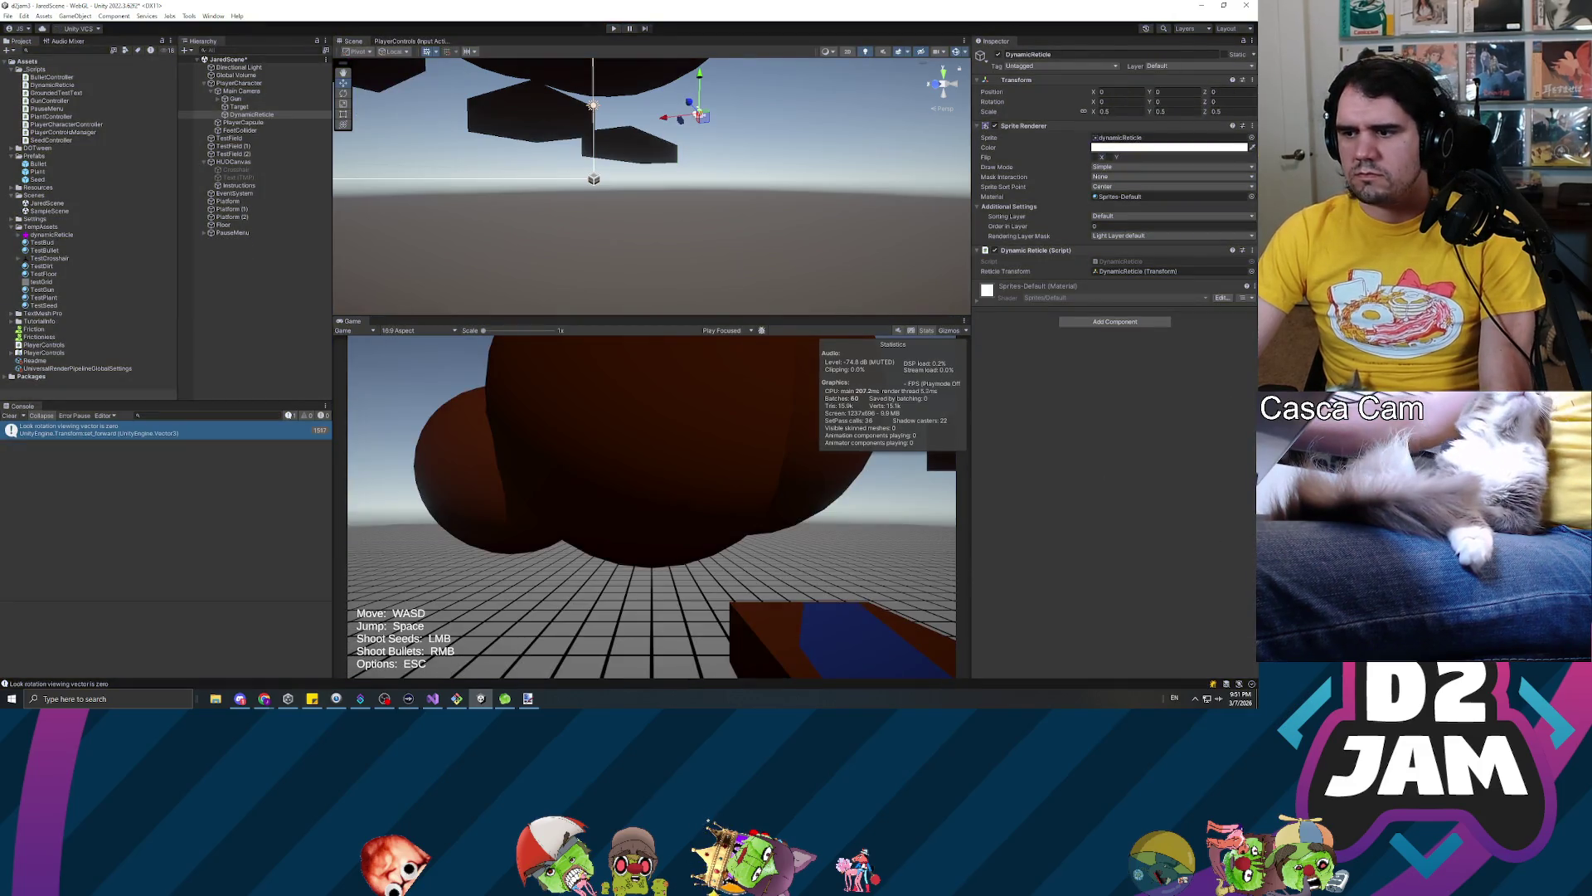
key("alt+Tab")
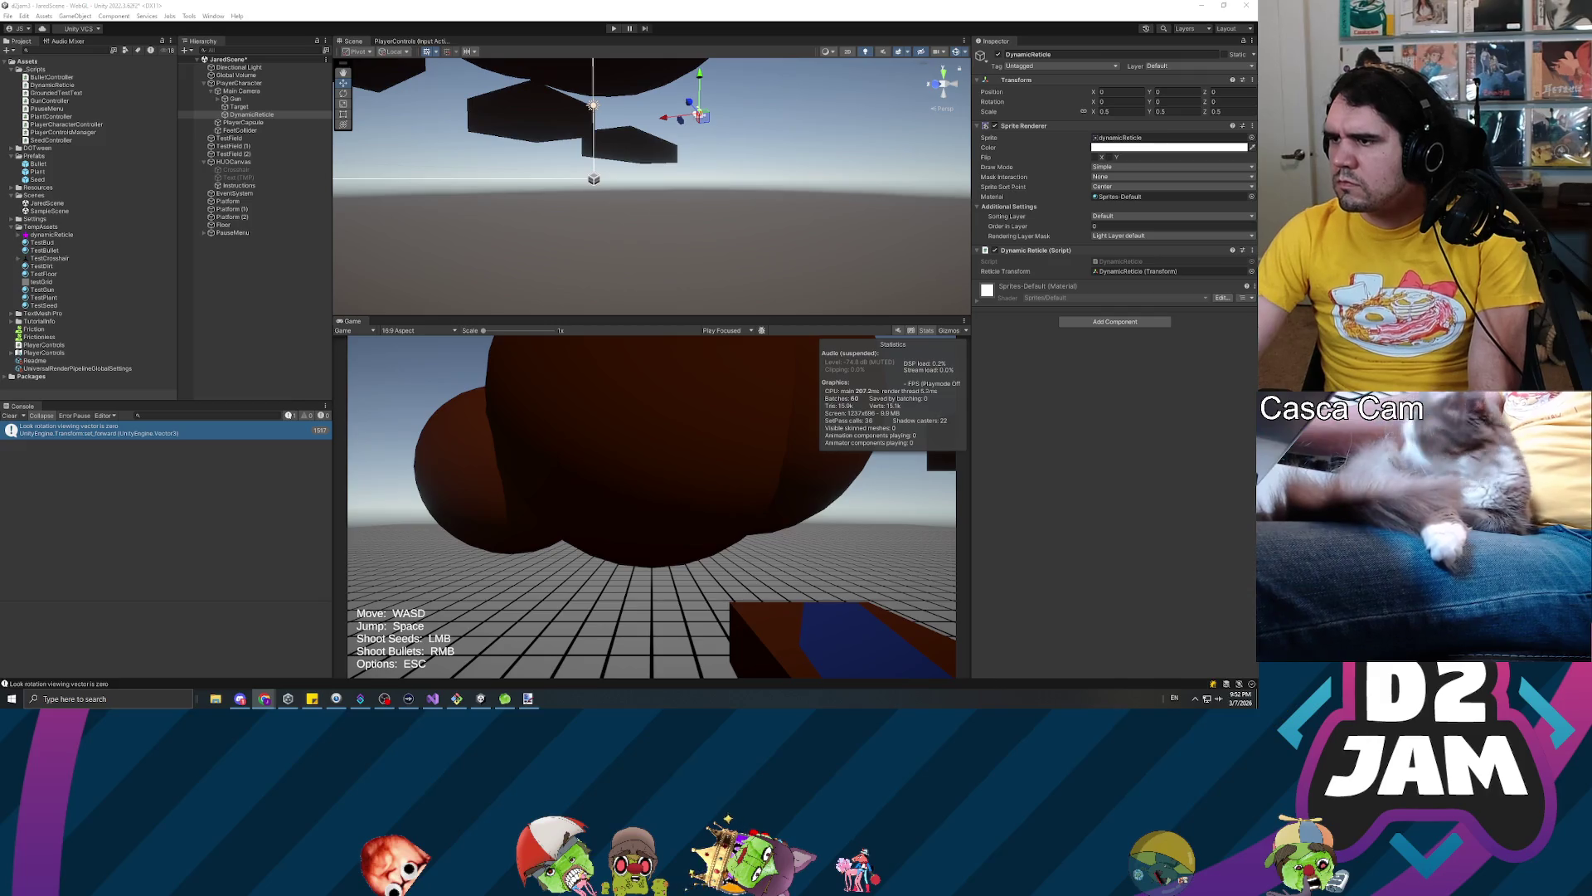
Come back from the browser to Unity and enter Play mode again
key("alt+Tab")
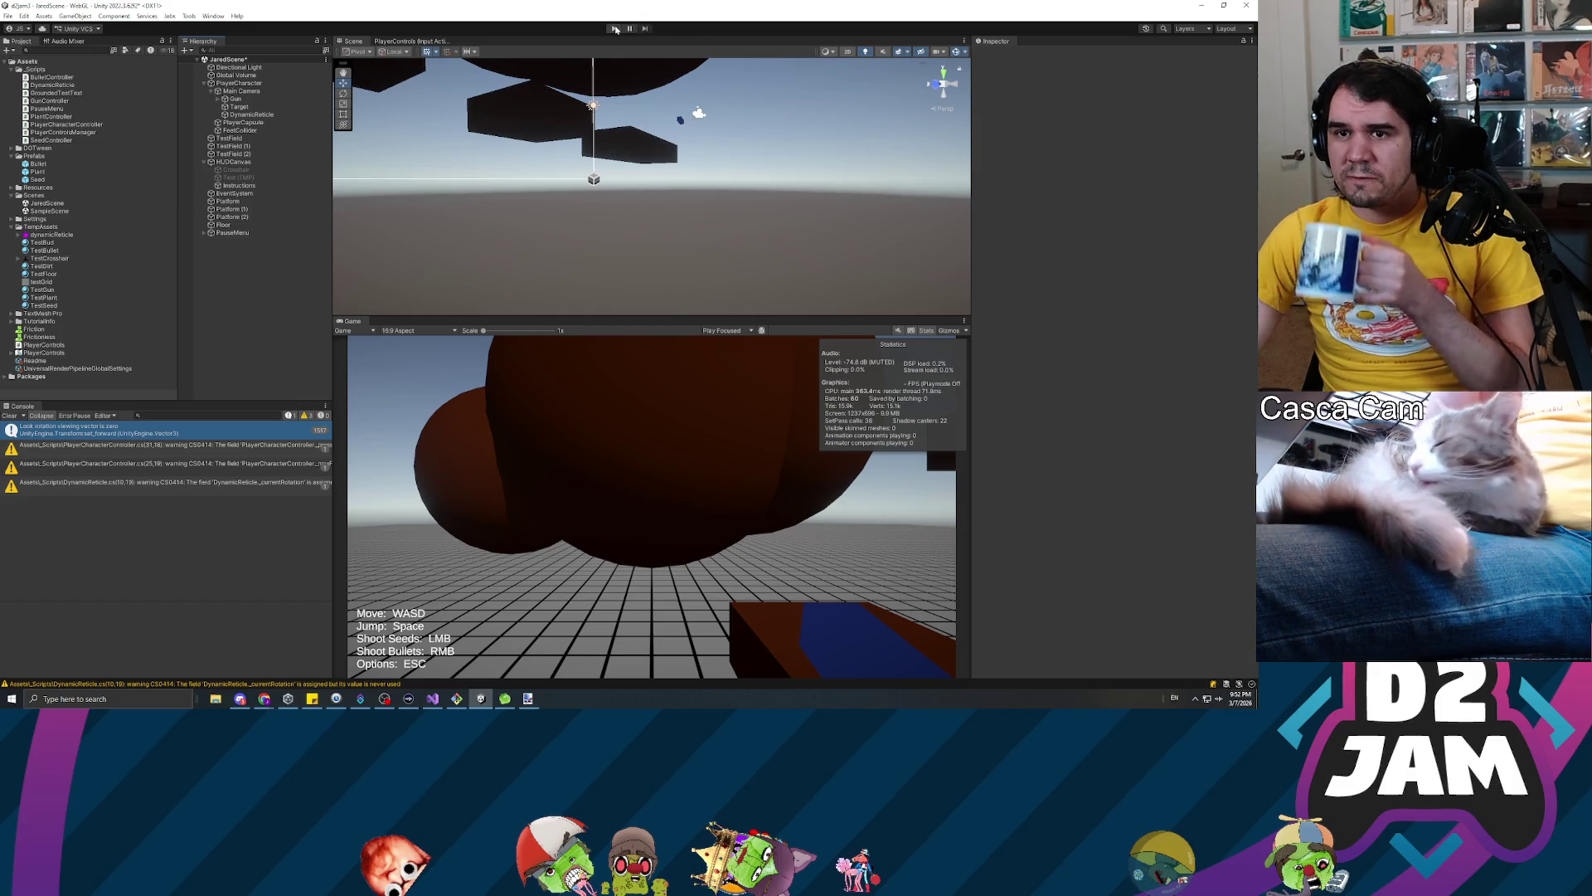
left_click(613, 28)
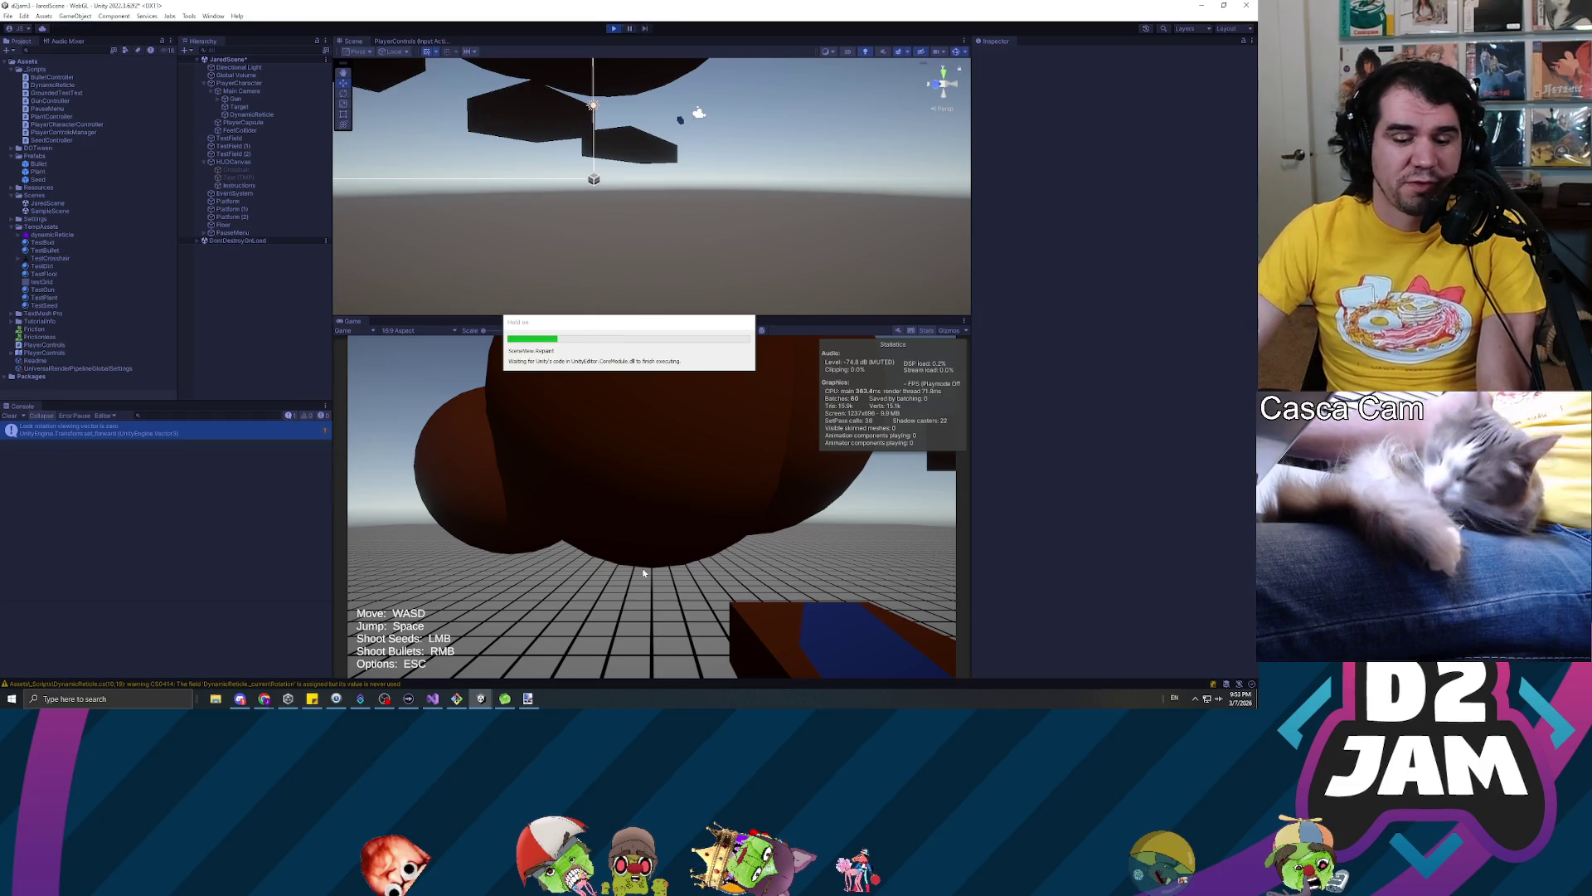
Shoot one seed, pause the game with Esc, and bring Visual Studio forward
left_click(625, 546)
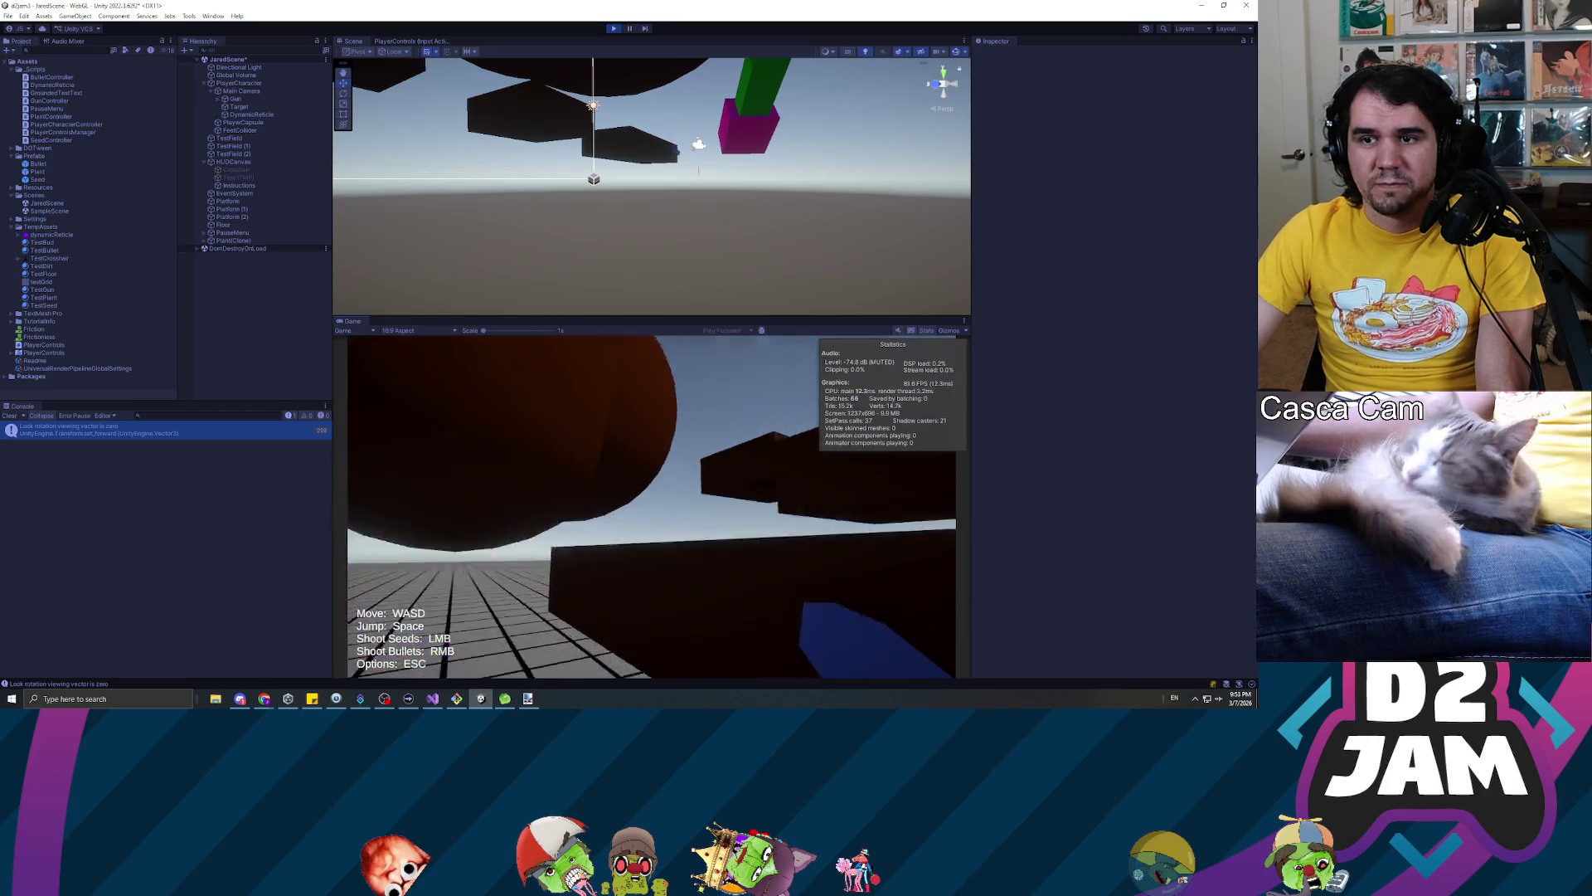
key("Escape")
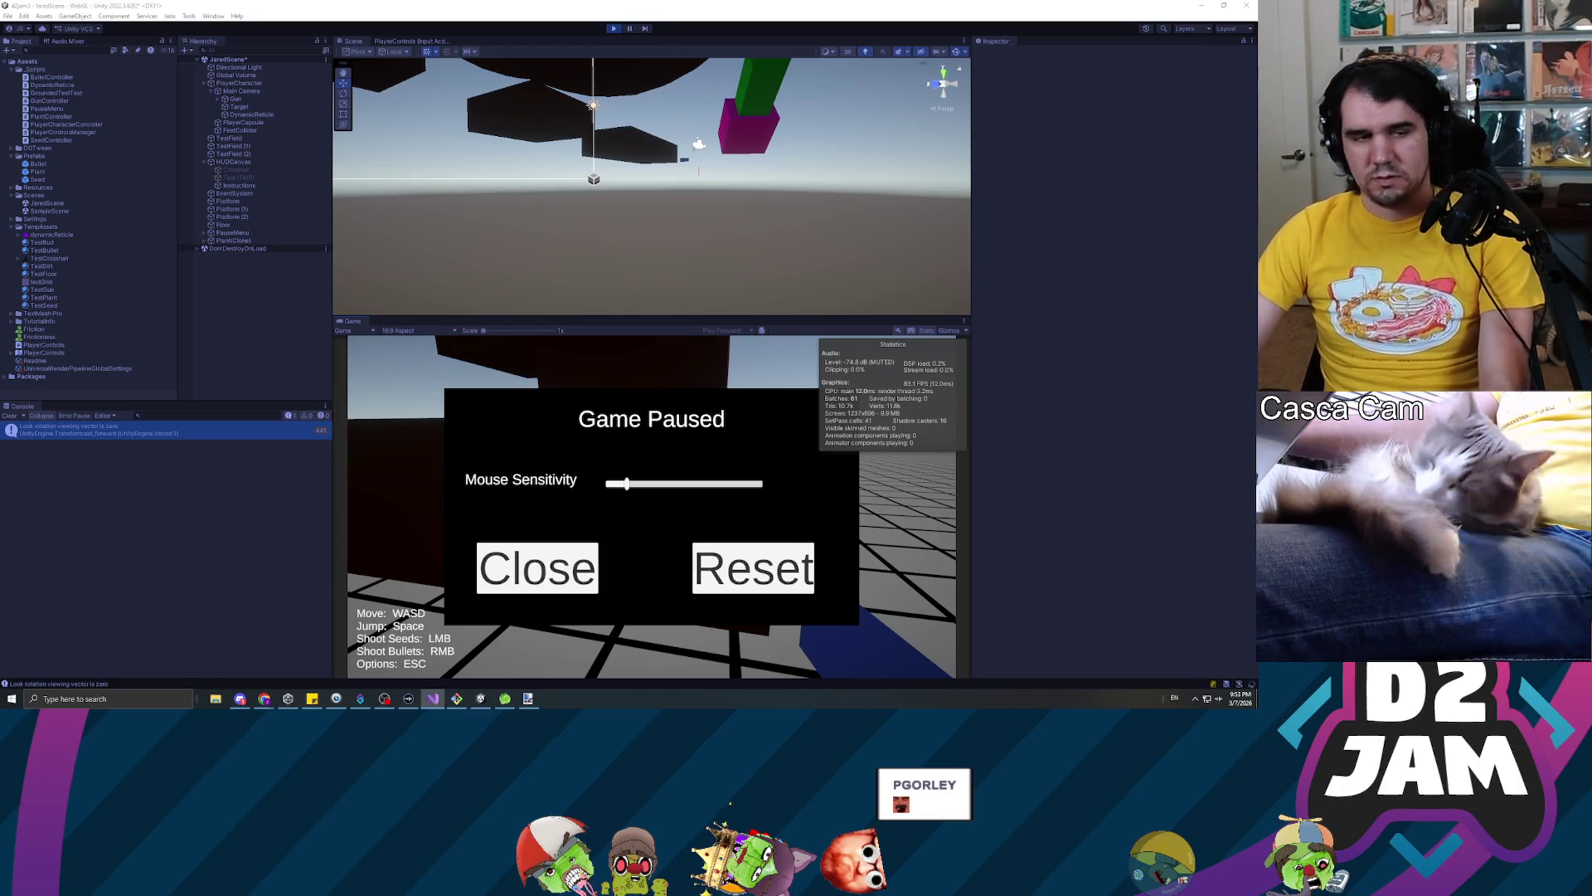
key("alt+Tab")
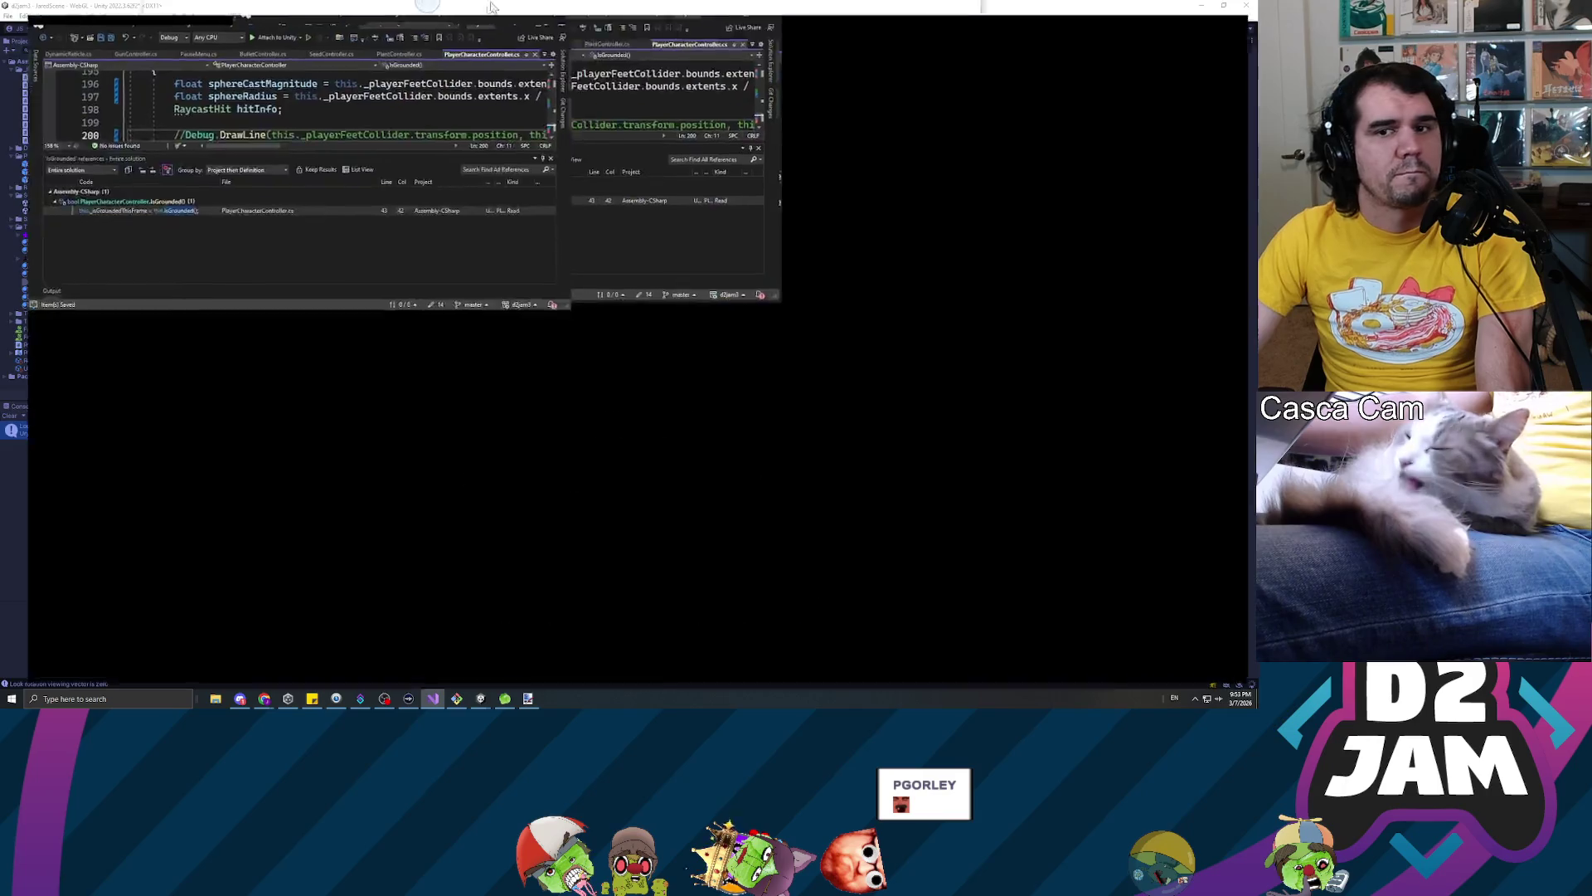
Go back to the paused Unity game to read the new Console warnings and errors
key("alt+Tab")
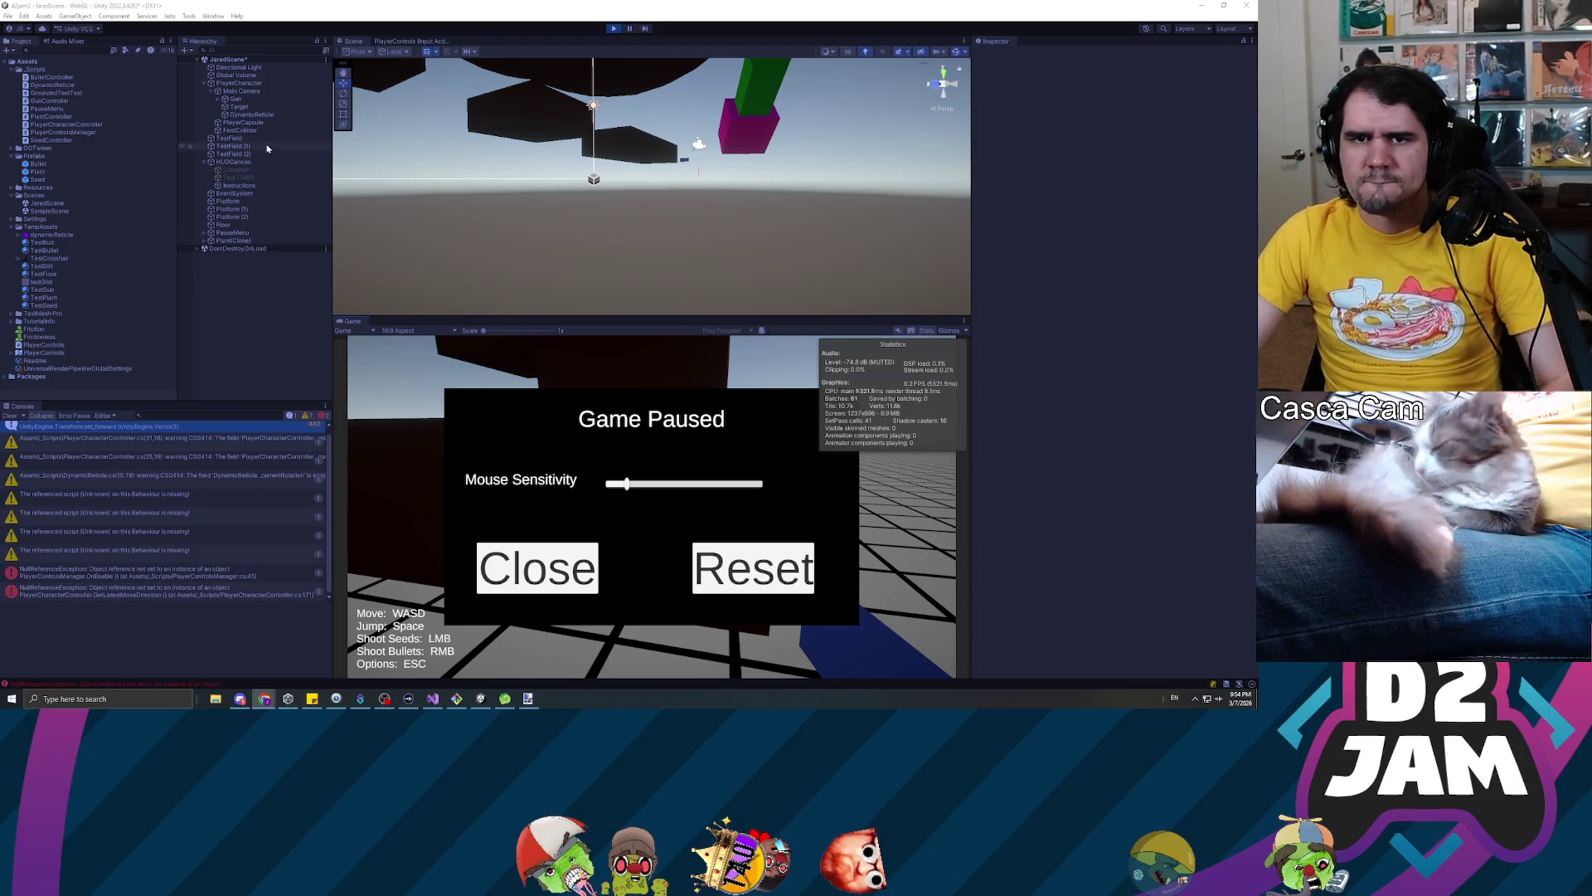
Select all three TestField objects, then bring Visual Studio forward maximized on PlayerCharacterController.cs
left_click(235, 146)
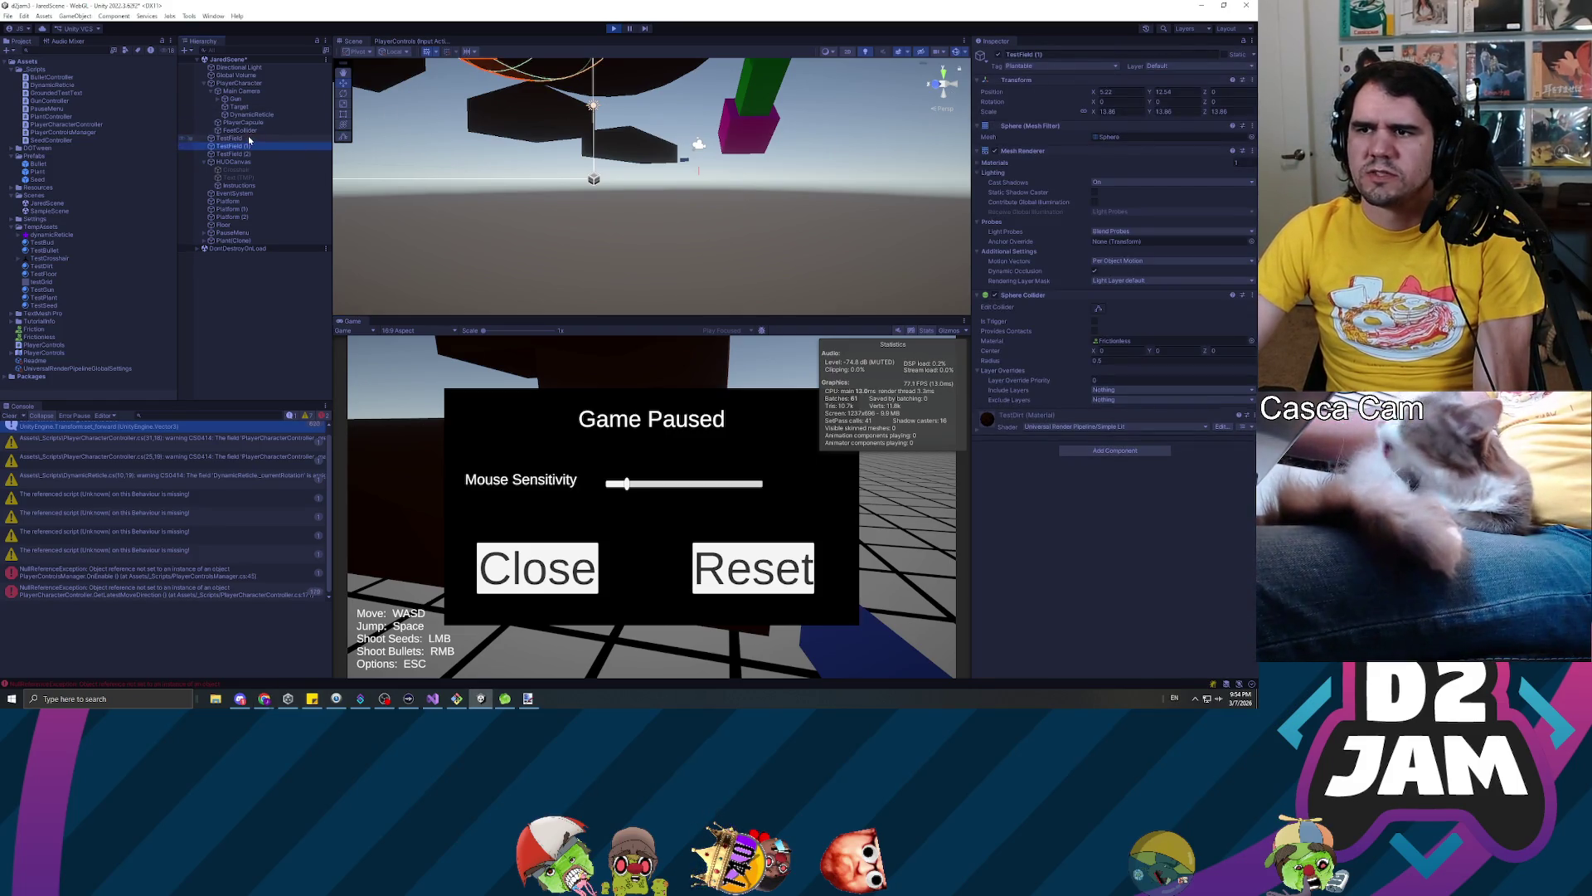
left_click(247, 139)
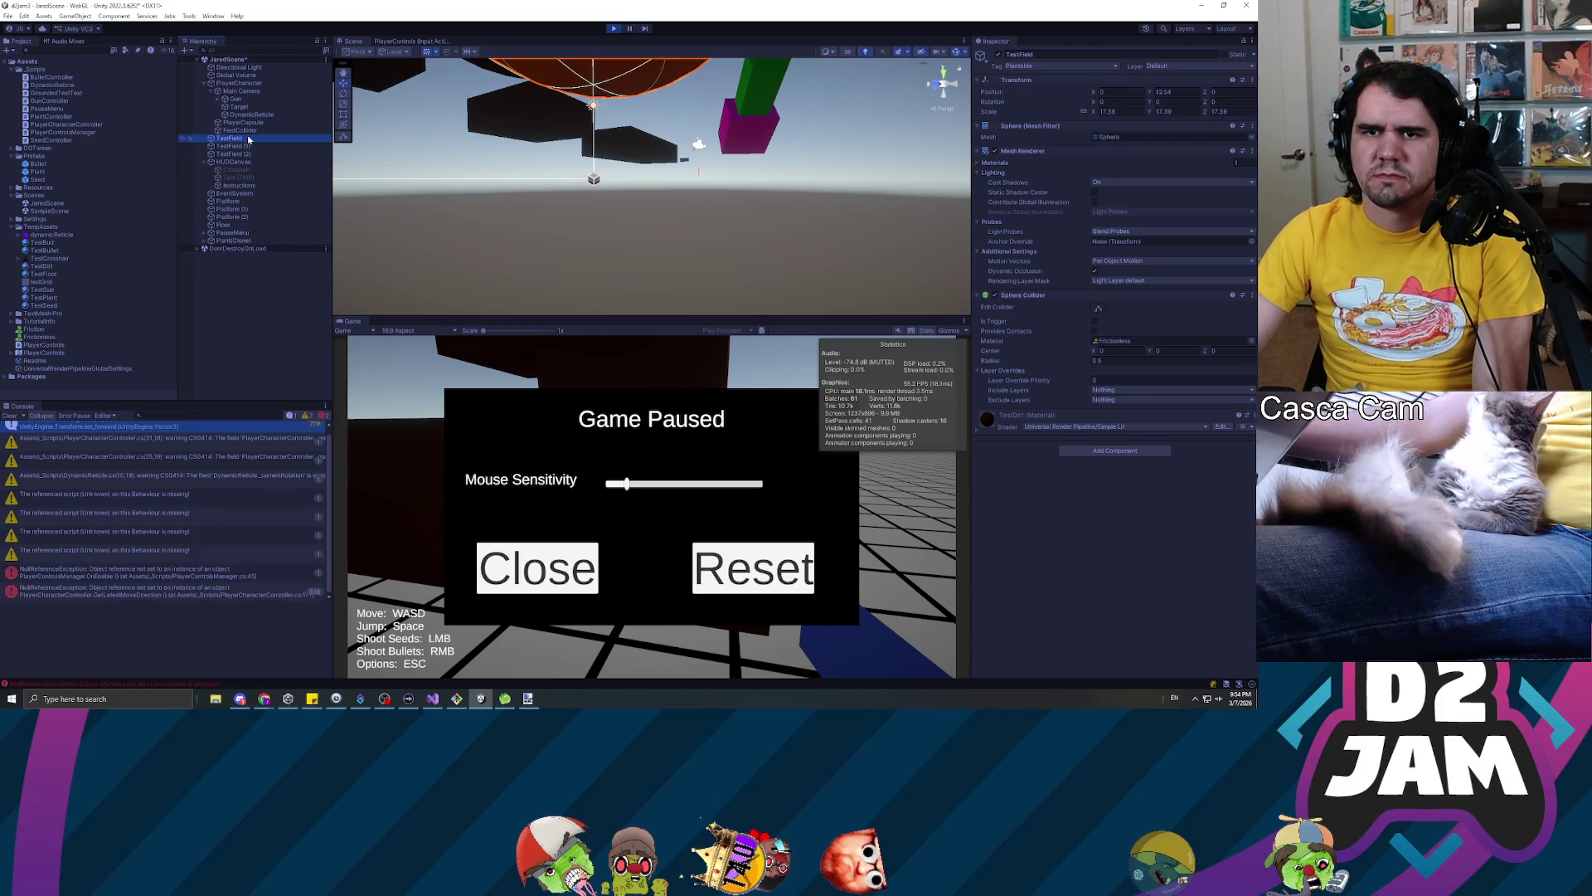
left_click(243, 155, "shift")
key("alt+Tab")
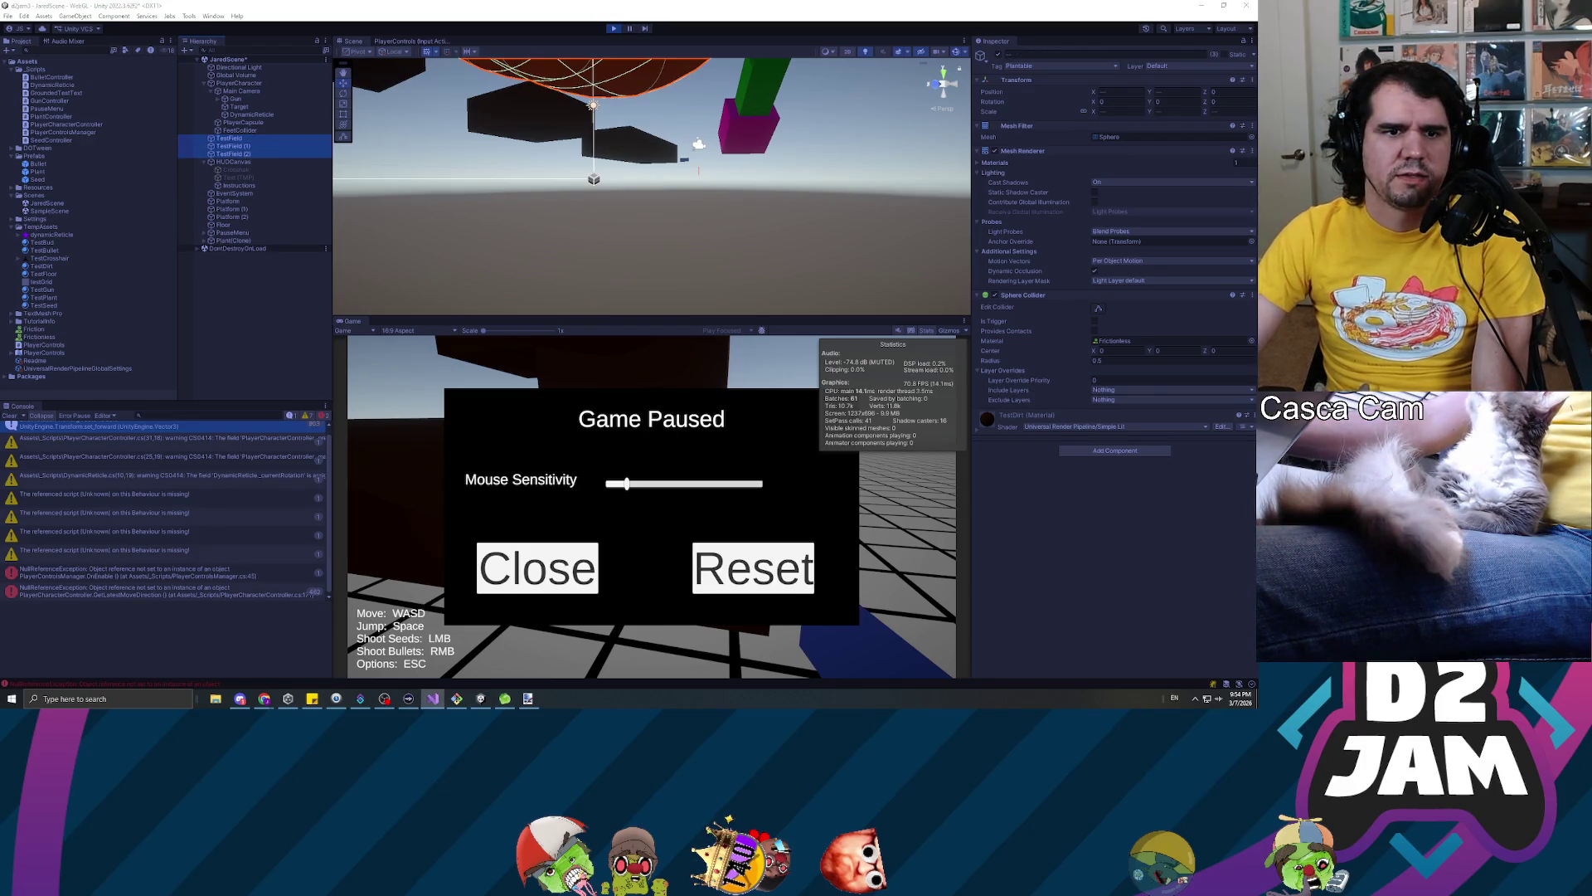
key("super+Up")
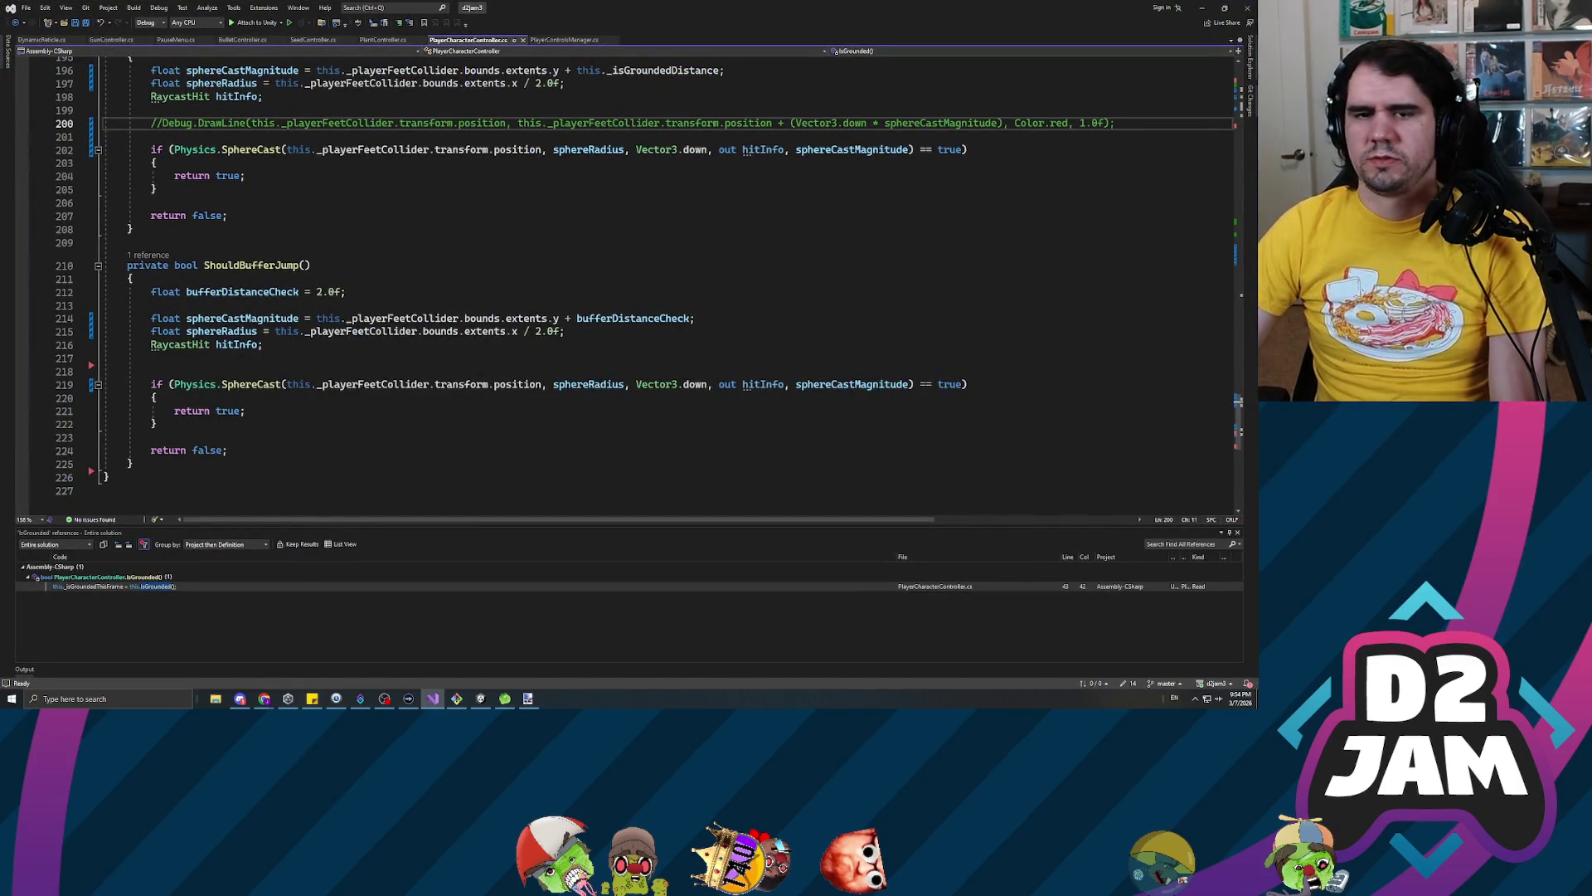
In GunController.cs, make line 116's raycast mask this._raycastLayer, save, and return to Unity
scroll(622, 290, "up", 9)
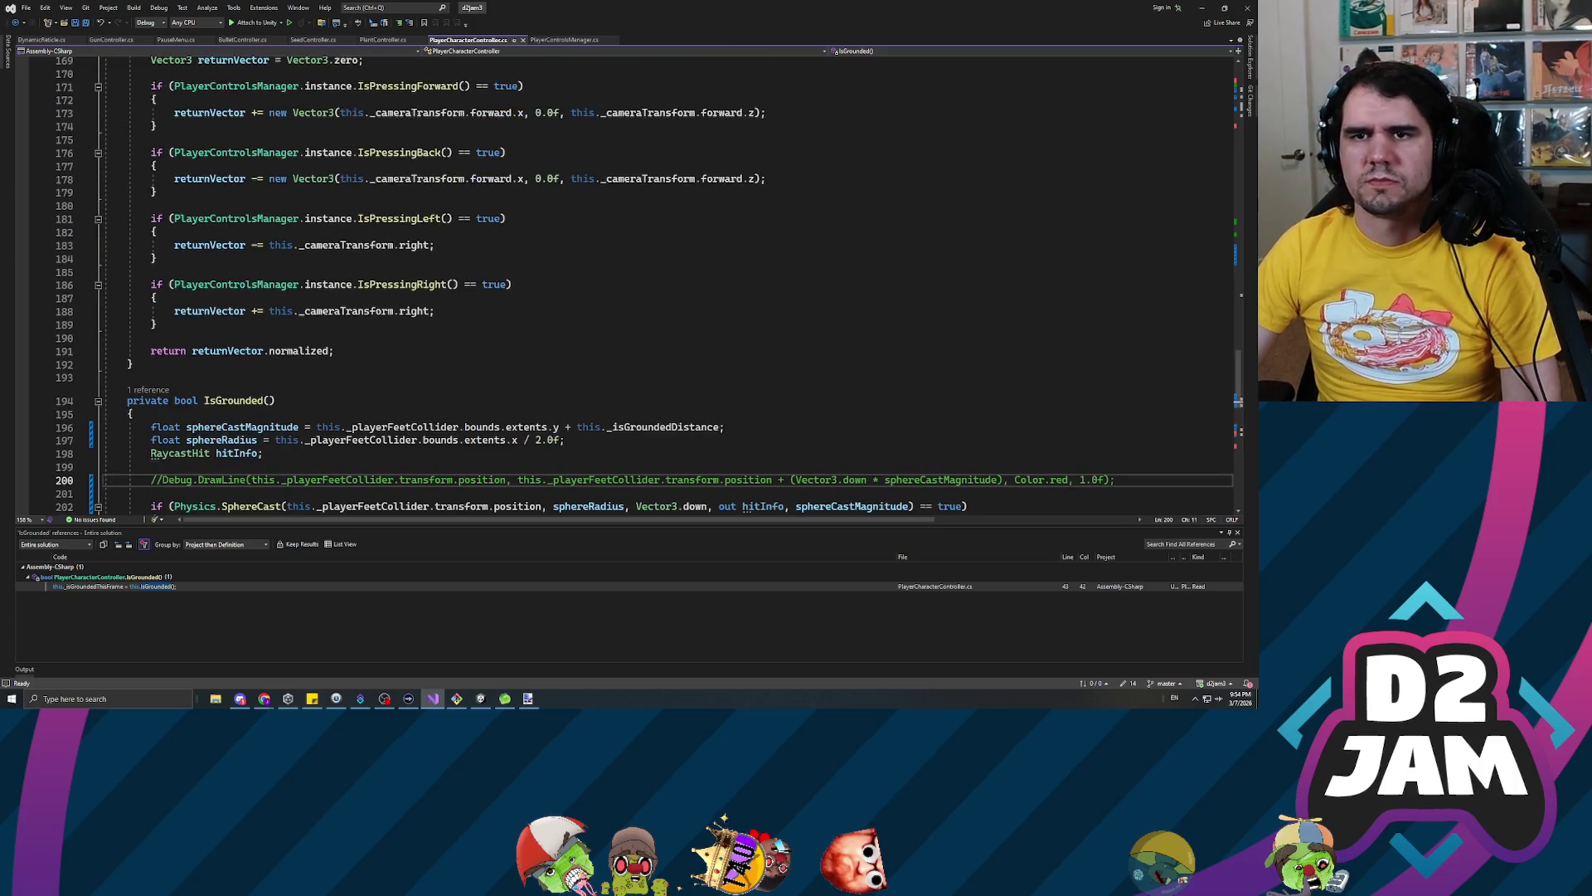
left_click(39, 41)
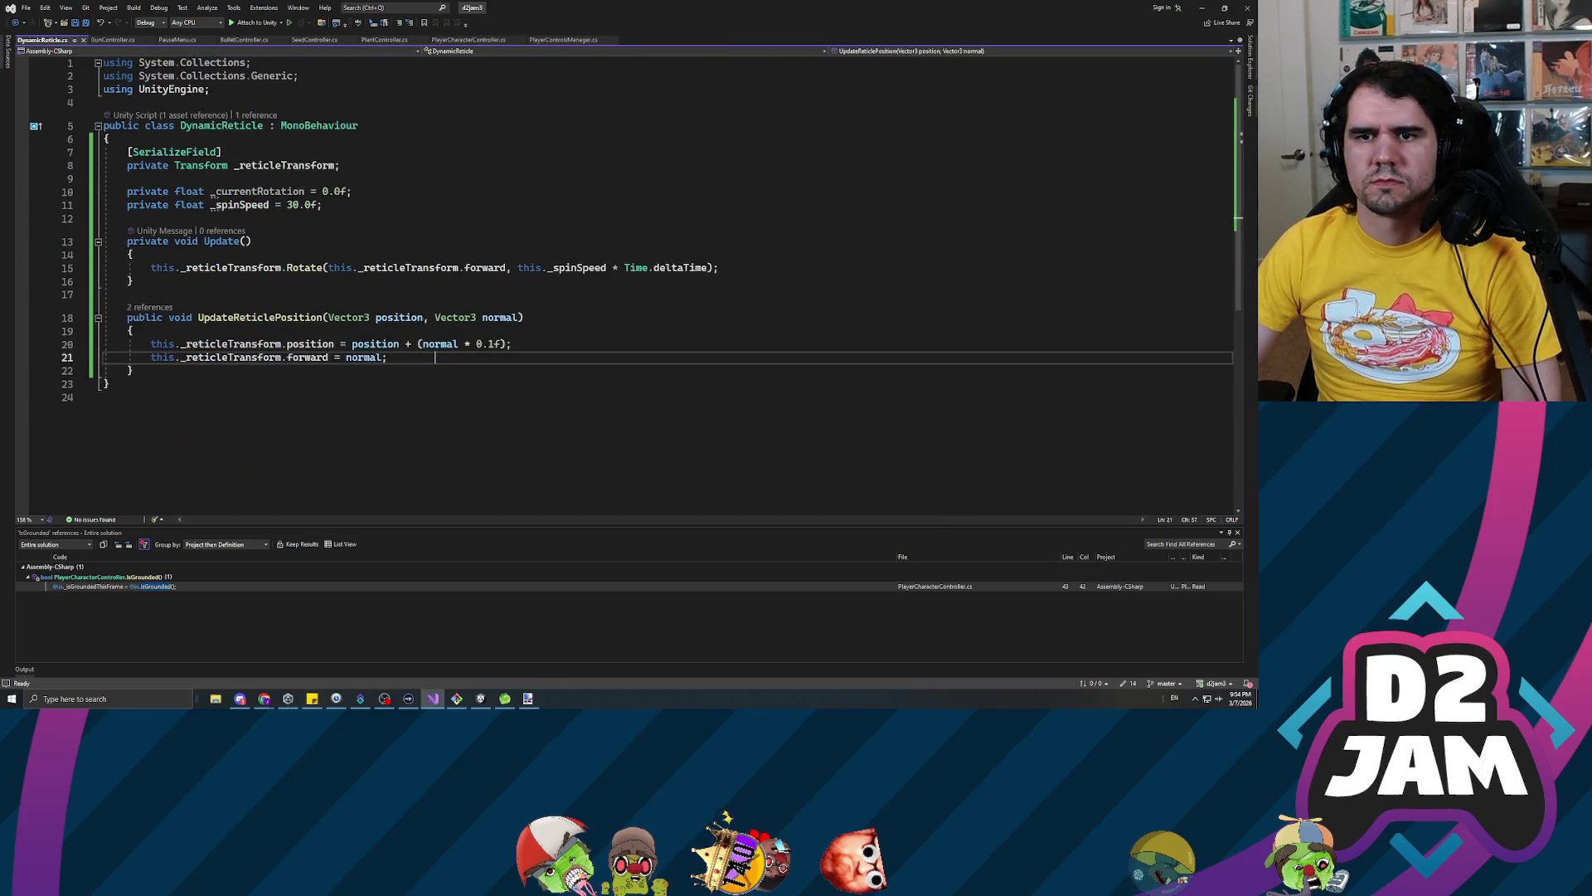
left_click(114, 39)
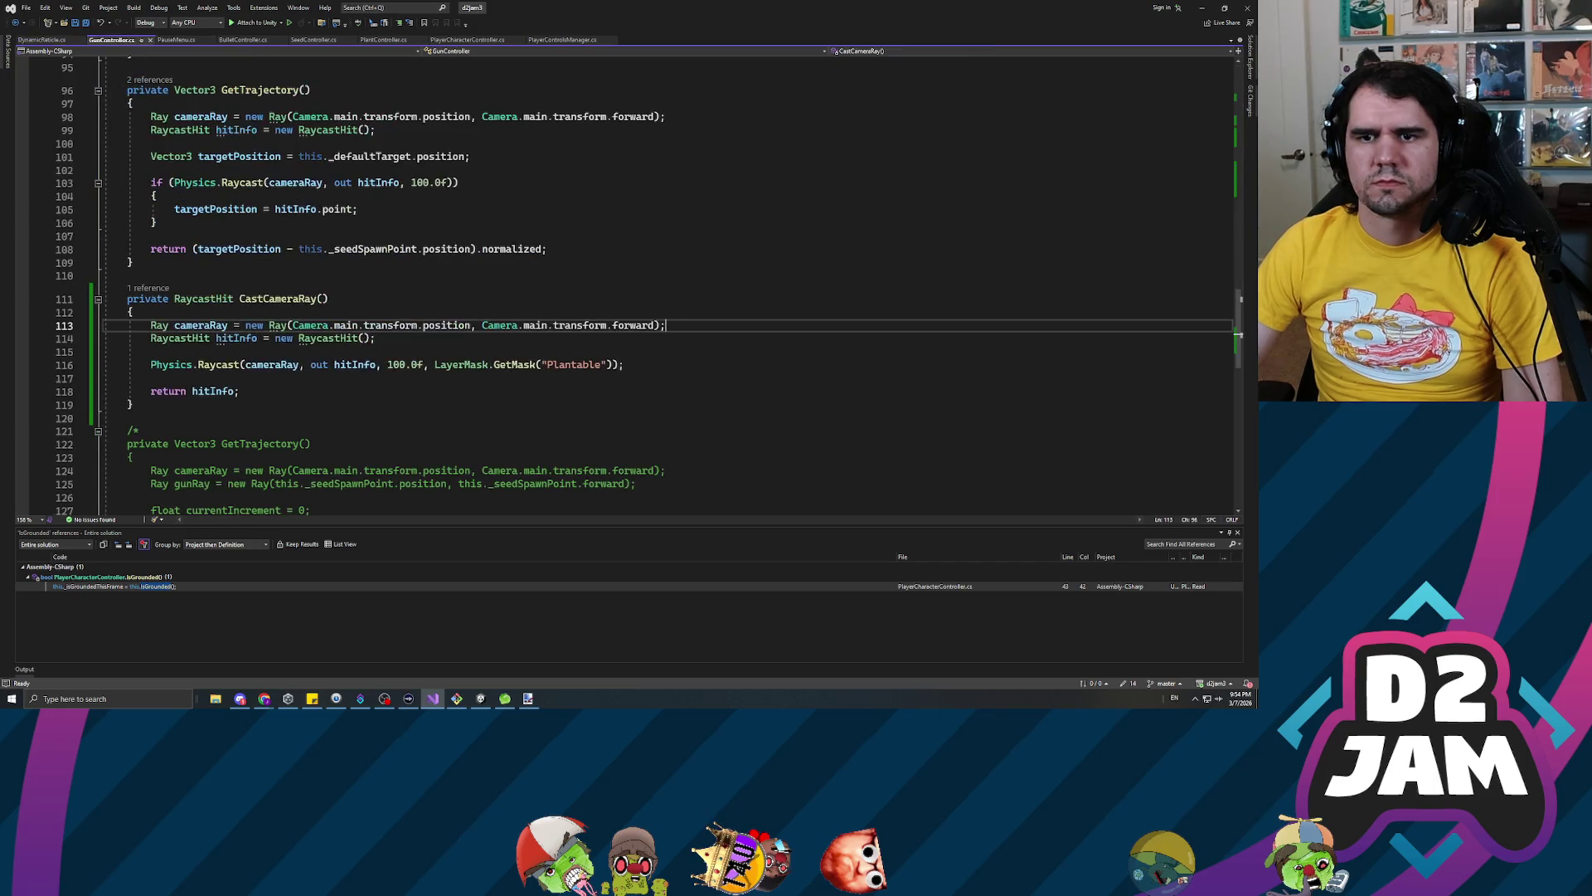
left_click(249, 390)
key("ctrl+z")
key("ctrl+z")
key("ctrl+z")
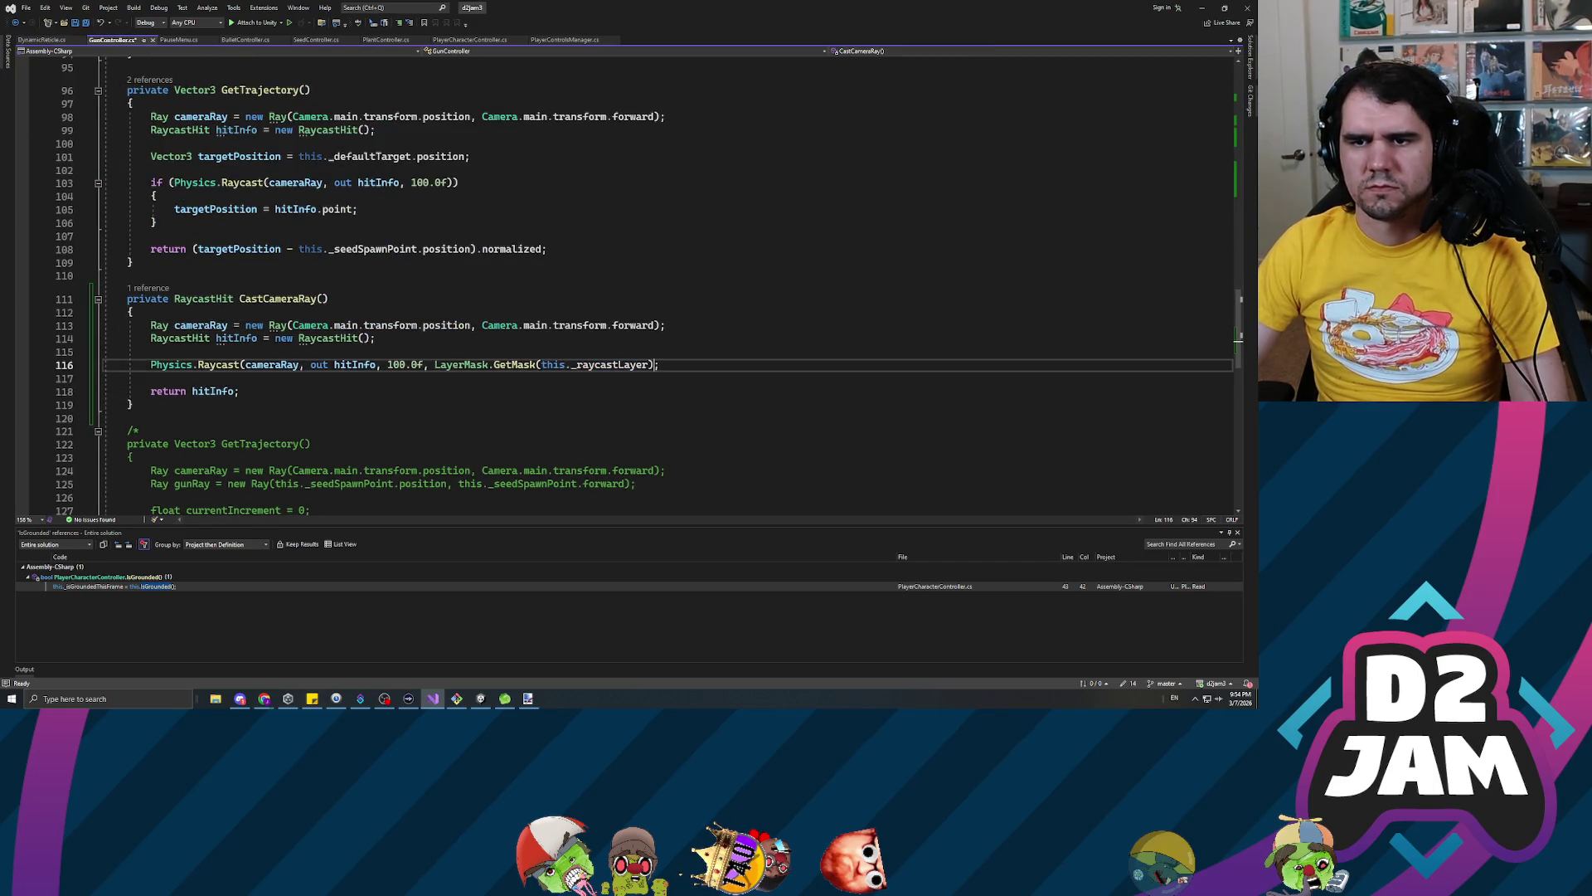
key("Delete")
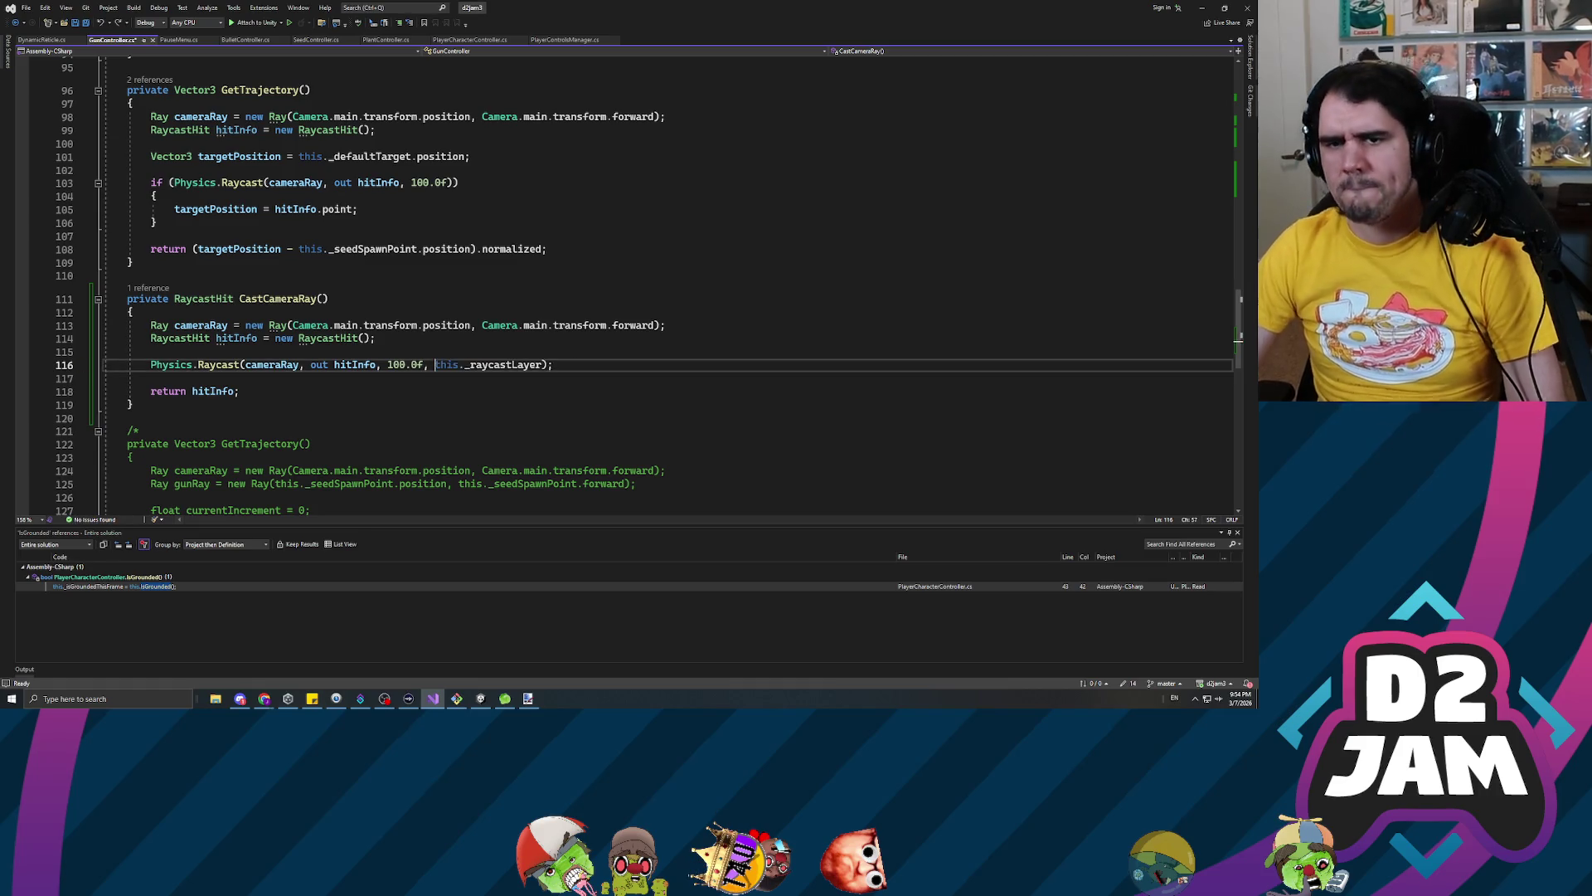
key("ctrl+s")
left_click(1201, 7)
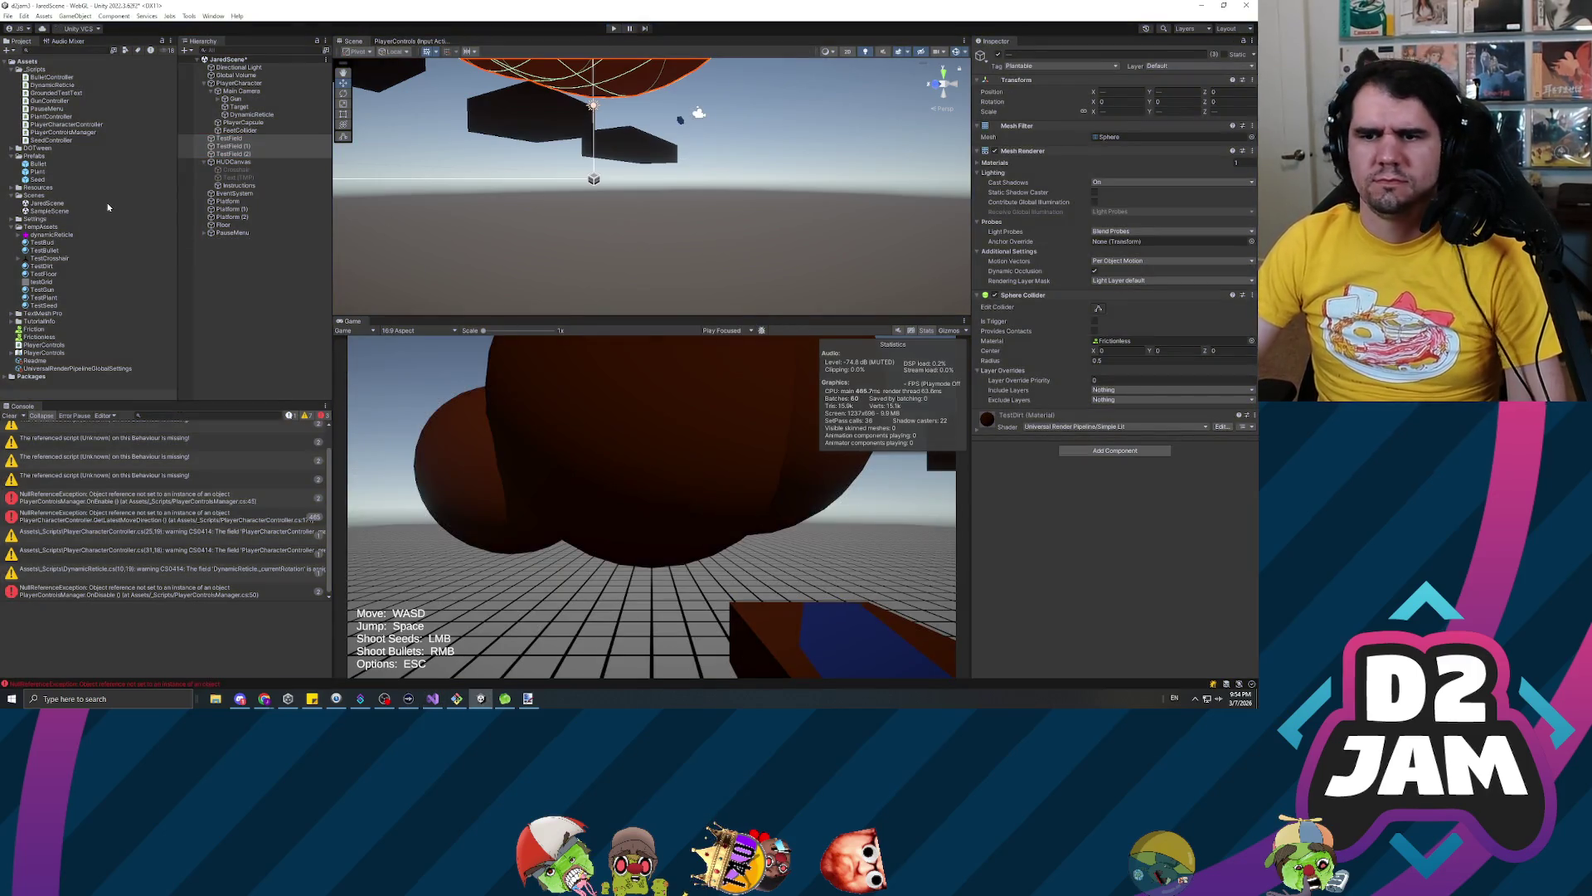
Clear the Console and put the three test fields on the Plantable layer
left_click(10, 415)
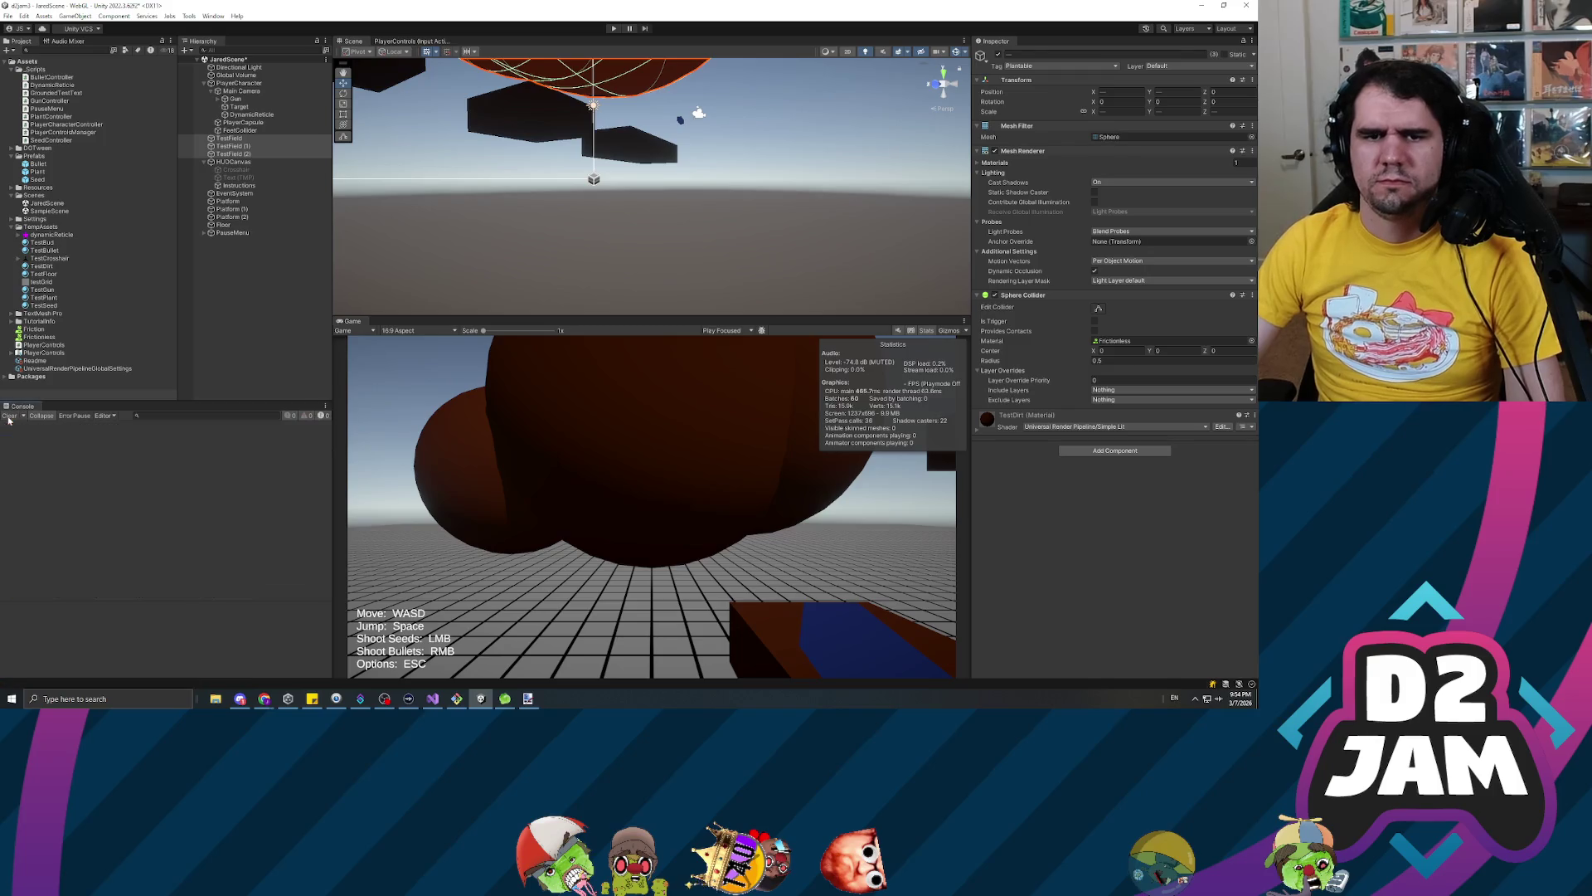
left_click(1204, 67)
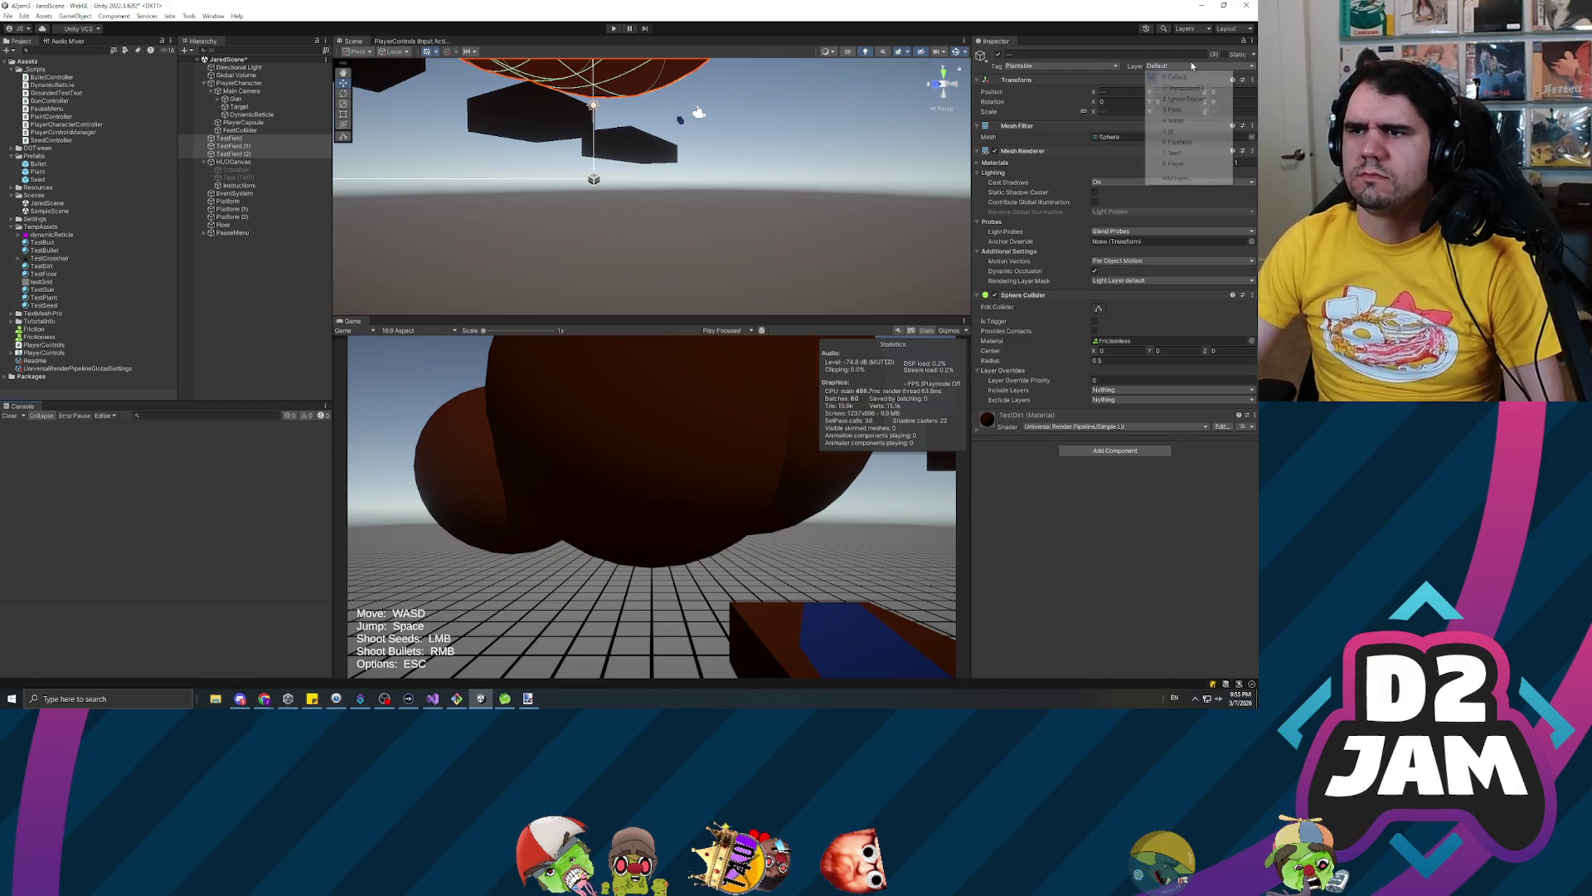
left_click(1181, 142)
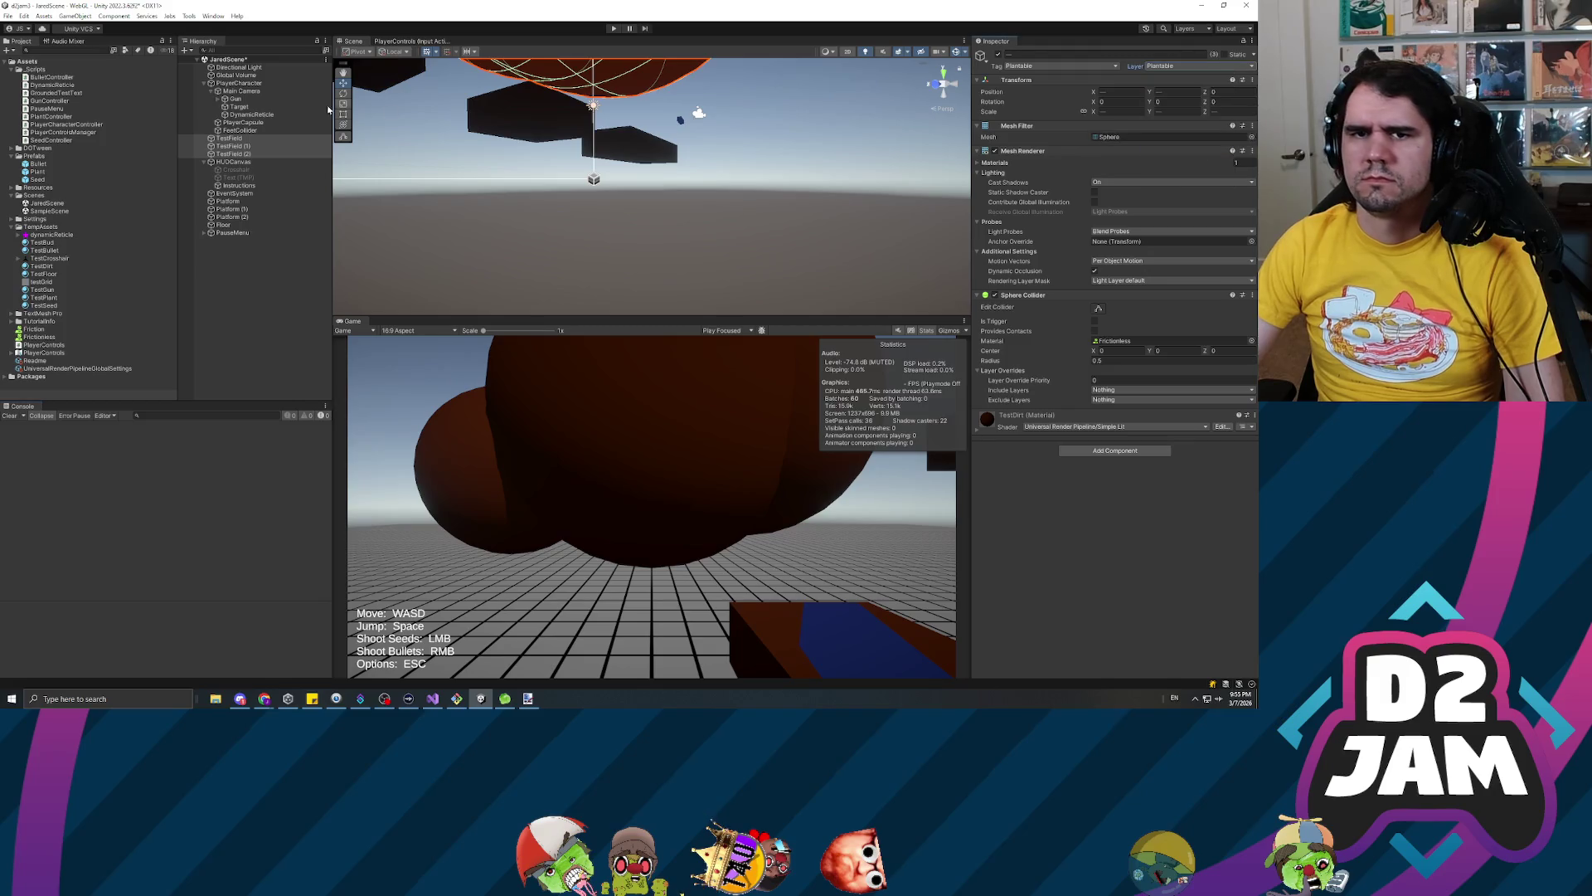
Put the platforms and the Floor on the Plantable layer, save the scene and enter Play mode
left_click(204, 83)
left_click(229, 153)
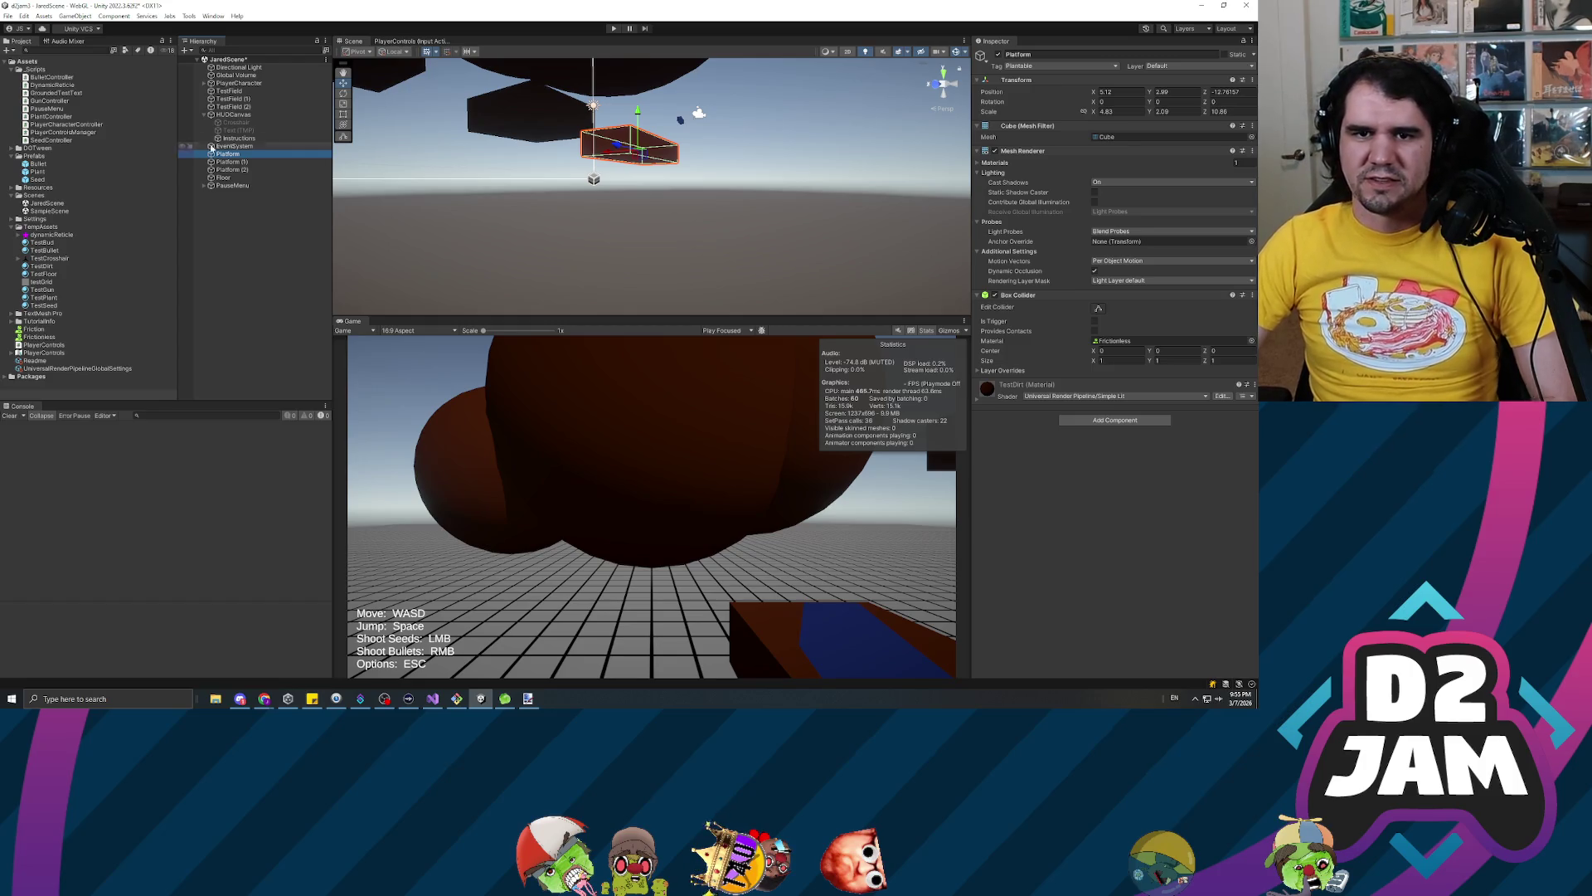
left_click(238, 169, "shift")
left_click(238, 177, "shift")
left_click(1202, 66)
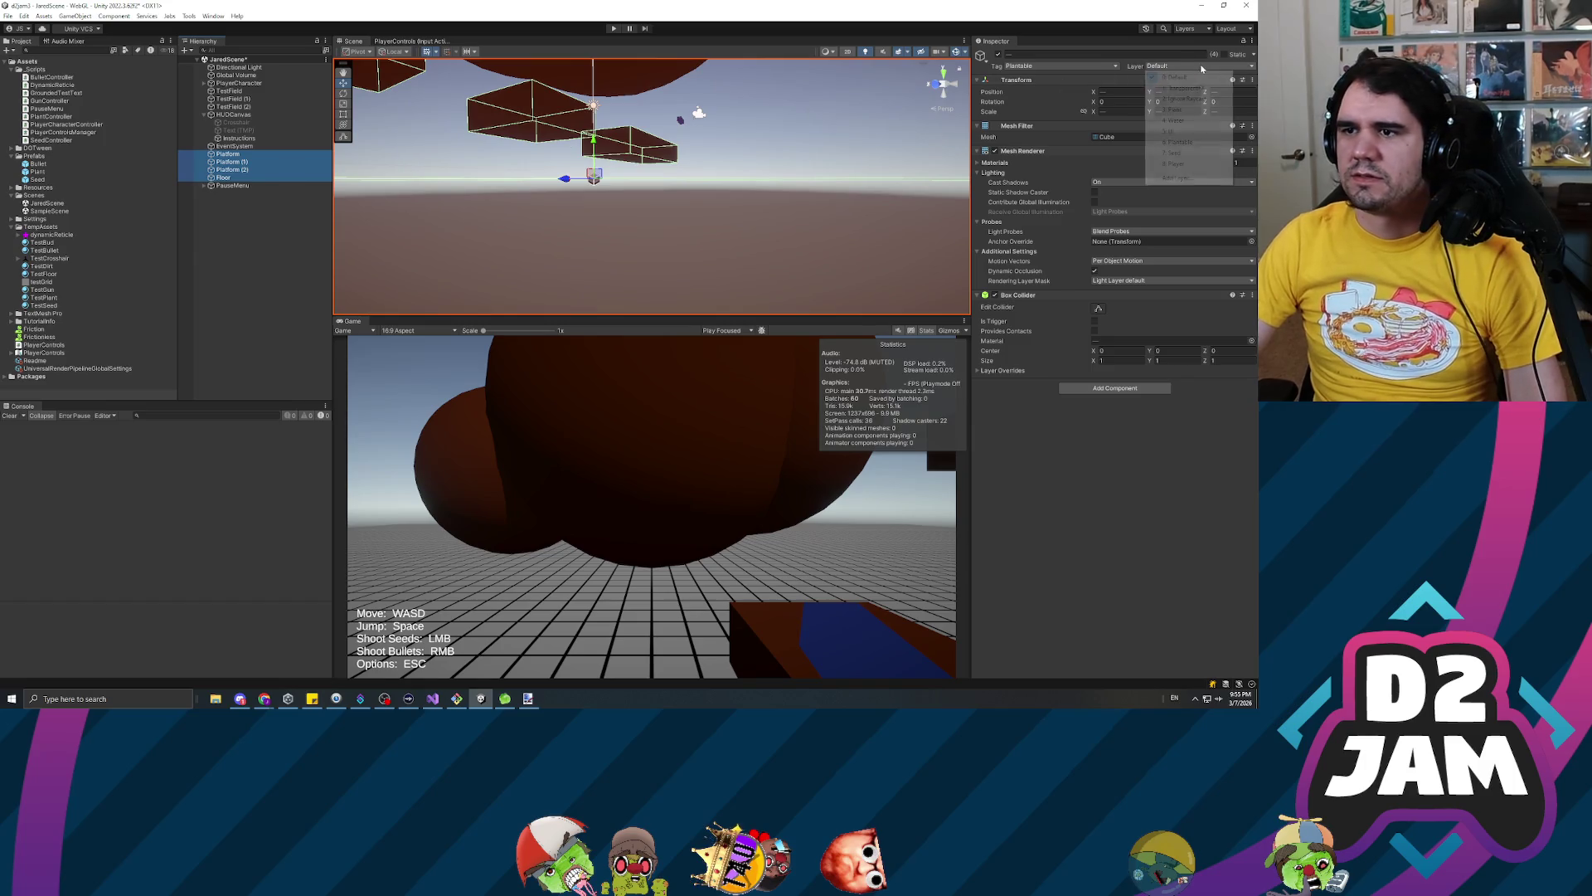
left_click(1177, 142)
key("ctrl+s")
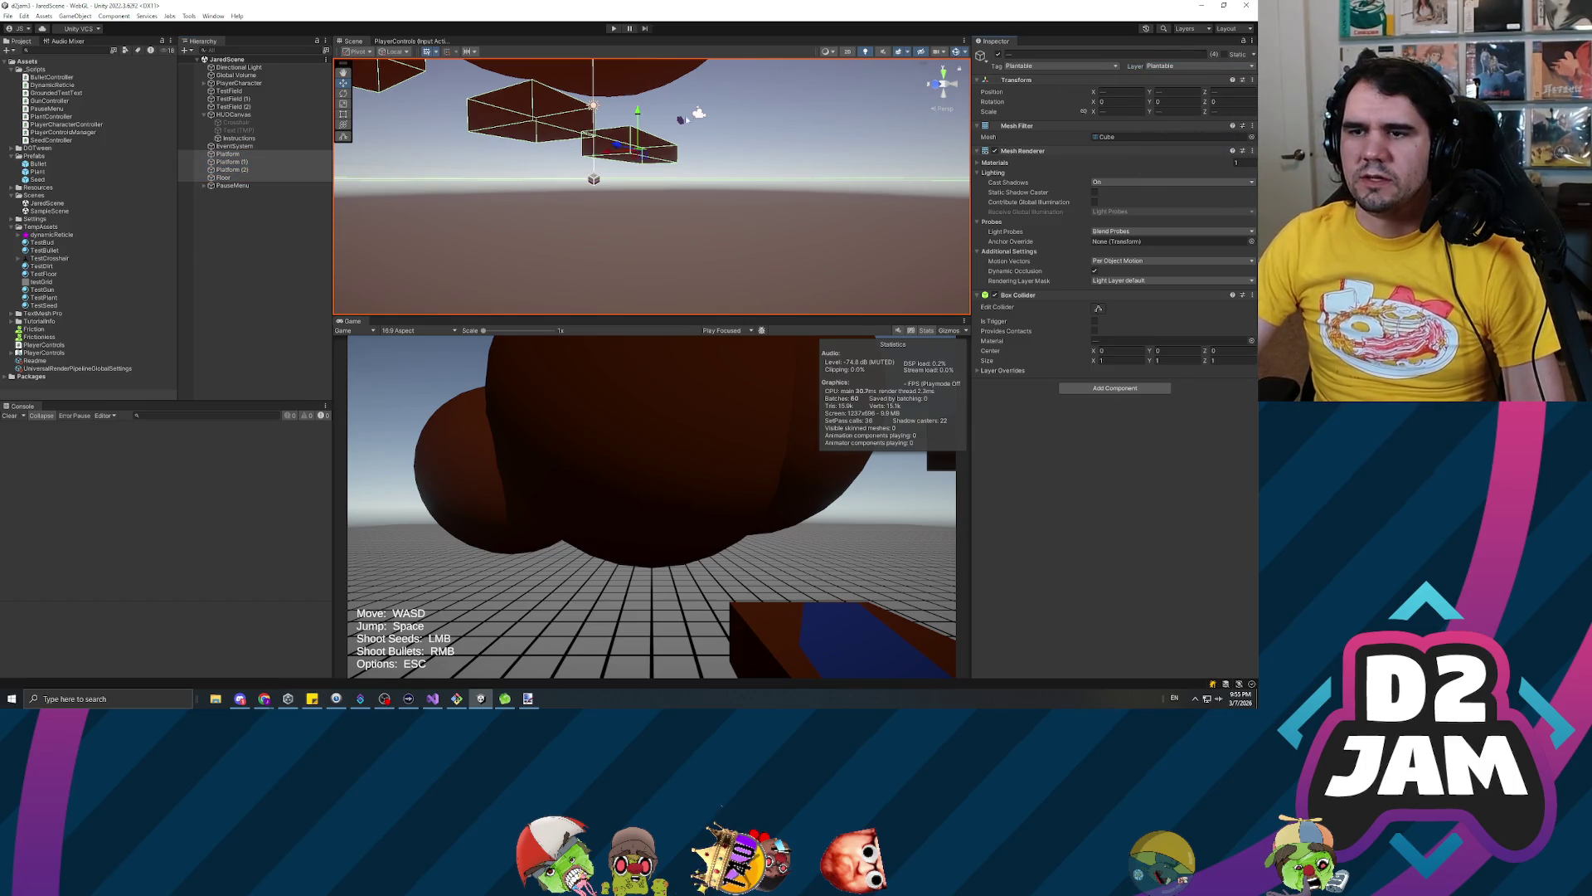
left_click(614, 27)
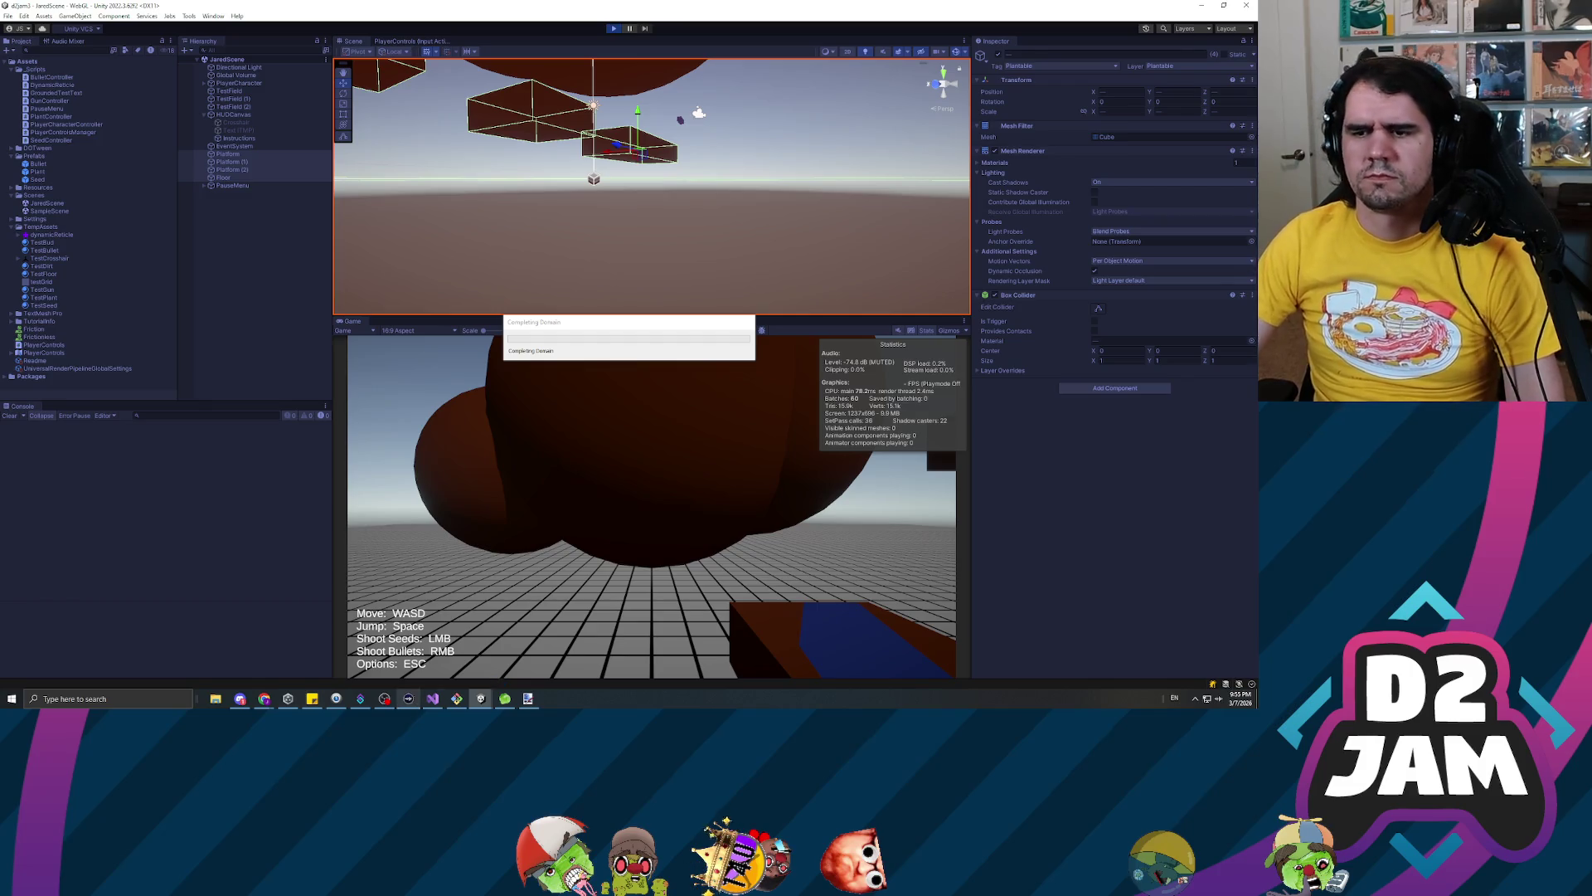
Shoot seeds at the floor, the canopy, the platforms and the brown box, checking where the reticle lands
mouse_move(432, 699)
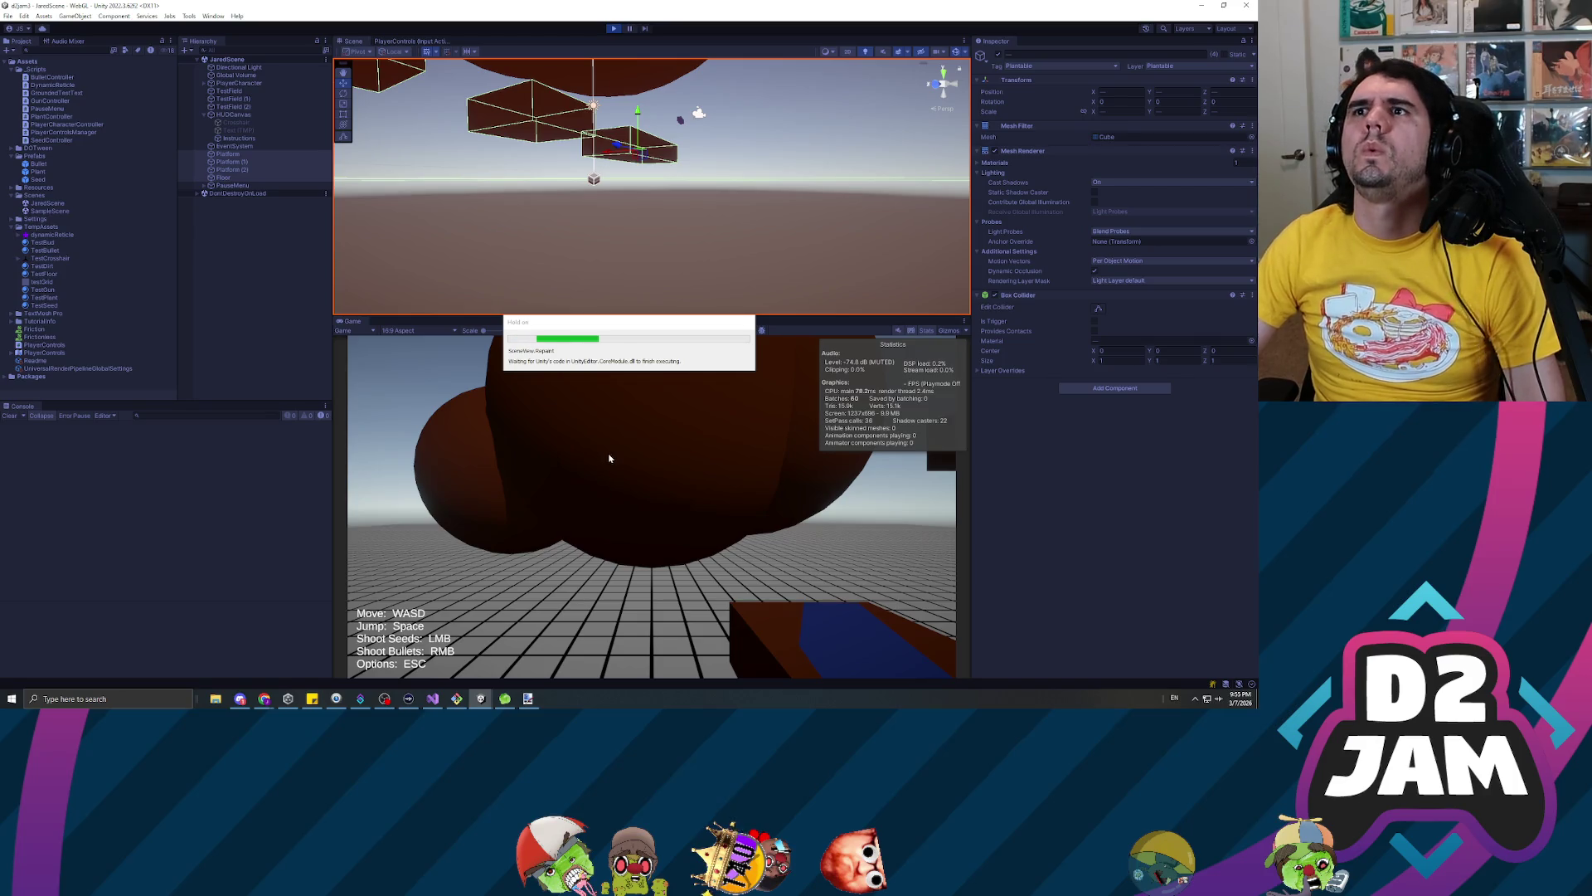
left_click(672, 492)
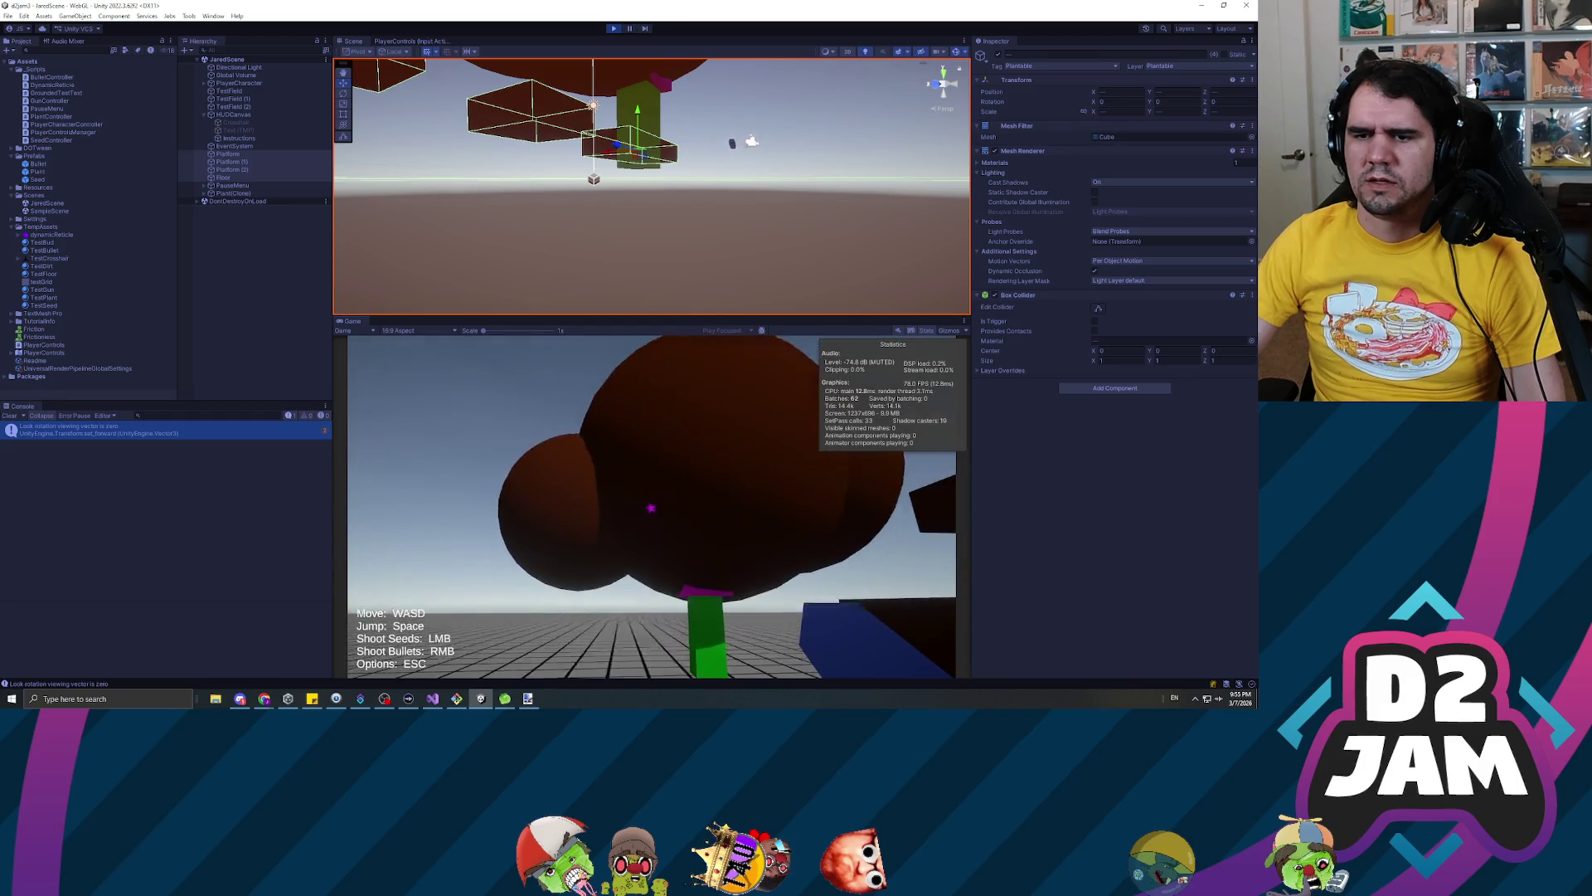
left_click(652, 508)
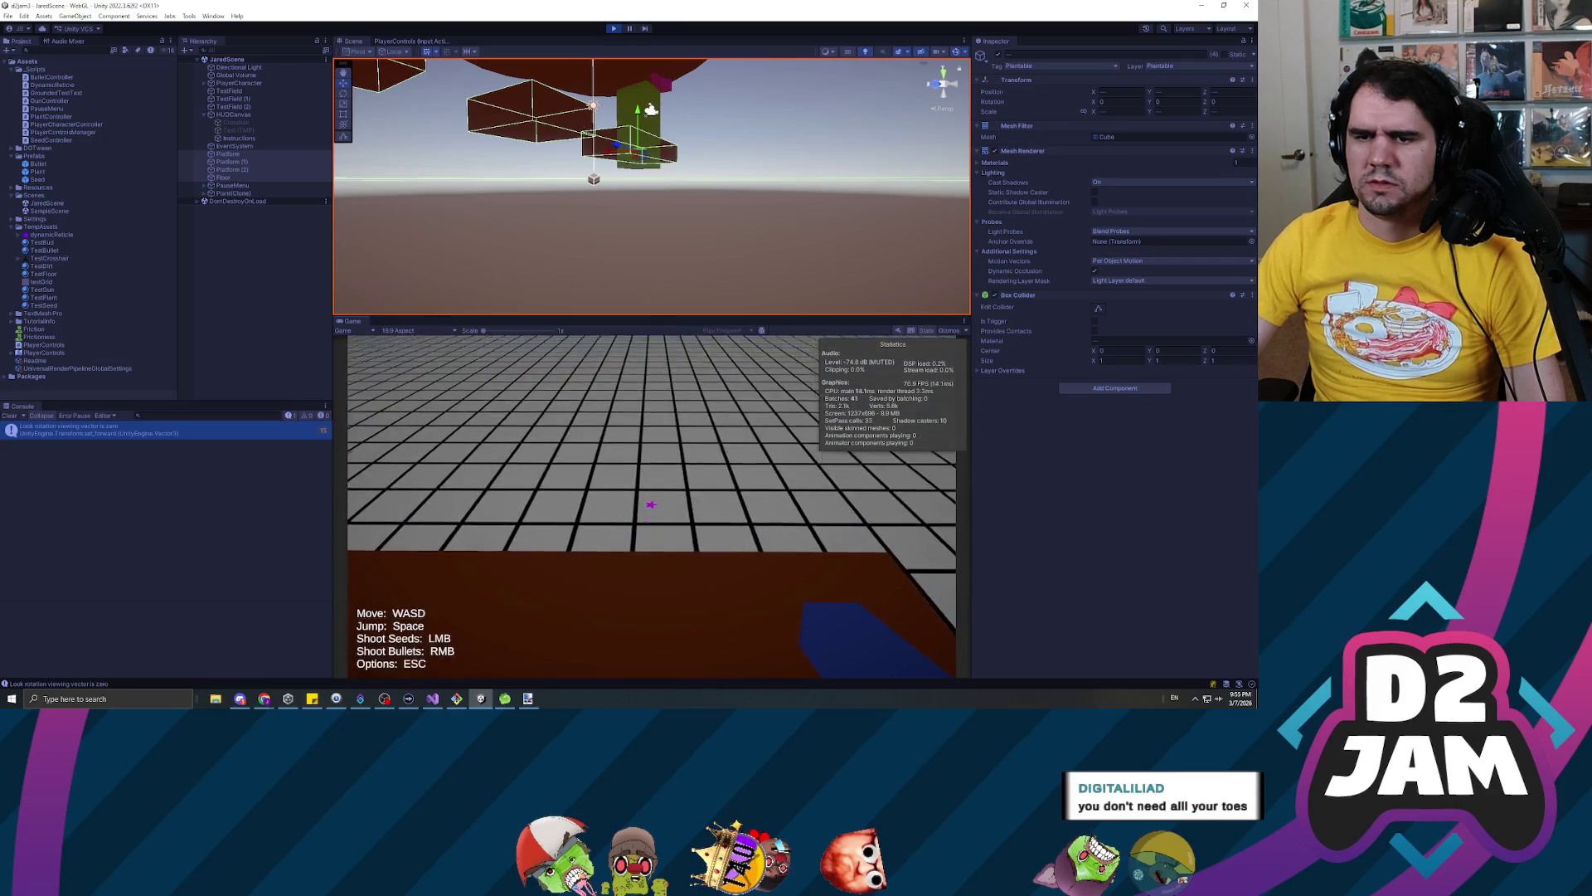
left_click(642, 473)
key("w")
key("space")
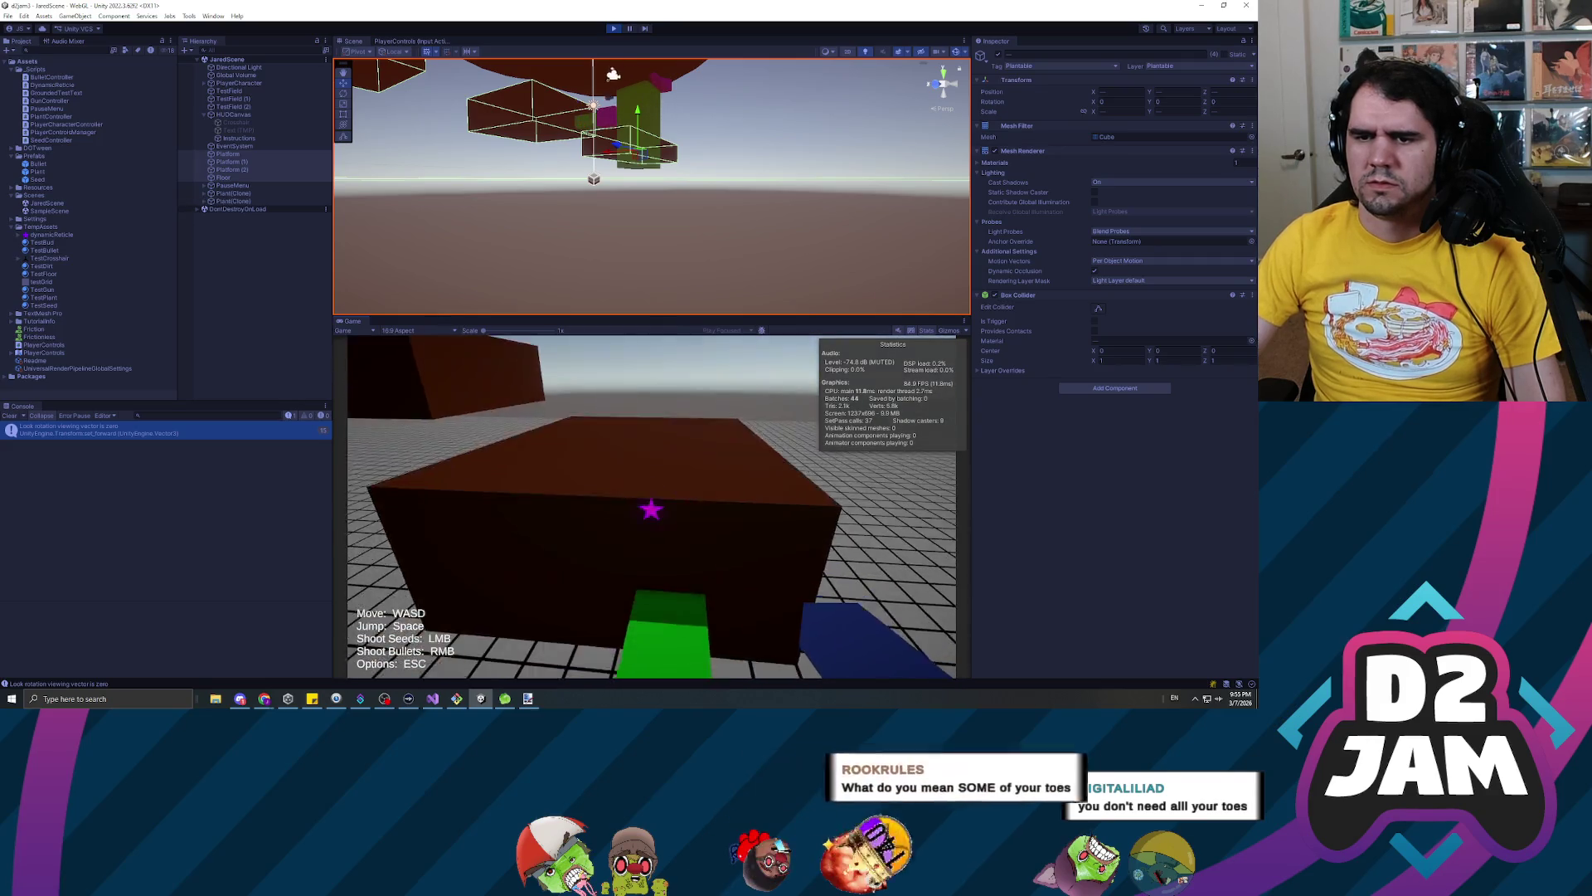
left_click(650, 503)
left_click(650, 506)
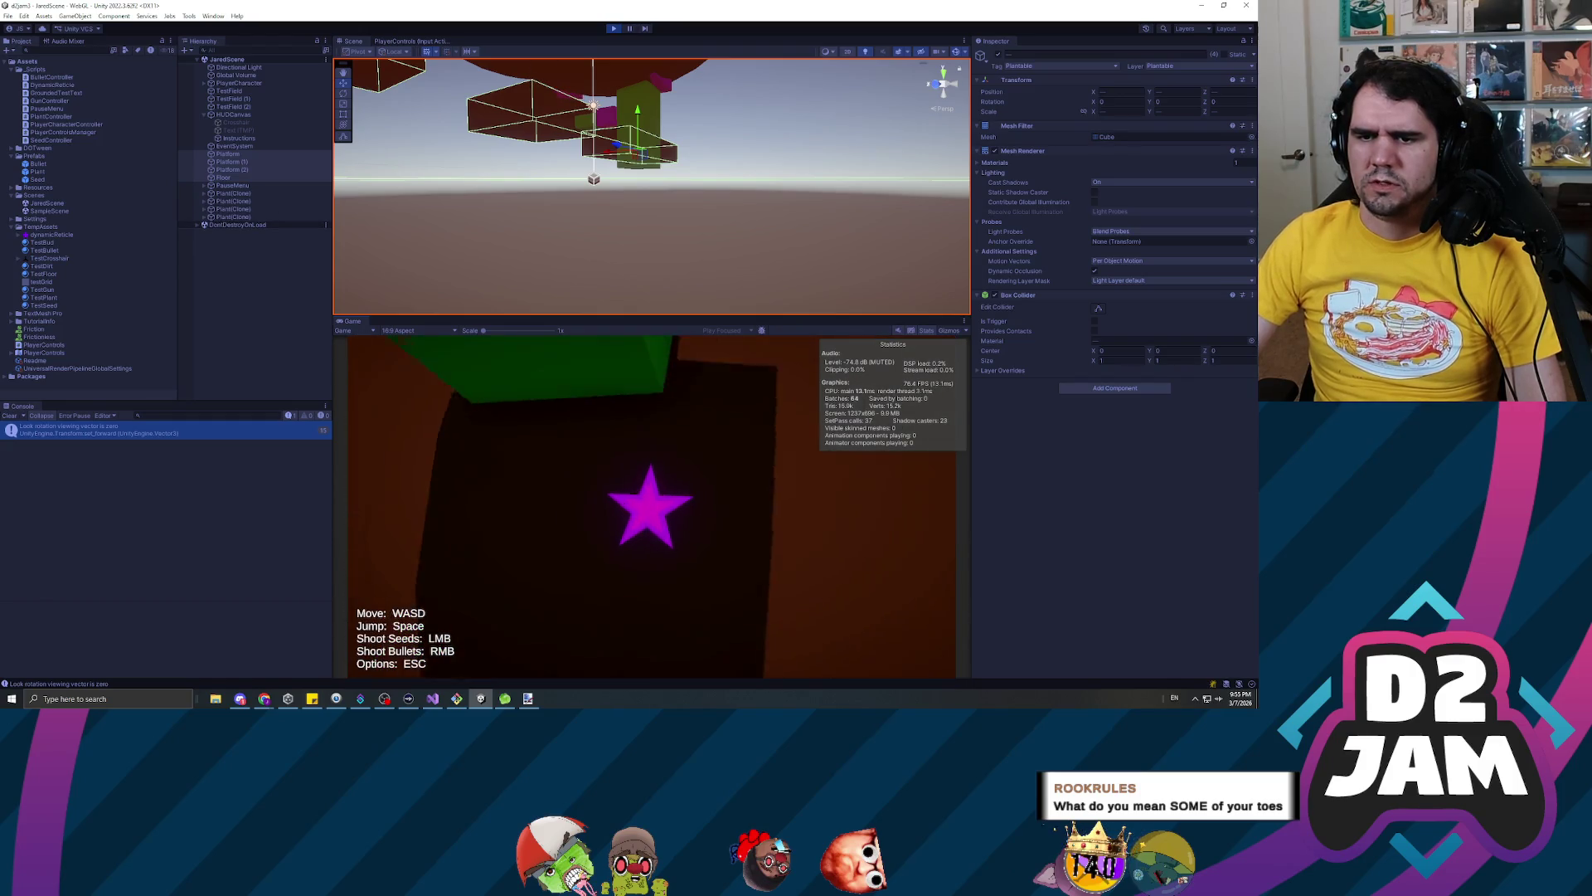
left_click(652, 506)
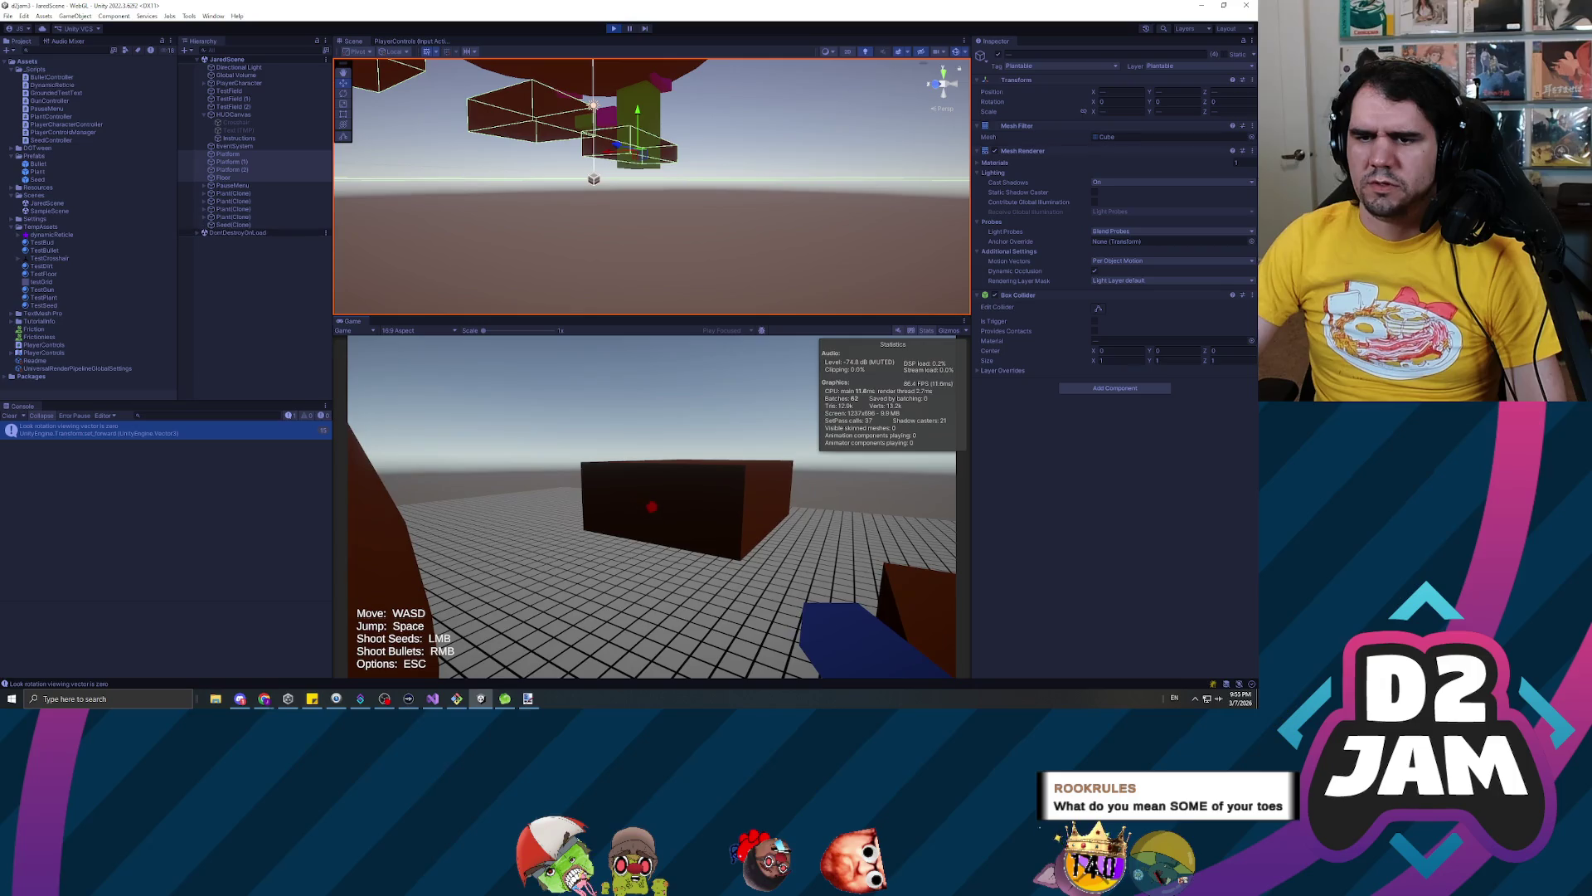
left_click(652, 507)
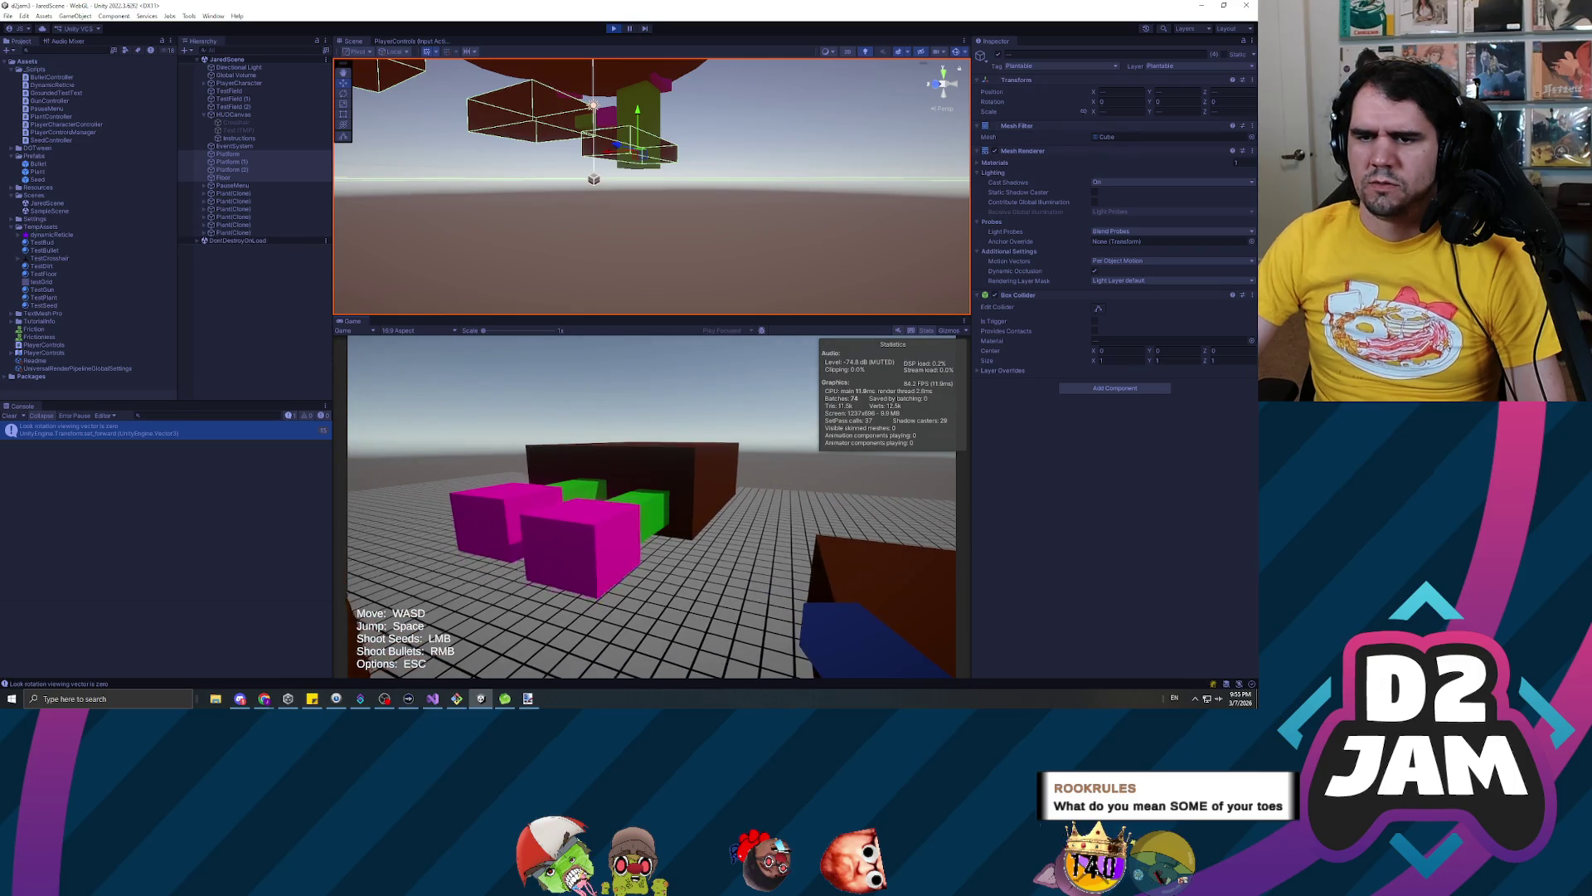
Climb onto the brown box and jump over the big plant, growing more plants on the box
key("w")
key("space")
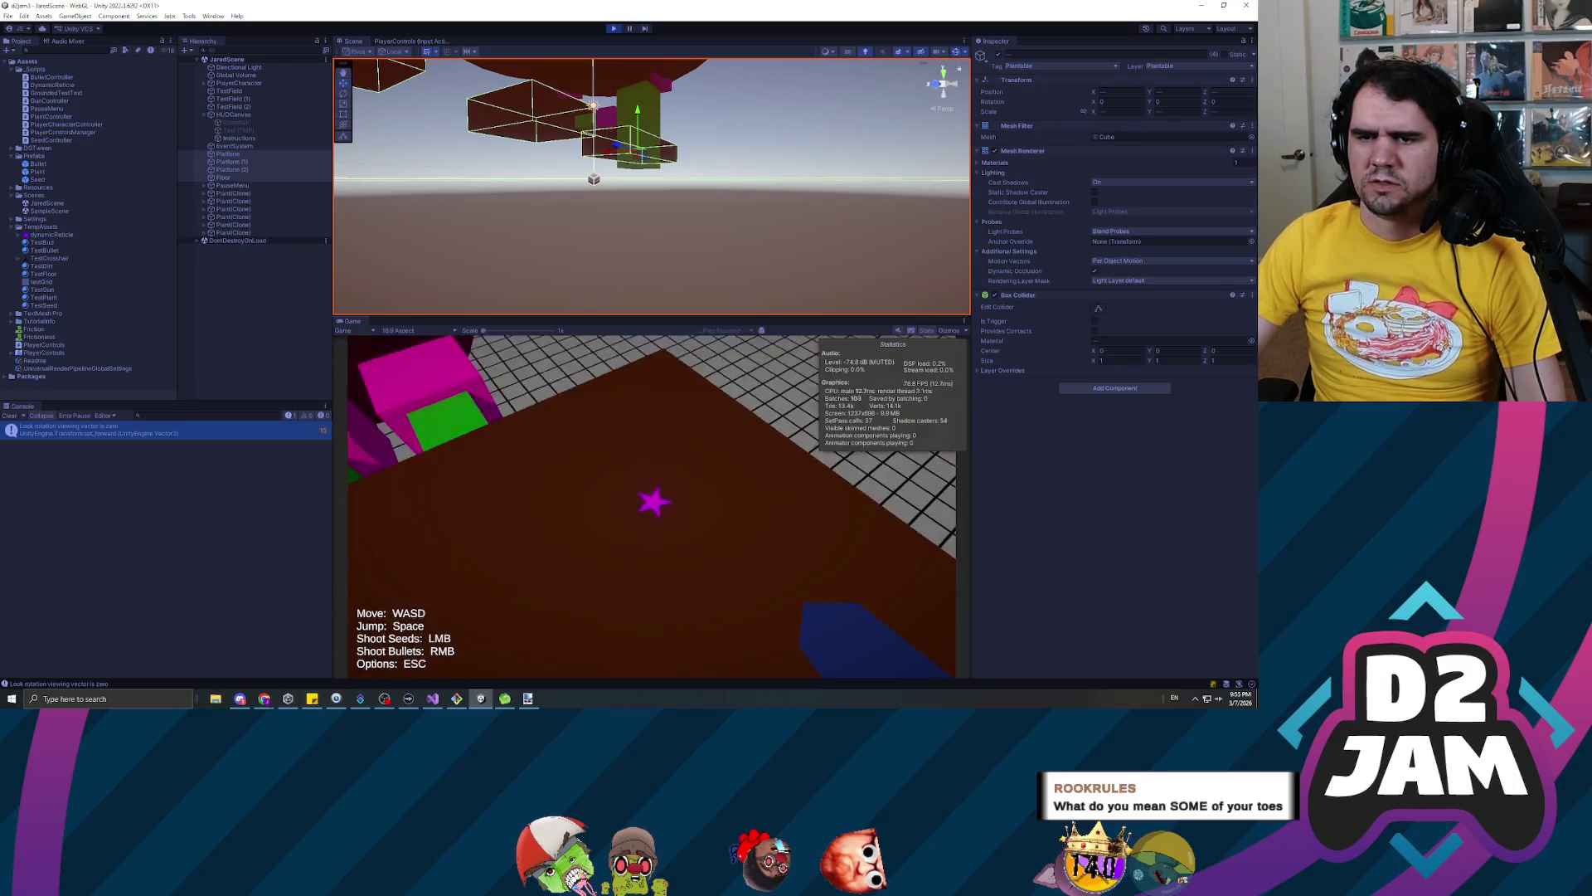
left_click(652, 502)
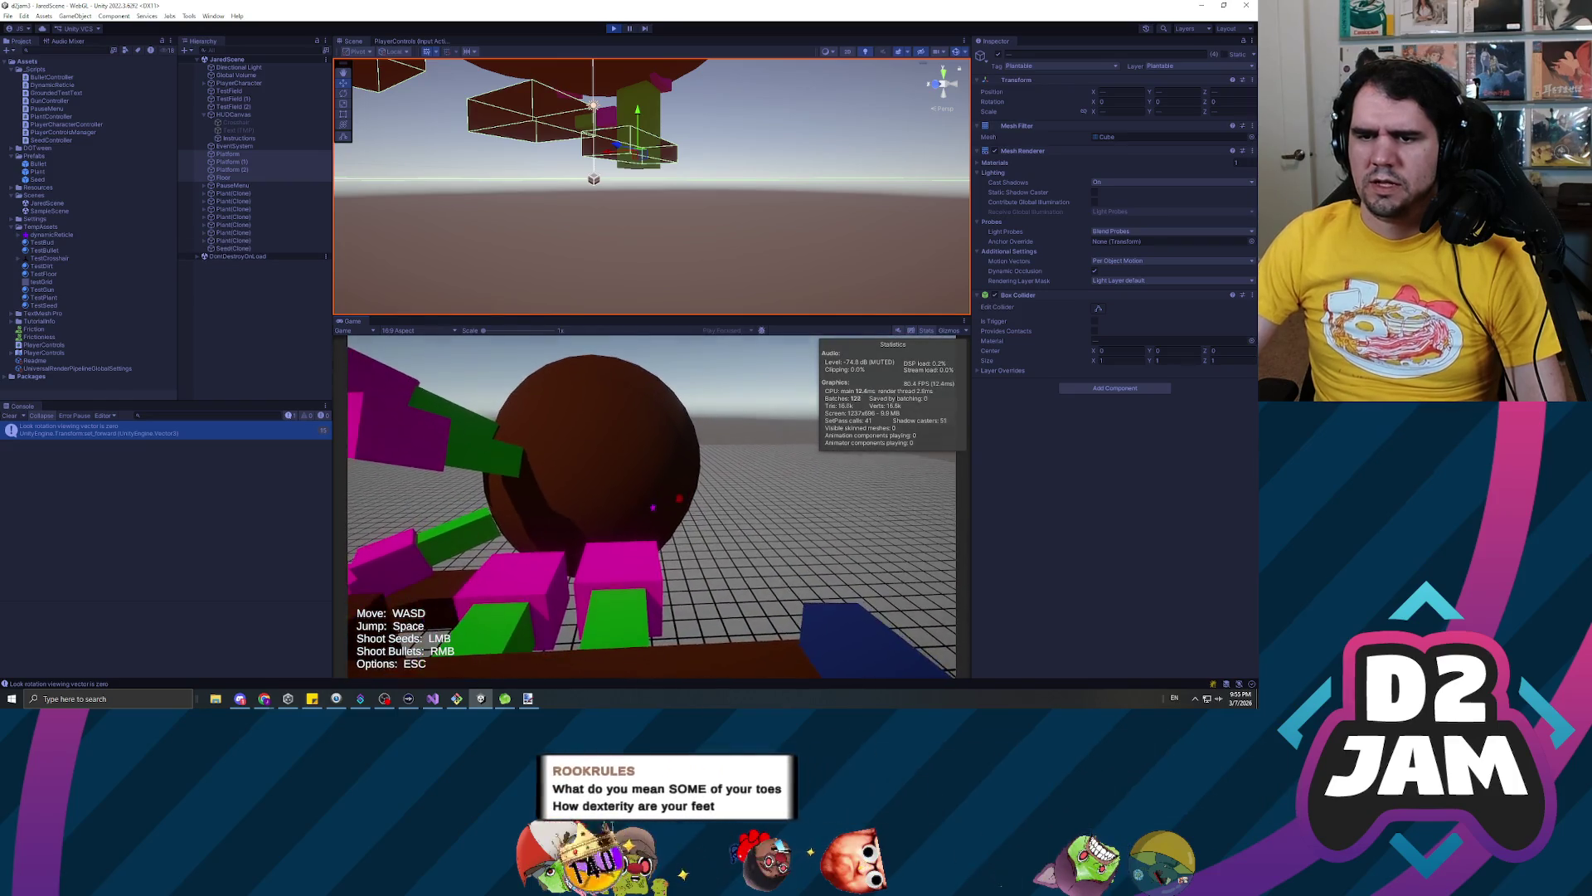
key("w")
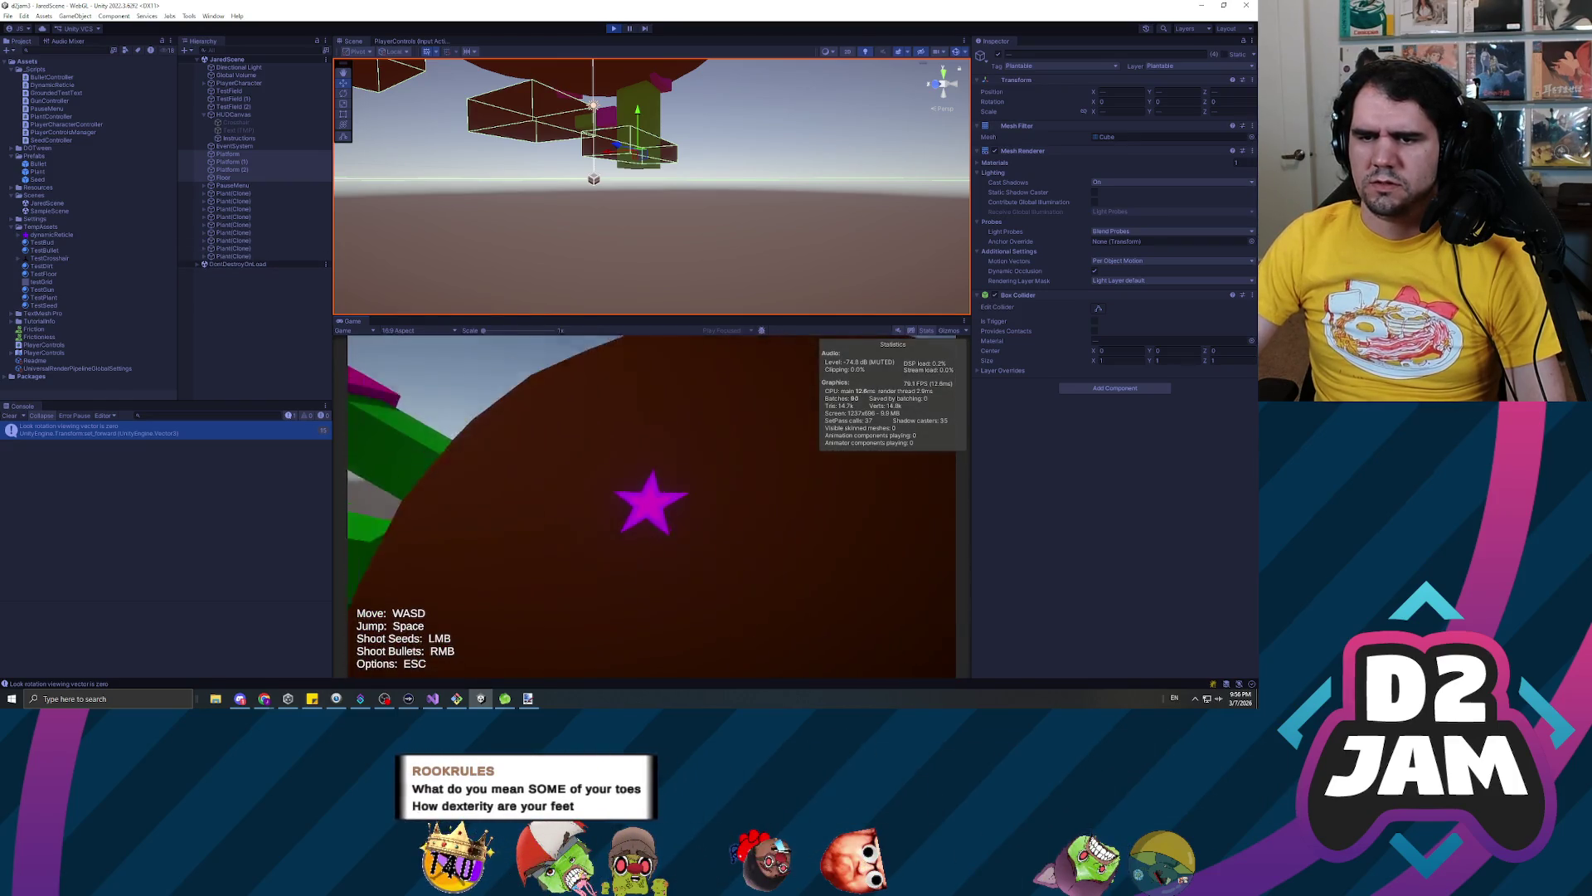
key("space")
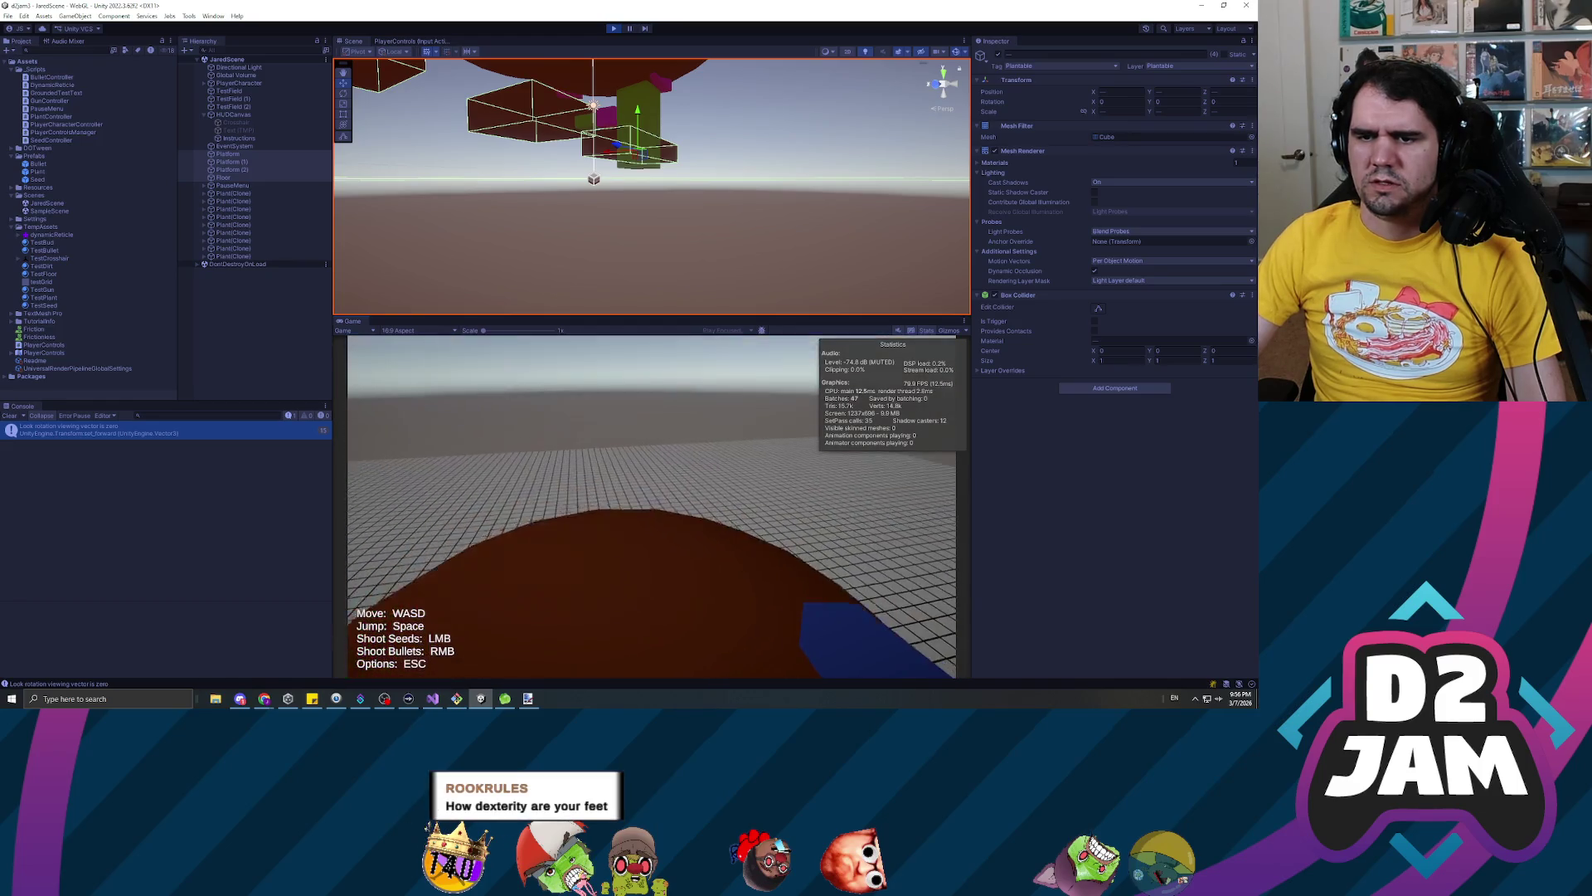
key("w")
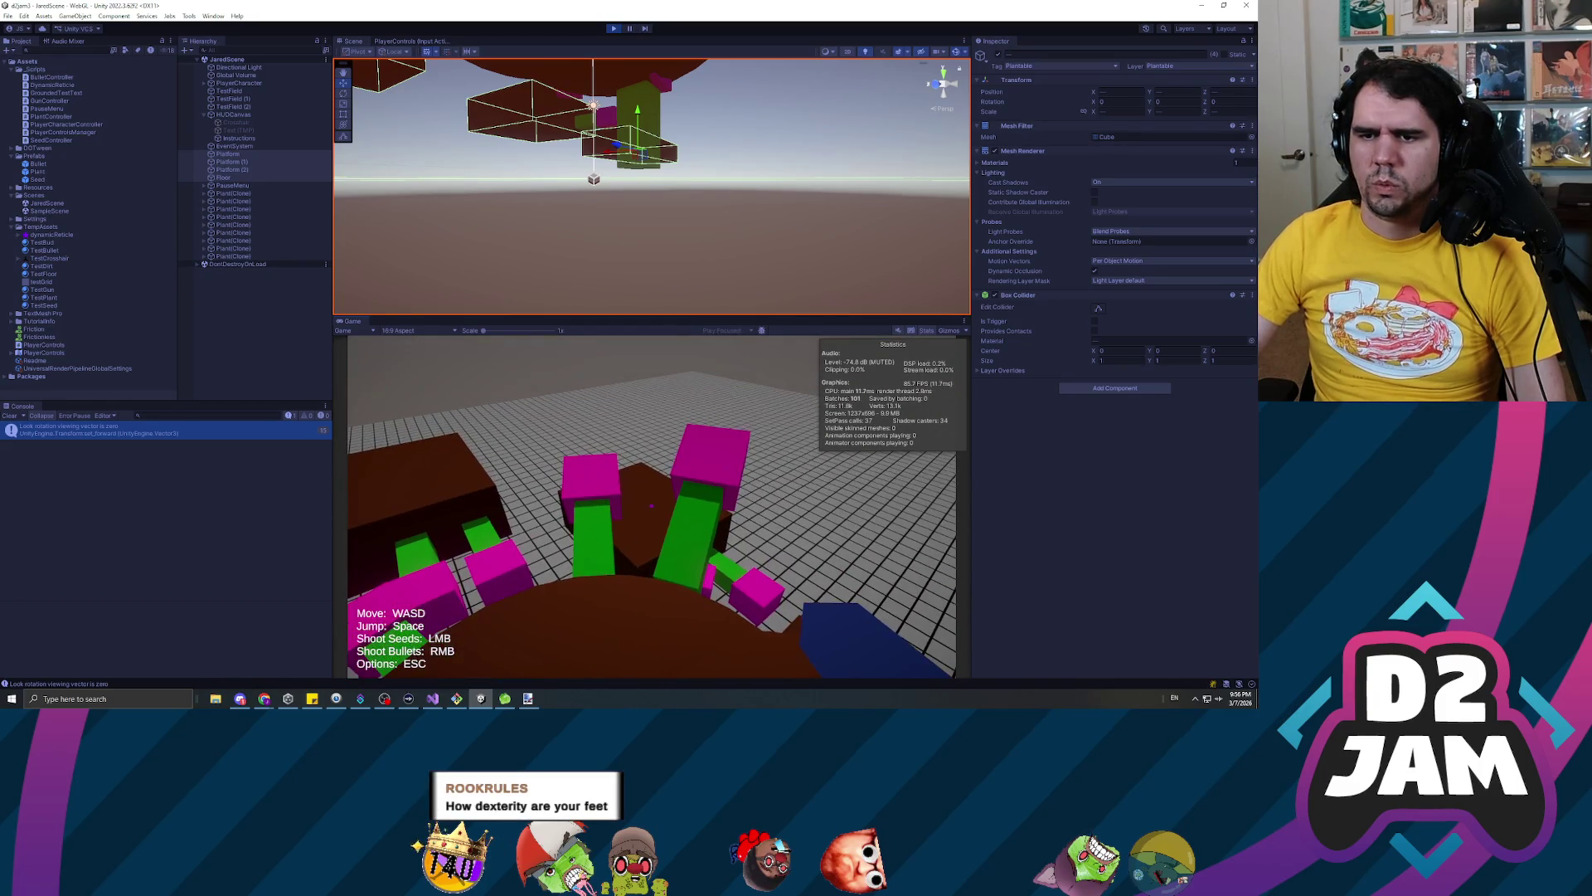
left_click(652, 506)
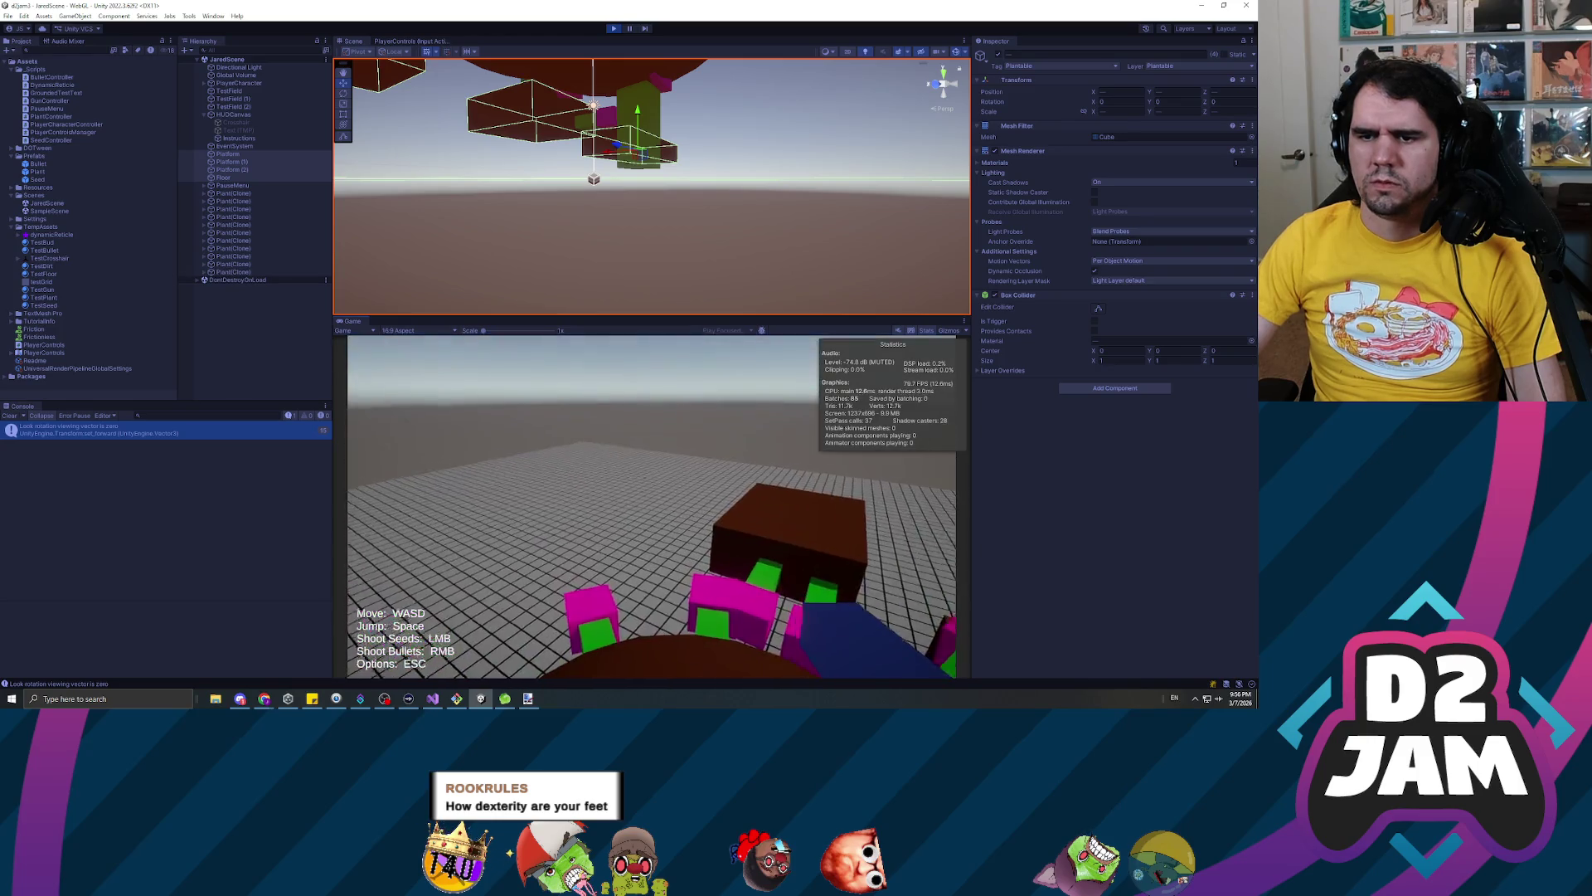
left_click(652, 505)
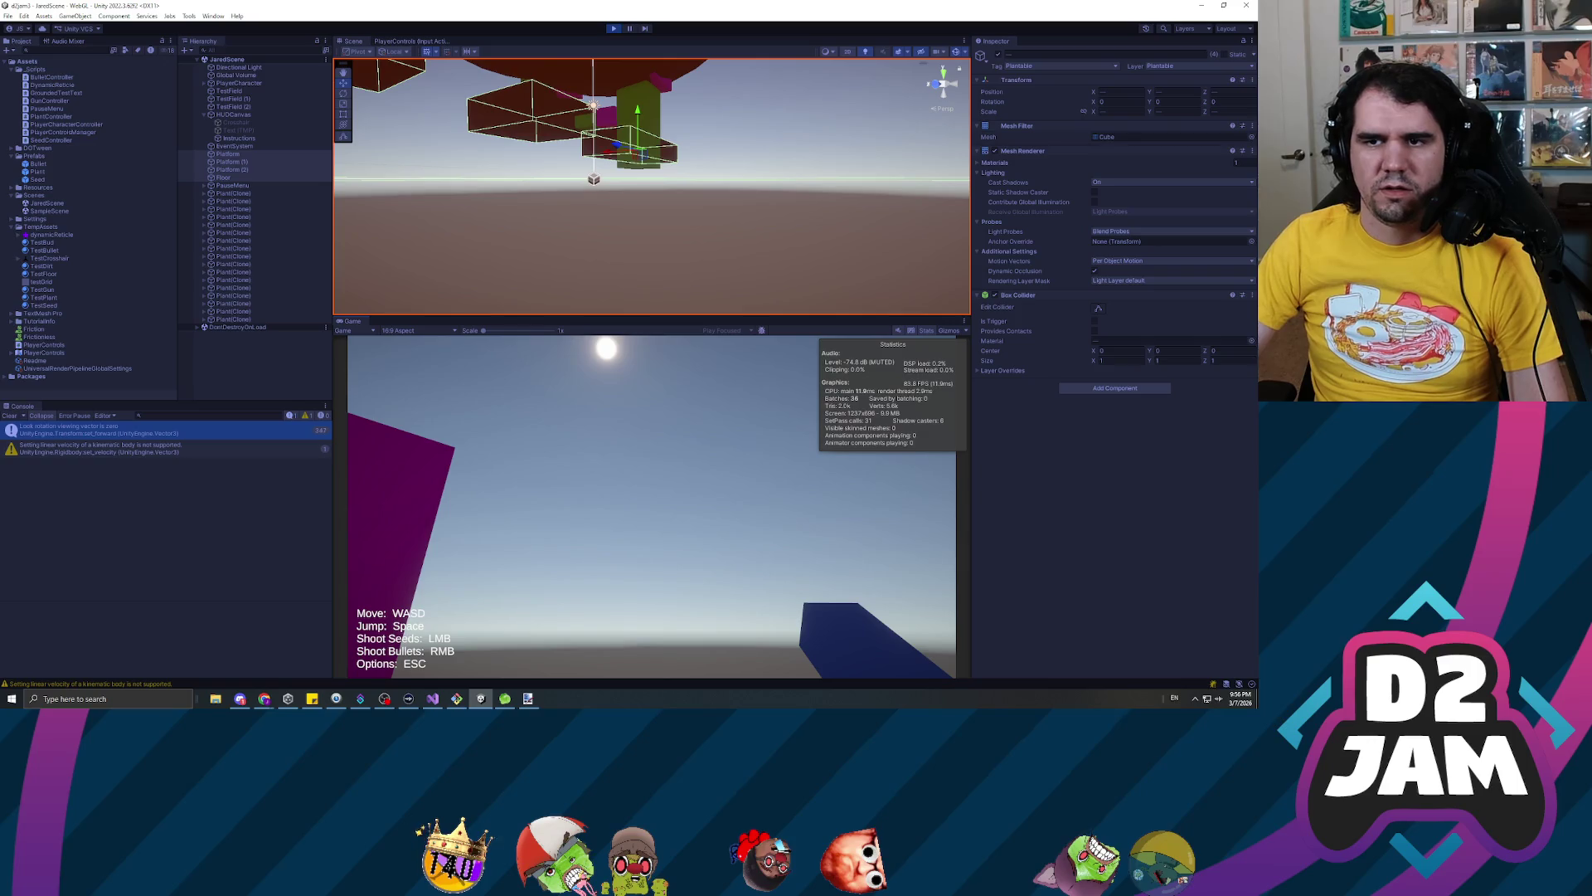
Stop the playtest, clear the Console and bring DynamicReticle.cs forward in Visual Studio
key("Escape")
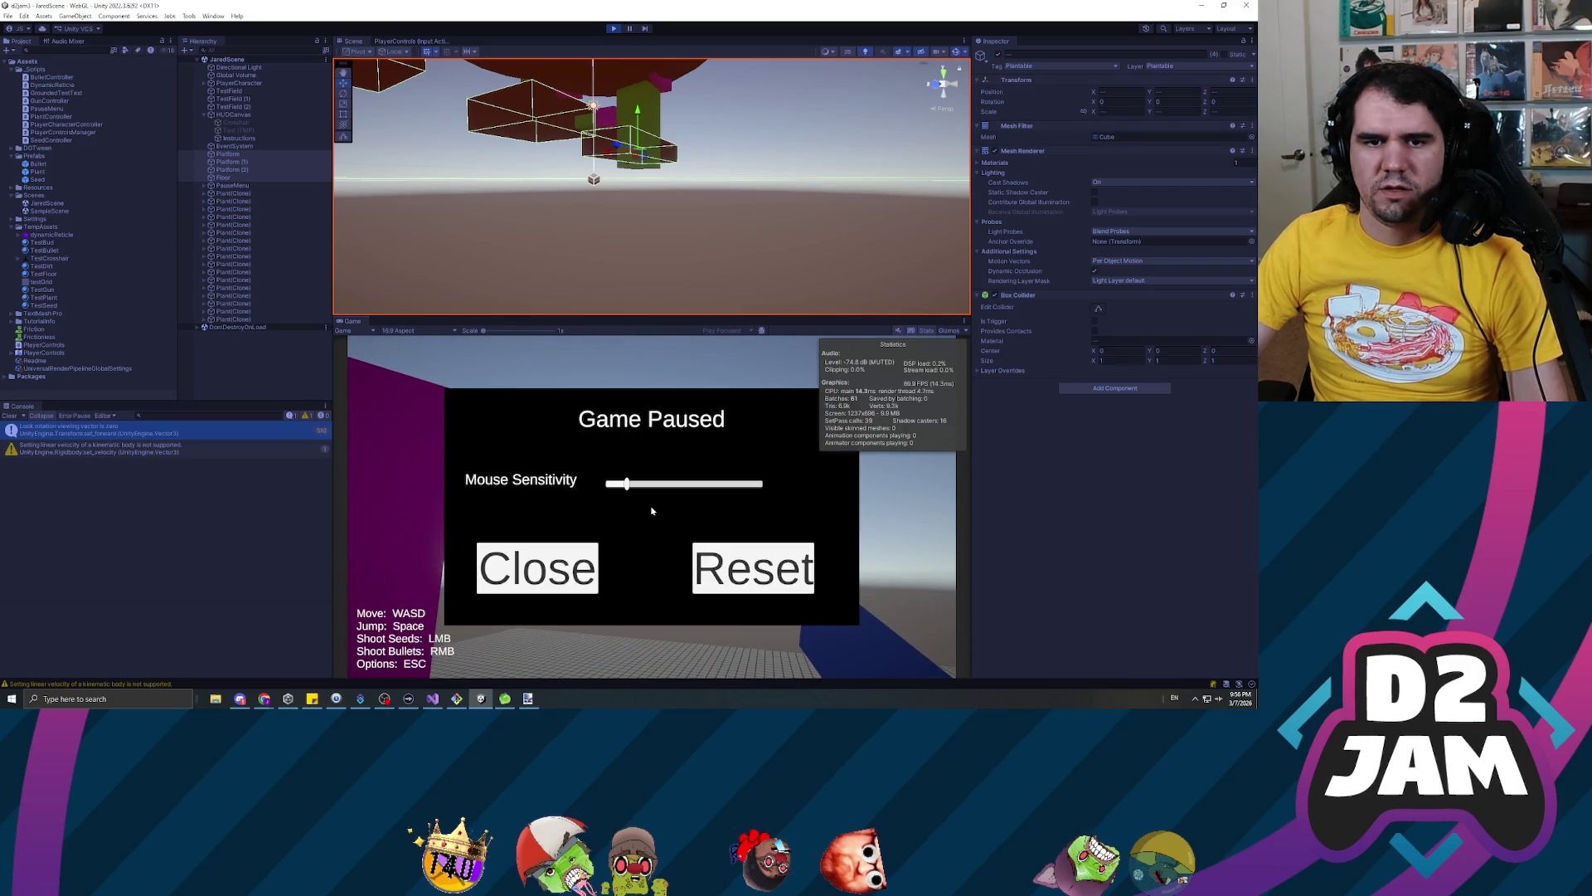
left_click(100, 429)
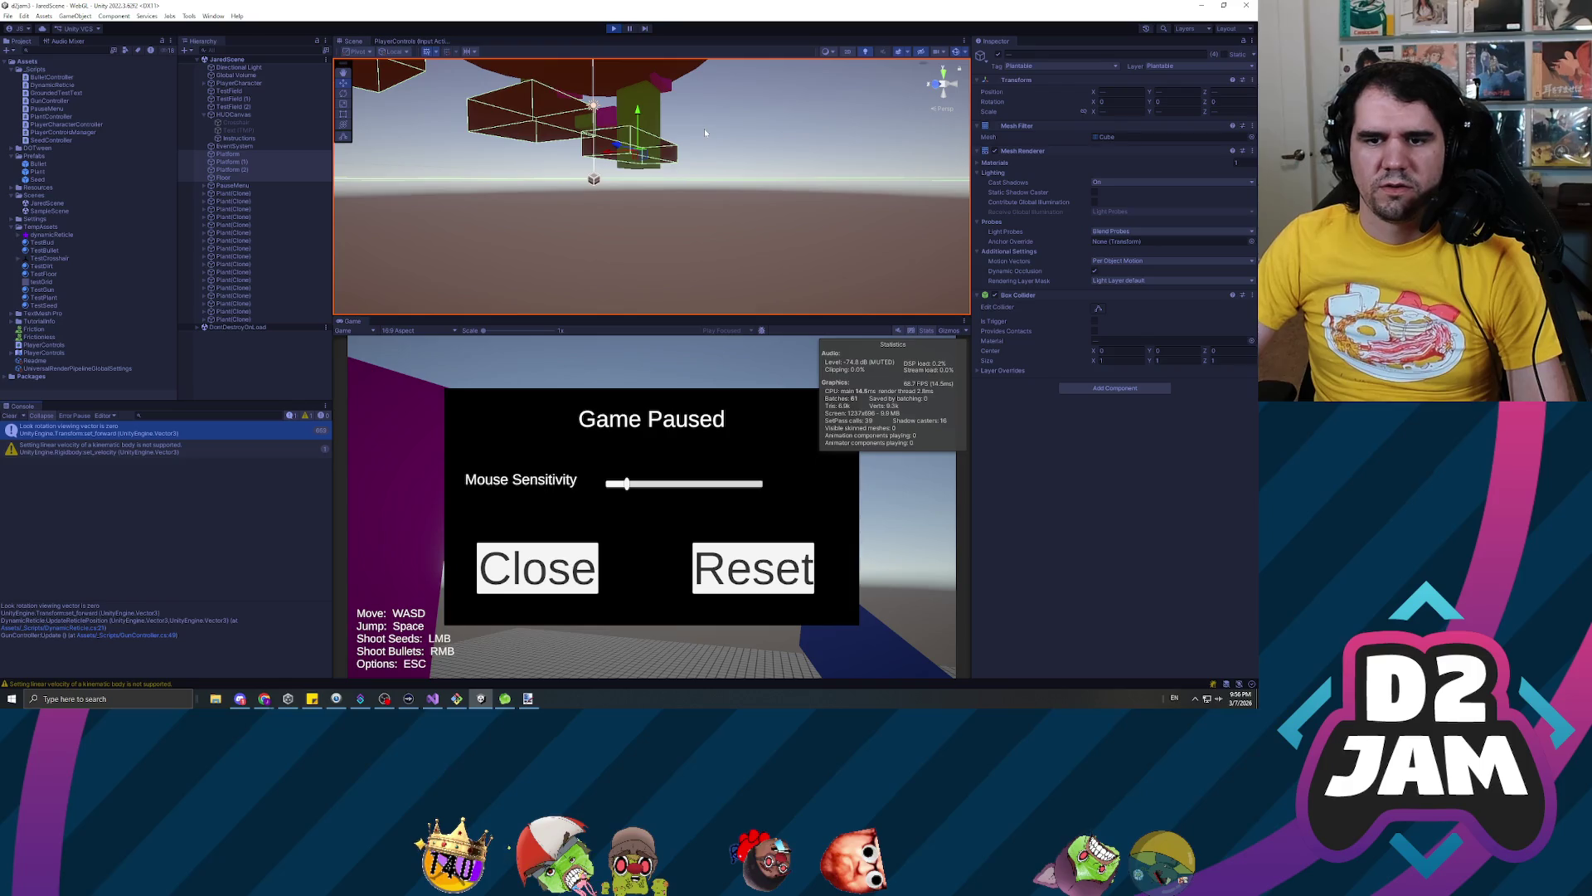
left_click(614, 28)
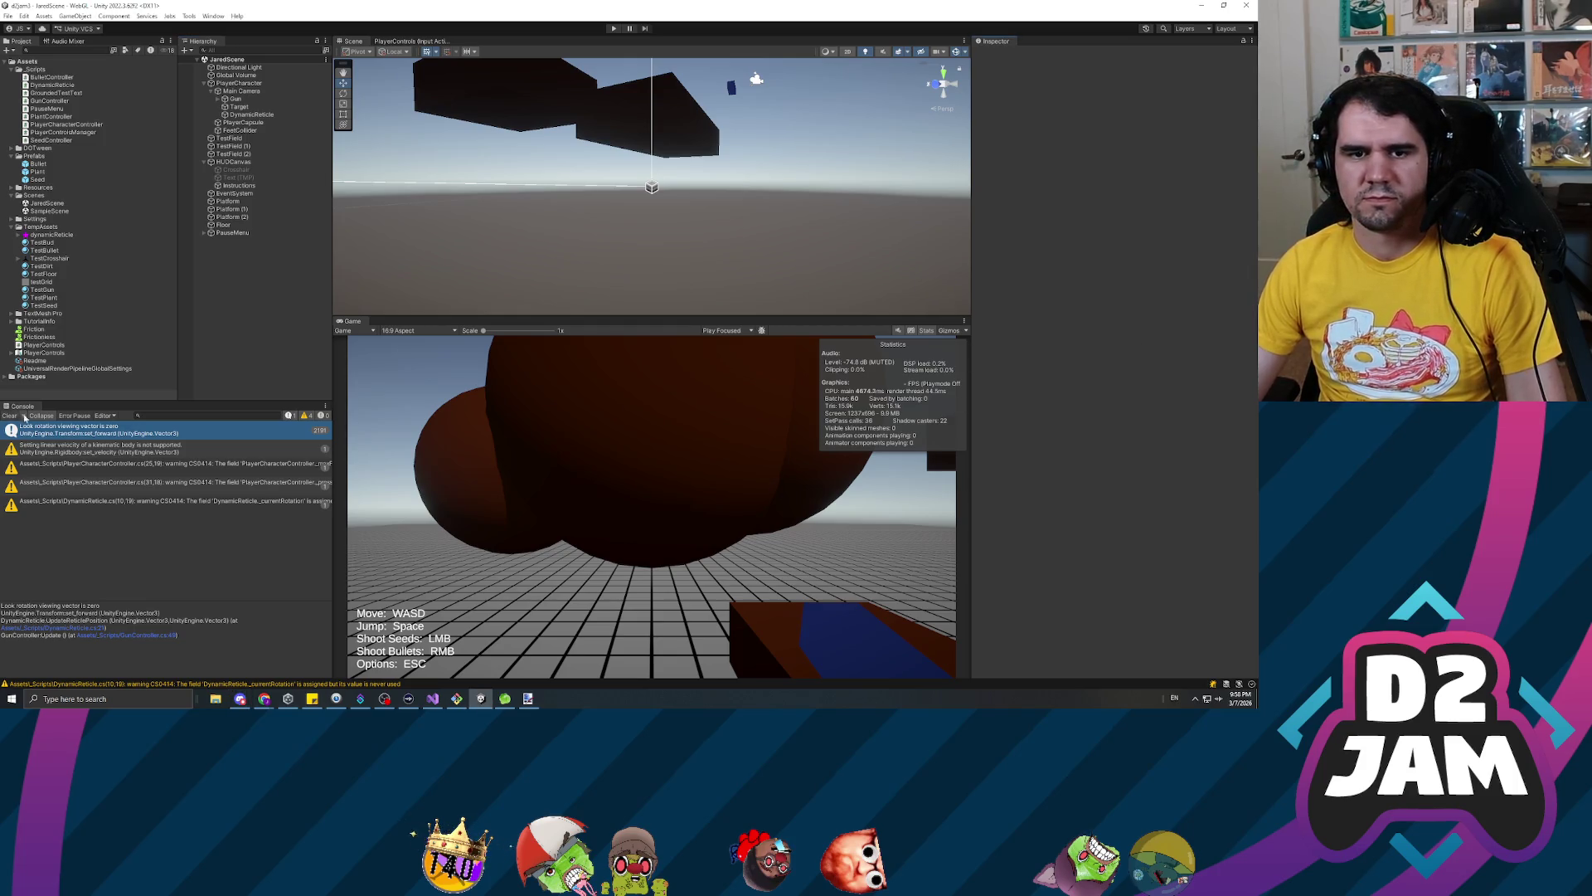
key("ctrl+p")
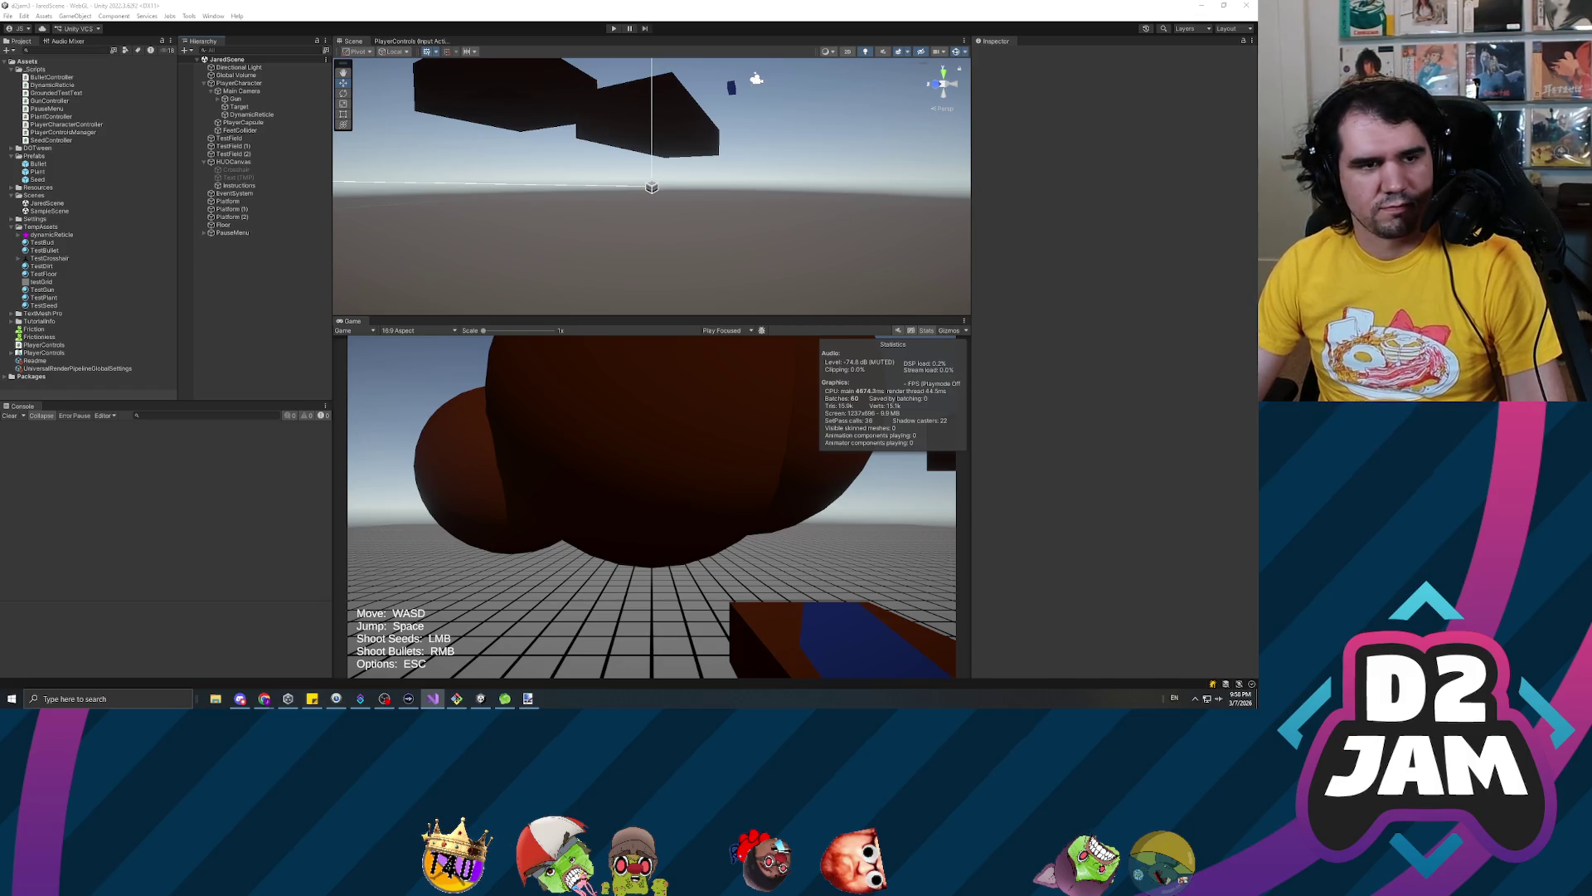
key("alt+Tab")
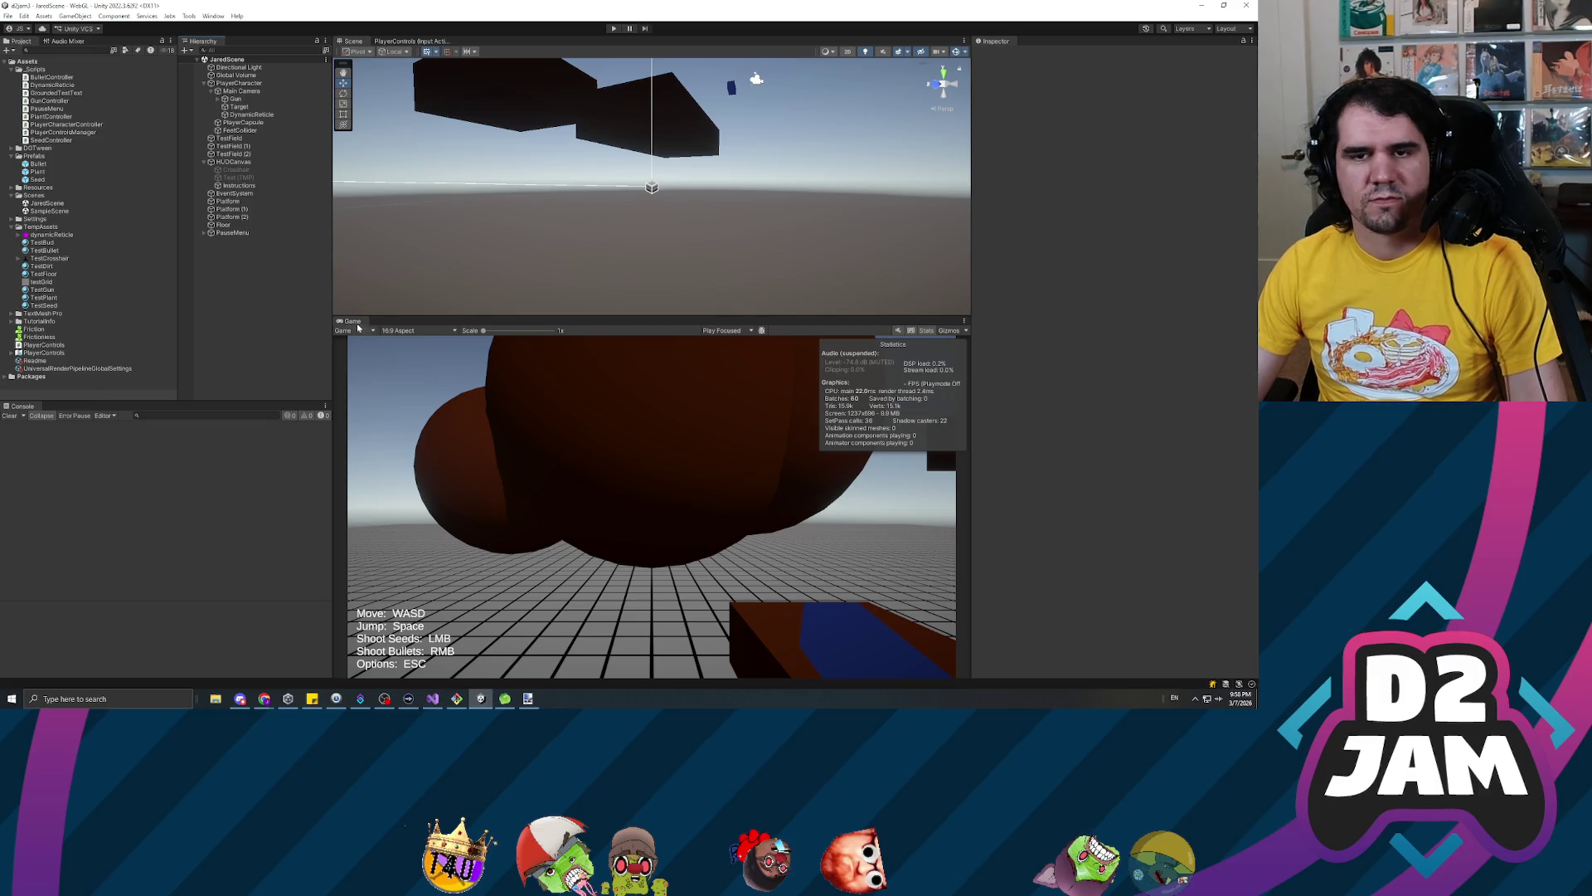
key("alt+Tab")
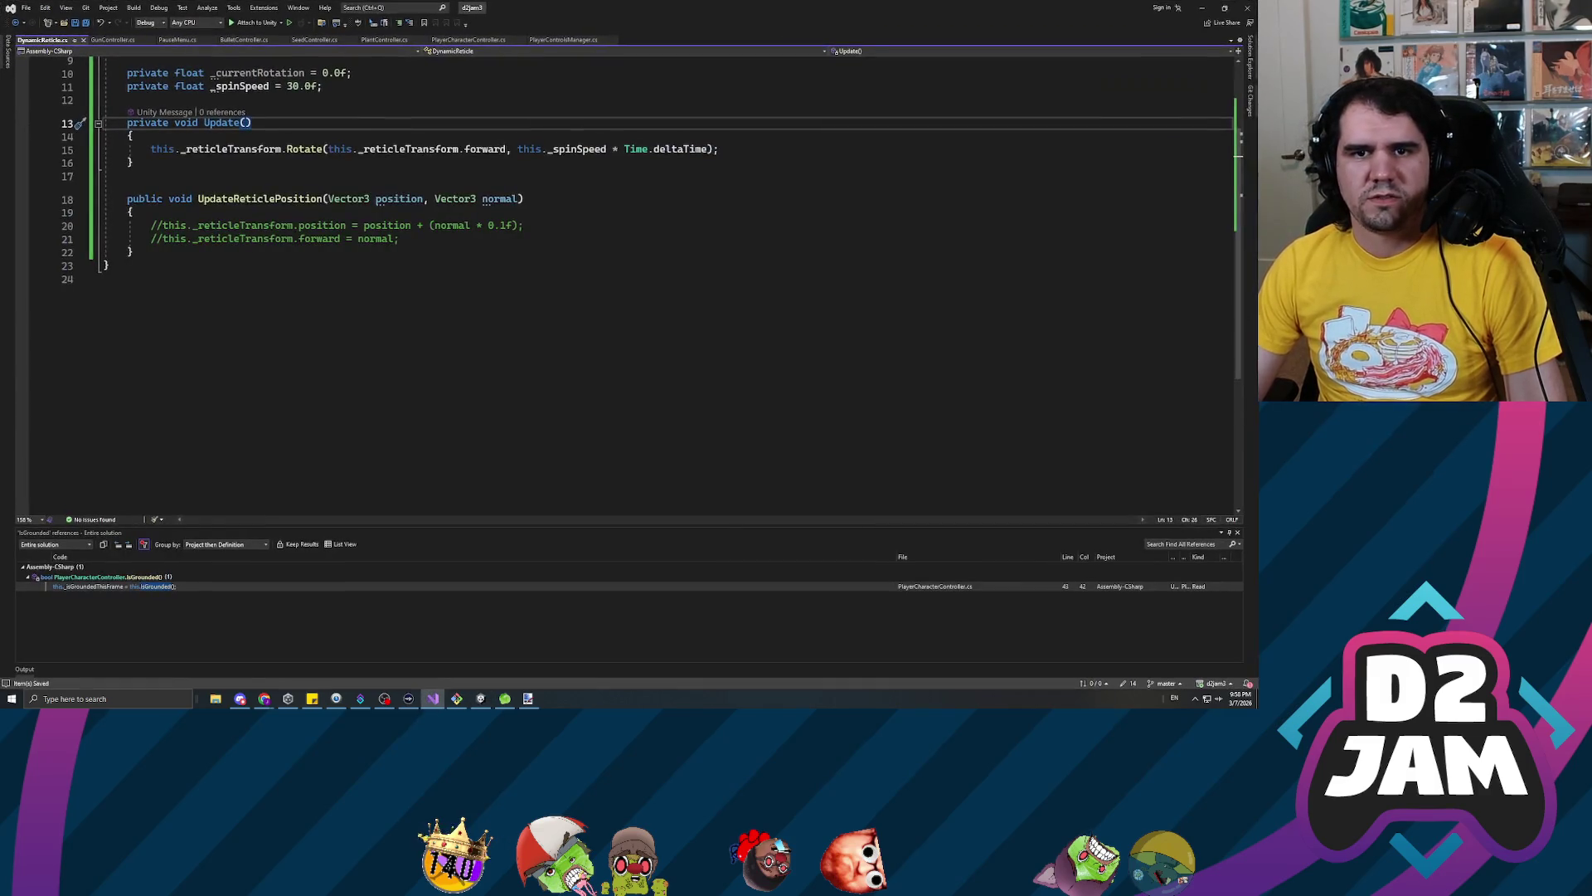
On line 15, replace '_spinSpeed * Time.deltaTime' with just _spinSpeed, then save and return to Unity
double_click(234, 267)
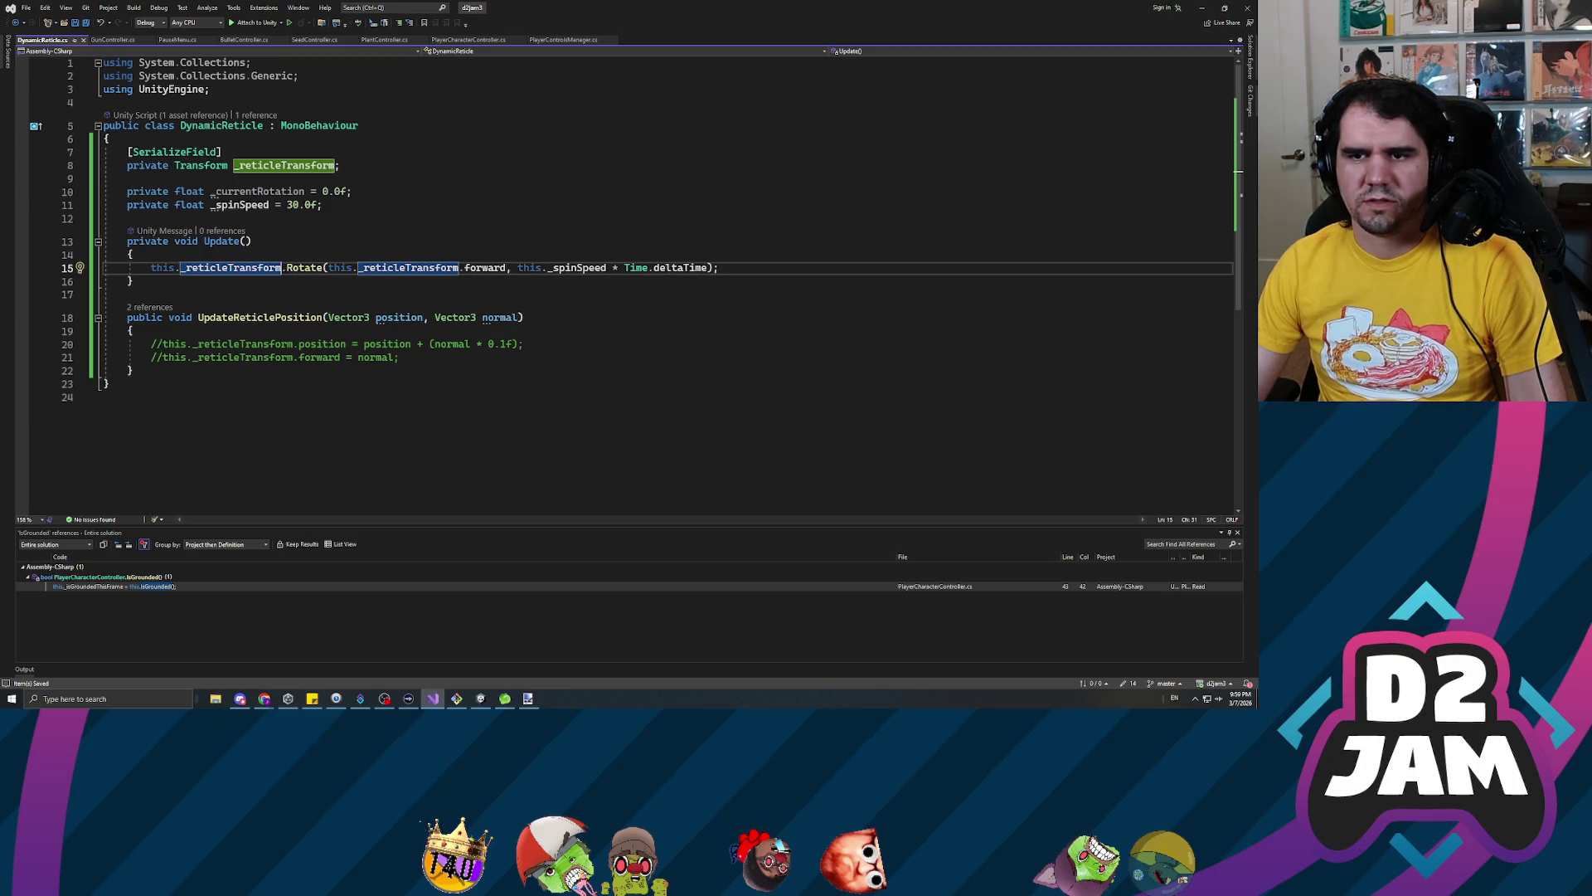
left_click(547, 267)
key("shift+End")
key("shift+Left")
key("shift+Left")
type("_spinSpeed")
key("ctrl+s")
key("alt+Tab")
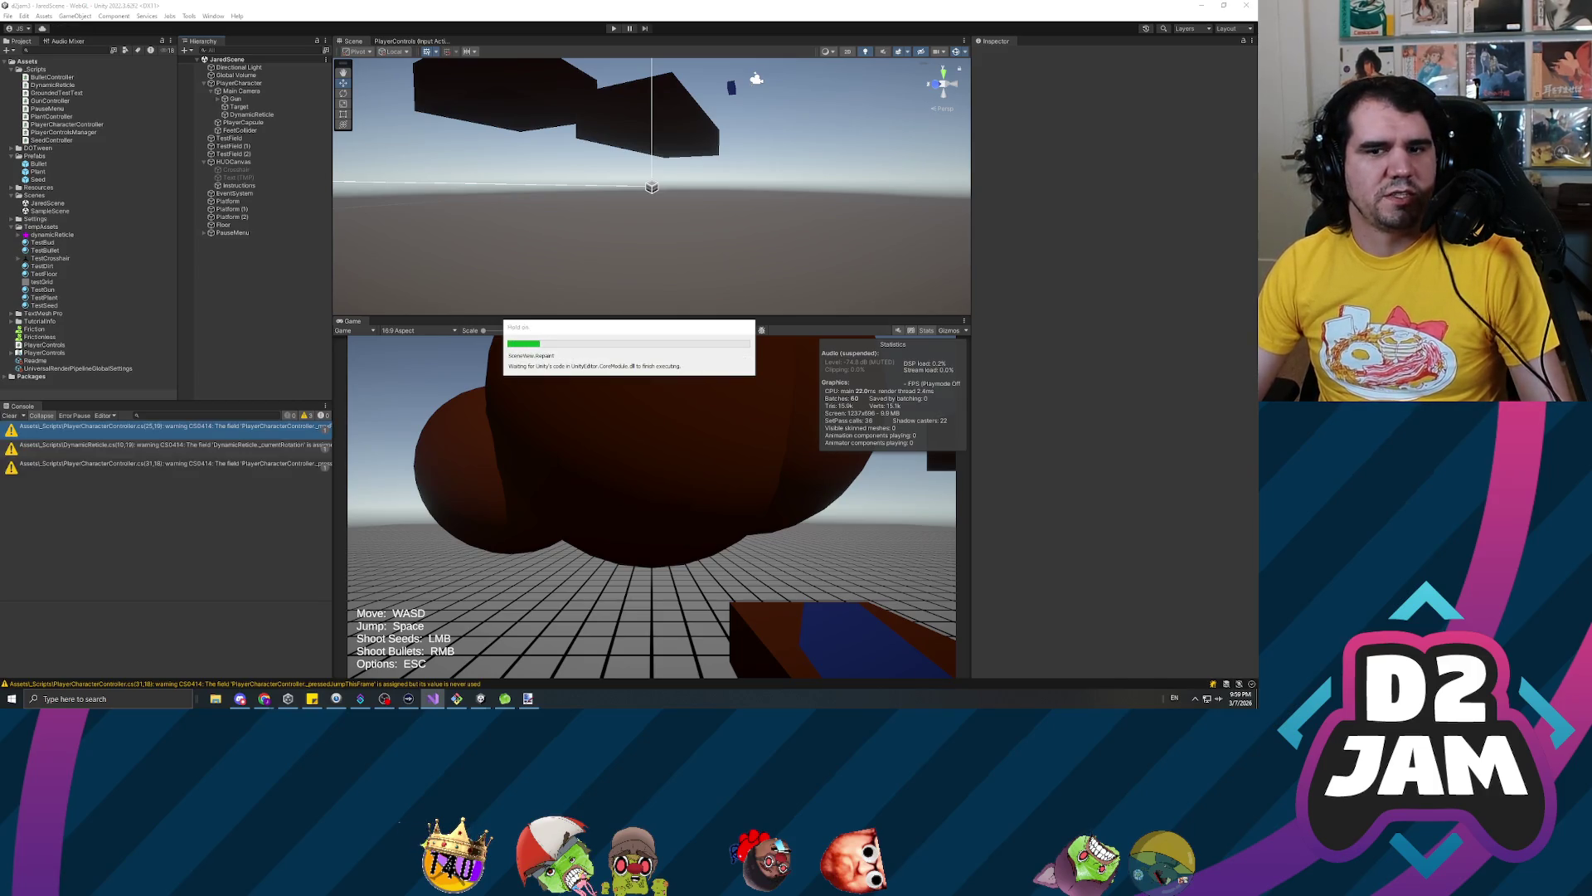
left_click(614, 28)
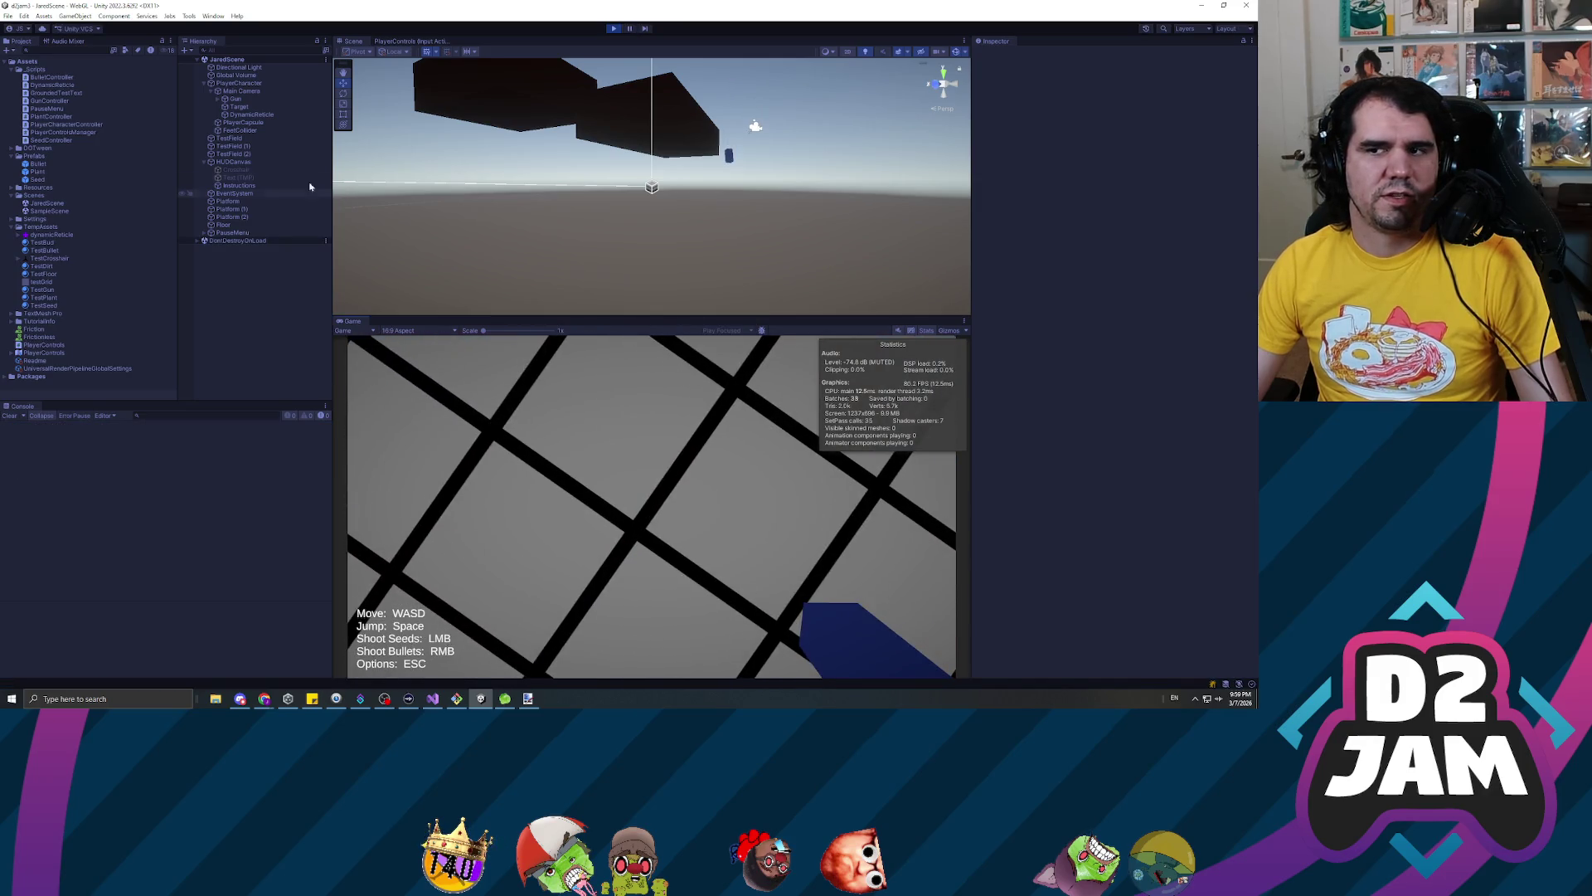
left_click(247, 114)
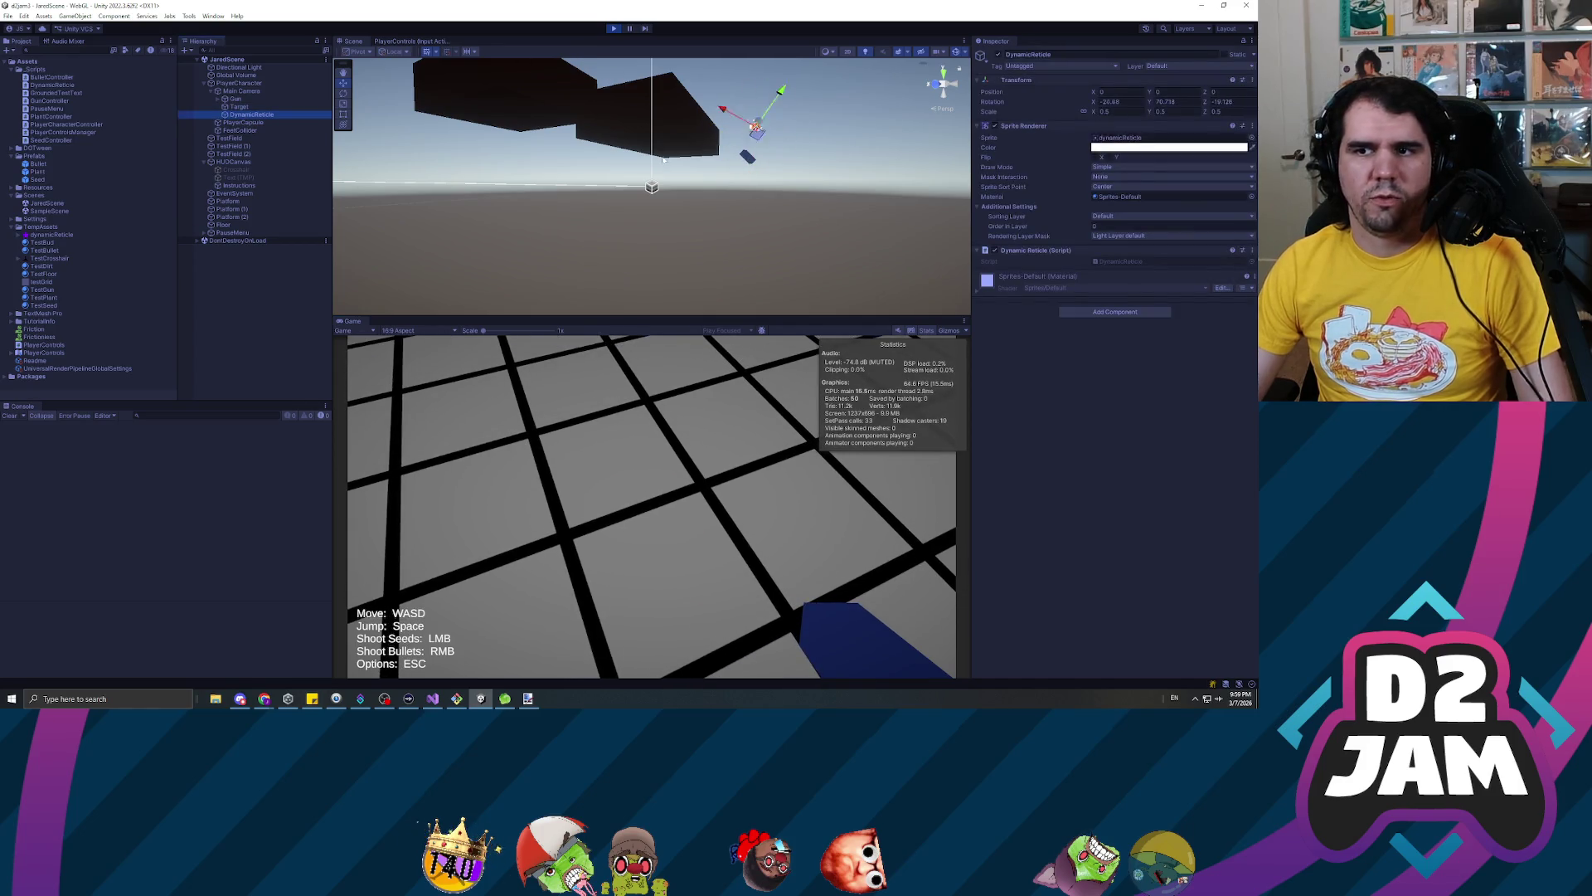
left_click(639, 406)
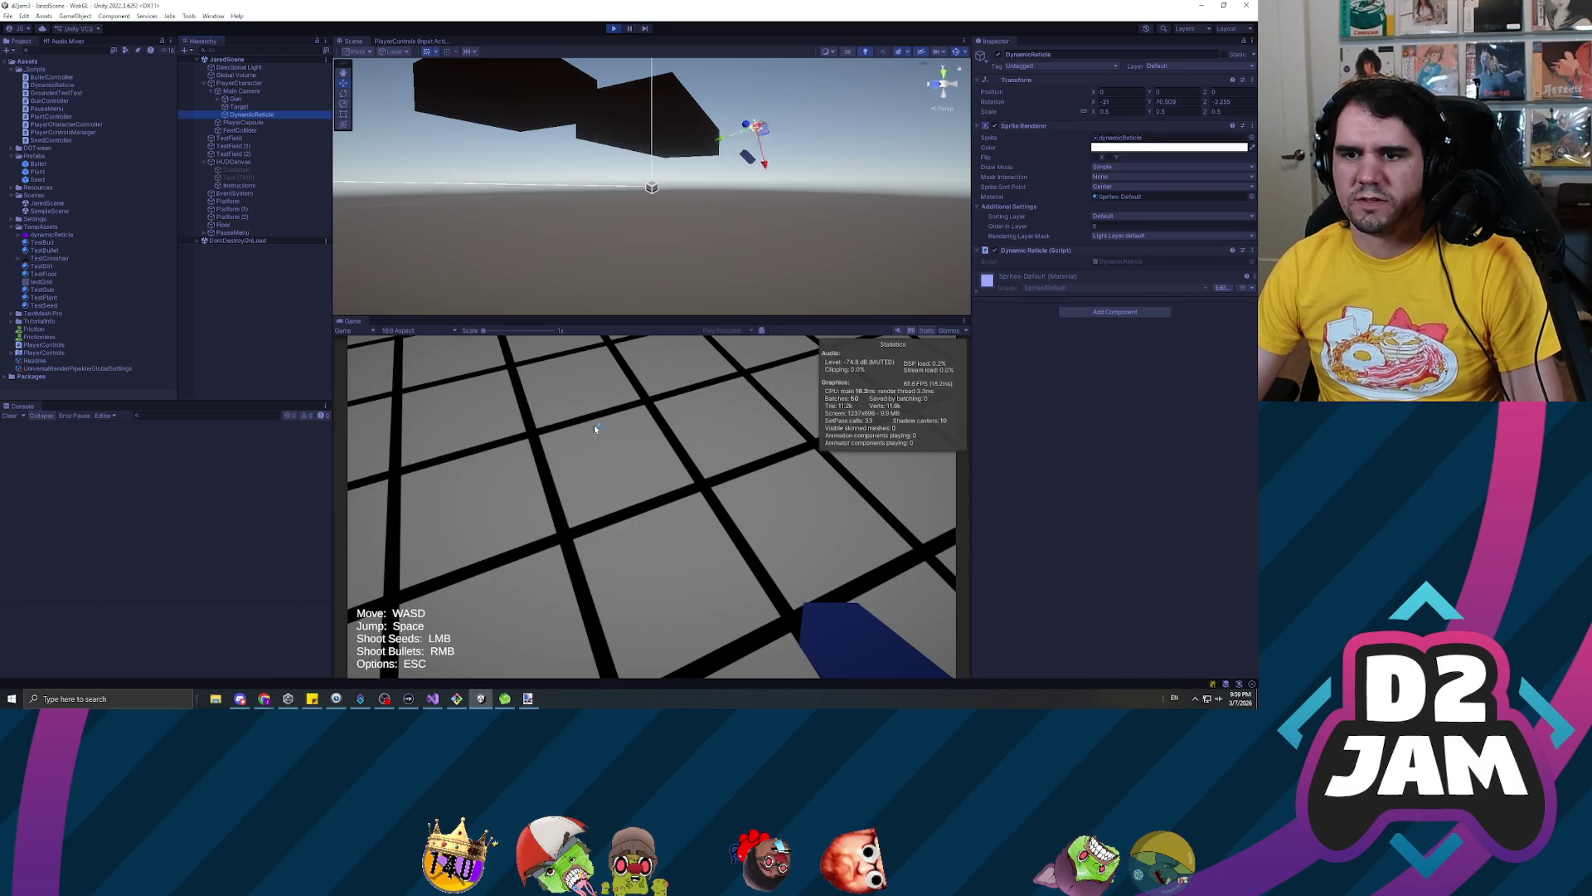
key("w")
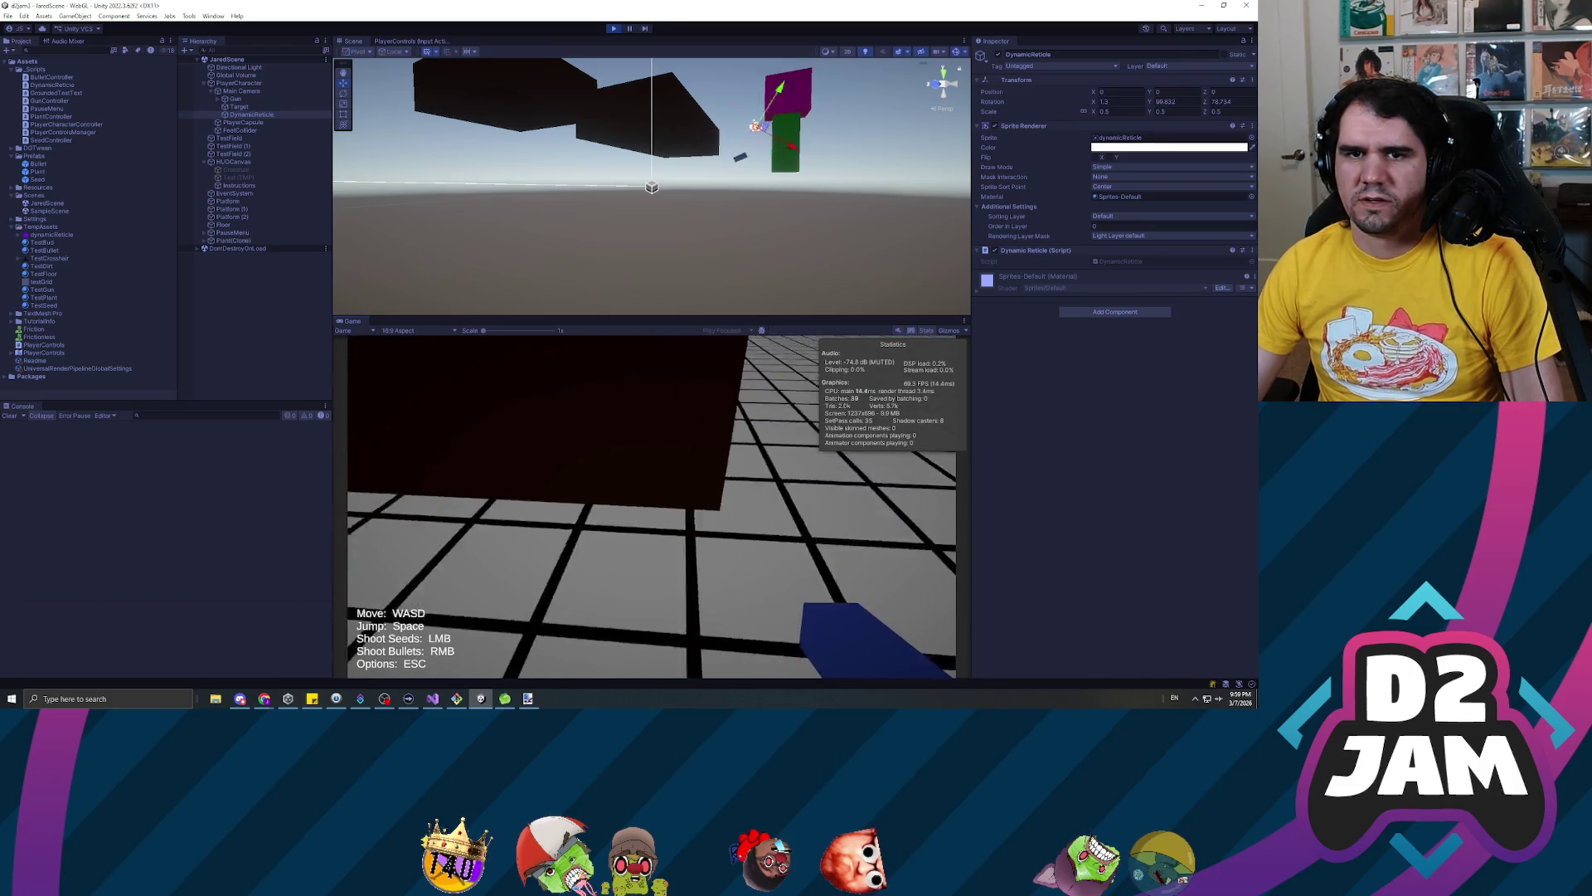
key("Escape")
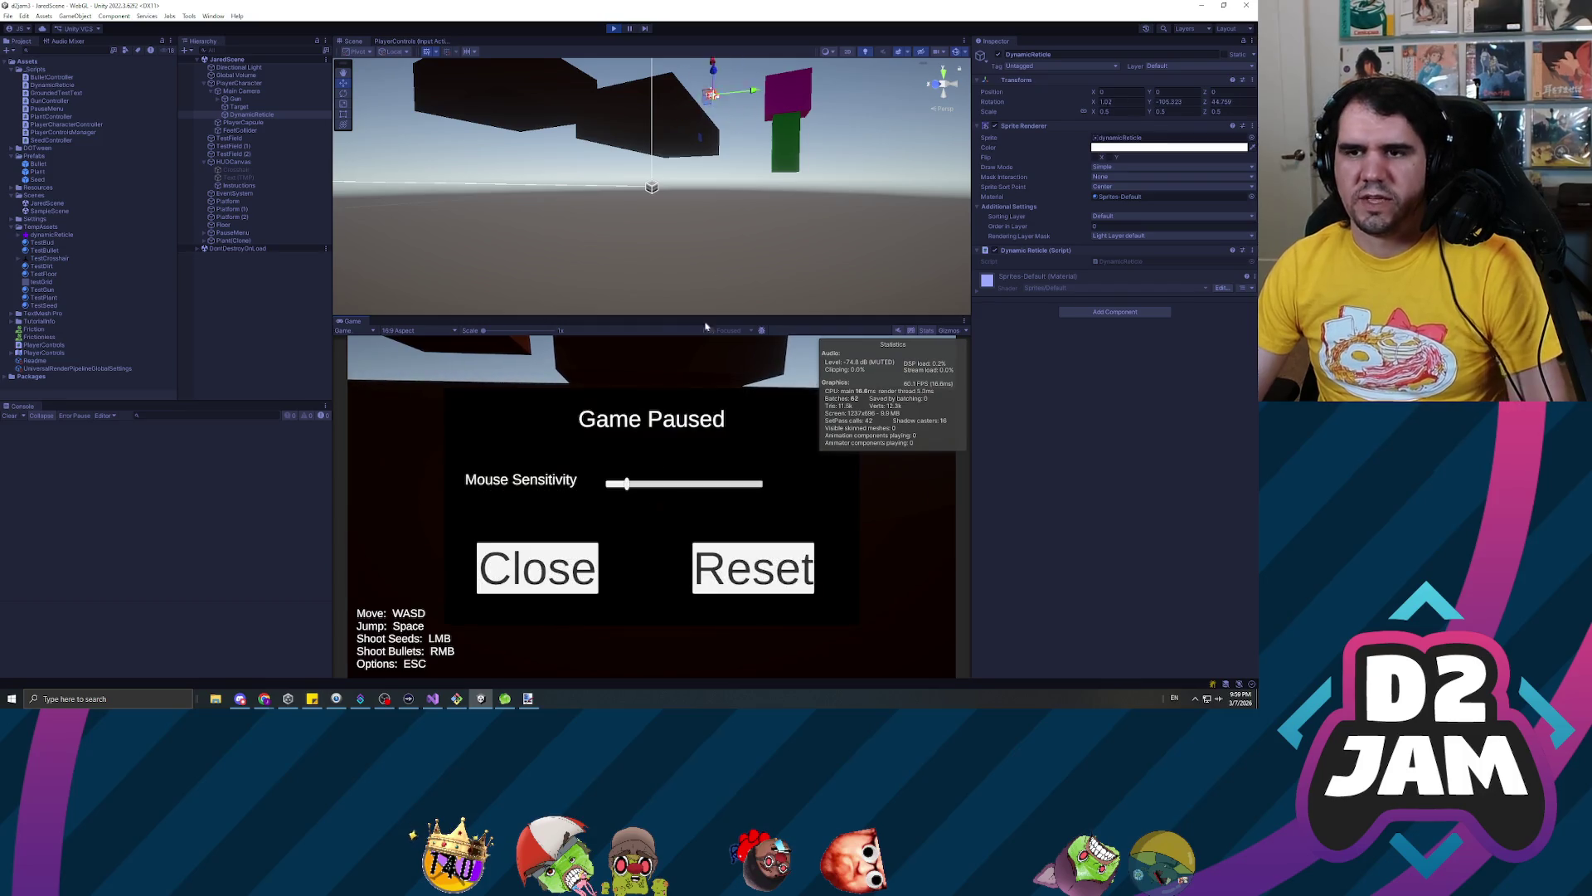
left_click(613, 29)
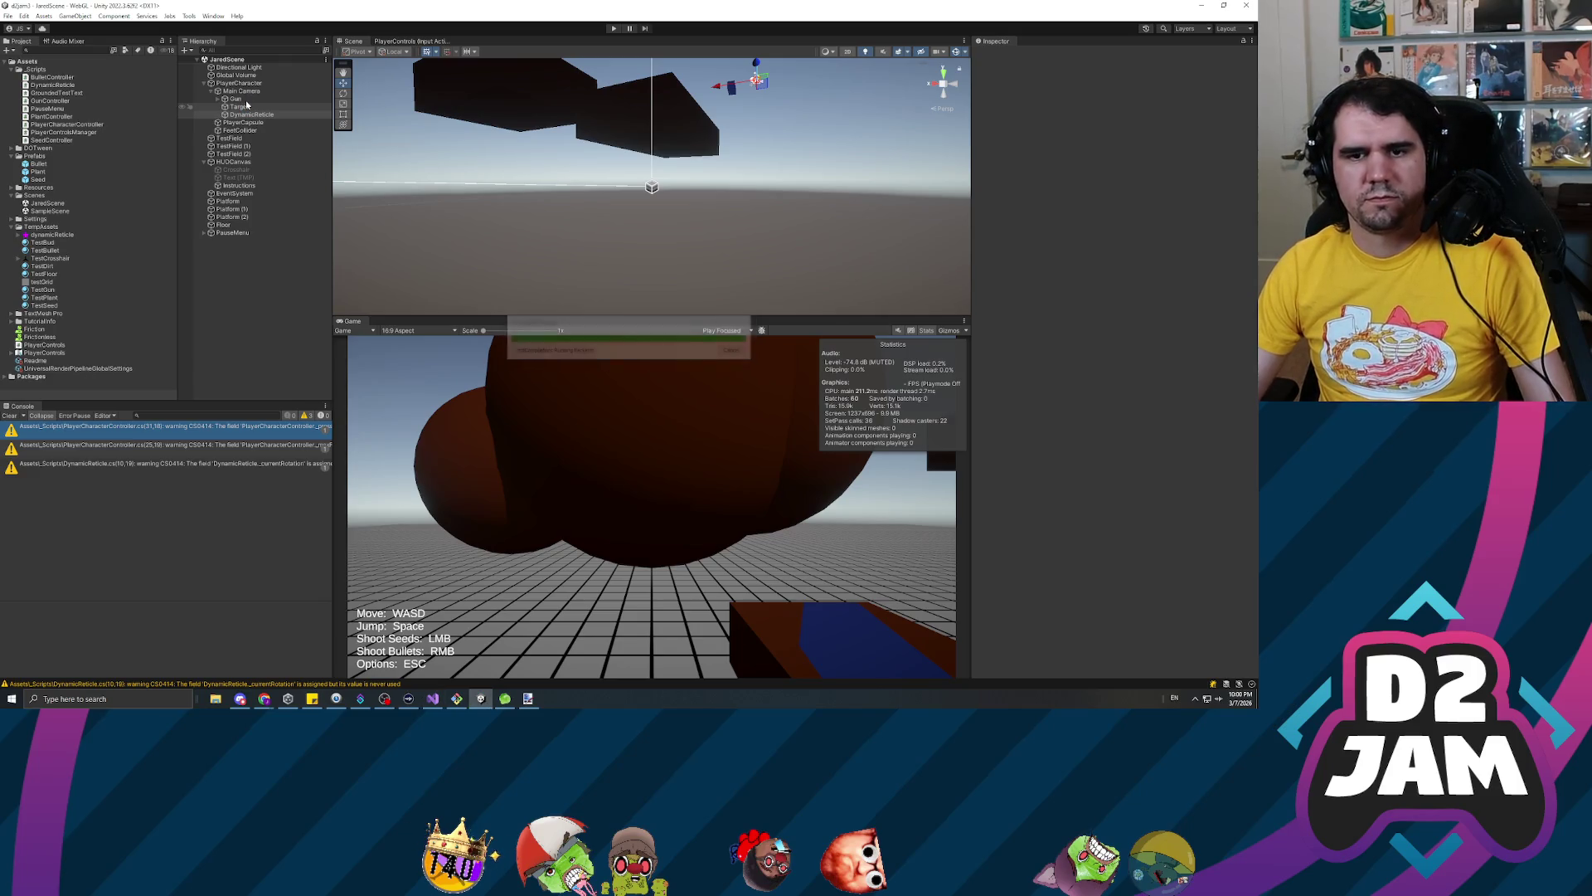
Create an empty child object named Sprite under DynamicReticle
left_click(241, 114)
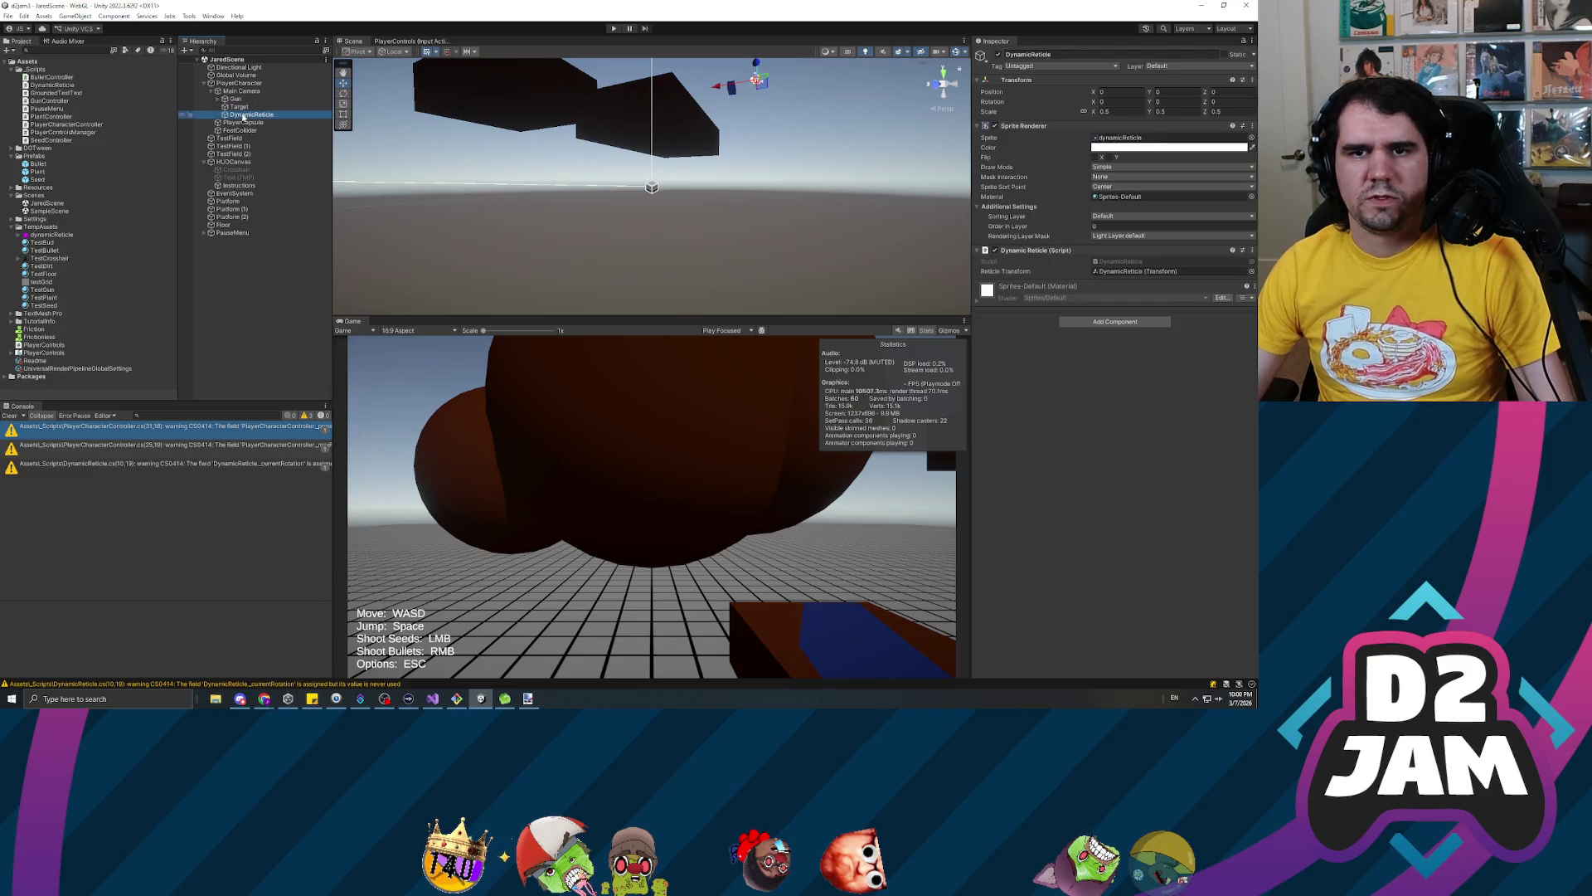
right_click(243, 117)
left_click(286, 260)
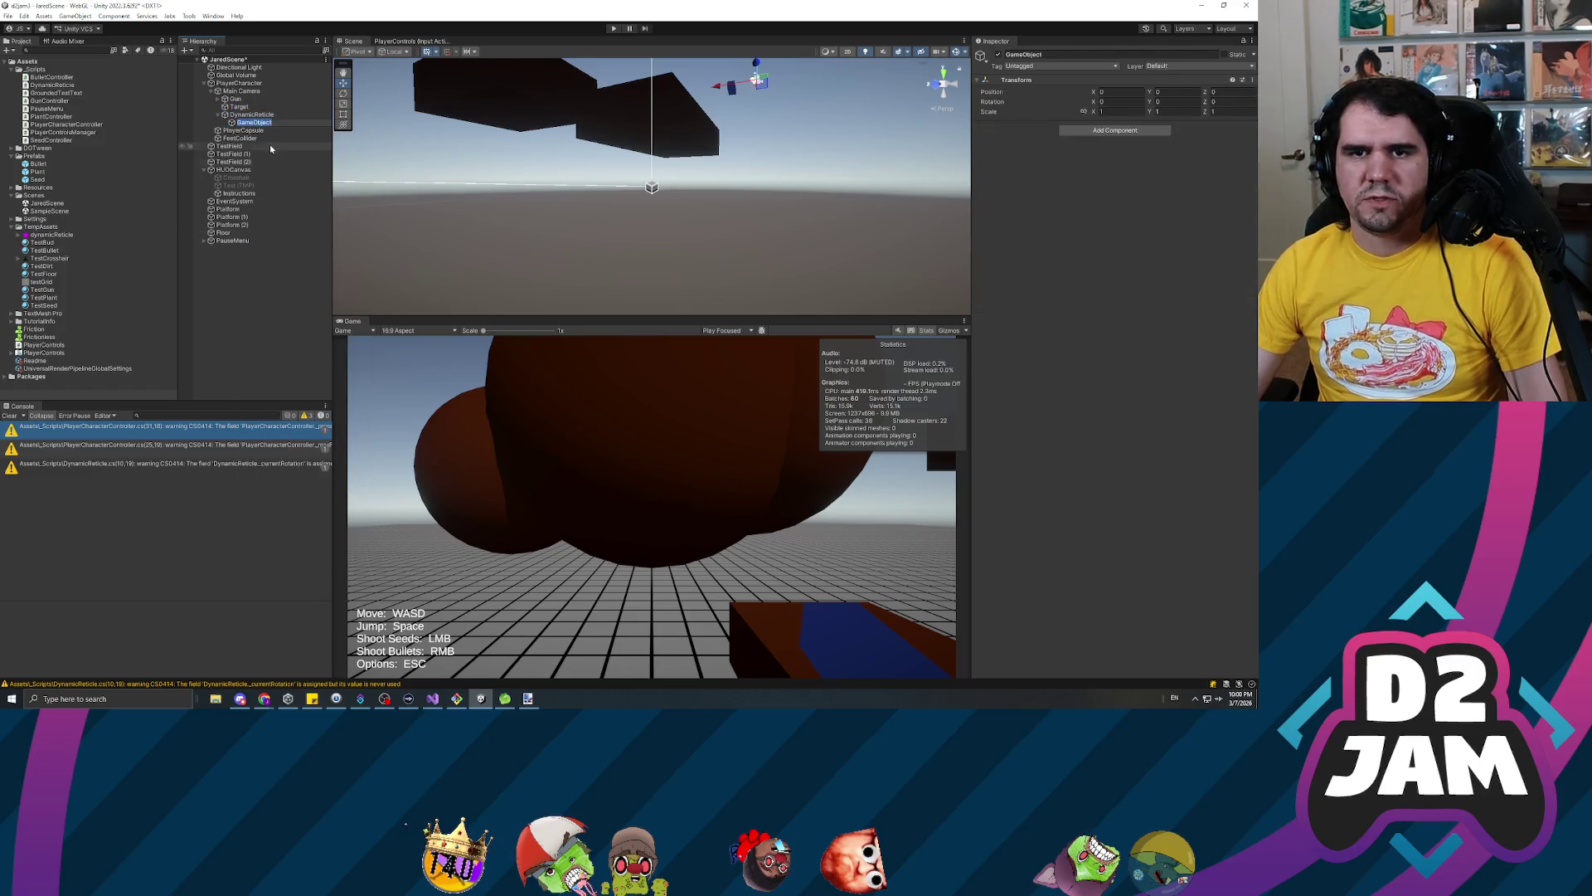
type("Sprite")
key("Return")
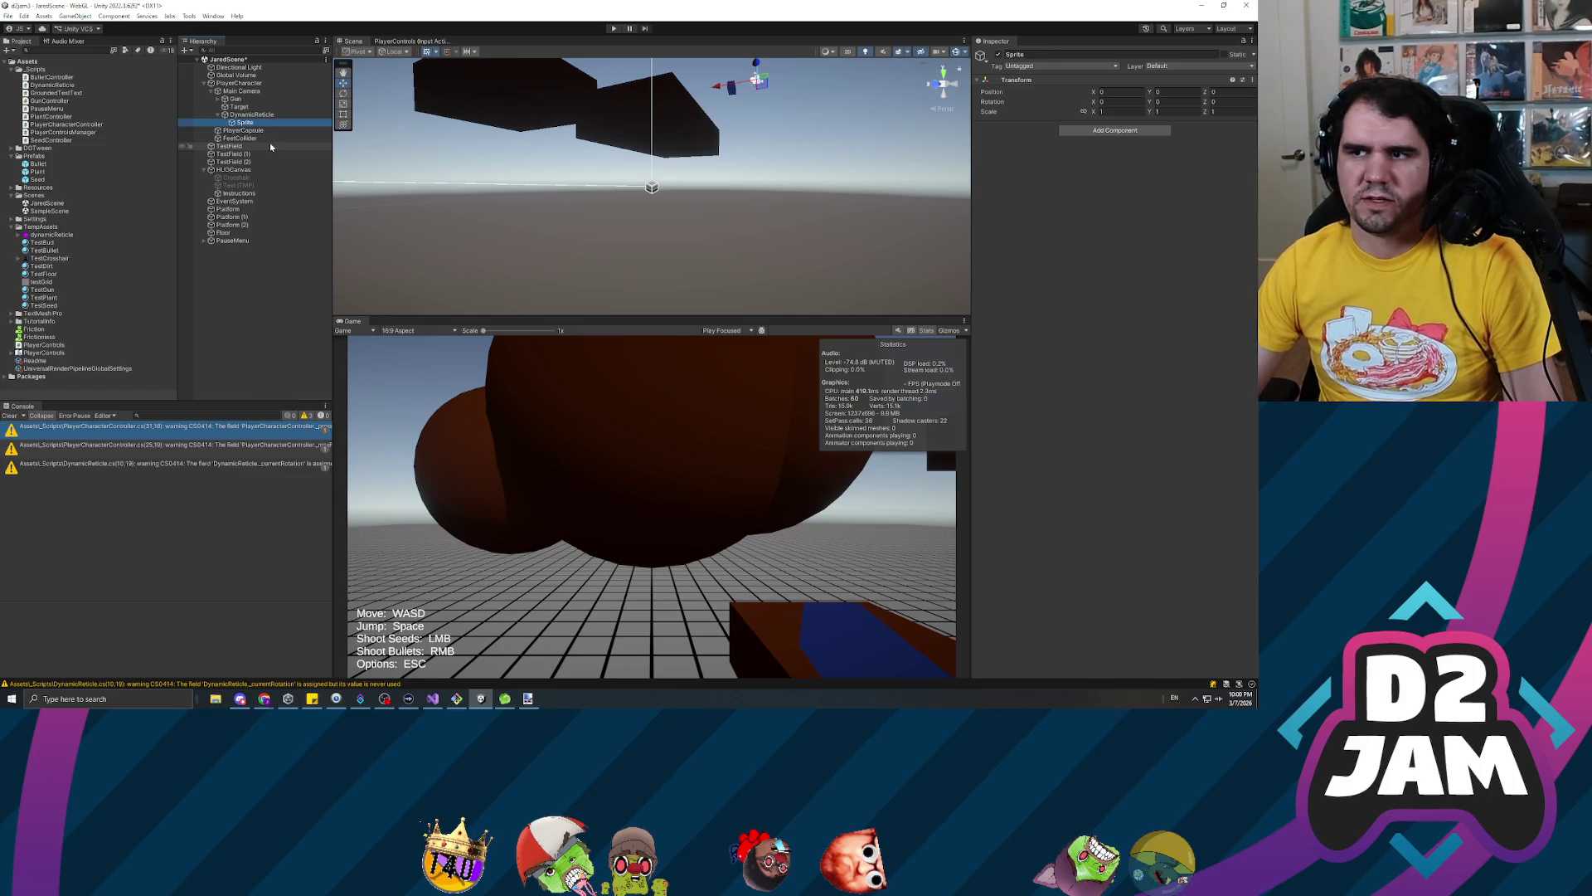
Set the Sprite child's Transform Position Z to 0.1
left_click(251, 115)
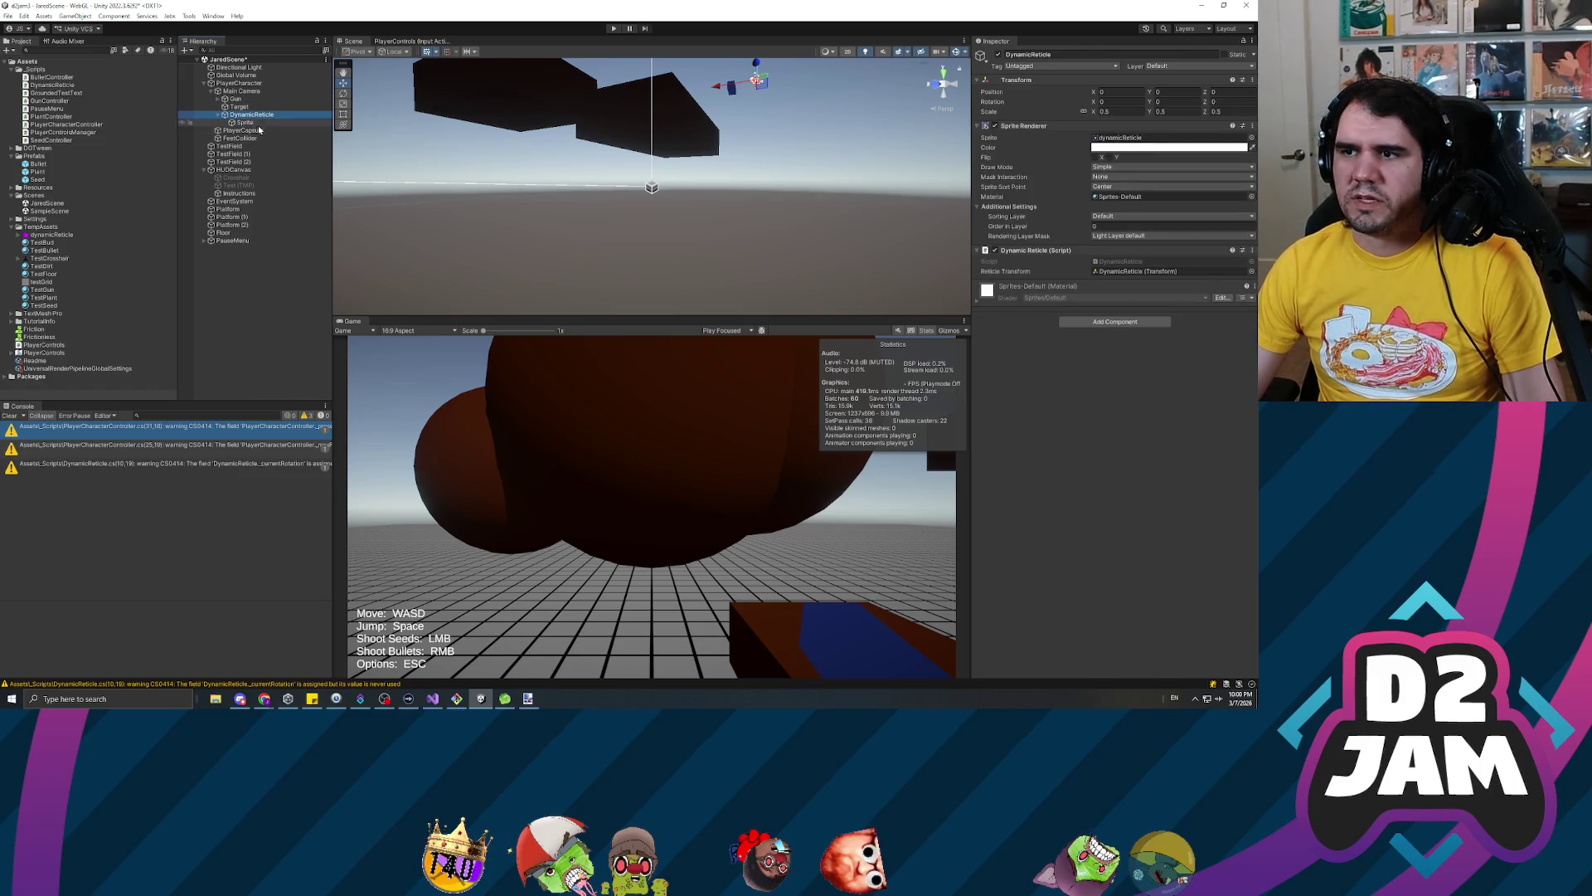
left_click(262, 122)
left_click(1227, 91)
type("0.1")
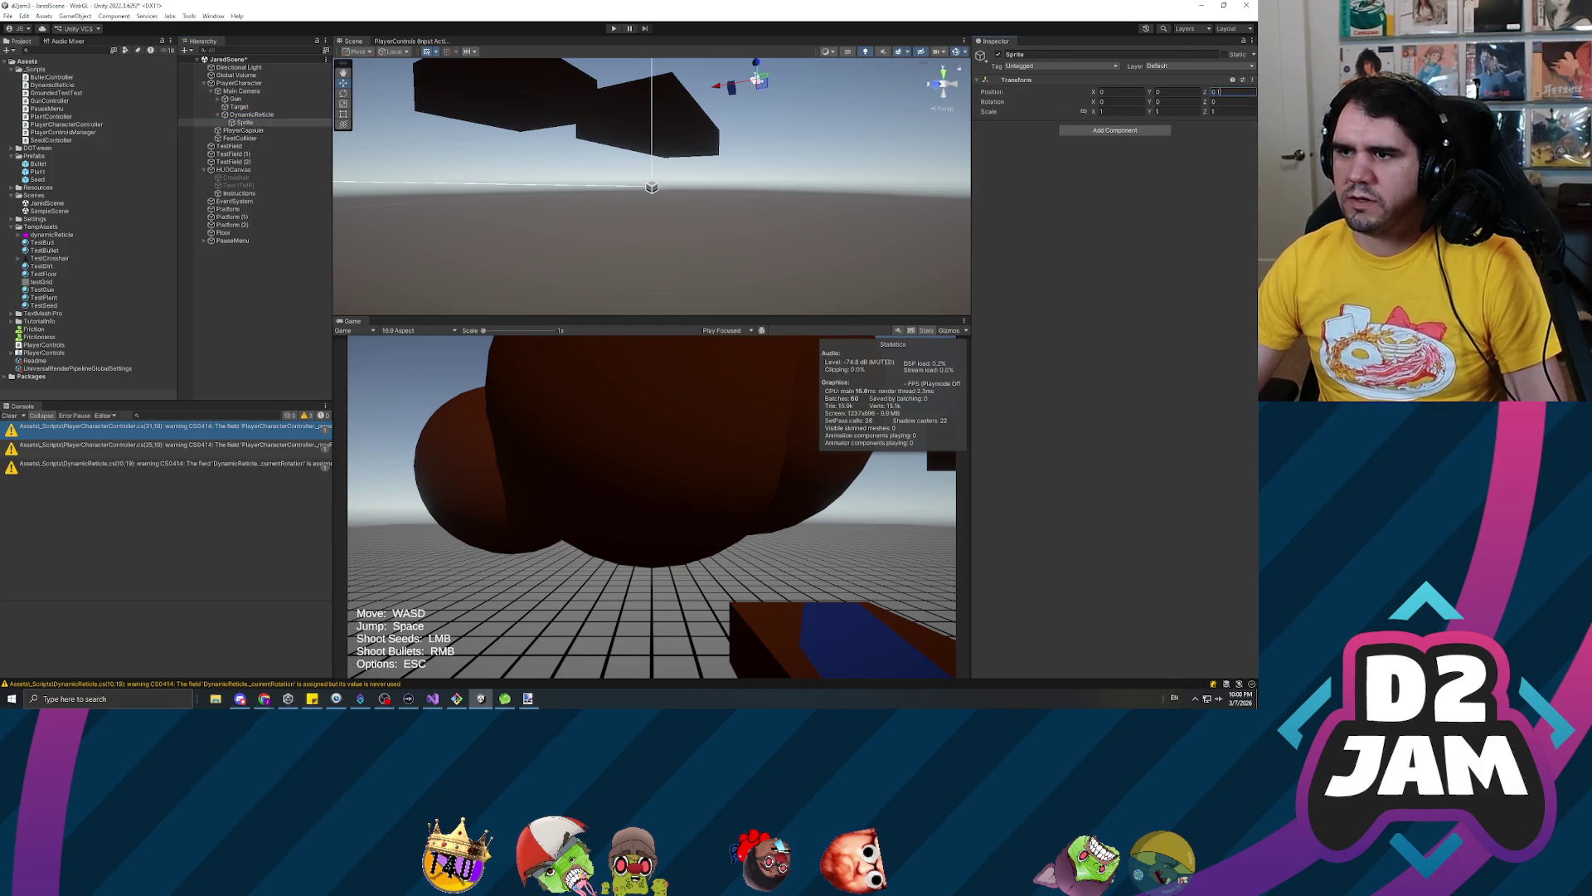
key("alt+Tab")
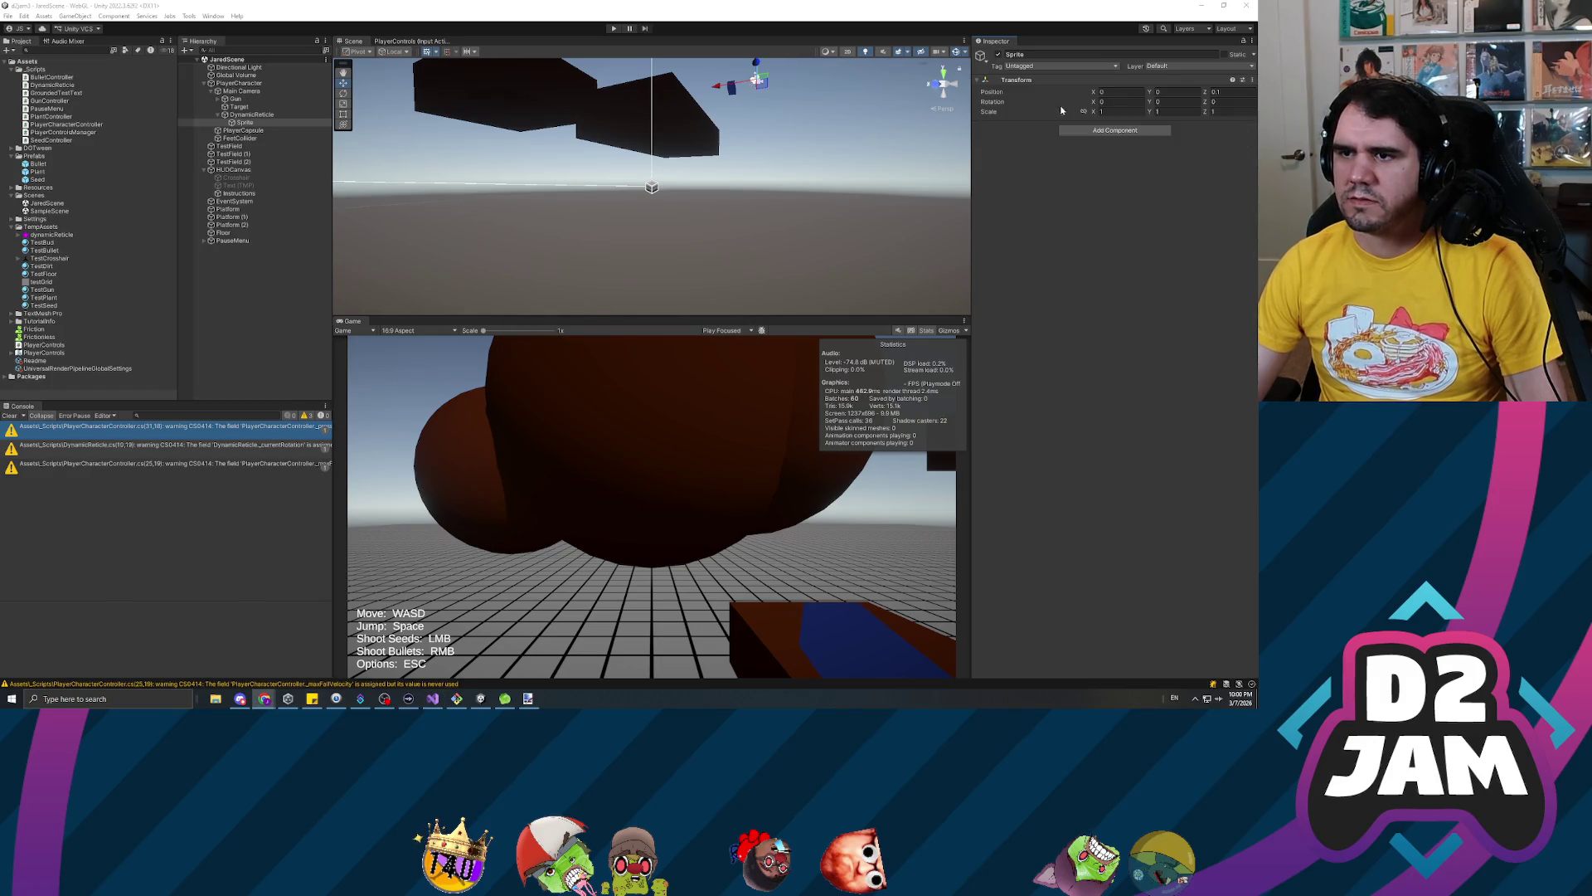
left_click(1131, 132)
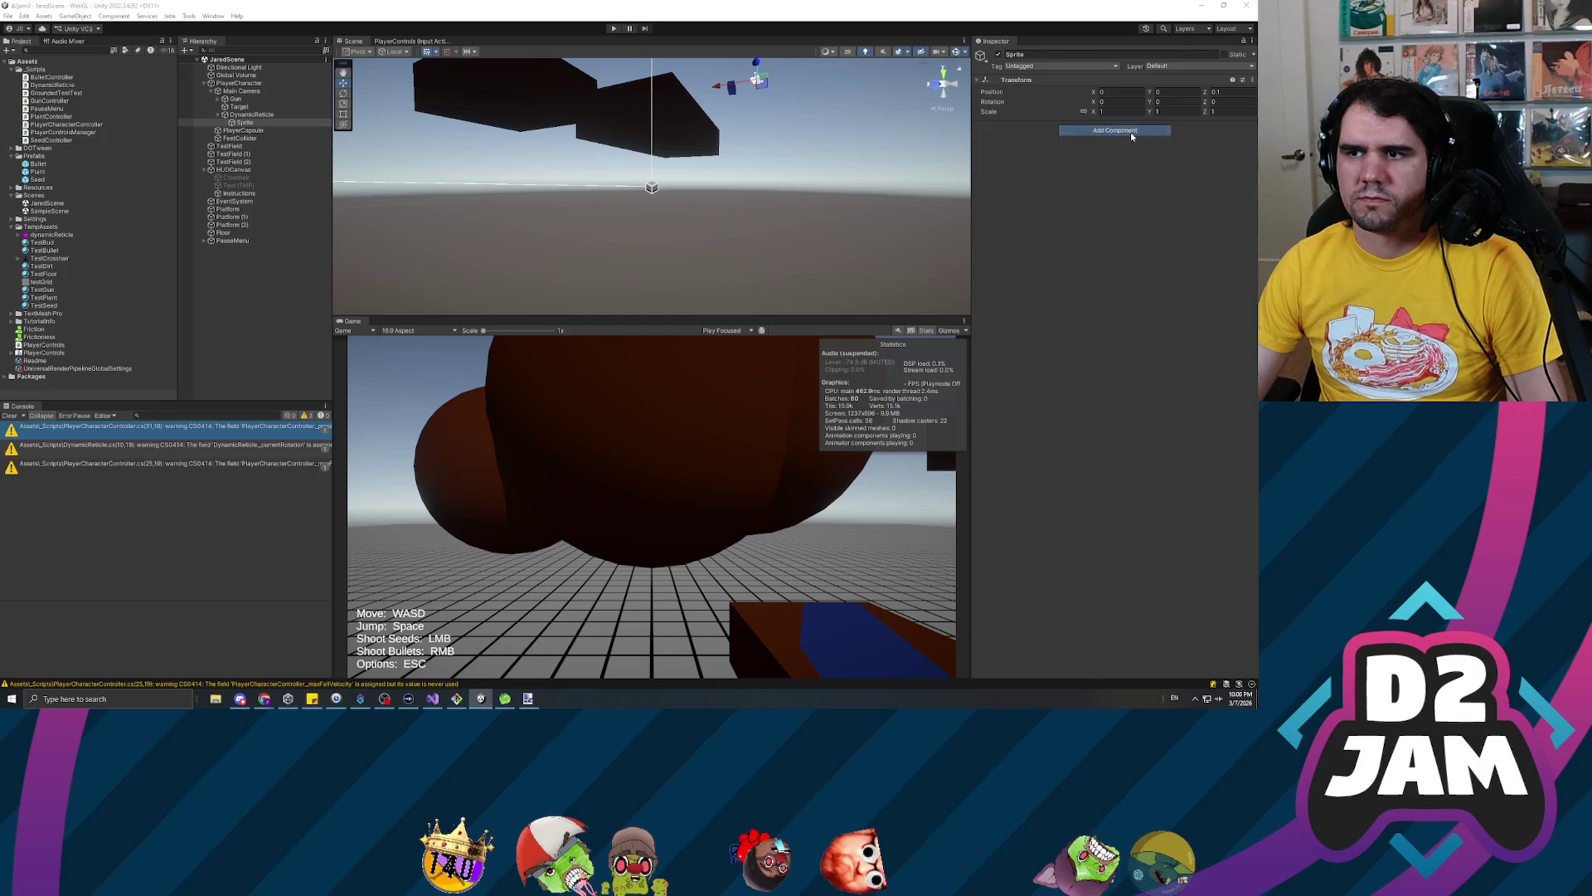
Give Sprite a Sprite Renderer using the dynamicReticle image
type("spriteren")
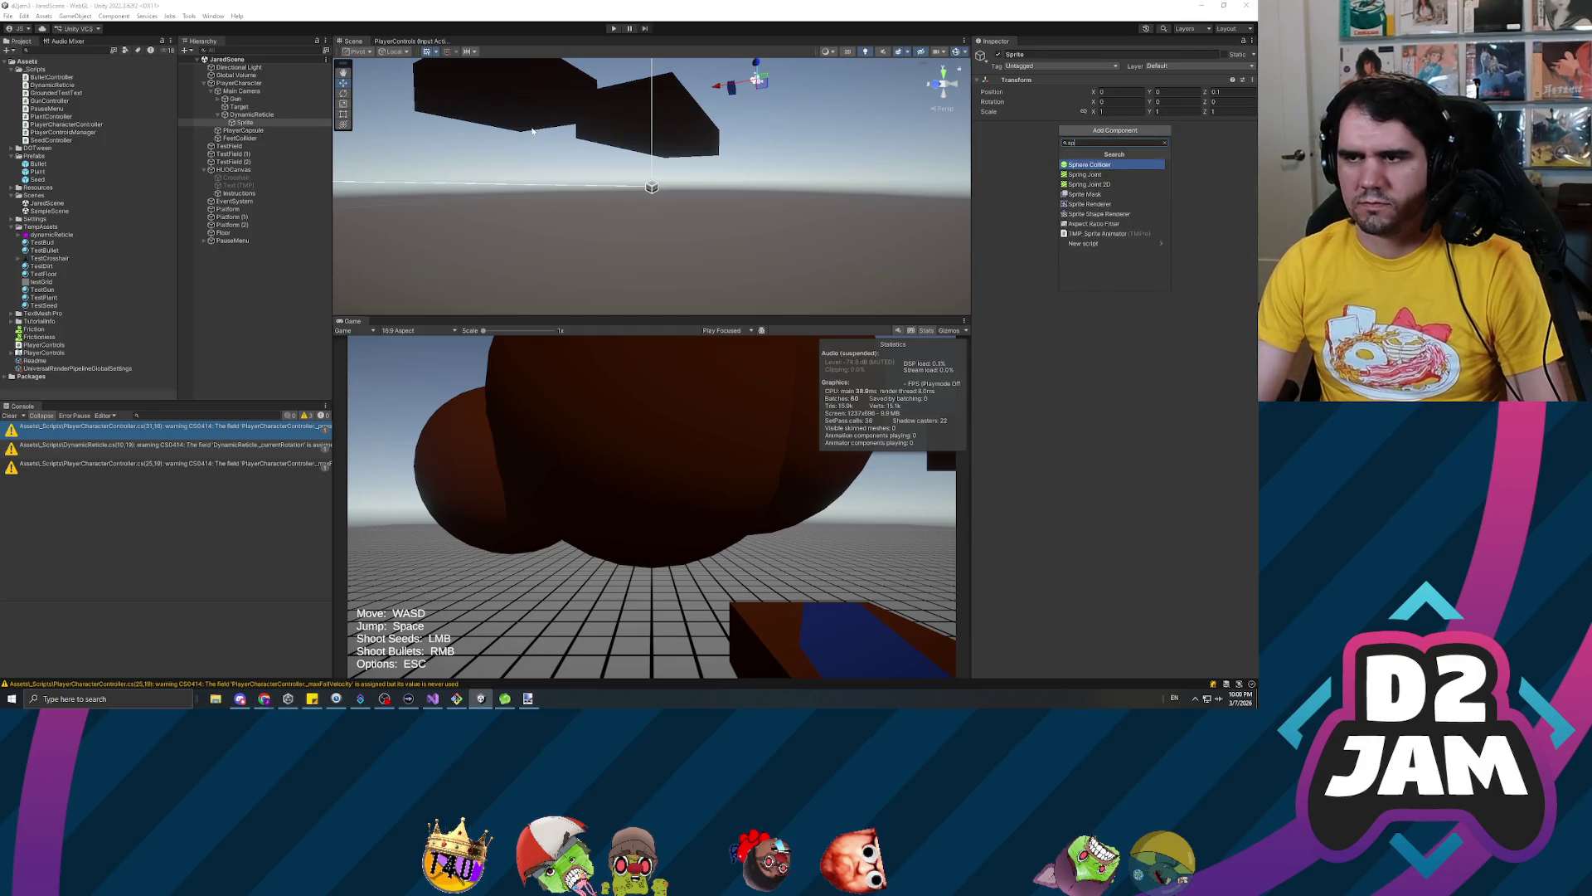
key("Return")
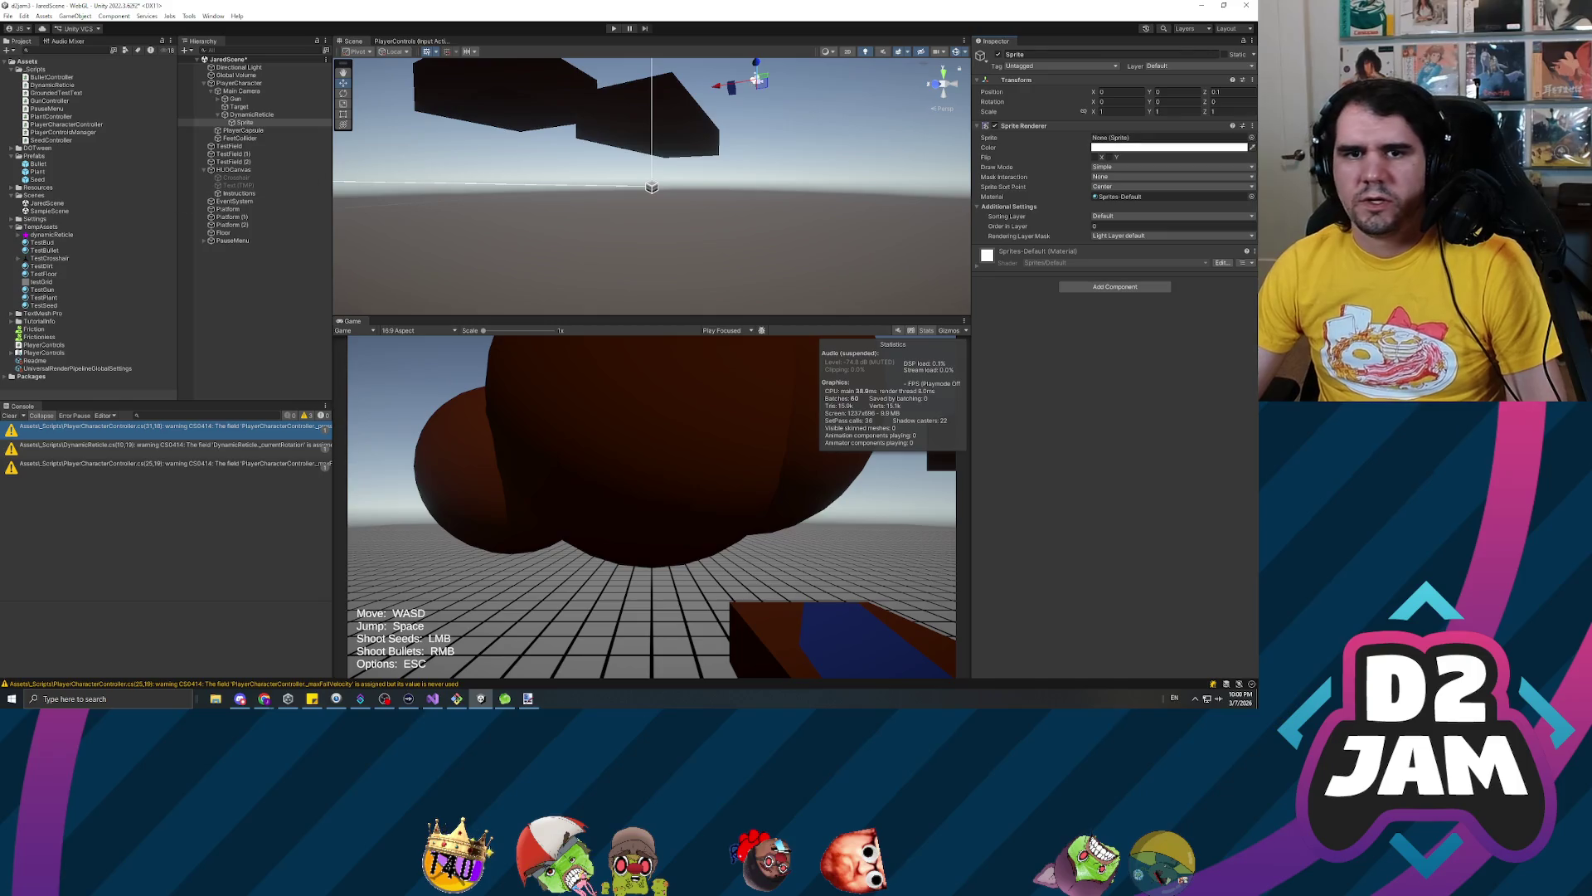
left_click_drag(51, 235, 1154, 138)
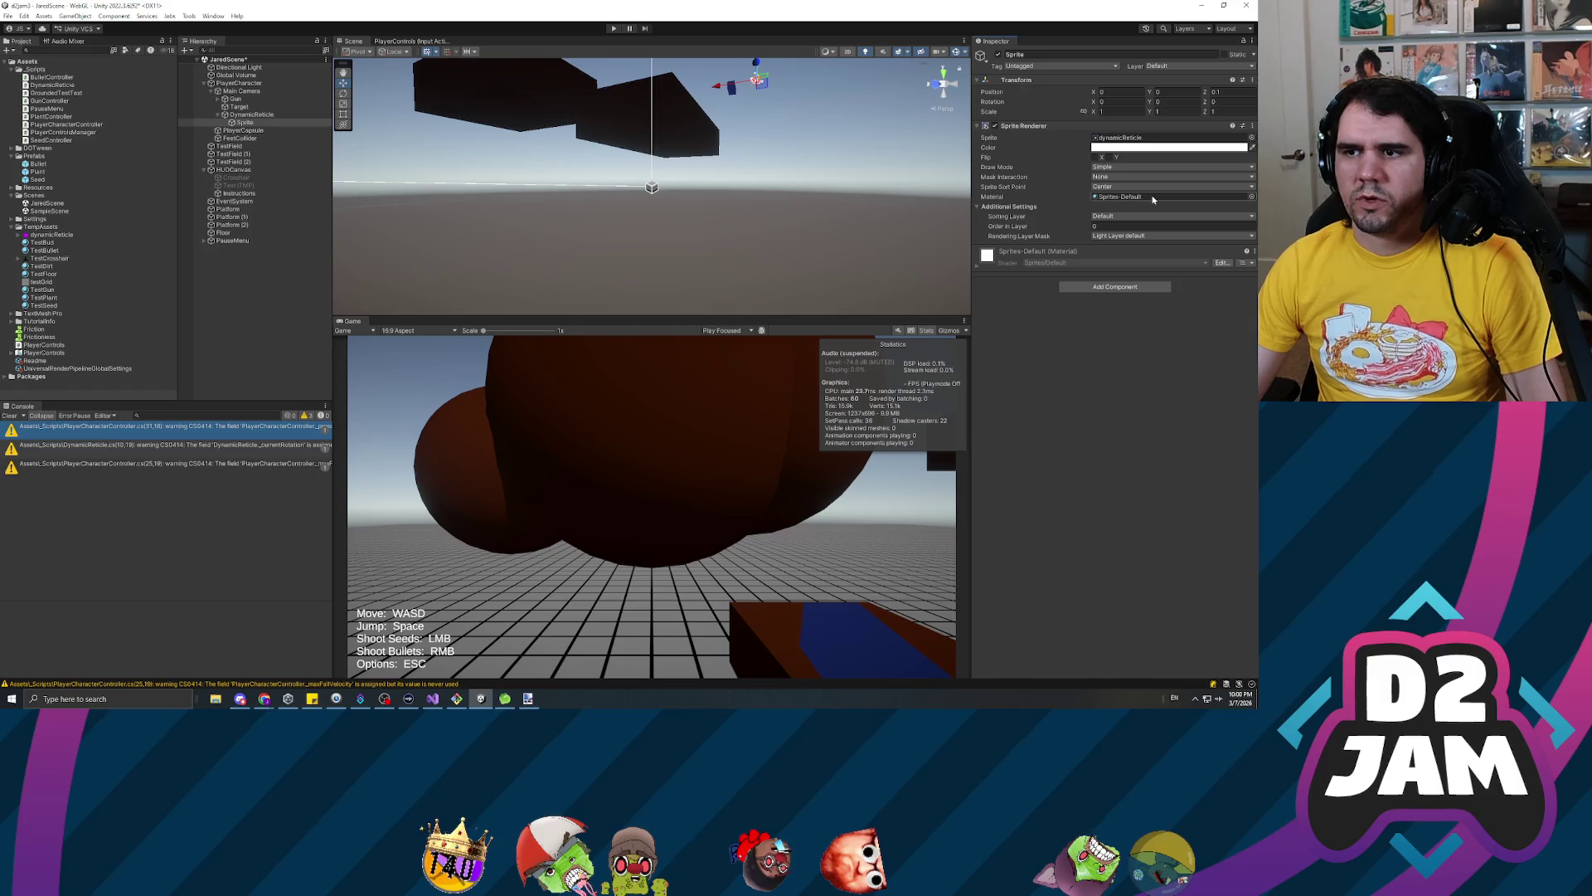
Set the Sprite child's X and Y scale to 0.5
left_click(251, 116)
left_click(290, 122)
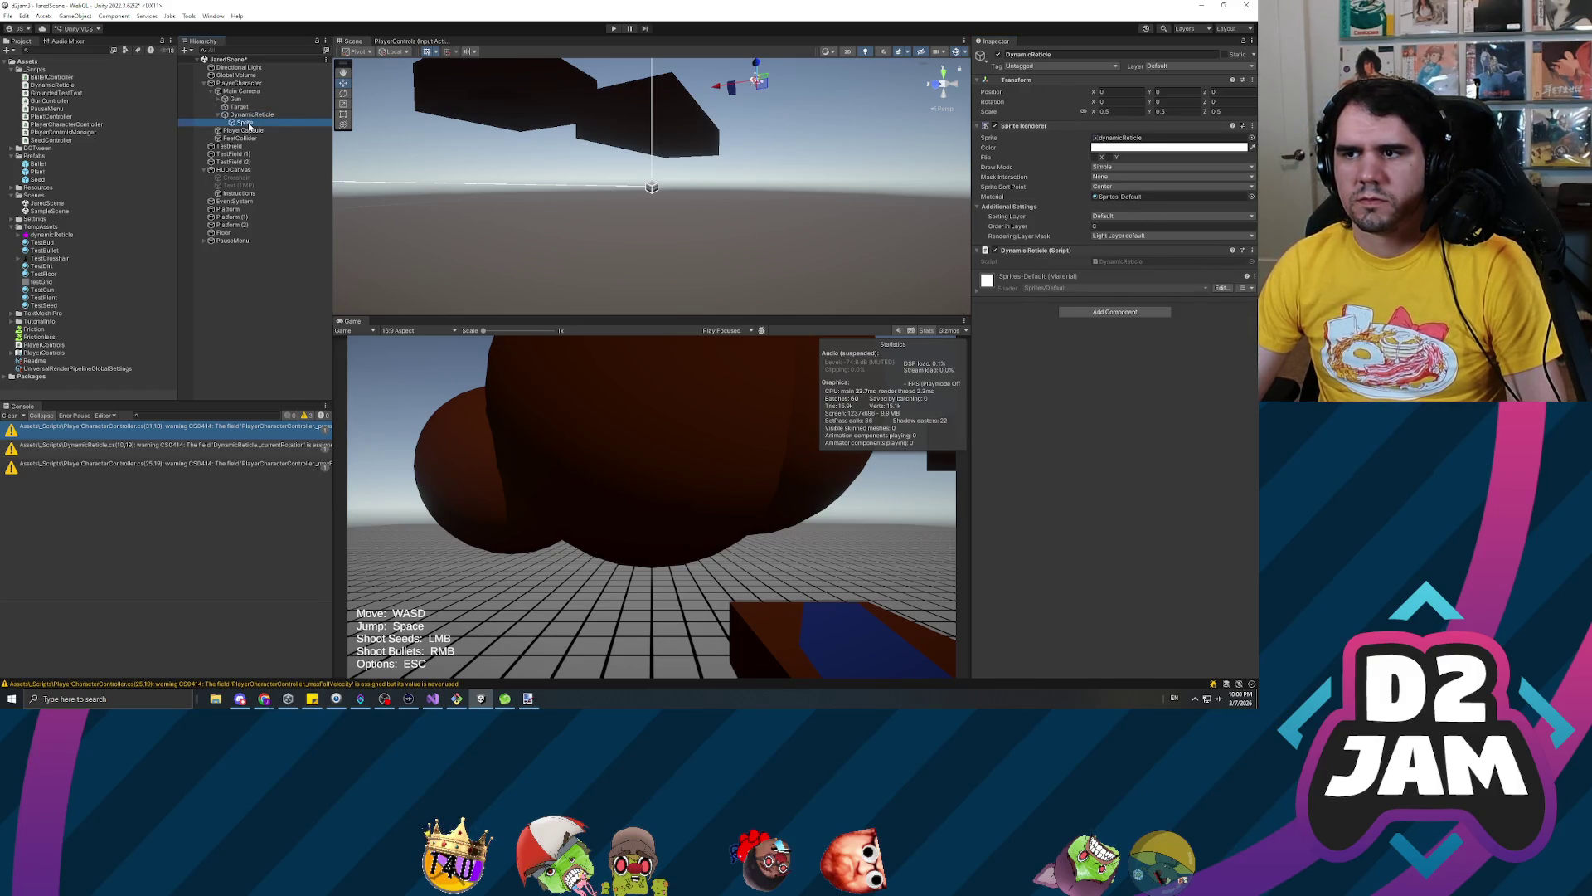
left_click(1111, 111)
type("0.5")
key("Tab")
type("0.5")
key("Tab")
type("0.5")
Reset DynamicReticle's scale to 1, 1, 1 and remove its Sprite Renderer component
left_click(252, 115)
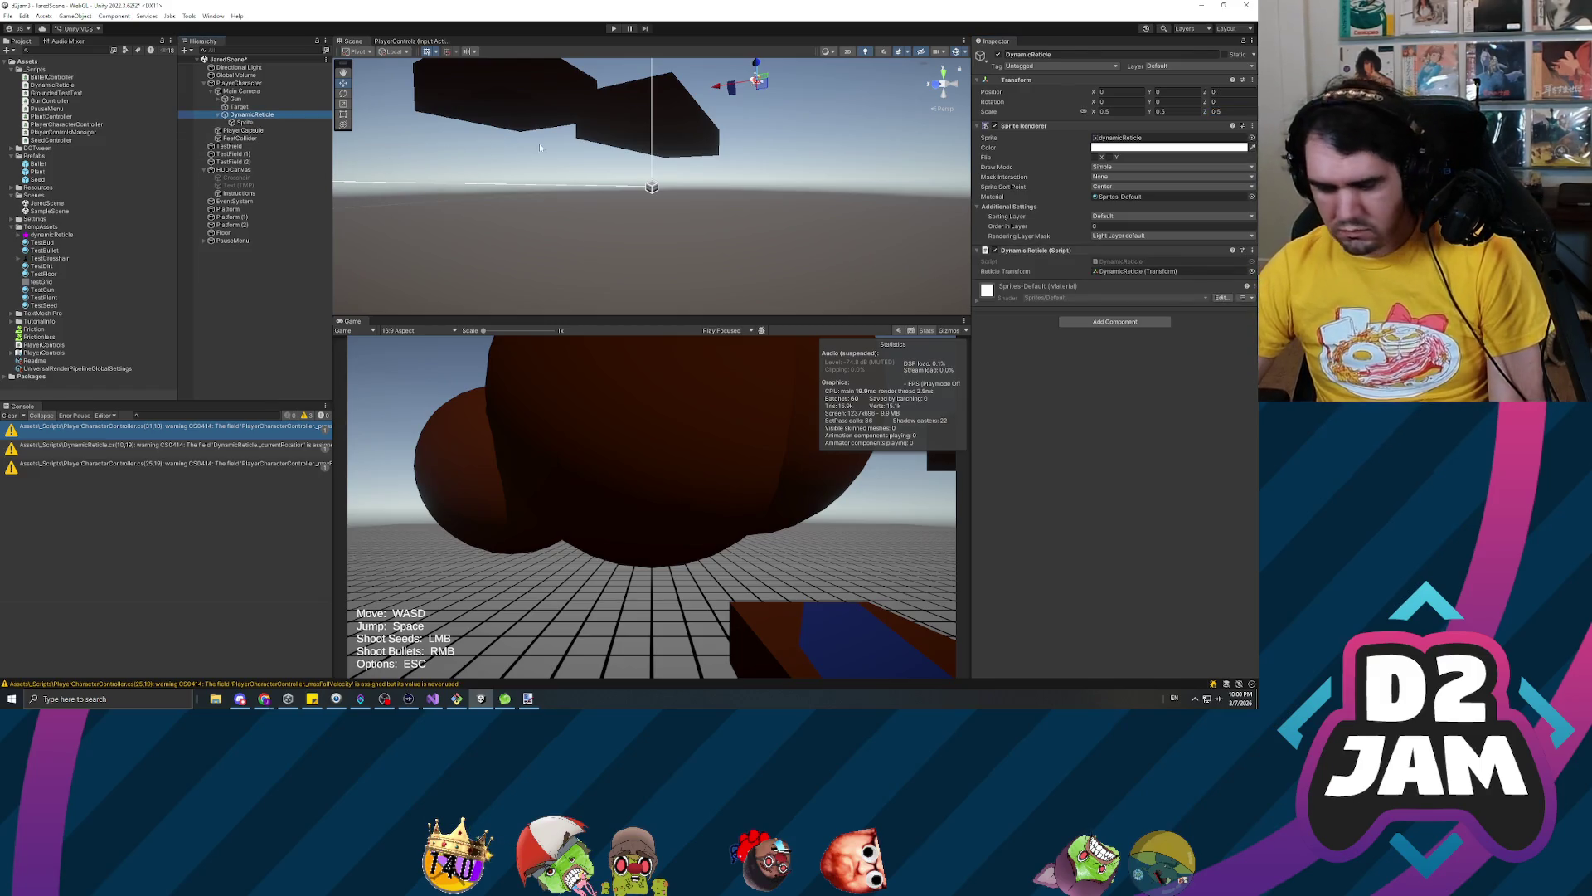
left_click(1099, 111)
type("1")
key("Tab")
type("1")
key("Tab")
type("1")
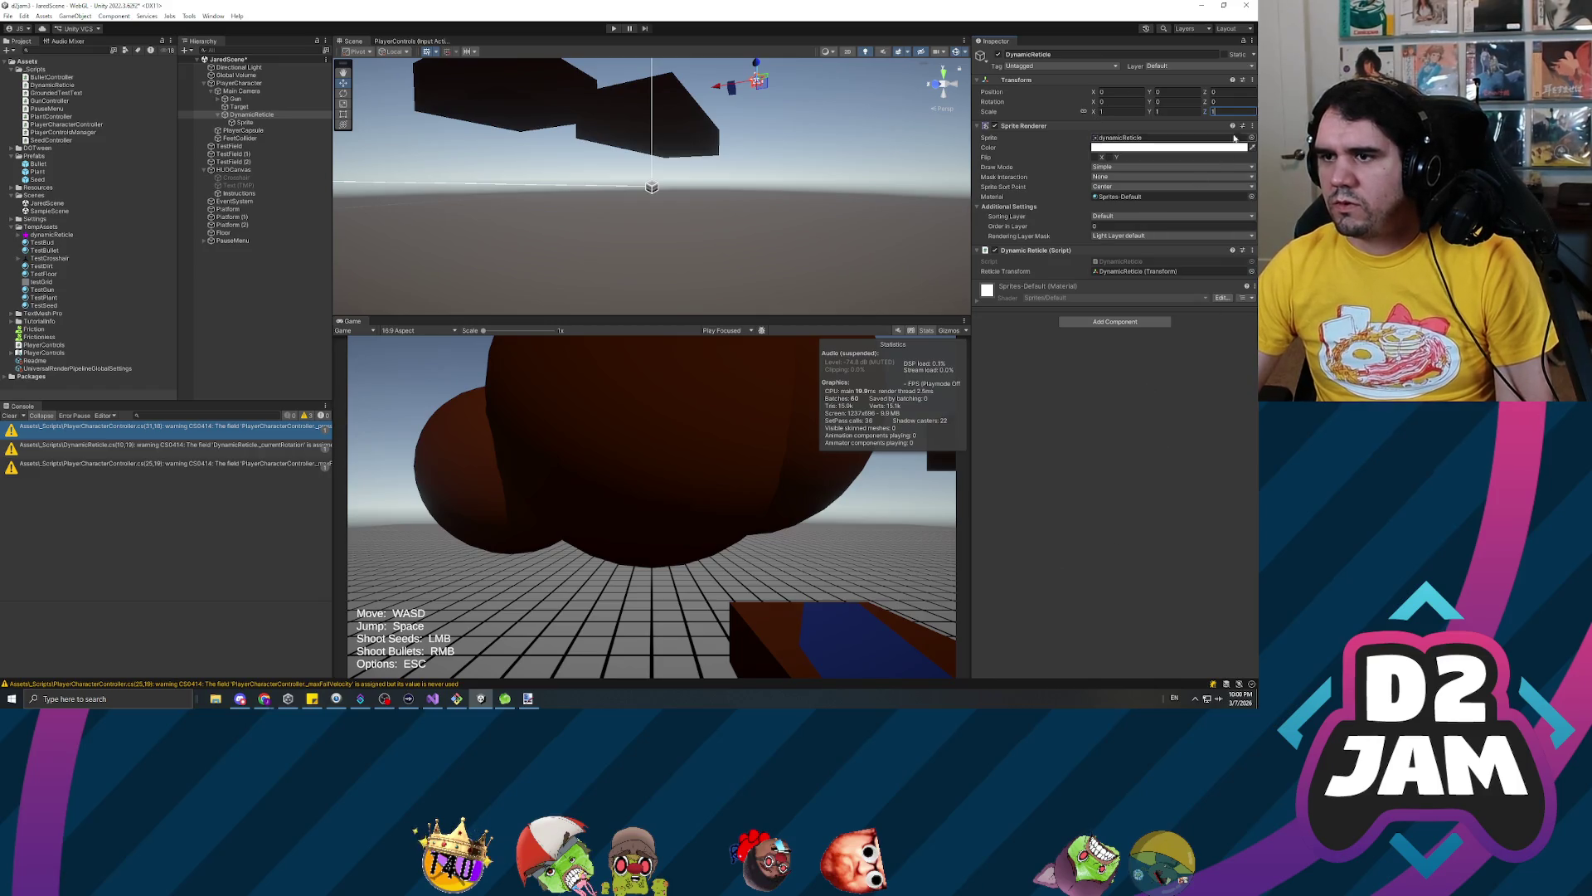
left_click(1252, 125)
left_click(1197, 151)
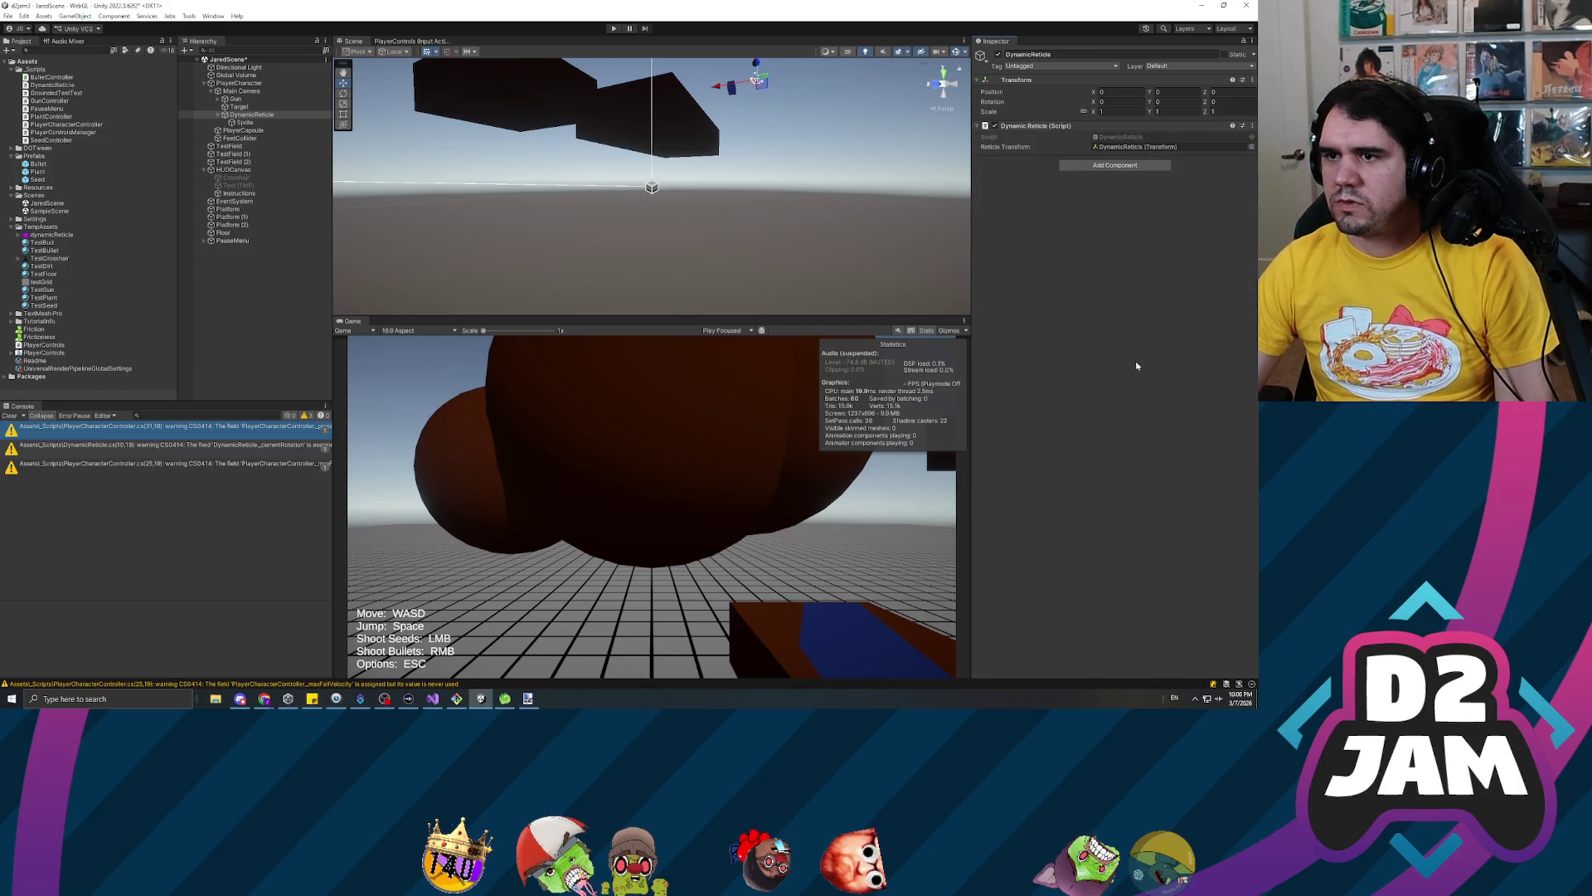
key("alt+Tab")
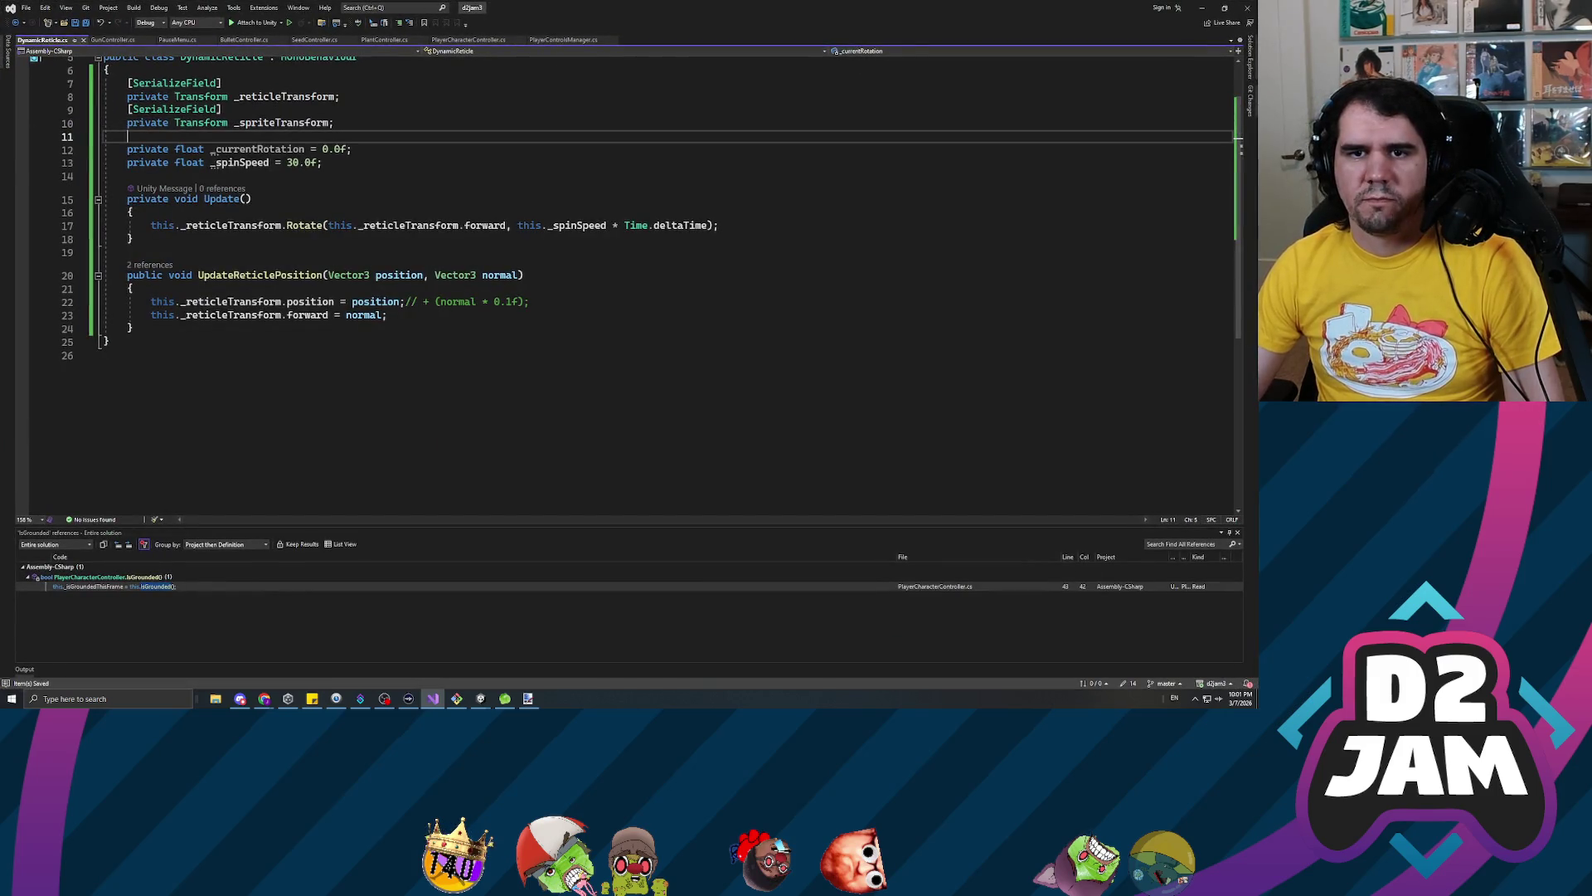
Change Update's Rotate call to use _spriteTransform instead of _reticleTransform, save, and return to Unity
double_click(286, 97)
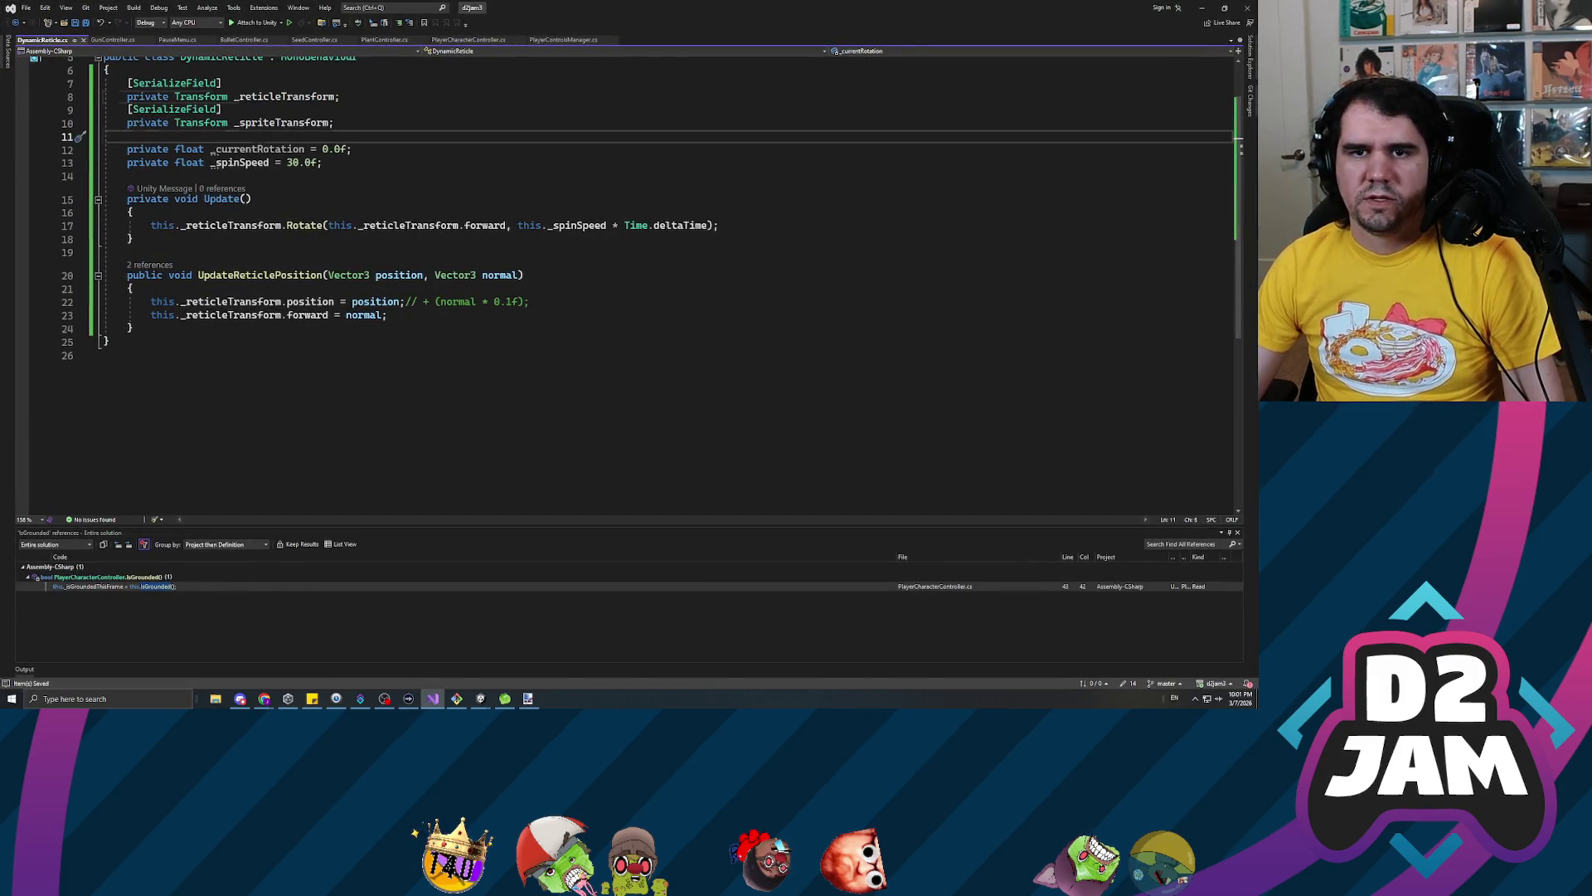
double_click(282, 123)
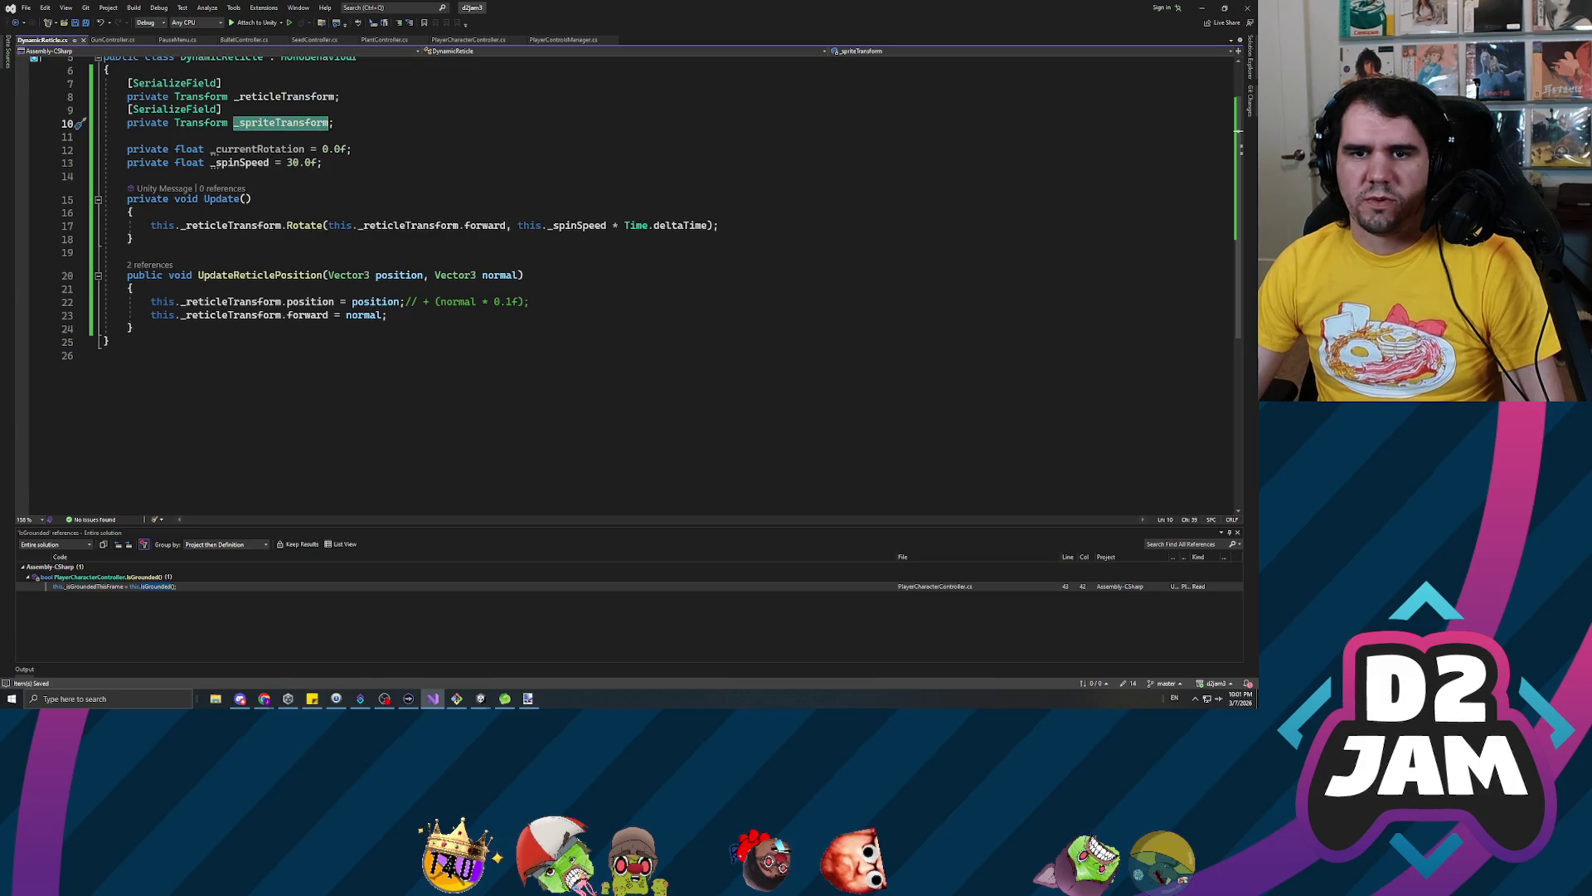
double_click(230, 225)
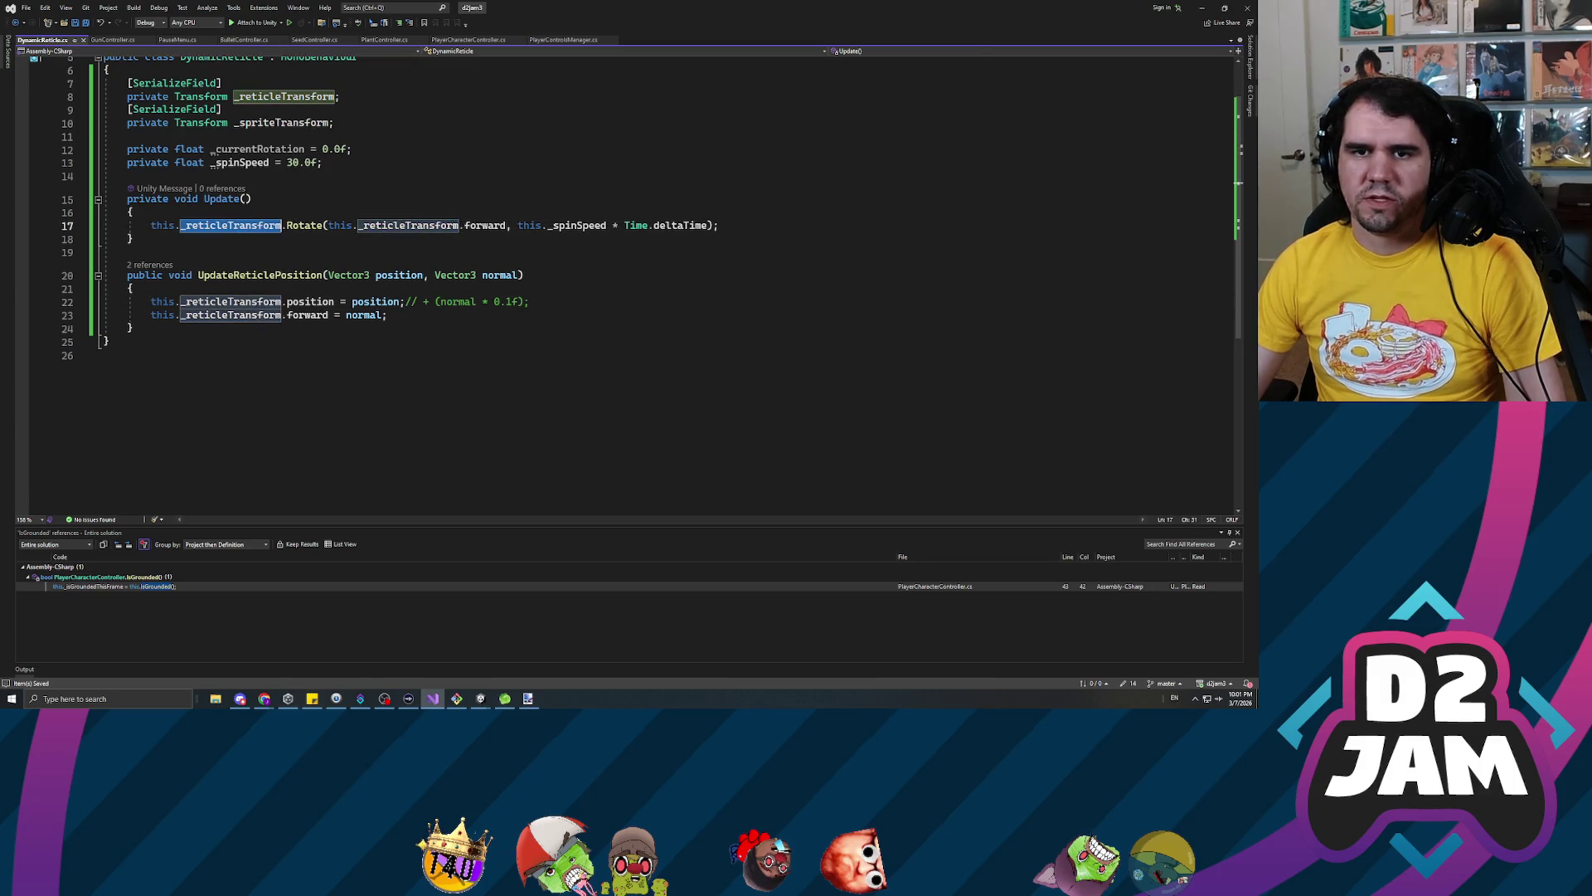
type("_spriteTransform")
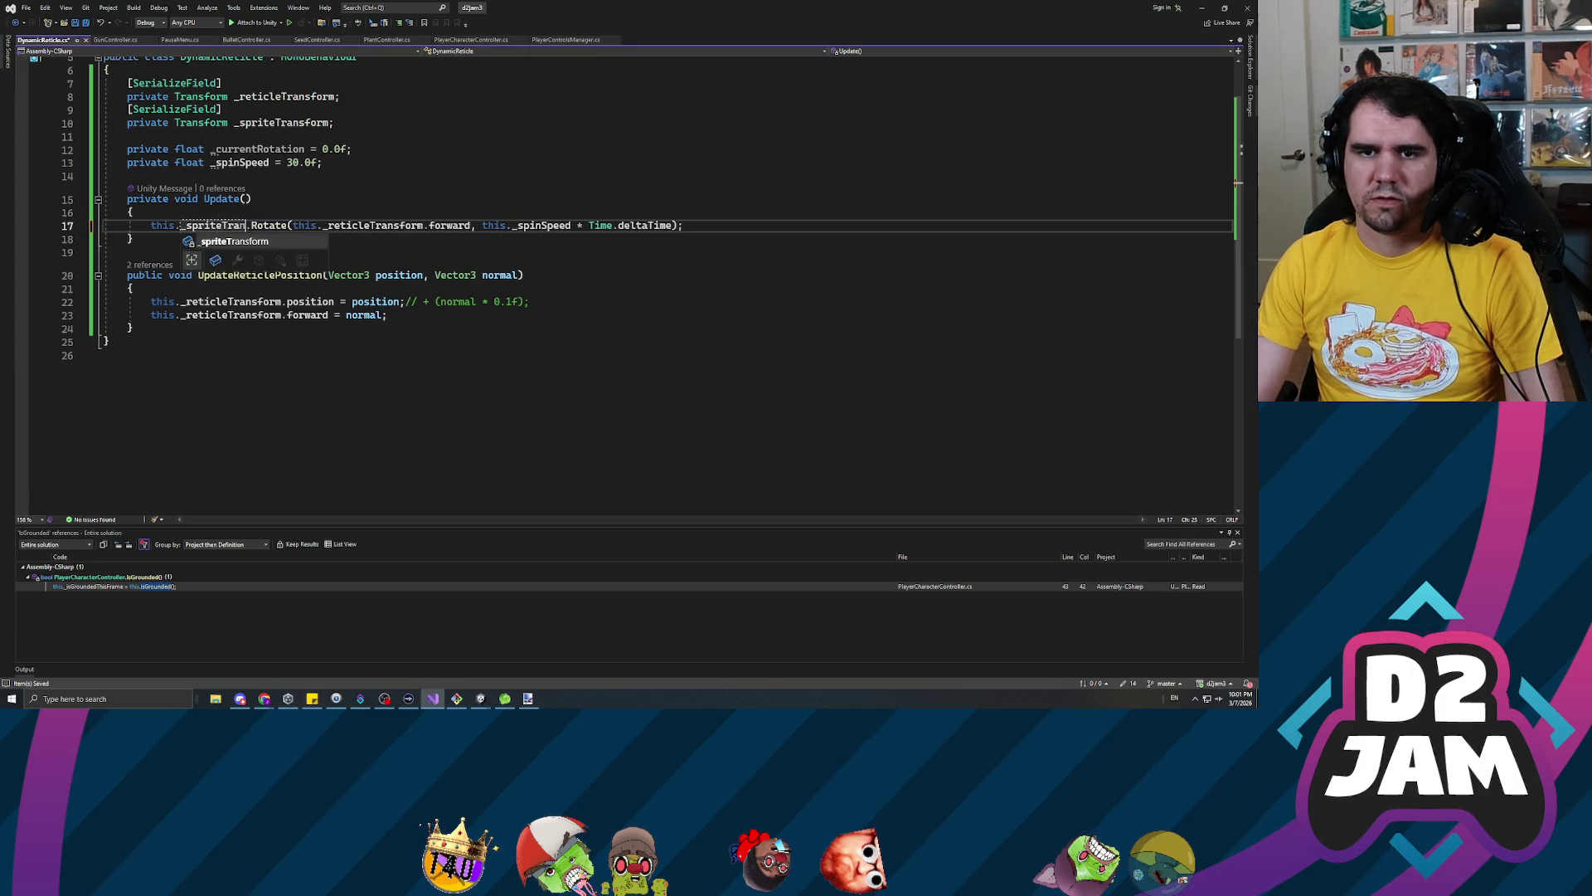
key("ctrl+s")
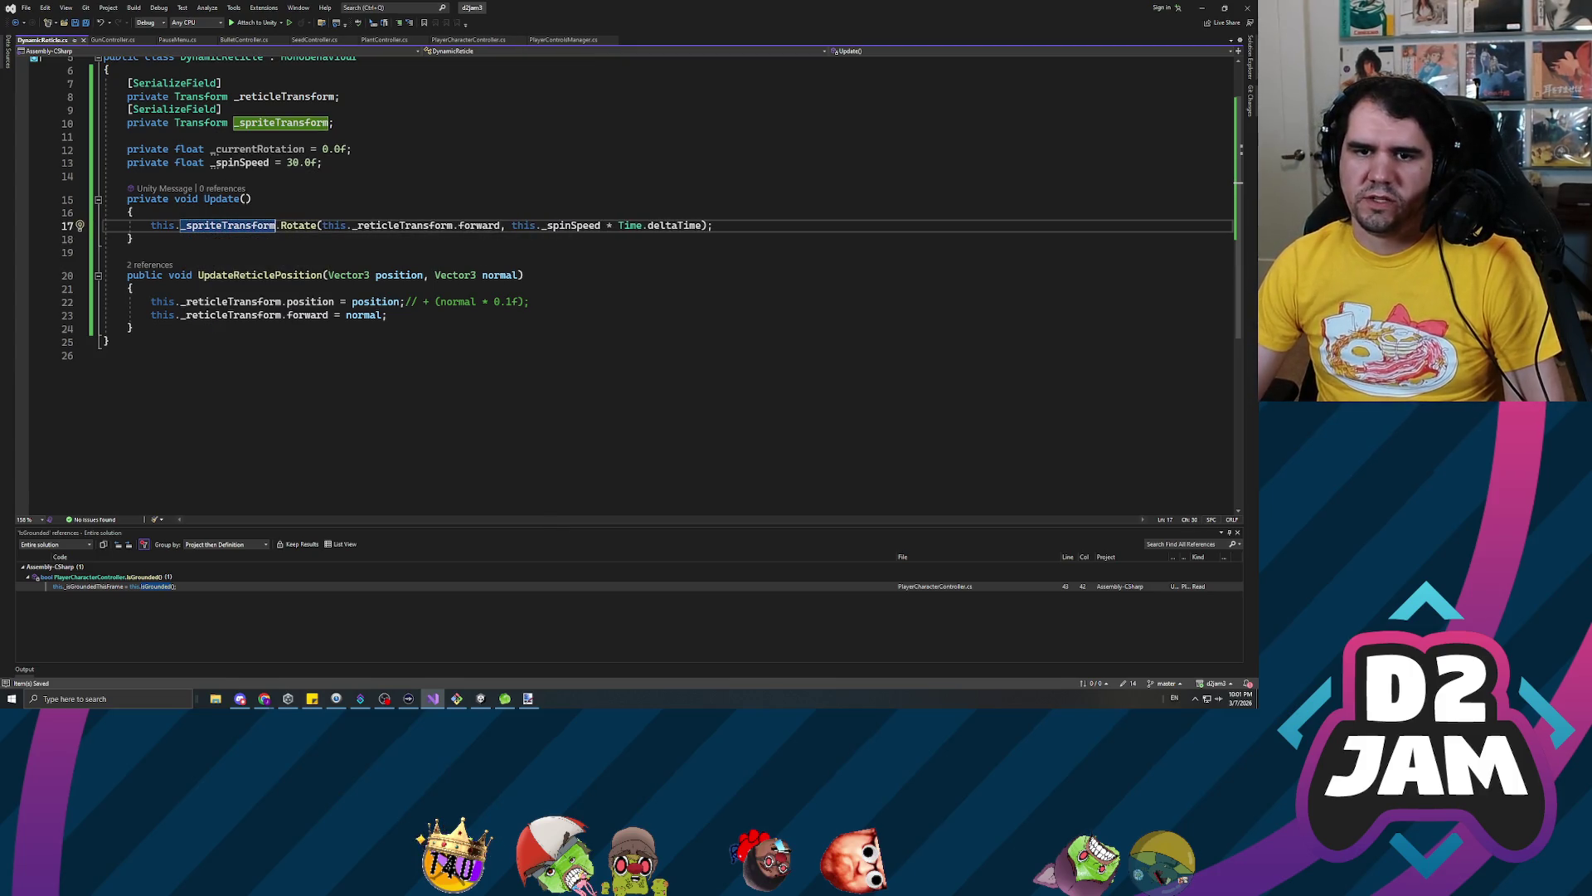
key("Down")
key("Down")
key("Down")
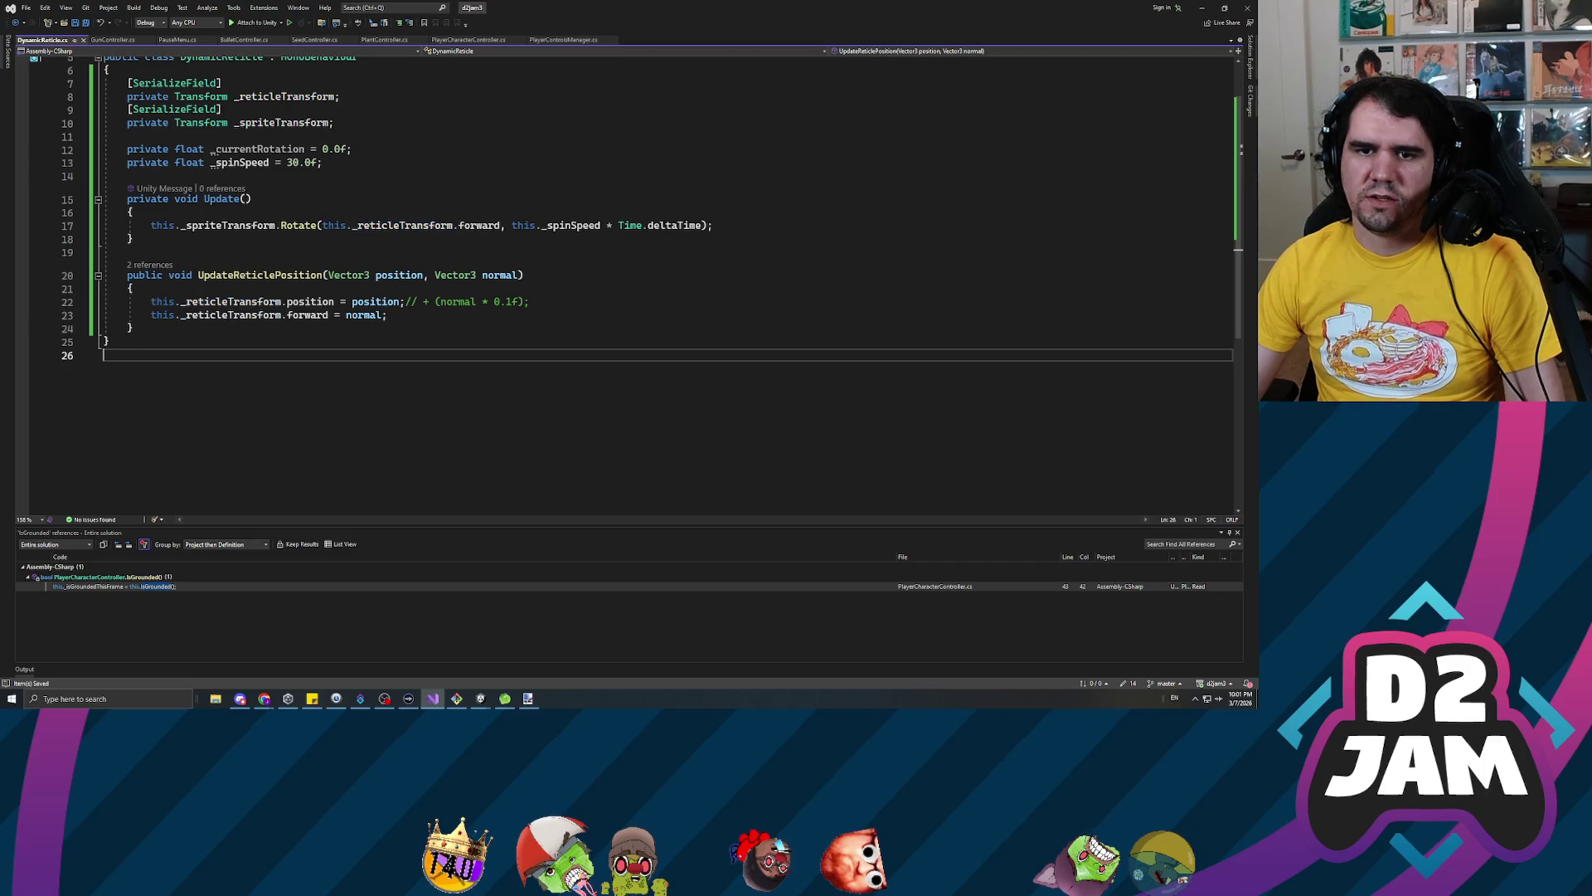
key("alt+Tab")
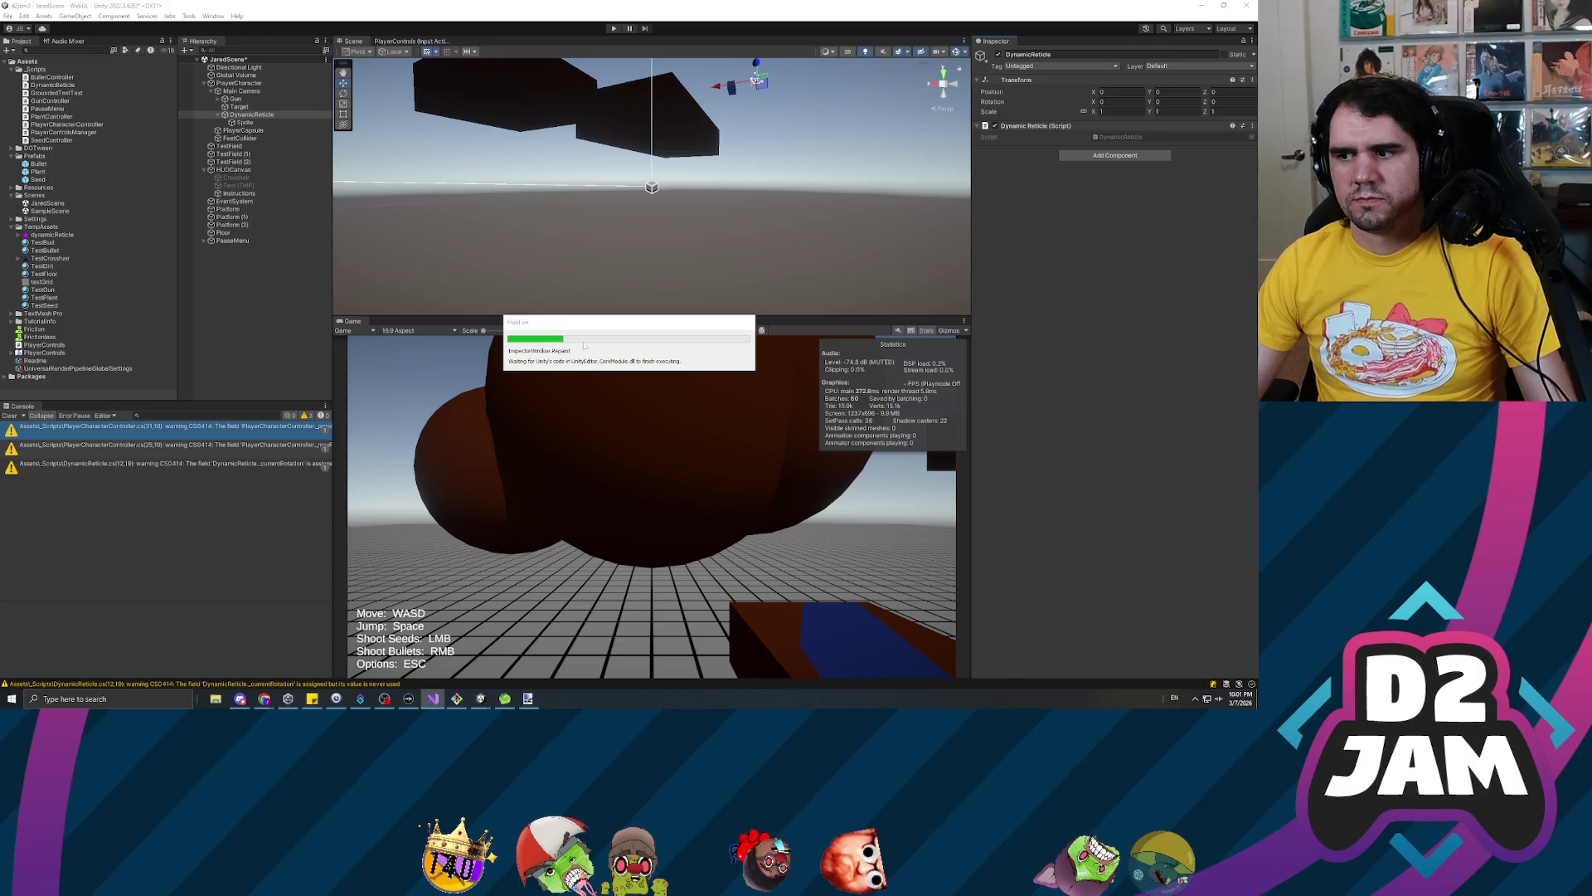
Play-test the scene, which logs an unassigned _spriteTransform error, then select DynamicReticle
left_click(612, 28)
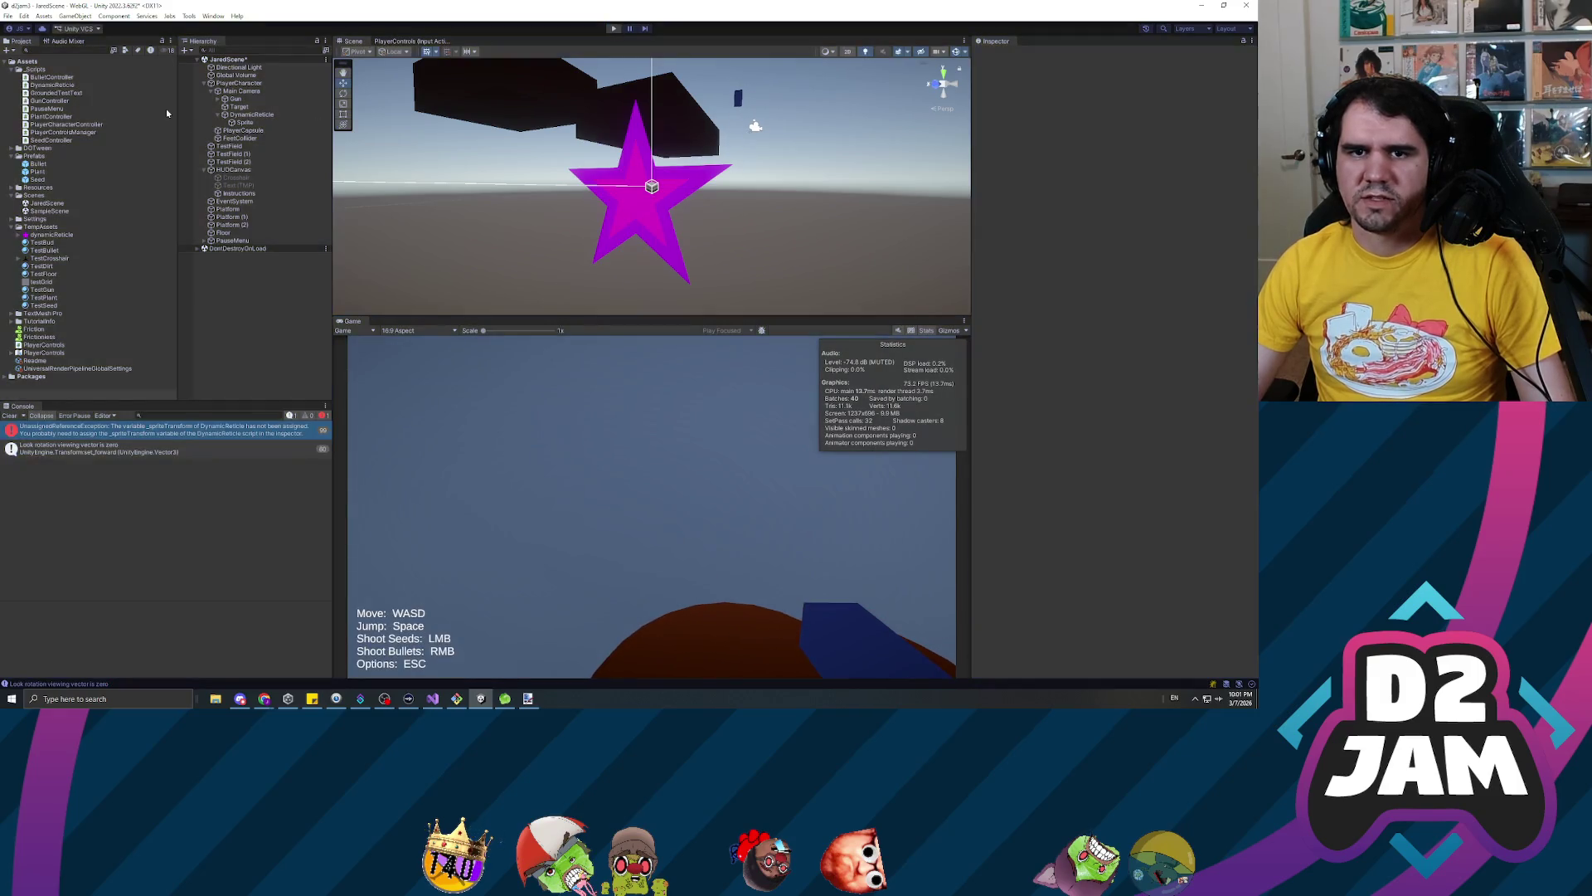
left_click(248, 115)
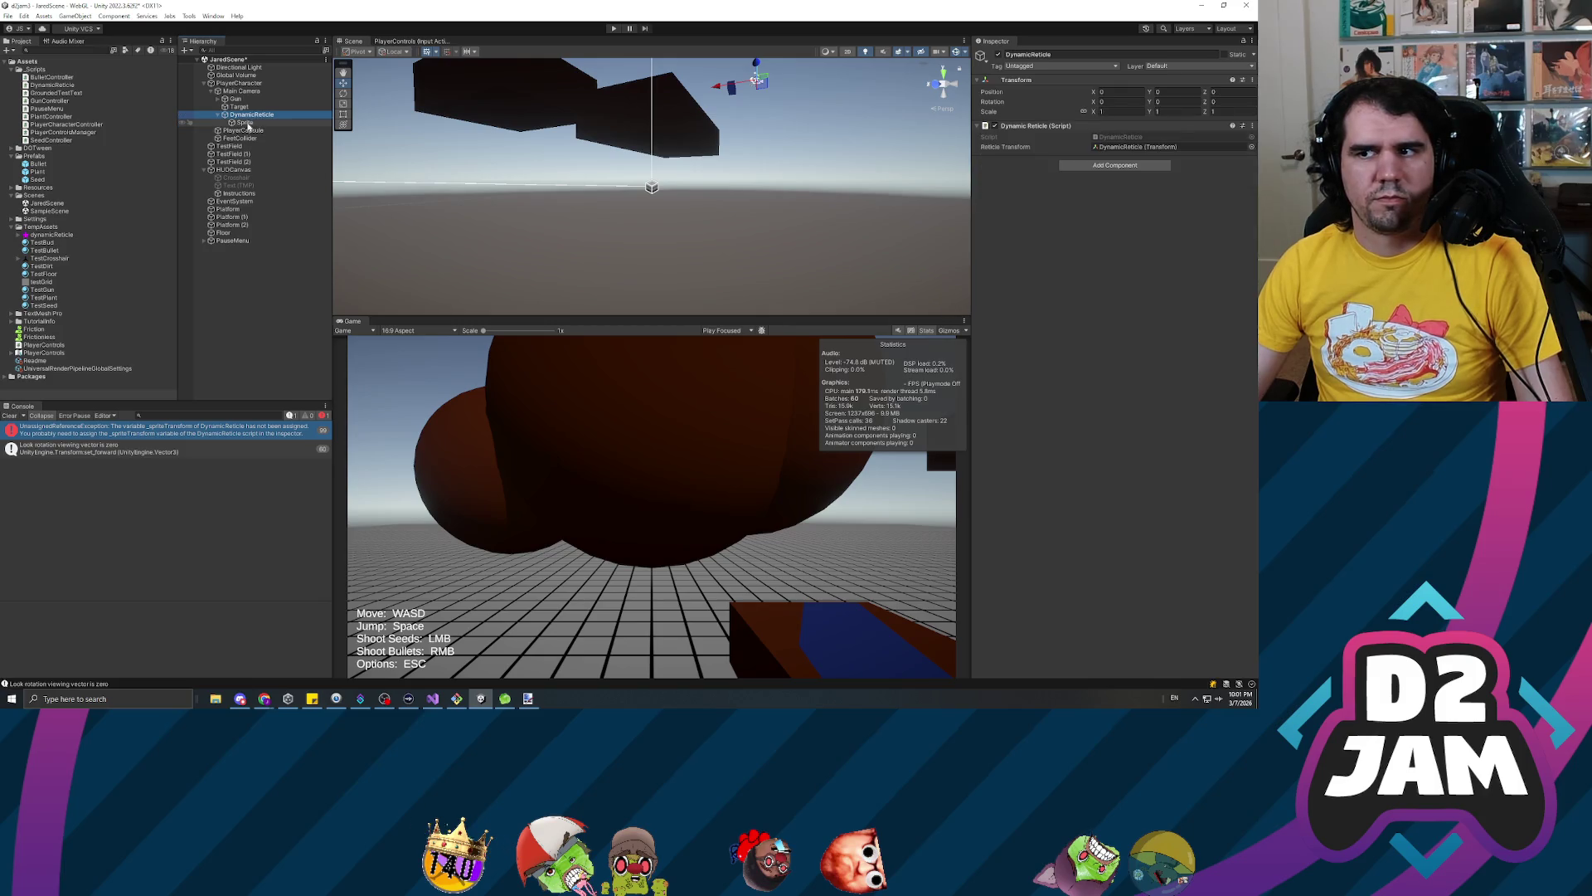
Assign the Sprite child to the Sprite Transform slot, then play-test by shooting a seed at the floor
left_click_drag(253, 126, 1103, 156)
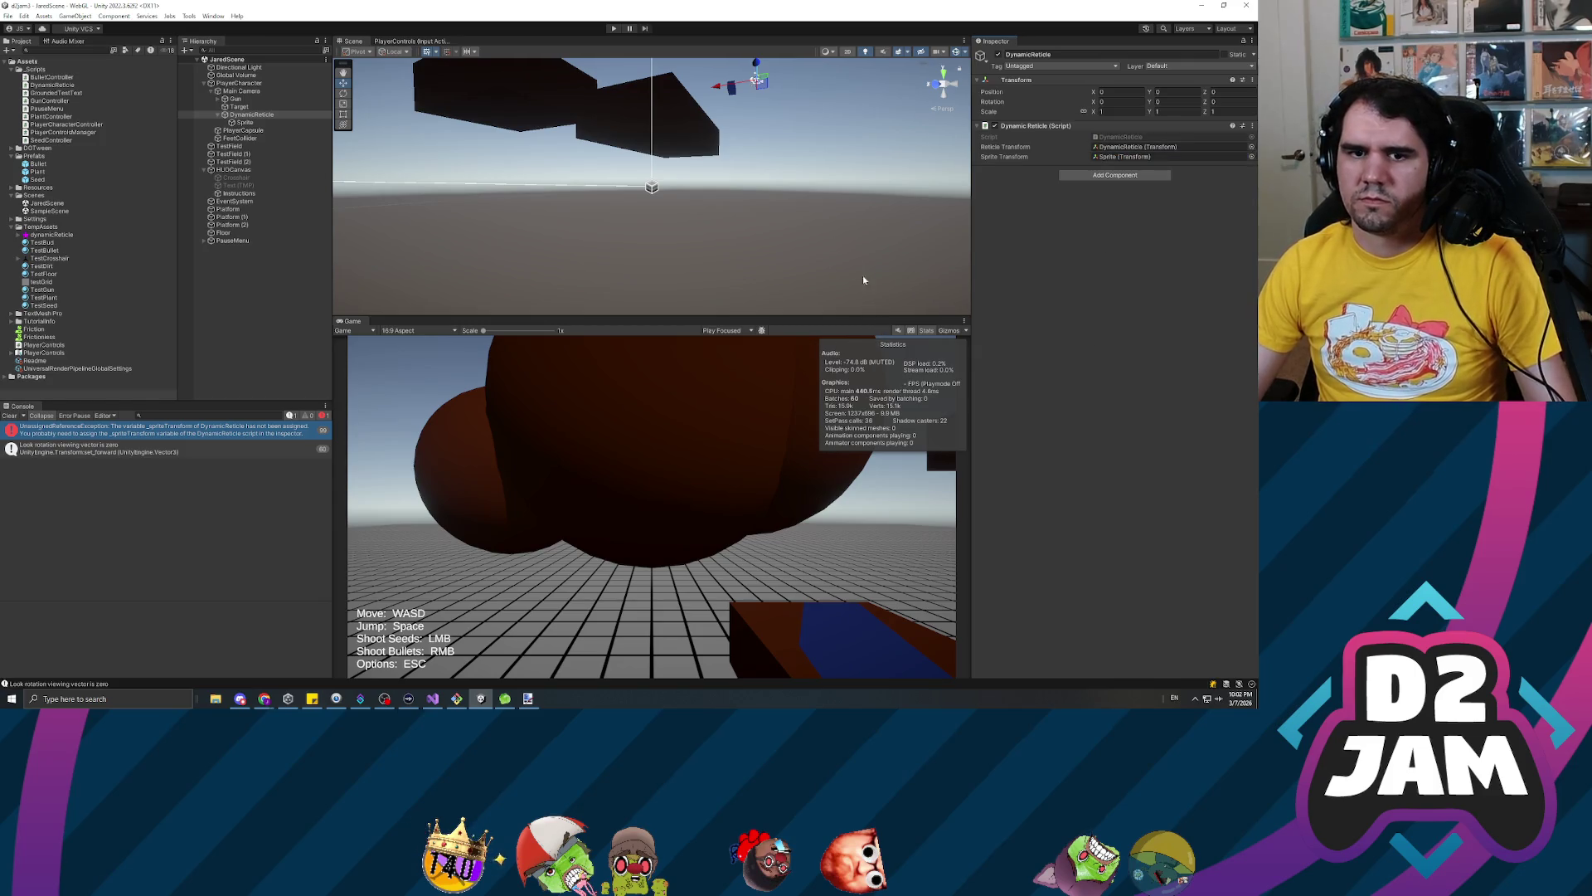
left_click(615, 28)
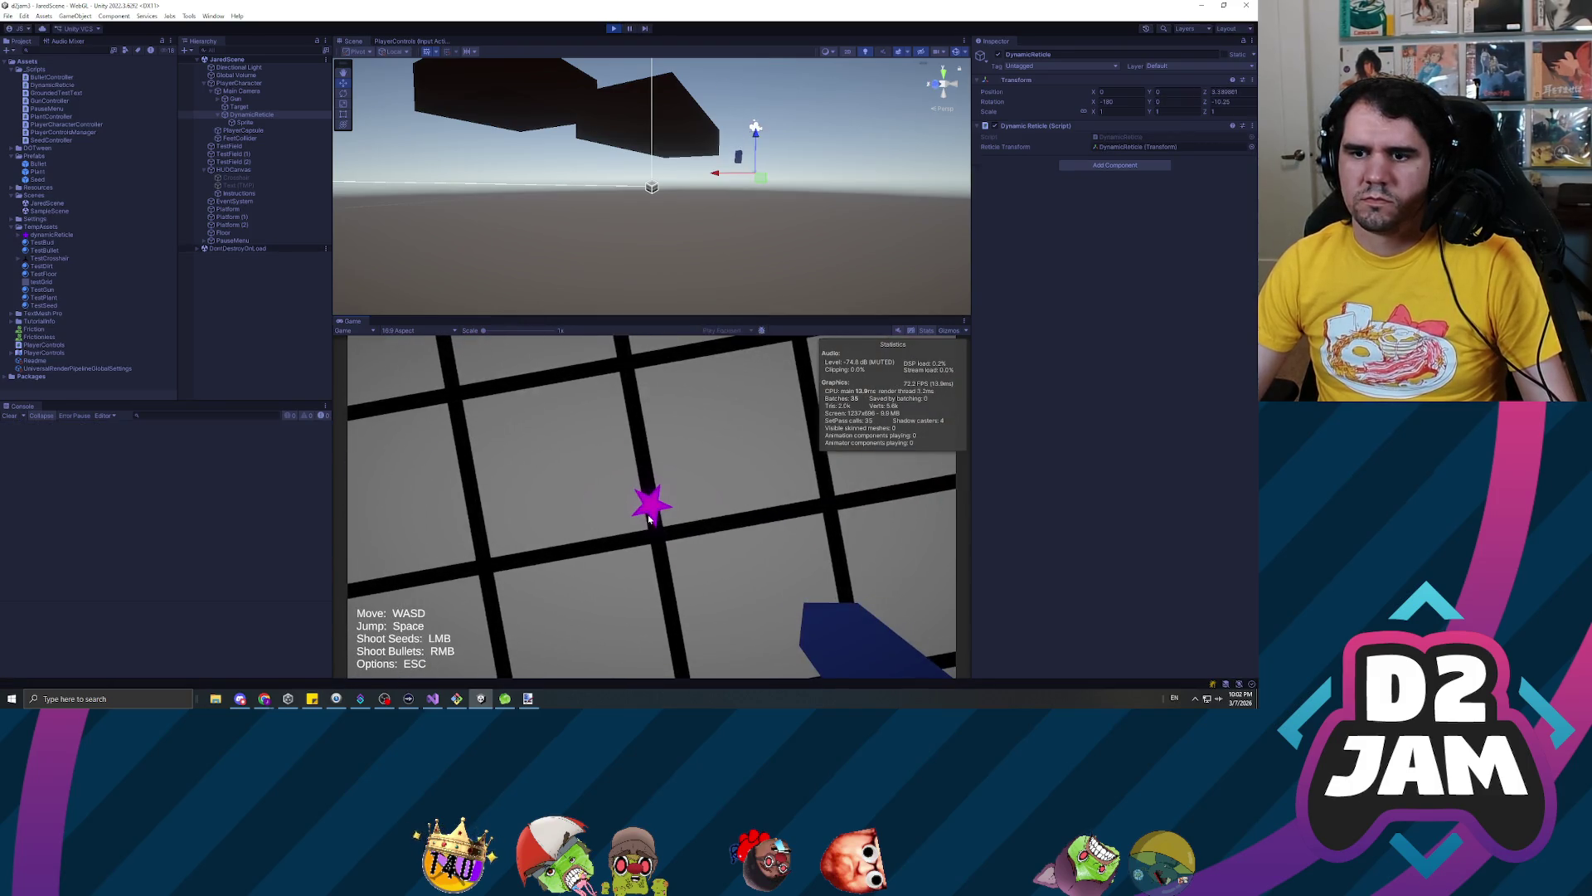
left_click(657, 470)
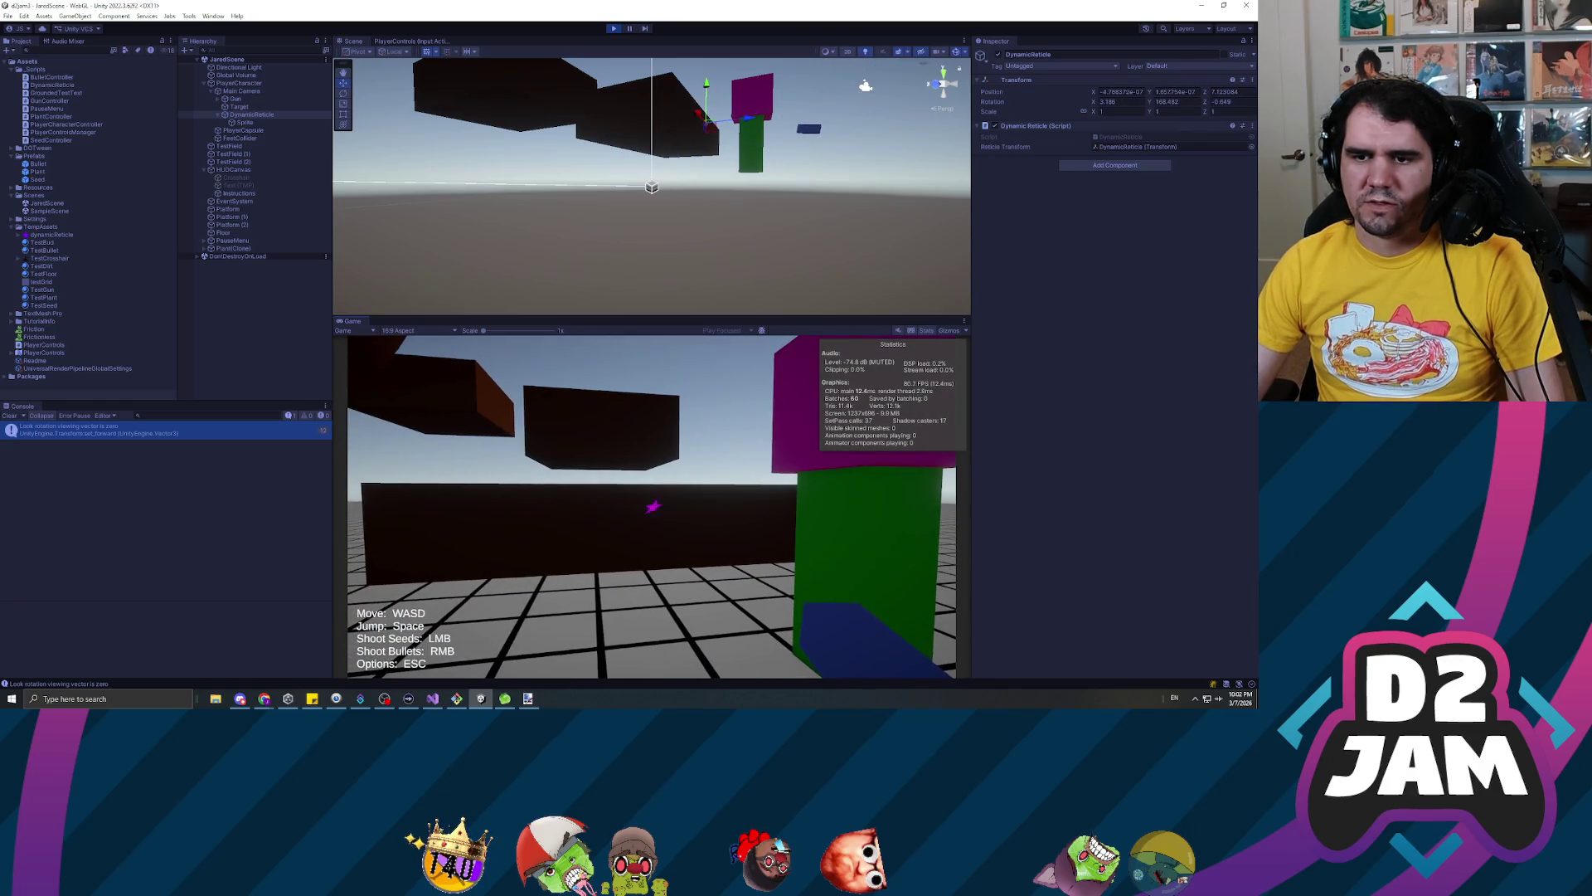
key("Escape")
left_click(614, 28)
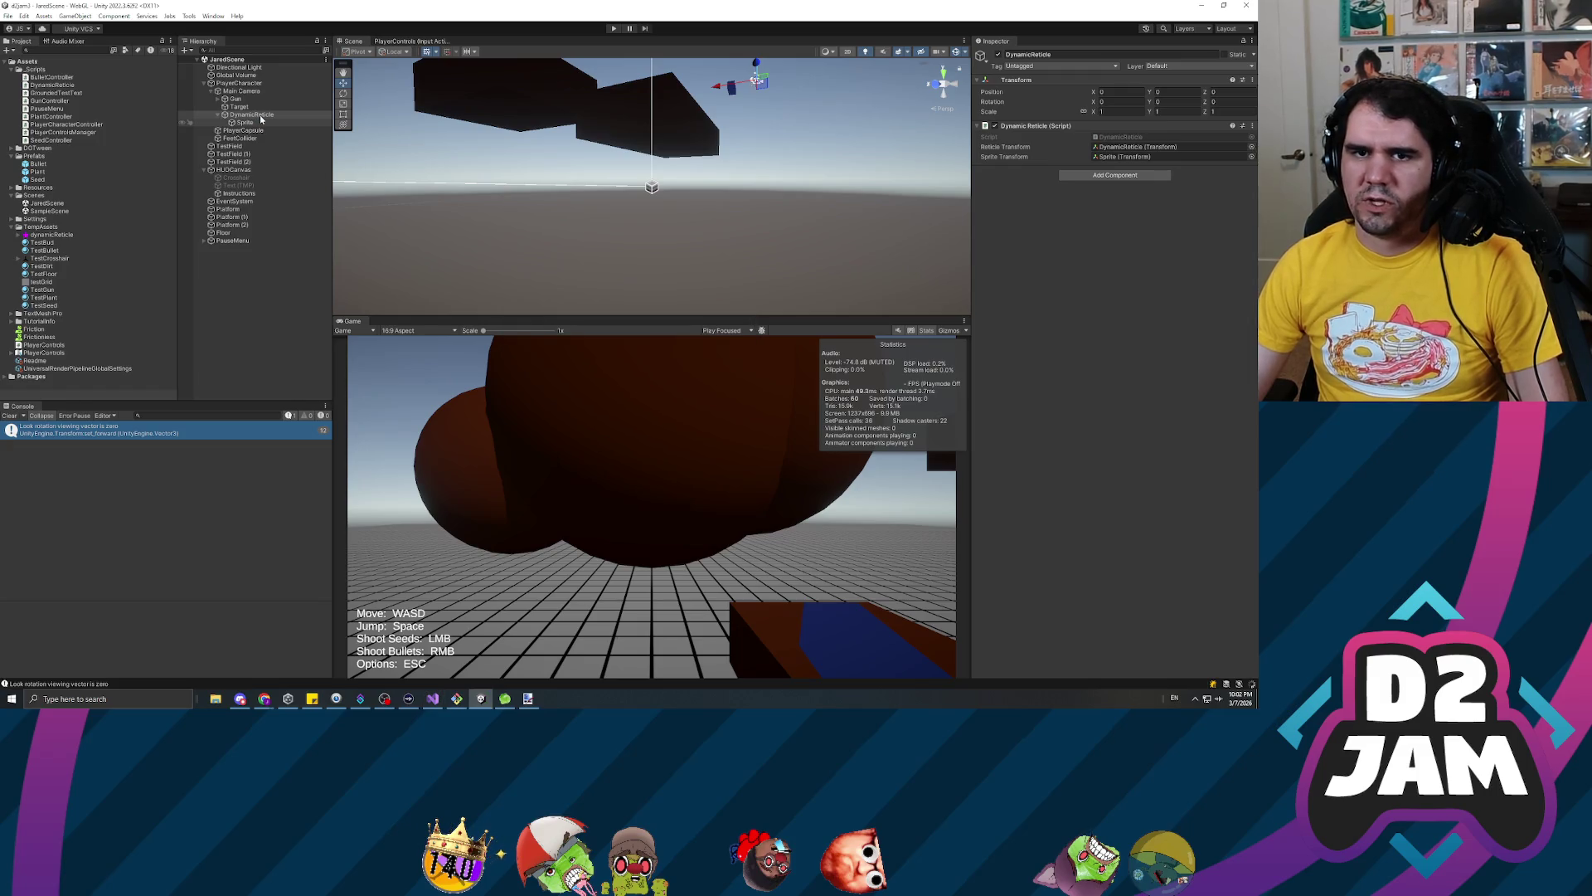
Frame the reticle star in the Scene view and set the Sprite child's Position Z to 0.05
left_click(261, 122)
key("f")
mouse_move(519, 137)
left_mouse_down()
mouse_move(501, 197)
mouse_move(539, 196)
left_mouse_up()
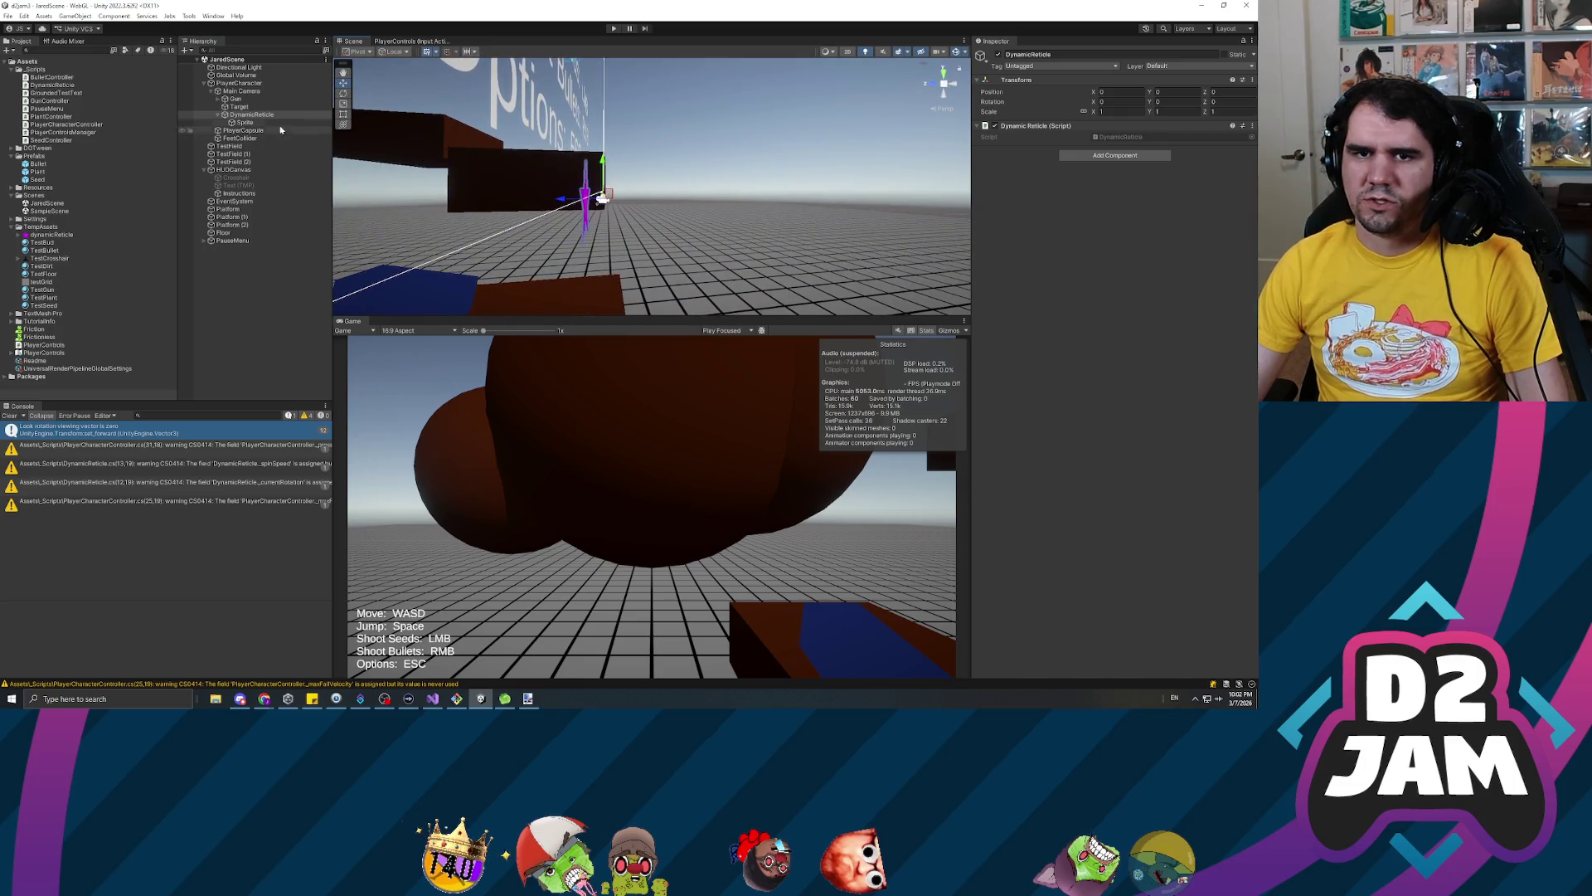
left_click(249, 115)
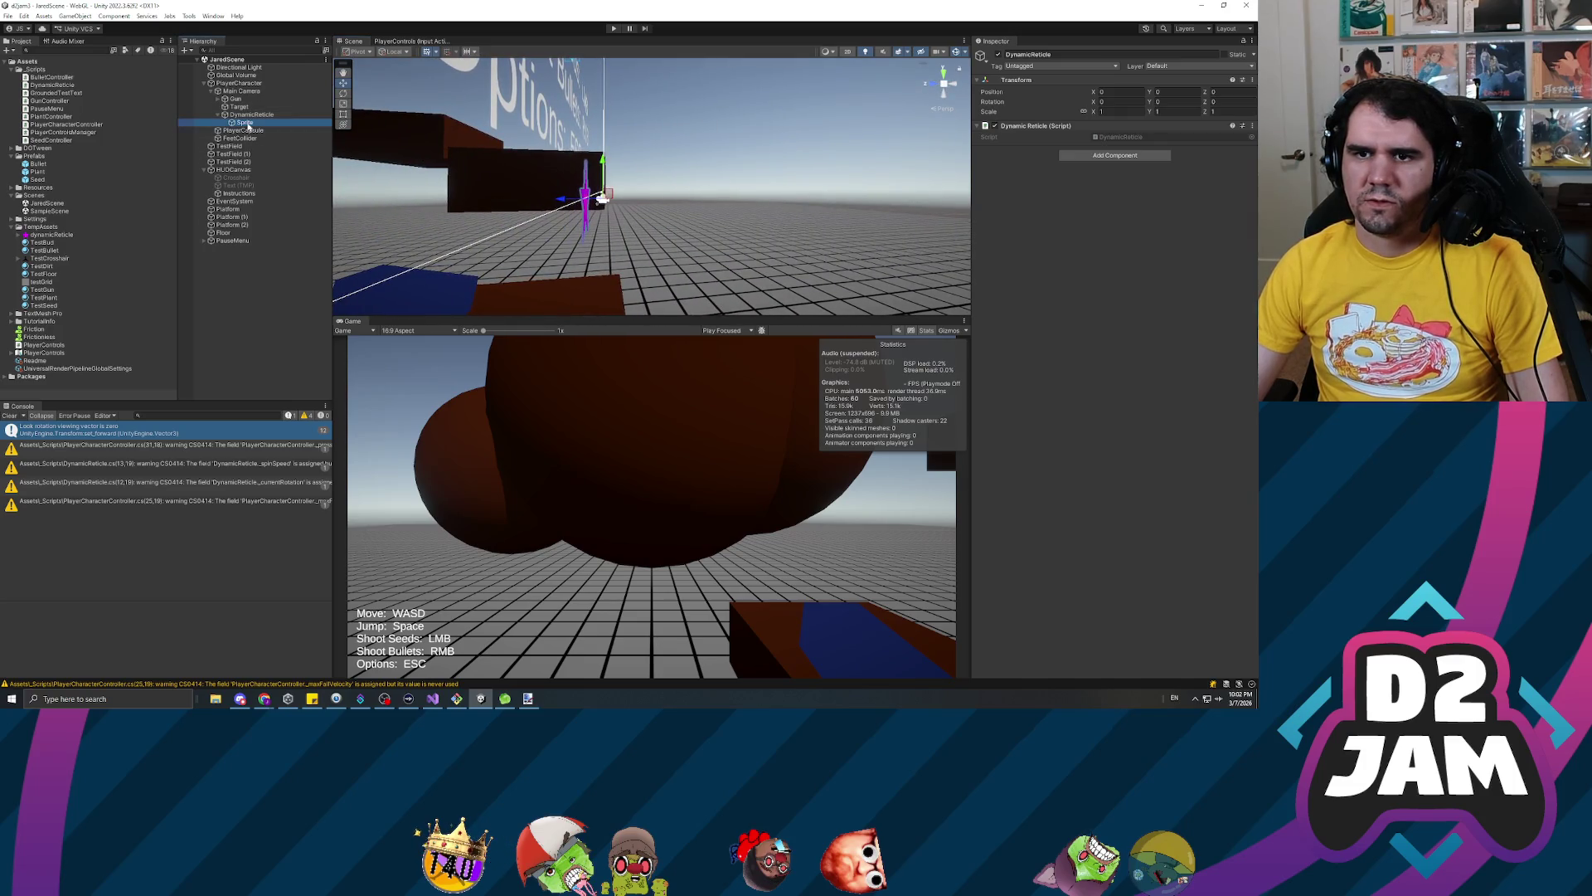
left_click(245, 122)
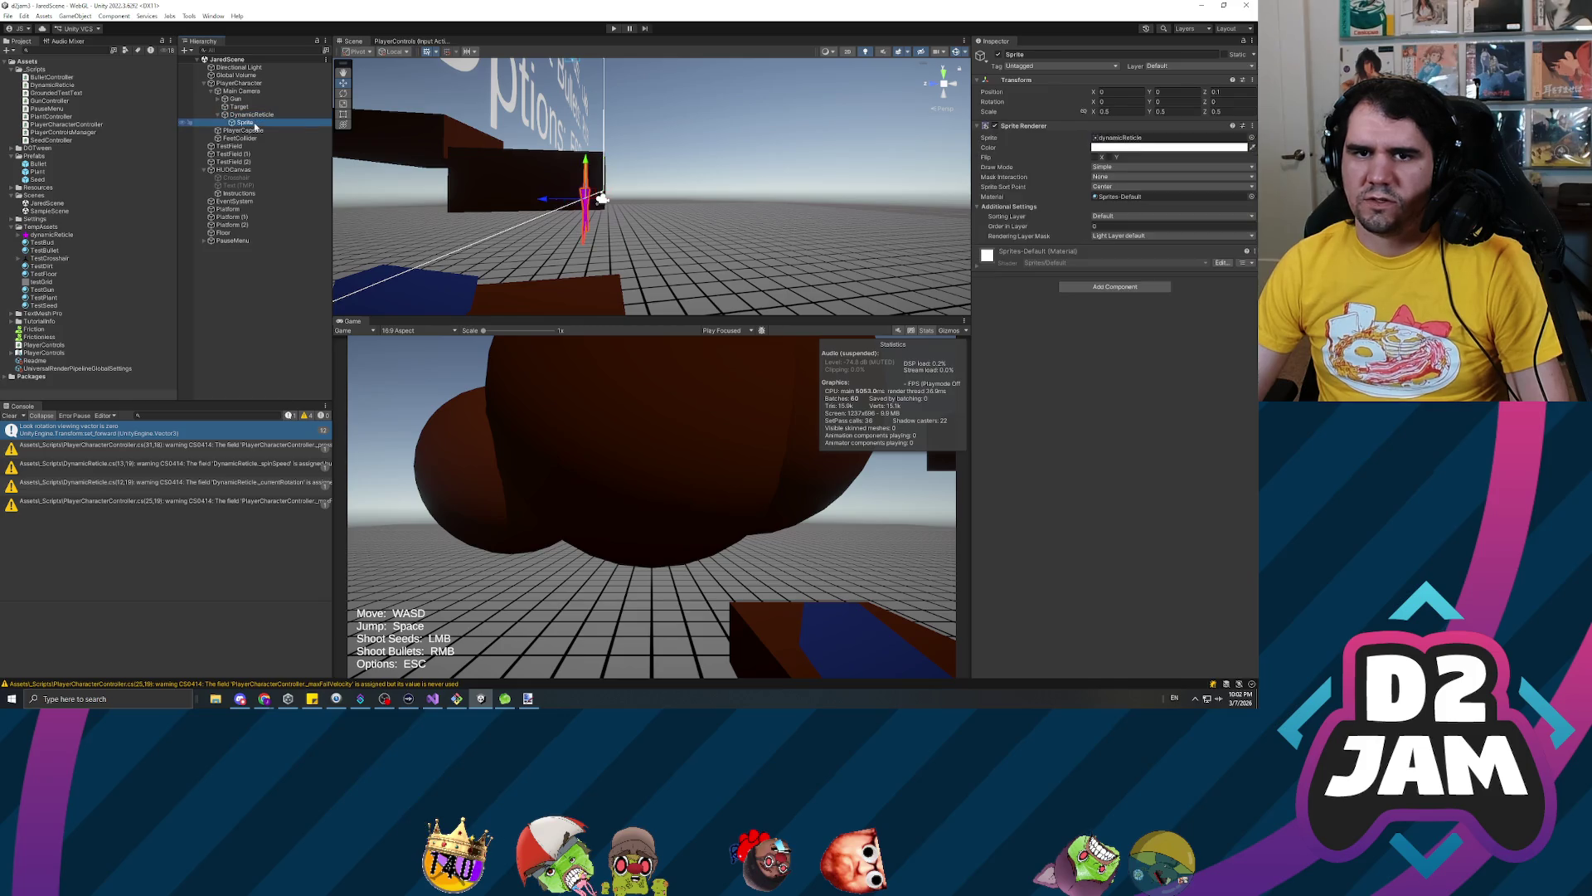
left_click(1231, 92)
type("0.05")
left_click(249, 115)
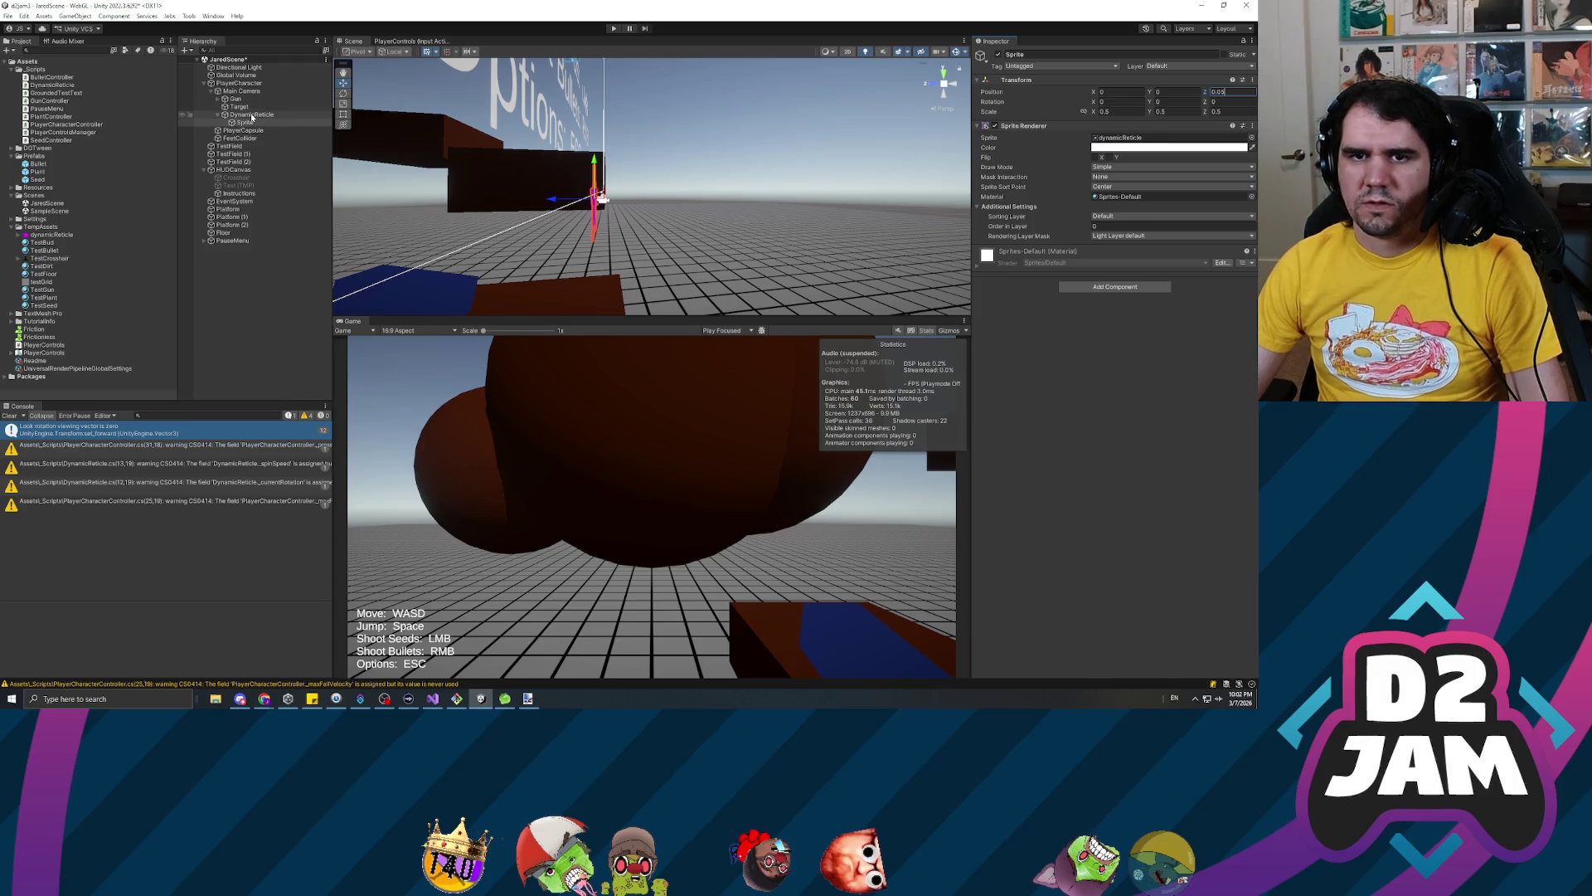
left_click(243, 130)
left_click(246, 122)
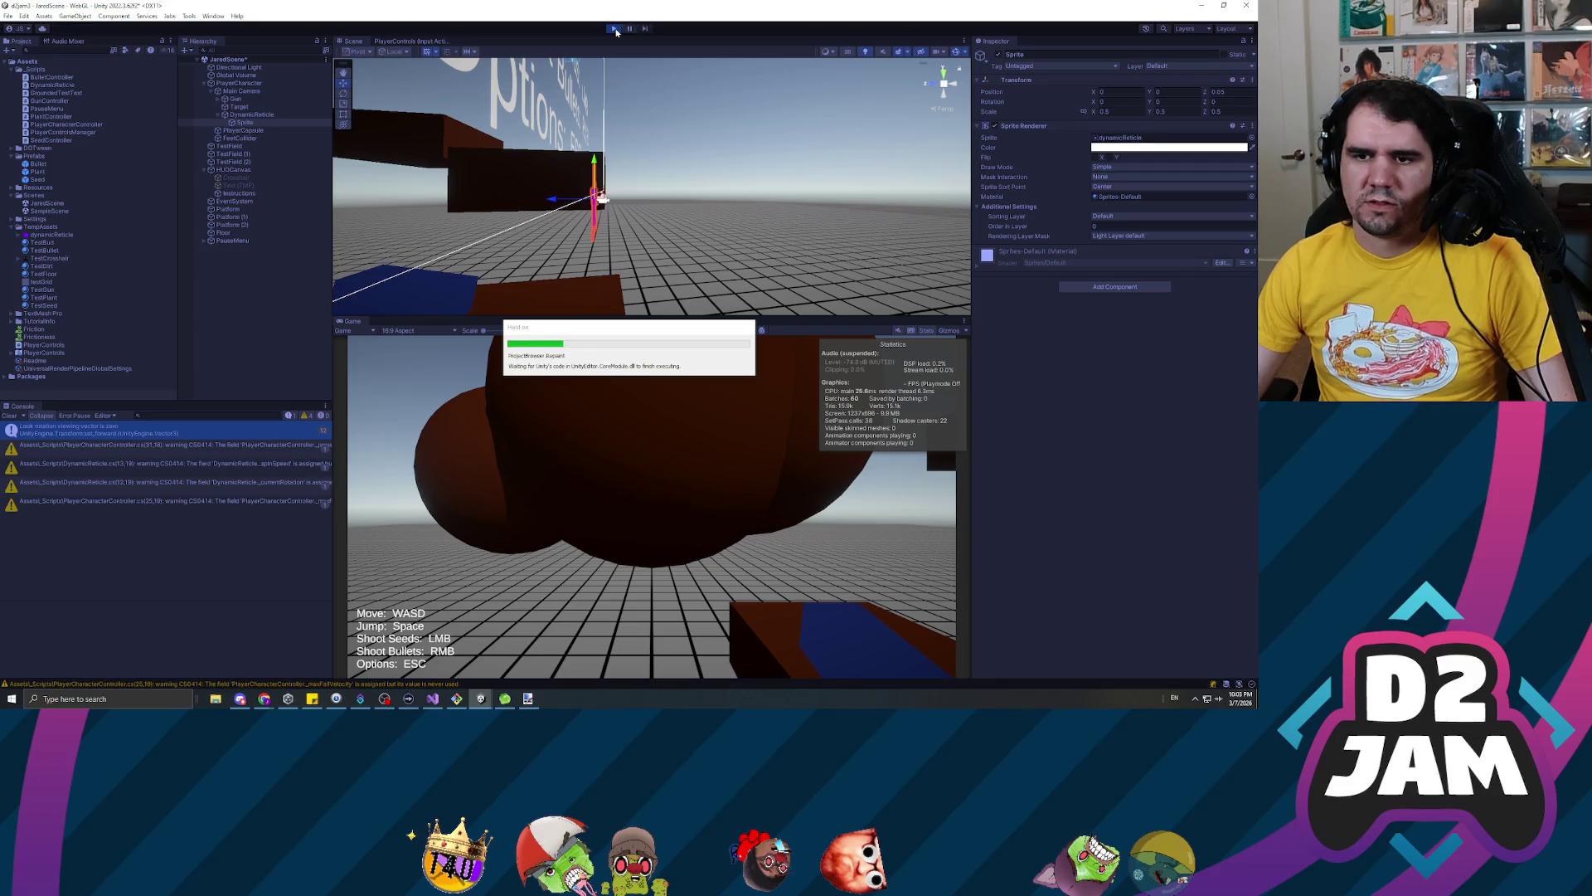
Walk up to a brown block, shoot a seed at it, step back, and pause the game
key("w")
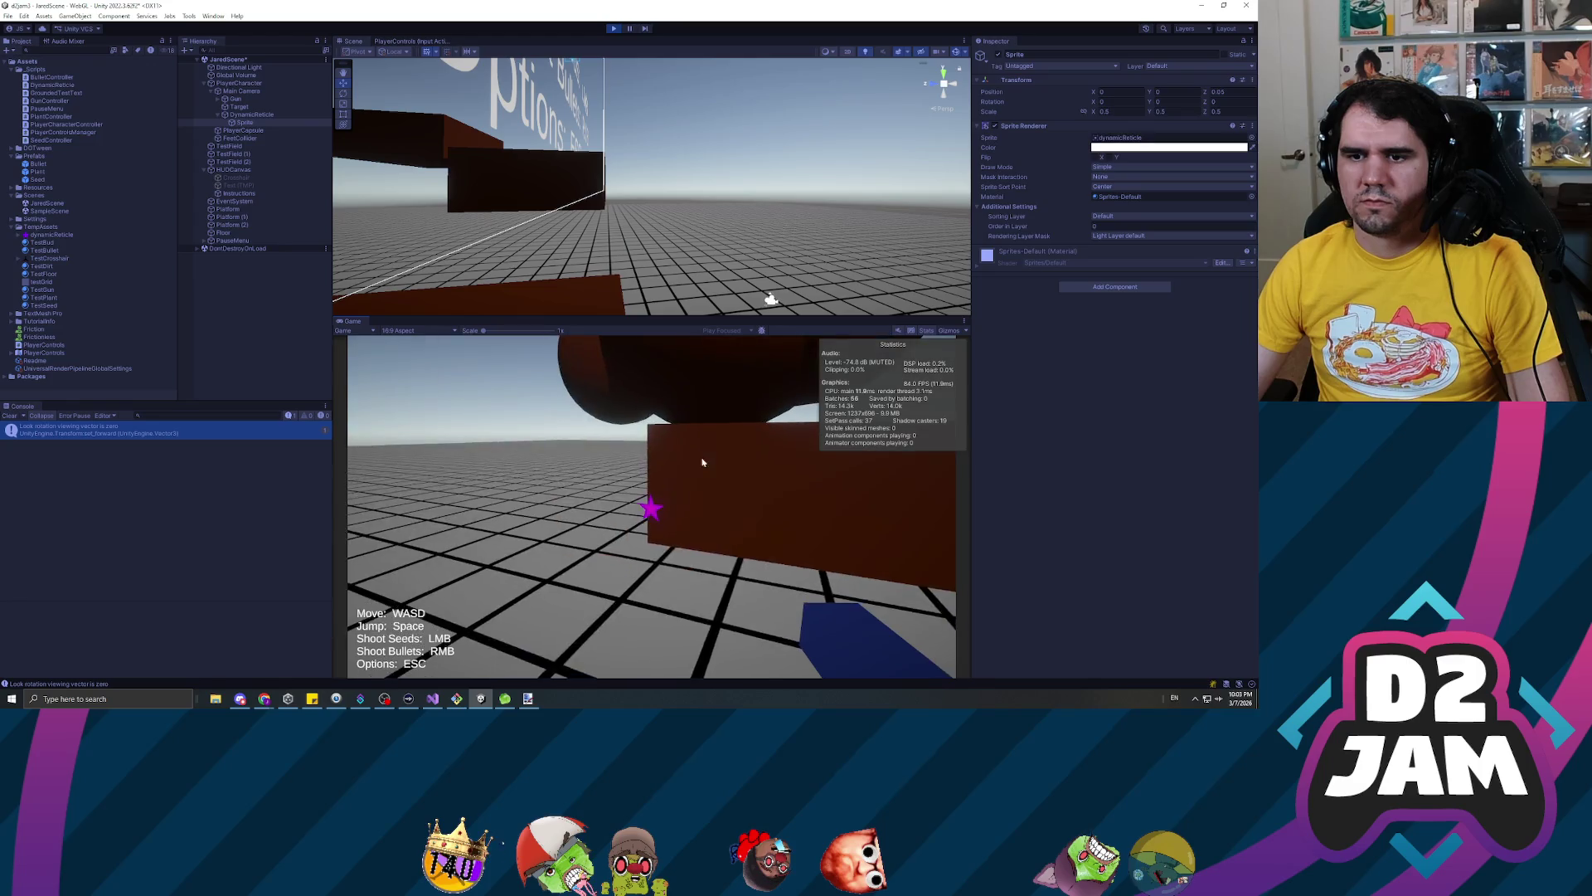
left_click(753, 462)
key("s")
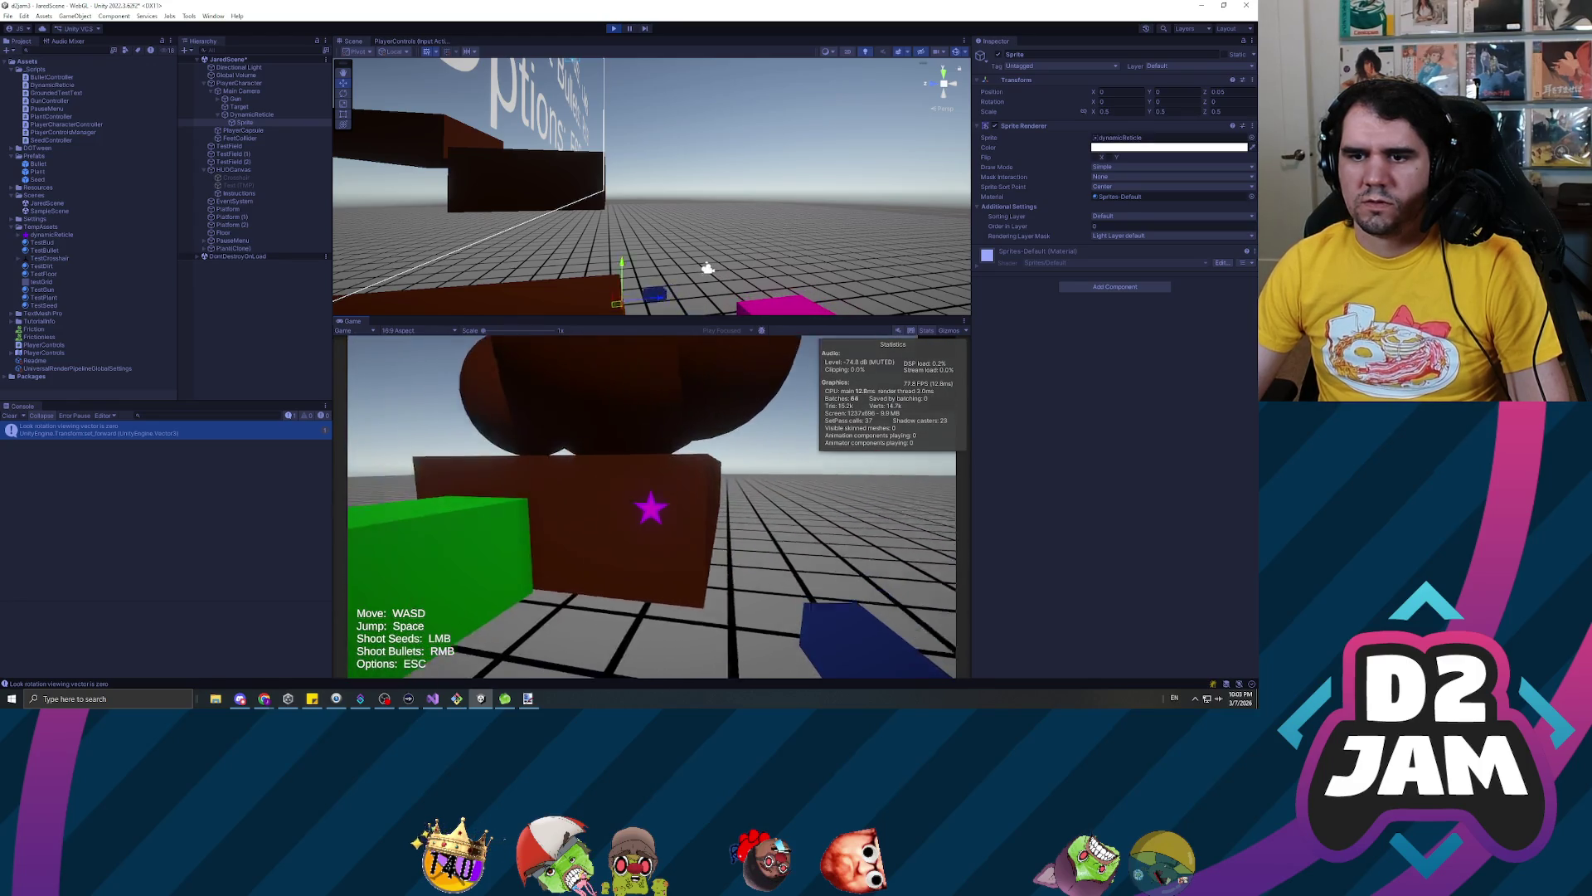
key("Escape")
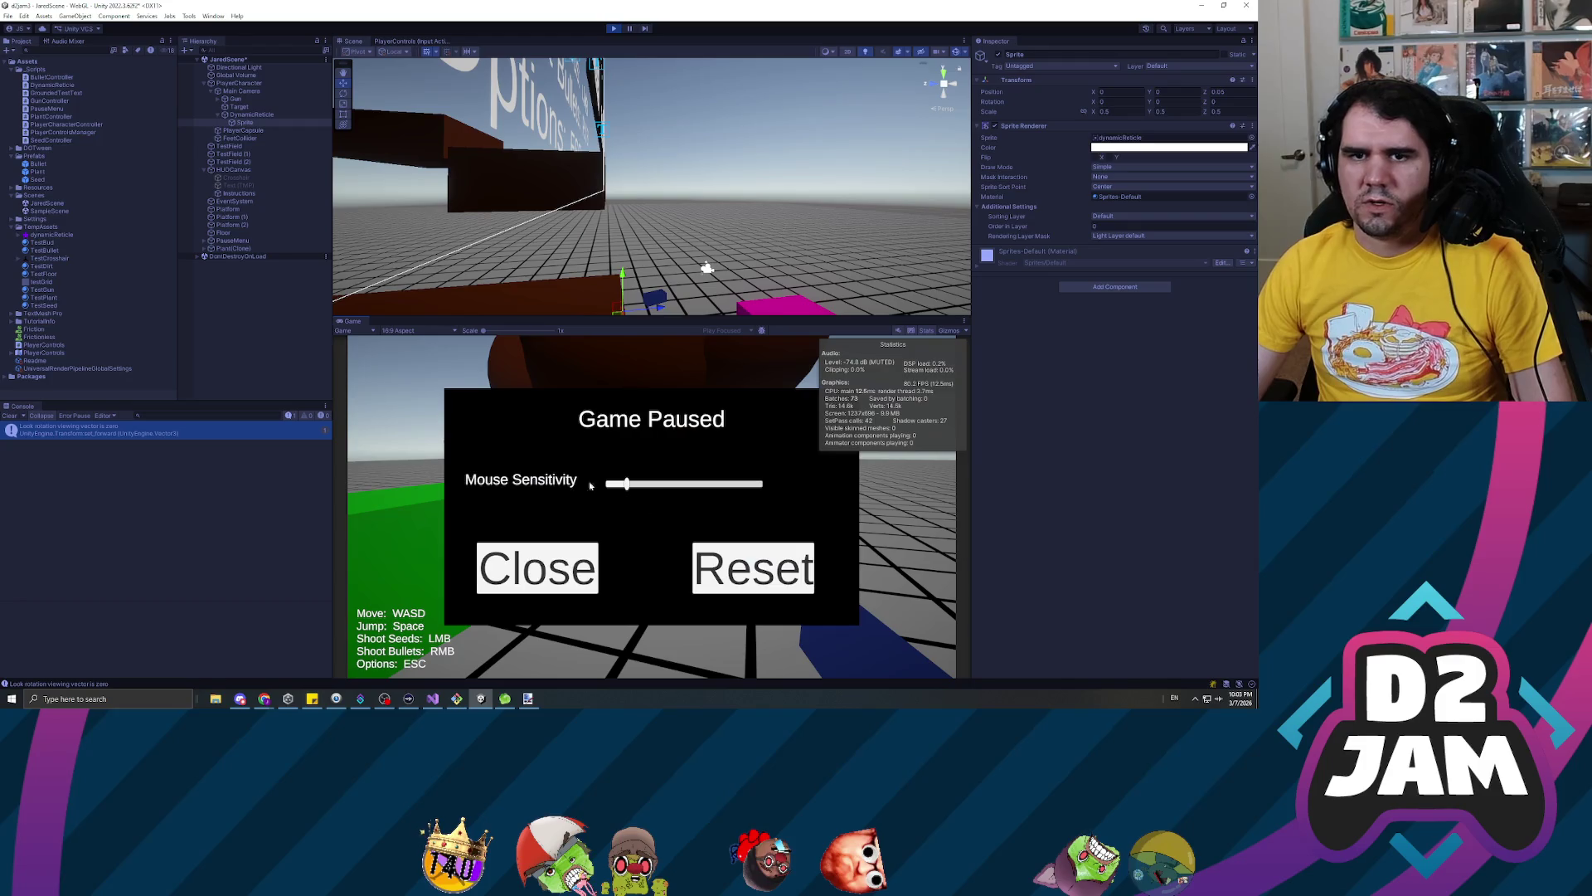
Inspect the DynamicReticle object during play, then stop play mode
left_click(251, 115)
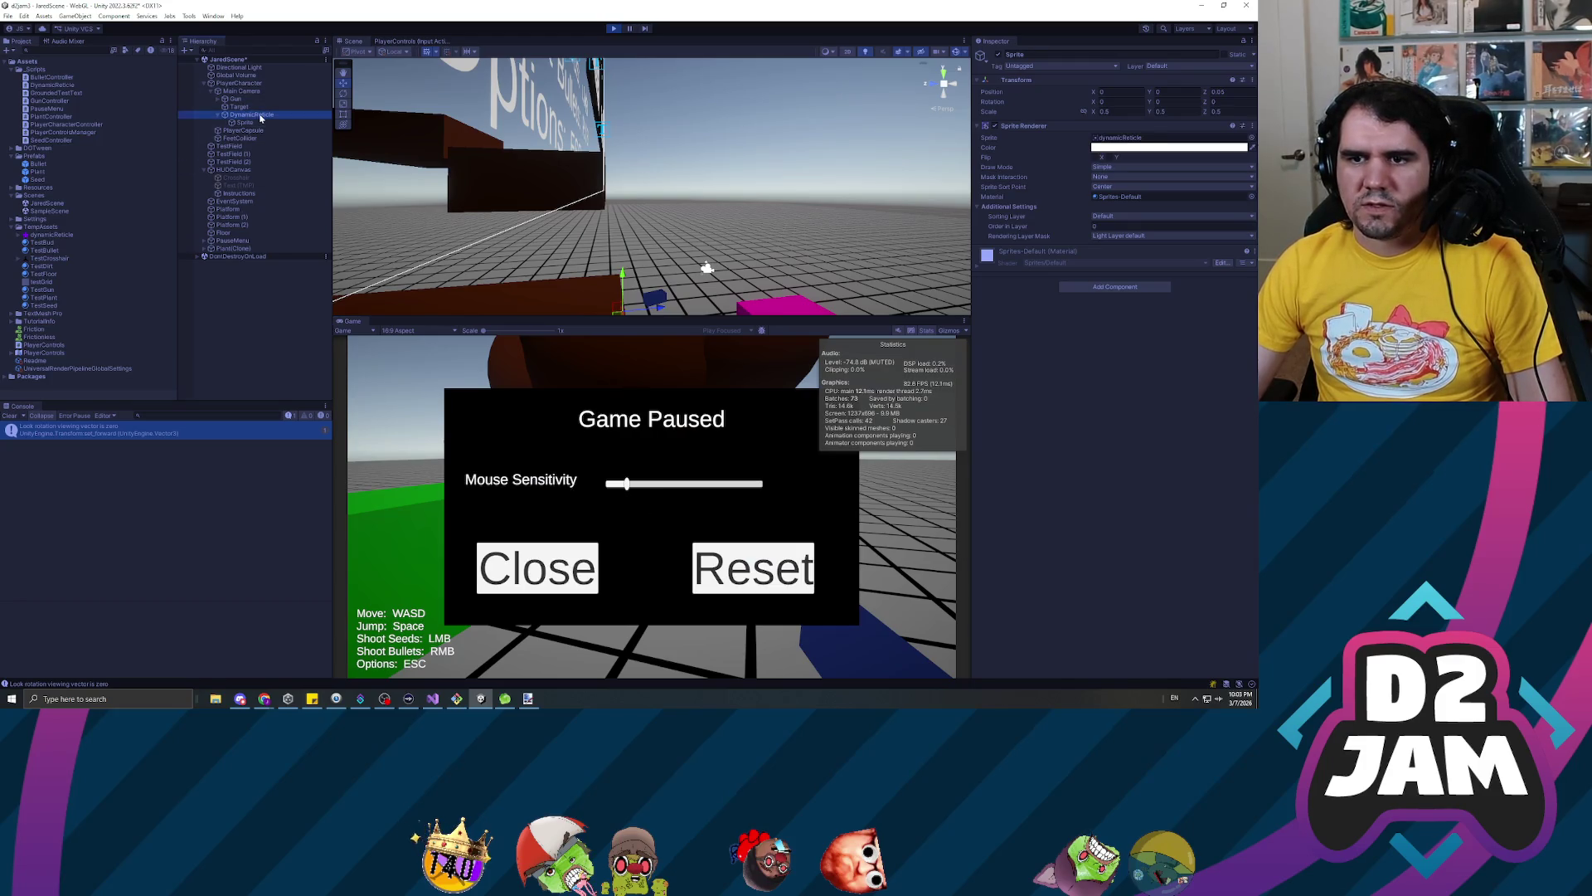
left_click(249, 123)
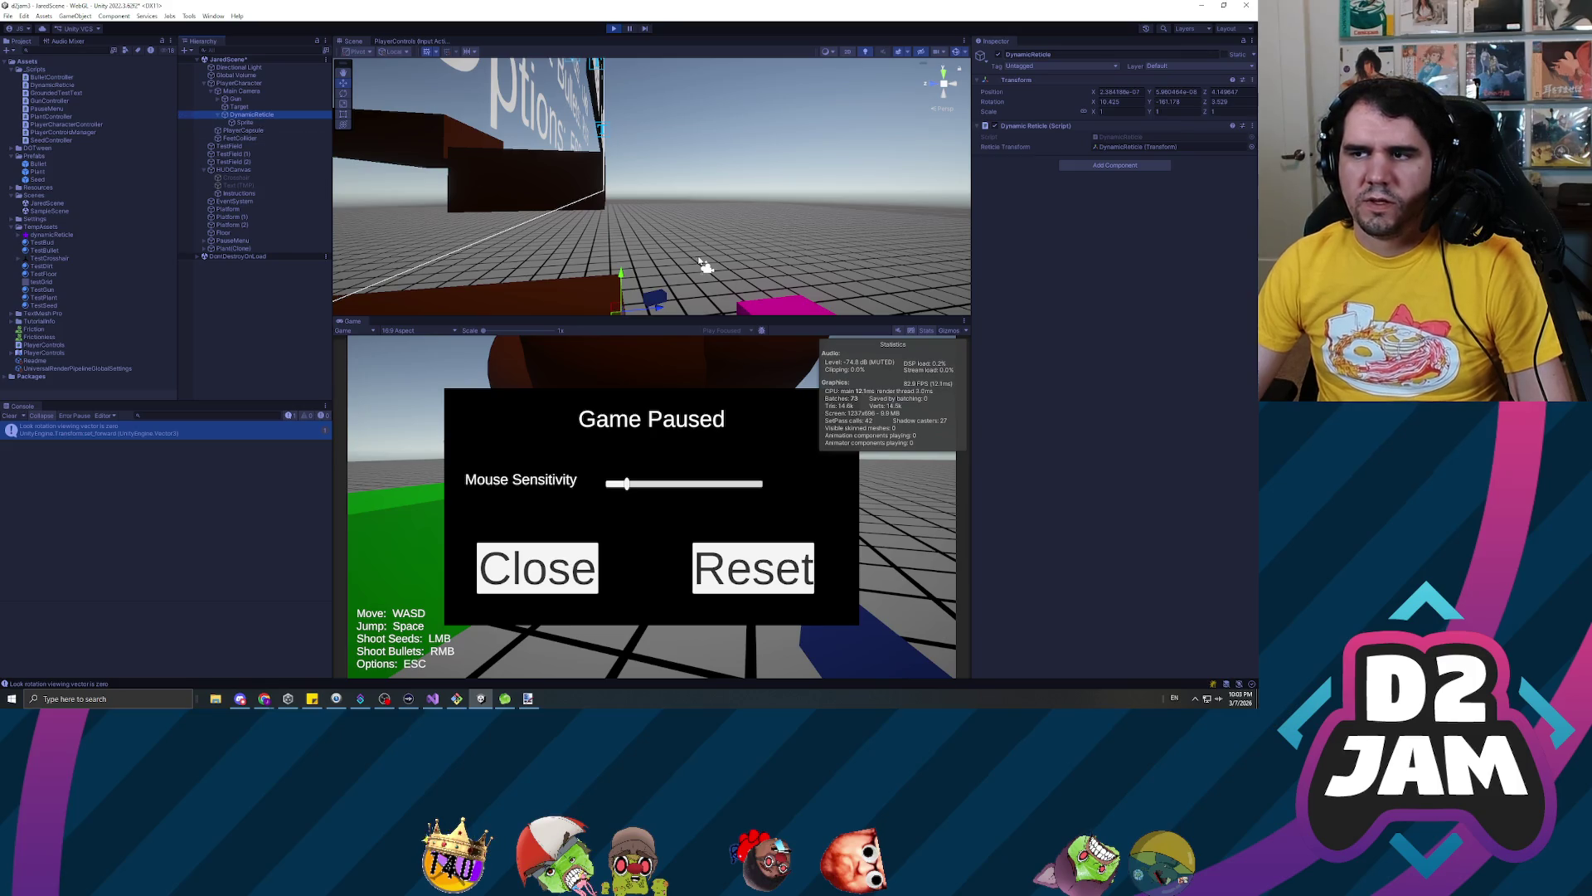
key("alt+Tab")
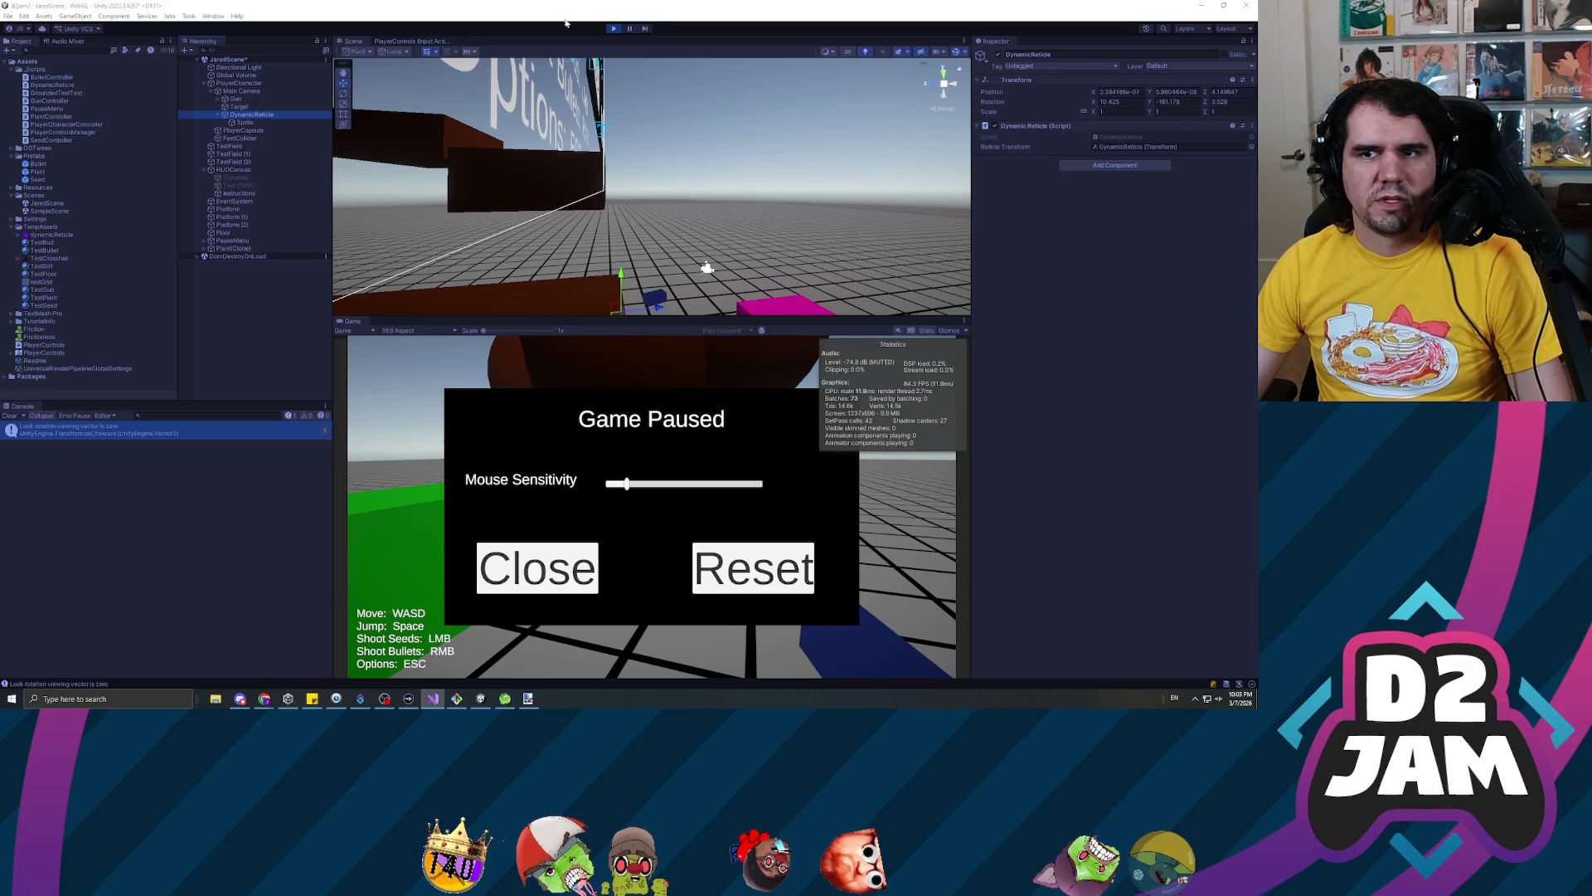
left_click(614, 29)
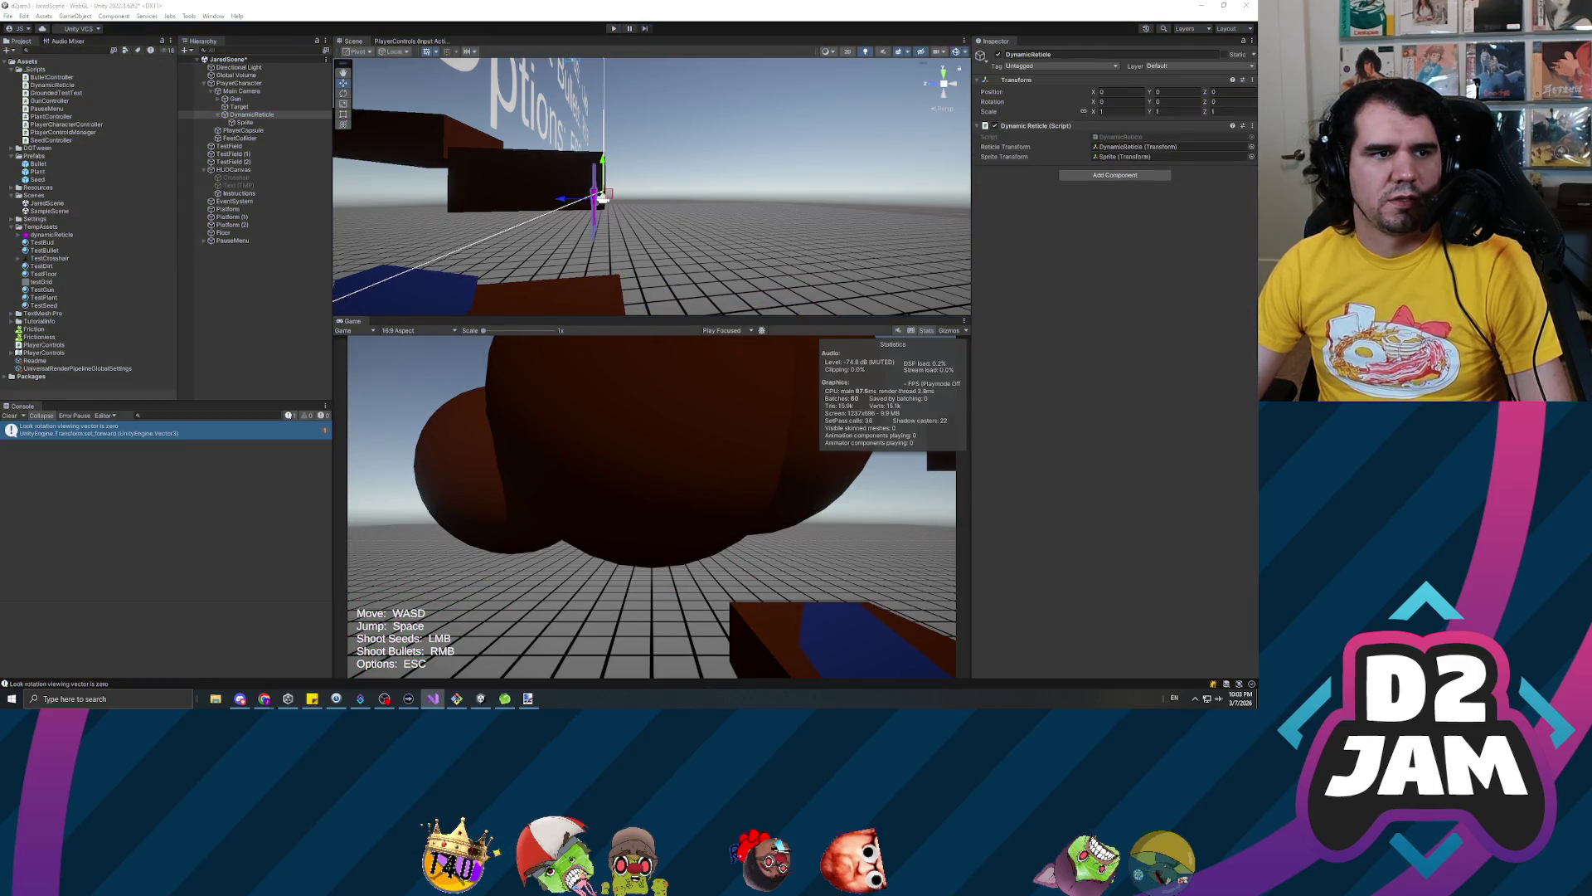